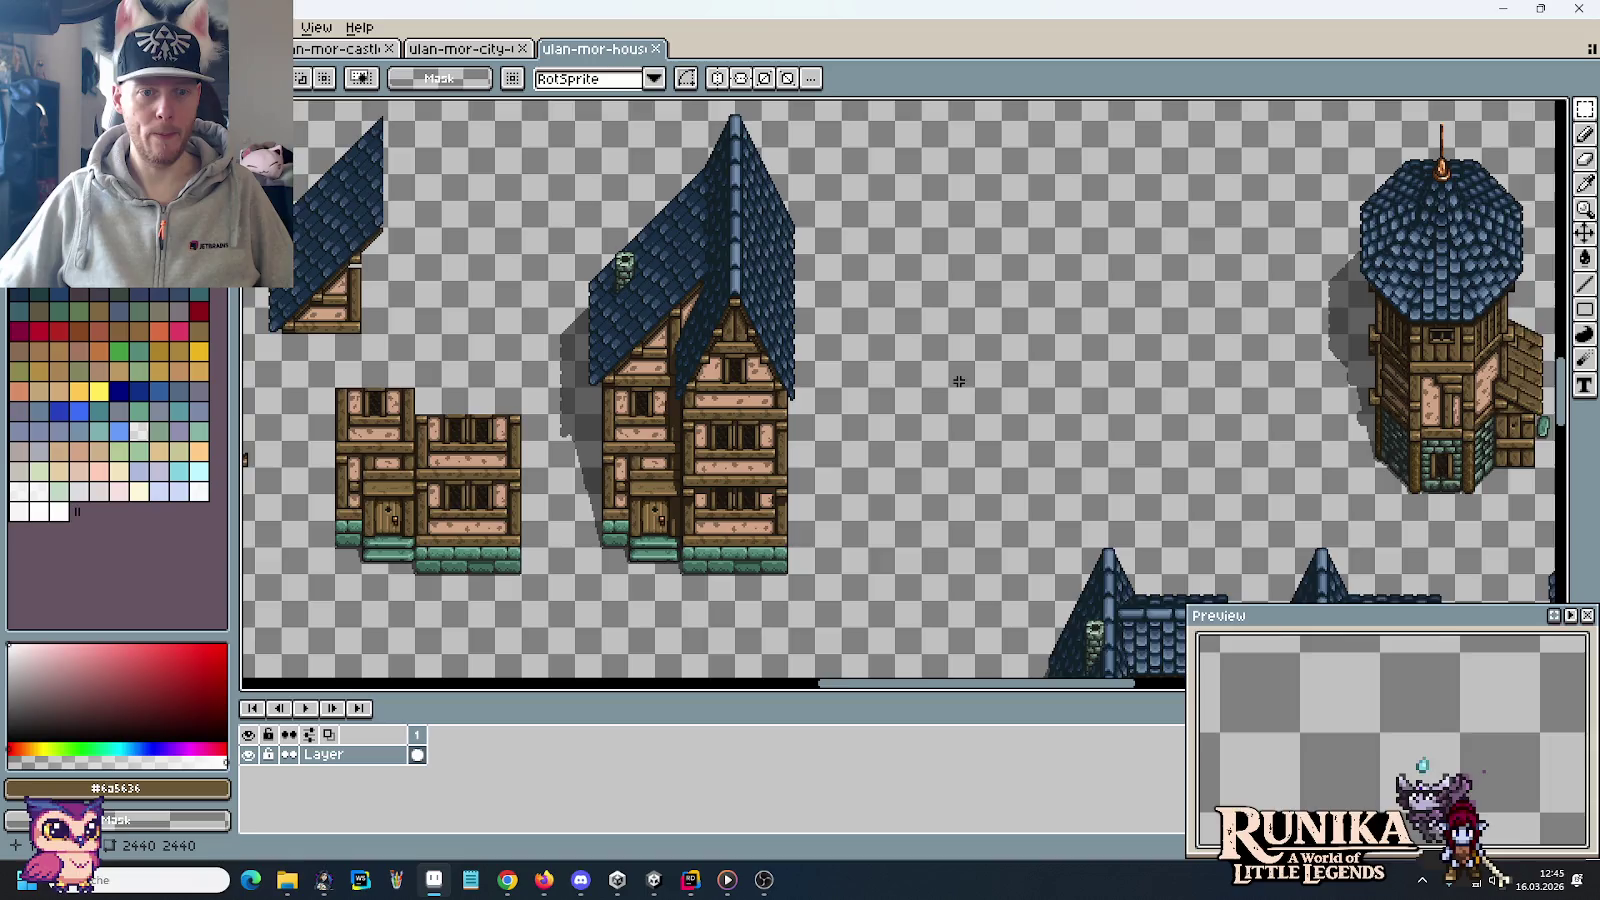
Switch to the castle tileset document
scroll(1120, 335, "right", 5)
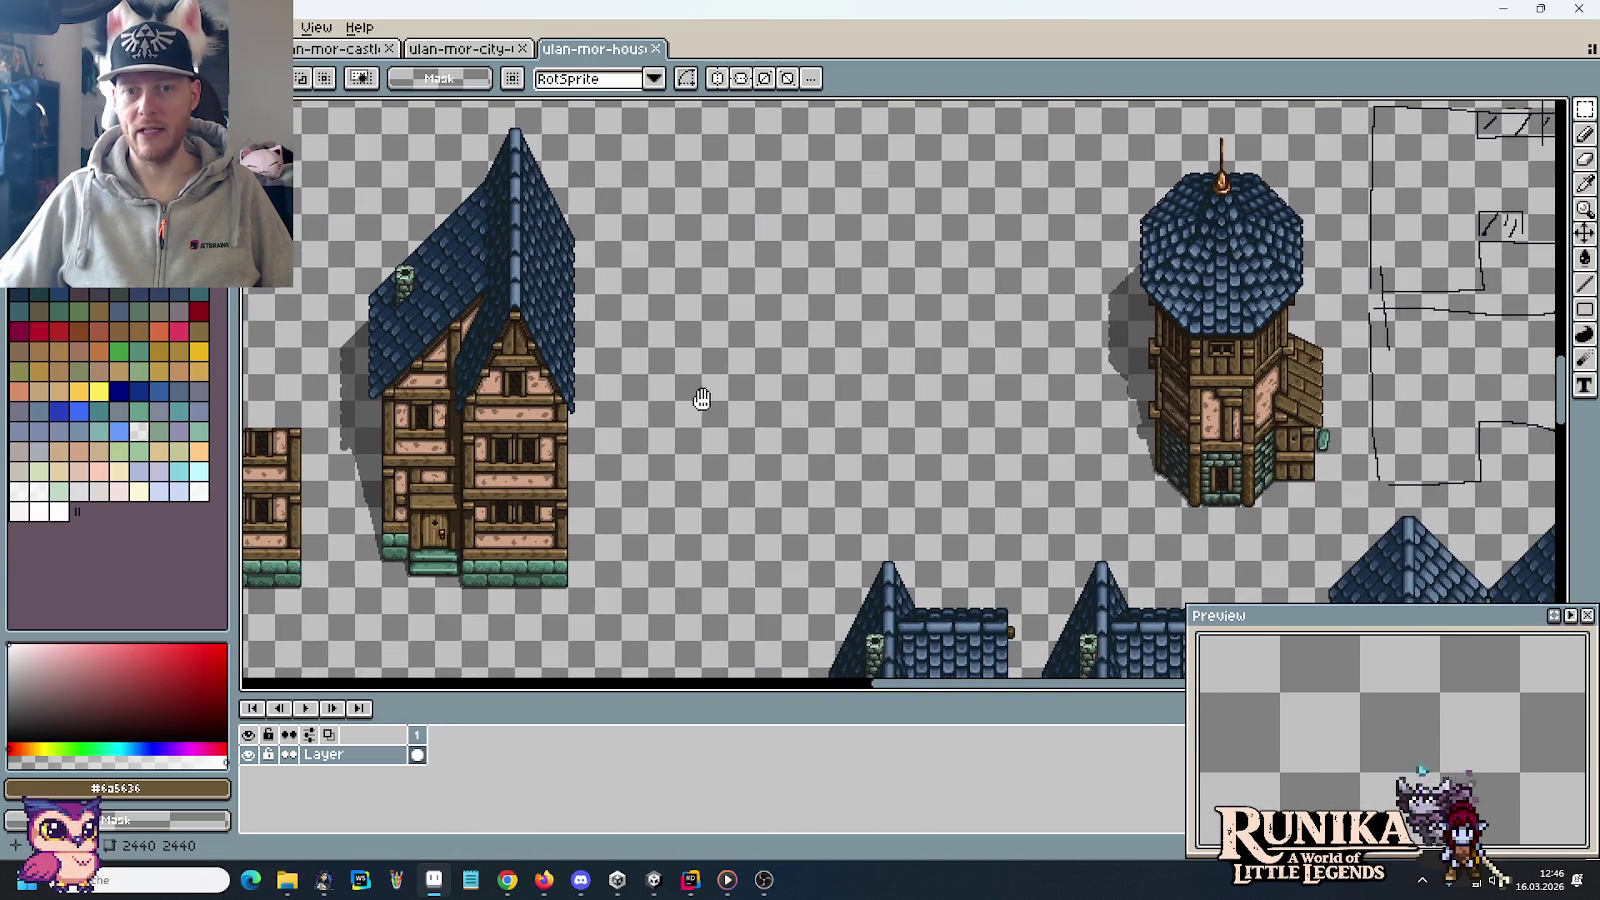
scroll(765, 411, "left", 5)
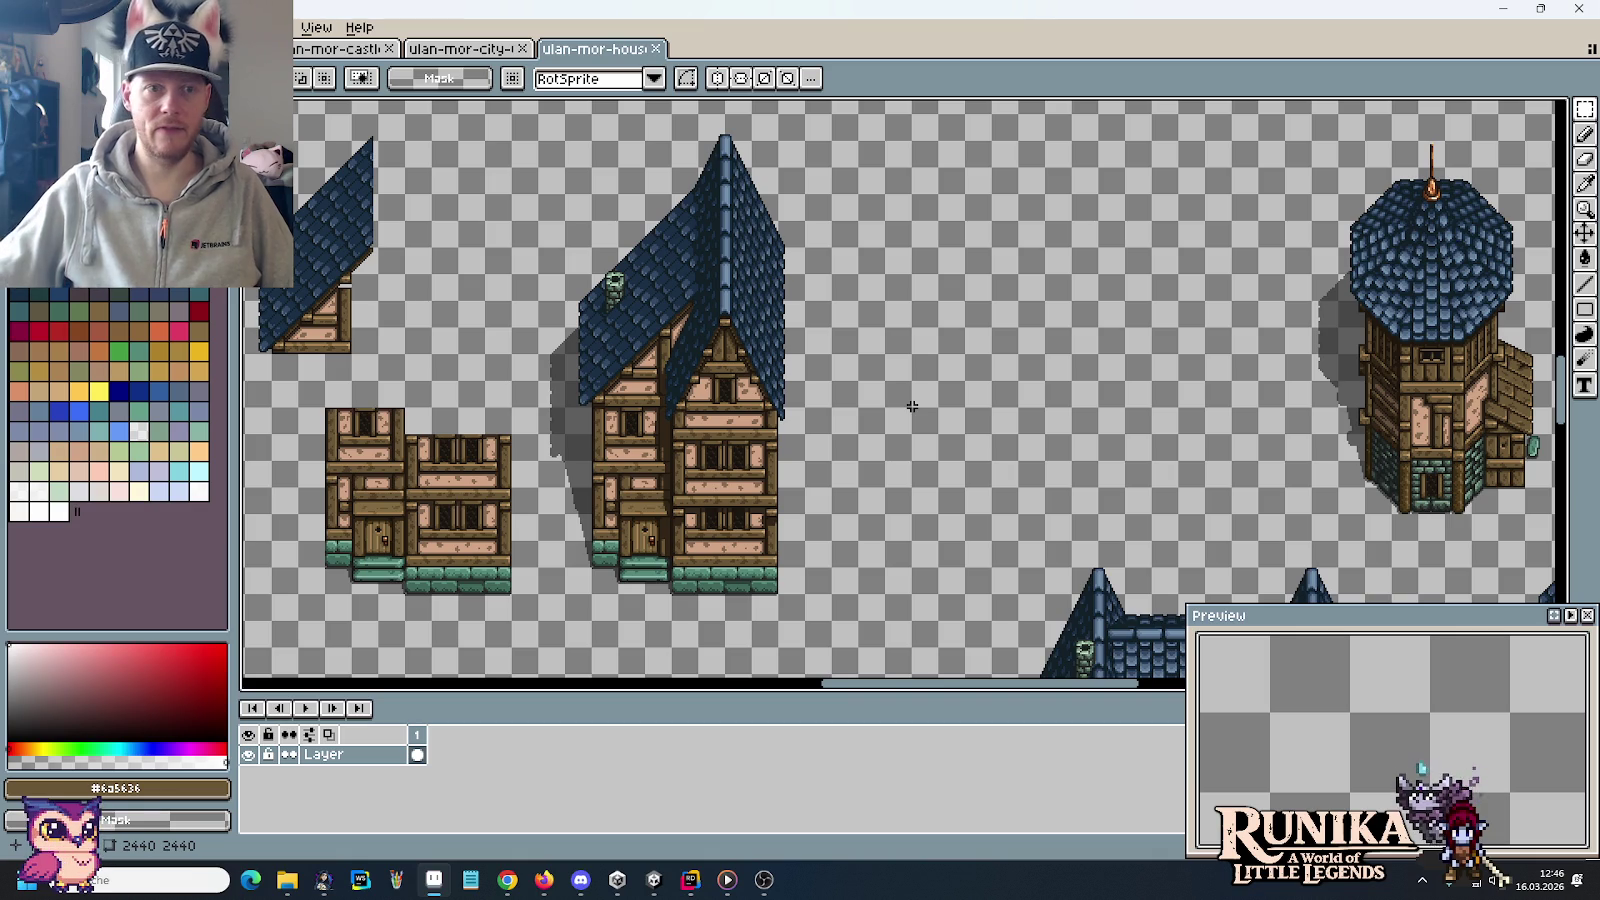
left_click(316, 27)
left_click(316, 27)
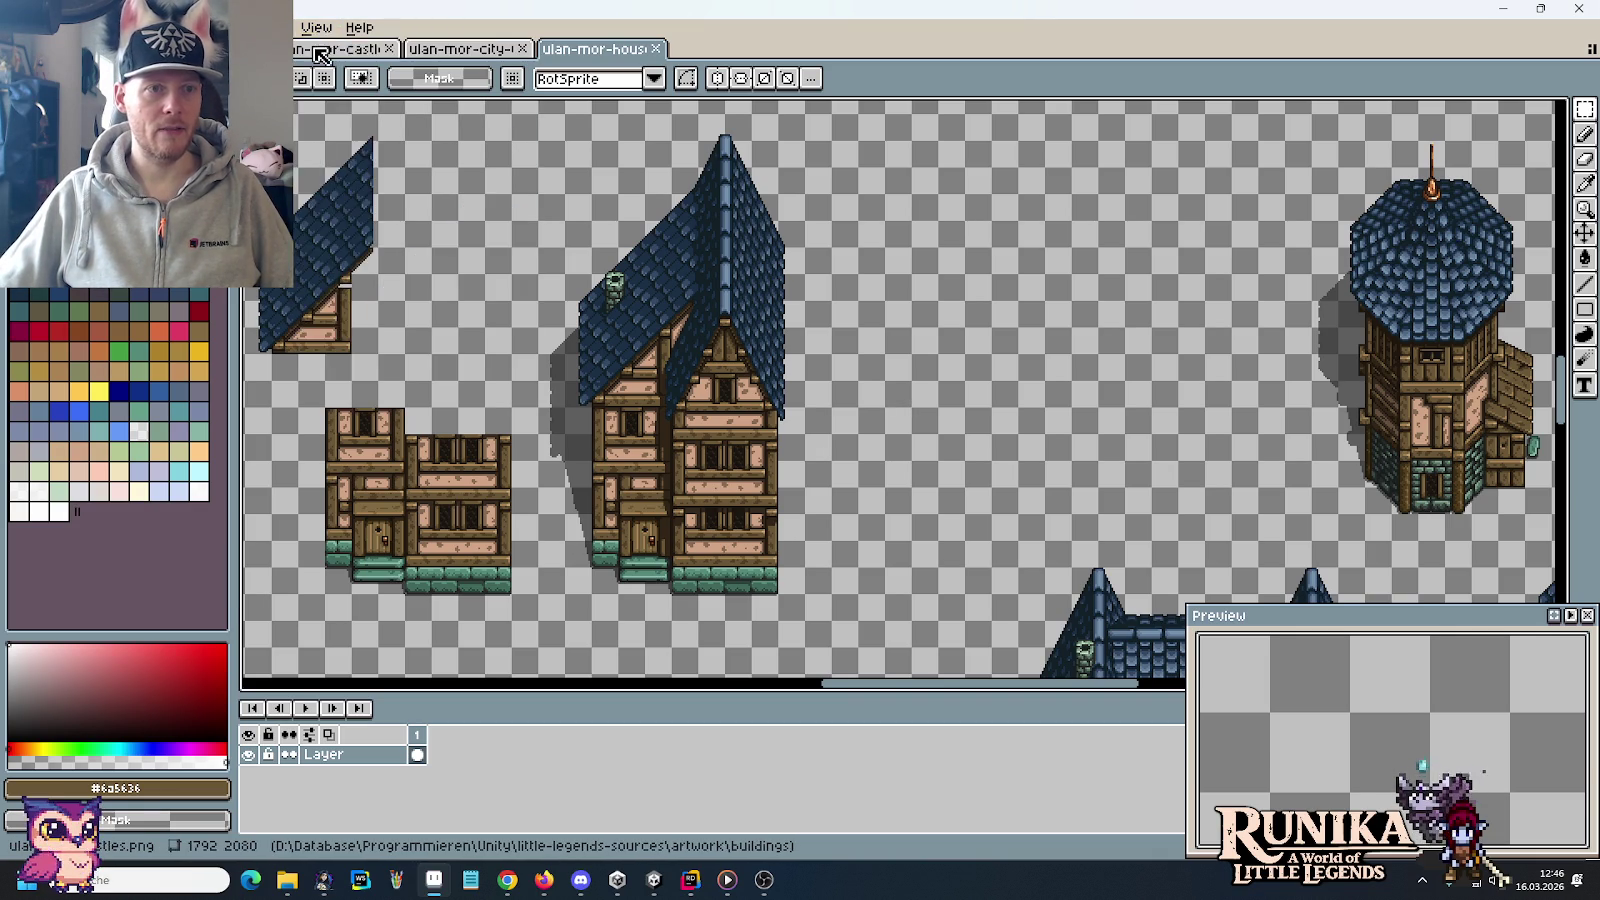
left_click(320, 50)
Zoom and pan around the castle tileset to survey its wall tiles
scroll(1082, 466, "up", 2)
scroll(1082, 466, "up", 2)
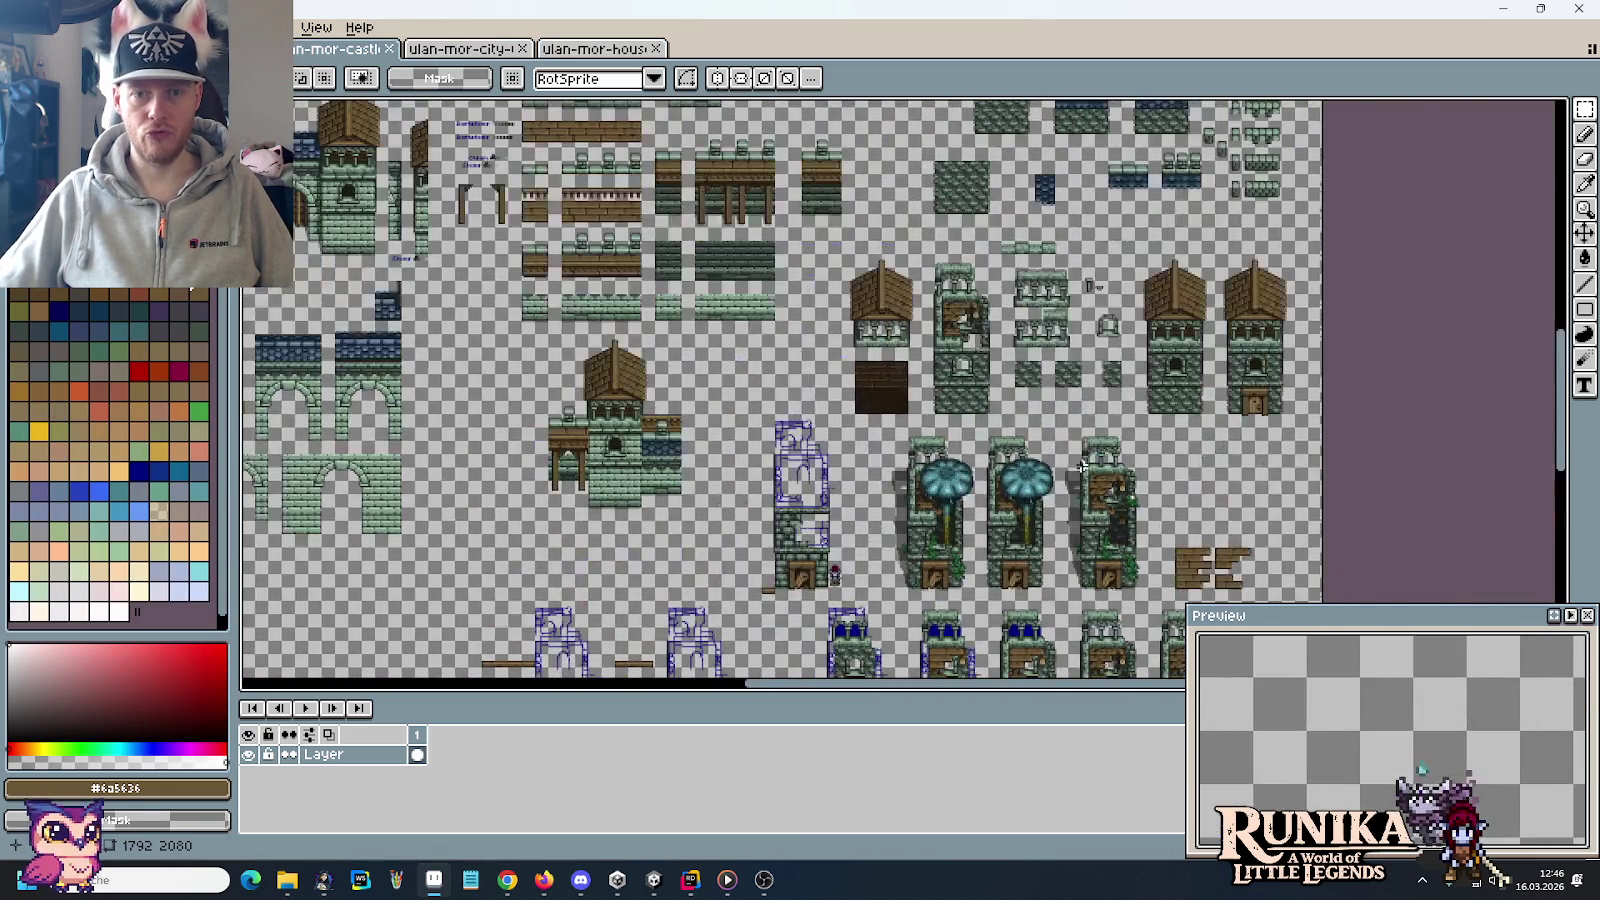
scroll(1082, 466, "up", 2)
scroll(1082, 466, "up", 1)
scroll(1079, 428, "down", 2)
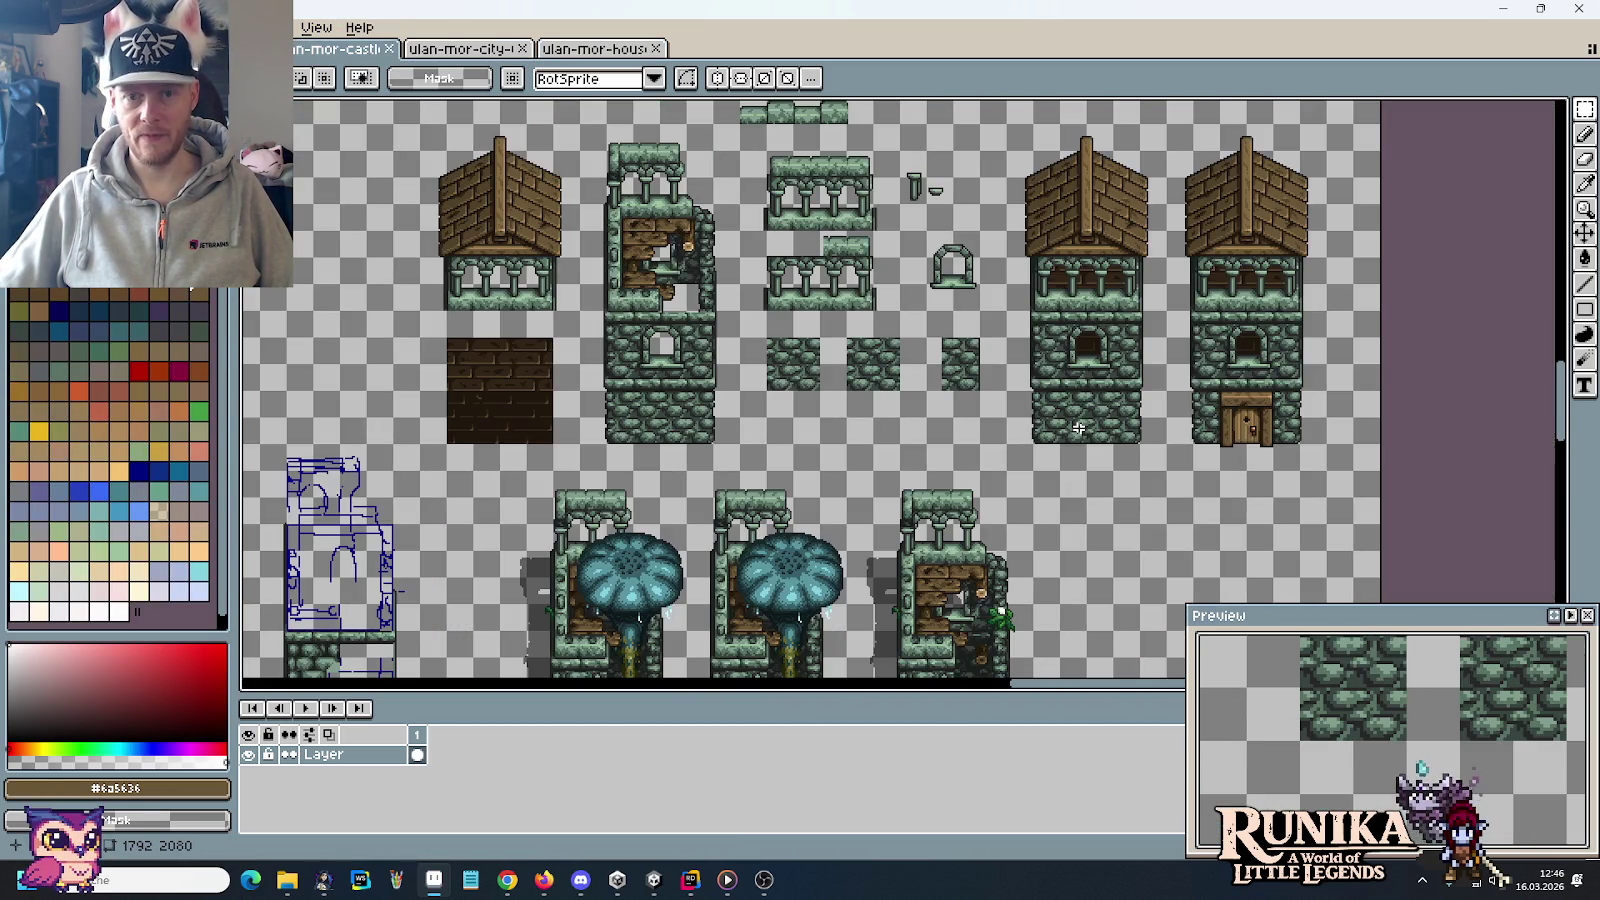
left_click_drag(1072, 416, 866, 385)
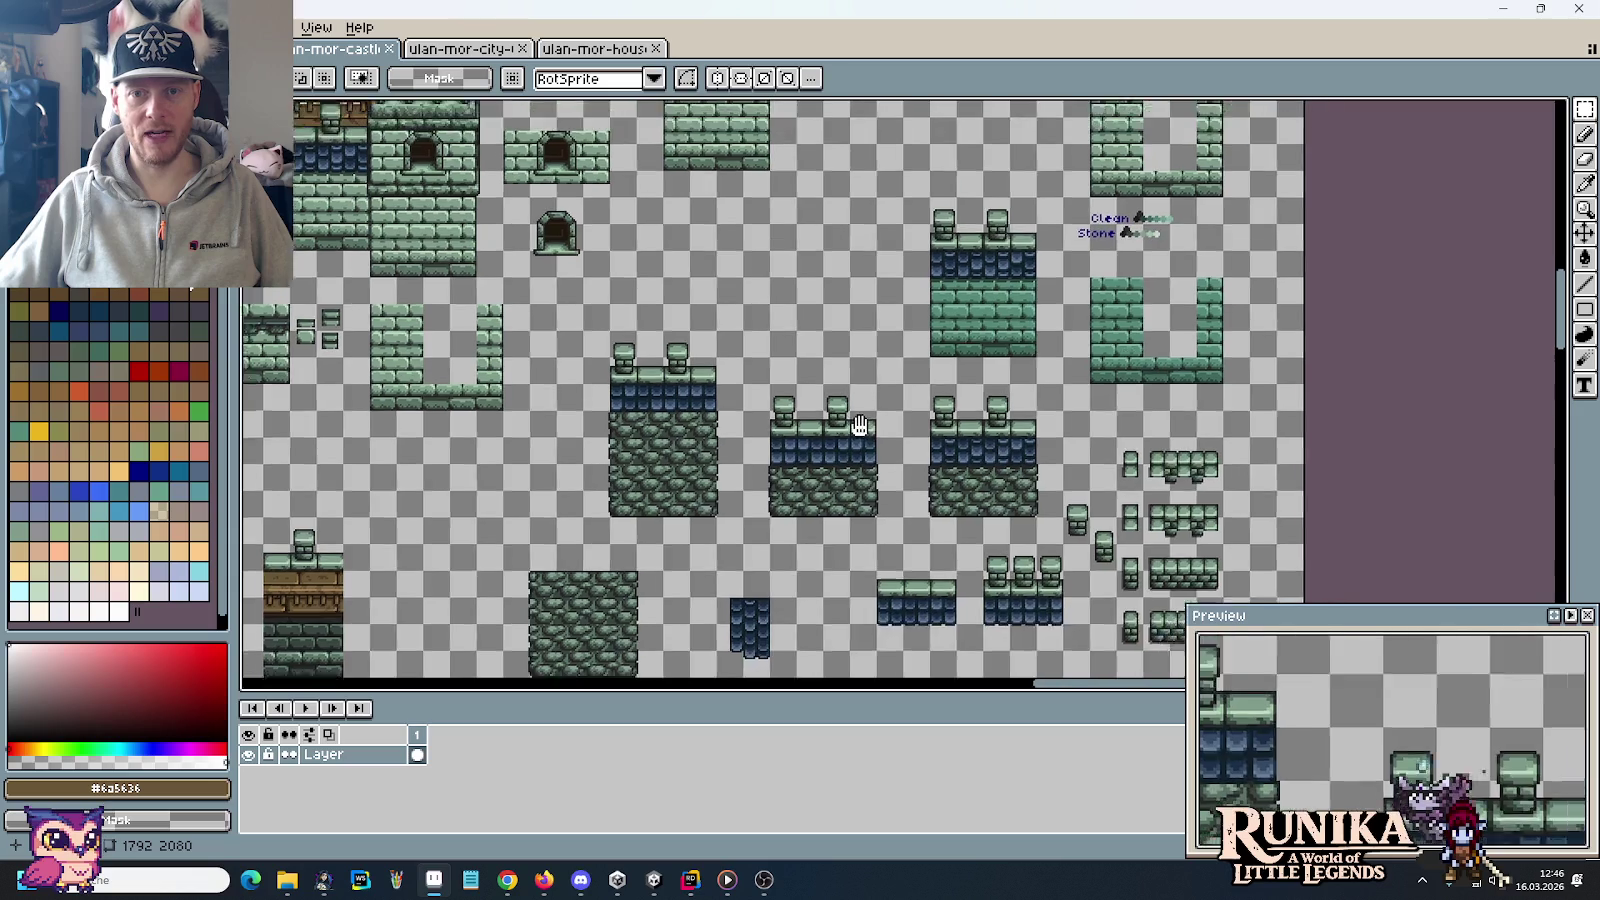
scroll(866, 385, "down", 2)
scroll(860, 420, "up", 3)
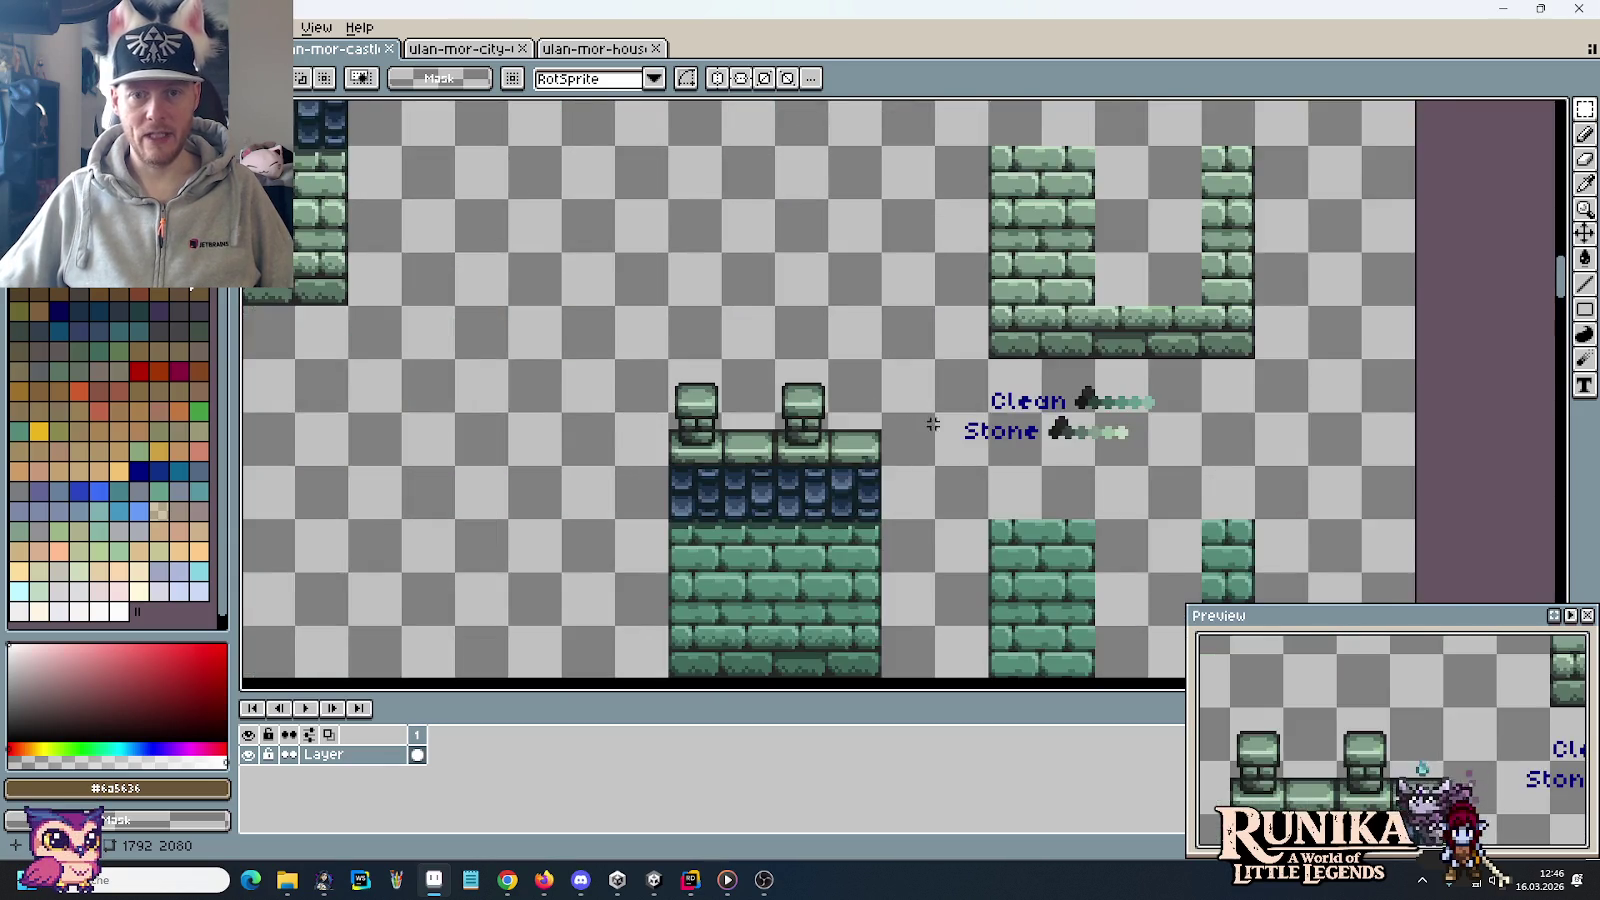
Inspect the Clean Stone tiles and stone tower, briefly selecting a 64×32 stone block
left_click_drag(925, 425, 675, 225)
left_click_drag(732, 368, 779, 648)
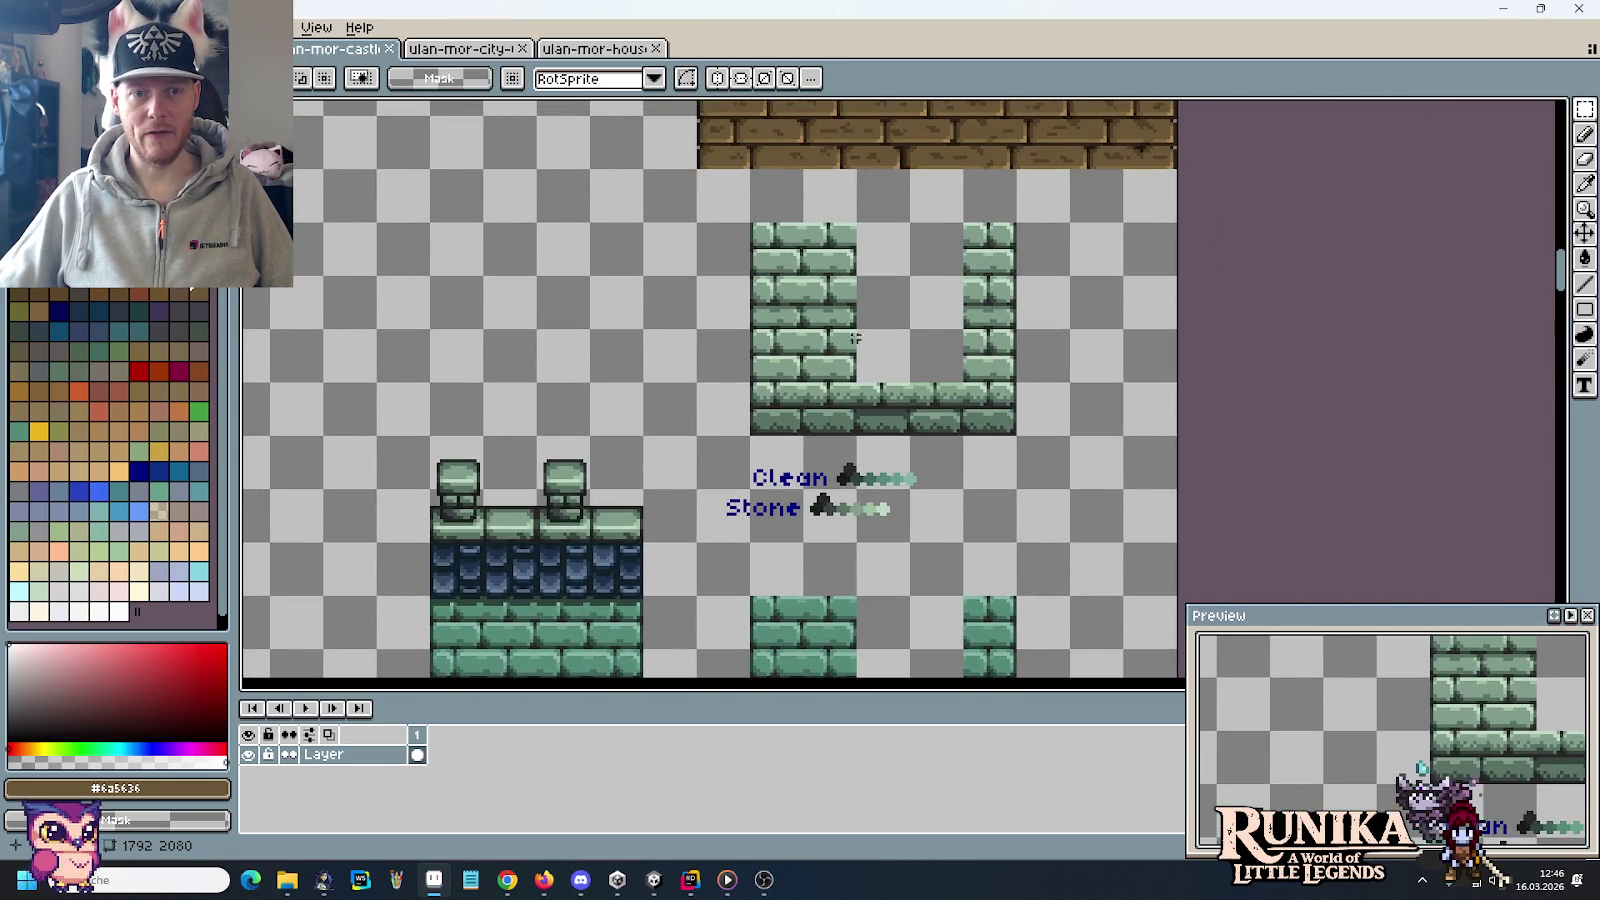
scroll(831, 335, "down", 1)
scroll(831, 335, "down", 1)
mouse_move(777, 350)
left_mouse_down()
mouse_move(802, 472)
mouse_move(909, 448)
left_mouse_up()
scroll(909, 448, "up", 2)
left_click_drag(779, 399, 950, 475)
key("ctrl+d")
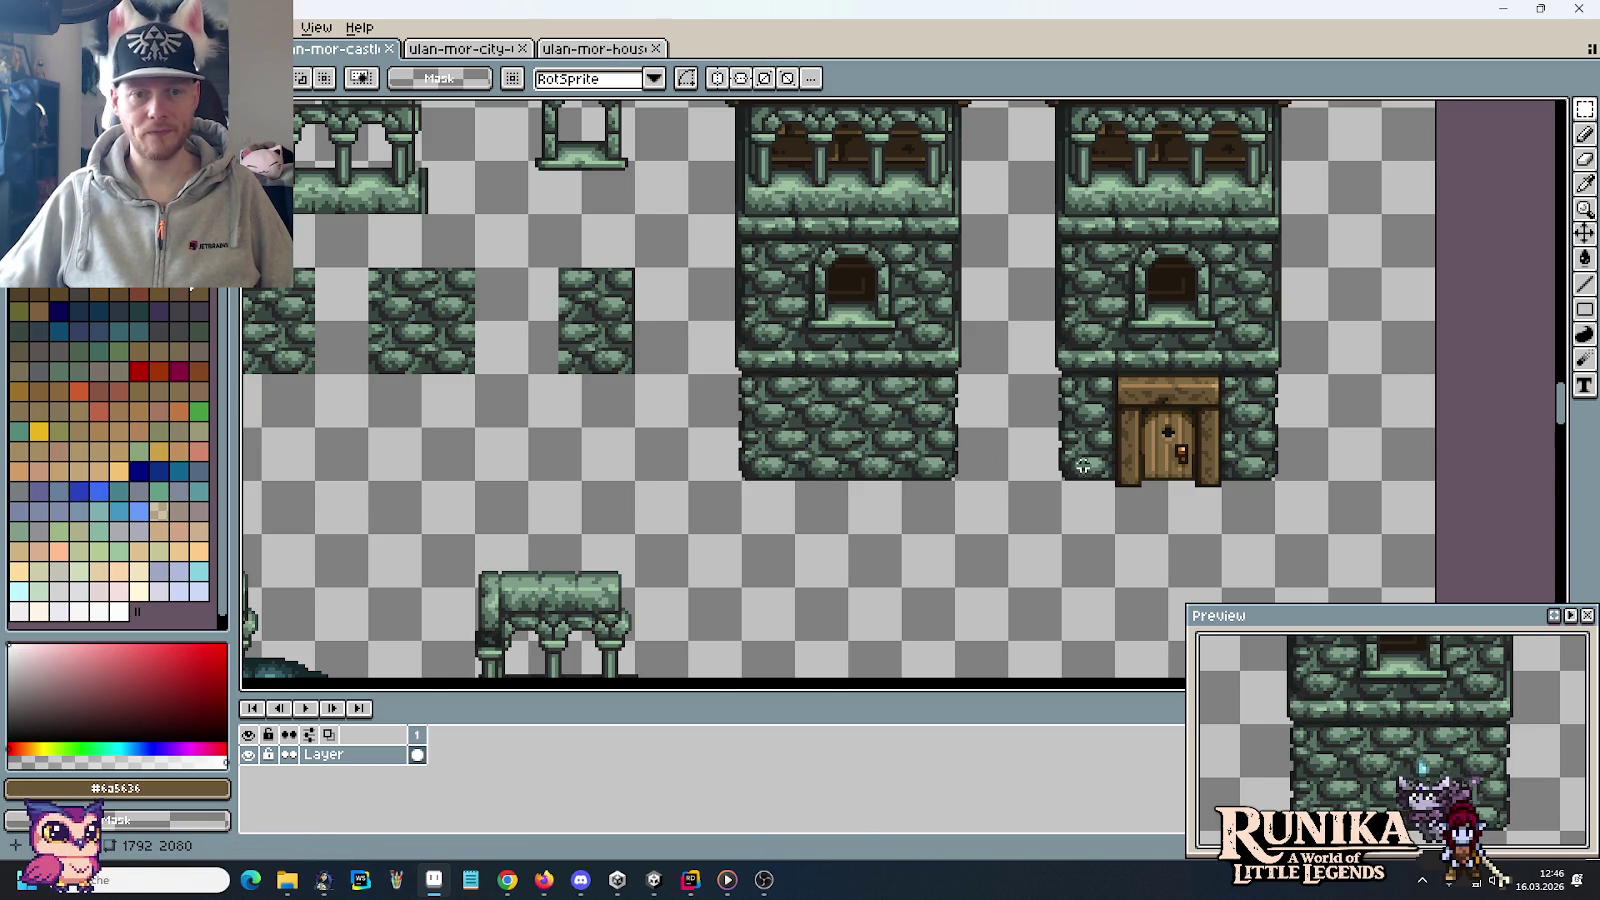
scroll(718, 234, "down", 2)
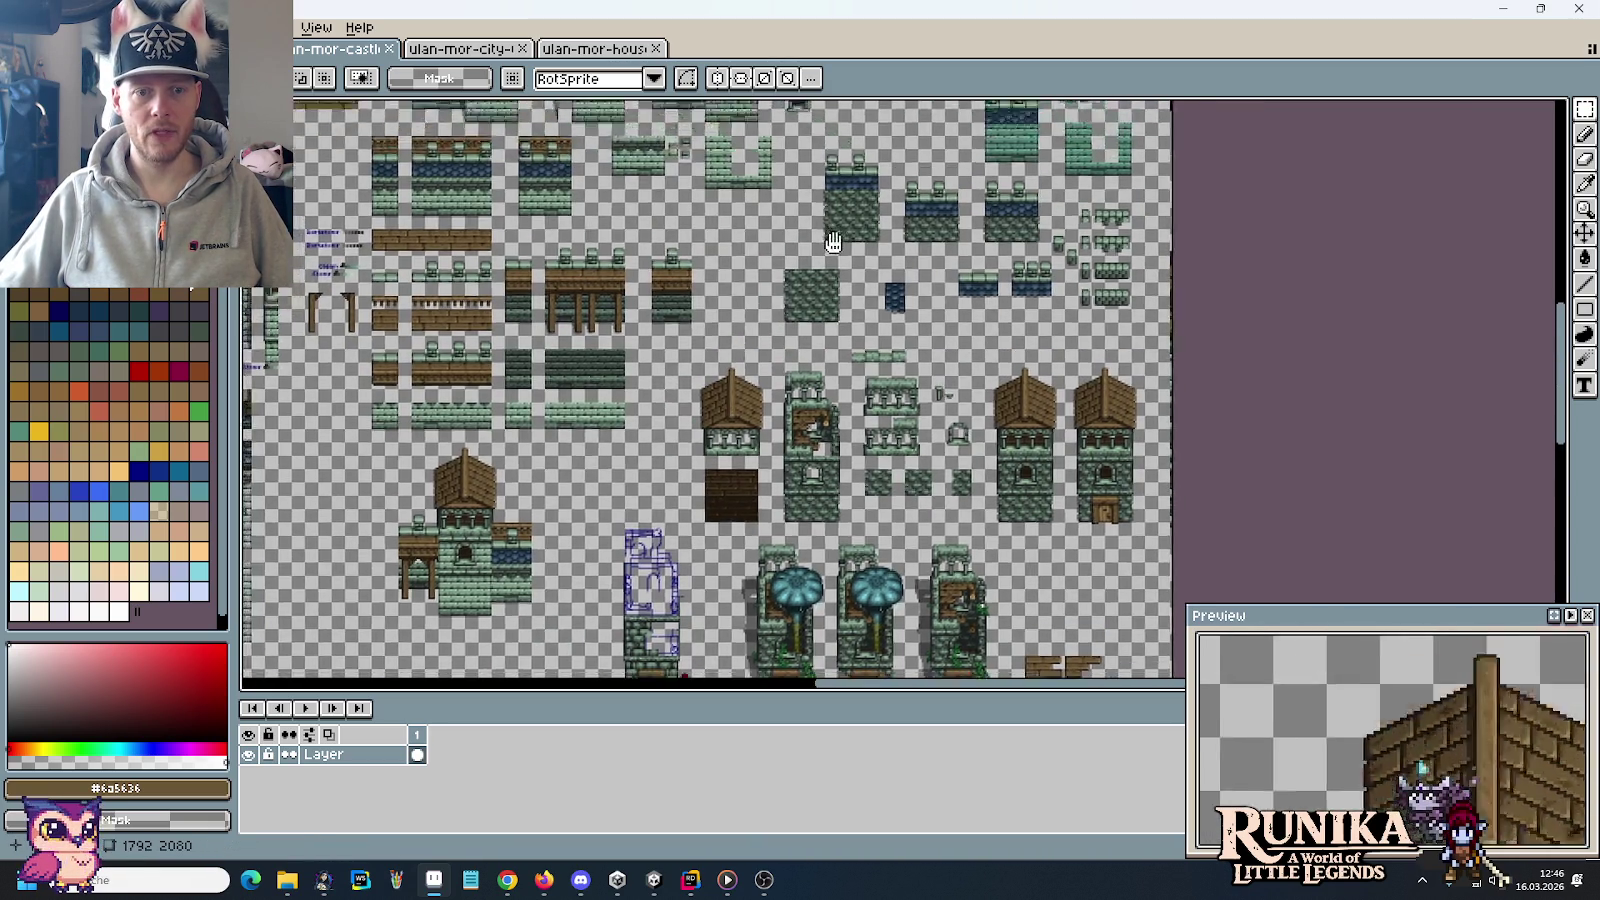
mouse_move(830, 177)
left_mouse_down()
mouse_move(1093, 325)
mouse_move(1235, 232)
left_mouse_up()
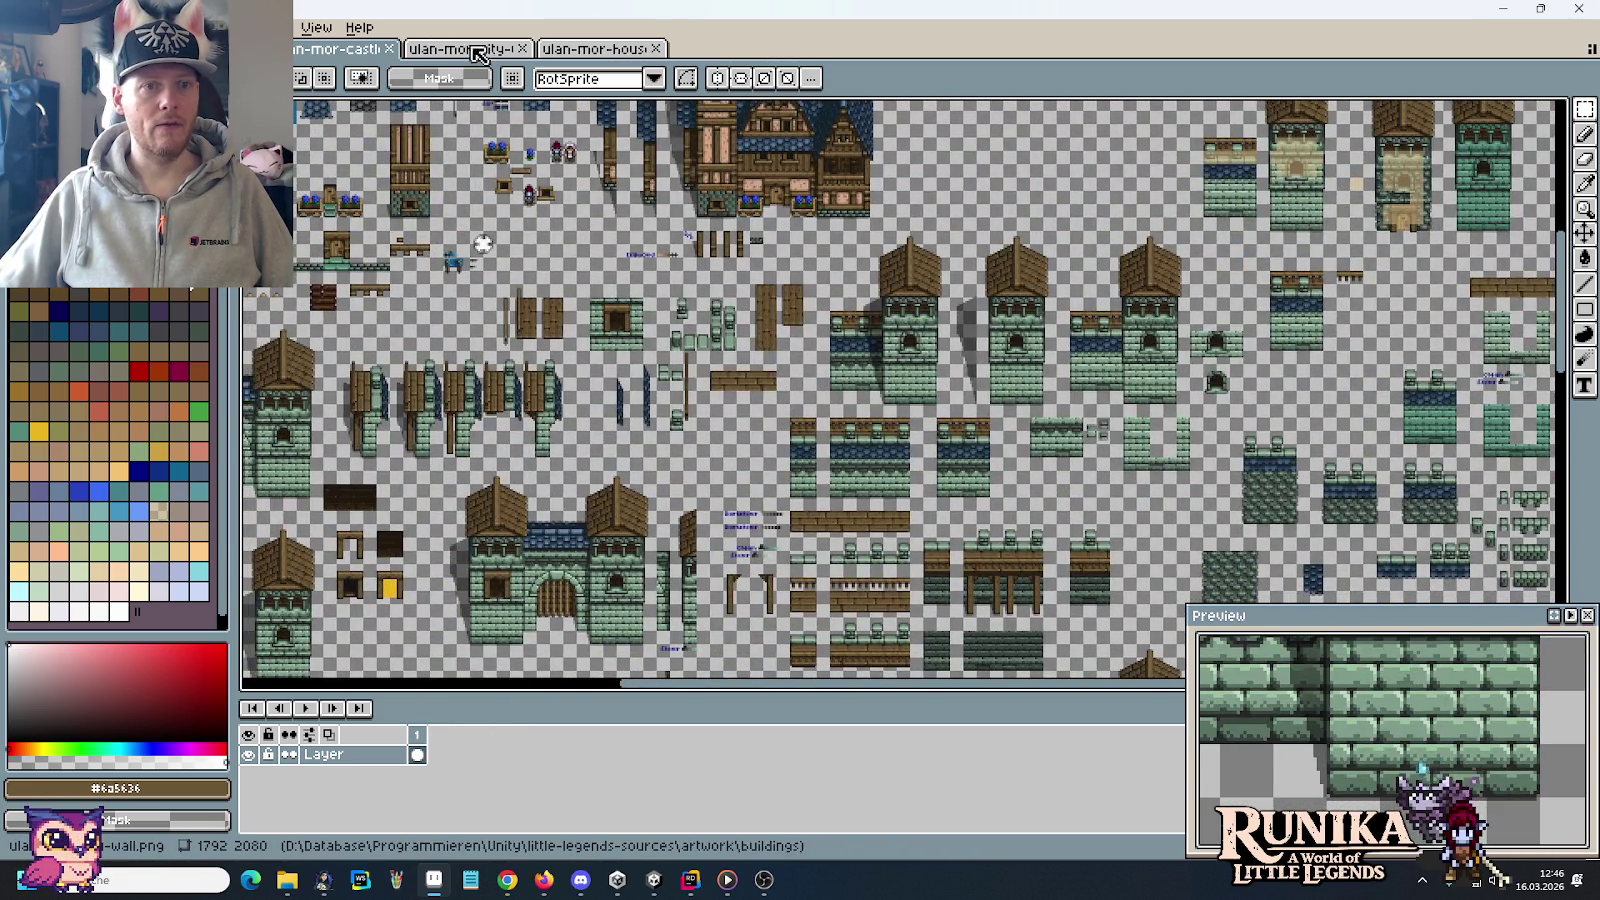
Return to the ulan-mor-houses tileset and pan it to the right
left_click(594, 50)
left_click_drag(758, 455, 931, 413)
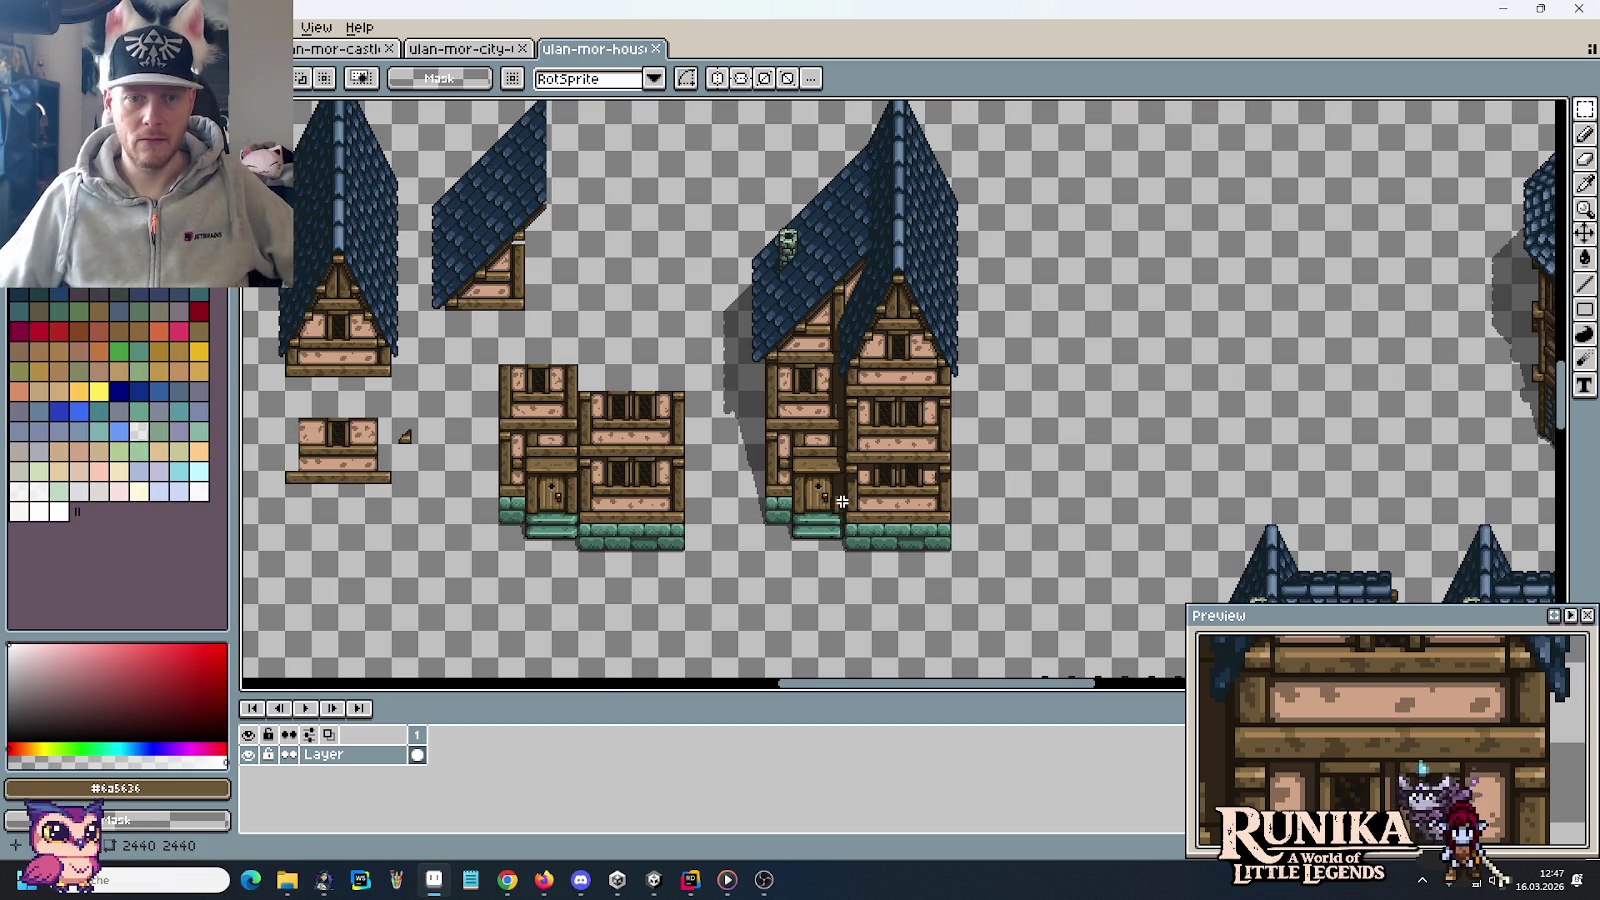
scroll(842, 501, "down", 2)
scroll(900, 470, "down", 1)
scroll(1091, 427, "up", 4)
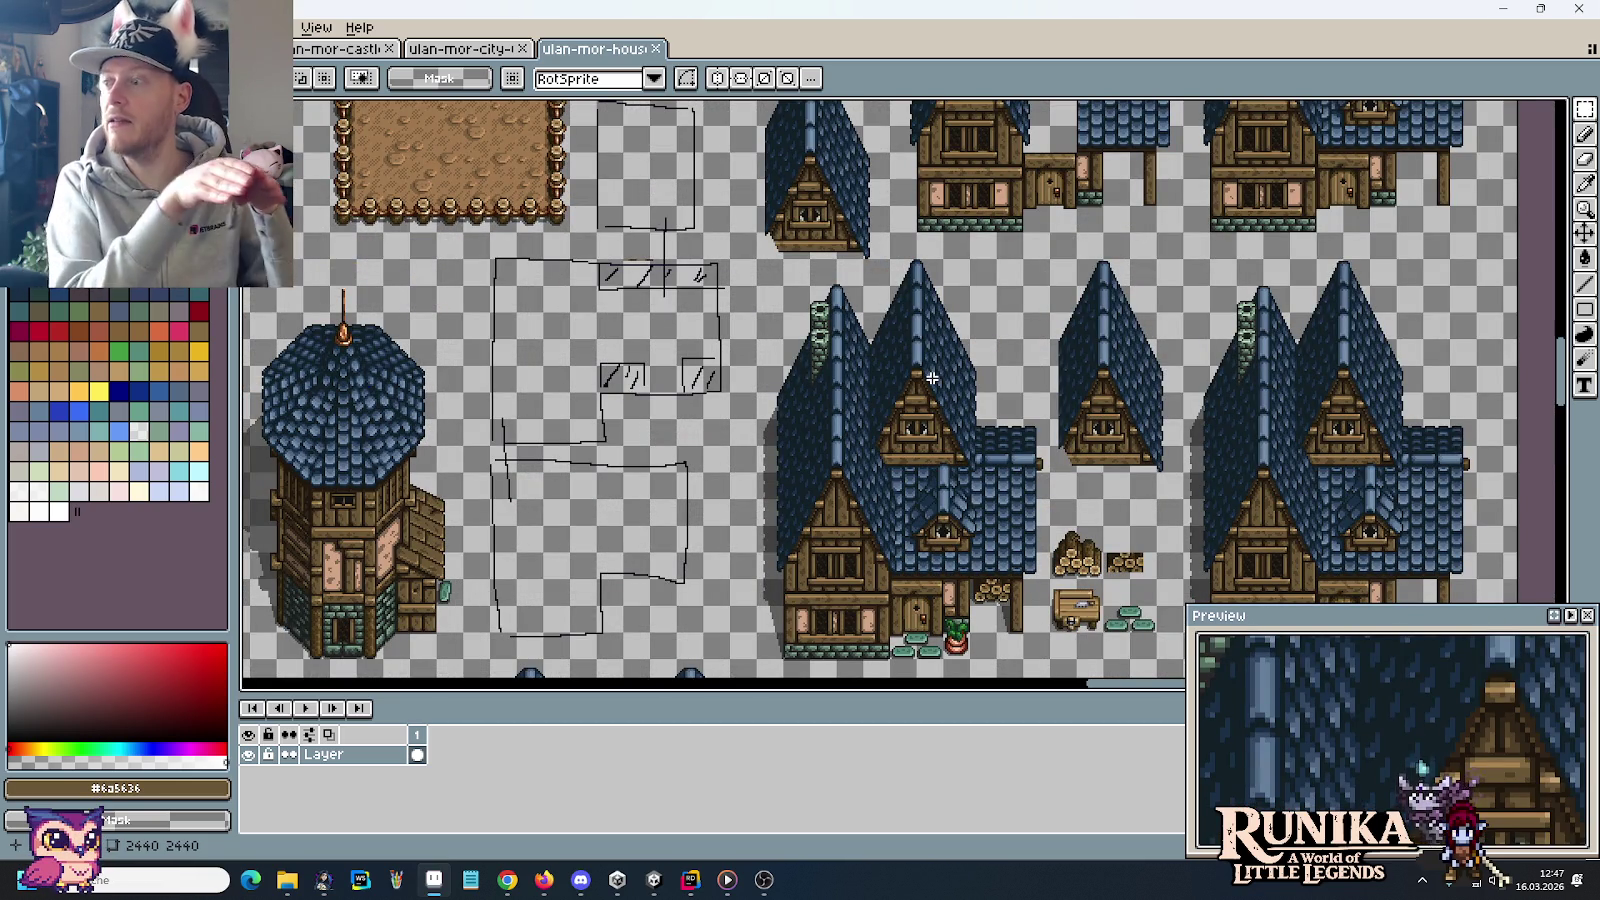
scroll(932, 378, "down", 2)
scroll(932, 378, "up", 1)
mouse_move(1059, 248)
left_mouse_down()
mouse_move(1044, 320)
mouse_move(864, 334)
mouse_move(721, 569)
left_mouse_up()
scroll(721, 569, "up", 2)
left_click_drag(739, 413, 1019, 420)
scroll(748, 307, "up", 2)
left_click_drag(909, 288, 967, 309)
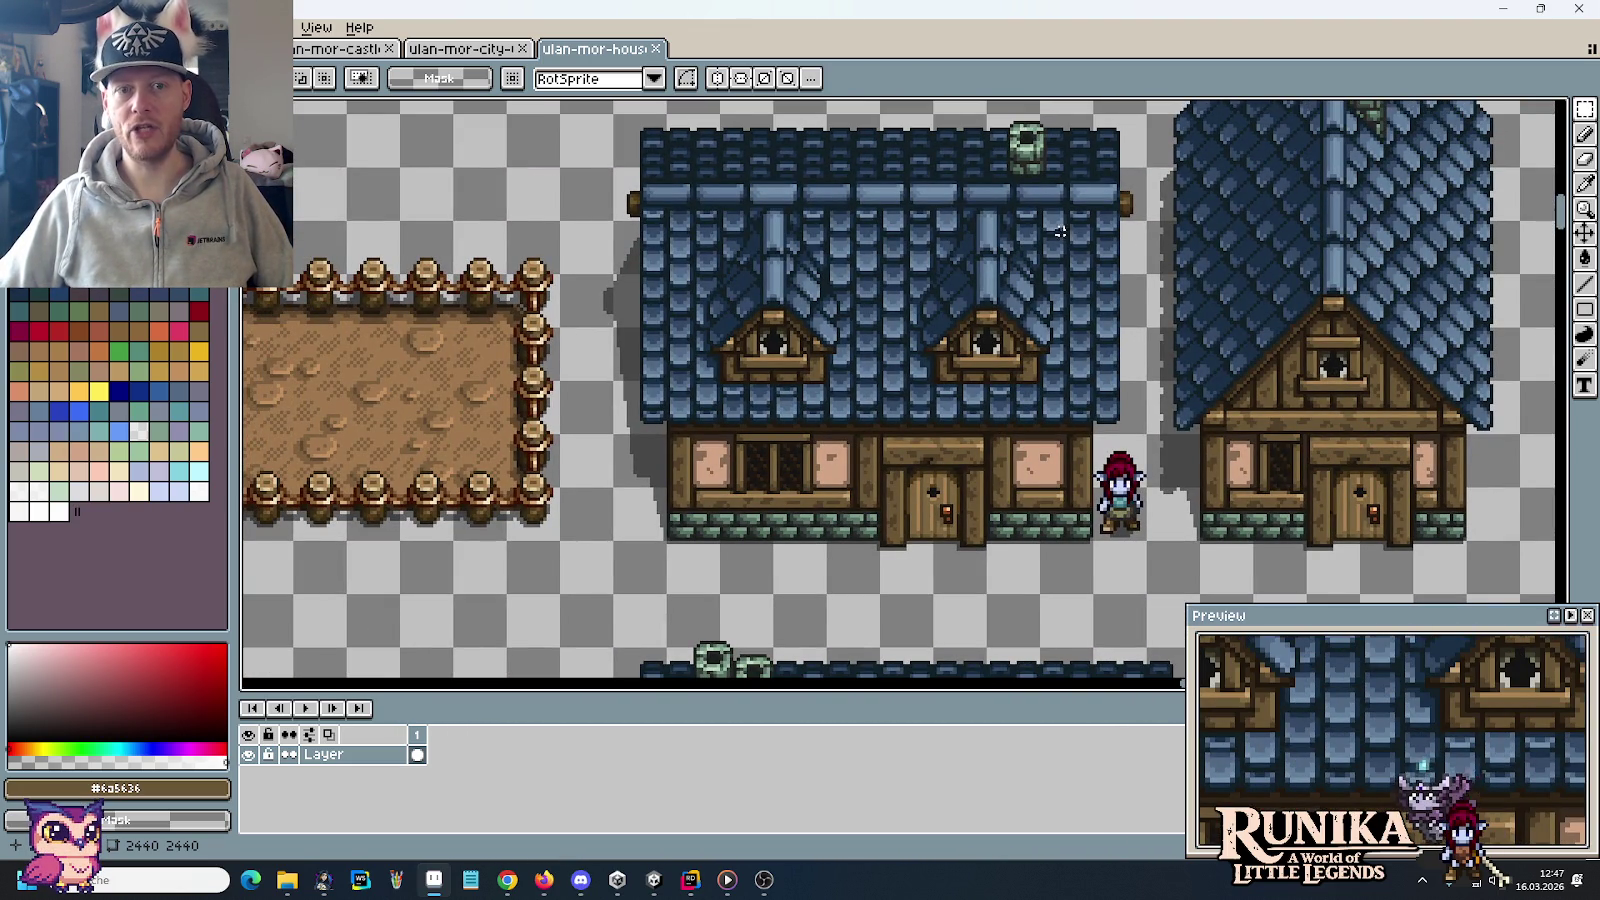
scroll(947, 283, "down", 2)
scroll(880, 495, "down", 2)
mouse_move(876, 476)
left_mouse_down()
mouse_move(942, 195)
mouse_move(899, 381)
mouse_move(977, 414)
mouse_move(902, 549)
left_mouse_up()
scroll(1150, 470, "up", 1)
scroll(1150, 470, "up", 1)
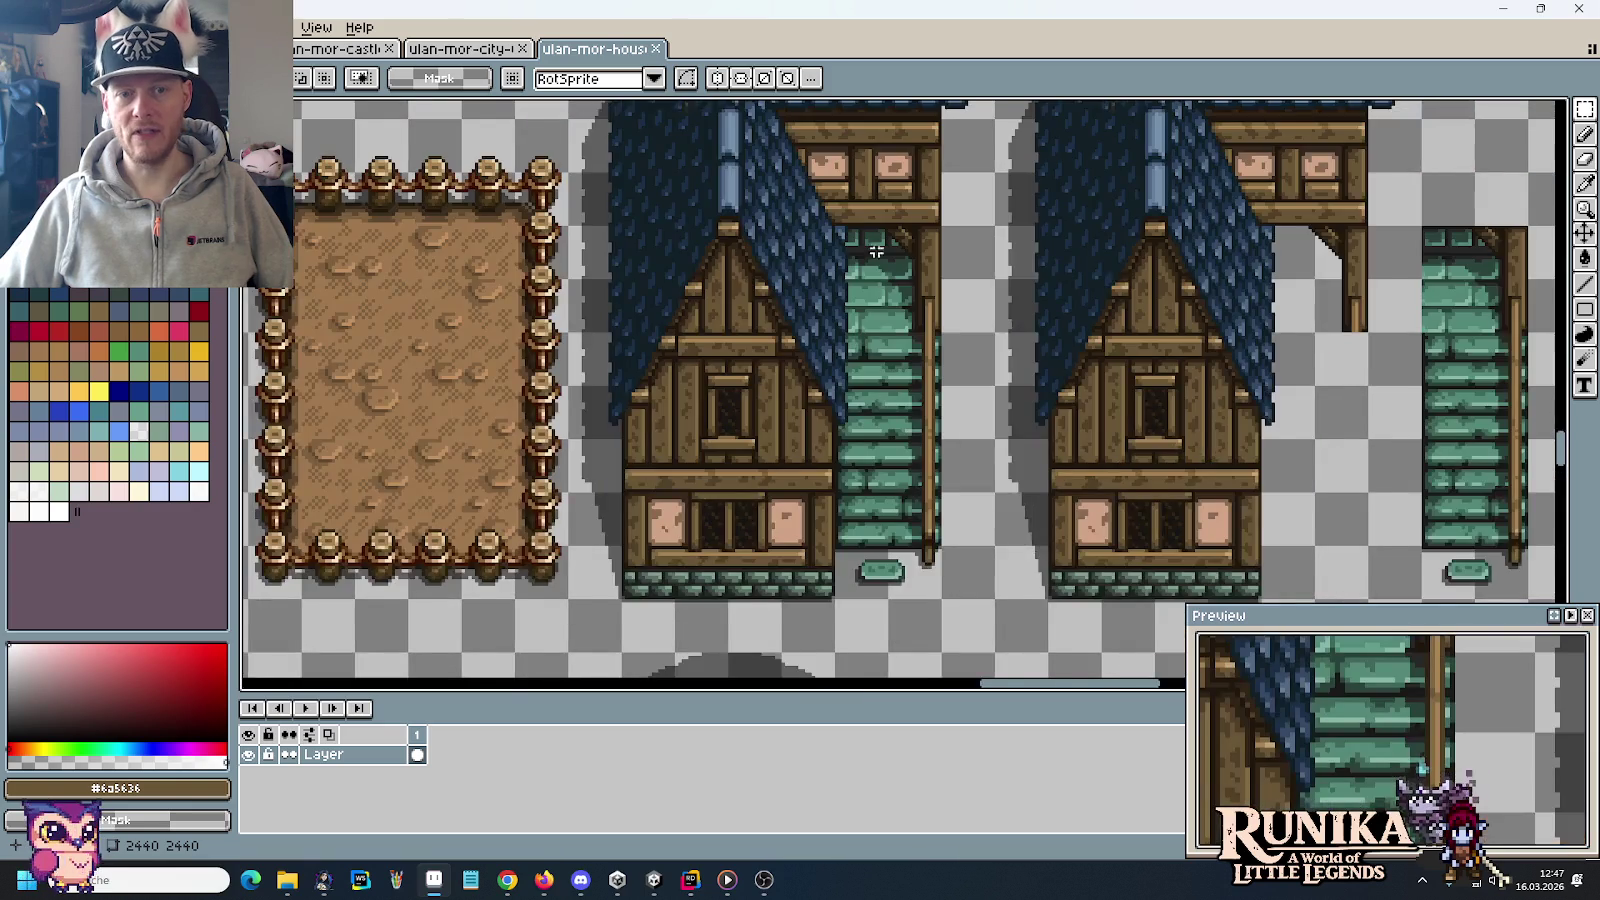
scroll(876, 251, "down", 2)
scroll(927, 324, "down", 1)
left_click_drag(650, 325, 979, 470)
scroll(979, 470, "up", 1)
scroll(1021, 313, "down", 1)
left_click_drag(1021, 313, 997, 461)
scroll(997, 461, "up", 1)
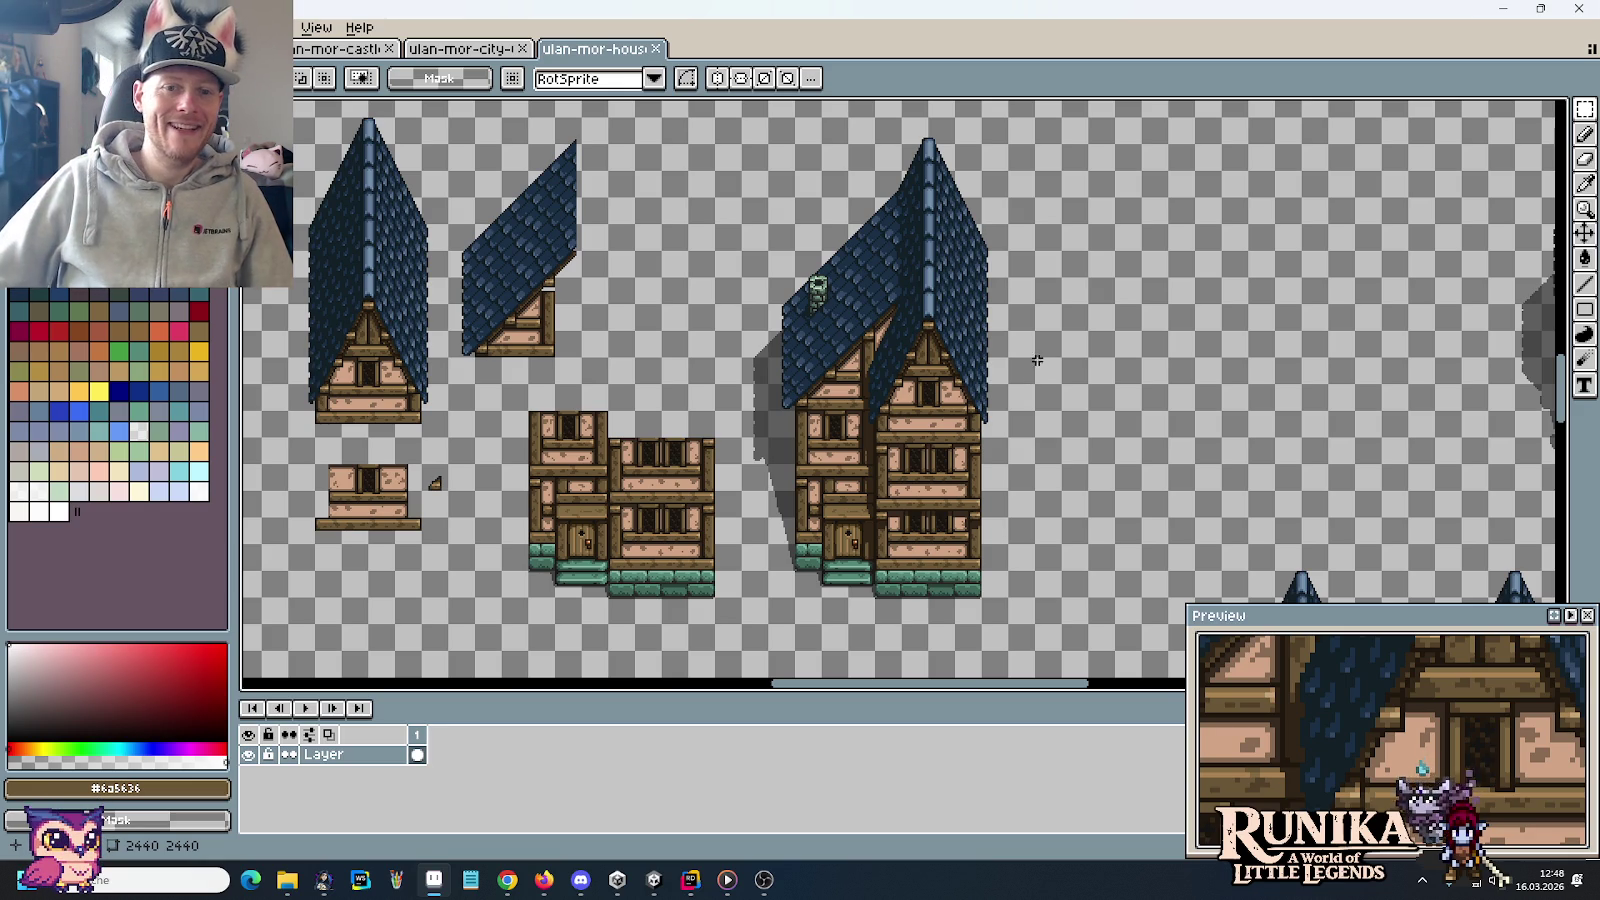
Zoom in and eyedrop dark brown #312517 from the wood trim for the Pencil
scroll(995, 385, "up", 4)
scroll(887, 488, "up", 1)
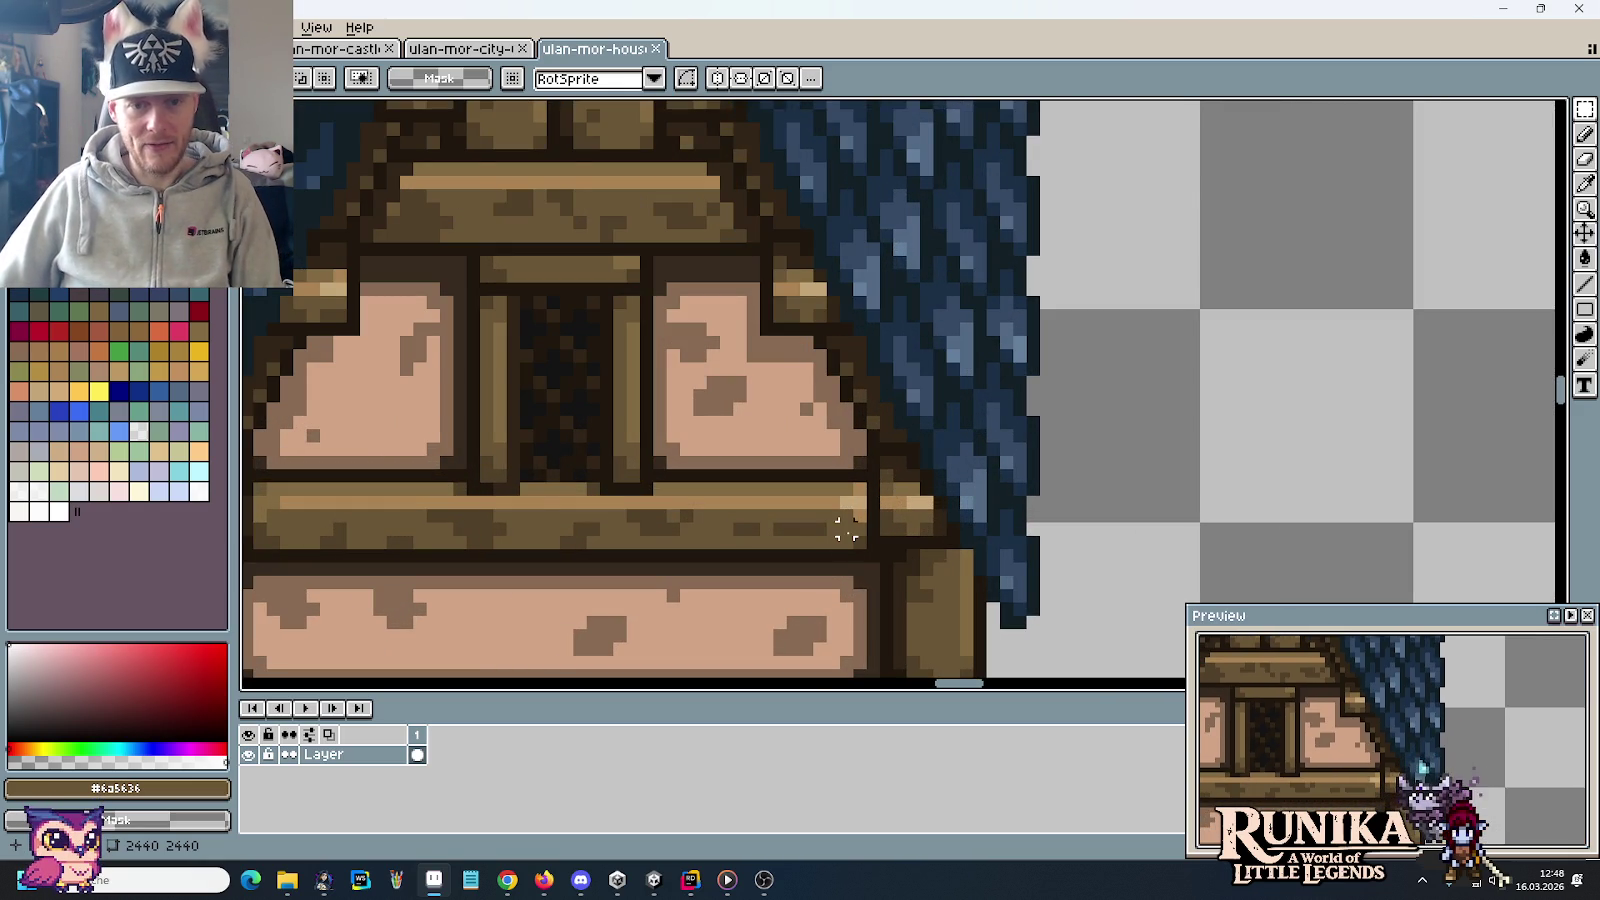
scroll(845, 527, "up", 1)
key("i")
left_click(975, 578)
key("b")
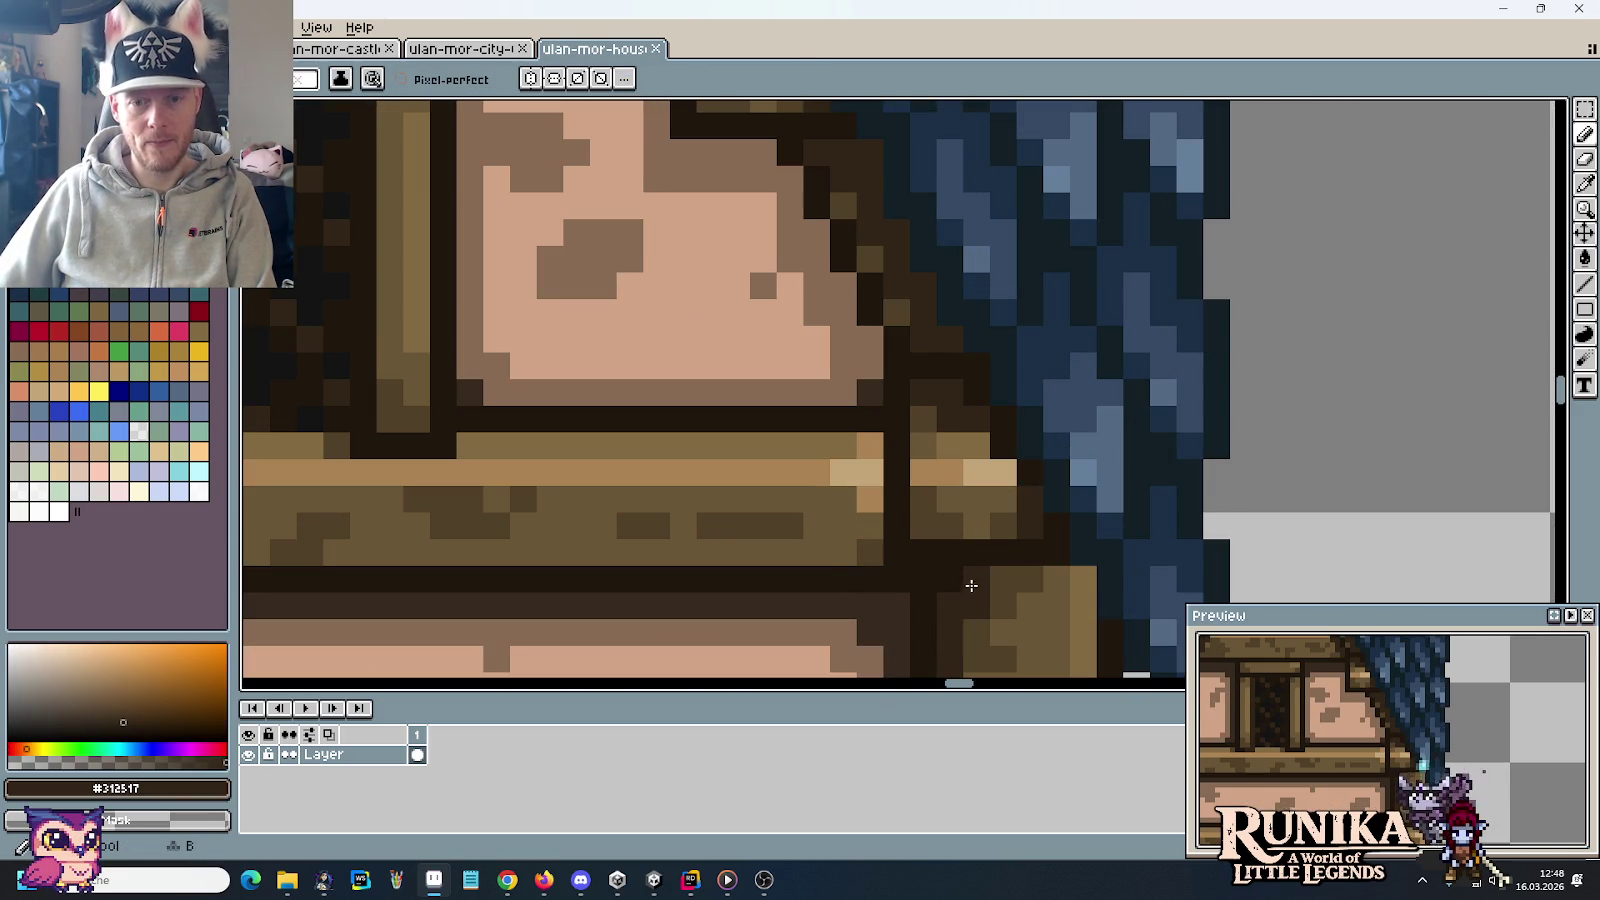
Retouch the vertical plank line and save the houses tileset with Ctrl+S
mouse_move(1083, 606)
left_mouse_down()
mouse_move(1041, 526)
mouse_move(850, 500)
mouse_move(850, 385)
left_mouse_up()
scroll(938, 508, "down", 1)
scroll(938, 508, "down", 2)
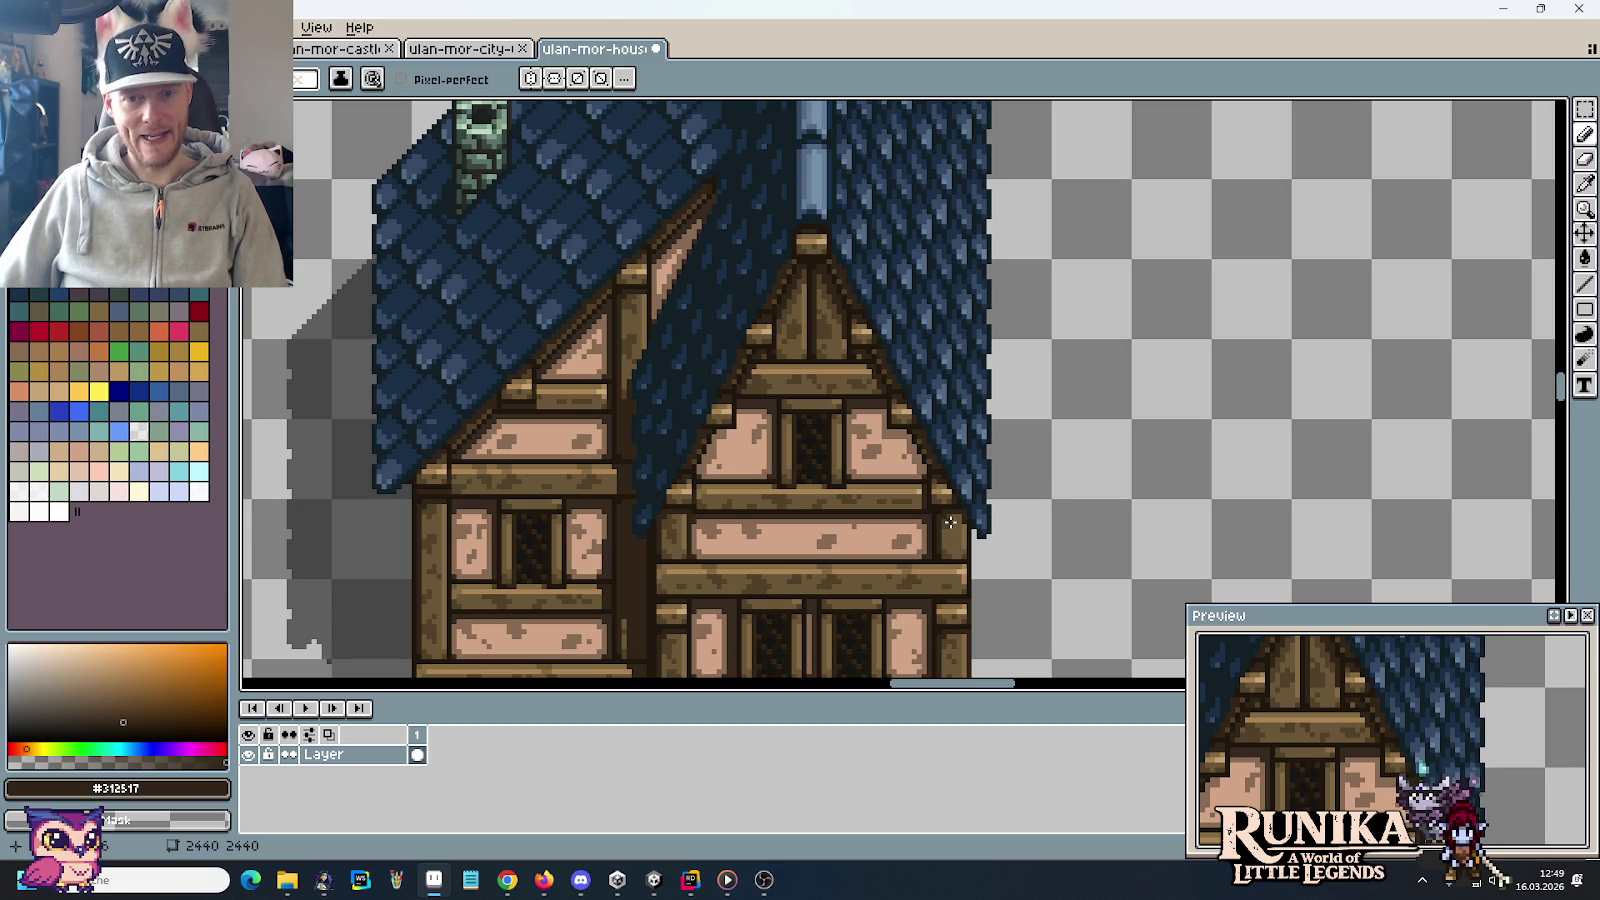
key("ctrl+s")
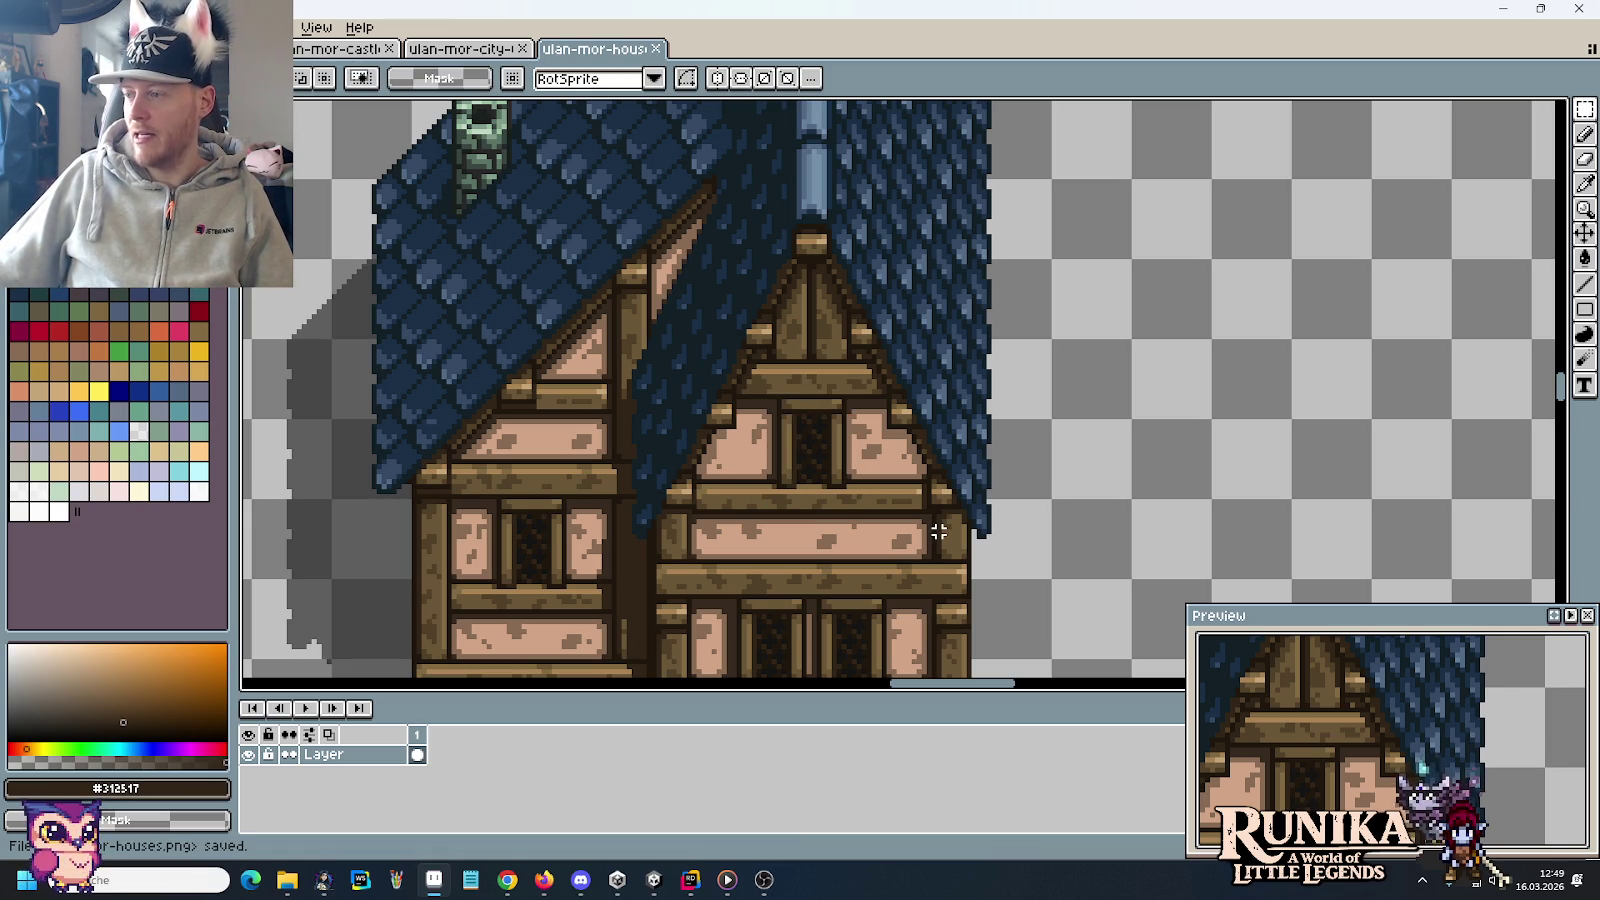
scroll(921, 495, "down", 1)
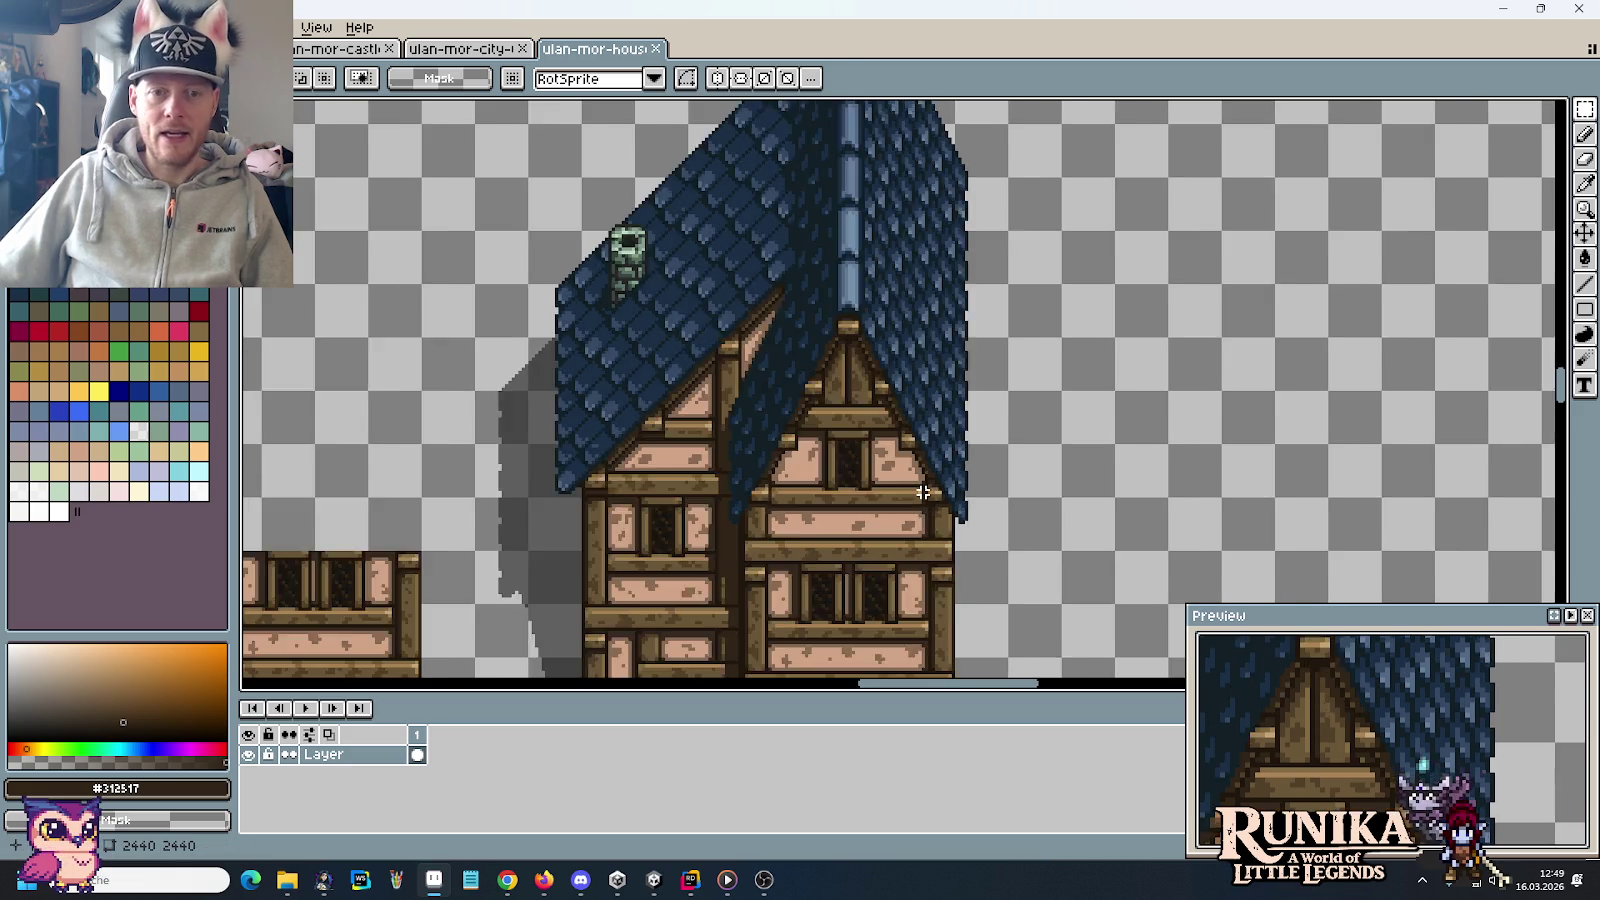
scroll(860, 540, "down", 2)
left_click_drag(795, 572, 812, 508)
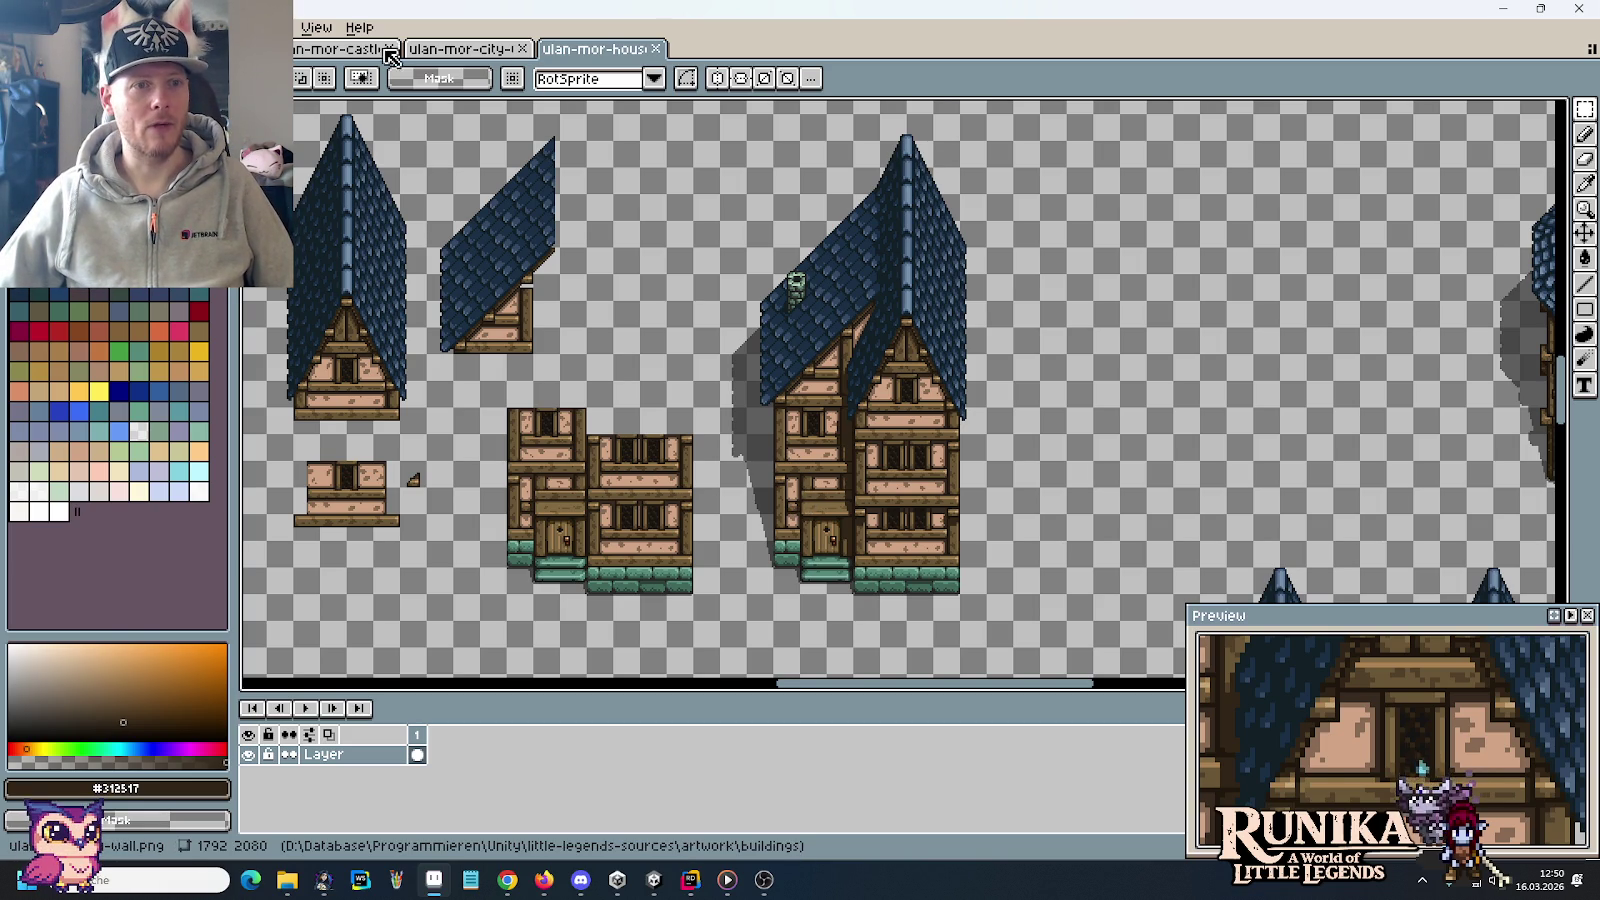
Look over the castle tileset, then move on to the ulan-mor-city tileset
key("ctrl+Tab")
scroll(871, 505, "right", 5)
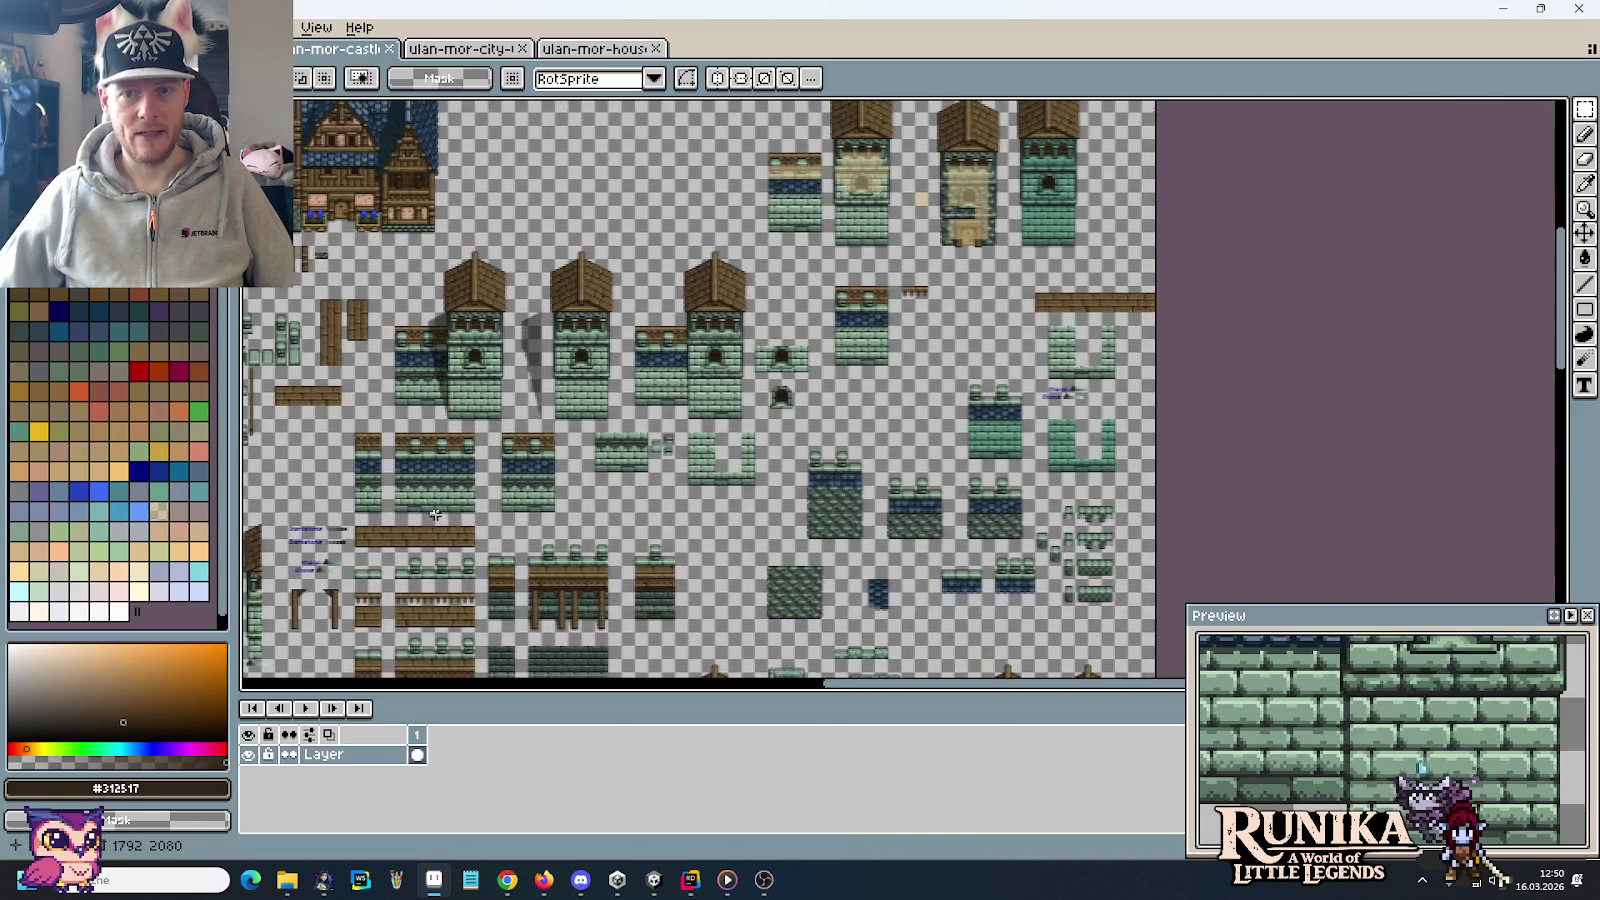
scroll(850, 440, "up", 3)
scroll(987, 356, "up", 1)
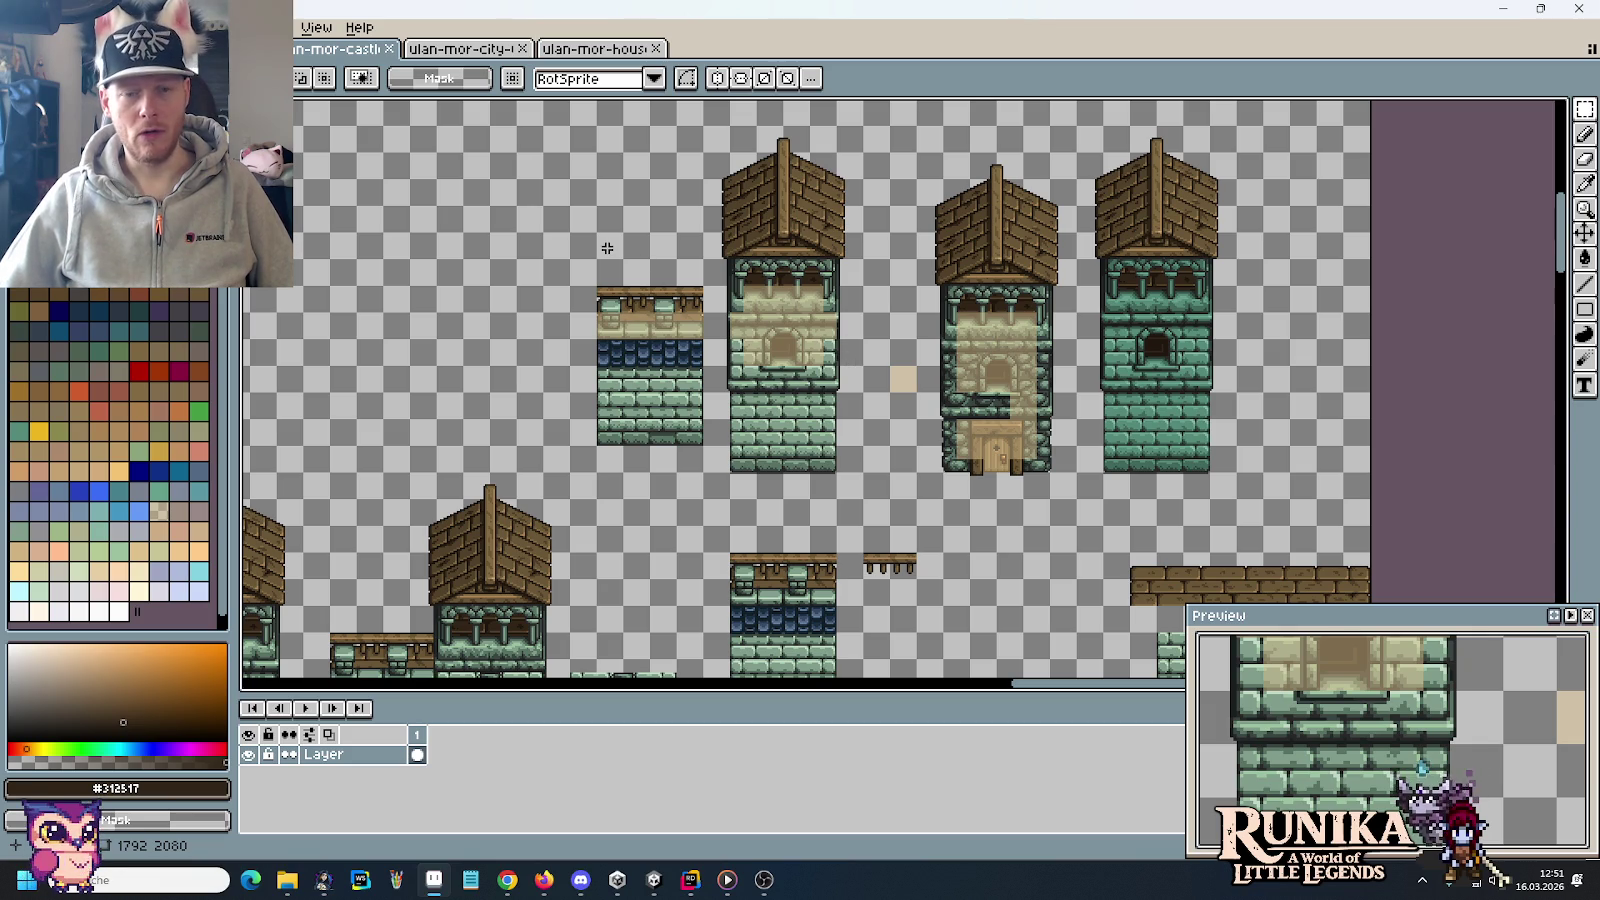
left_click(432, 51)
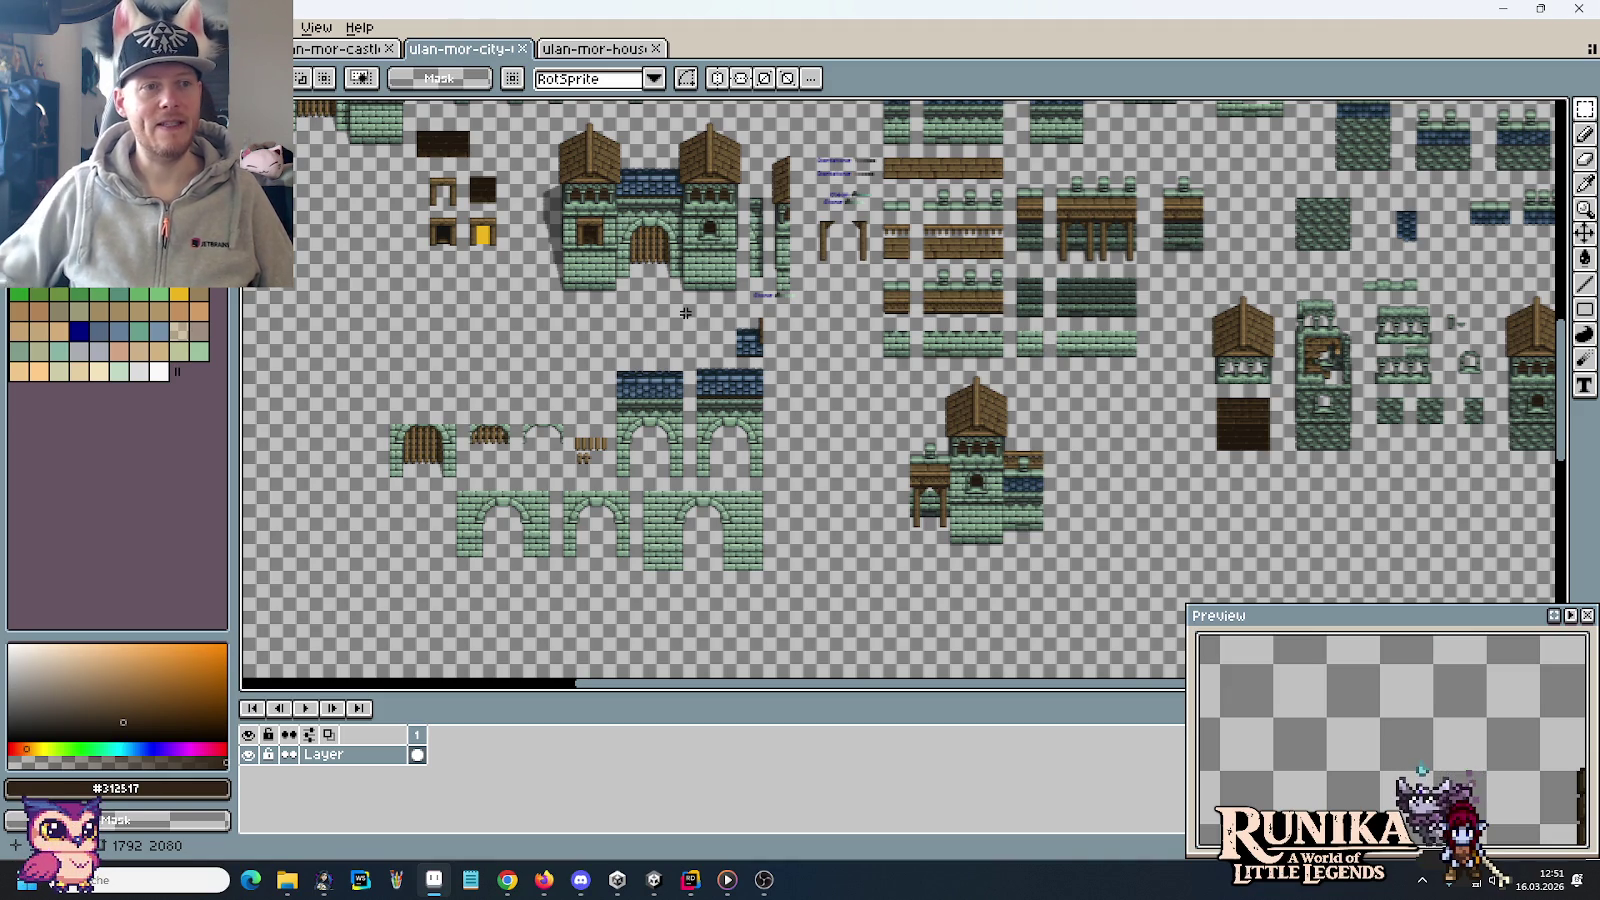
scroll(814, 411, "up", 2)
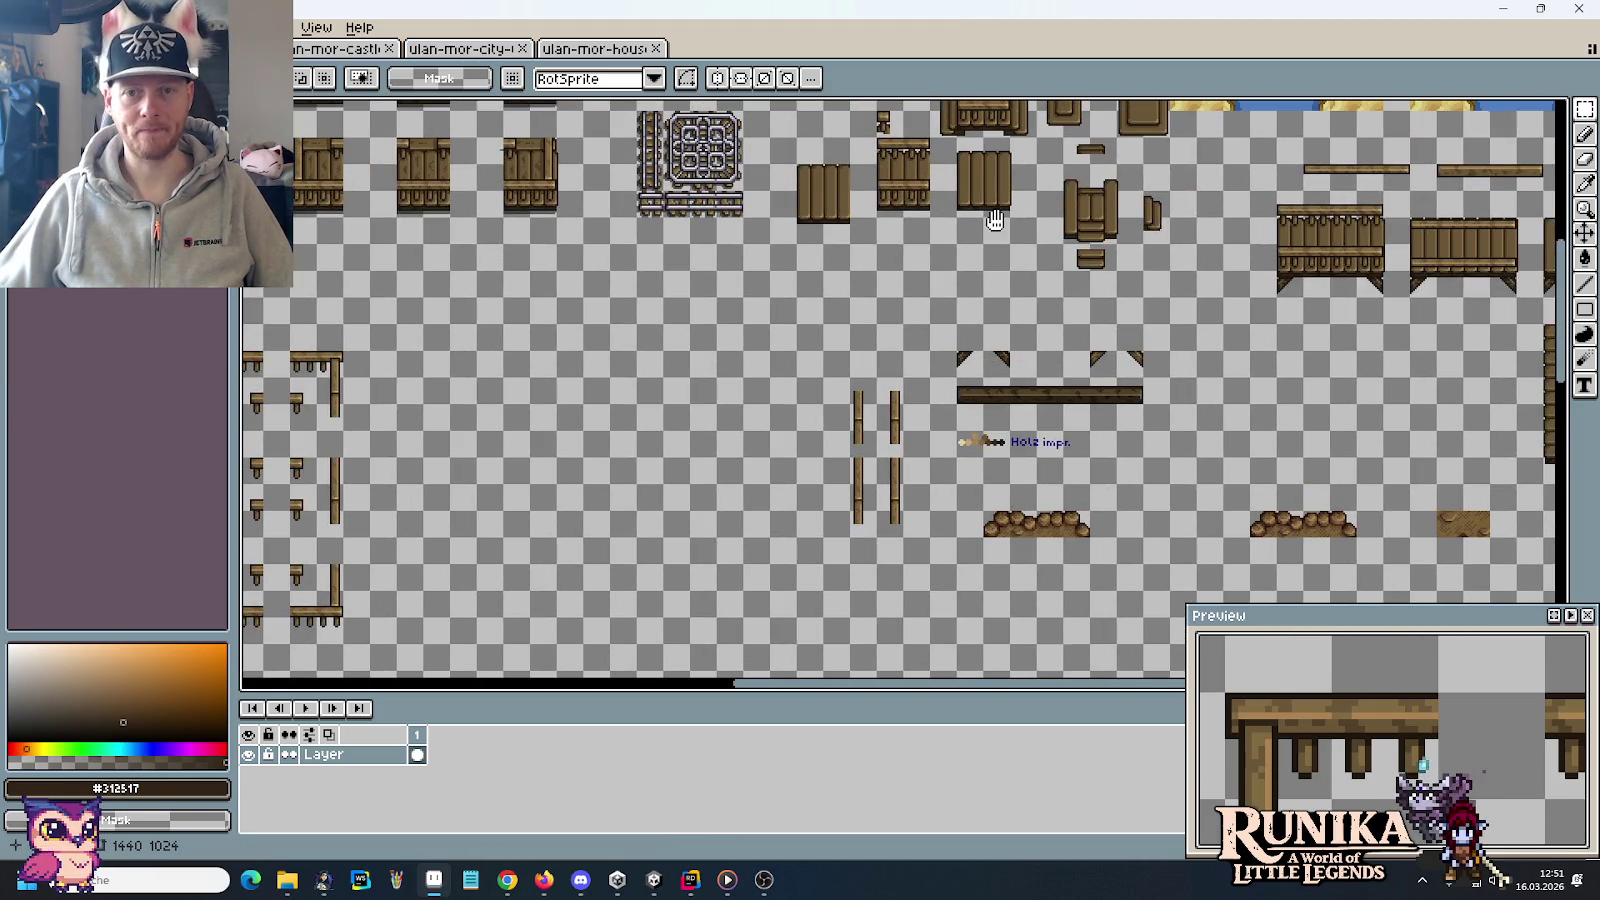
mouse_move(995, 220)
left_mouse_down()
mouse_move(798, 481)
mouse_move(810, 521)
left_mouse_up()
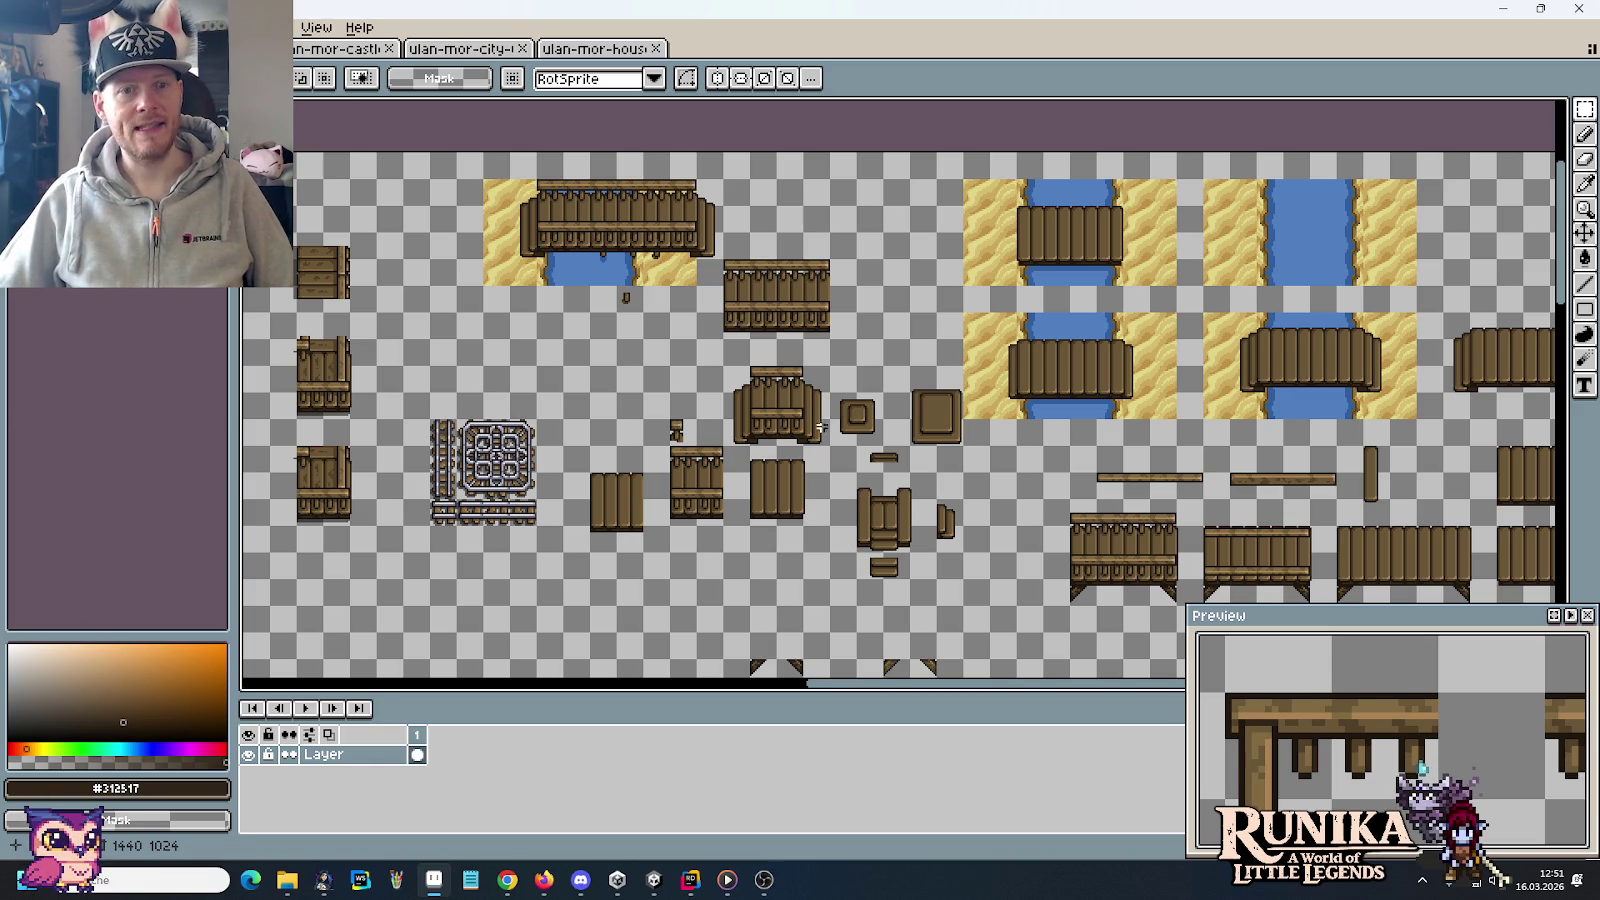
scroll(506, 228, "up", 1)
mouse_move(555, 272)
left_mouse_down()
mouse_move(716, 350)
mouse_move(796, 286)
left_mouse_up()
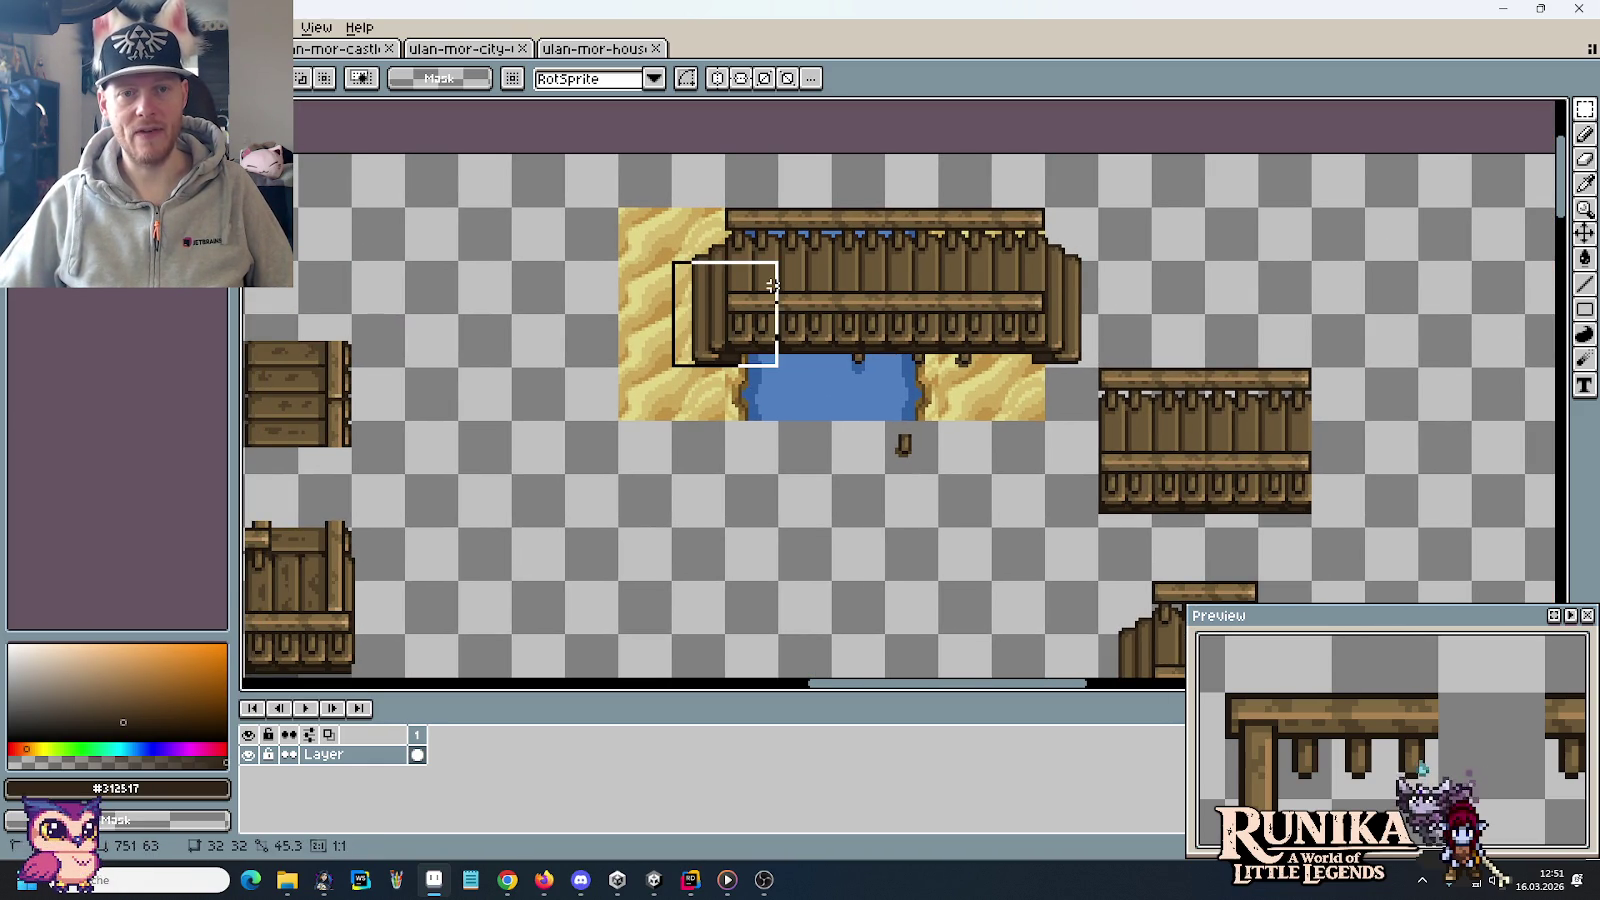
left_click_drag(870, 355, 809, 280)
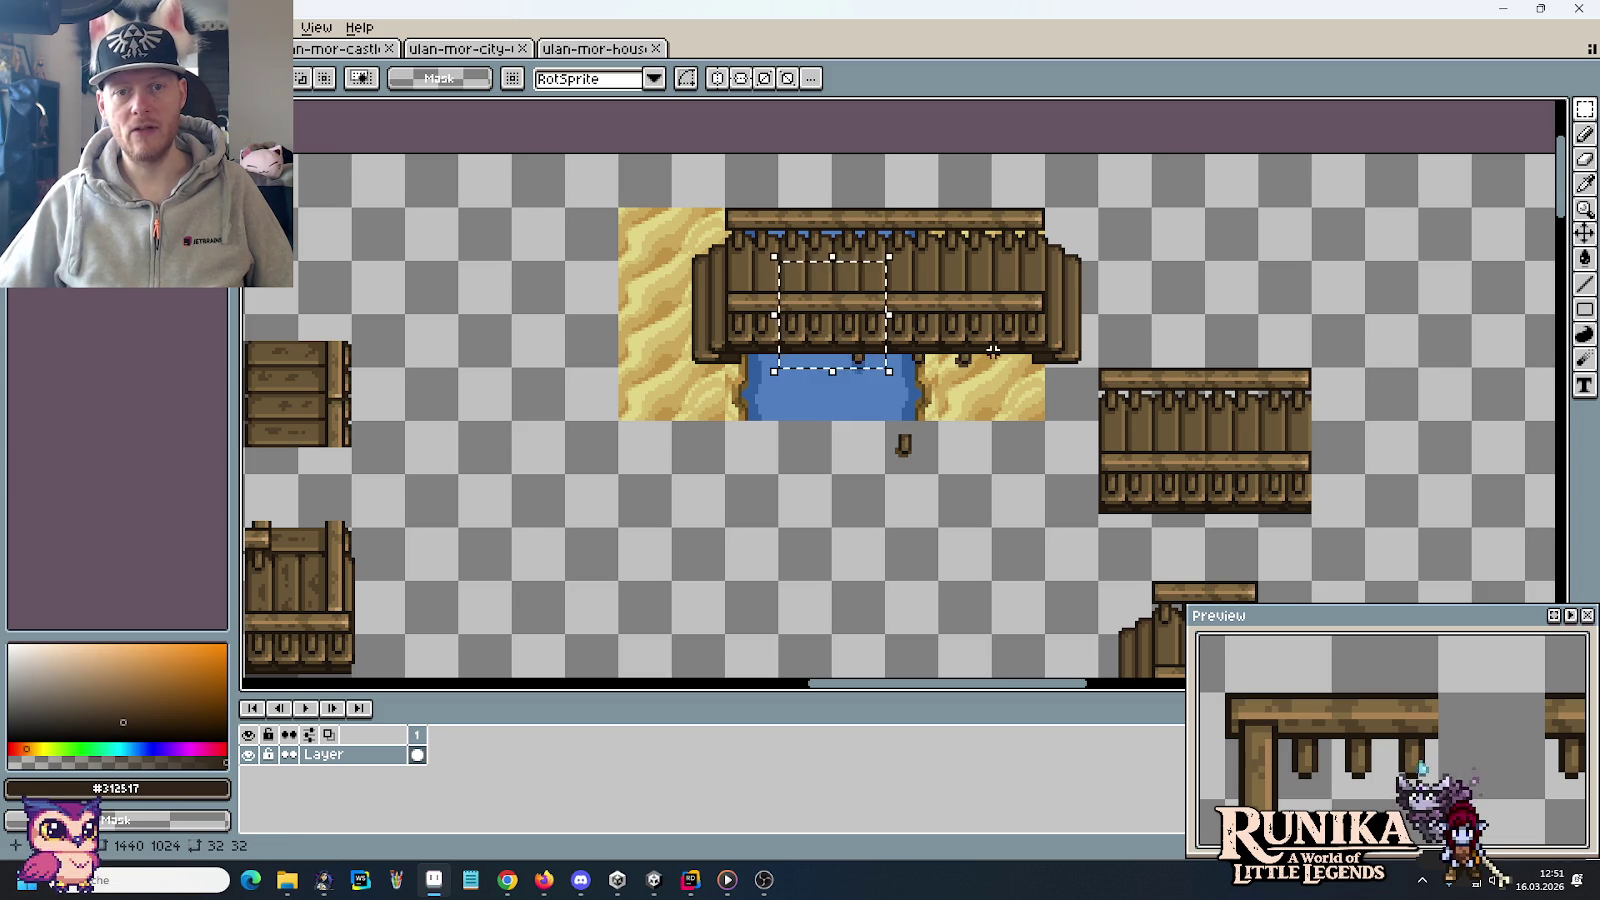
left_click(919, 542)
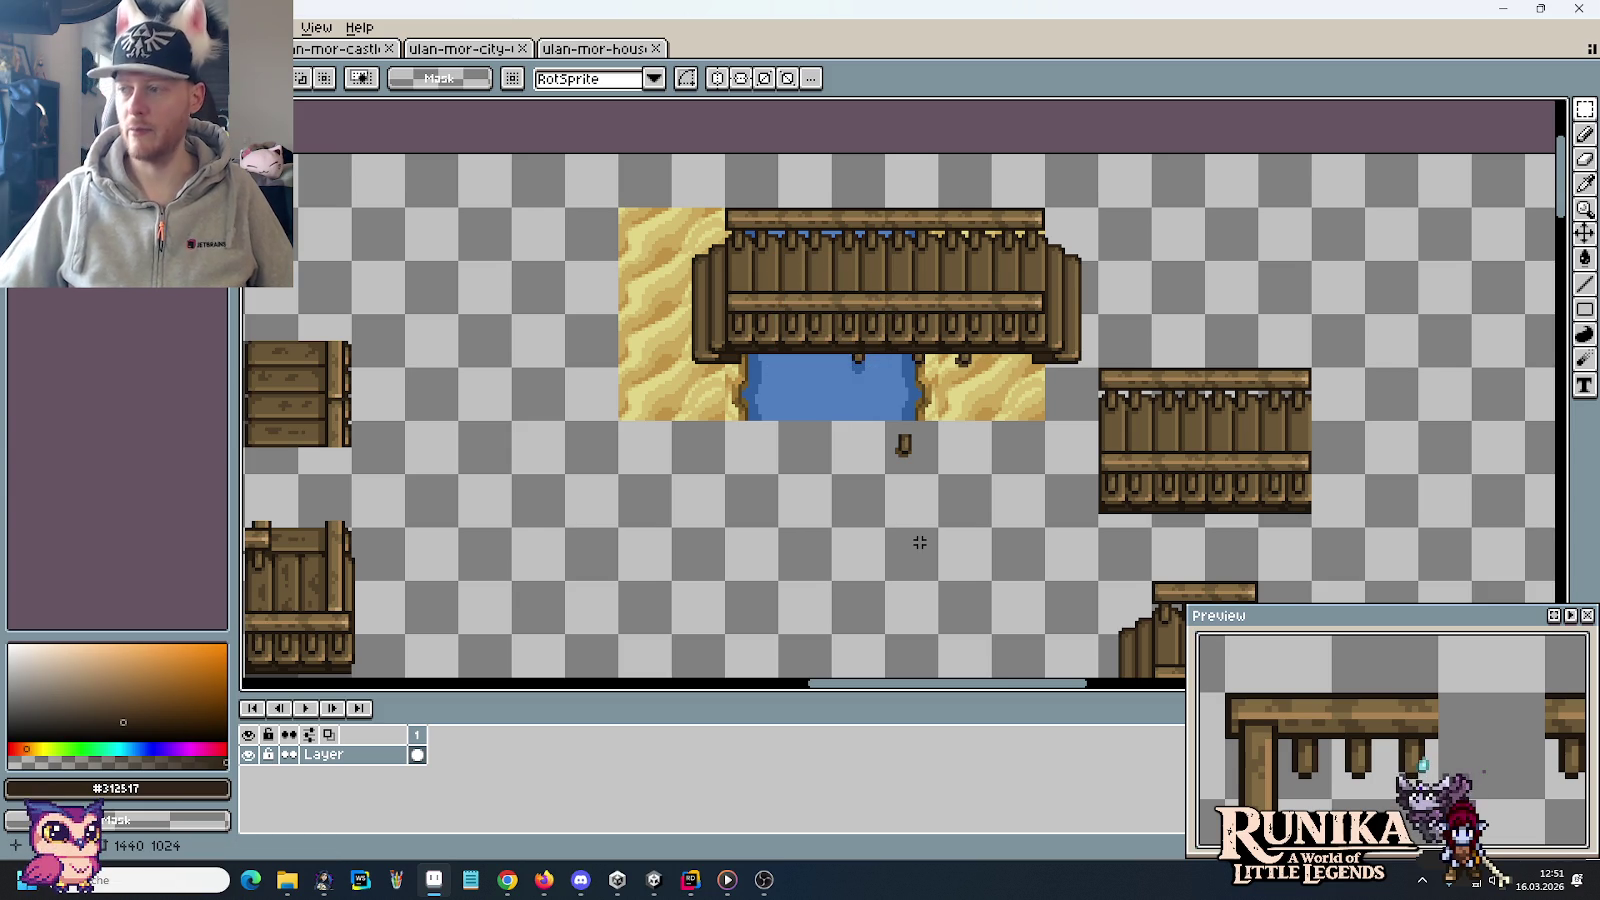
left_click_drag(923, 569, 543, 221)
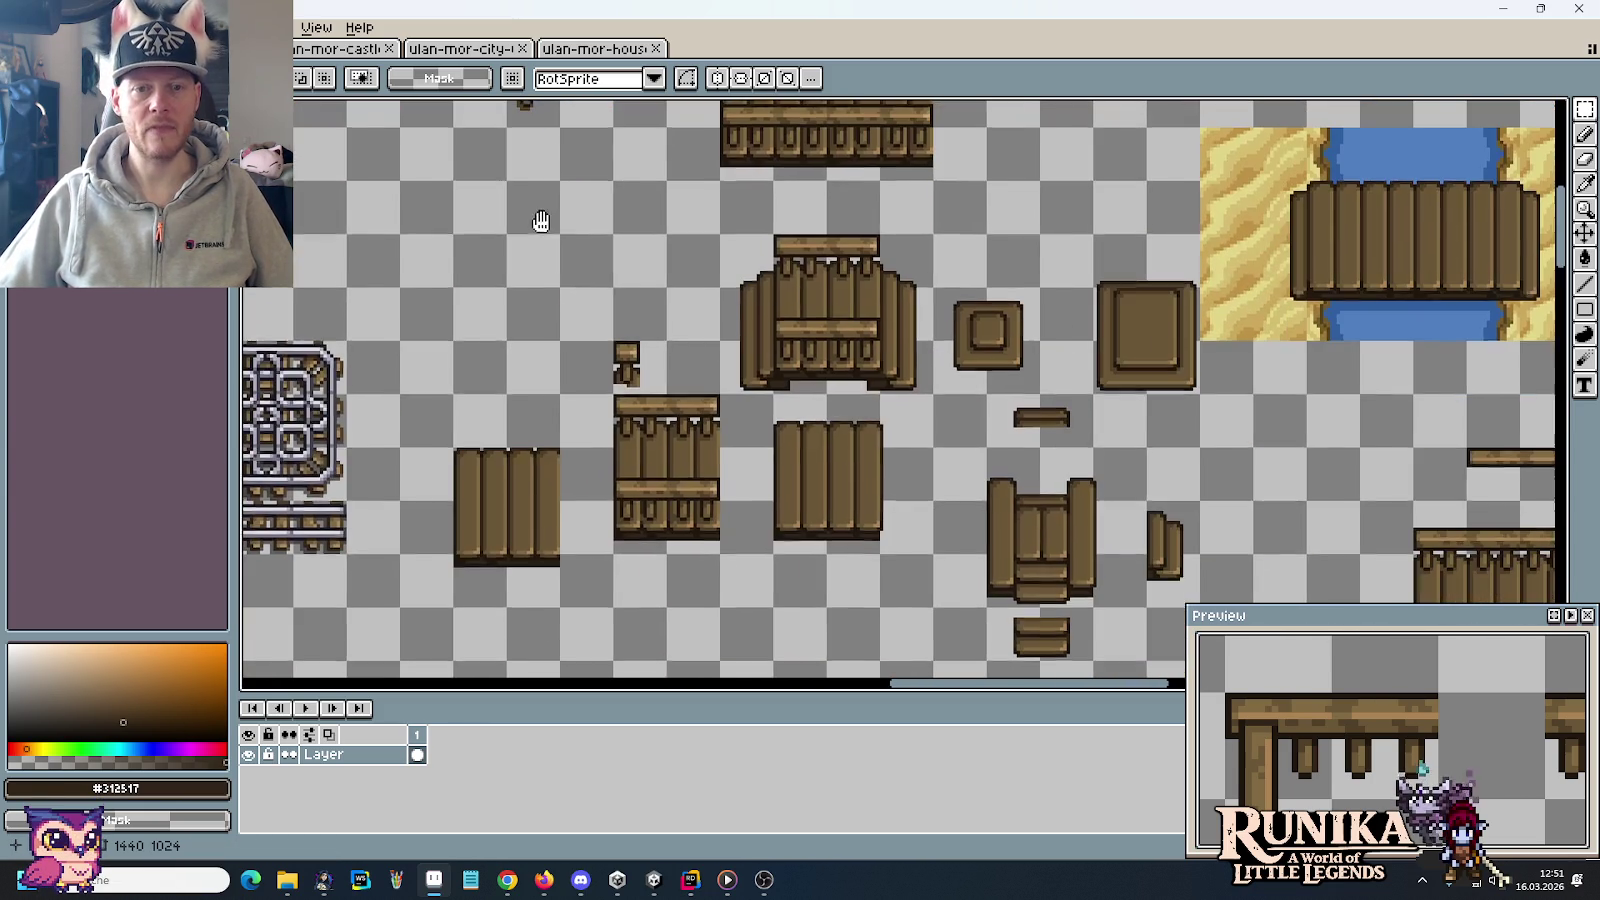
left_click_drag(912, 385, 758, 244)
left_click_drag(800, 365, 755, 304)
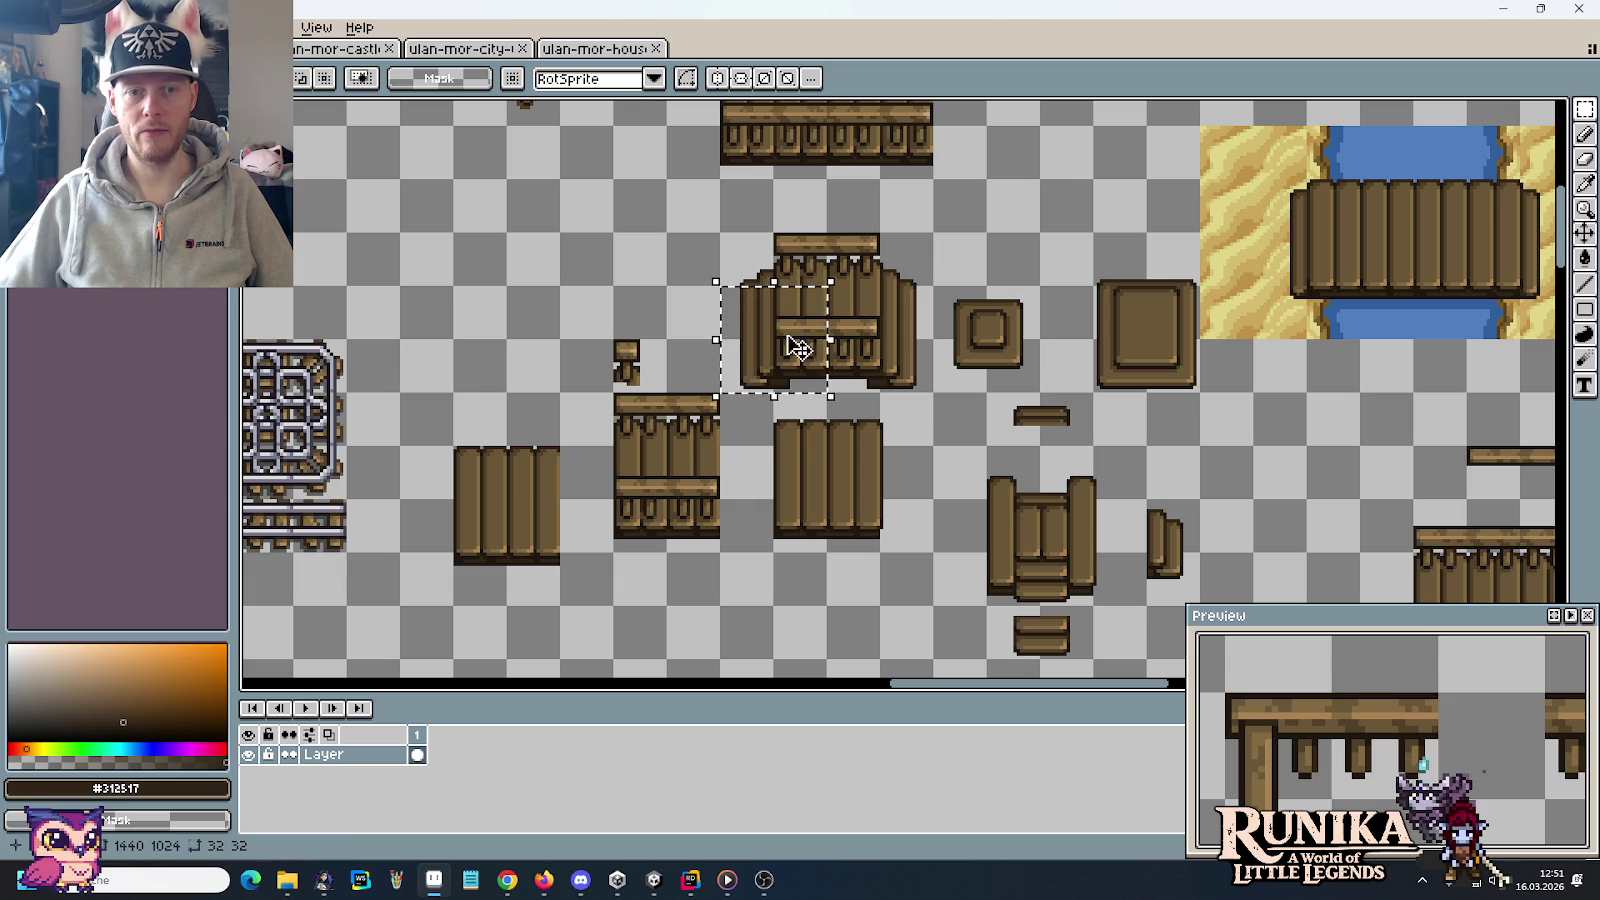
left_click_drag(786, 367, 887, 361)
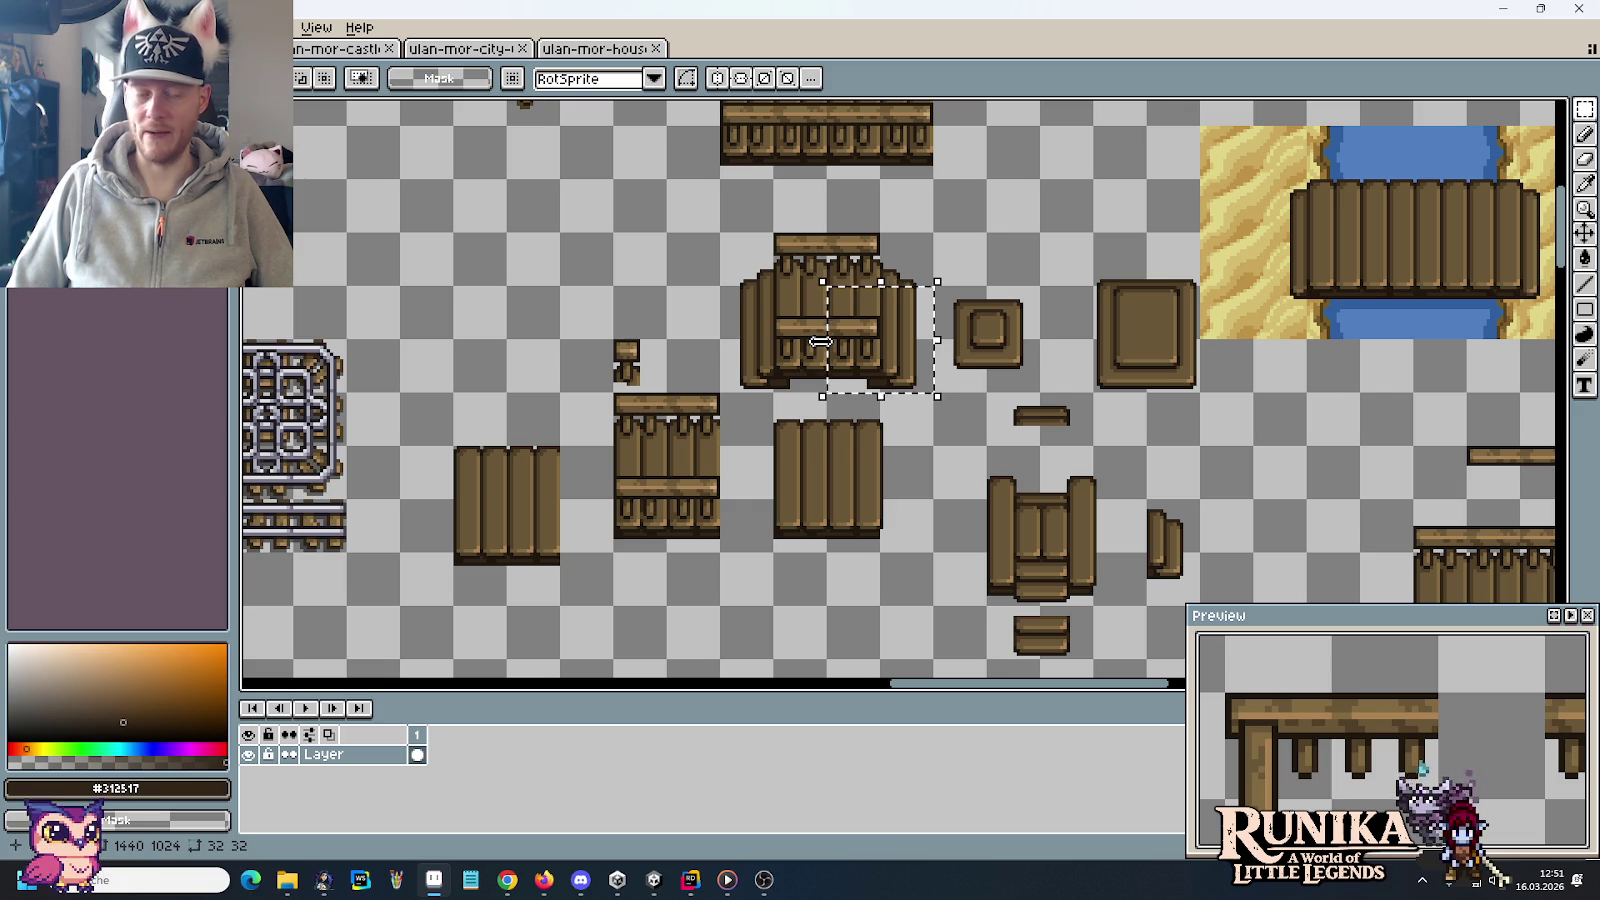
left_click_drag(722, 554, 610, 390)
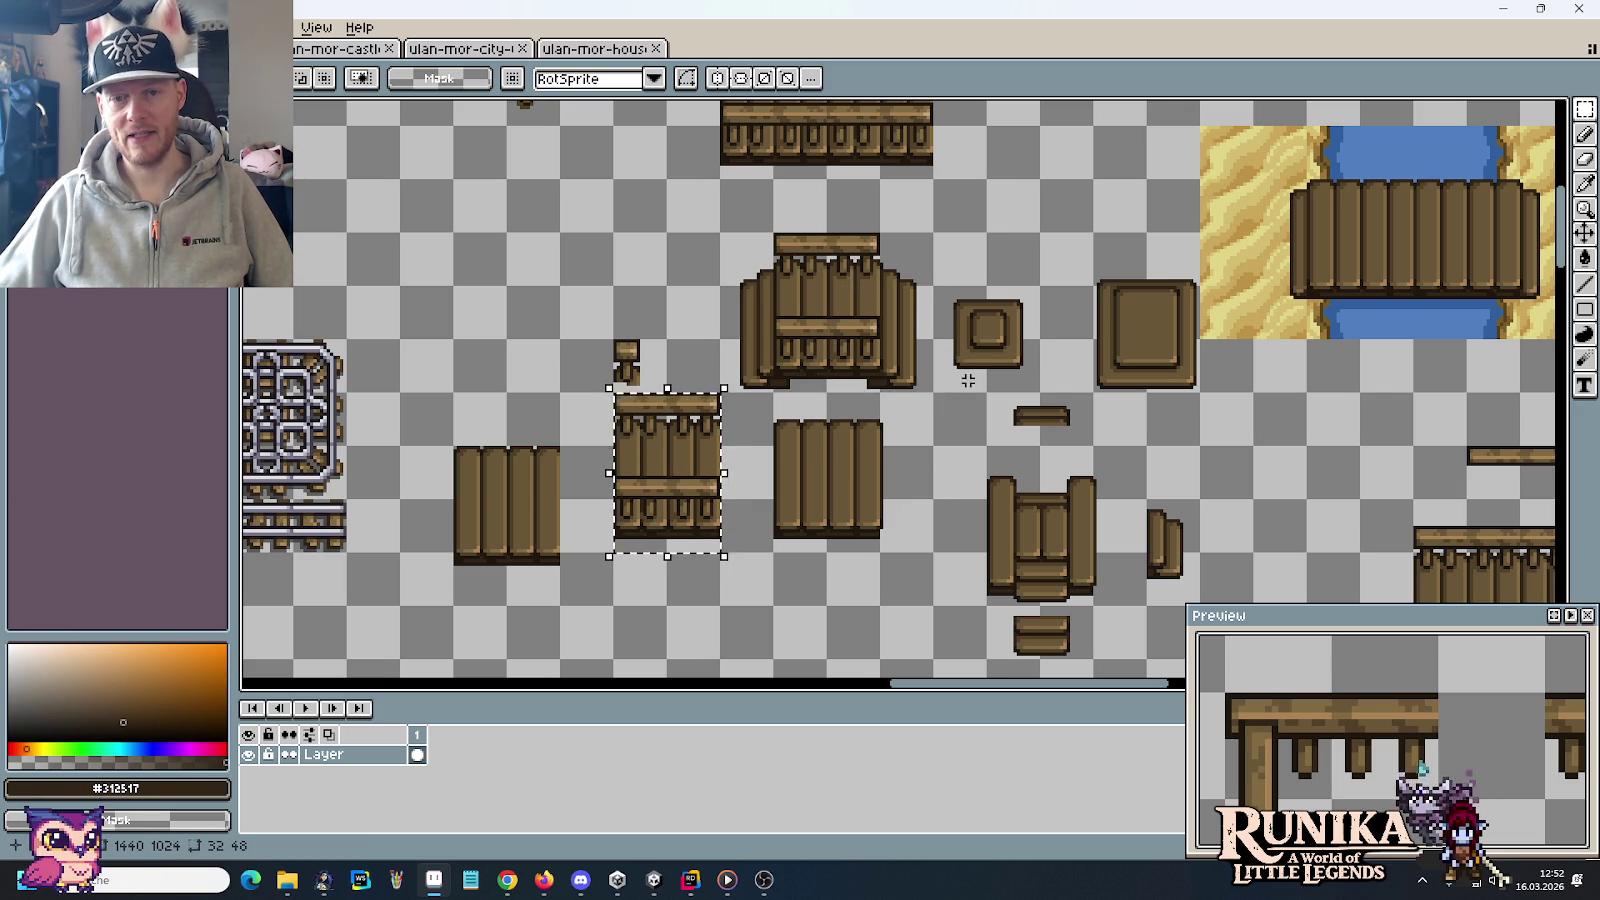
left_click_drag(960, 375, 997, 327)
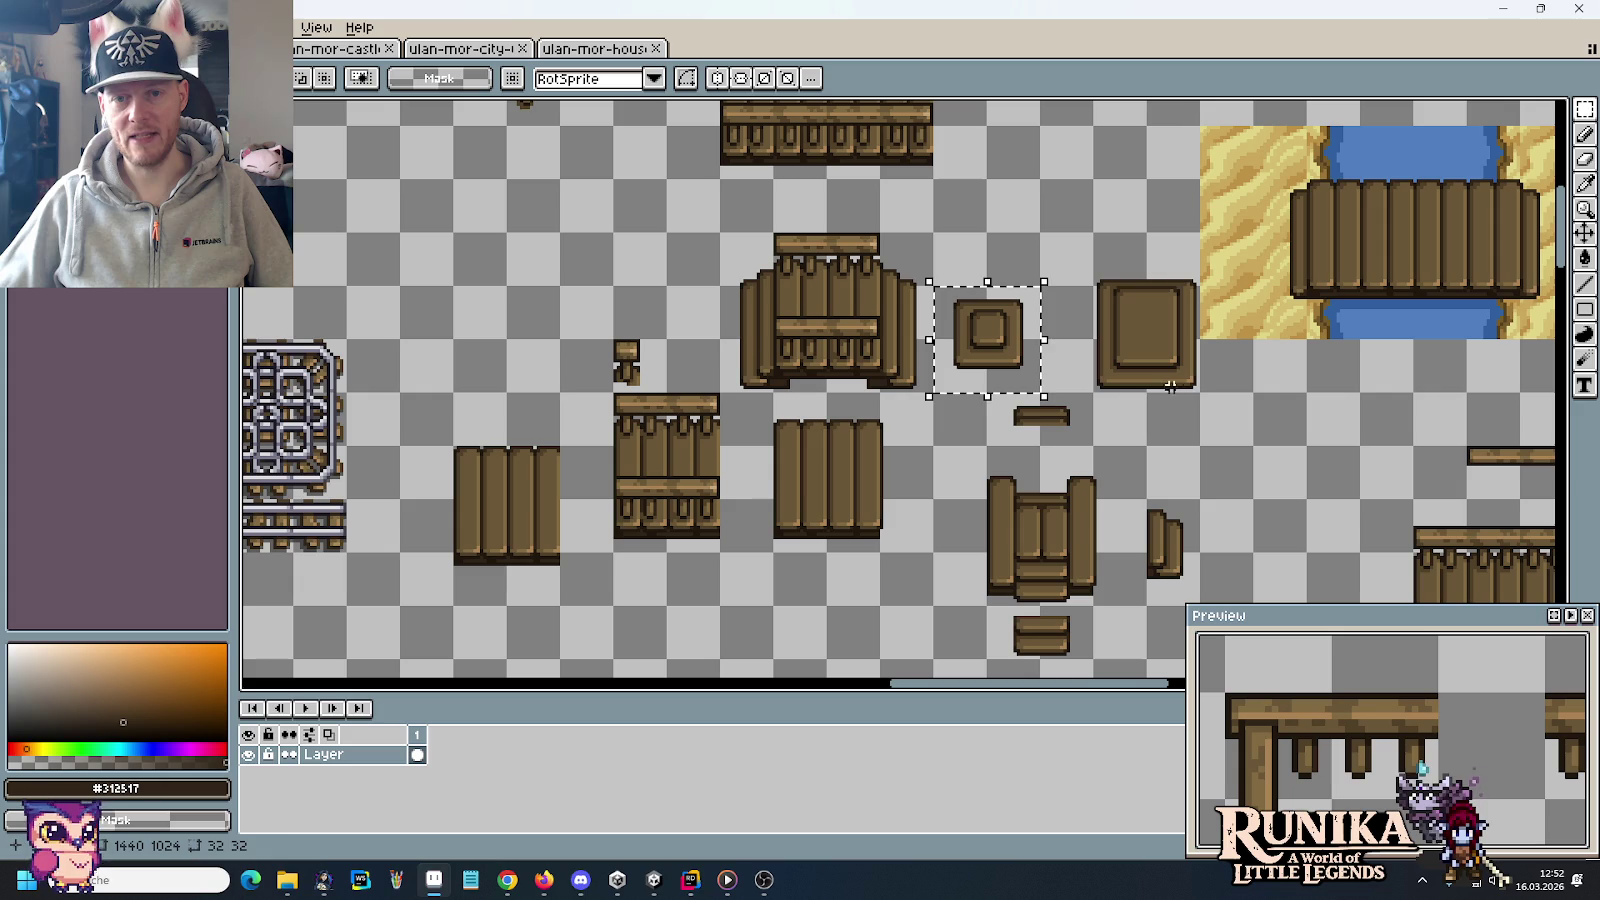
left_click_drag(1196, 392, 1125, 321)
scroll(1038, 503, "down", 3)
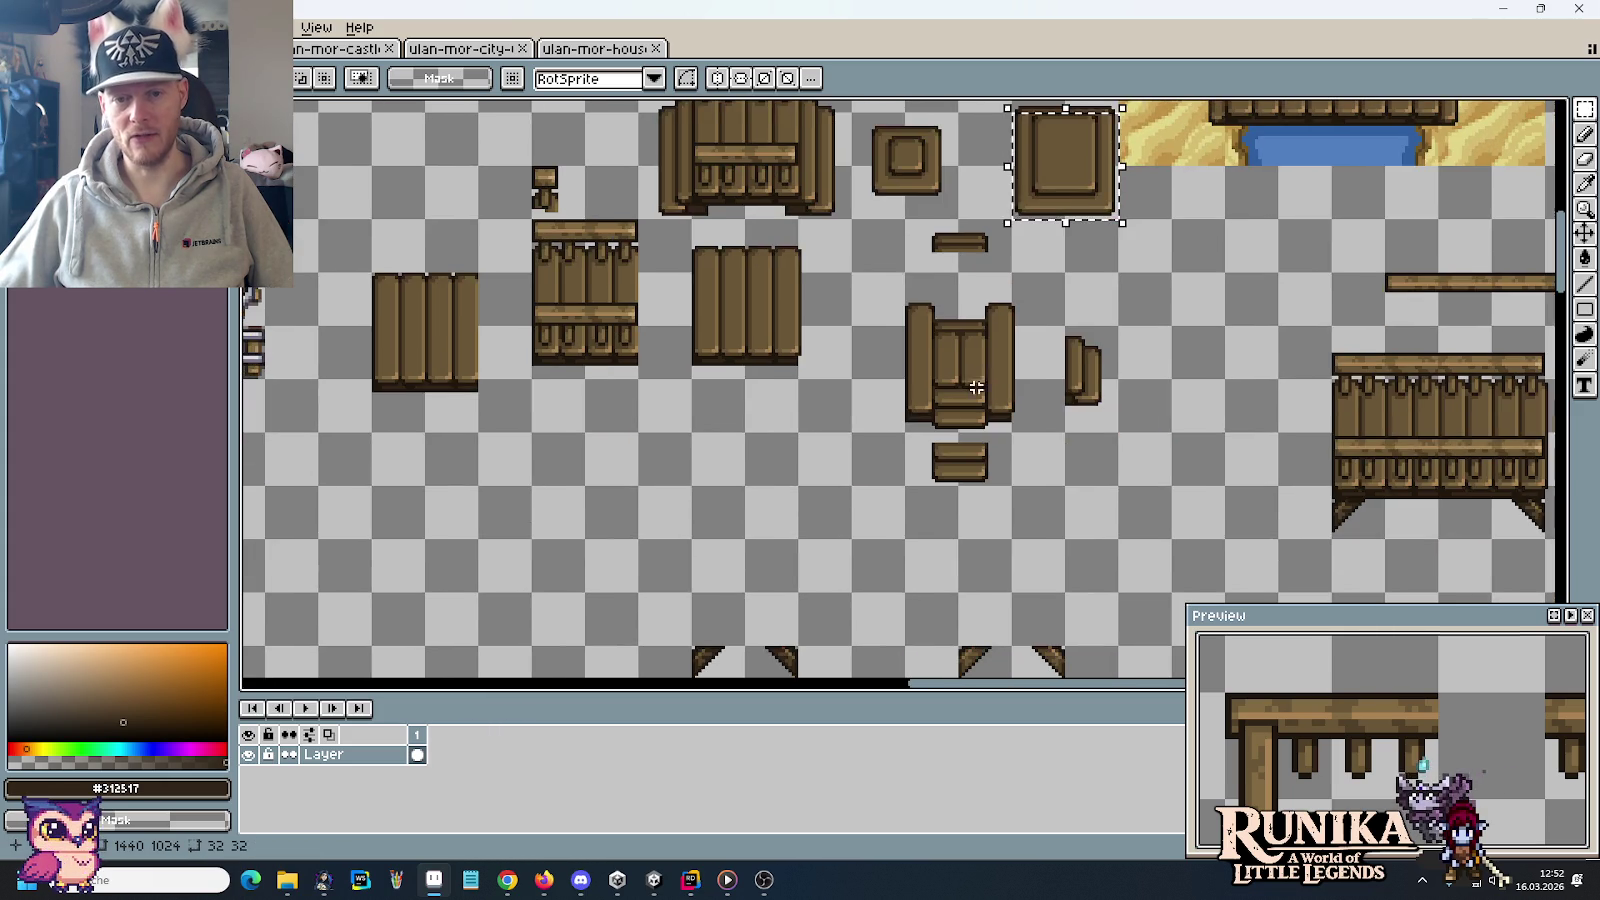
scroll(1057, 448, "down", 1)
scroll(1057, 448, "down", 2)
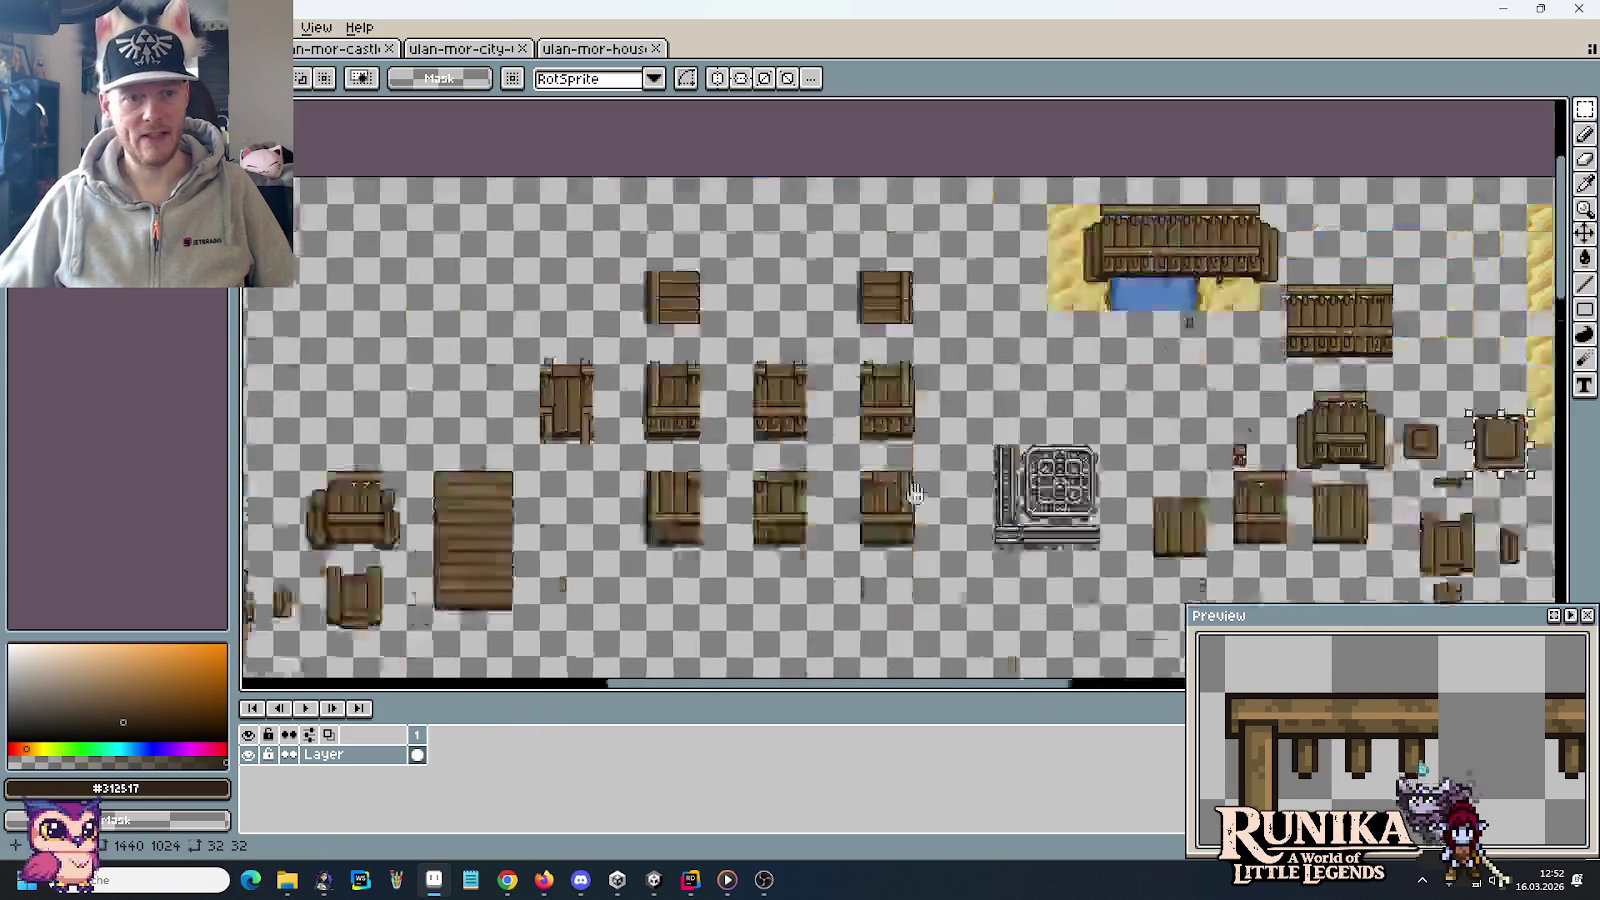
scroll(980, 490, "up", 2)
scroll(937, 521, "up", 2)
scroll(937, 521, "down", 3)
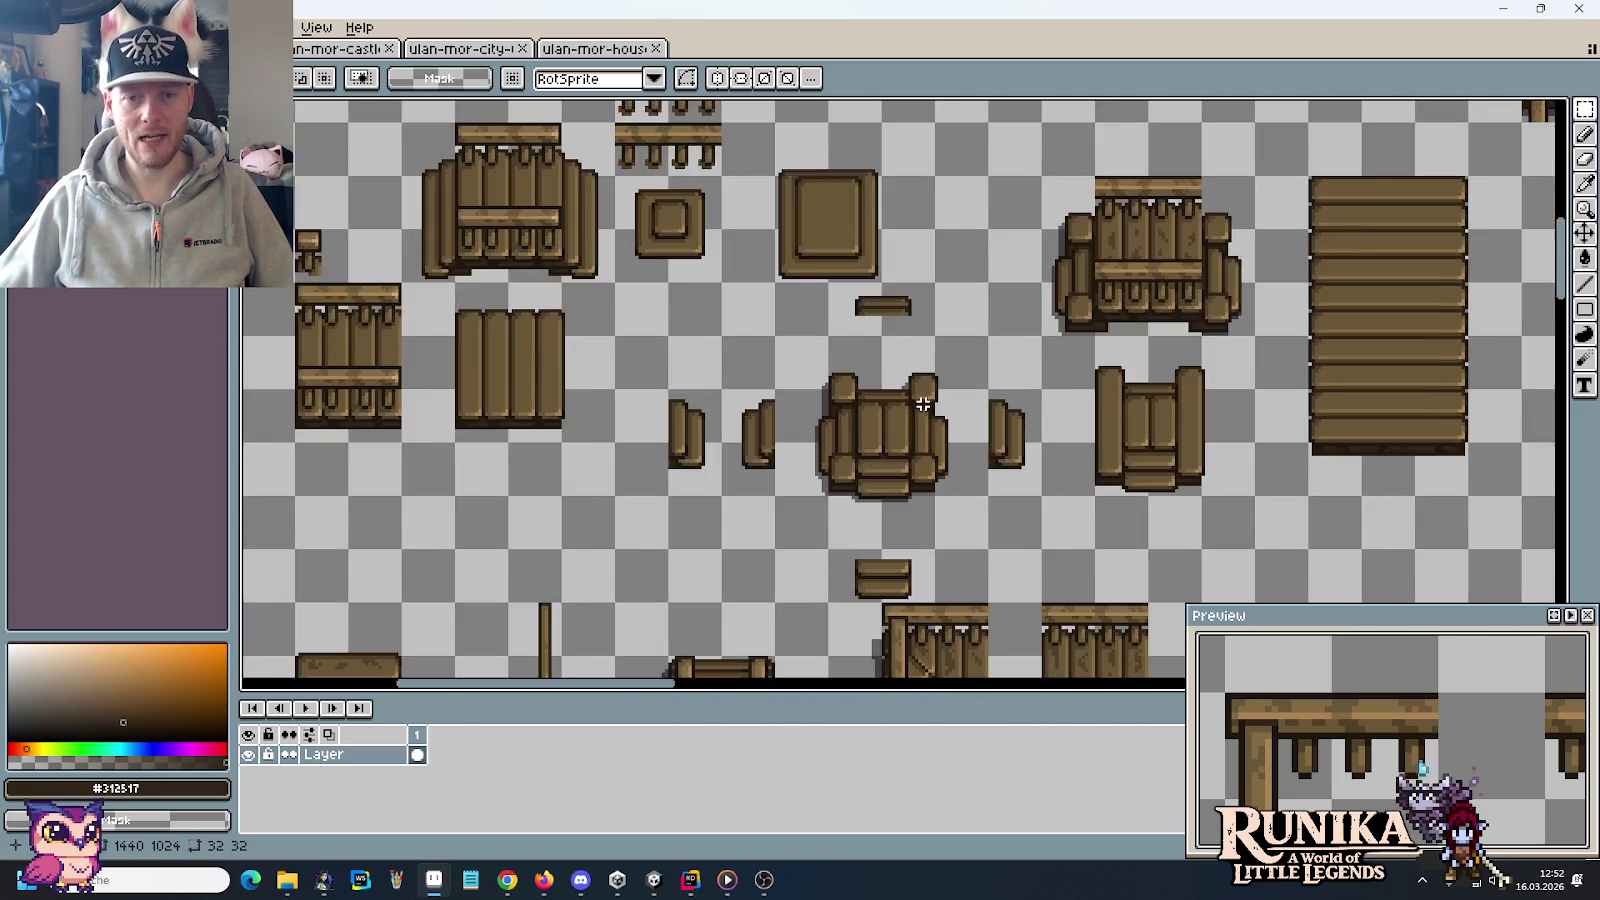
scroll(922, 405, "up", 2)
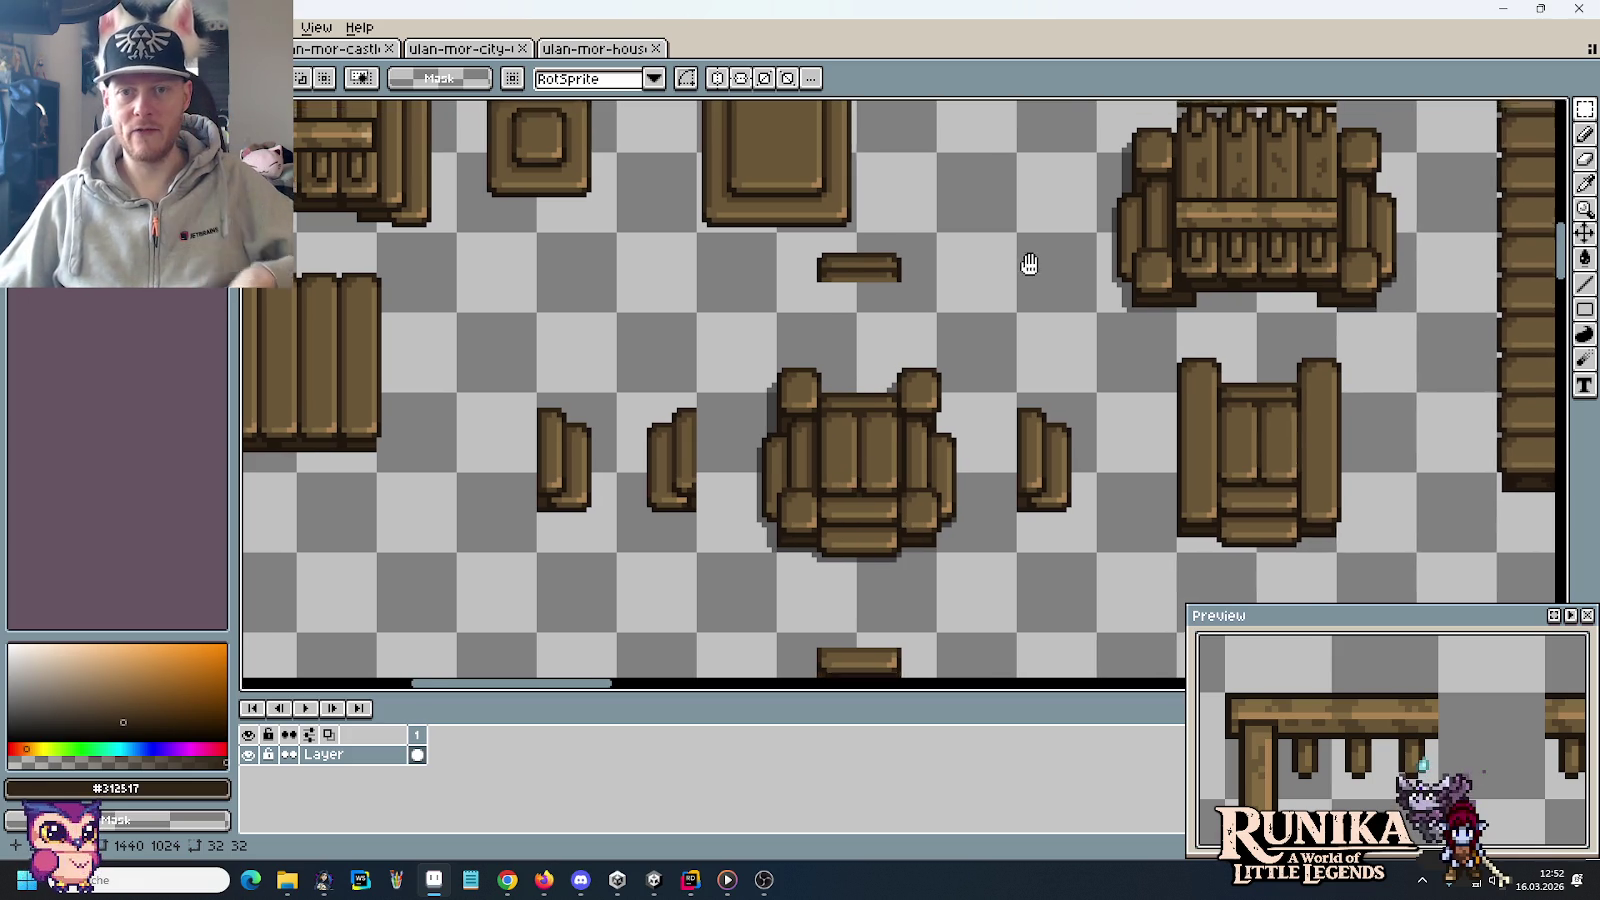
left_click_drag(1029, 257, 882, 411)
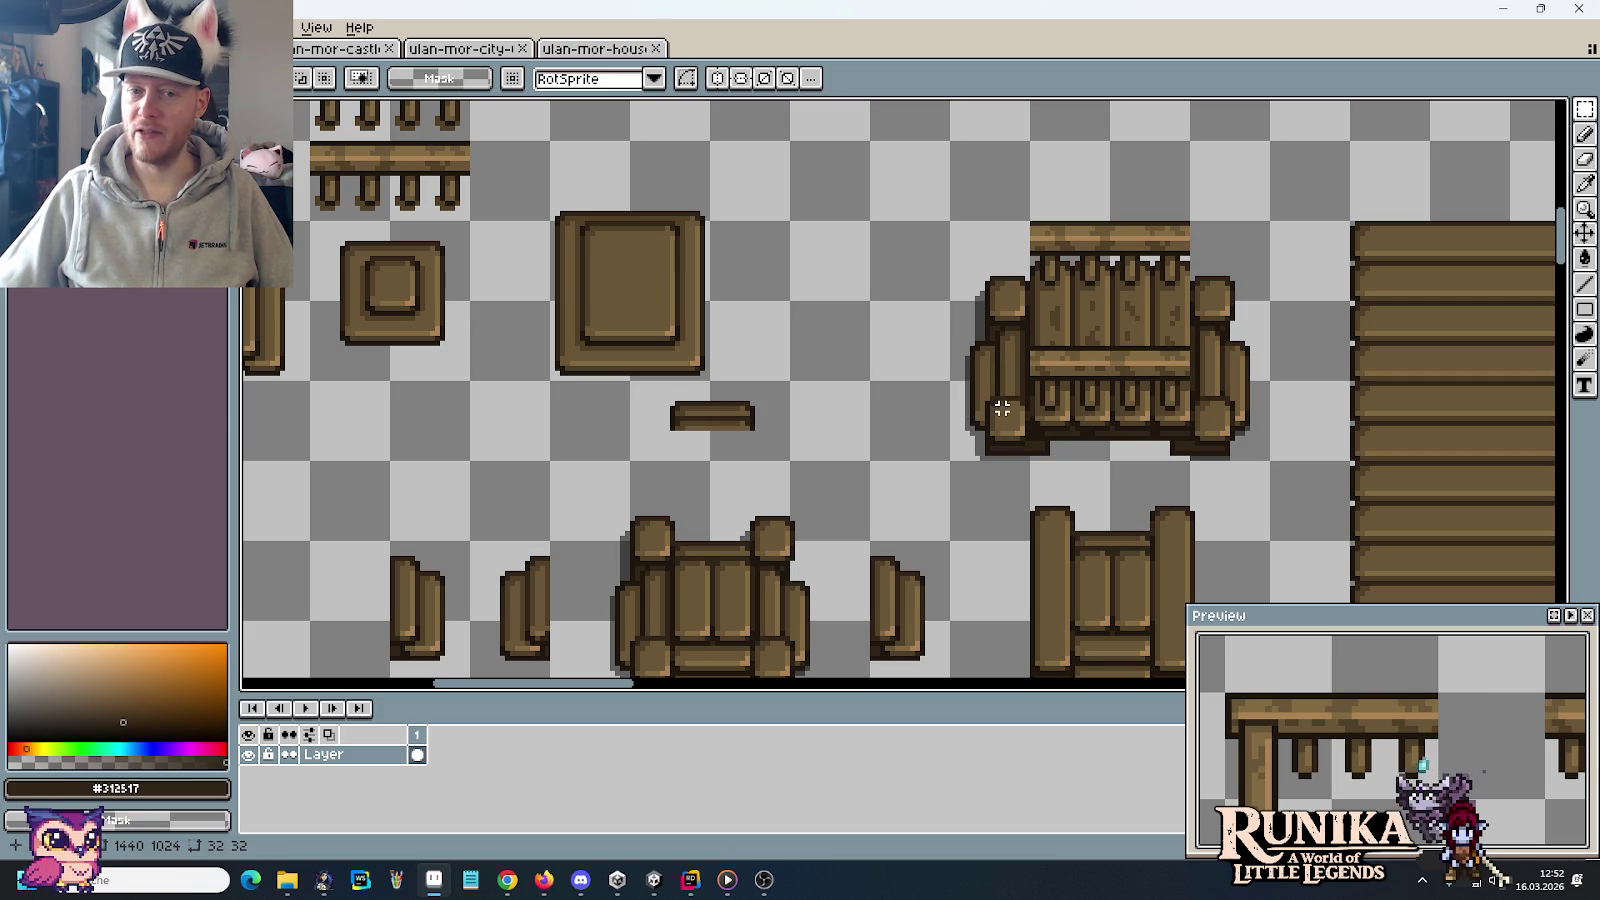
scroll(1037, 443, "down", 2)
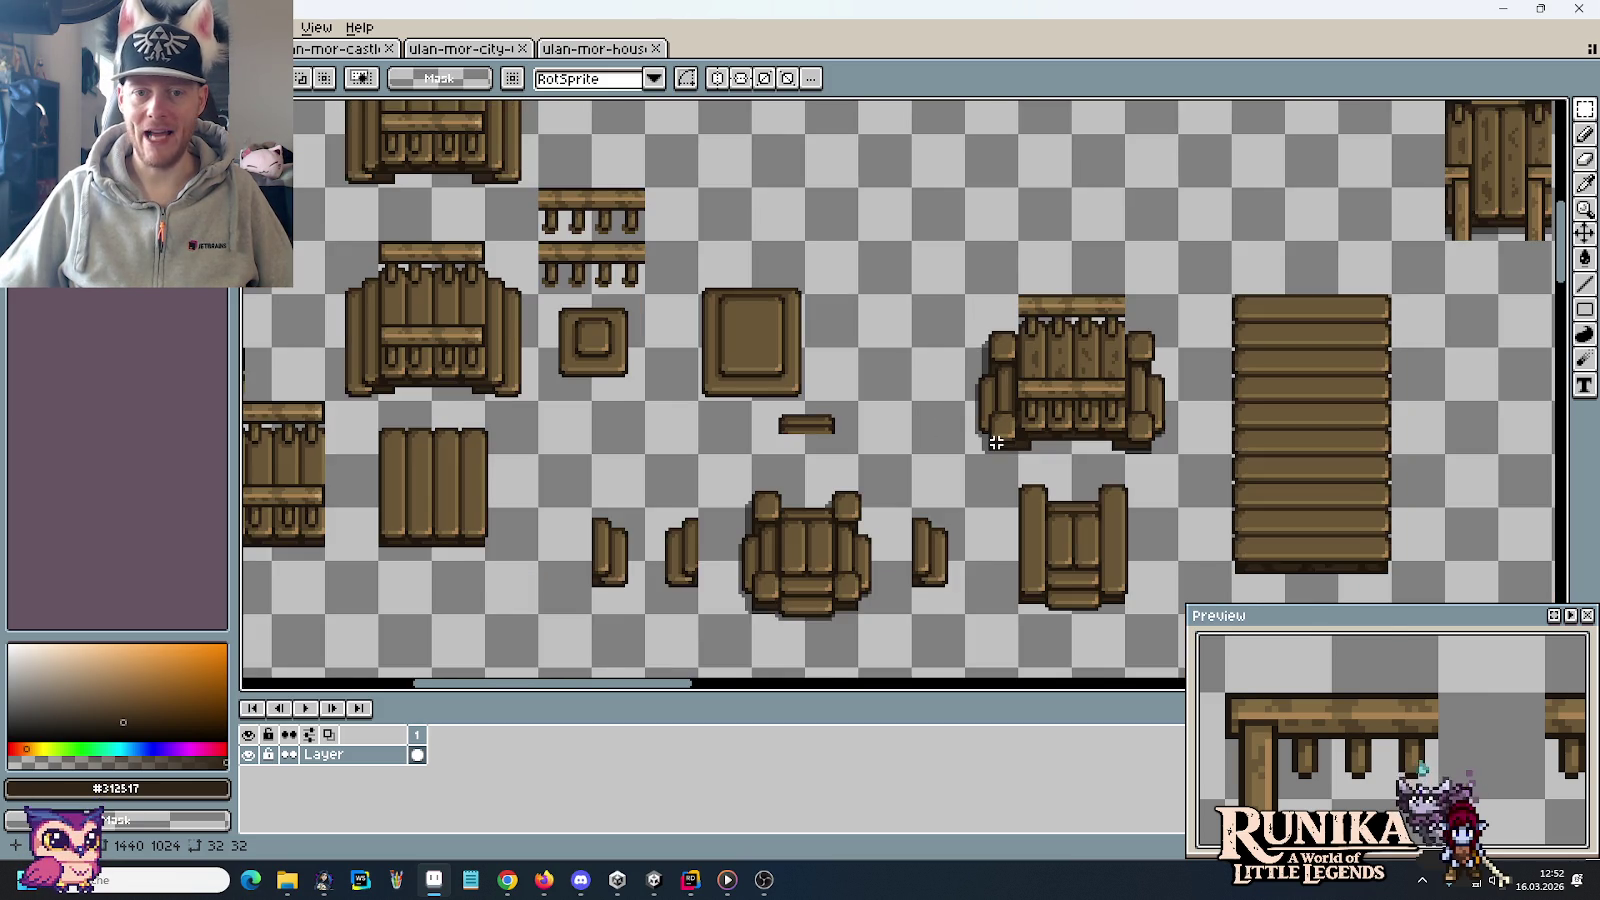
scroll(990, 435, "left", 3)
left_click_drag(973, 428, 790, 287)
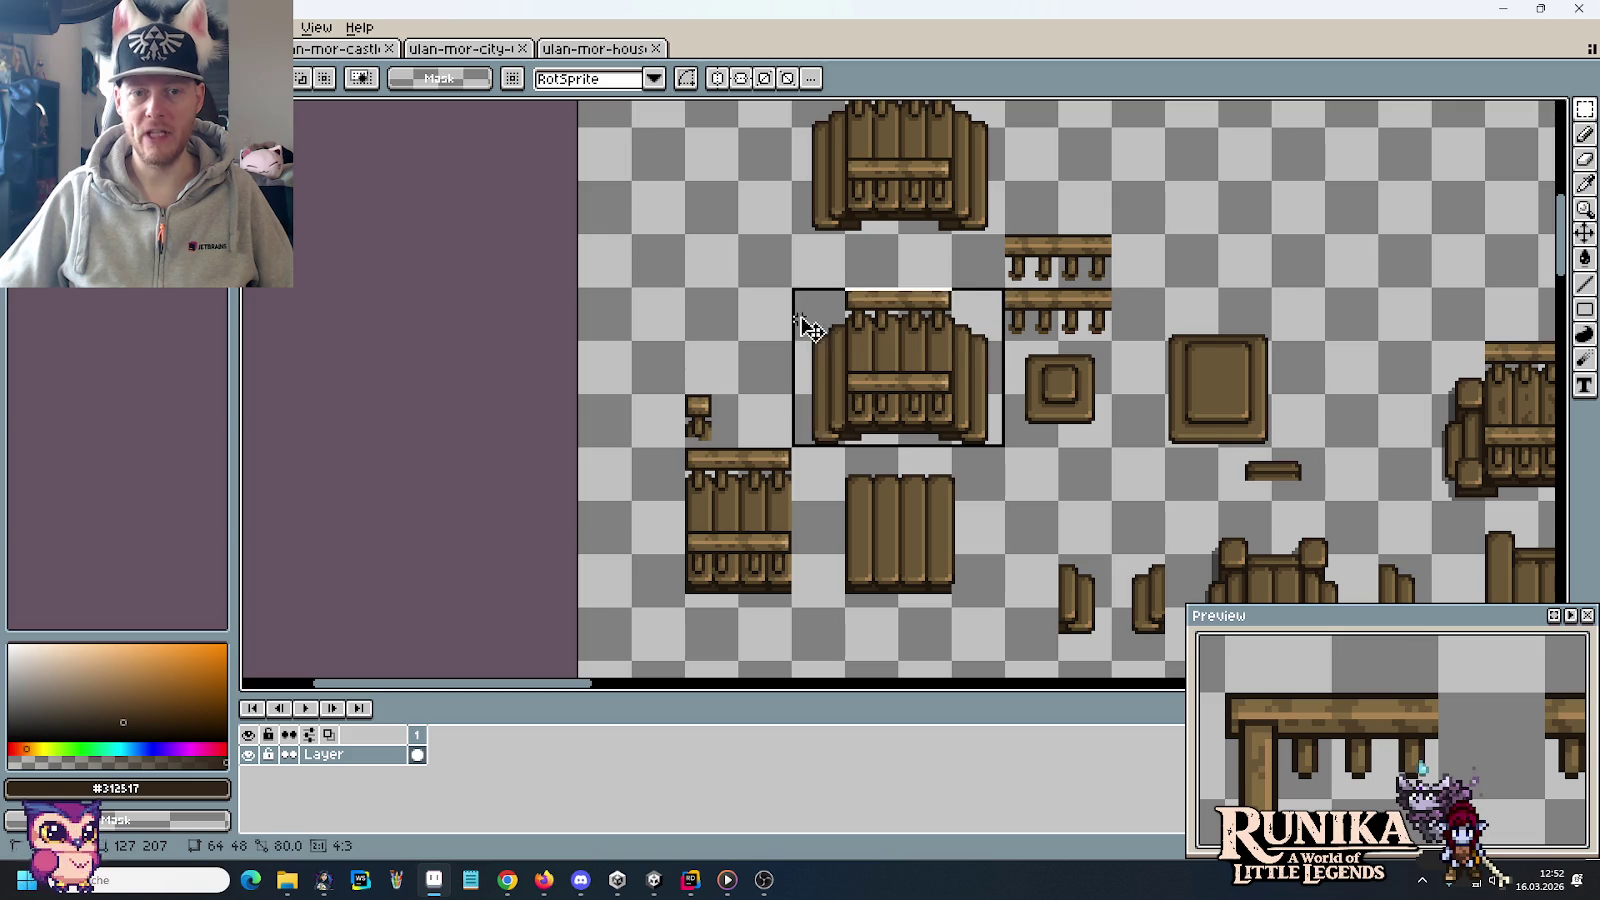
left_click_drag(1233, 419, 1206, 328)
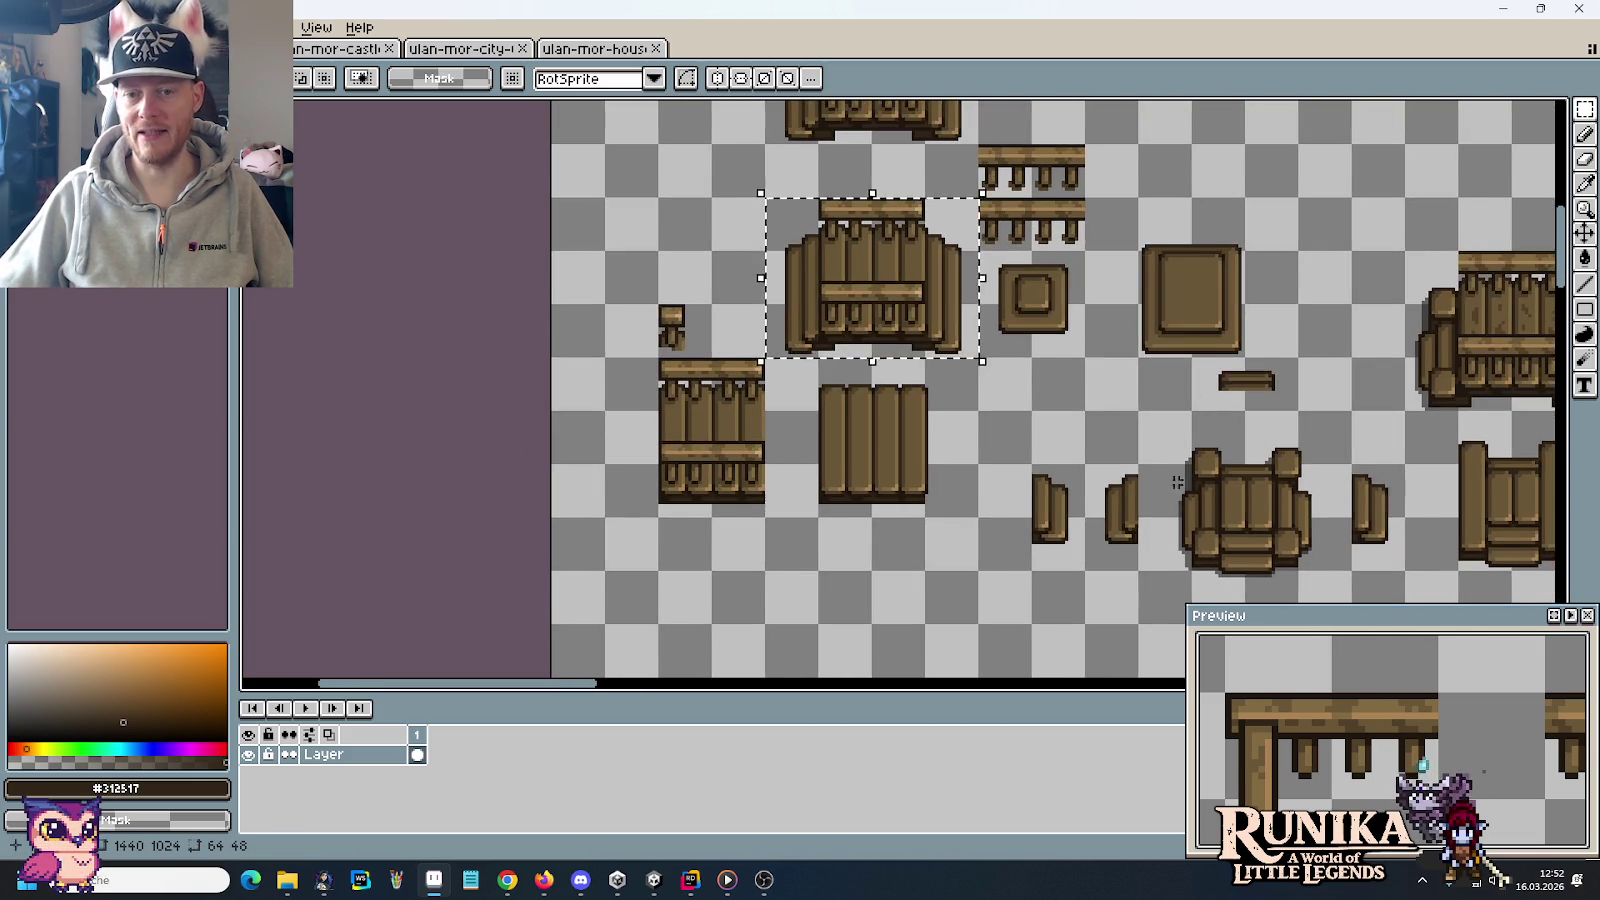
scroll(1187, 529, "down", 2)
scroll(1187, 529, "right", 3)
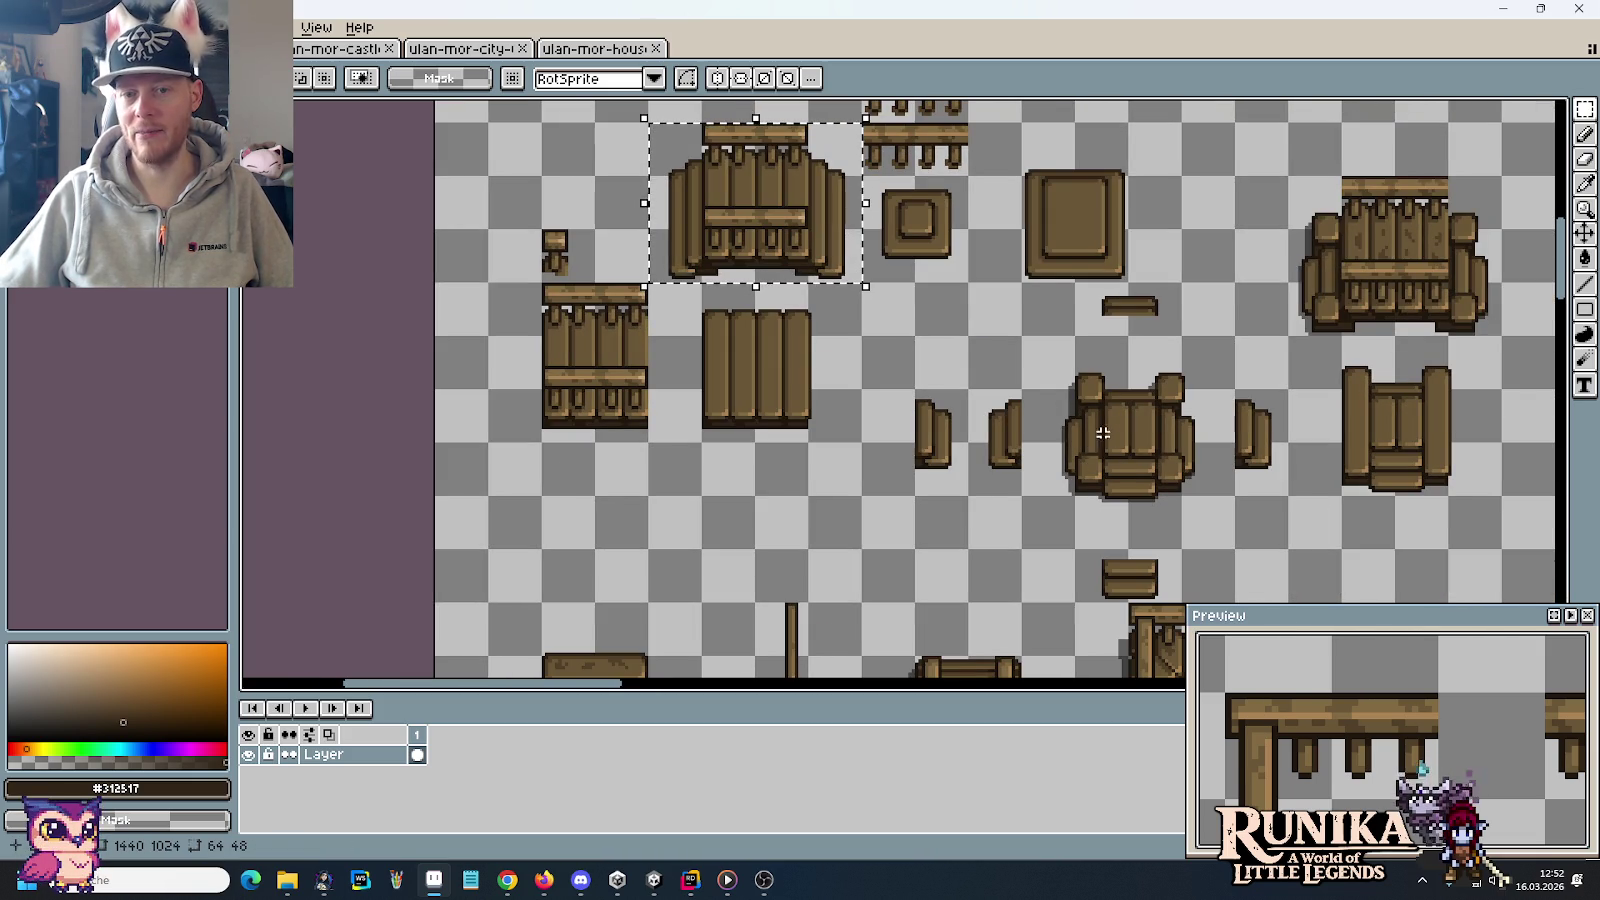
mouse_move(1028, 345)
left_mouse_down()
mouse_move(1196, 507)
mouse_move(1290, 504)
left_mouse_up()
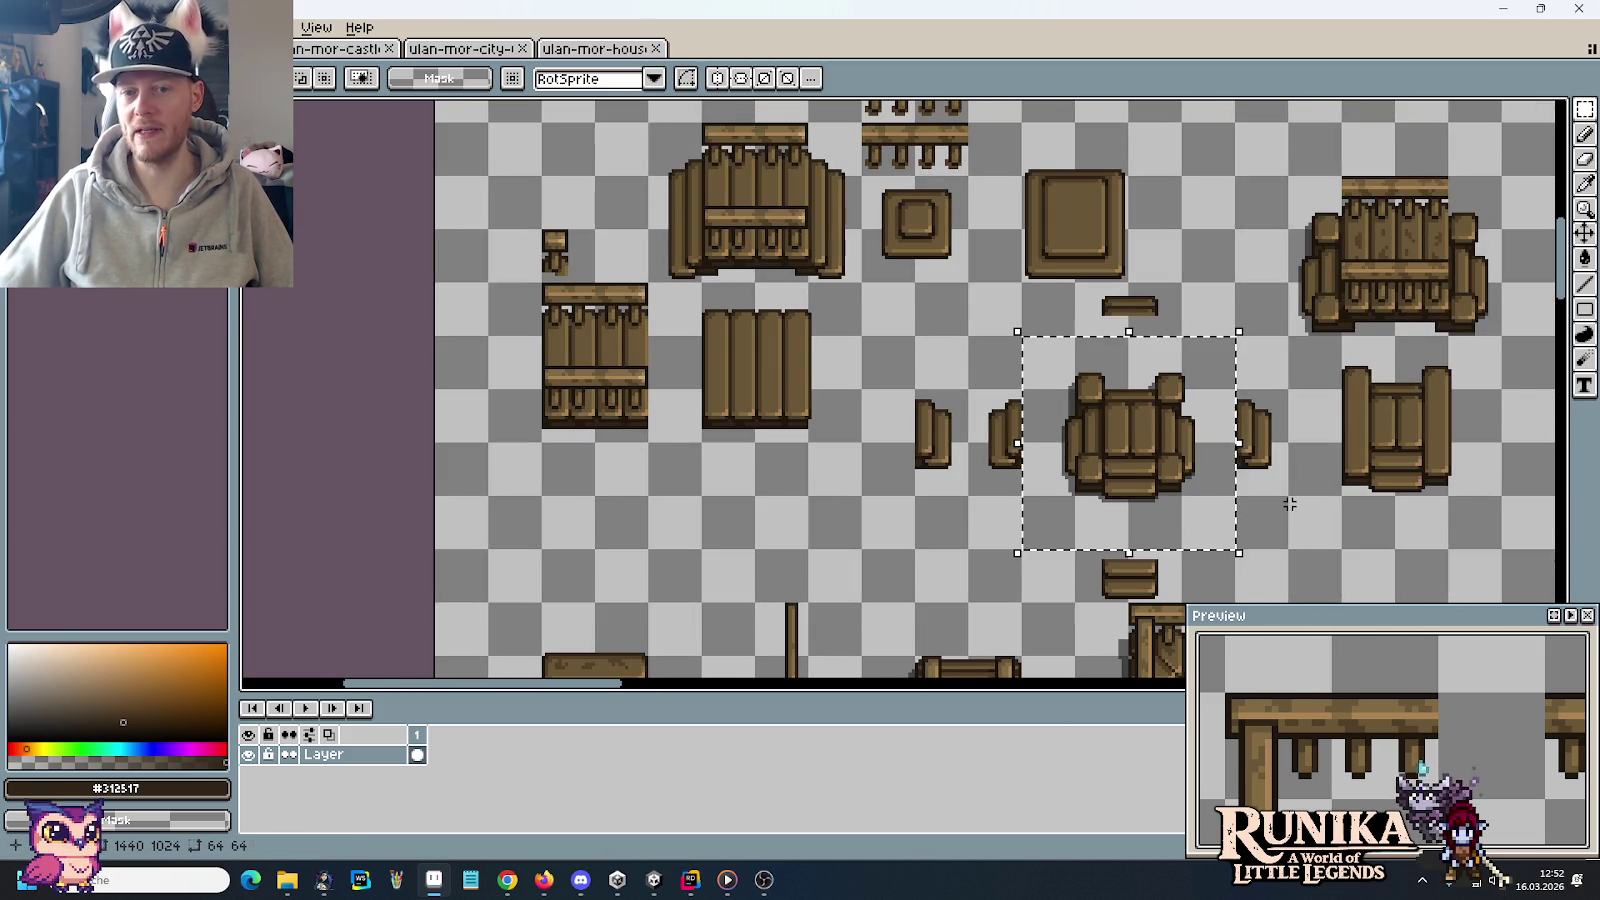
left_click(1290, 504)
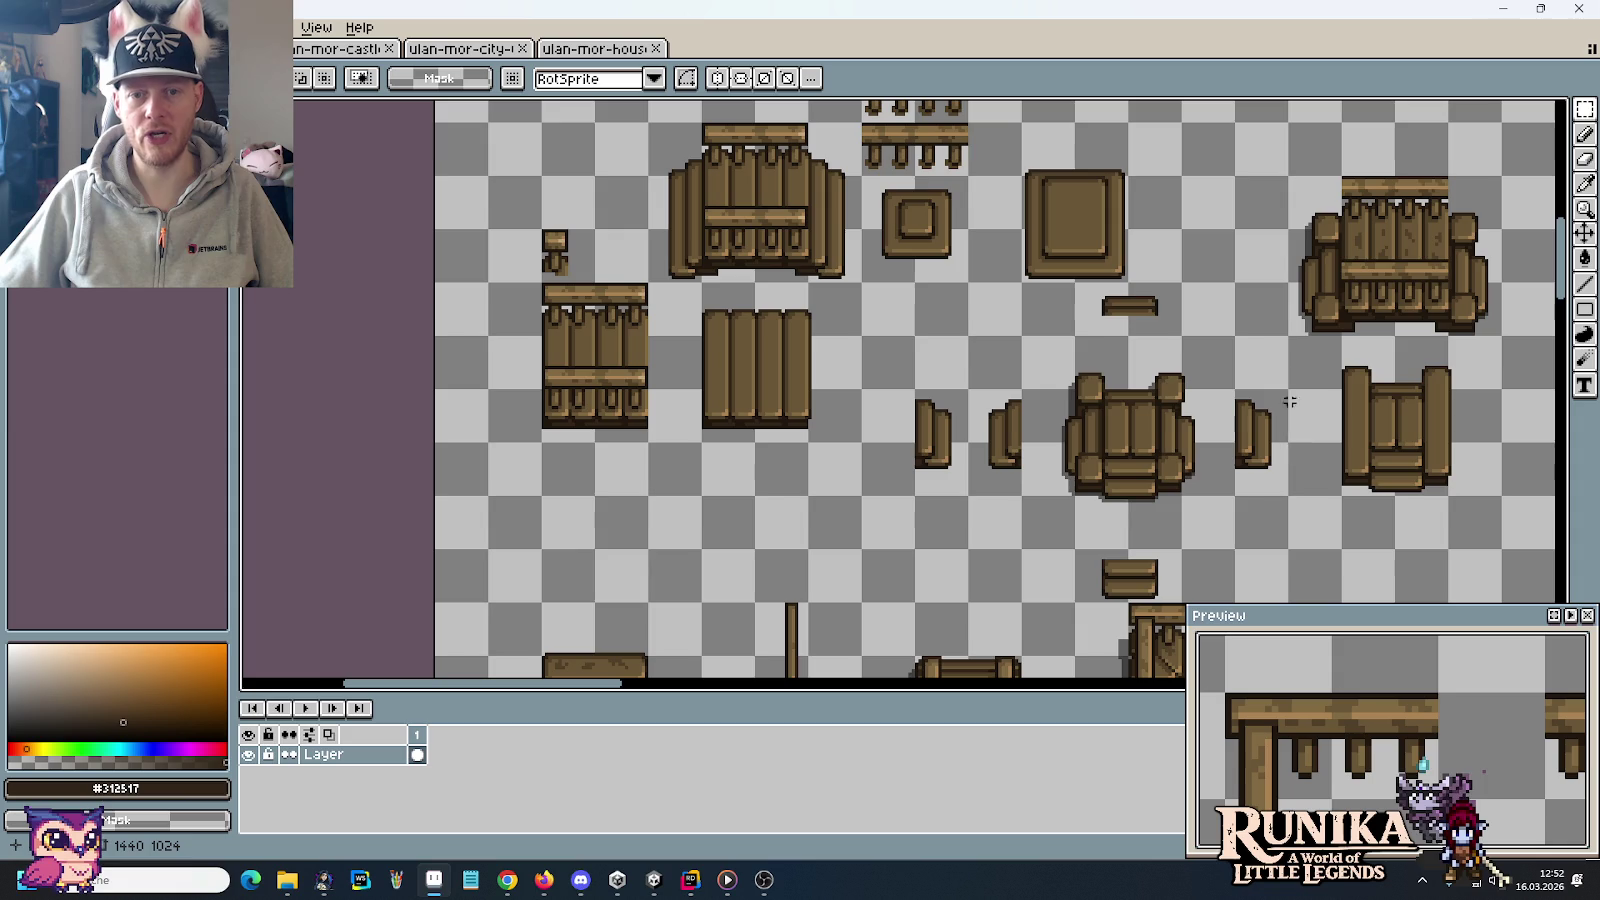
left_click_drag(1279, 357, 853, 382)
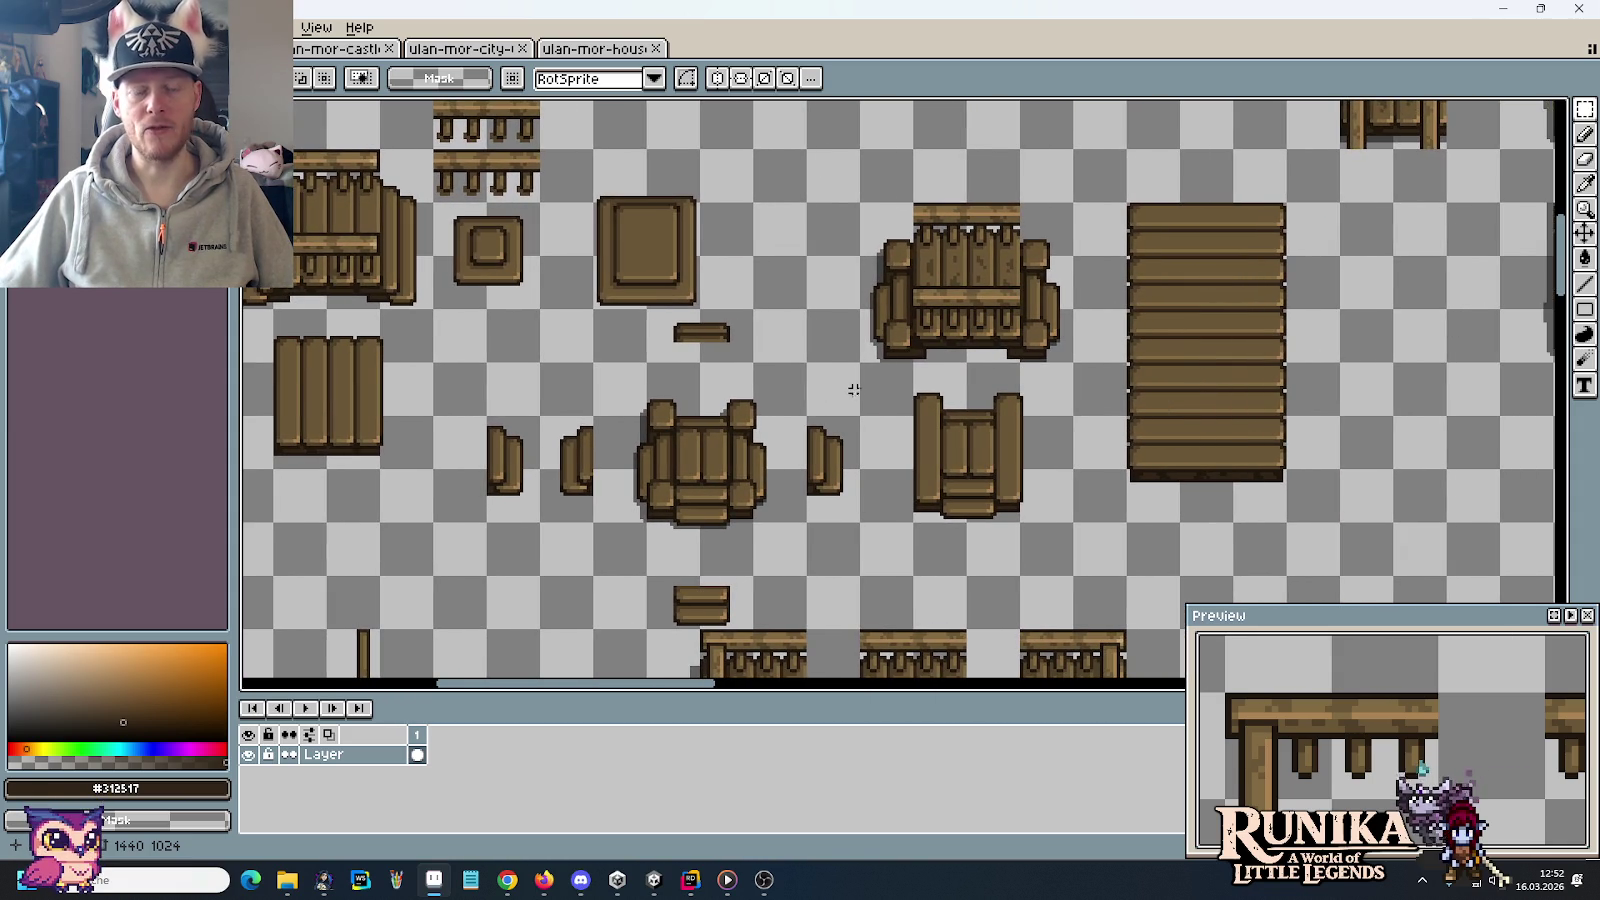
mouse_move(937, 350)
left_mouse_down()
mouse_move(740, 495)
mouse_move(426, 540)
left_mouse_up()
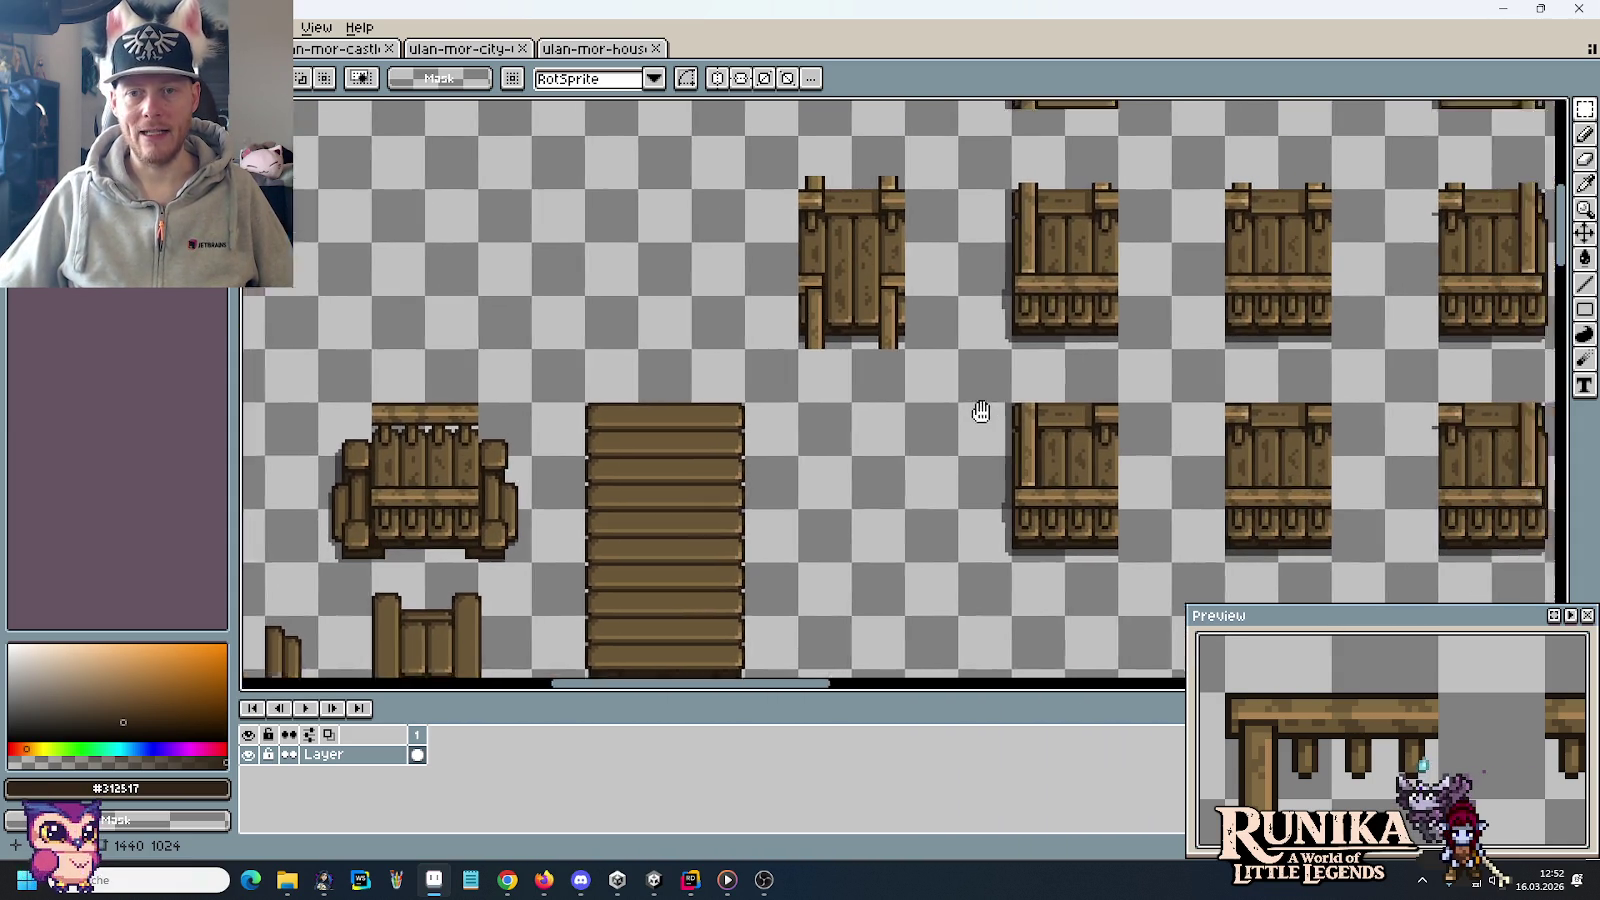
left_click_drag(982, 411, 641, 447)
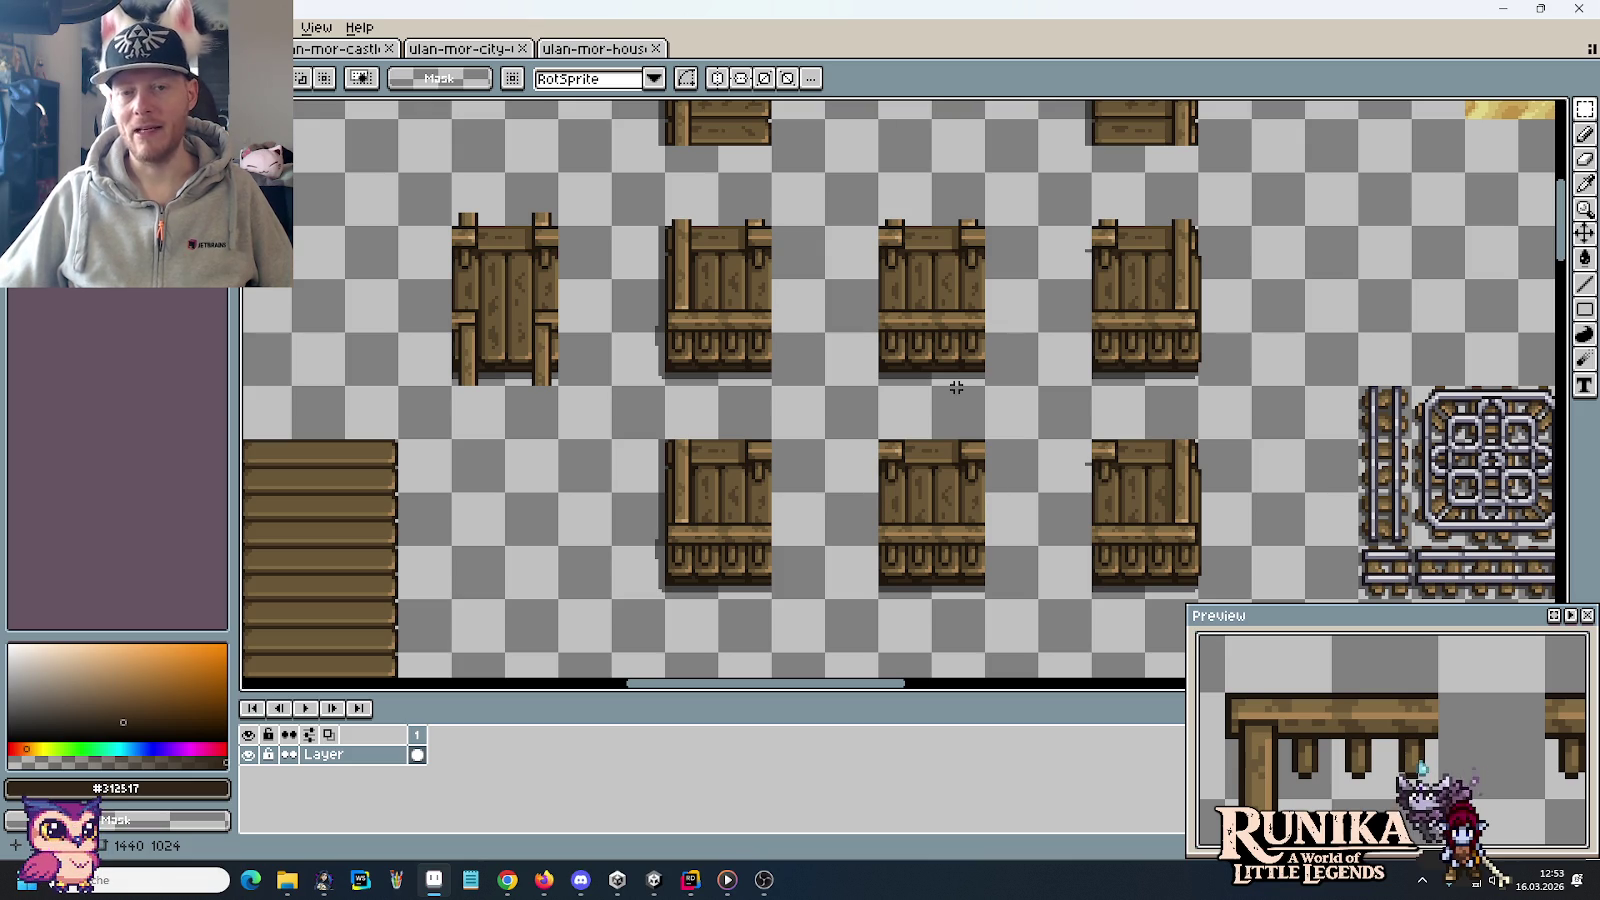
scroll(1059, 494, "up", 1)
scroll(1059, 494, "up", 1)
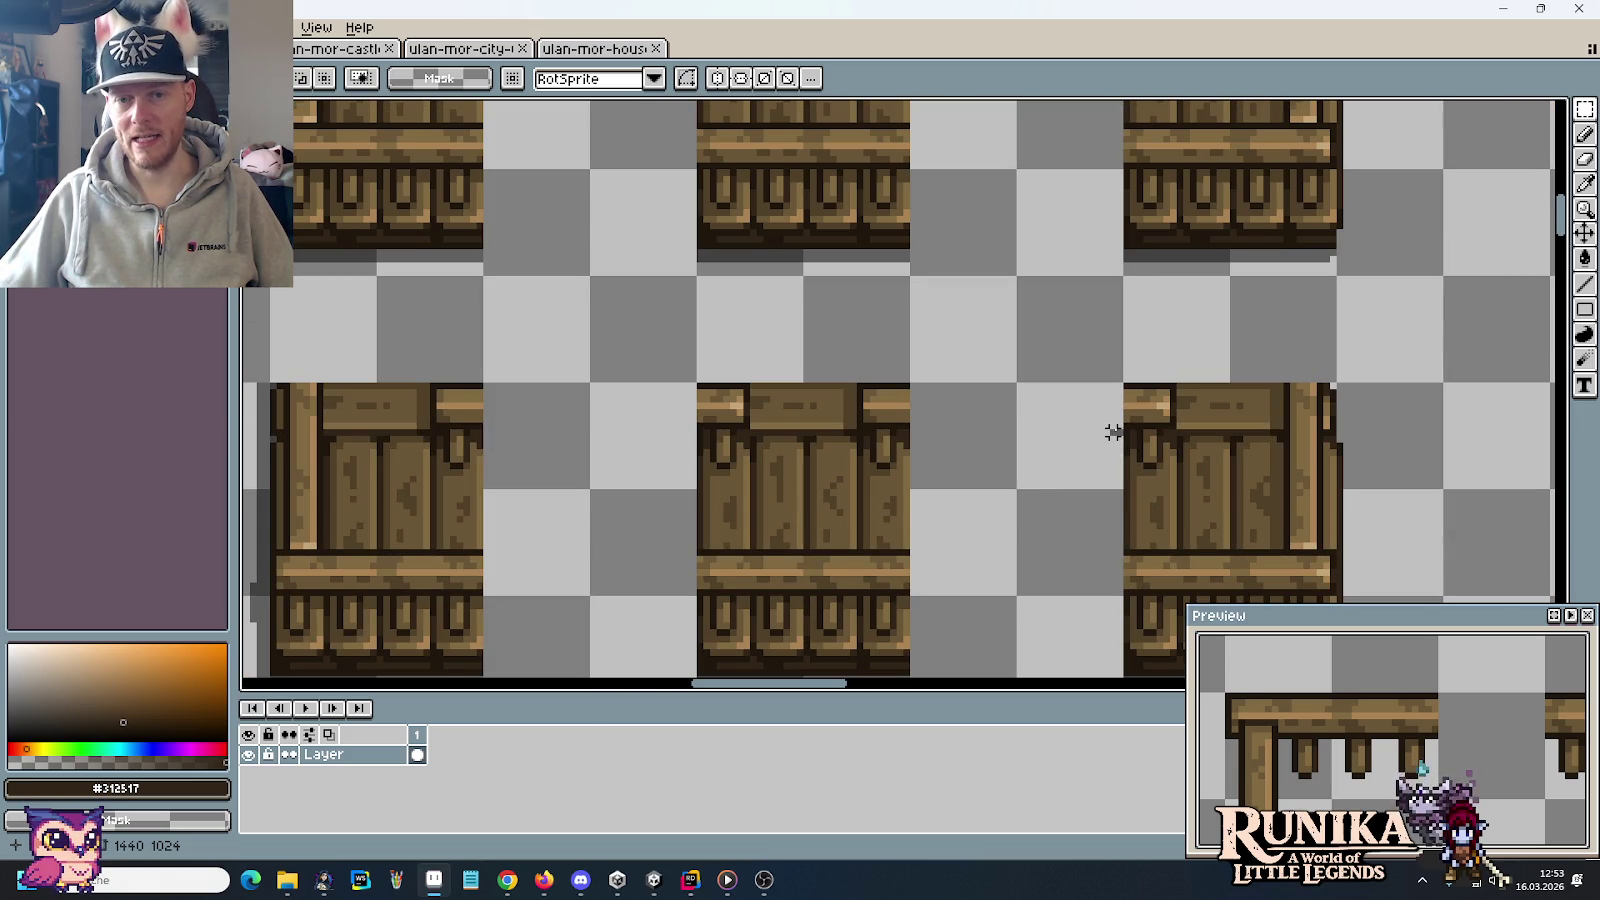
scroll(1113, 432, "down", 1)
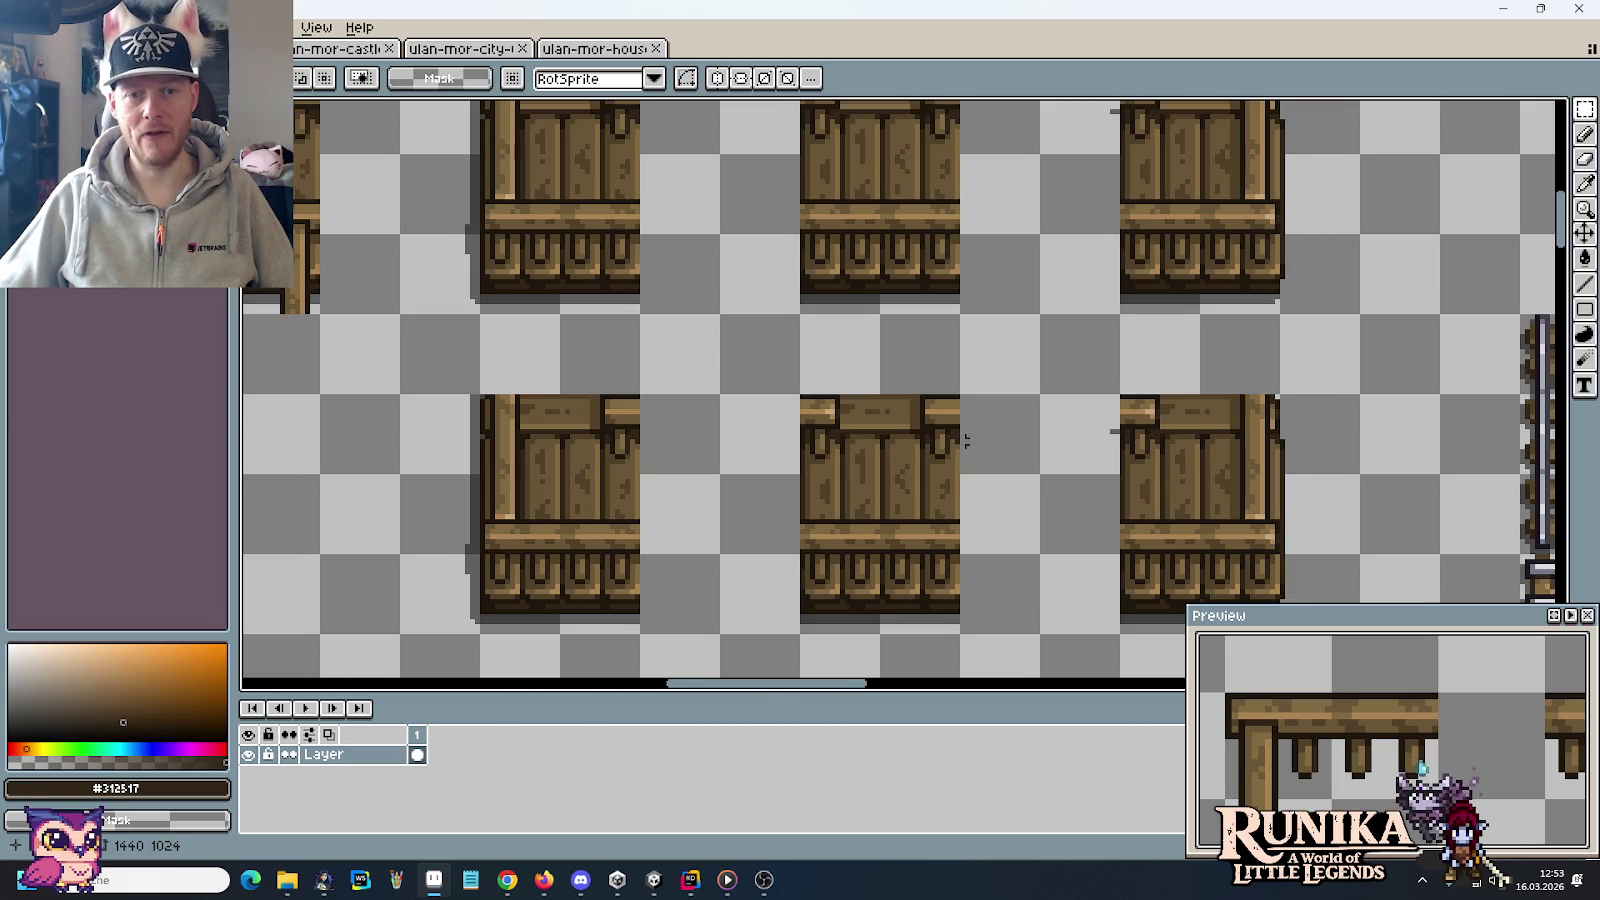
scroll(1100, 434, "down", 1)
scroll(514, 425, "left", 1)
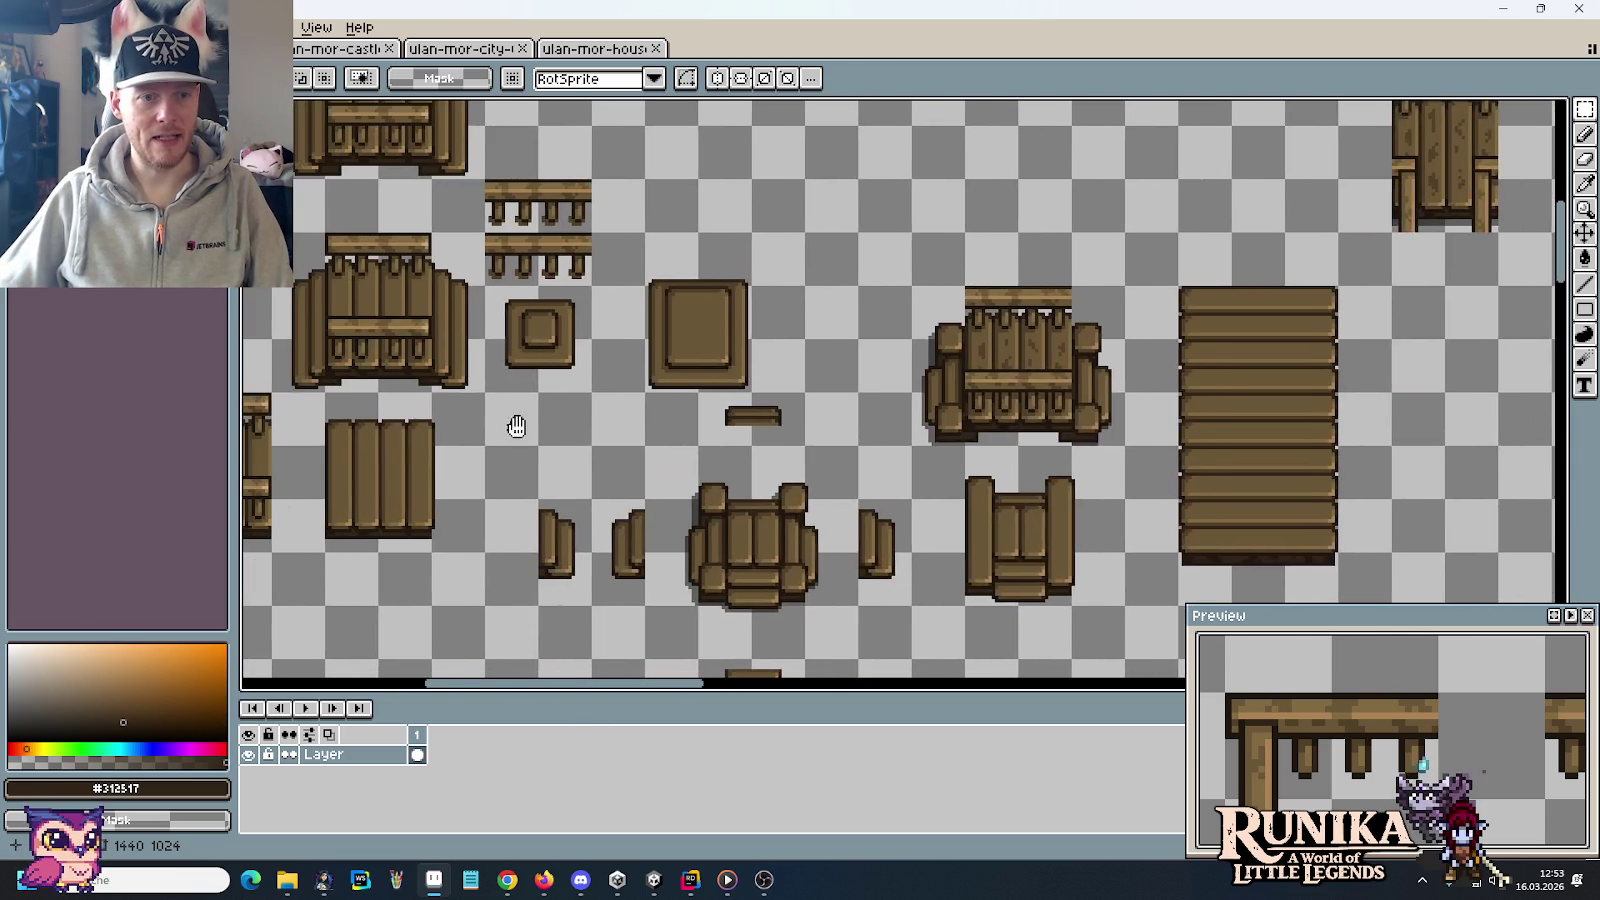
scroll(596, 512, "left", 3)
mouse_move(553, 530)
left_mouse_down()
mouse_move(501, 425)
mouse_move(1046, 368)
left_mouse_up()
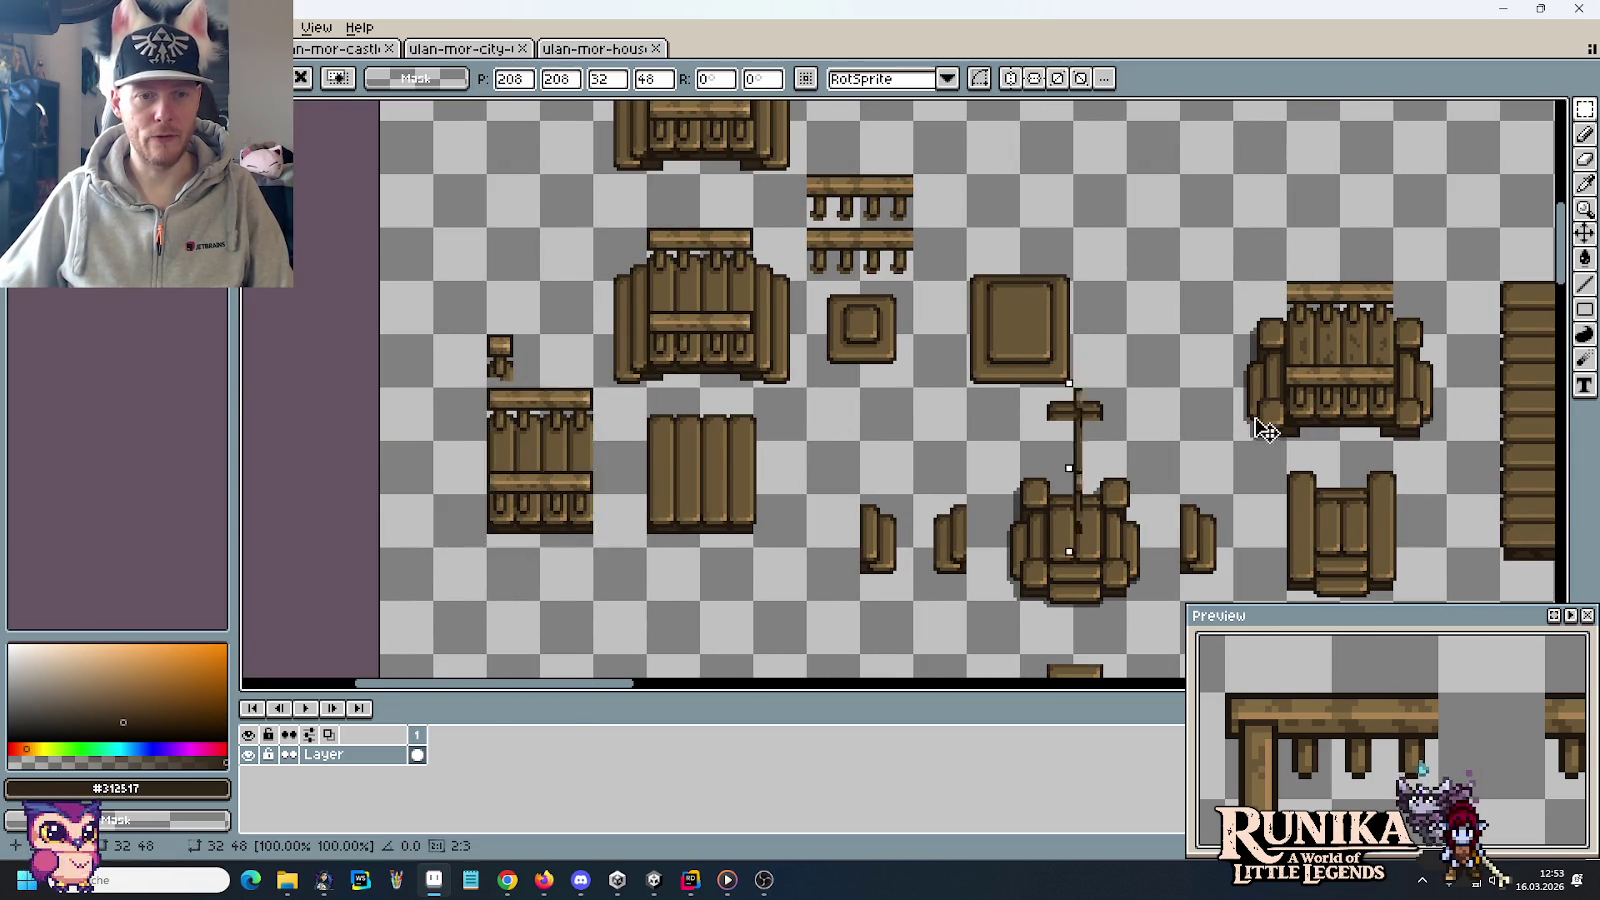
scroll(1130, 333, "up", 2)
scroll(1130, 333, "up", 1)
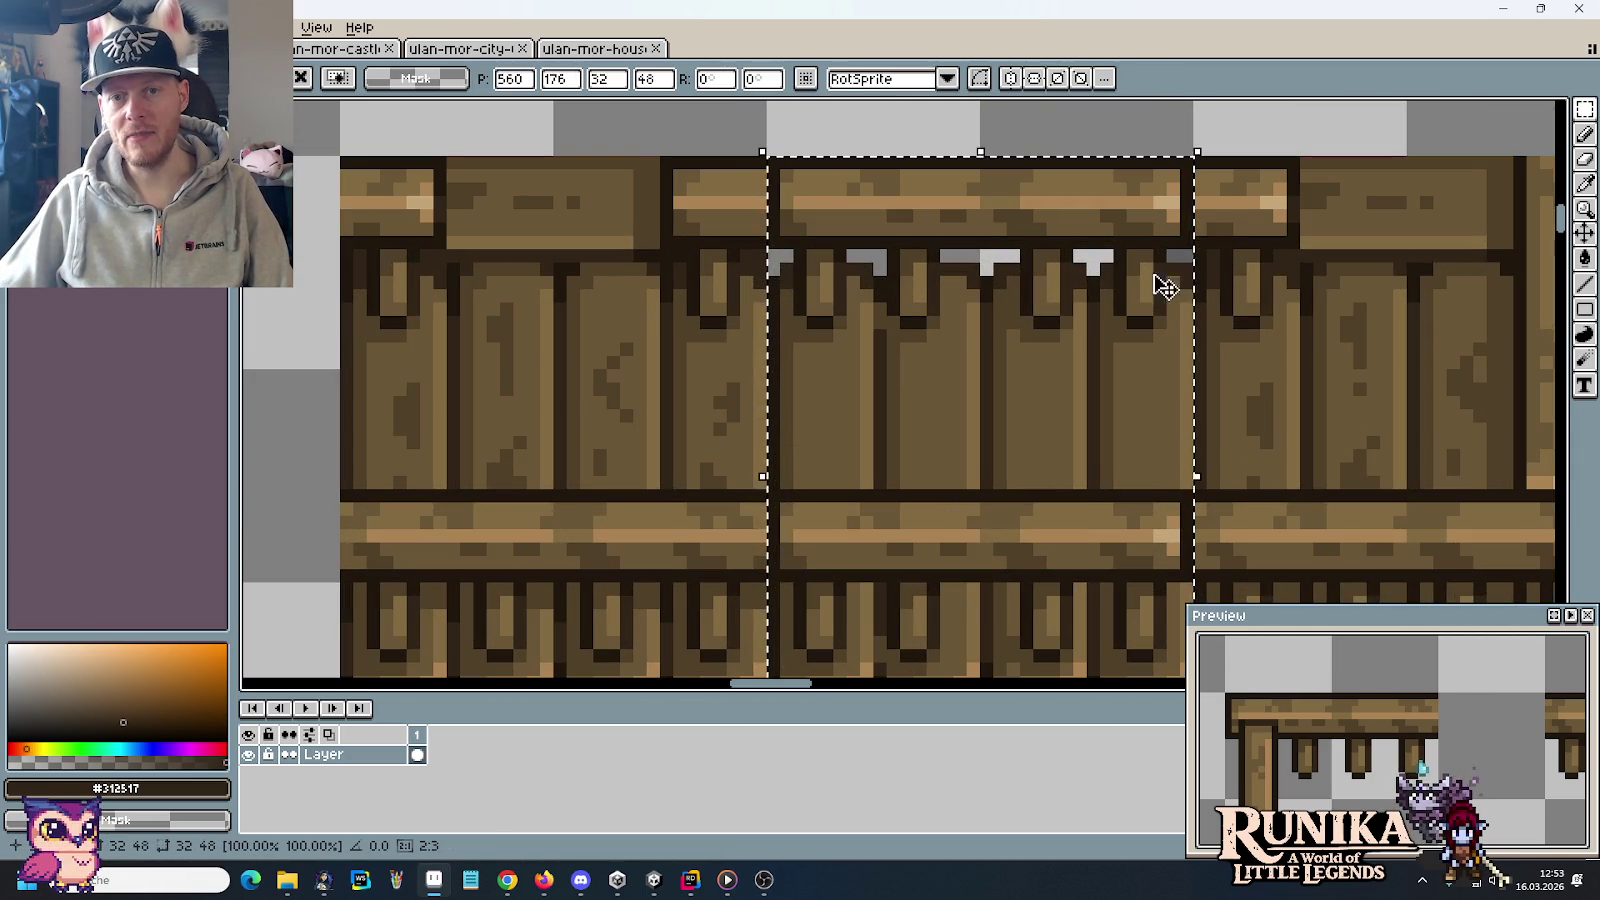
mouse_move(1180, 266)
left_mouse_down()
mouse_move(1029, 329)
mouse_move(1087, 333)
mouse_move(1071, 332)
left_mouse_up()
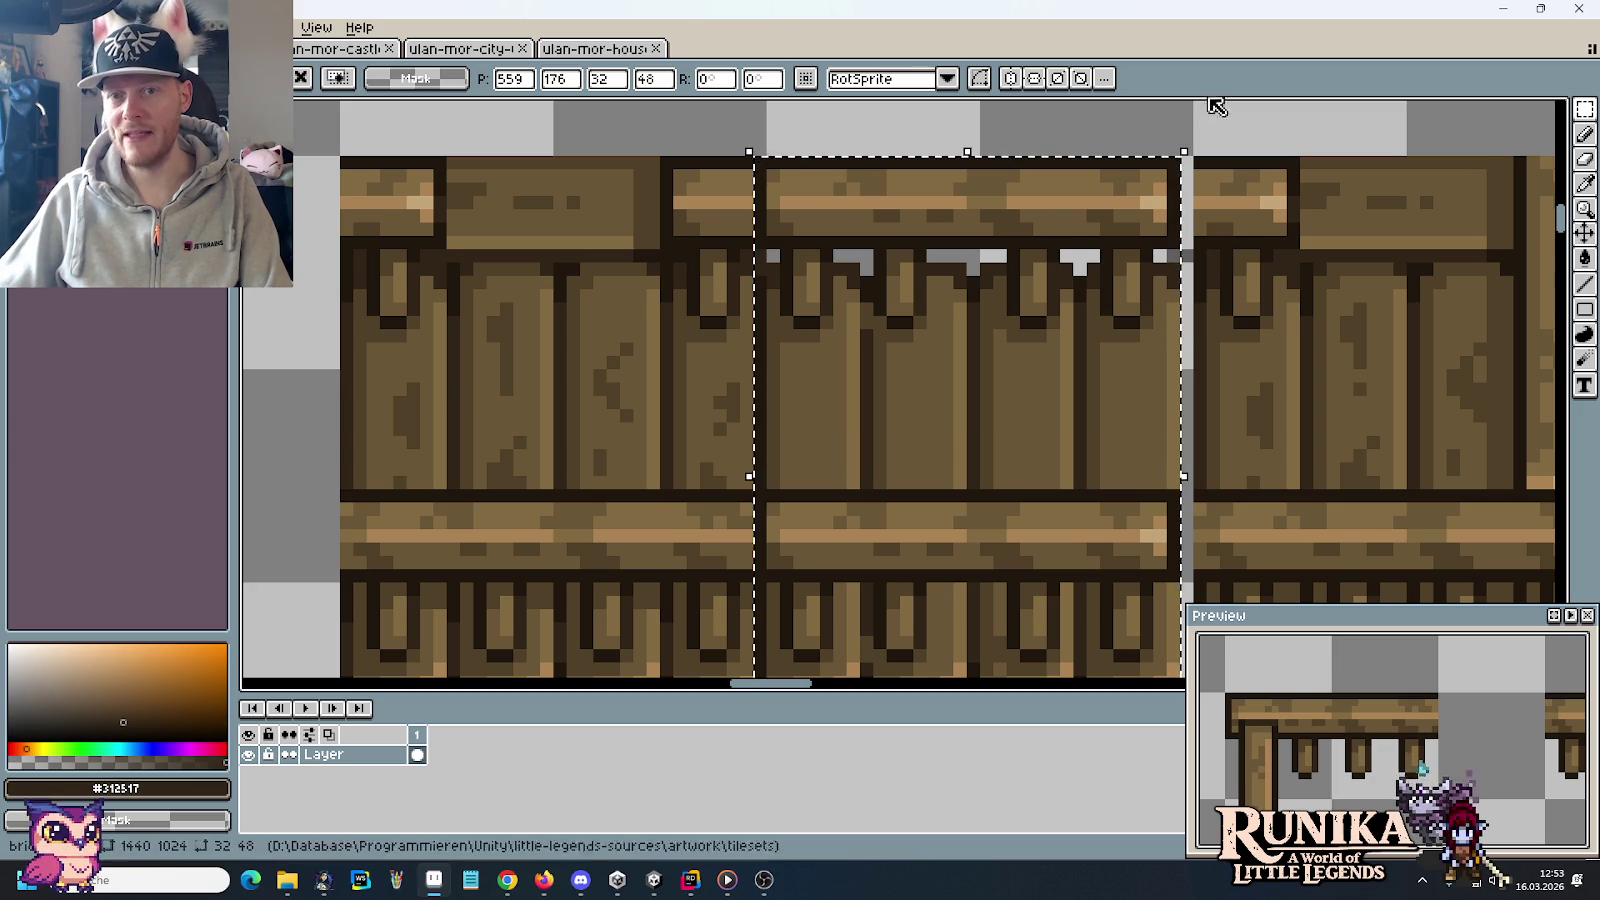
left_click(1227, 177)
scroll(1010, 346, "down", 1)
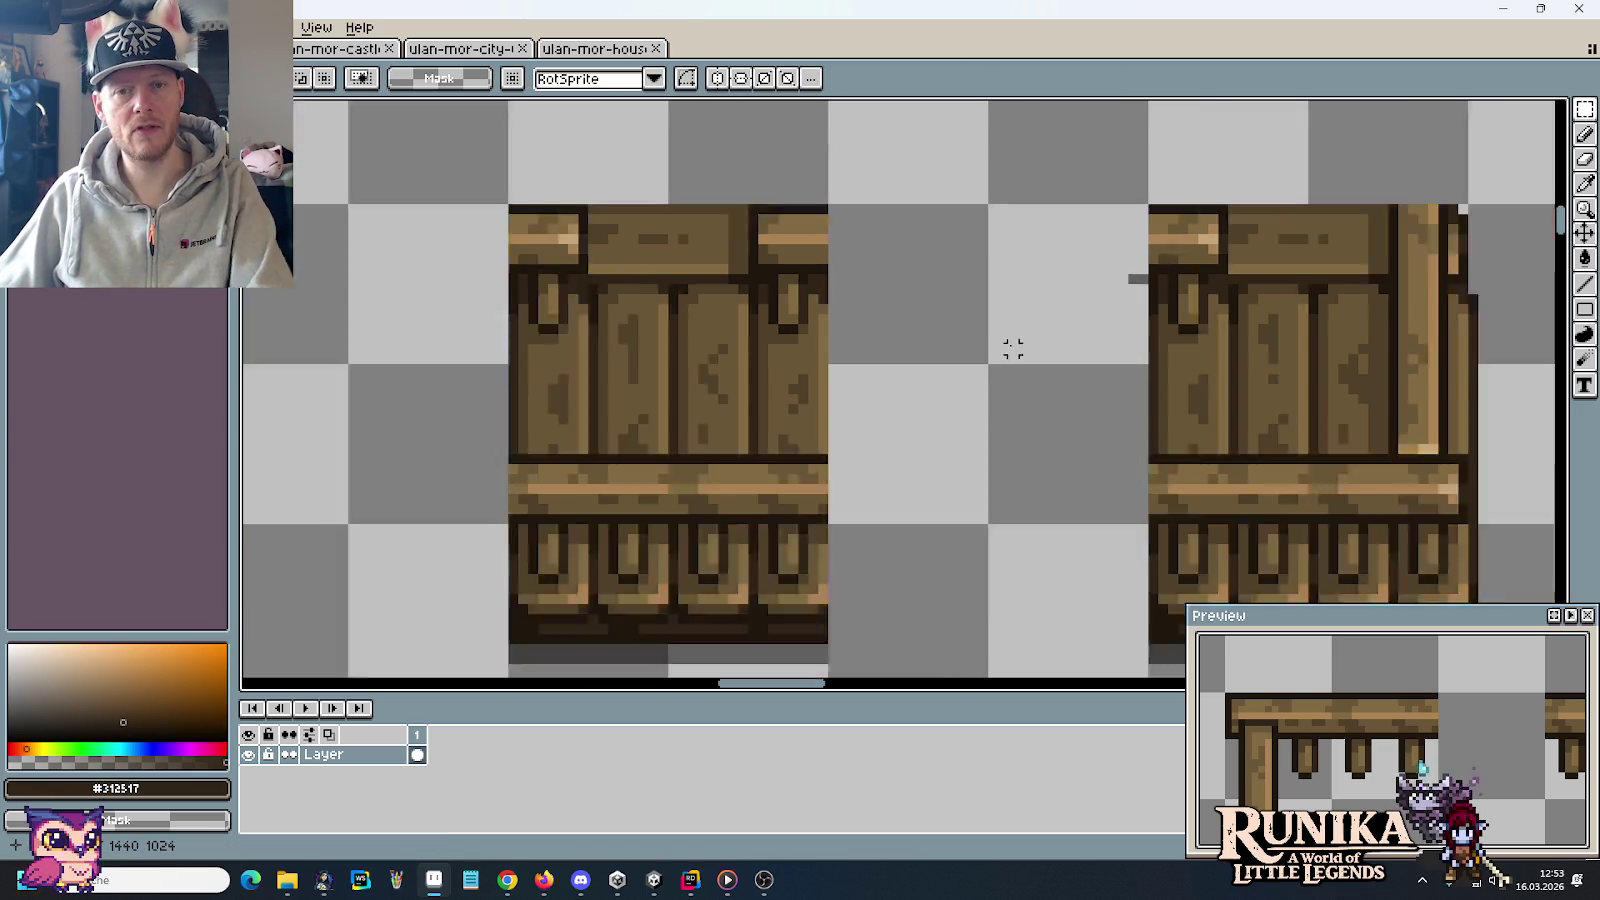
scroll(971, 254, "down", 1)
scroll(964, 436, "down", 1)
scroll(961, 388, "up", 2)
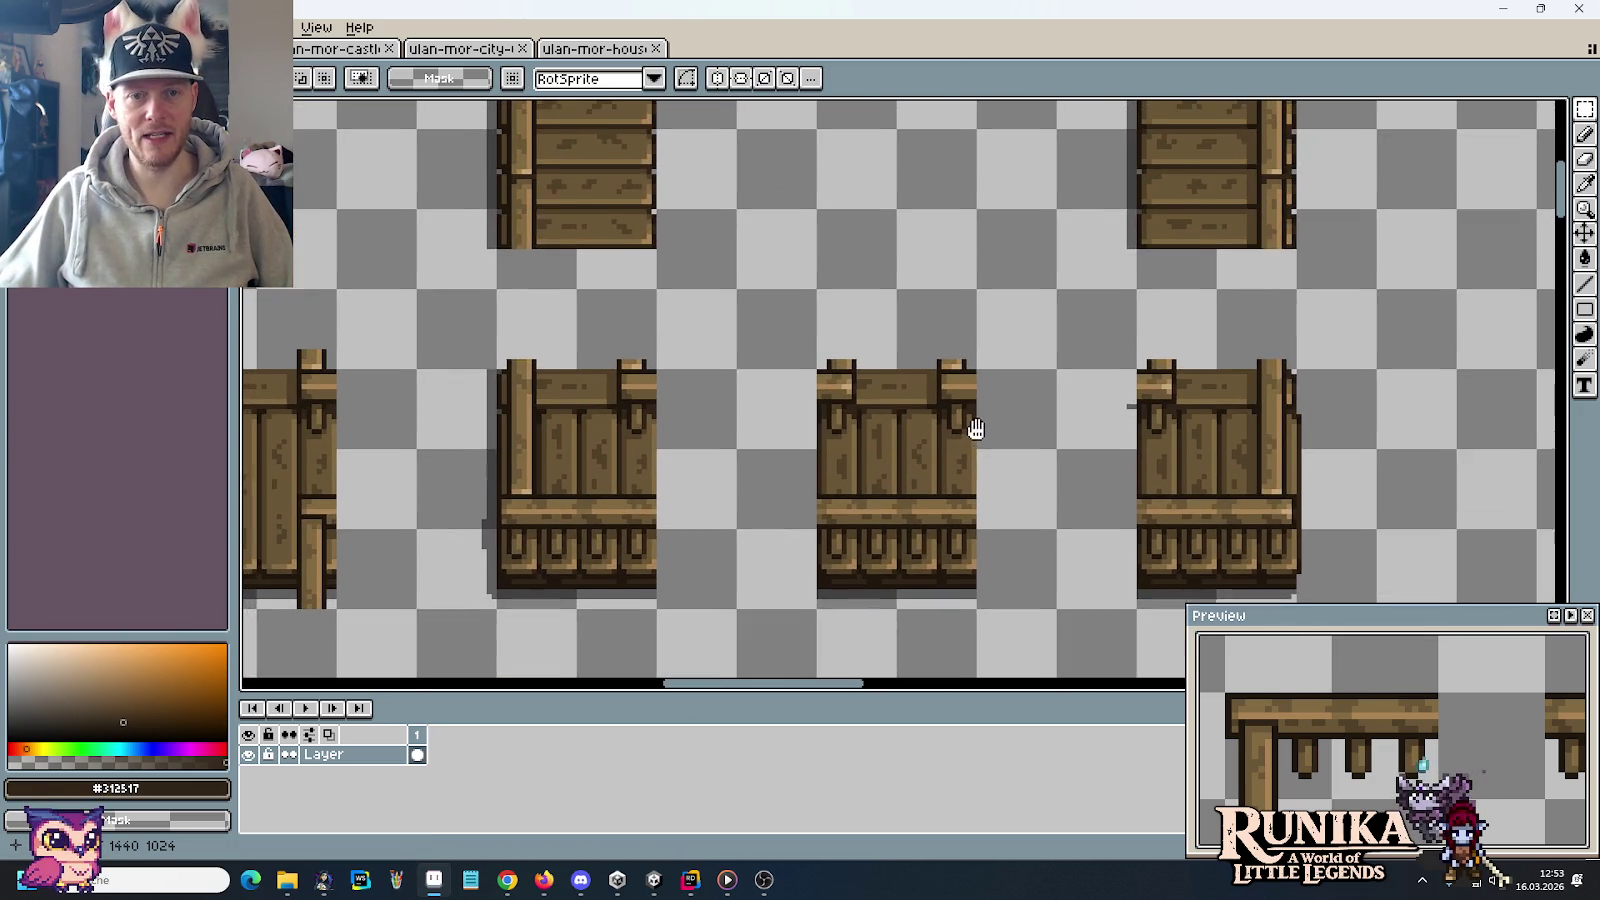
left_click_drag(829, 578, 935, 378)
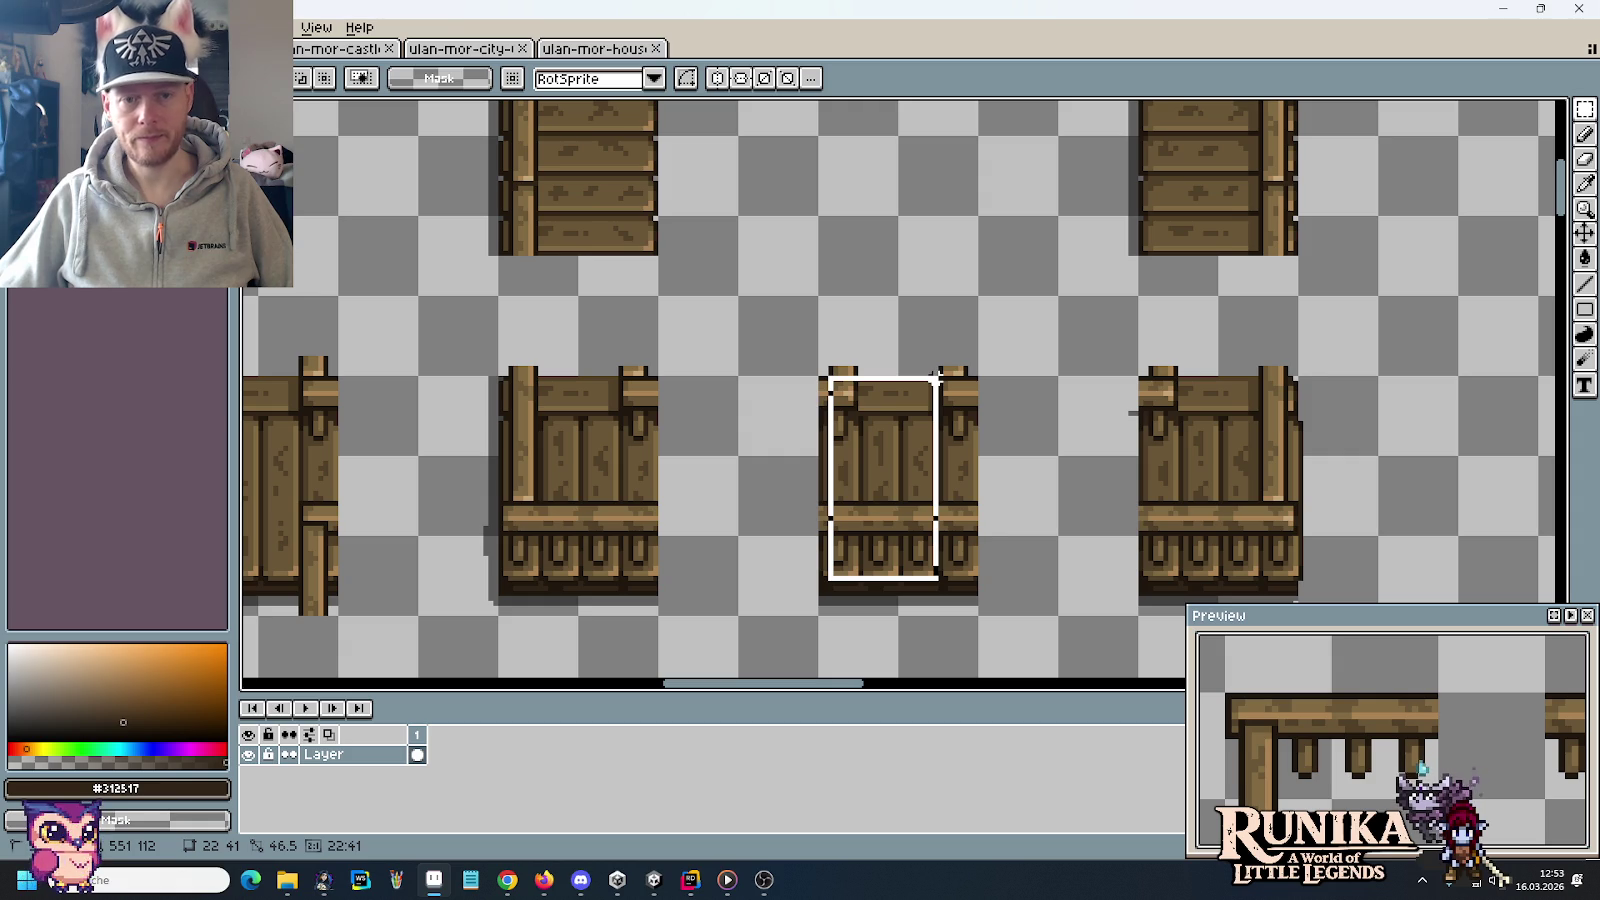
key("ctrl+d")
scroll(818, 350, "down", 1)
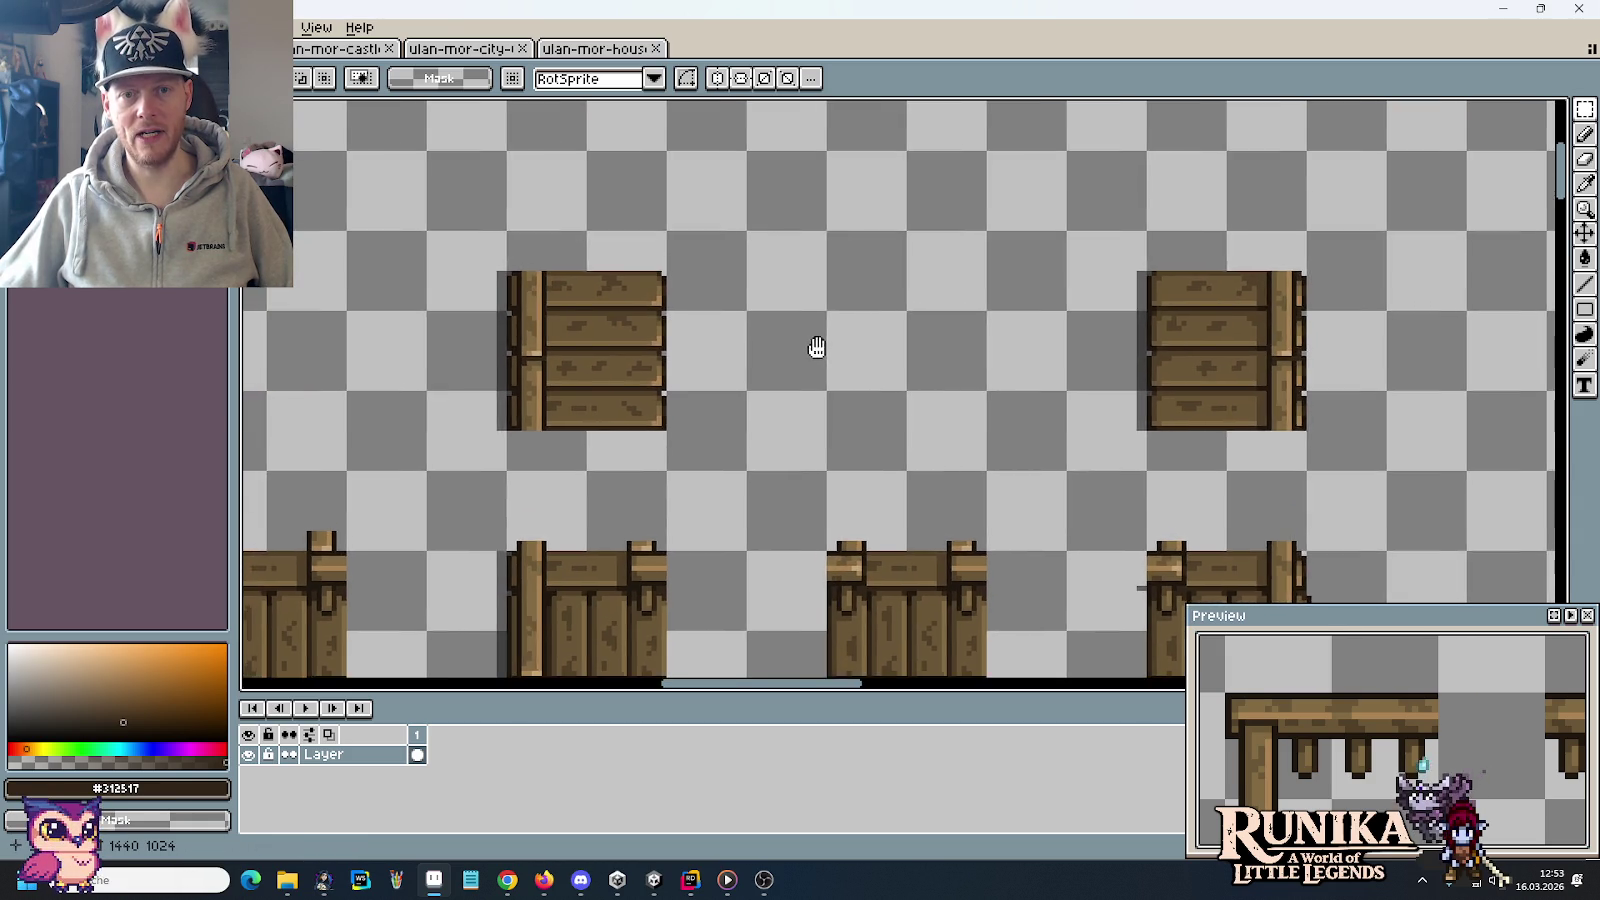
scroll(818, 350, "down", 1)
scroll(851, 501, "down", 2)
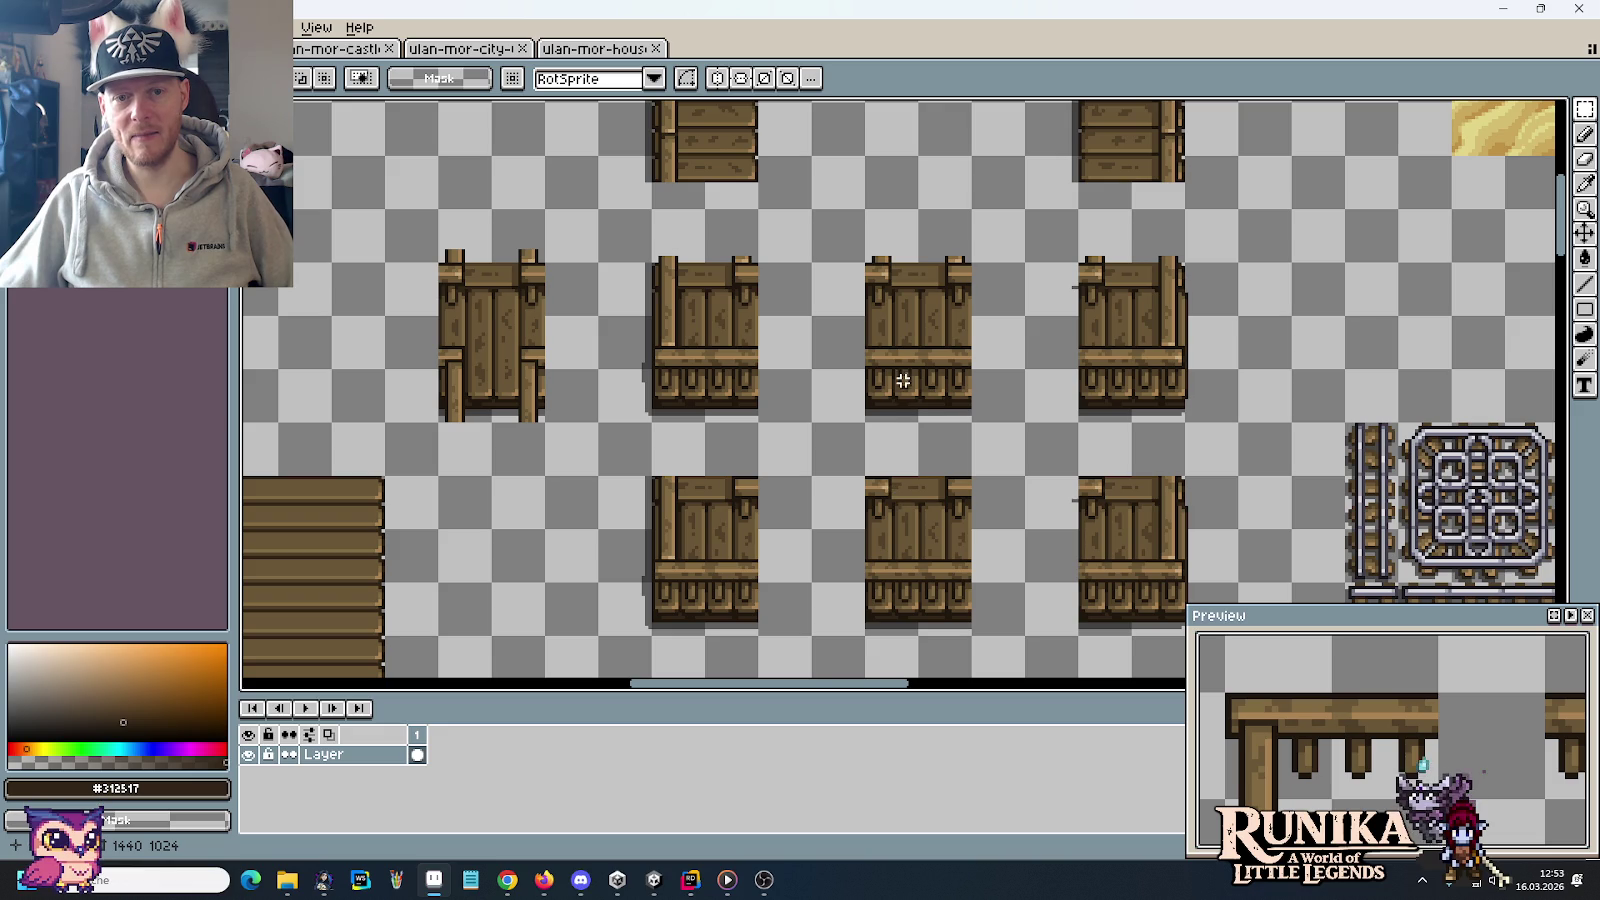
left_click_drag(889, 380, 955, 405)
left_click(1009, 427)
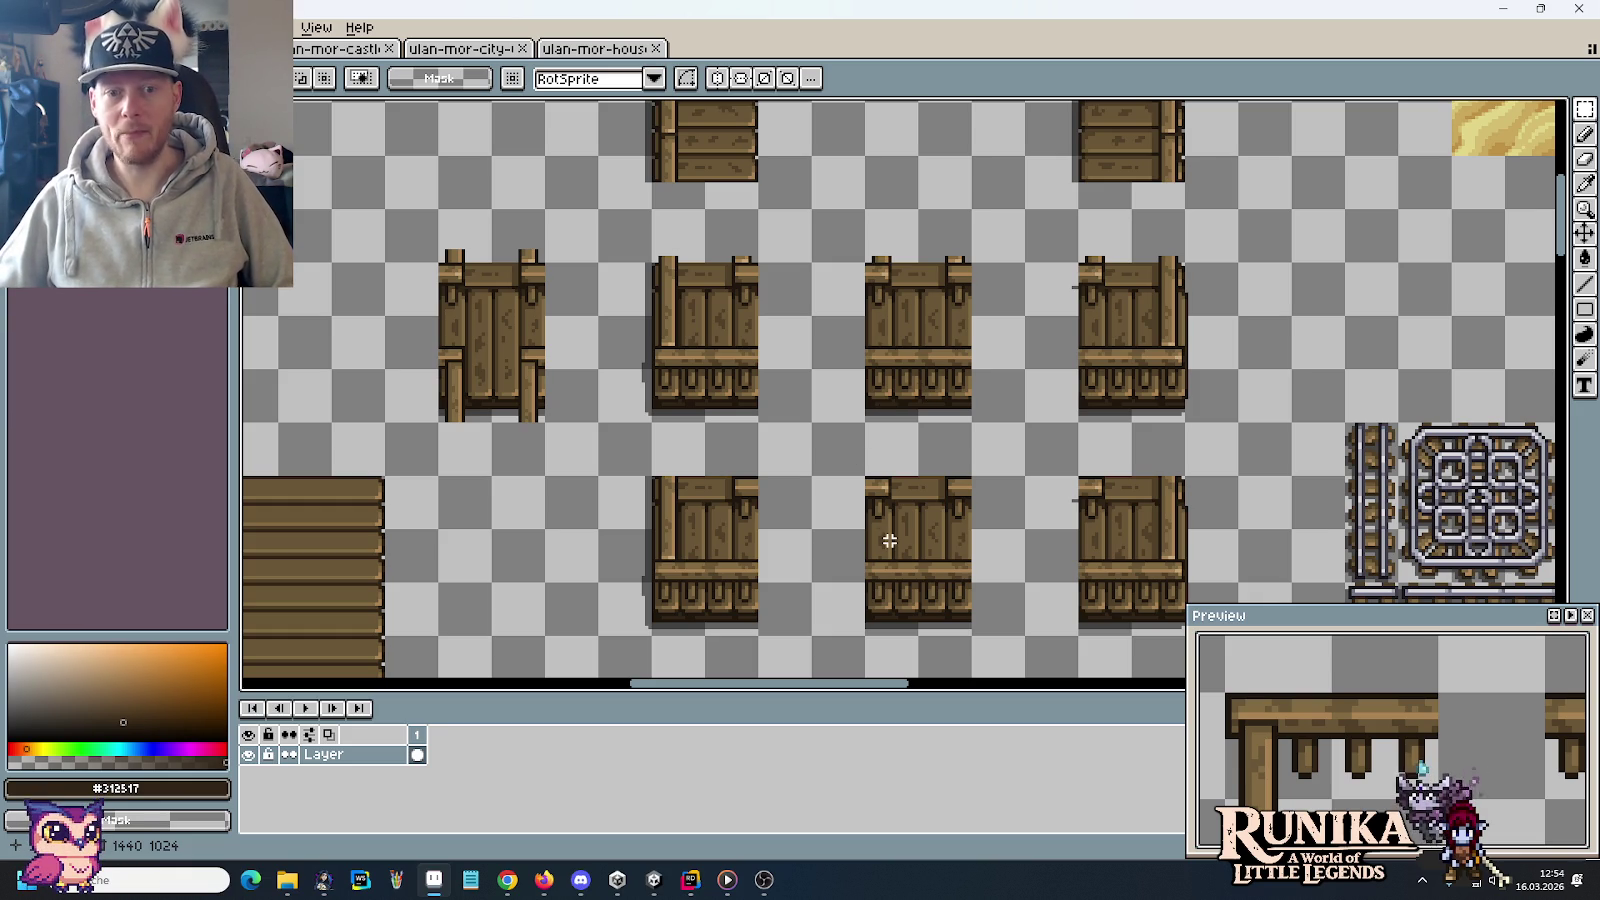
Marquee-select the wooden armchair tile, tighten the selection, then deselect it
scroll(786, 454, "left", 10)
scroll(786, 454, "down", 5)
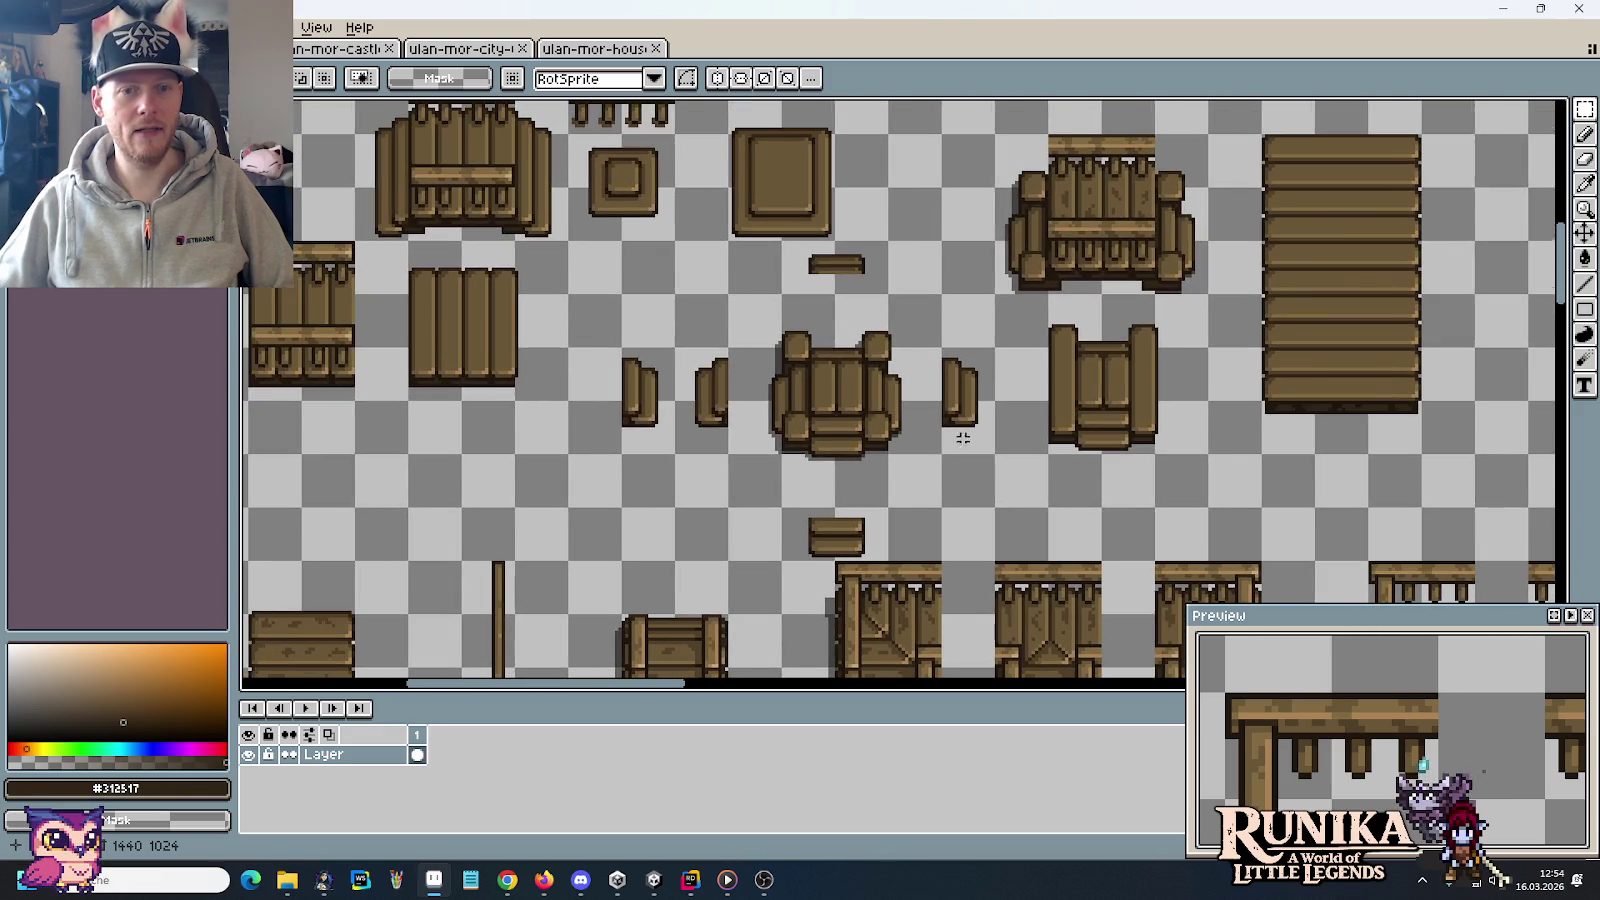
left_click_drag(916, 476, 750, 320)
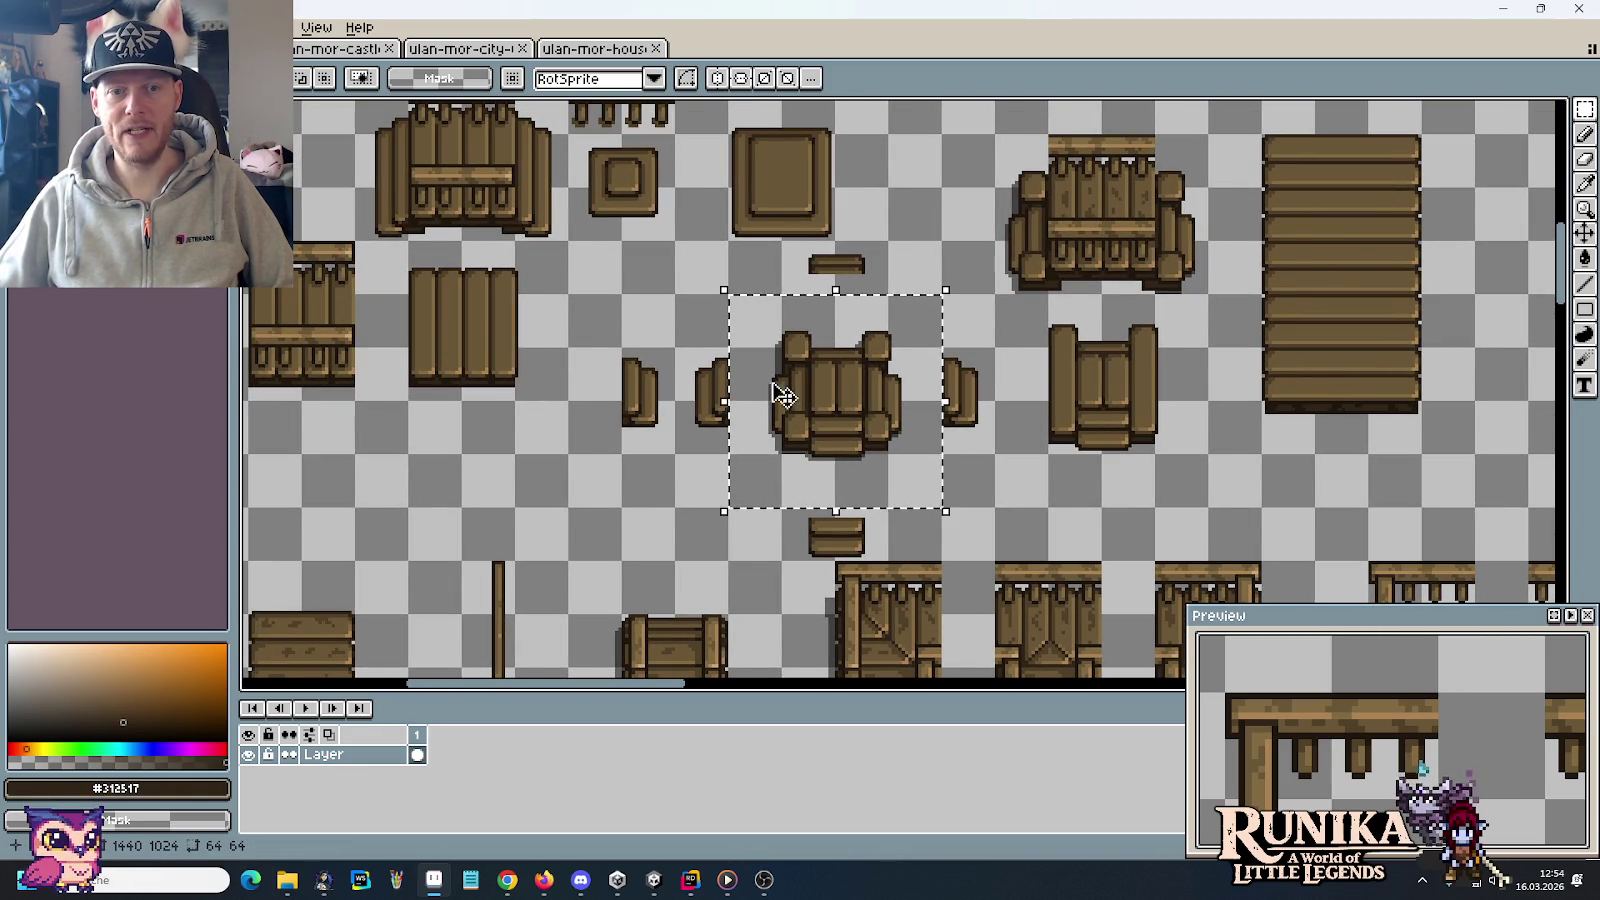
left_click_drag(892, 457, 778, 343)
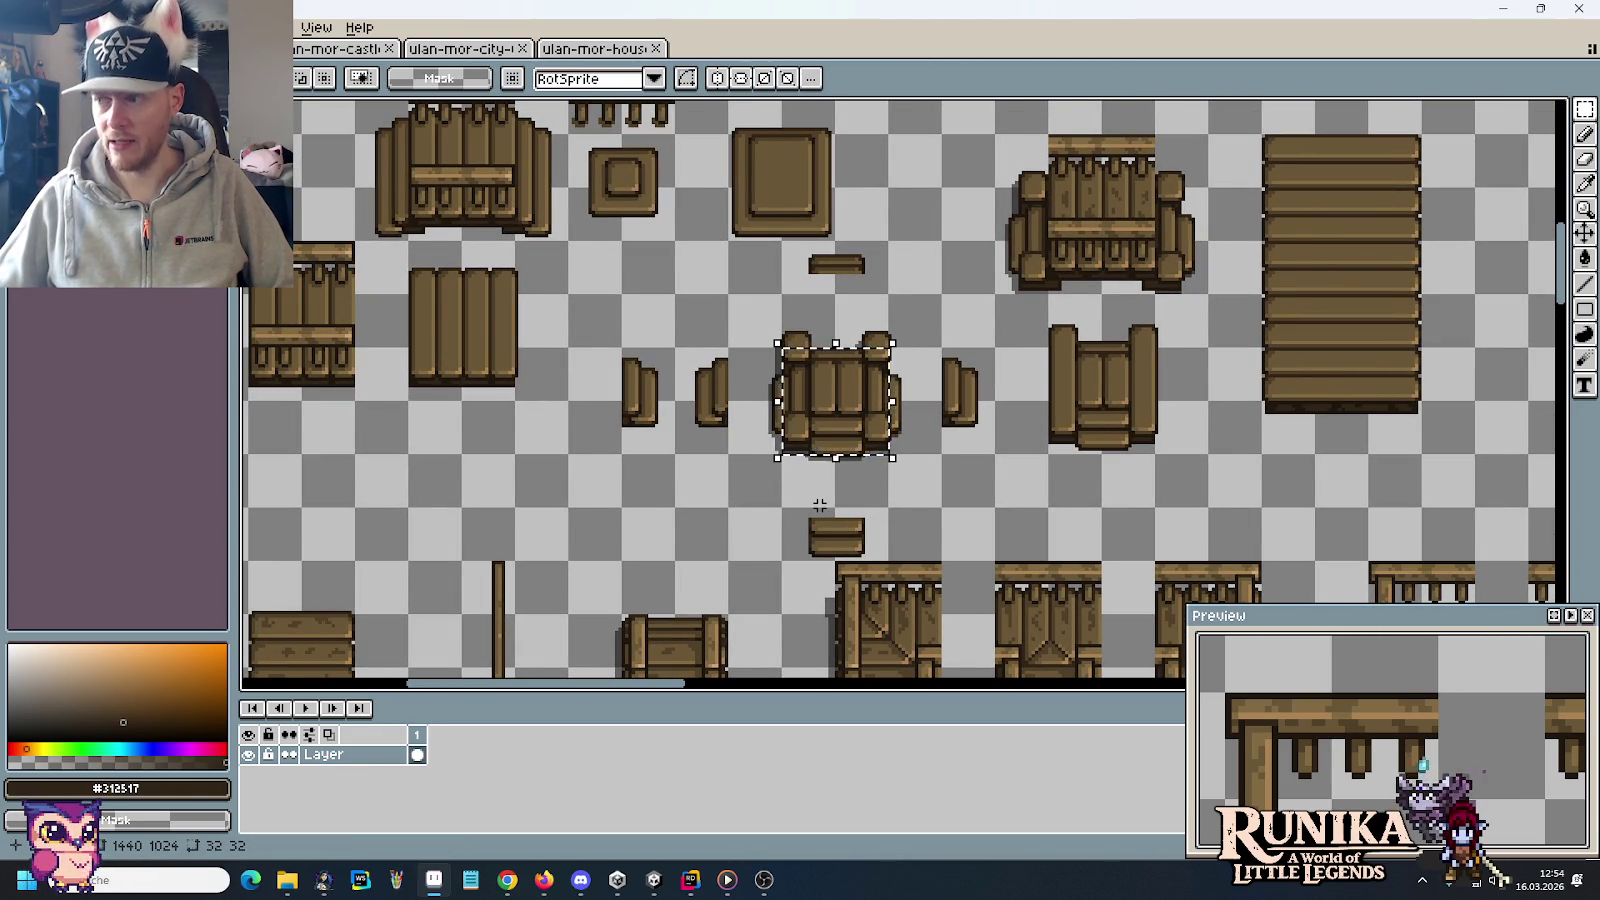
key("ctrl+d")
Zoom and pan the city tileset to bring the fence tiles into view
left_click_drag(1307, 332, 1236, 357)
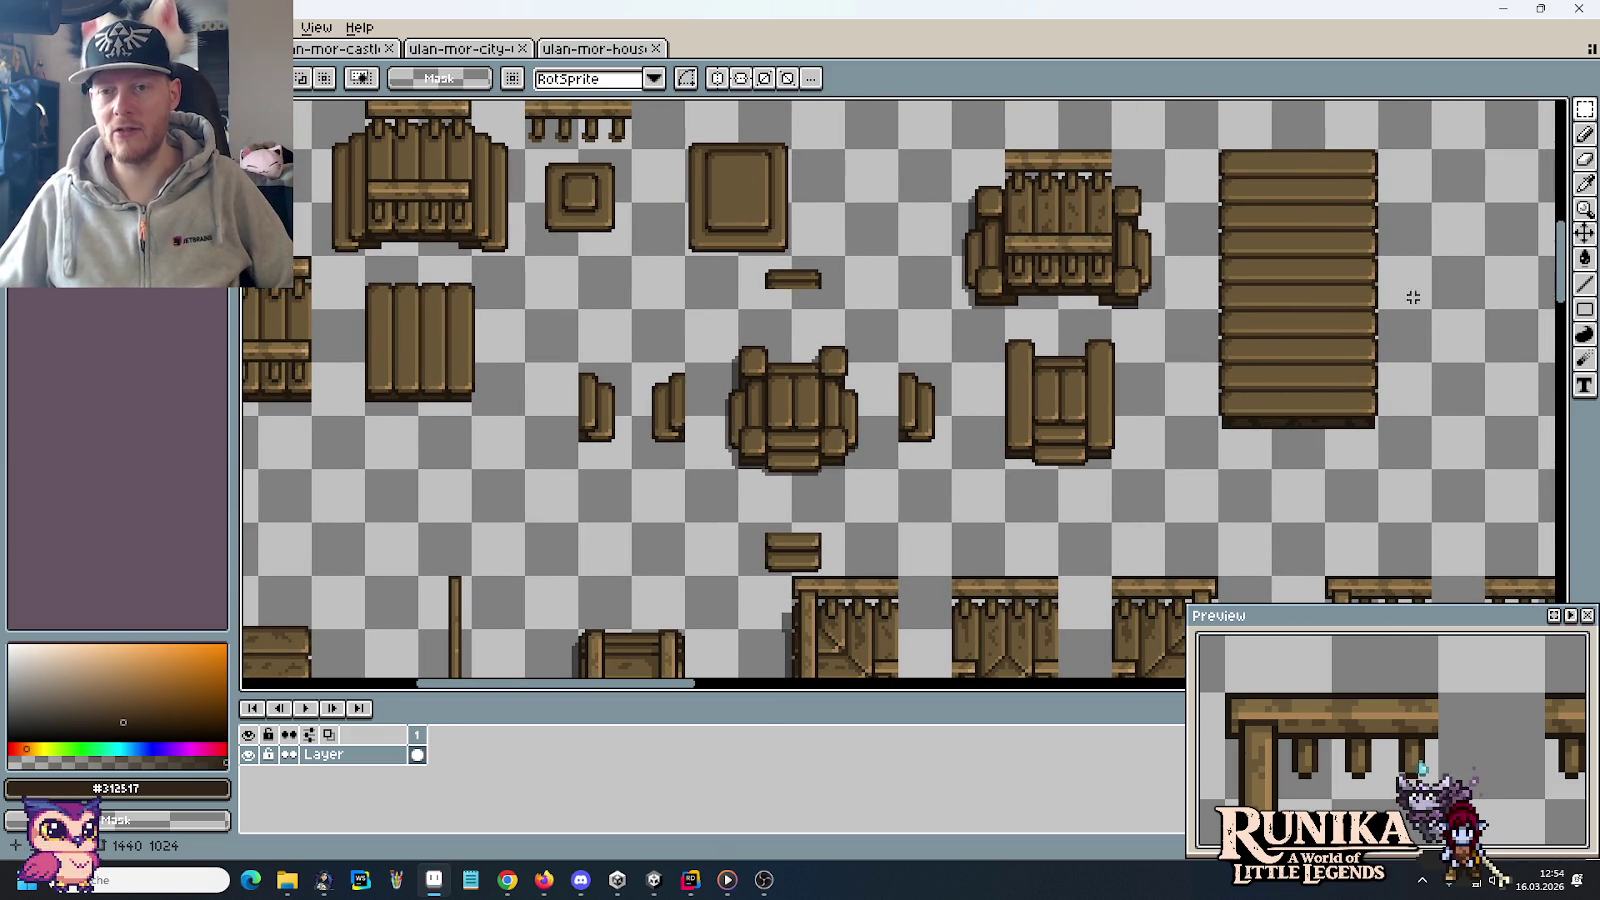
scroll(1163, 320, "right", 5)
scroll(1163, 320, "up", 2)
scroll(747, 387, "right", 4)
scroll(747, 387, "up", 2)
scroll(702, 473, "left", 3)
scroll(702, 473, "down", 2)
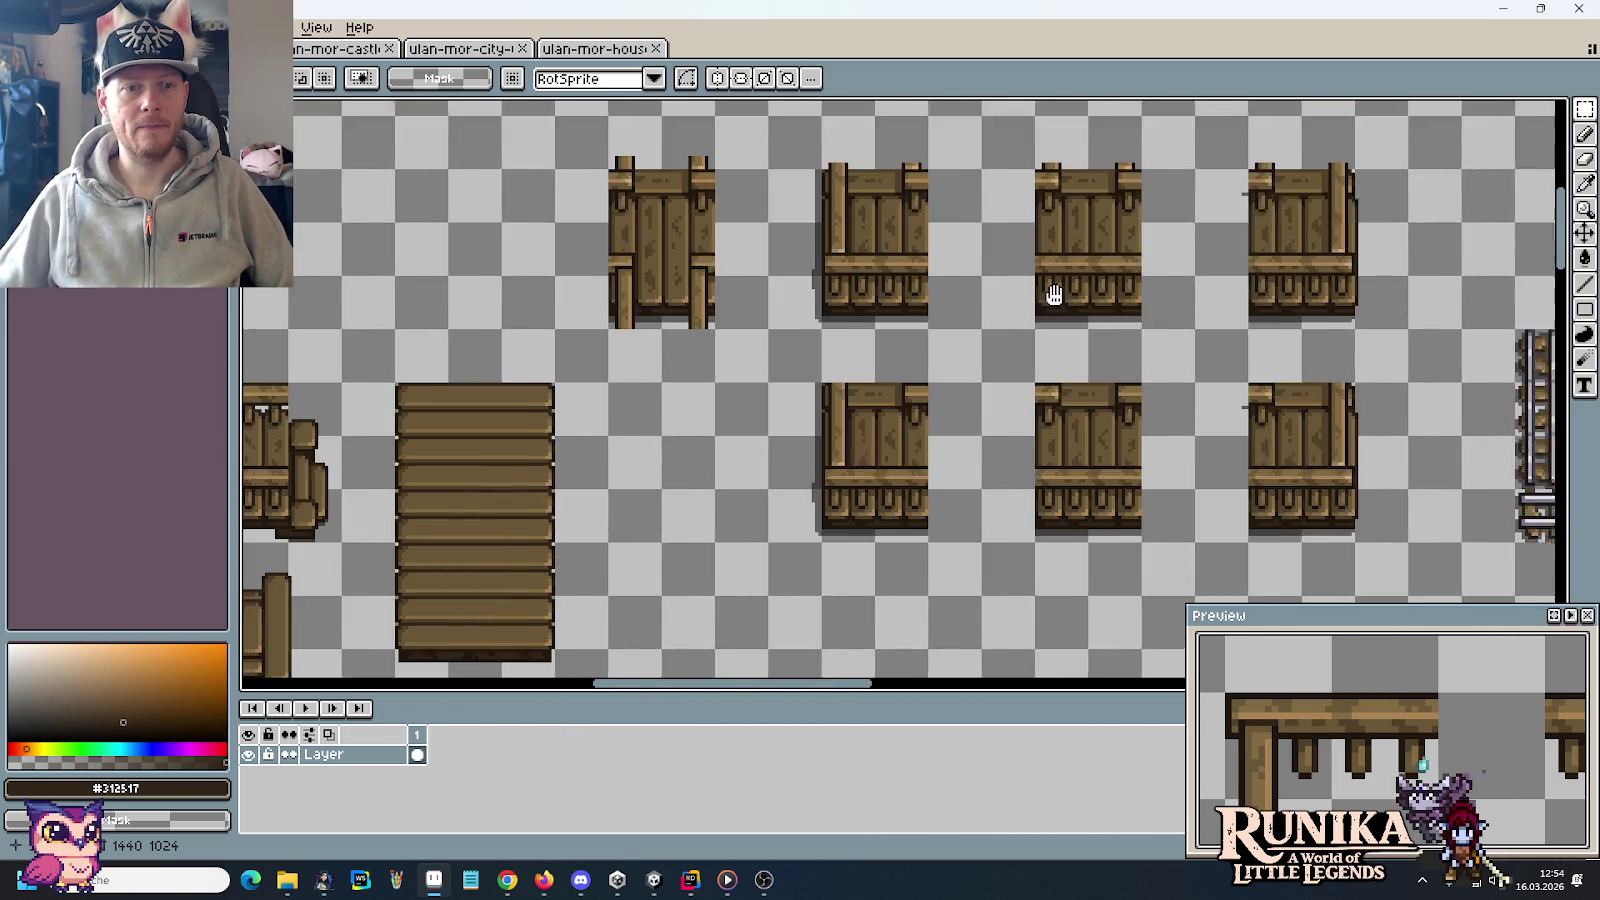
left_click_drag(942, 407, 898, 289)
Zoom in on the large wooden floor tiles
scroll(898, 289, "down", 2)
scroll(898, 289, "down", 2)
scroll(1000, 300, "down", 3)
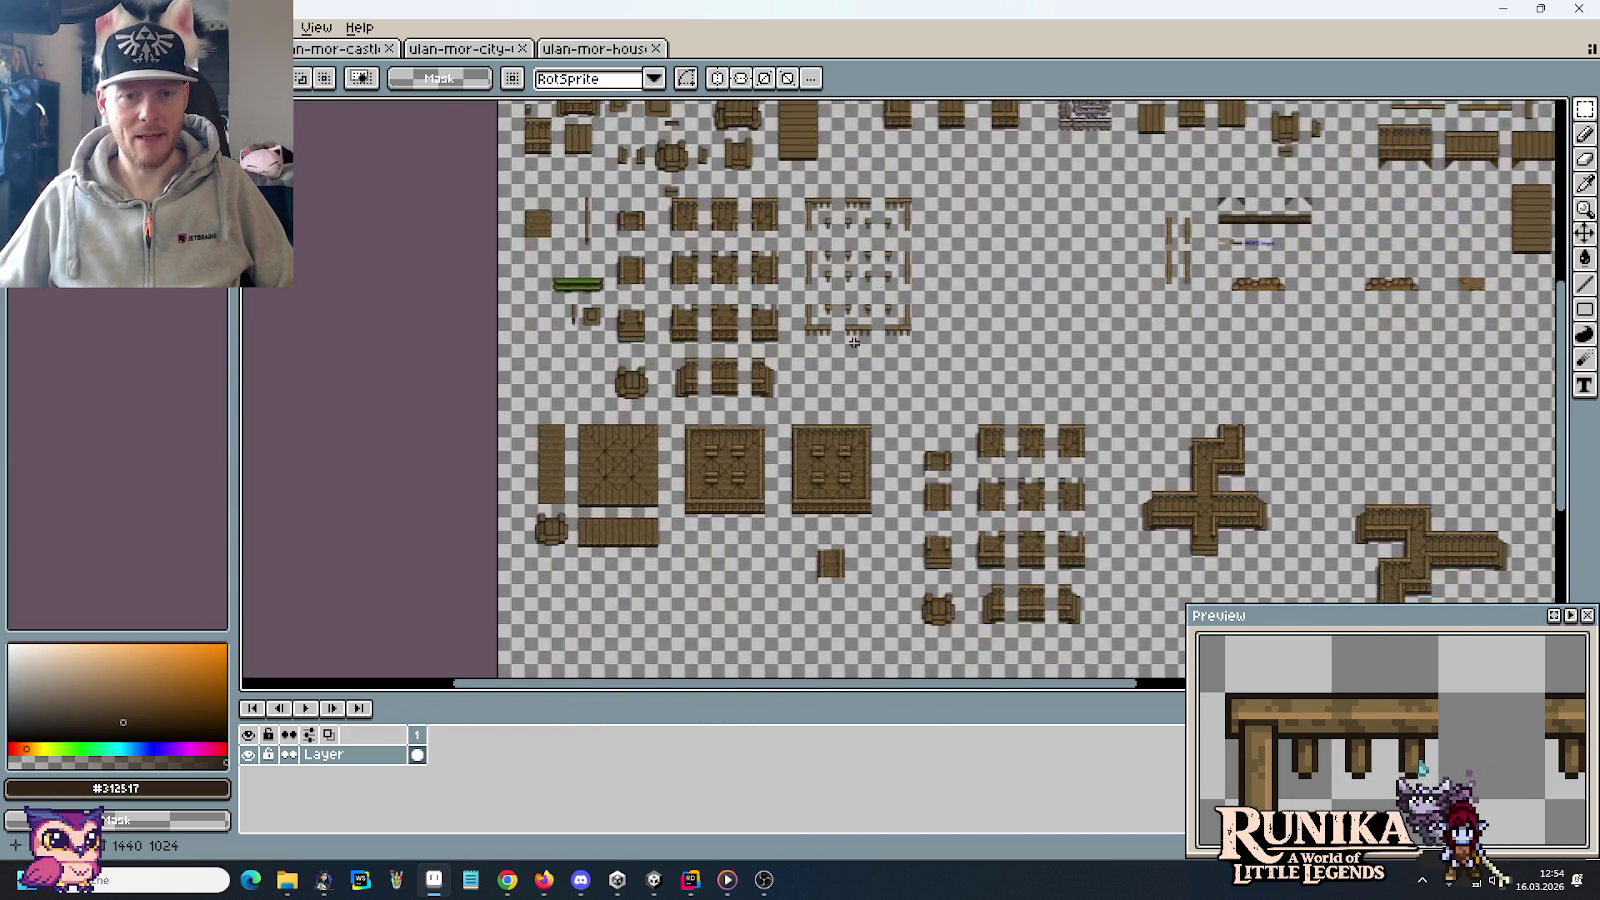
scroll(1090, 314, "left", 4)
scroll(1090, 314, "up", 2)
scroll(782, 304, "up", 2)
scroll(975, 418, "down", 1)
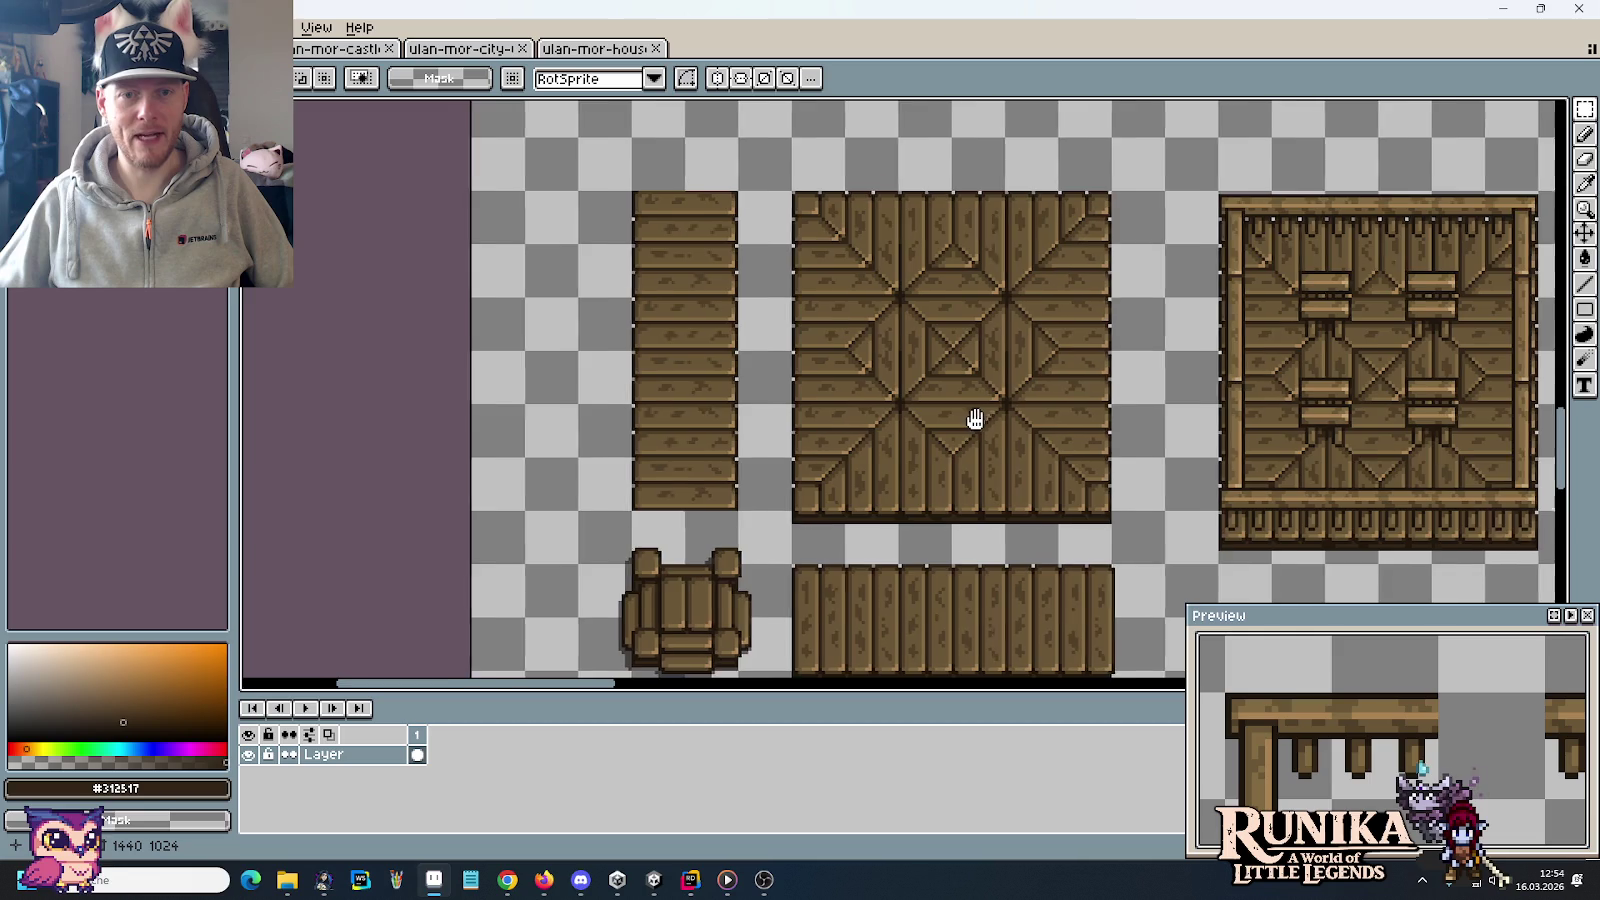
left_click_drag(975, 418, 1036, 373)
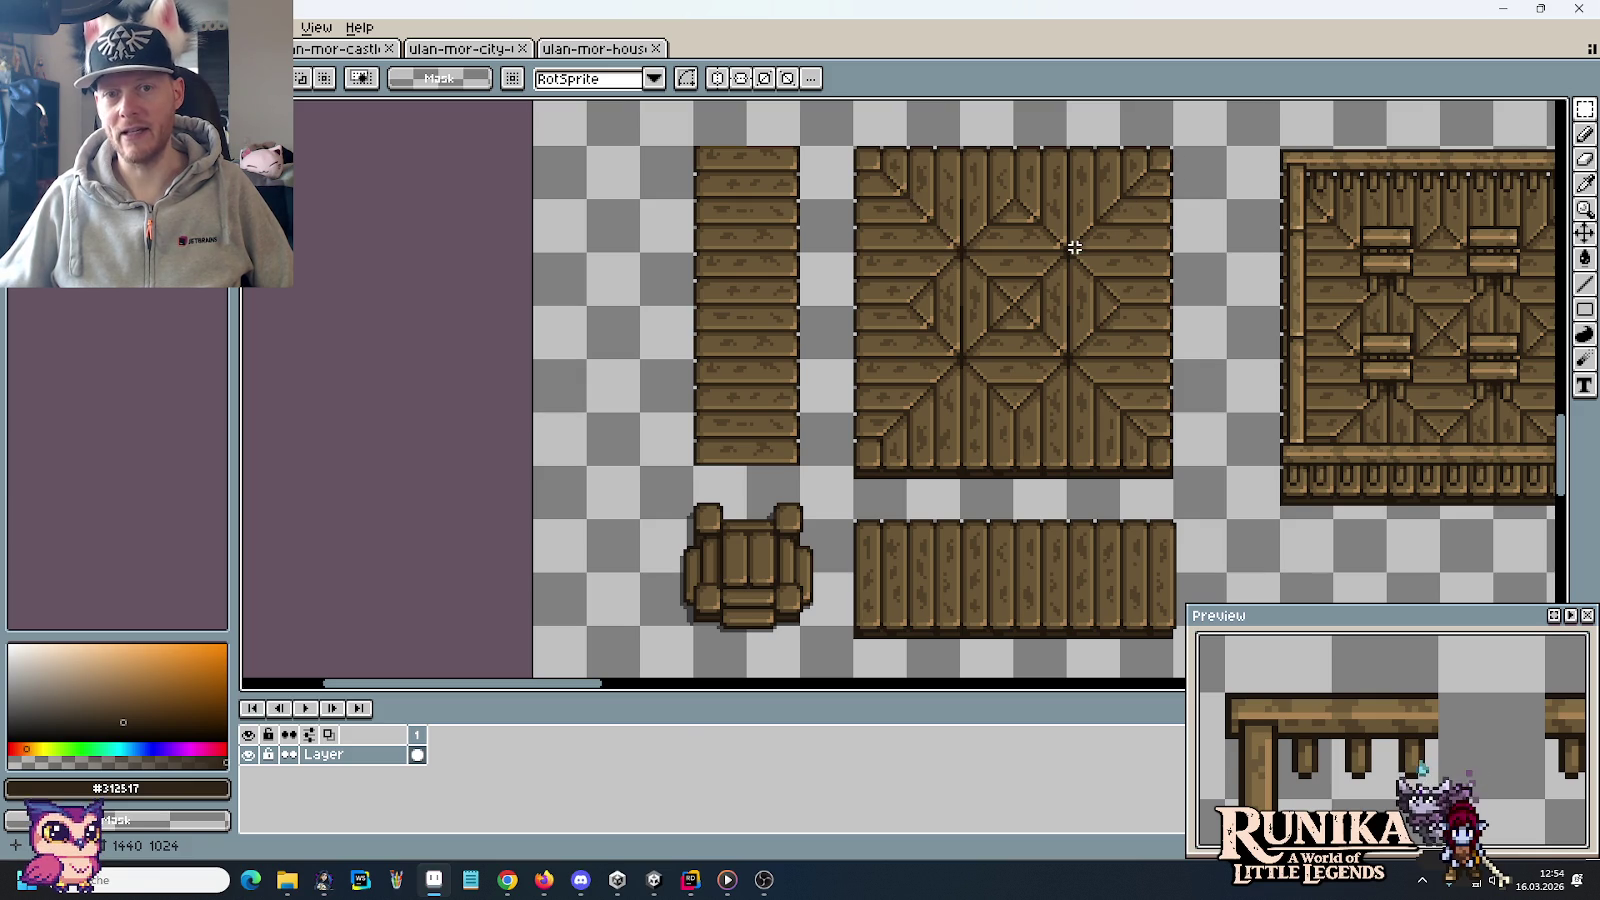
Search 'core keeper' in a new Chrome tab and show the image results
left_click(508, 880)
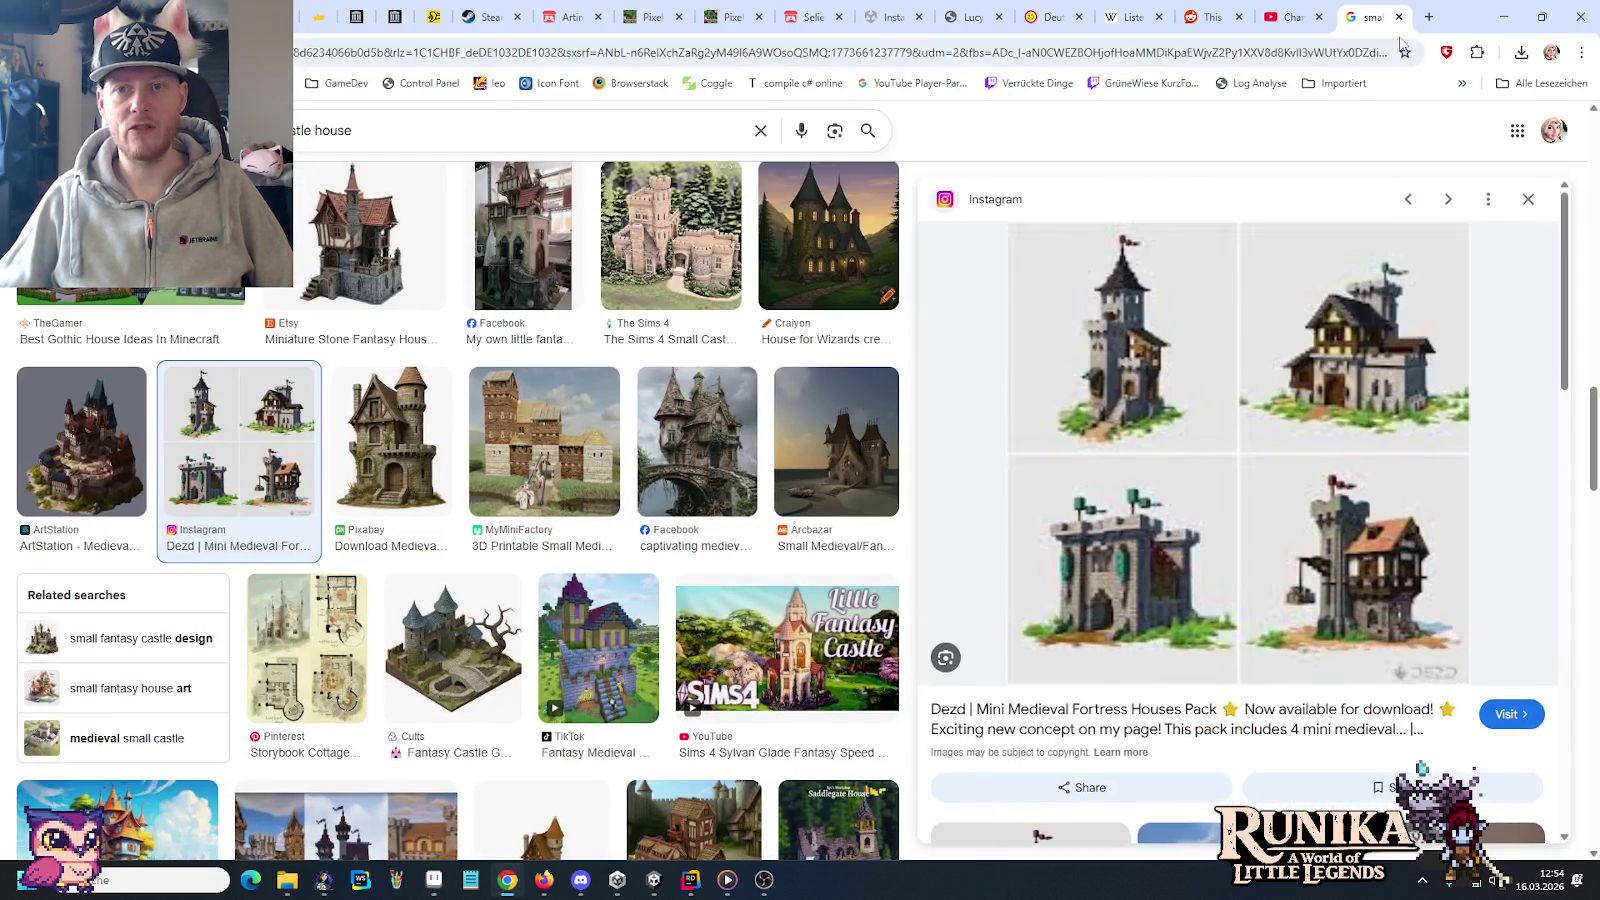
left_click(1430, 17)
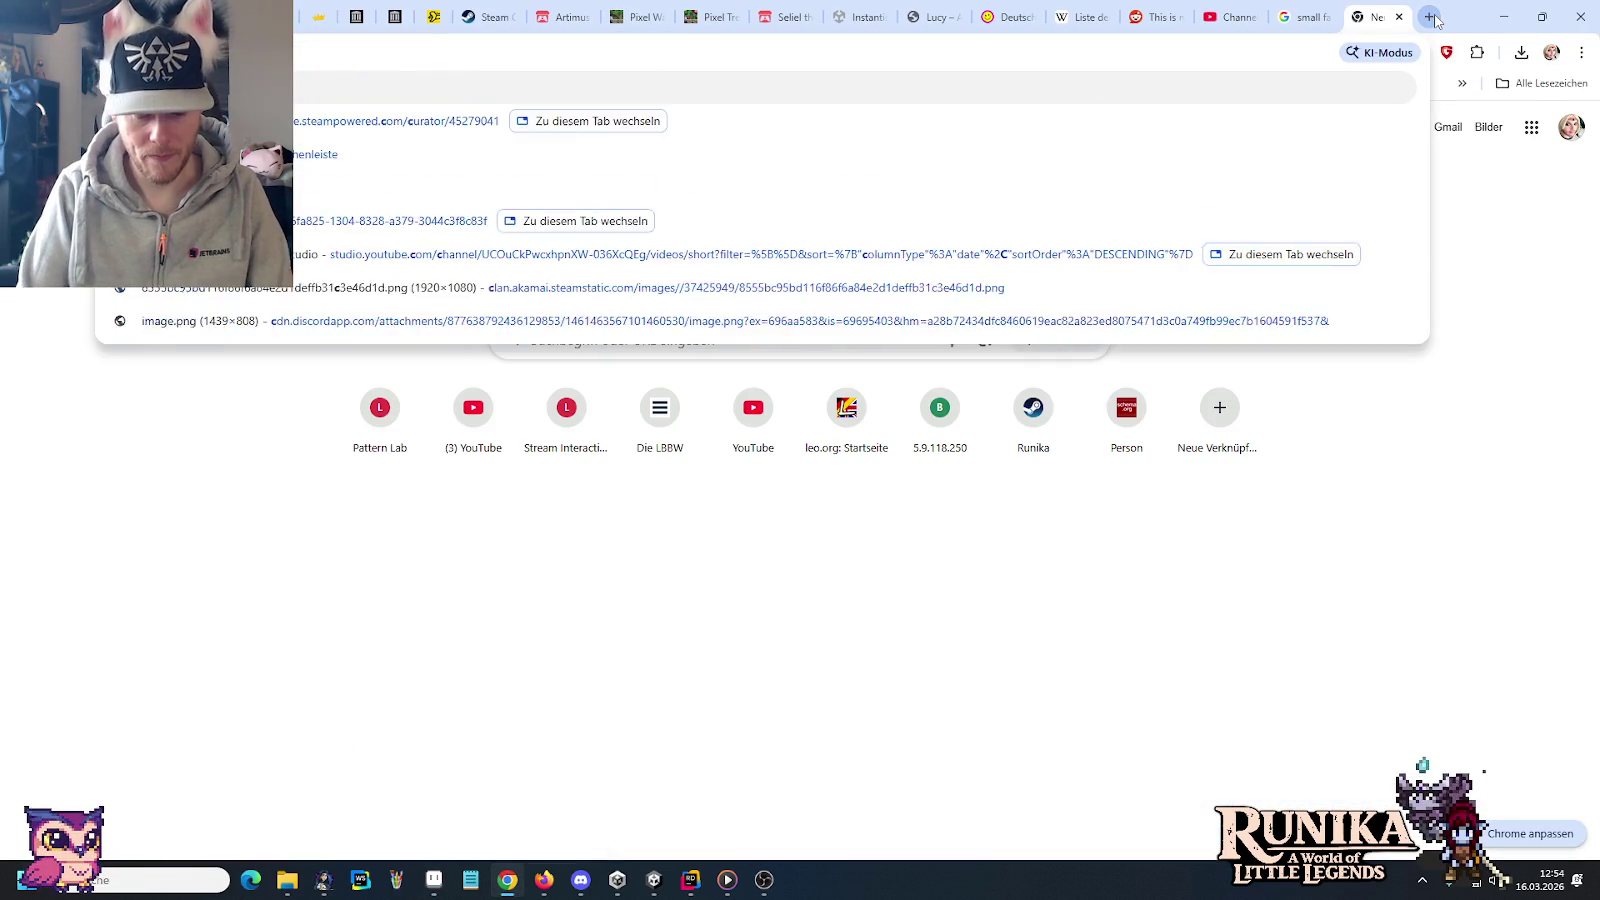
type("core keeper")
key("Return")
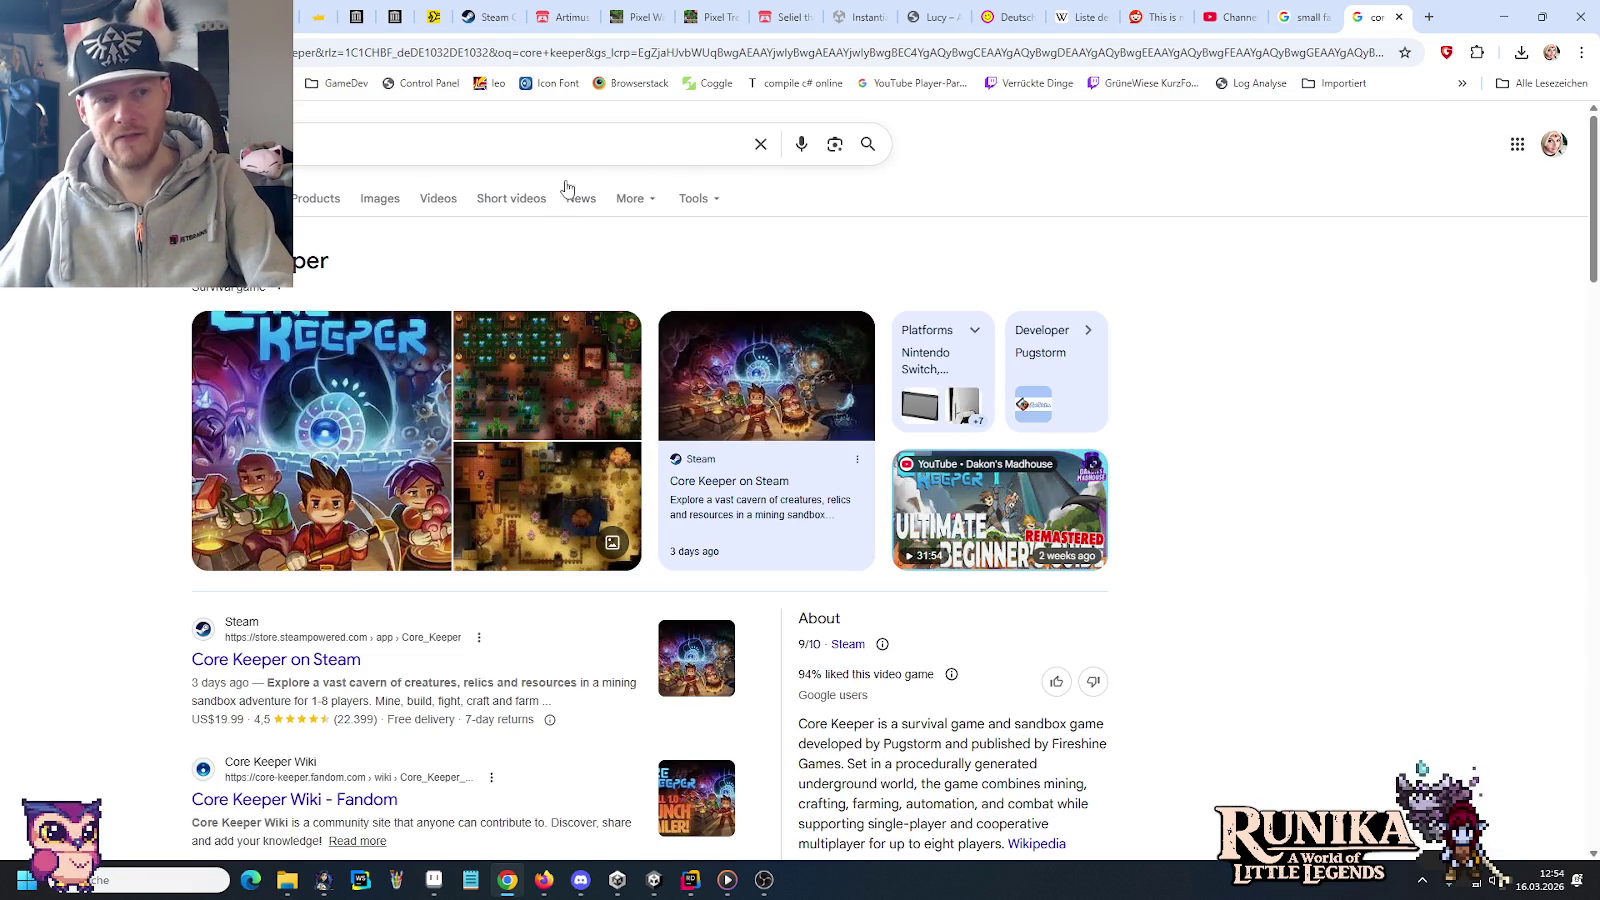
left_click(378, 199)
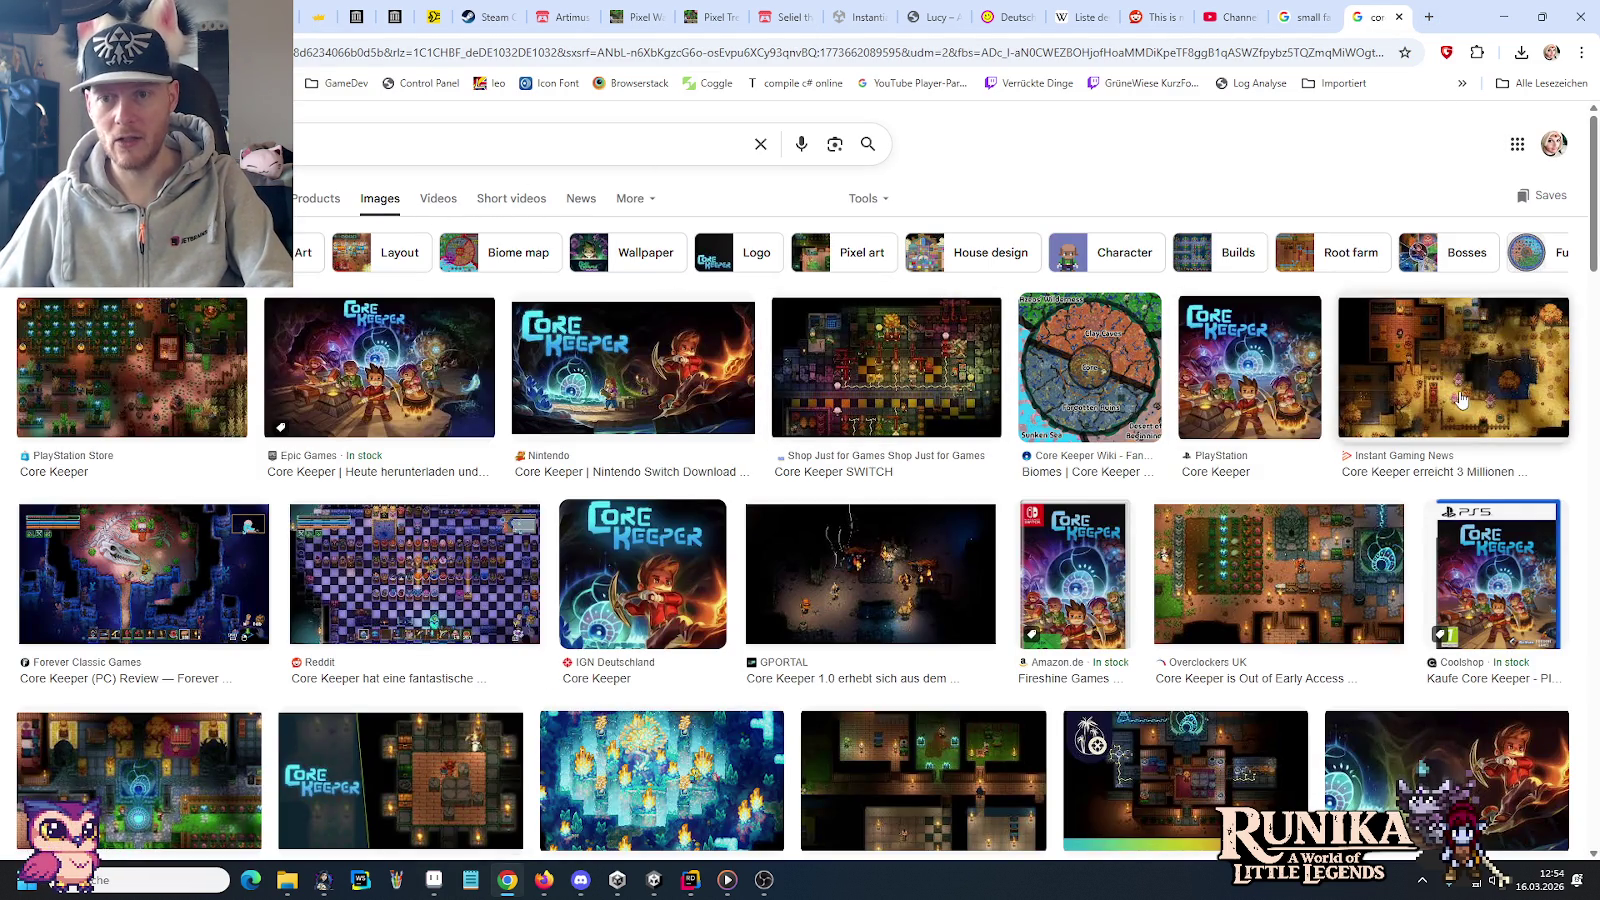
Scroll the image results and open the MANIAC.de screenshot preview
scroll(357, 372, "down", 2)
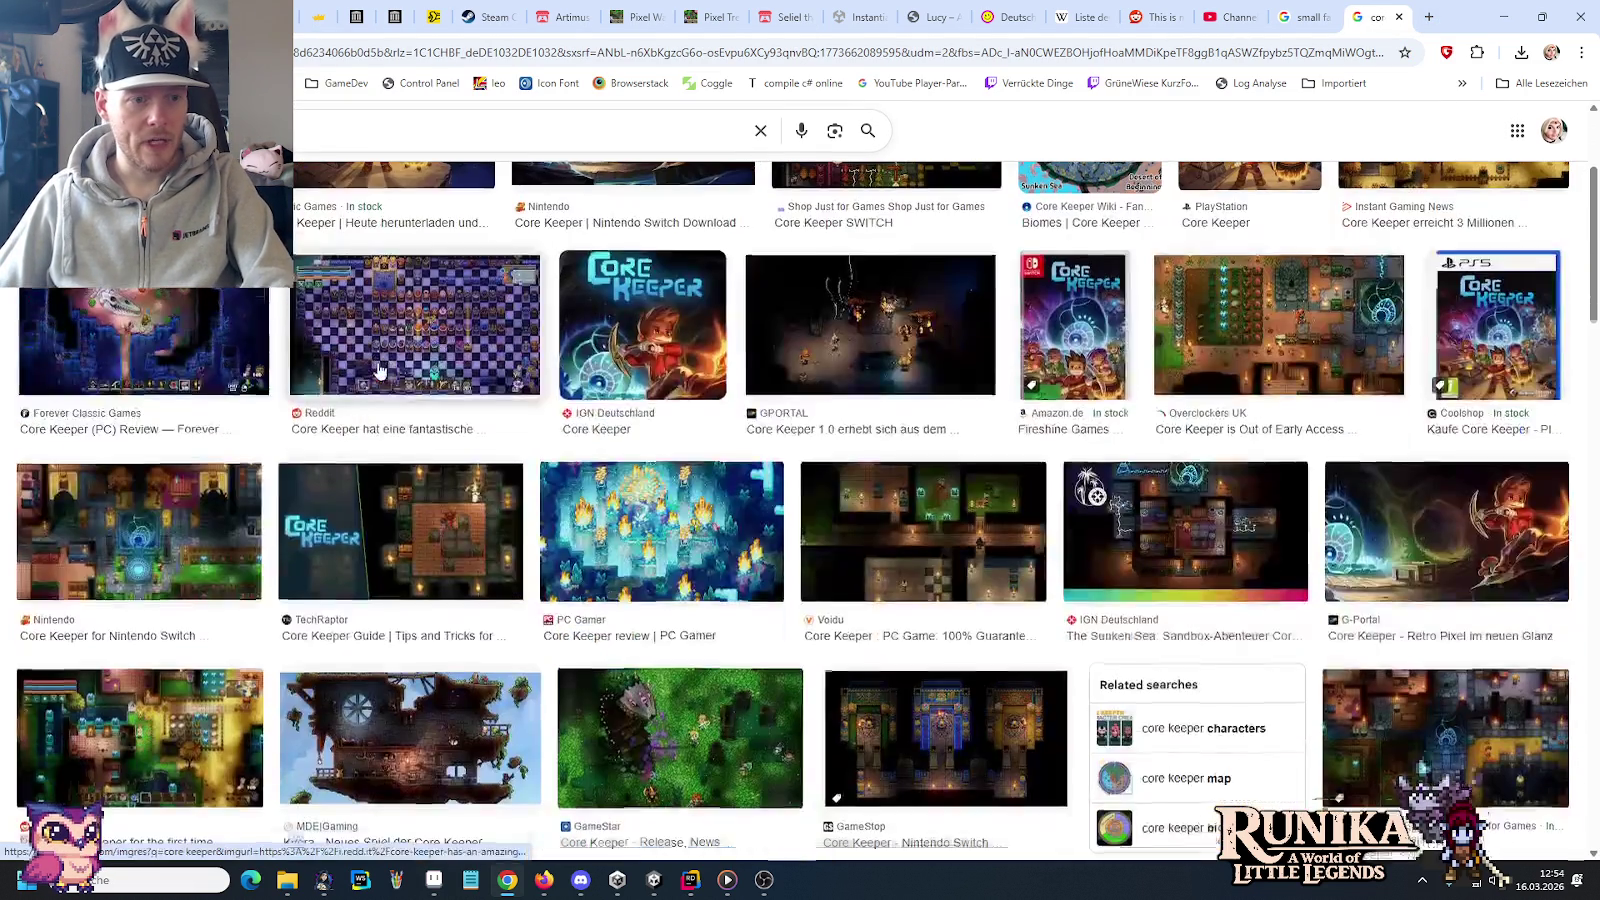
scroll(378, 372, "down", 1)
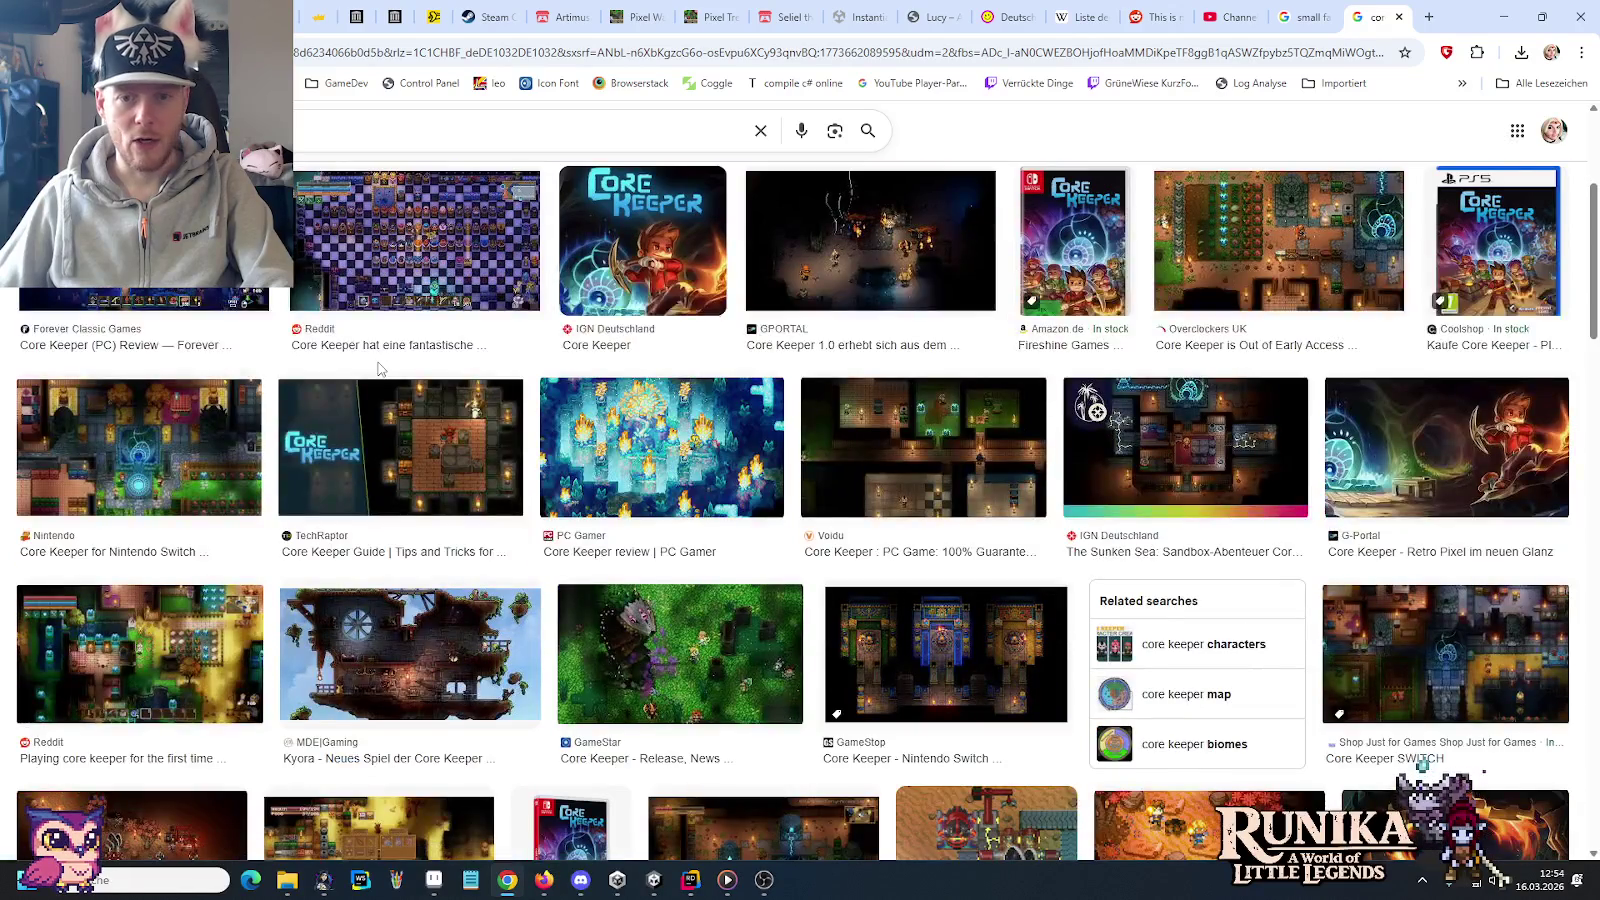
scroll(378, 370, "down", 3)
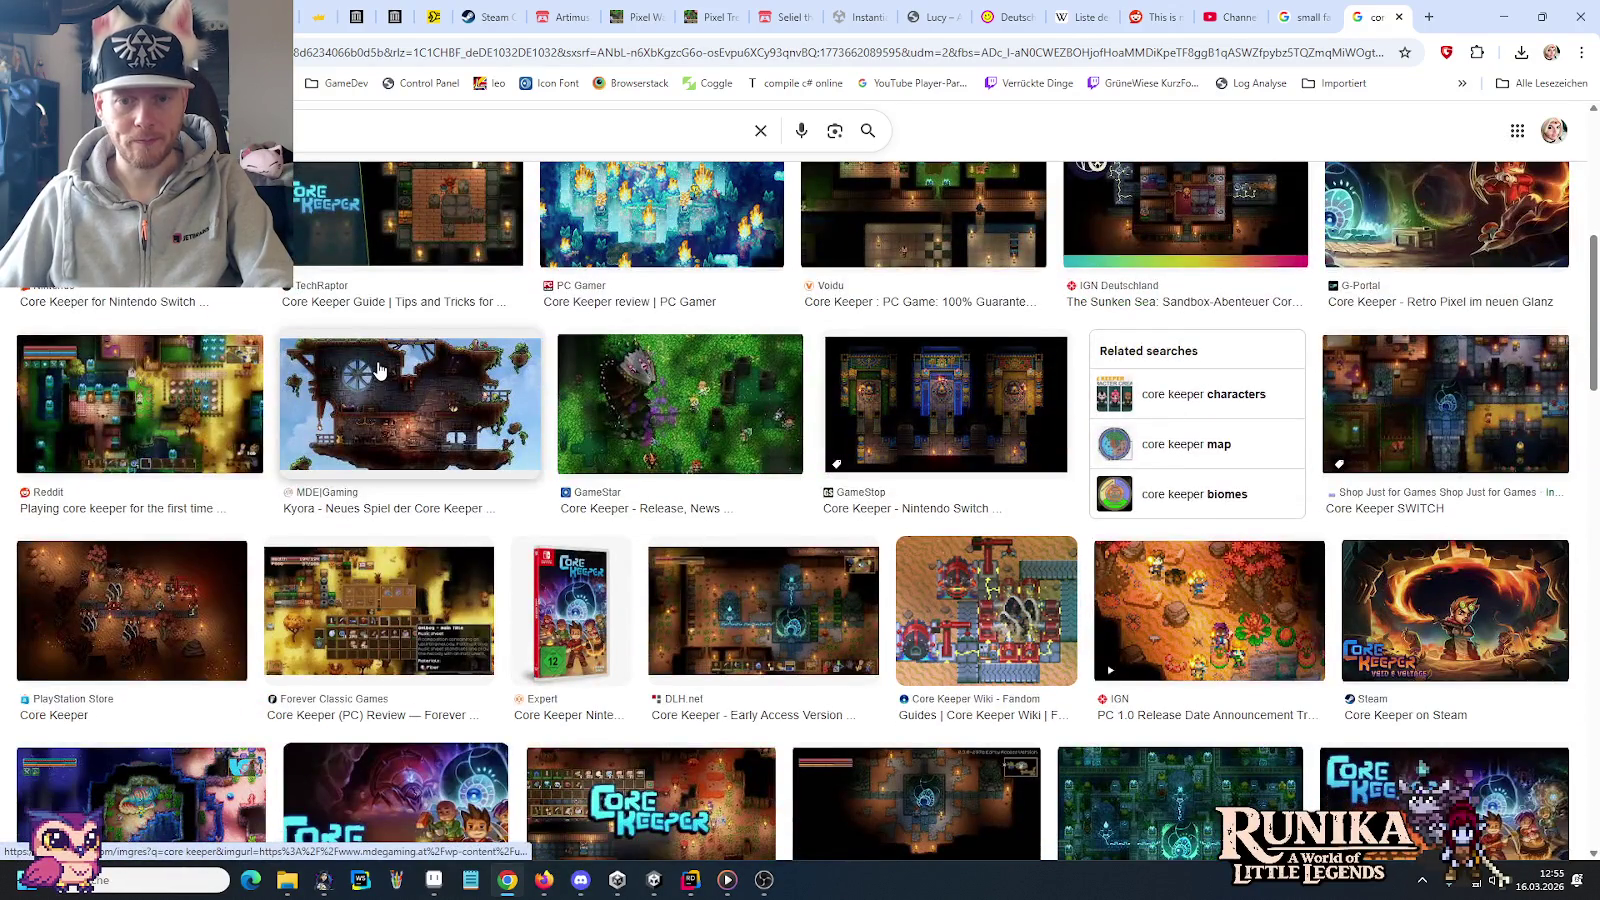
scroll(378, 370, "down", 2)
scroll(378, 370, "down", 2)
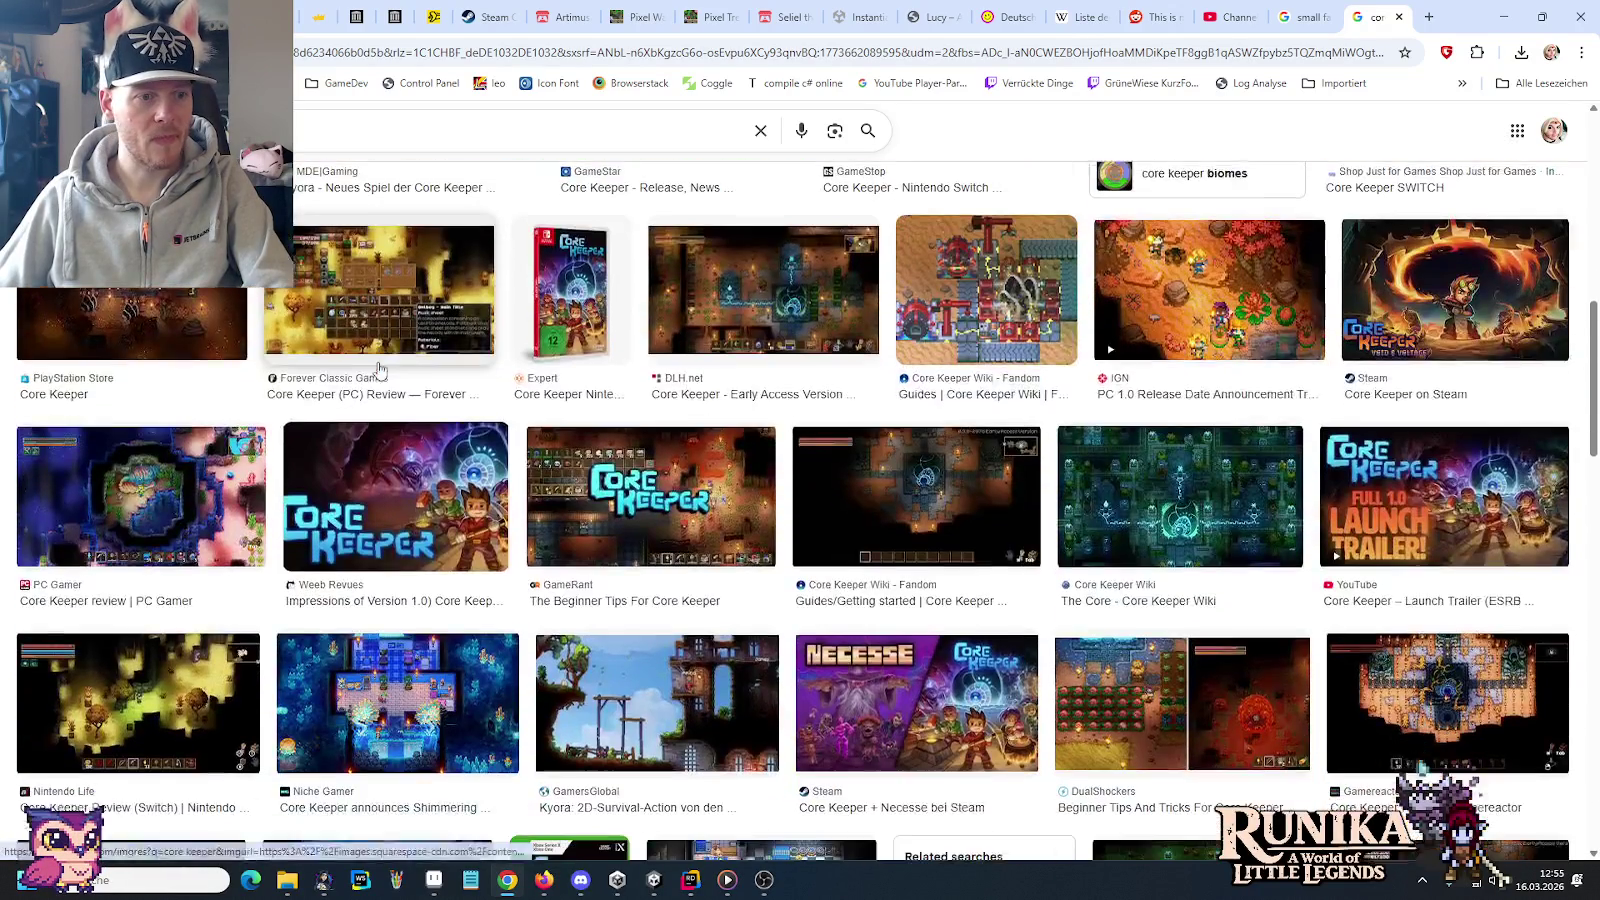
scroll(378, 370, "down", 1)
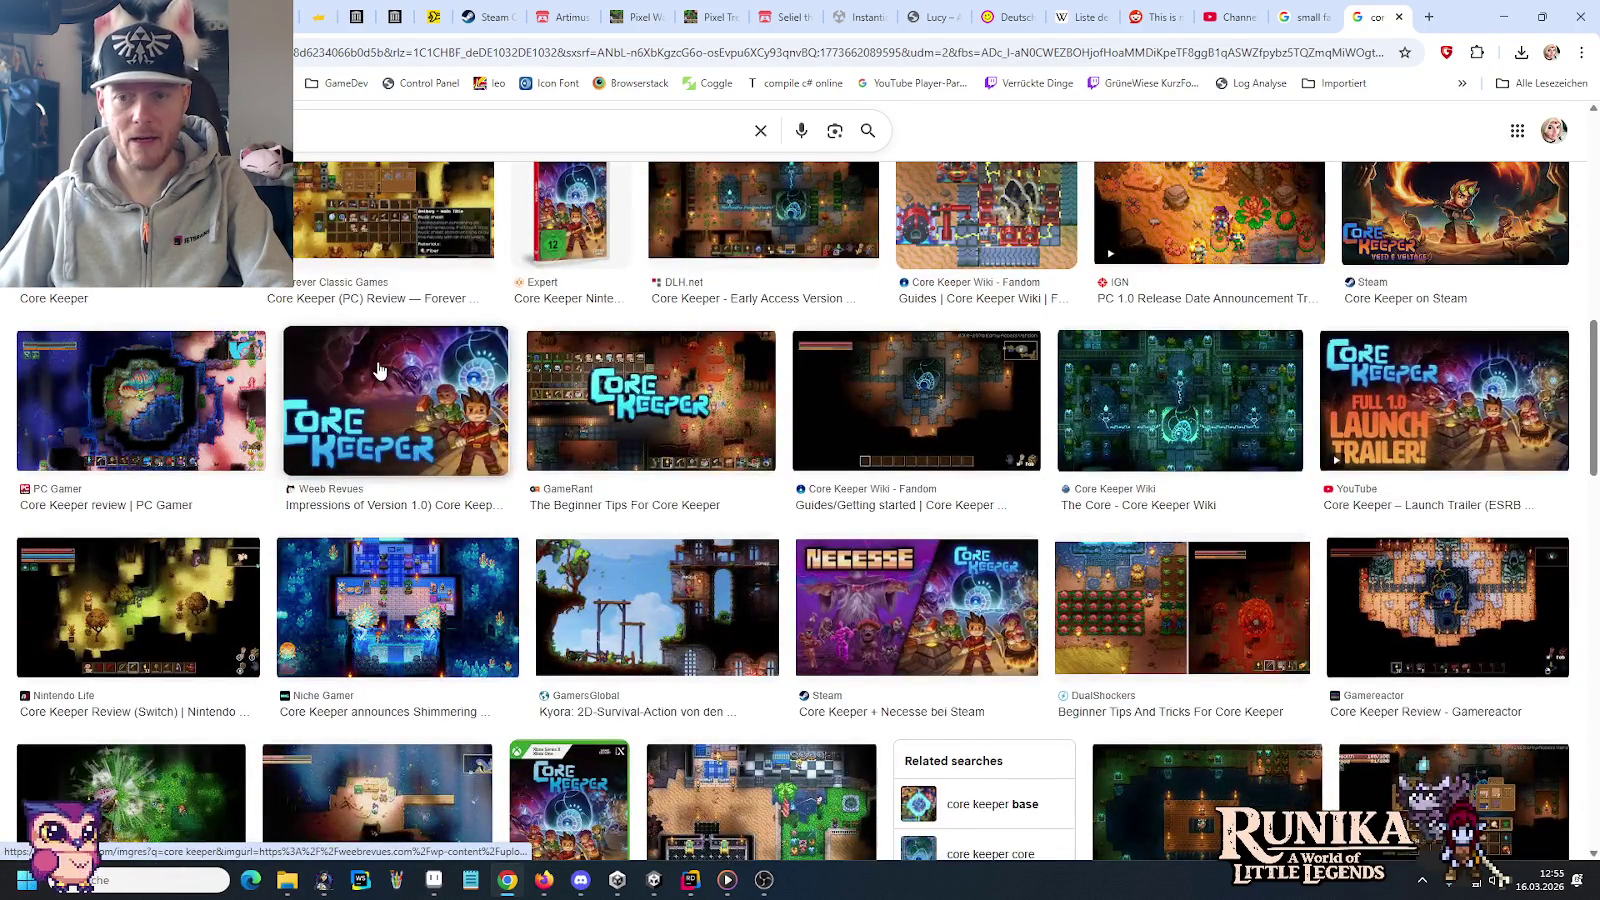
scroll(378, 370, "down", 2)
scroll(390, 440, "down", 3)
left_click(397, 479)
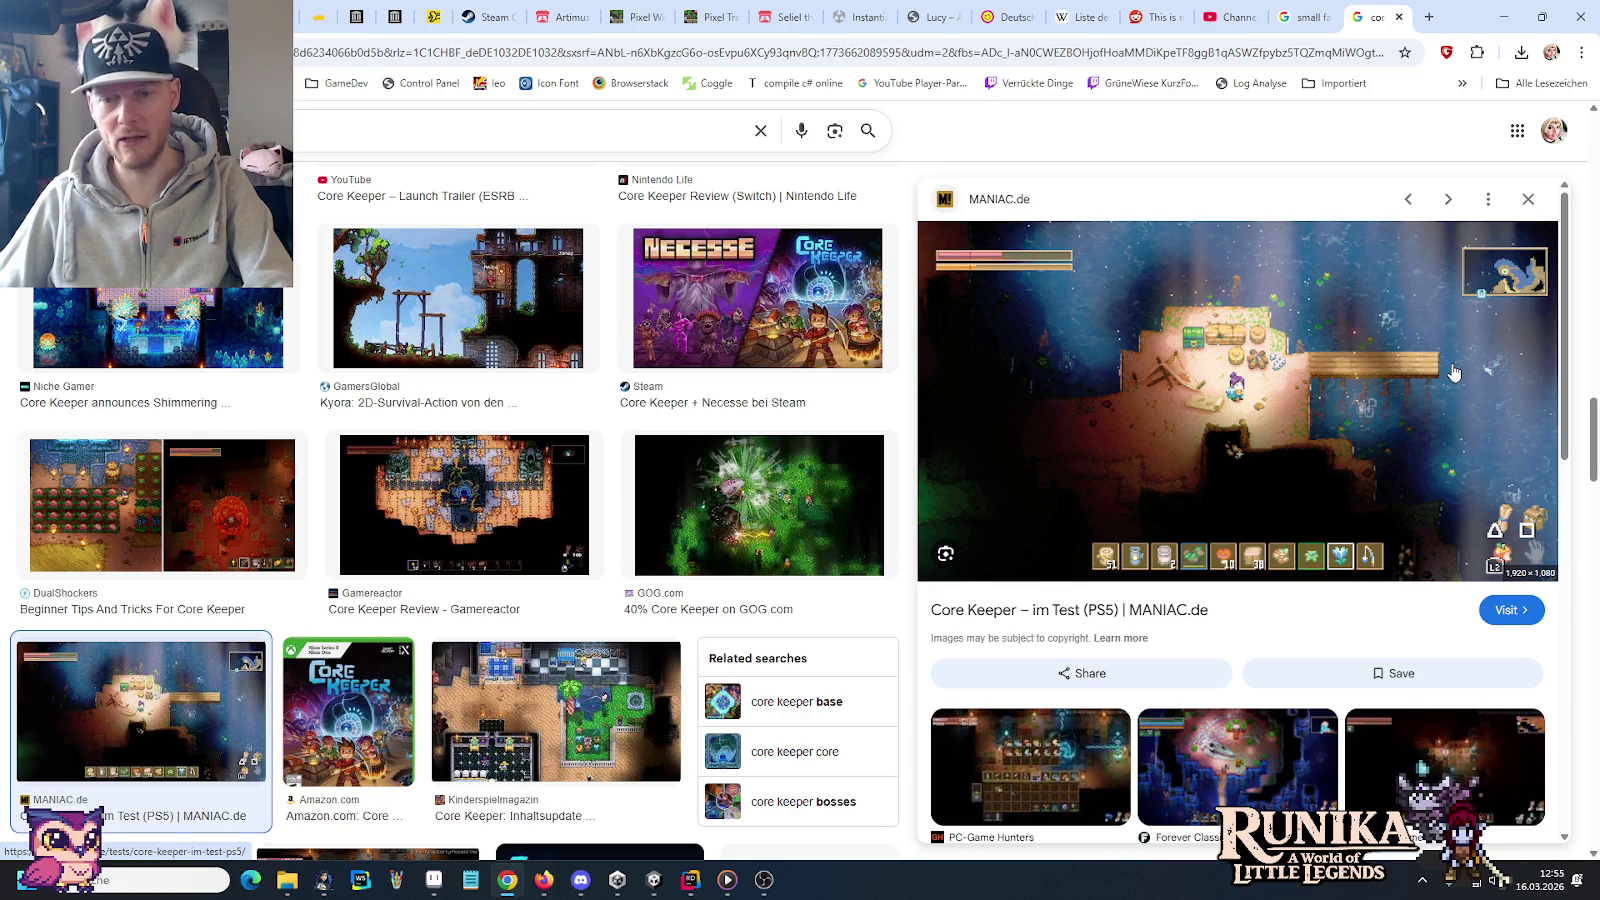
Preview the Fanatical Core Keeper screenshot of a wooden room
scroll(556, 432, "down", 1)
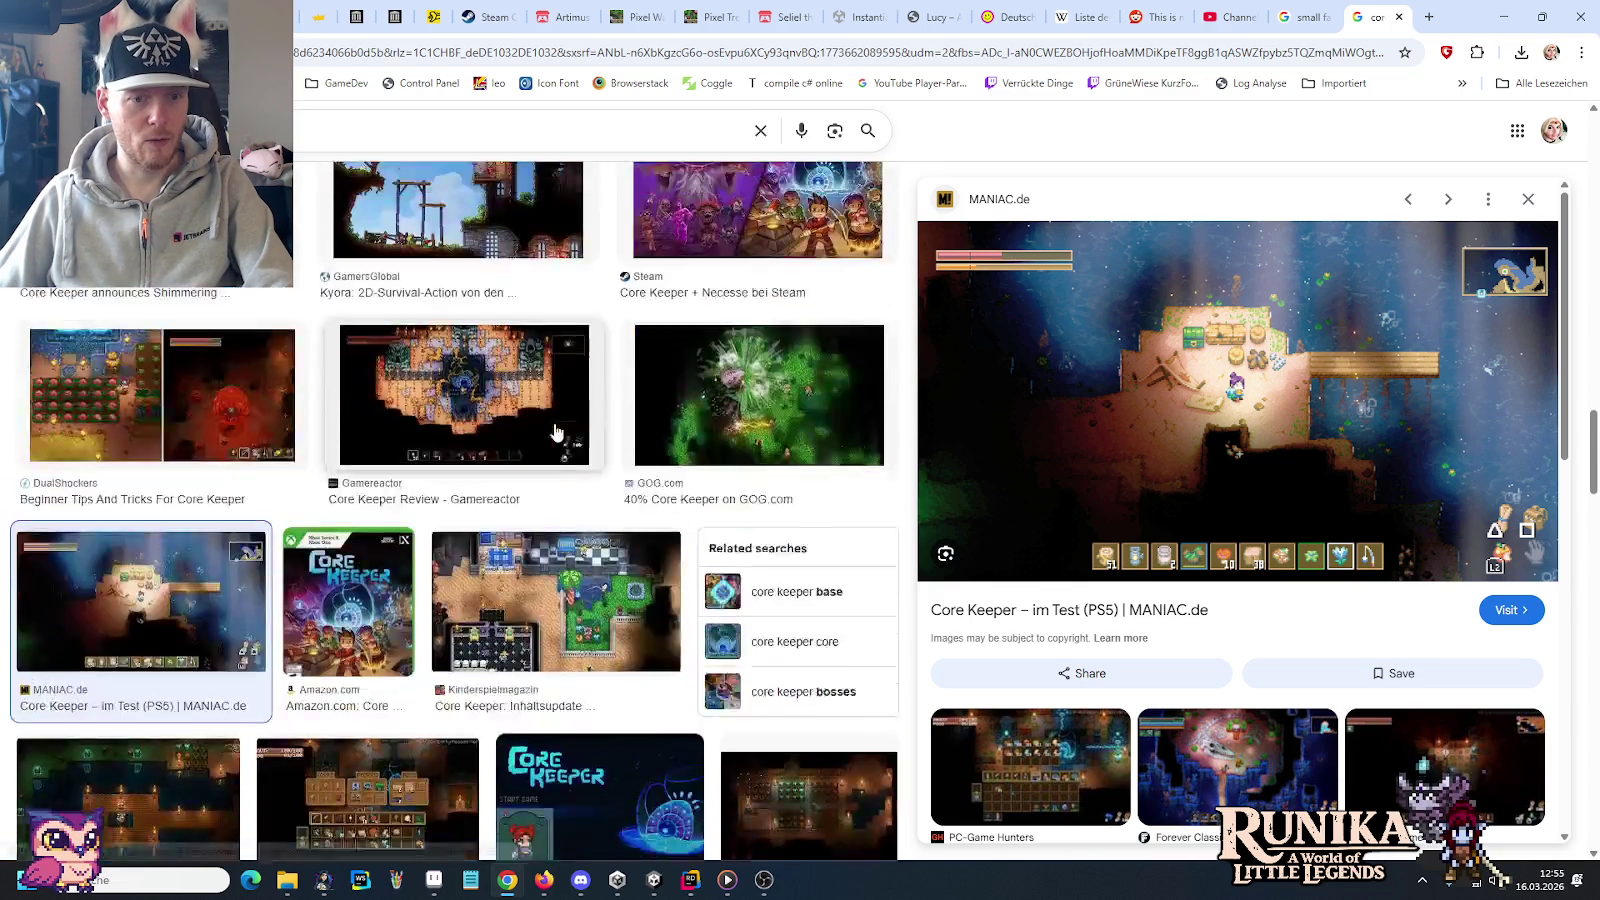
scroll(556, 432, "down", 3)
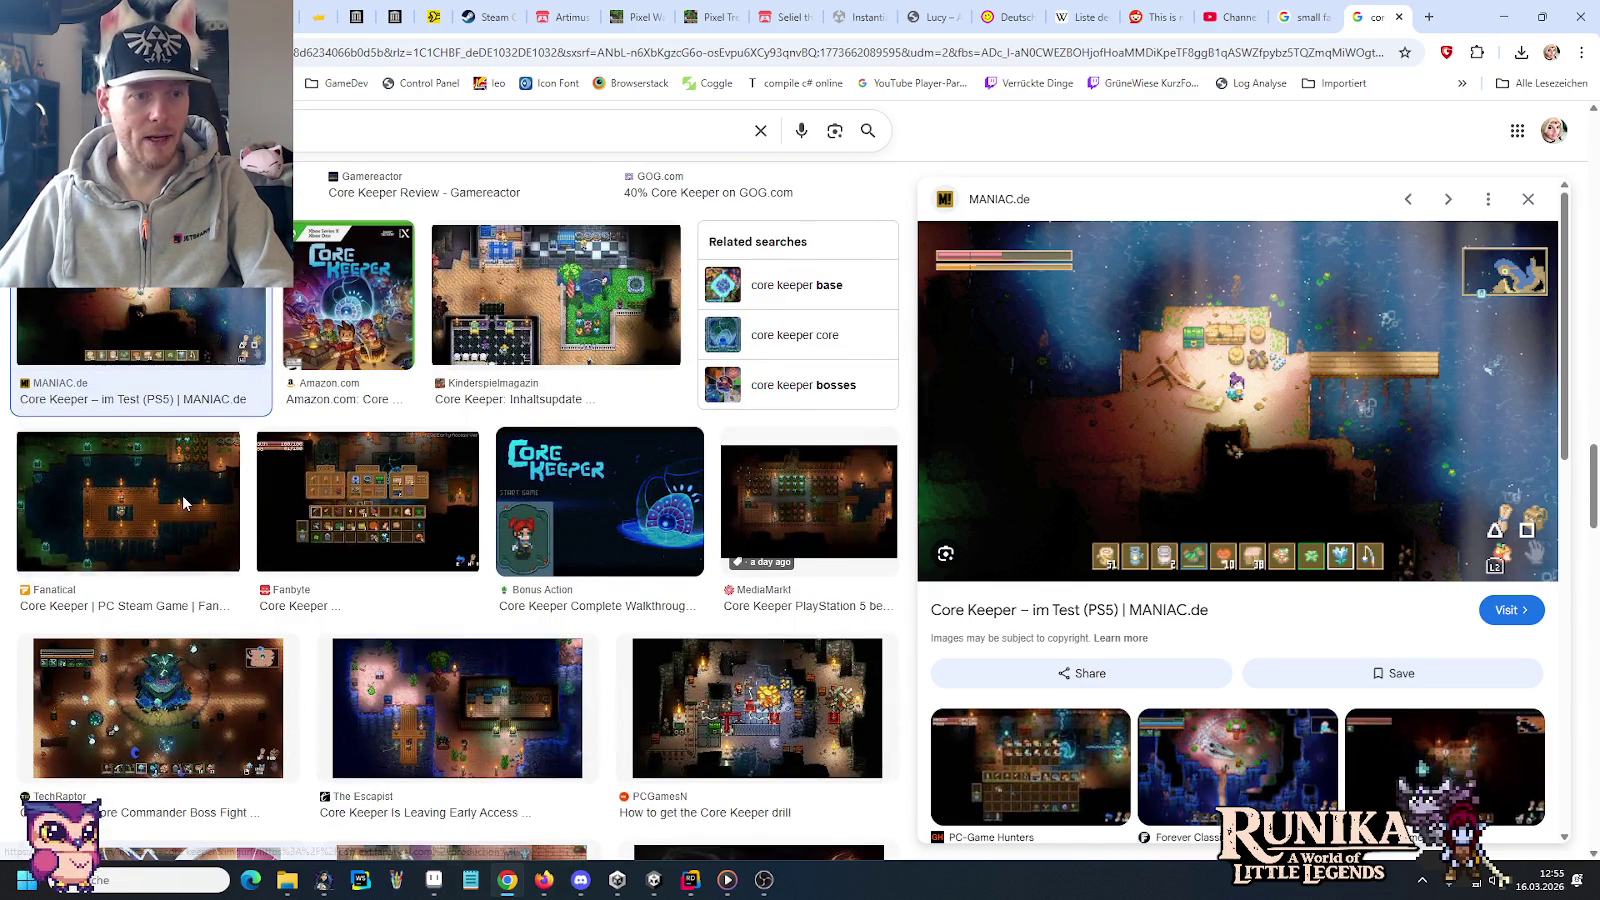
left_click(183, 498)
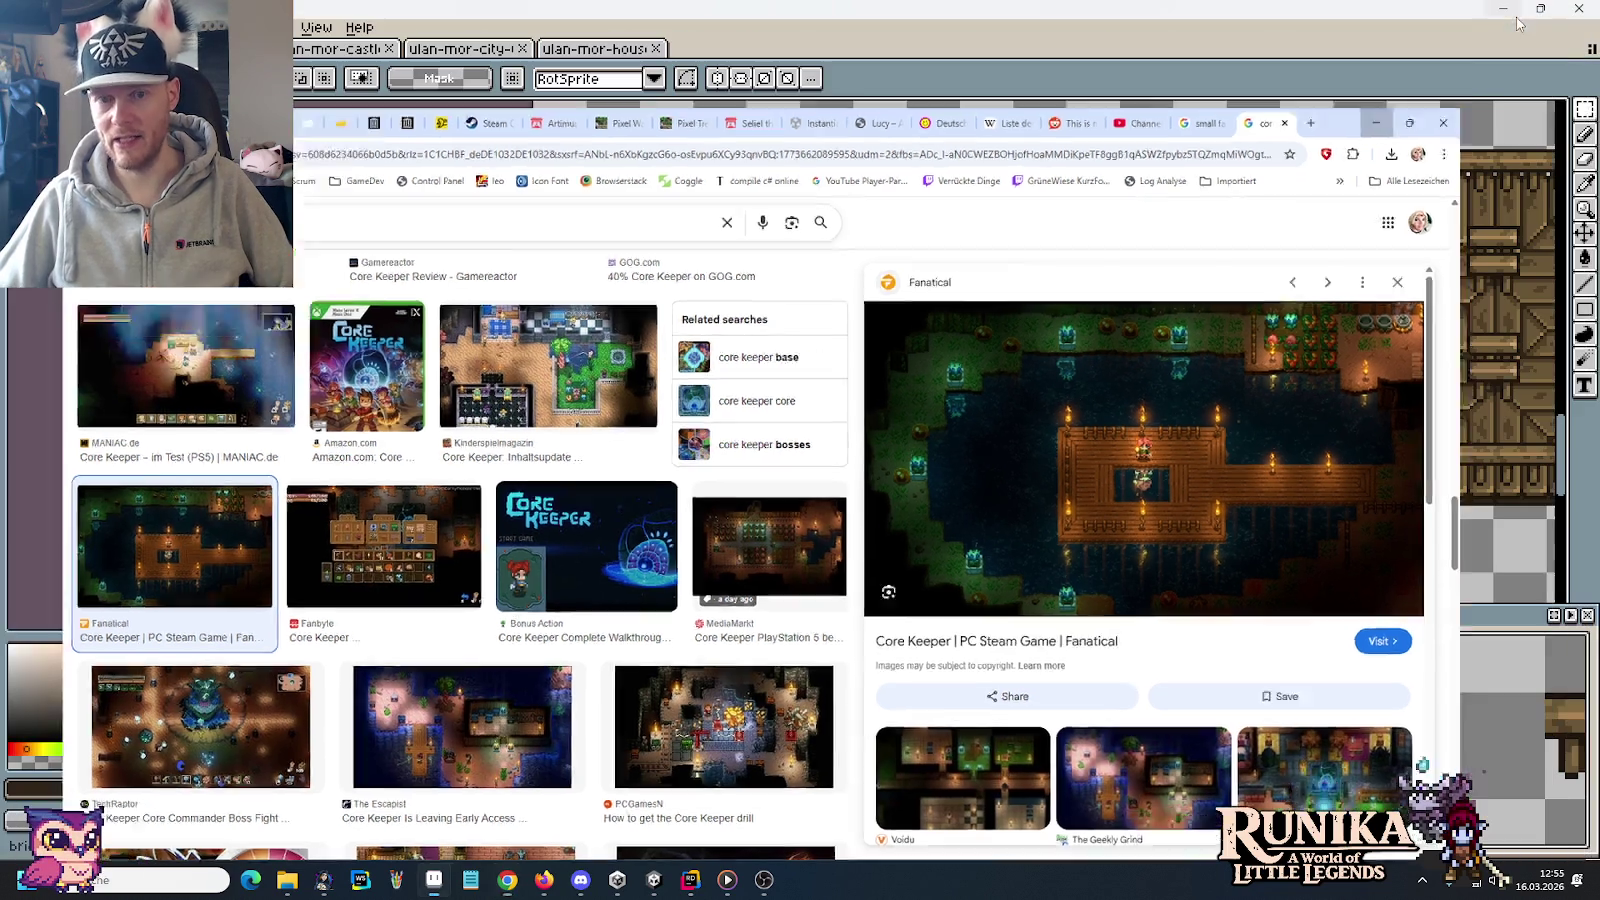
key("alt+Tab")
left_click_drag(802, 467, 1172, 488)
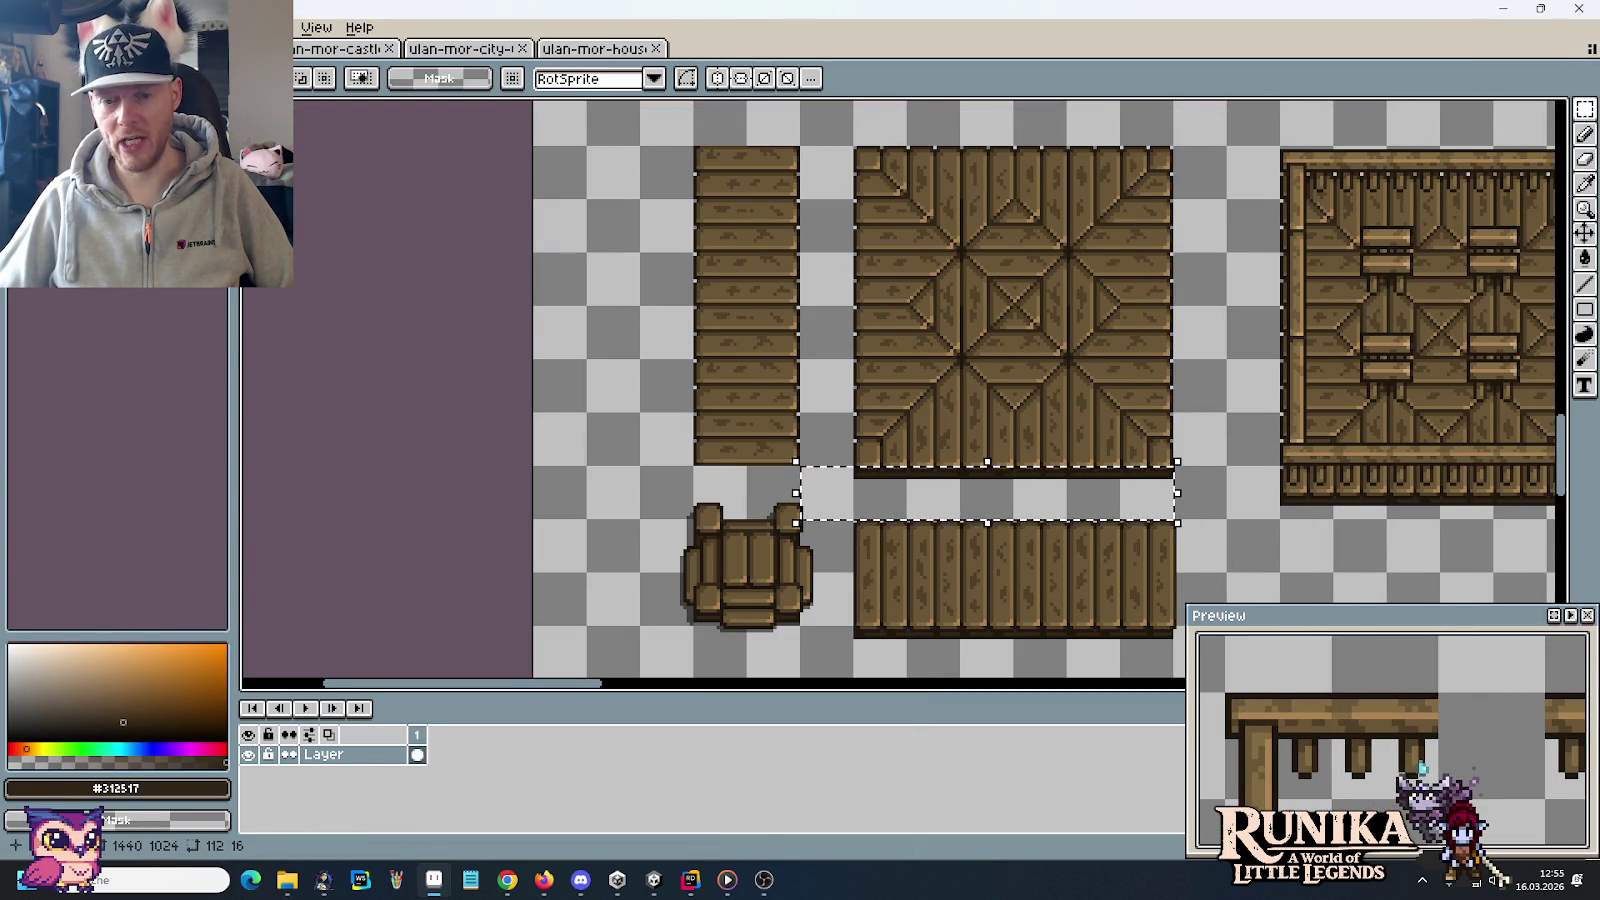
left_click(1185, 490)
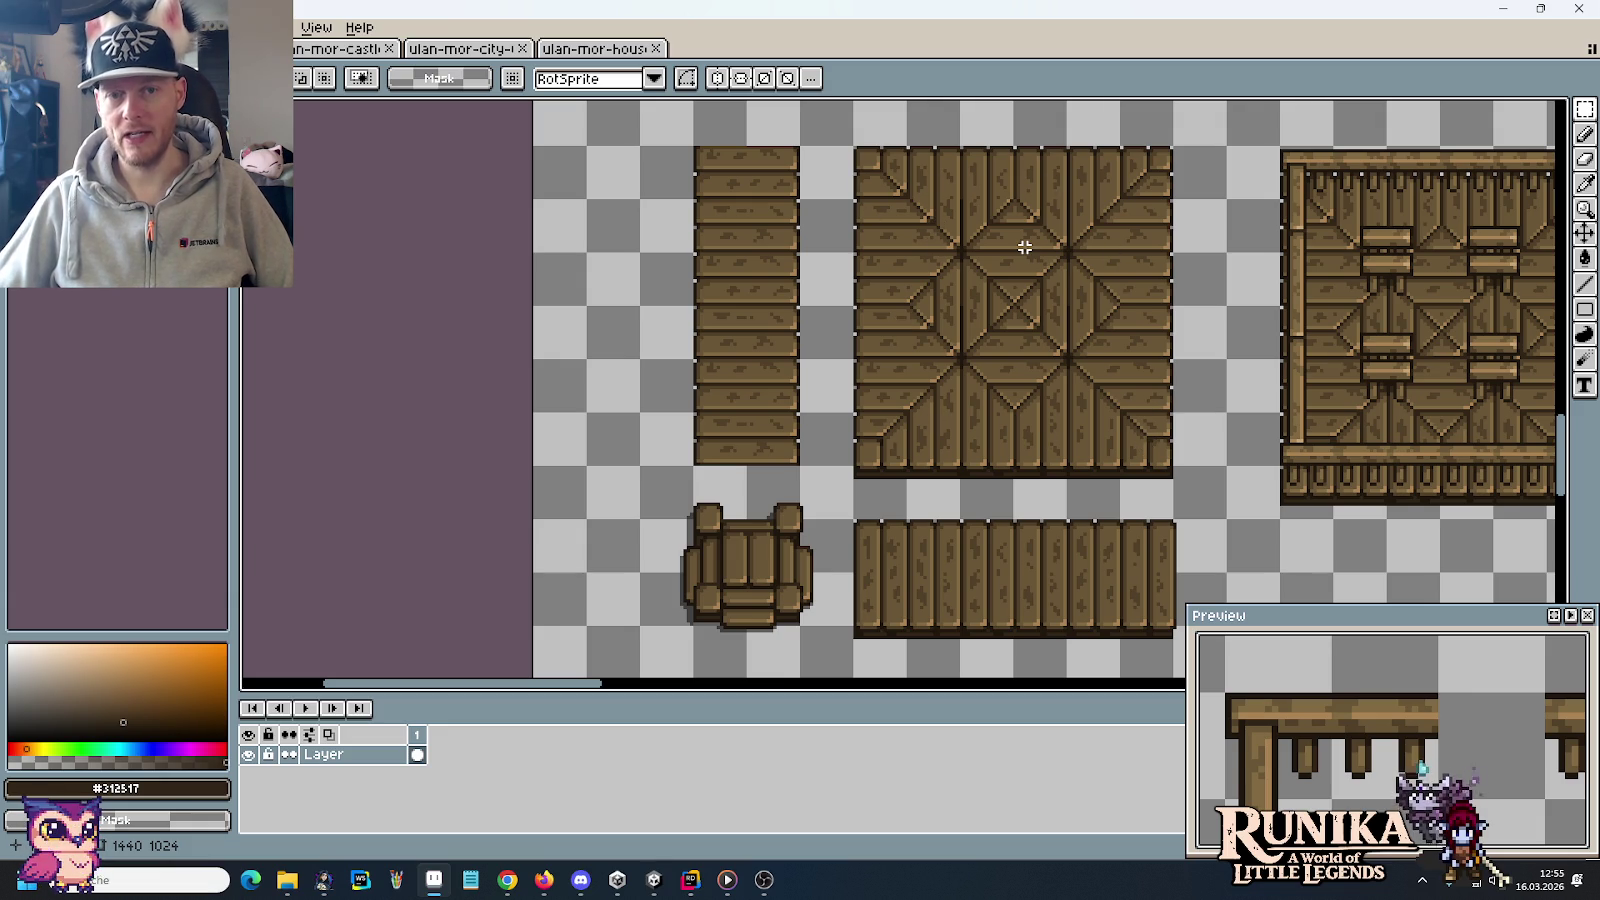
left_click_drag(928, 226, 907, 200)
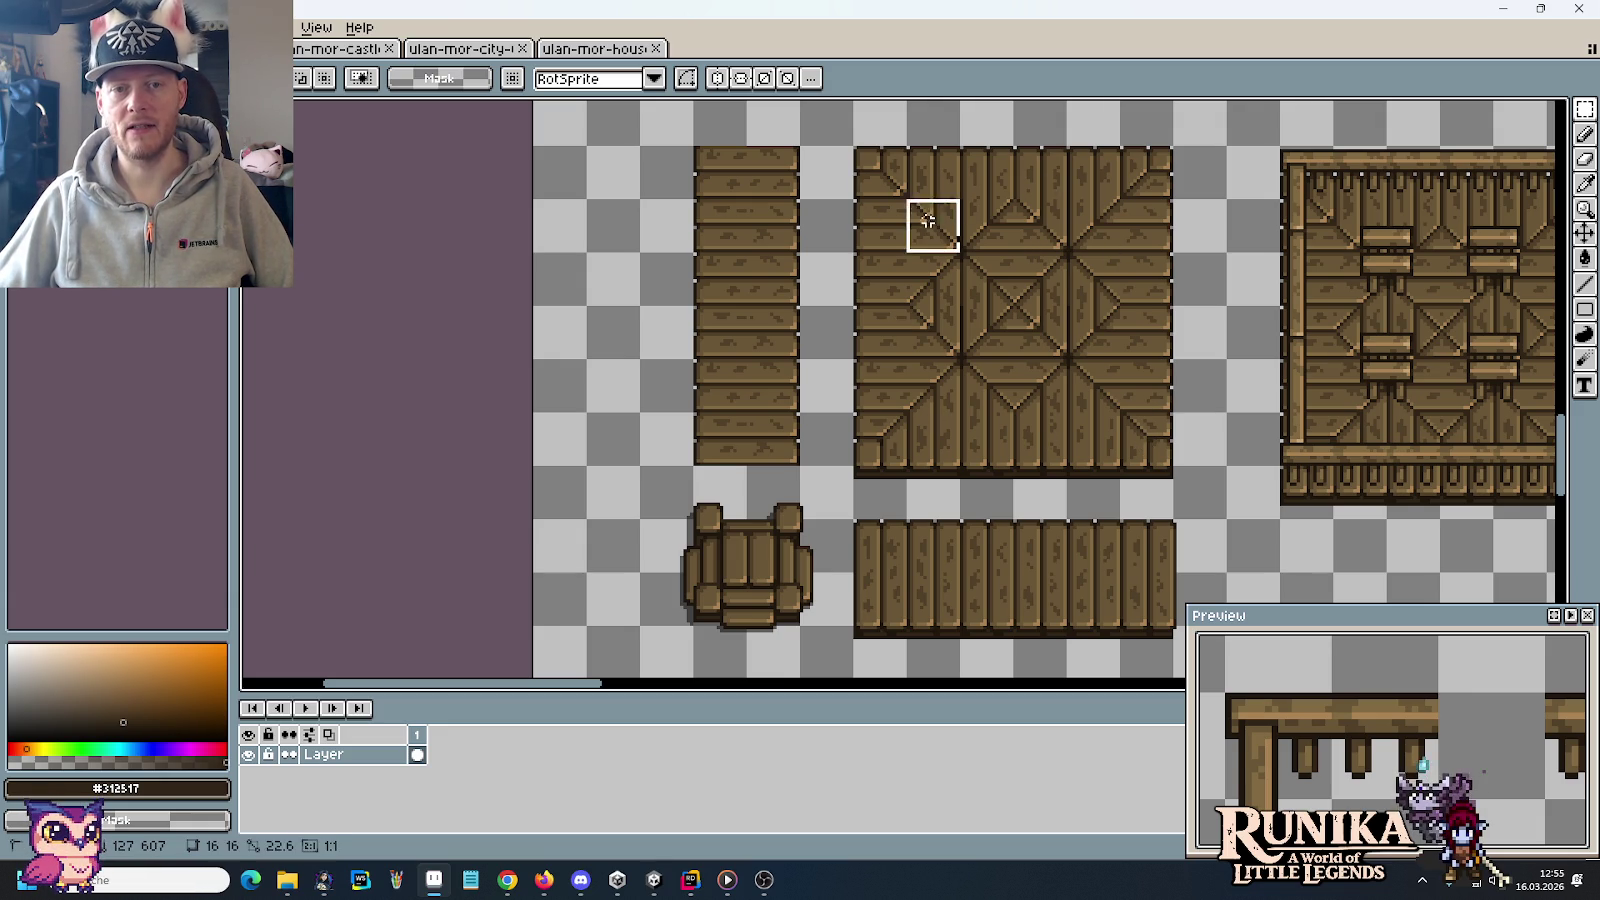
left_click_drag(1012, 190, 960, 250)
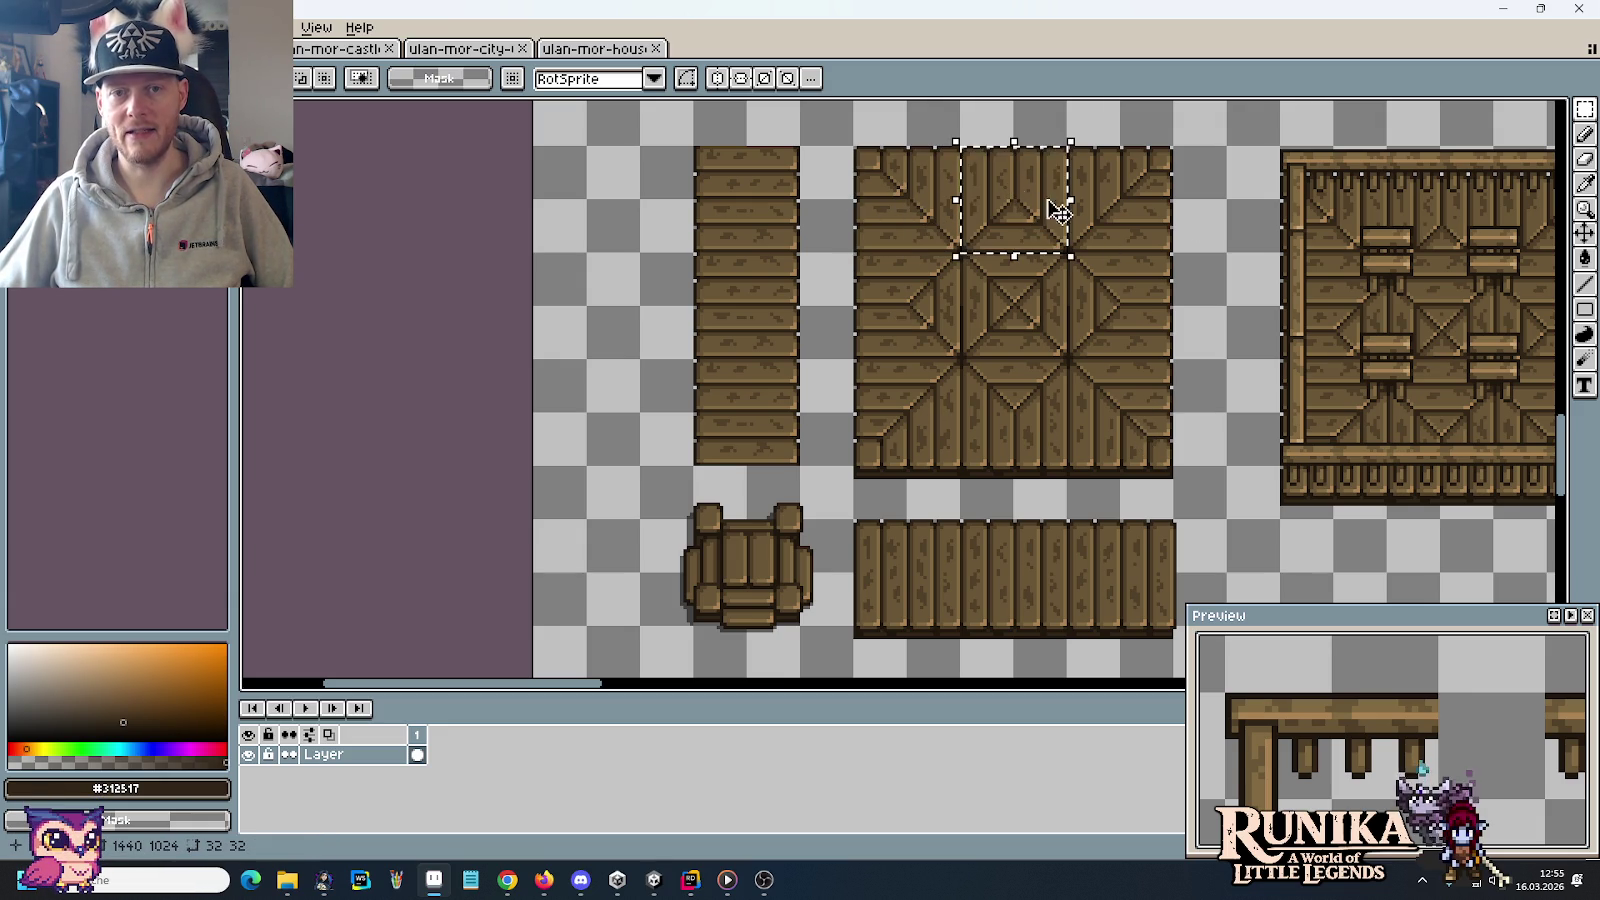
left_click_drag(1150, 225, 1070, 150)
left_click_drag(1148, 341, 1070, 256)
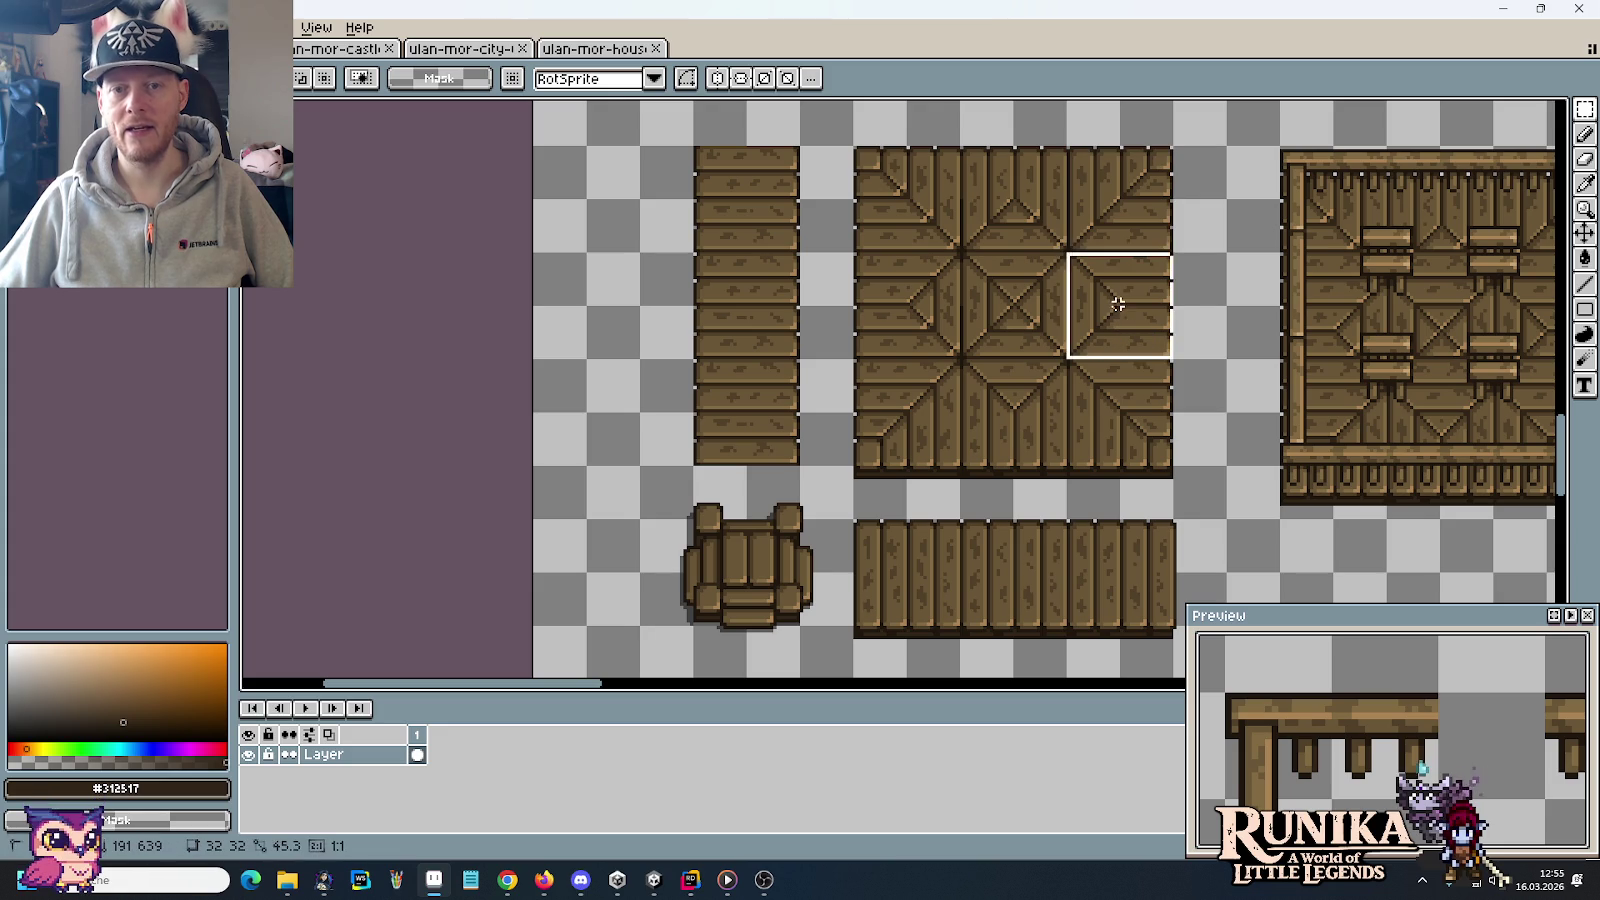
left_click_drag(998, 334, 1120, 361)
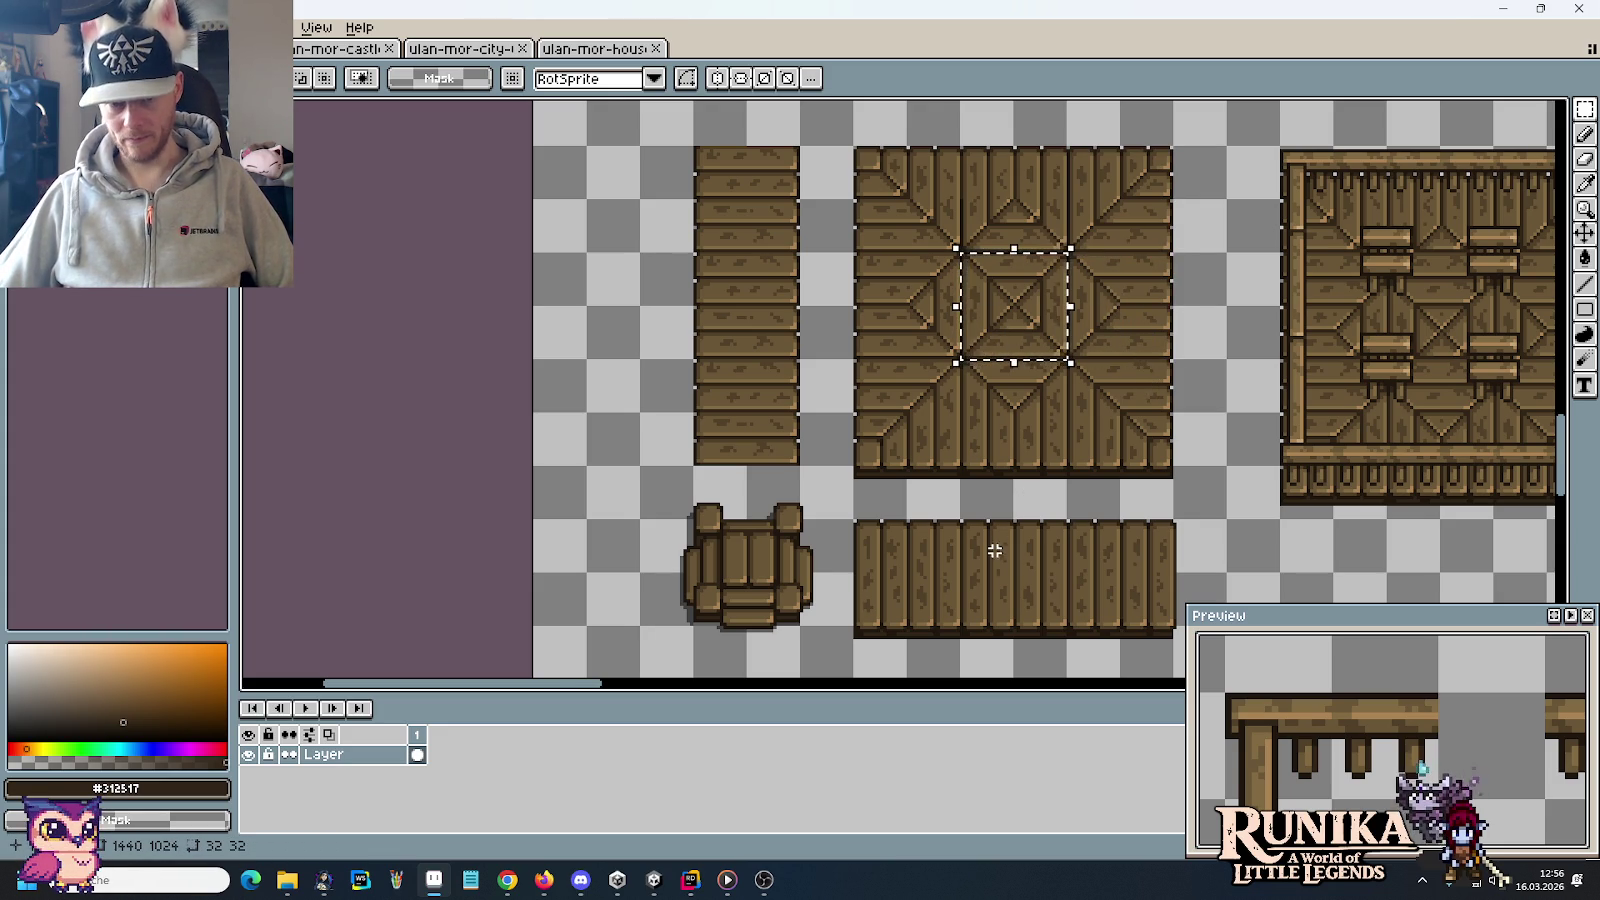
left_click_drag(993, 546, 964, 458)
left_click_drag(841, 442, 1166, 577)
mouse_move(752, 354)
left_mouse_down()
mouse_move(813, 531)
mouse_move(670, 236)
left_mouse_up()
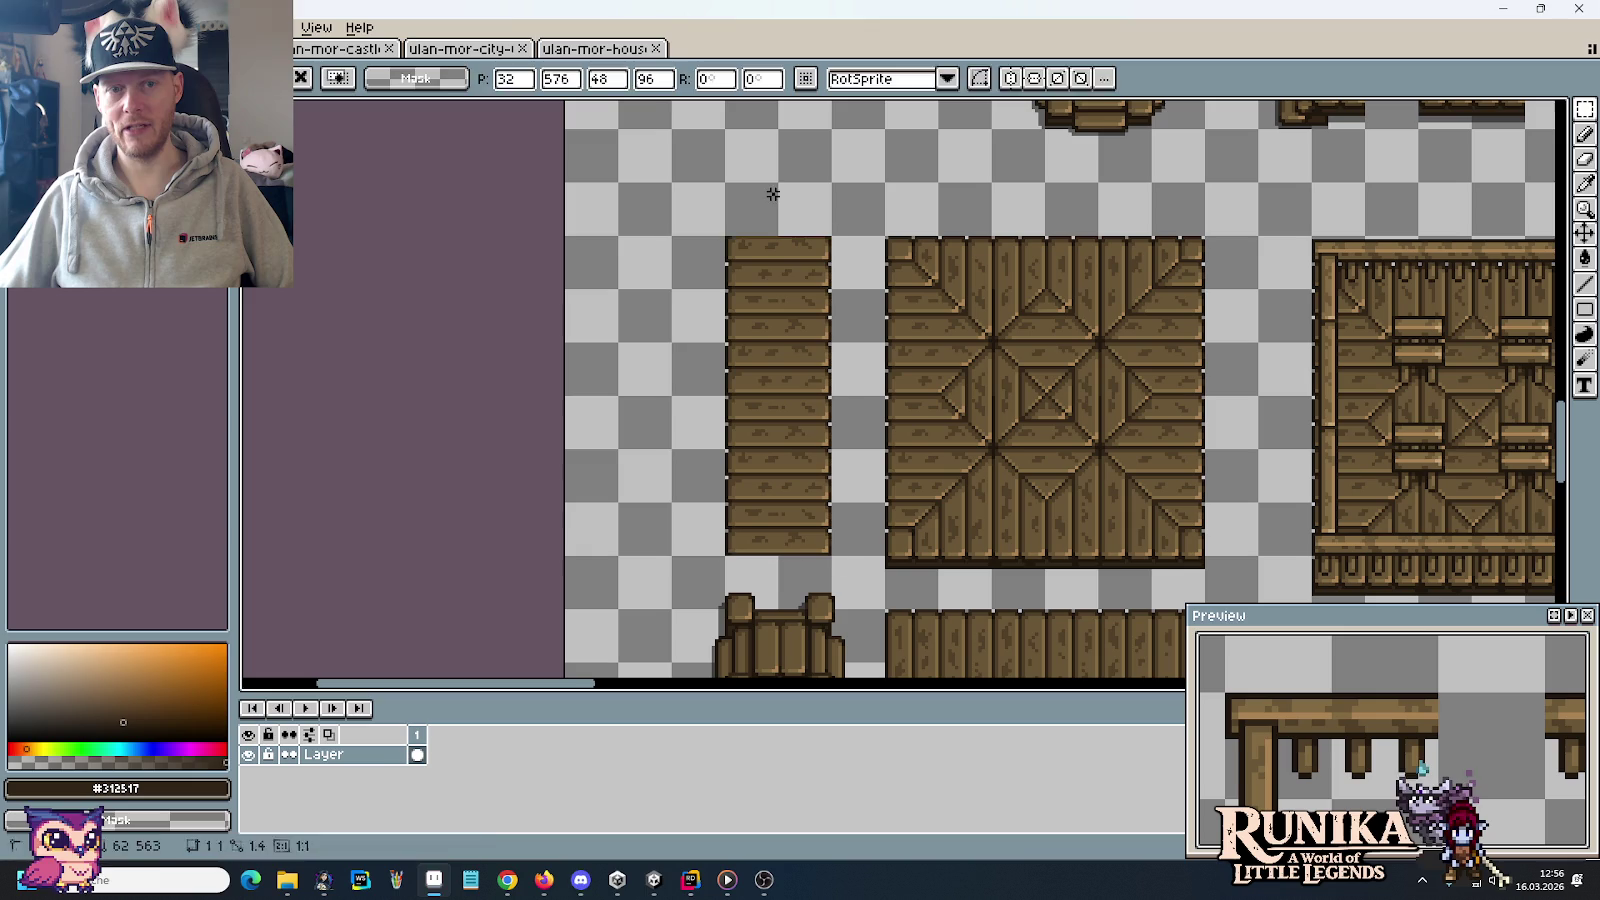
key("Return")
scroll(800, 468, "down", 2)
scroll(800, 468, "down", 3)
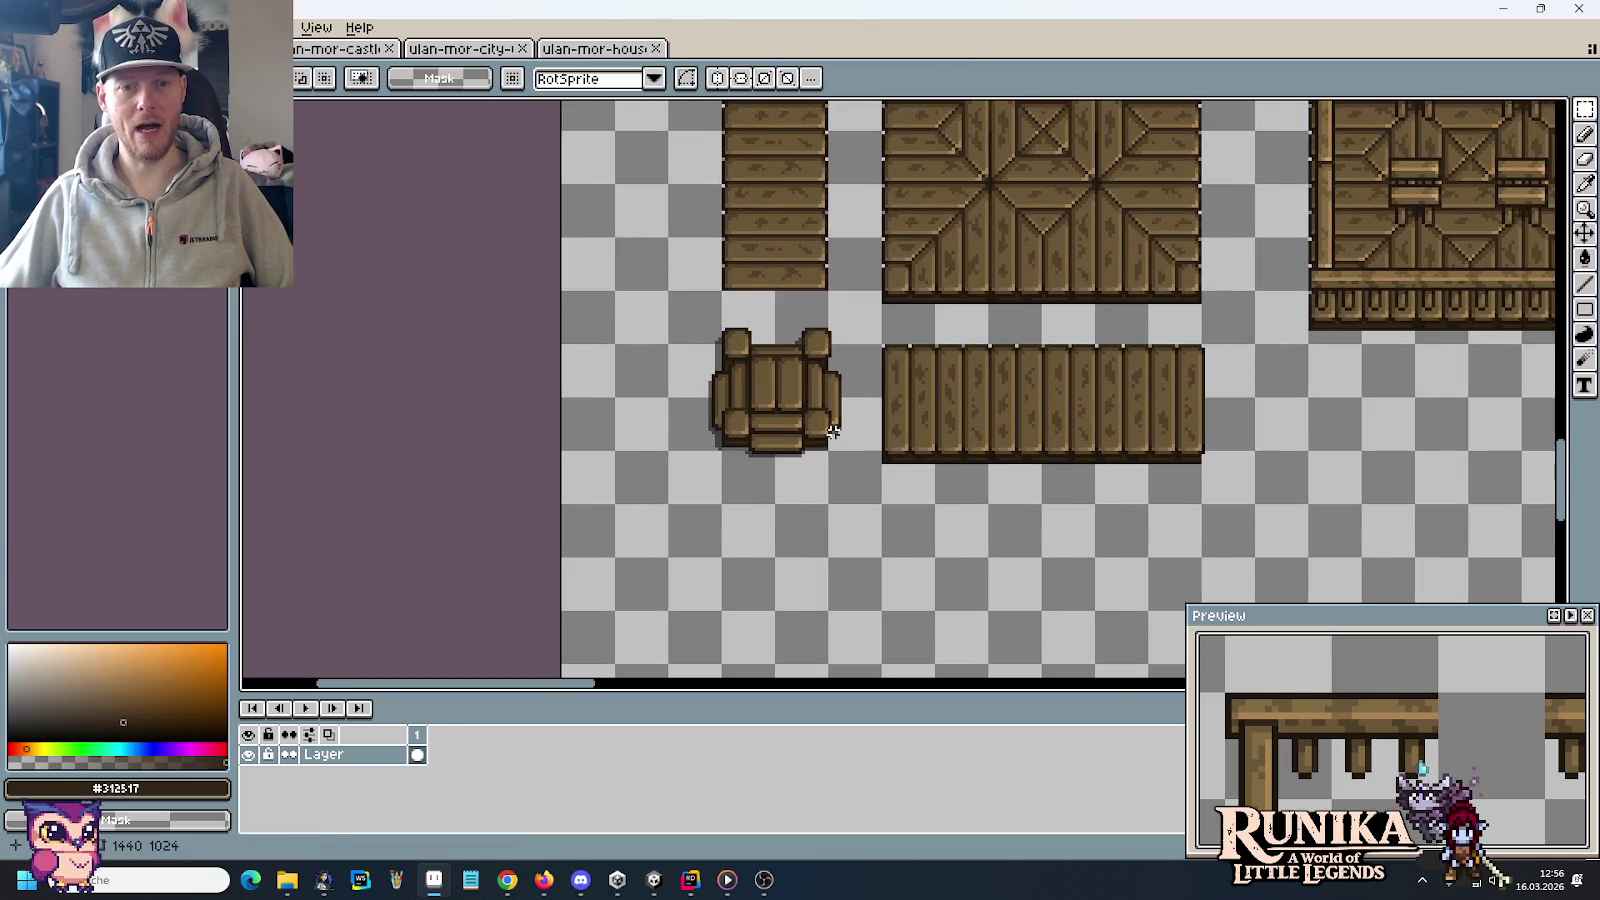
mouse_move(880, 502)
left_mouse_down()
mouse_move(708, 345)
mouse_move(700, 292)
left_mouse_up()
left_click(925, 420)
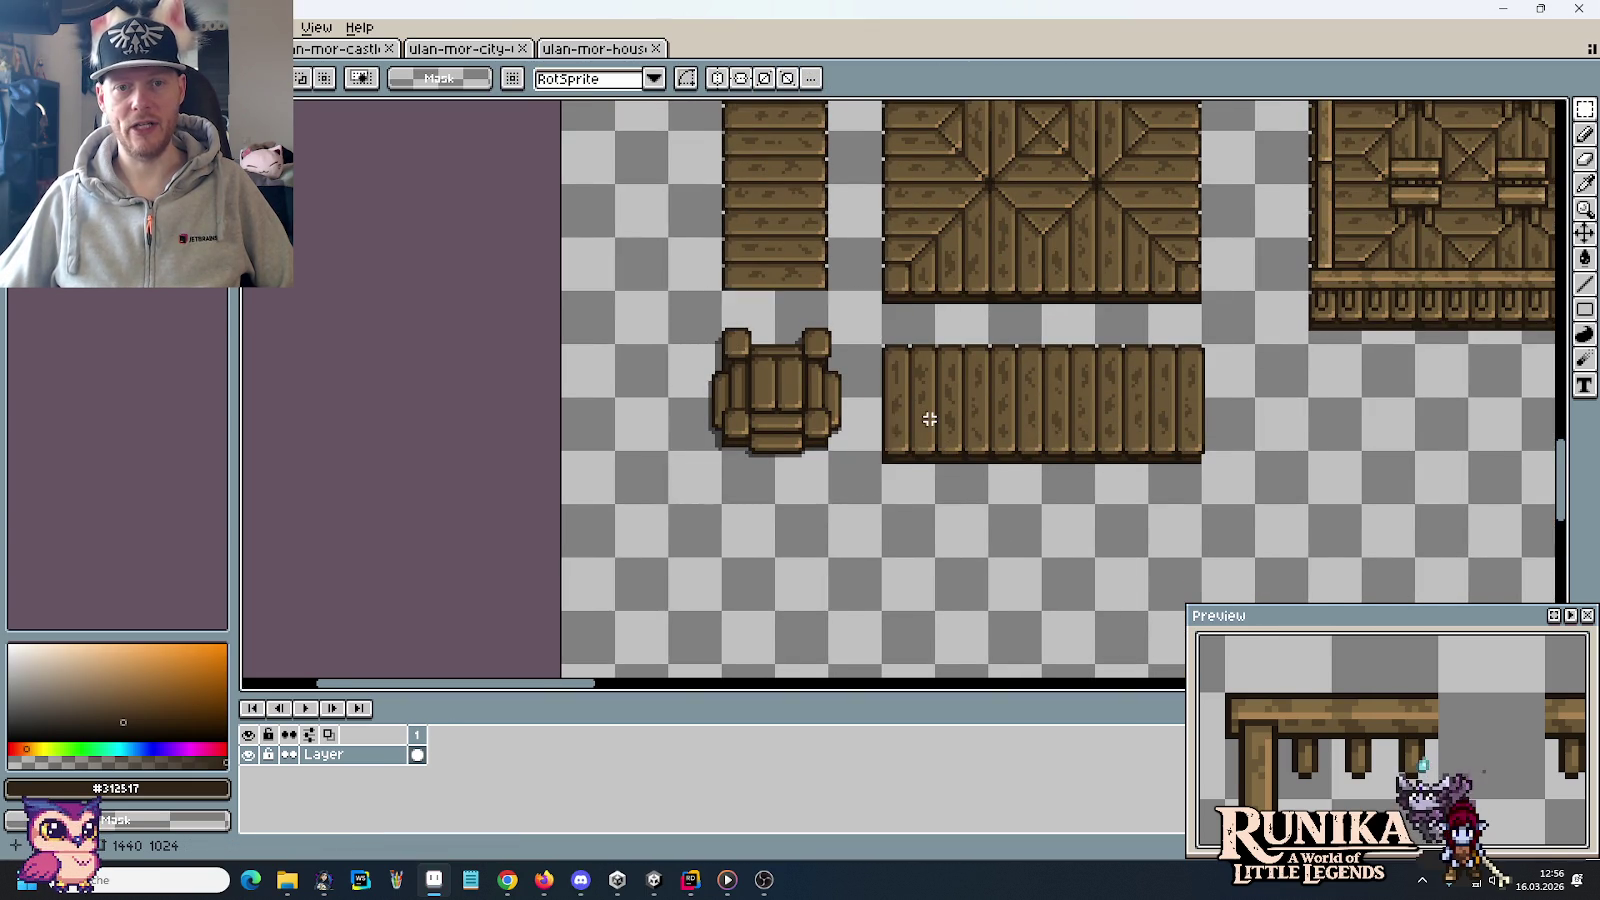
scroll(925, 420, "down", 1)
scroll(921, 414, "down", 1)
scroll(907, 565, "down", 1)
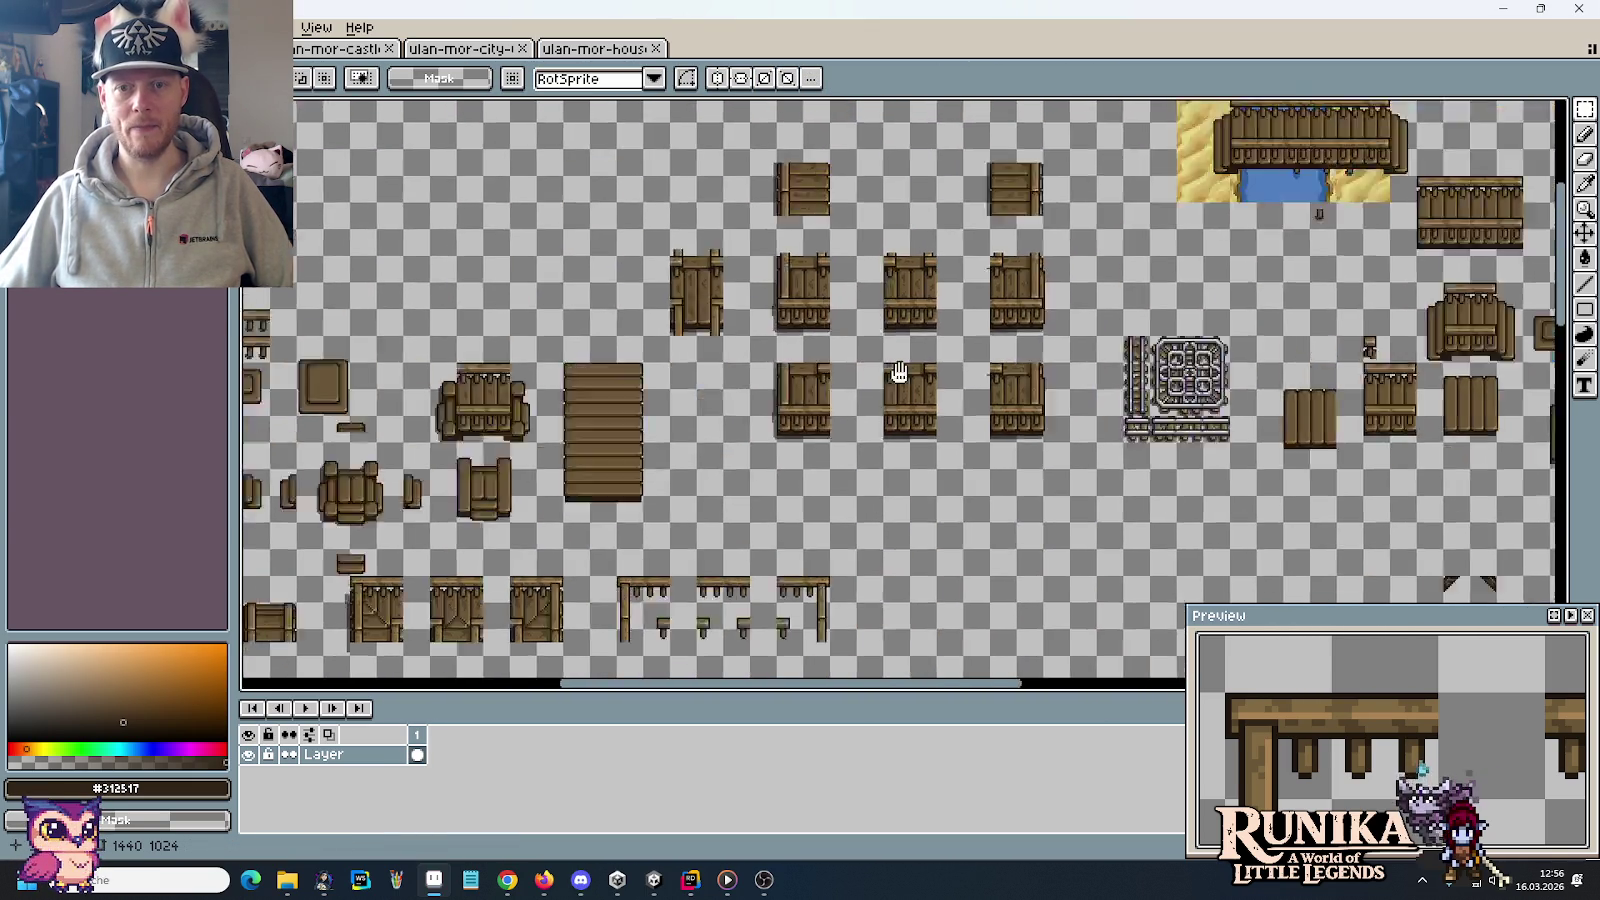
scroll(969, 373, "up", 3)
left_click_drag(1049, 375, 876, 367)
left_click_drag(726, 247, 1054, 575)
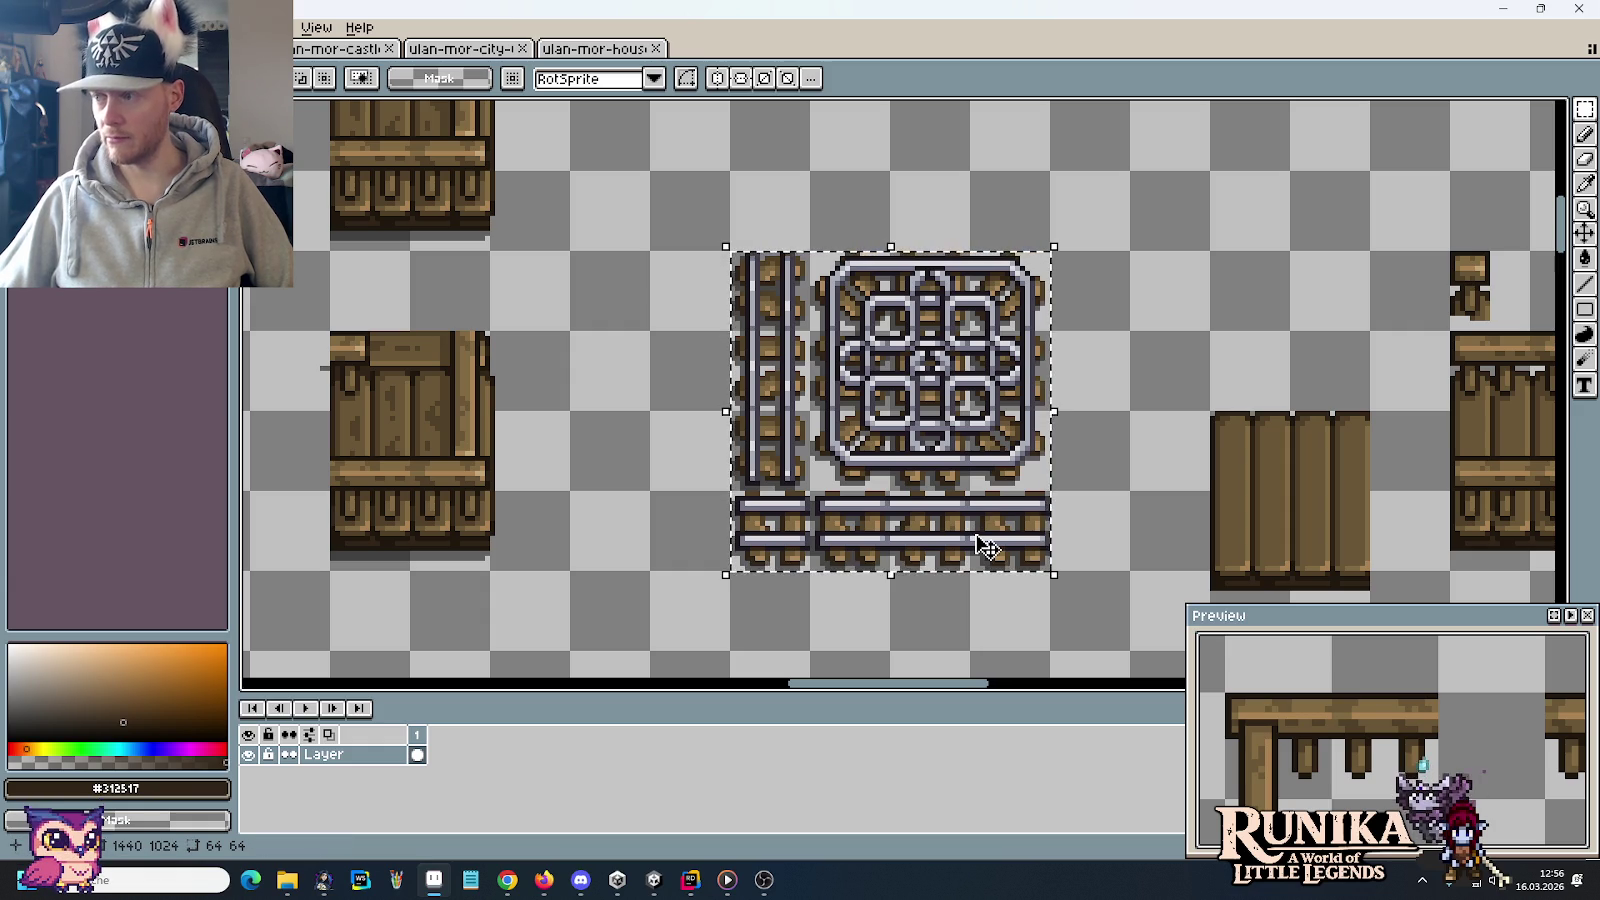
left_click(1167, 483)
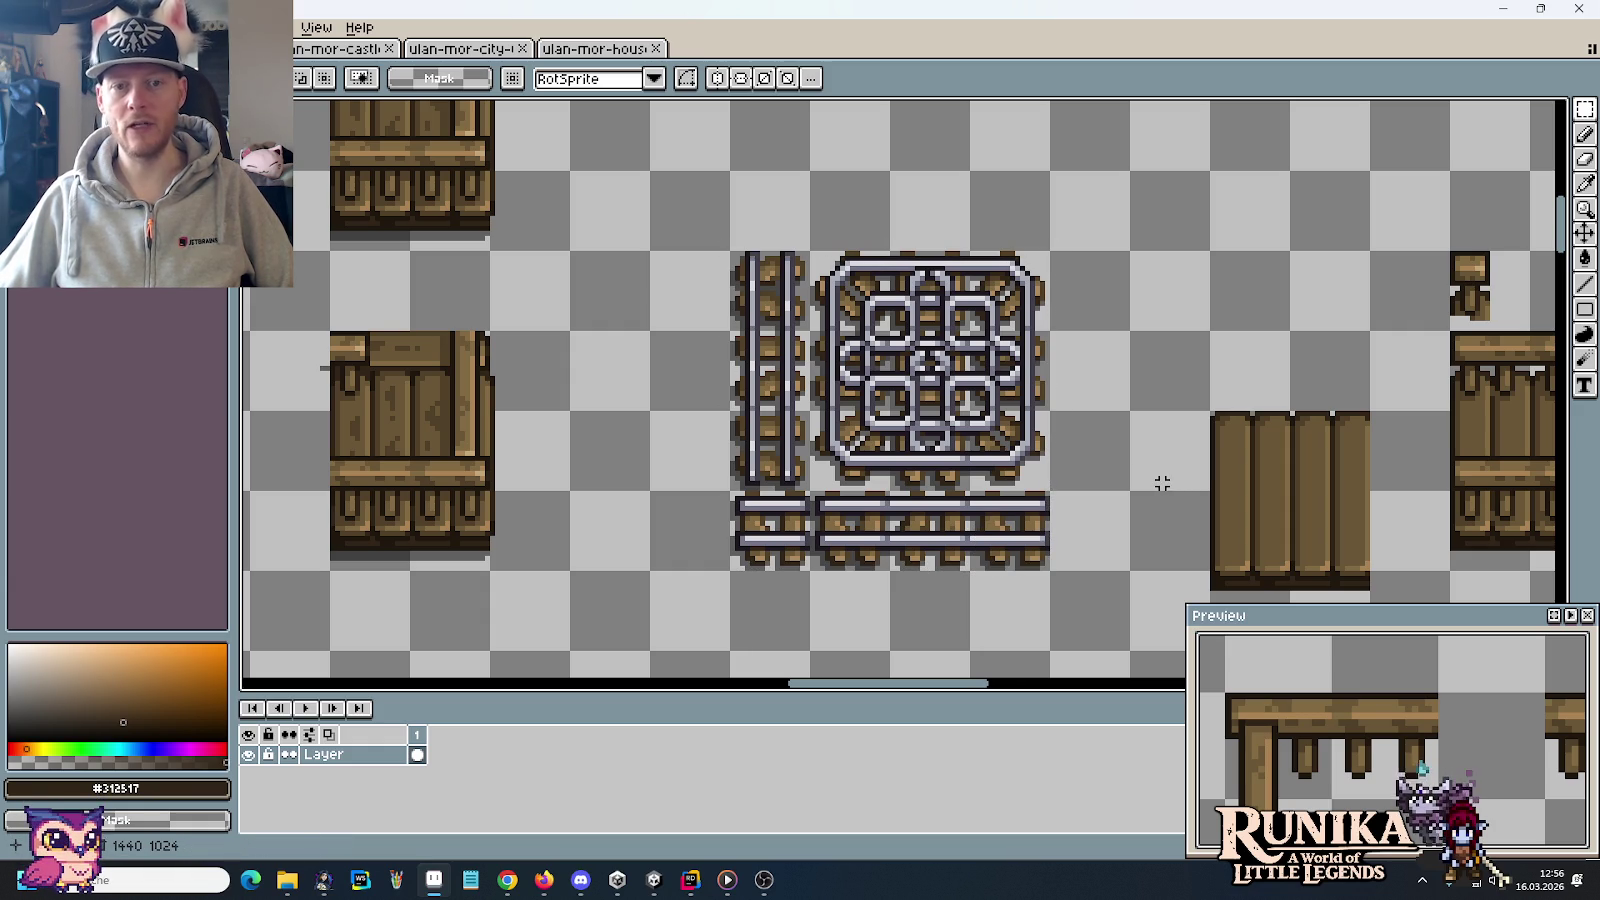
scroll(1162, 483, "down", 1)
scroll(1160, 480, "down", 2)
left_click_drag(910, 560, 1064, 292)
scroll(957, 390, "up", 3)
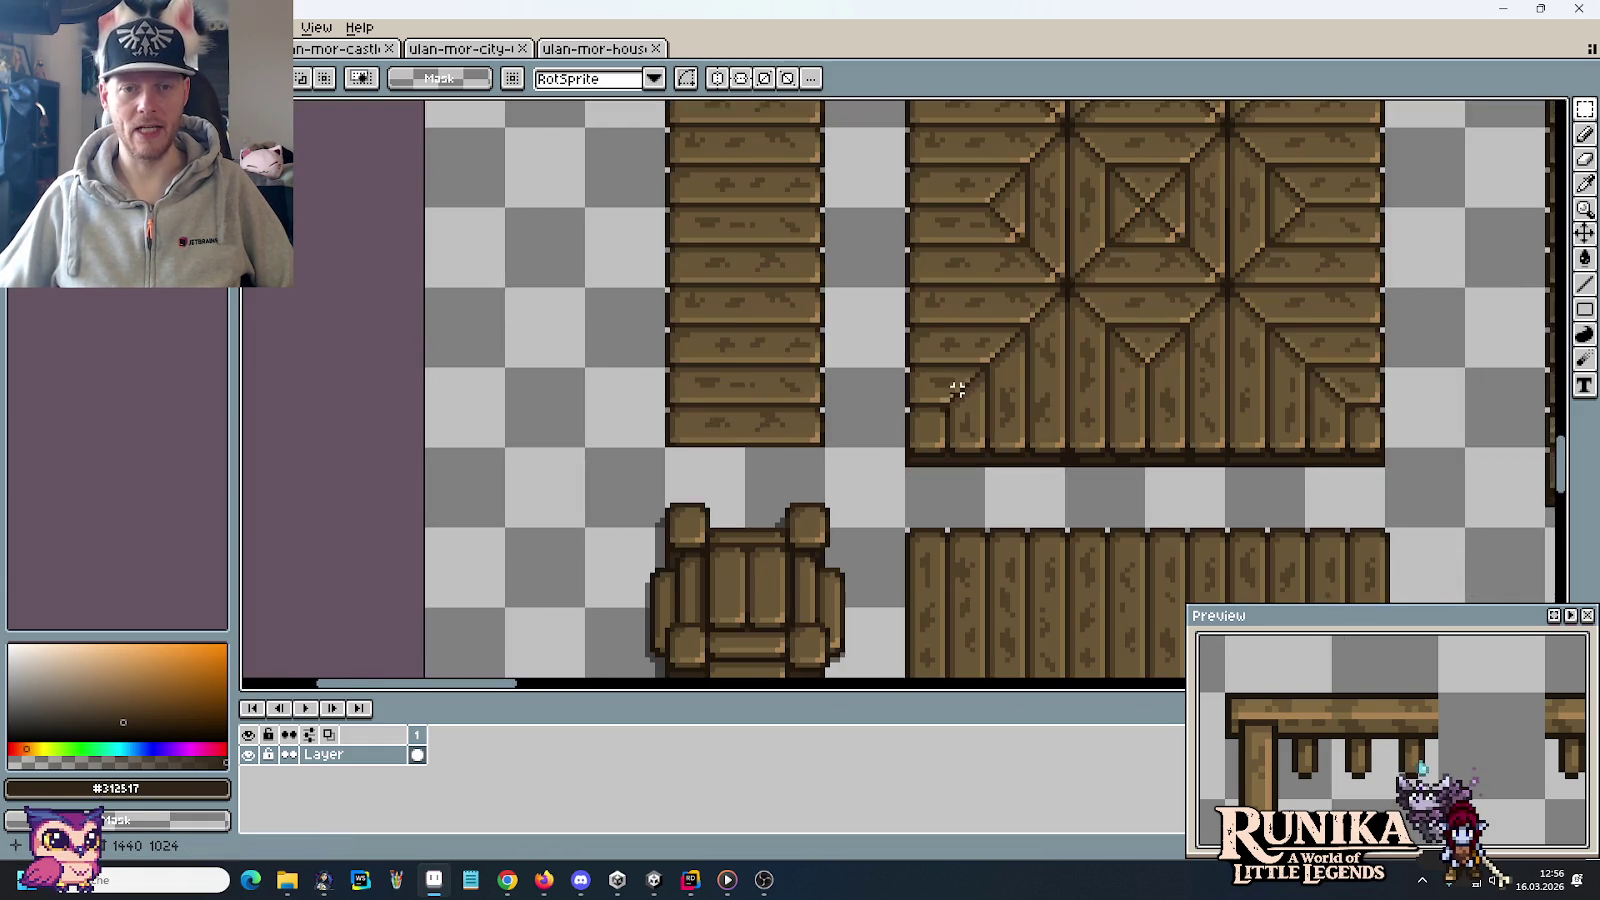
scroll(957, 390, "down", 1)
left_click_drag(970, 360, 999, 433)
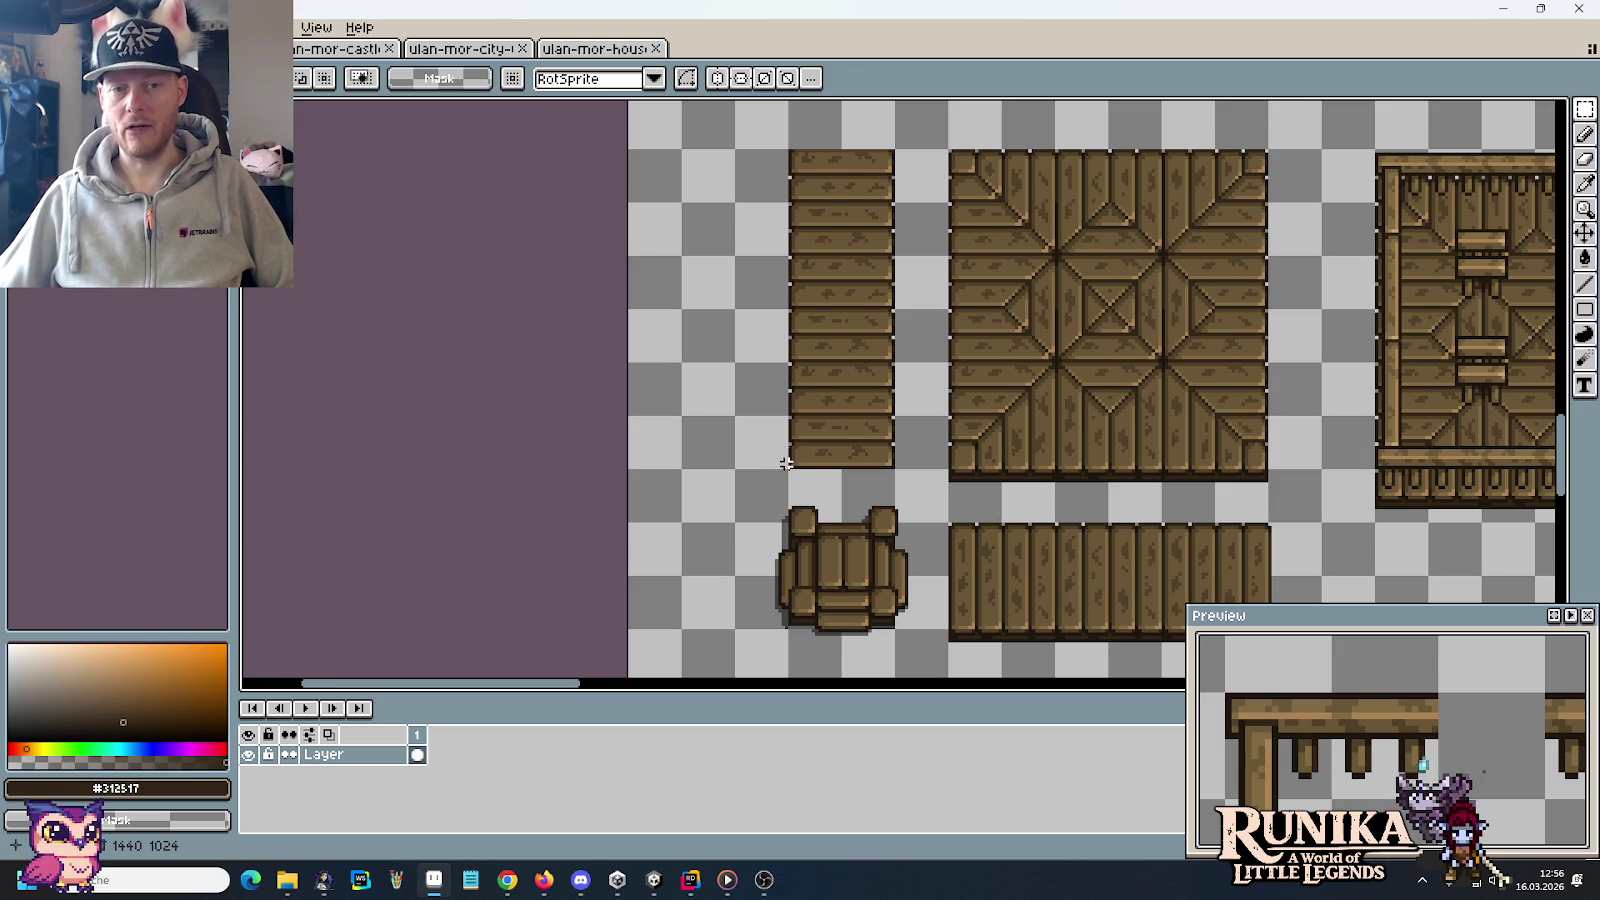
left_click_drag(969, 484, 1023, 484)
left_click_drag(1160, 490, 1268, 495)
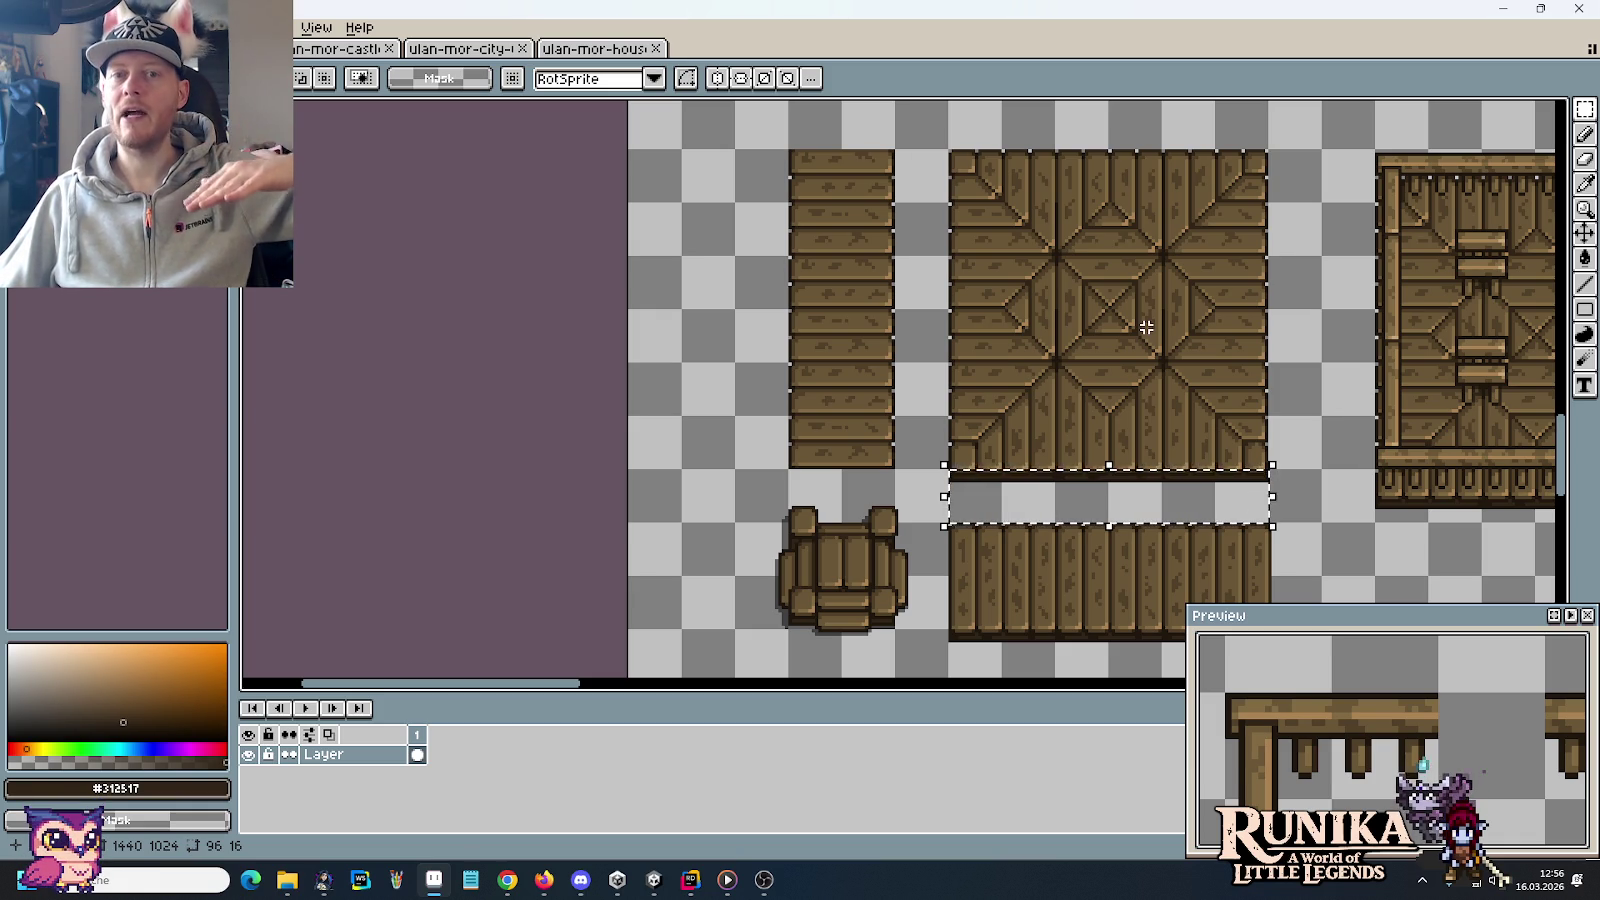
scroll(1146, 327, "down", 2)
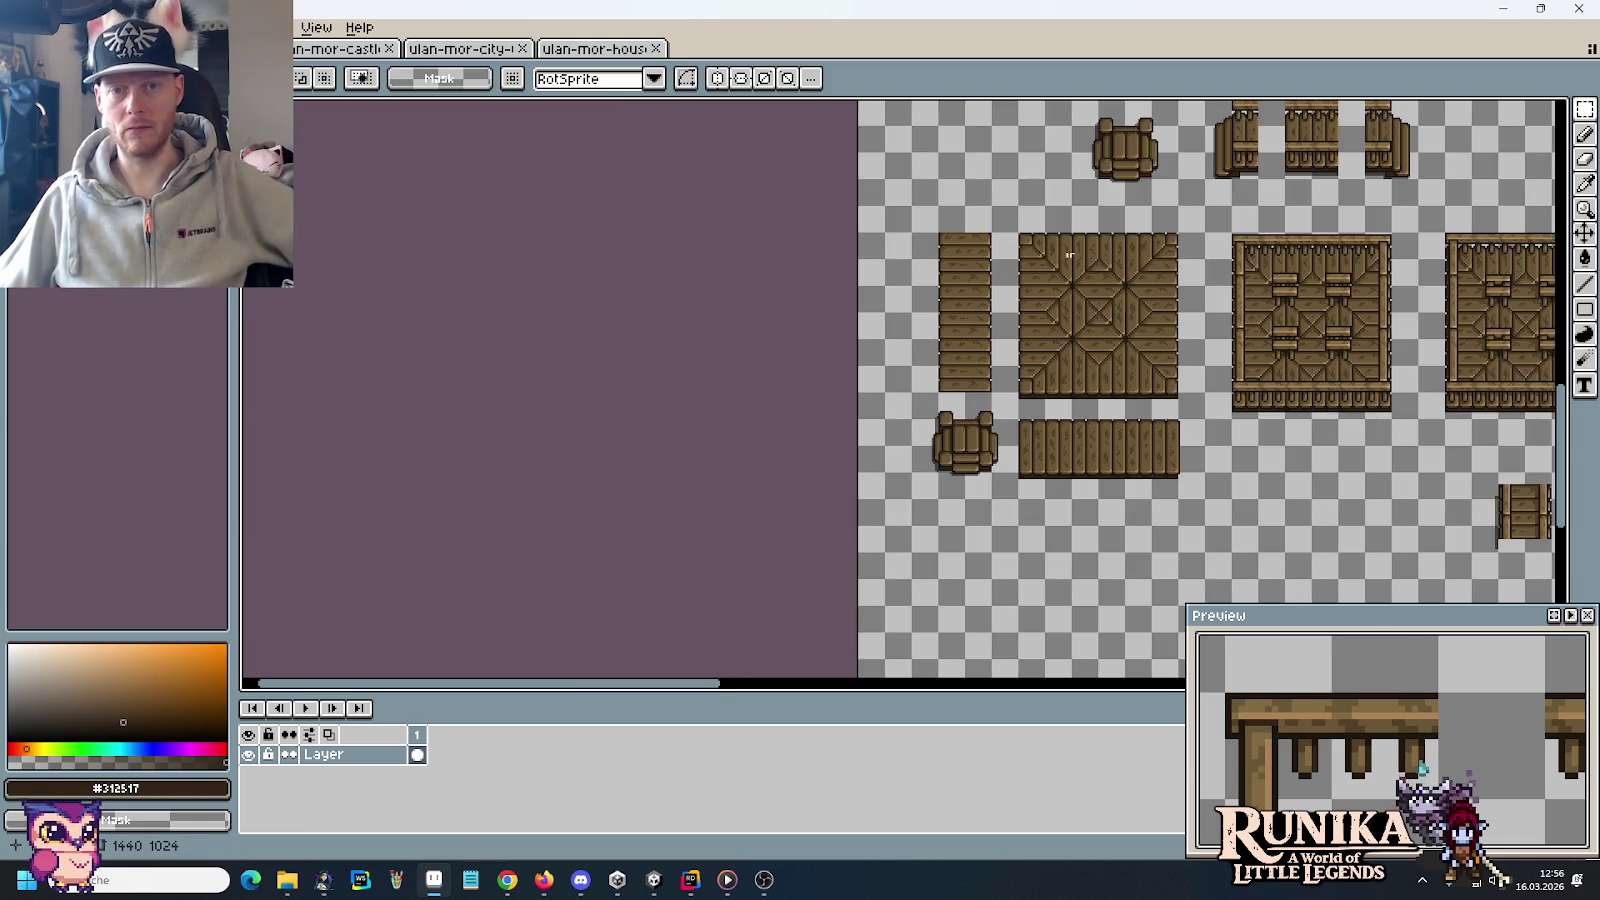
scroll(1069, 255, "down", 1)
scroll(857, 325, "up", 3)
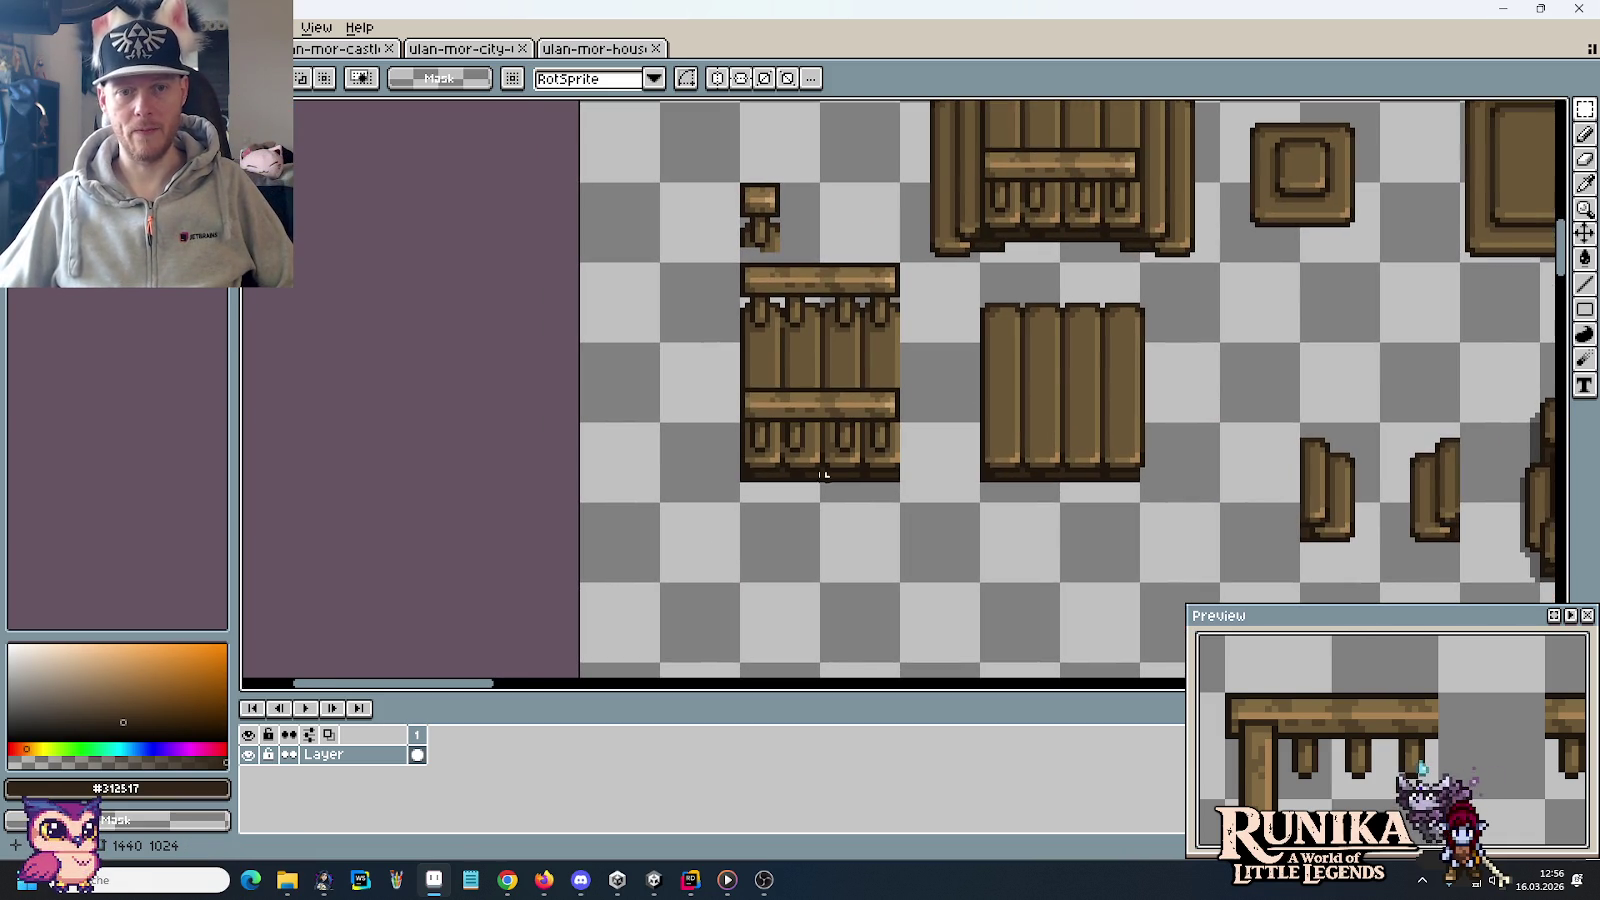
scroll(752, 478, "up", 1)
left_click_drag(745, 468, 1020, 478)
left_click(829, 484)
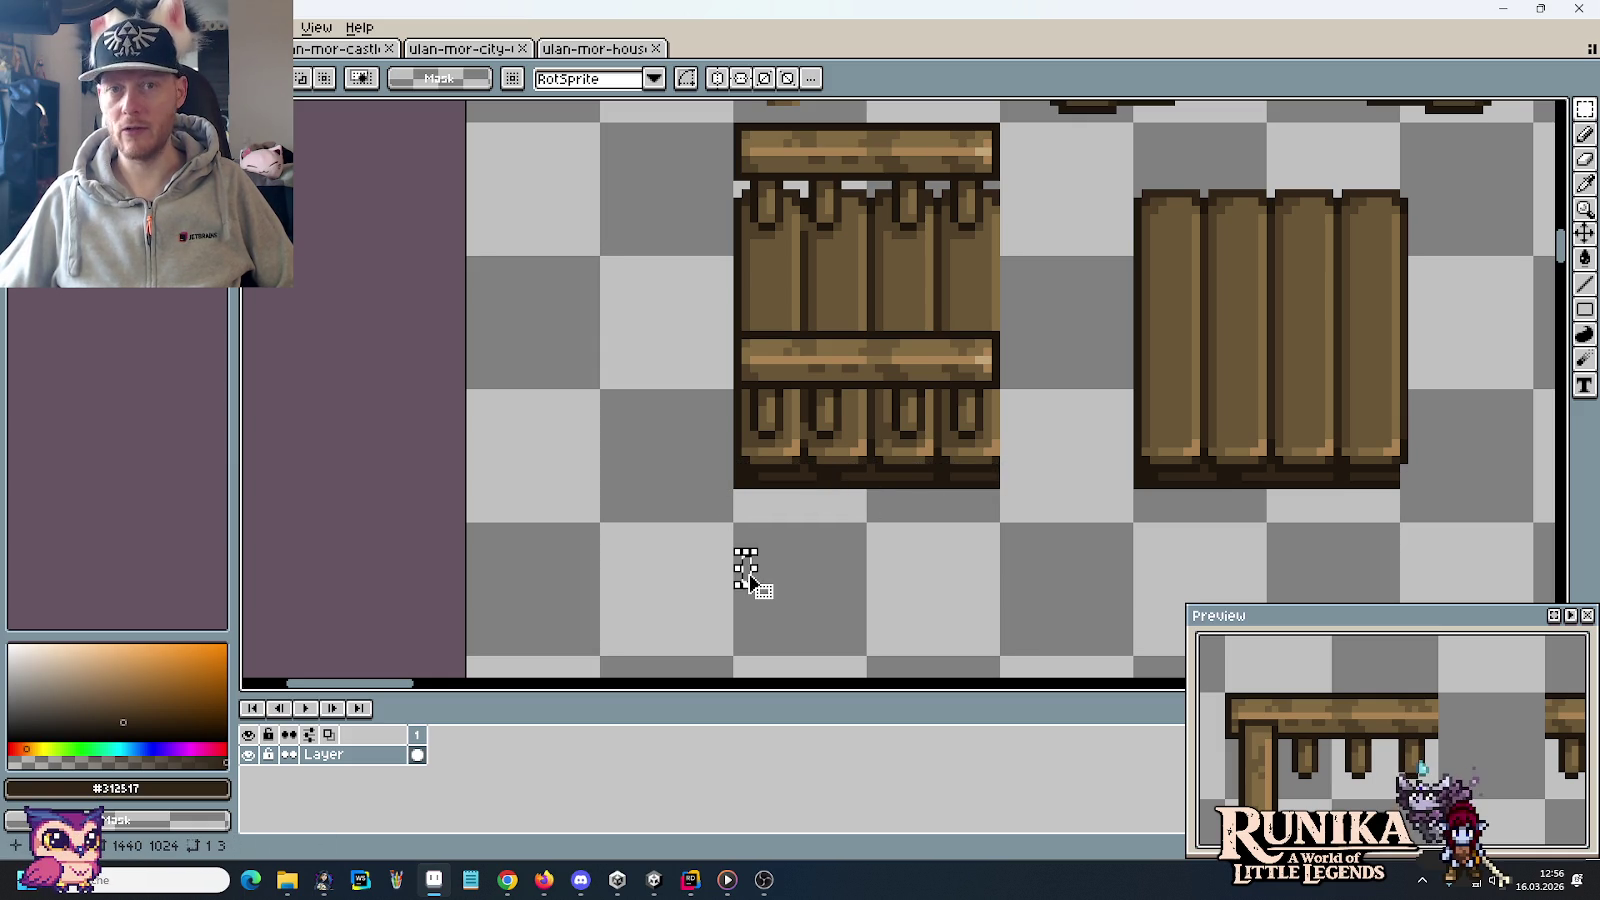
scroll(937, 510, "down", 1)
scroll(930, 508, "right", 2)
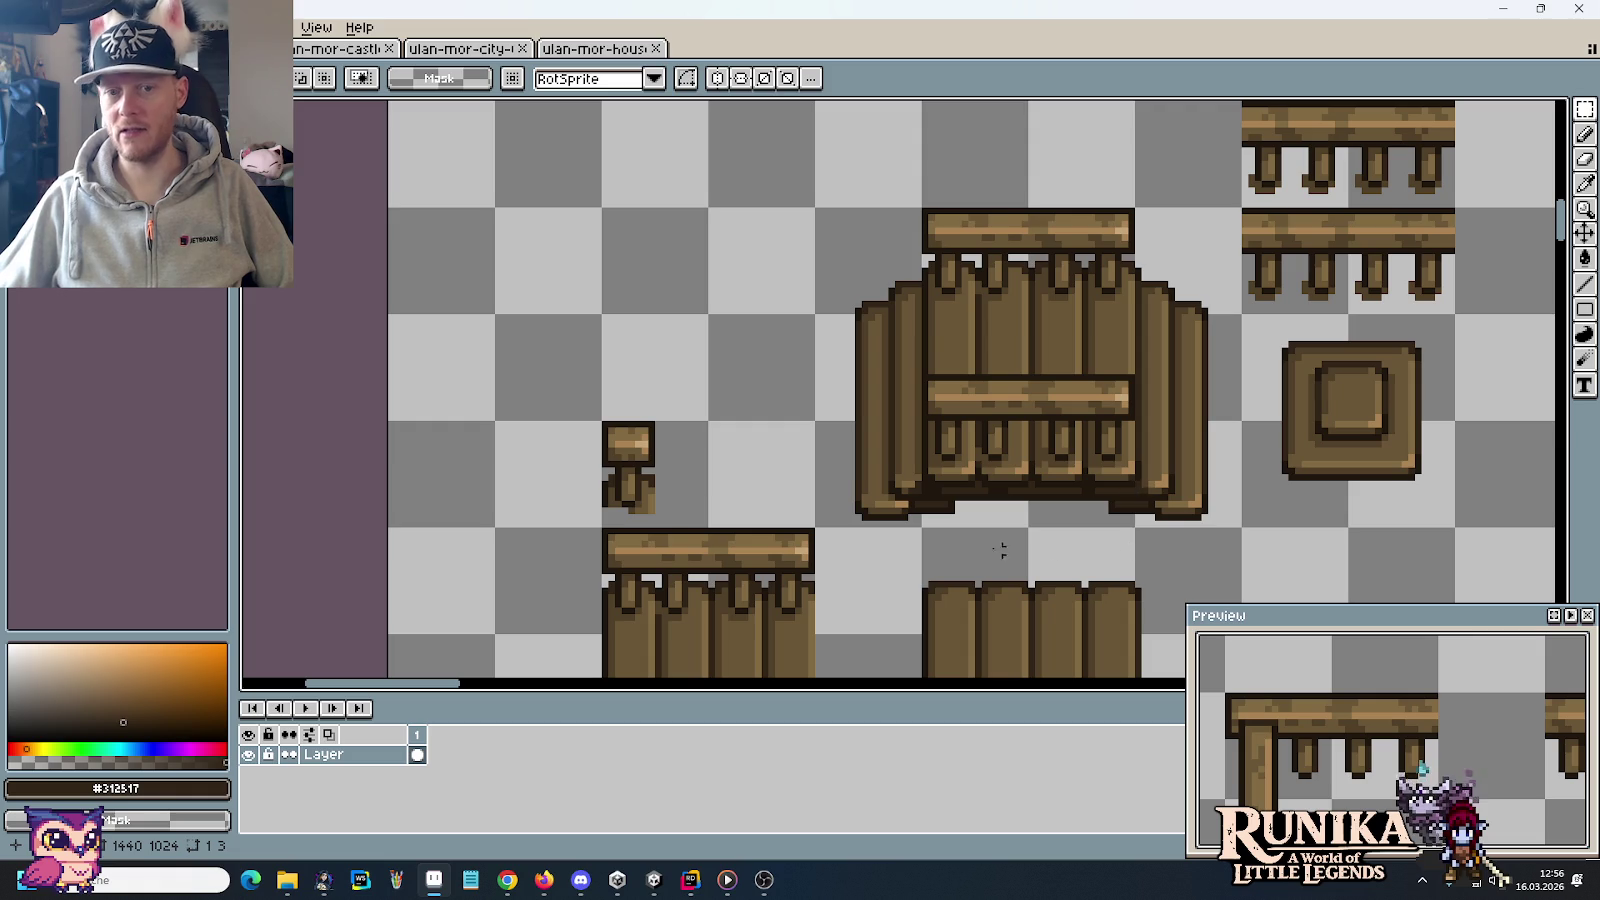
scroll(930, 545, "down", 1)
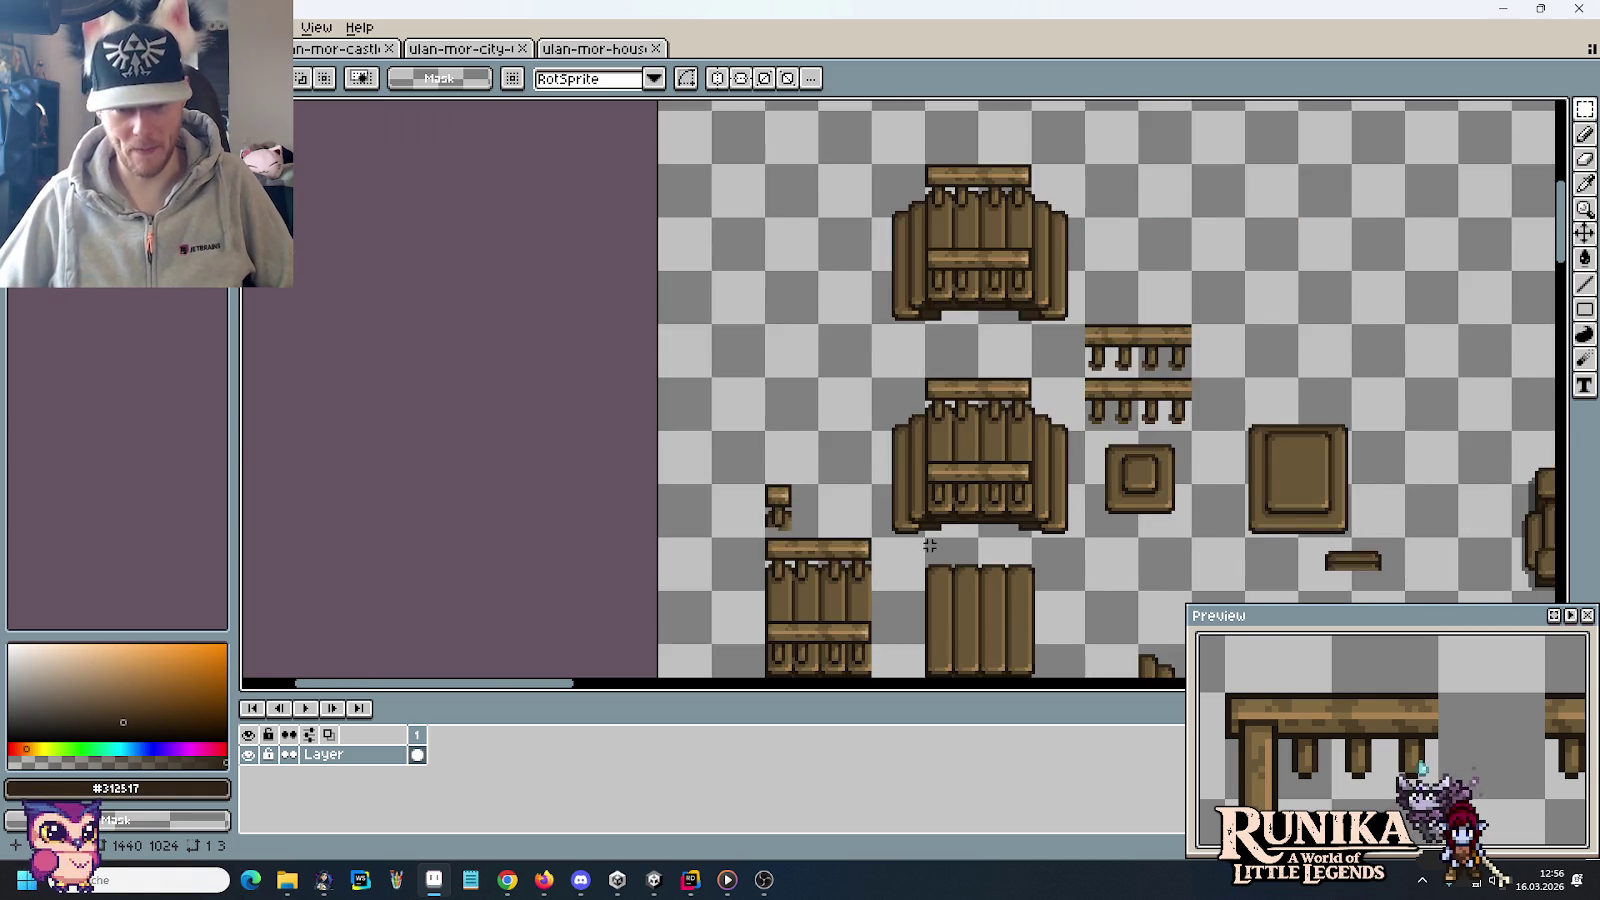
scroll(930, 545, "down", 1)
mouse_move(930, 545)
left_mouse_down()
mouse_move(858, 438)
mouse_move(855, 360)
mouse_move(689, 368)
left_mouse_up()
scroll(855, 359, "up", 1)
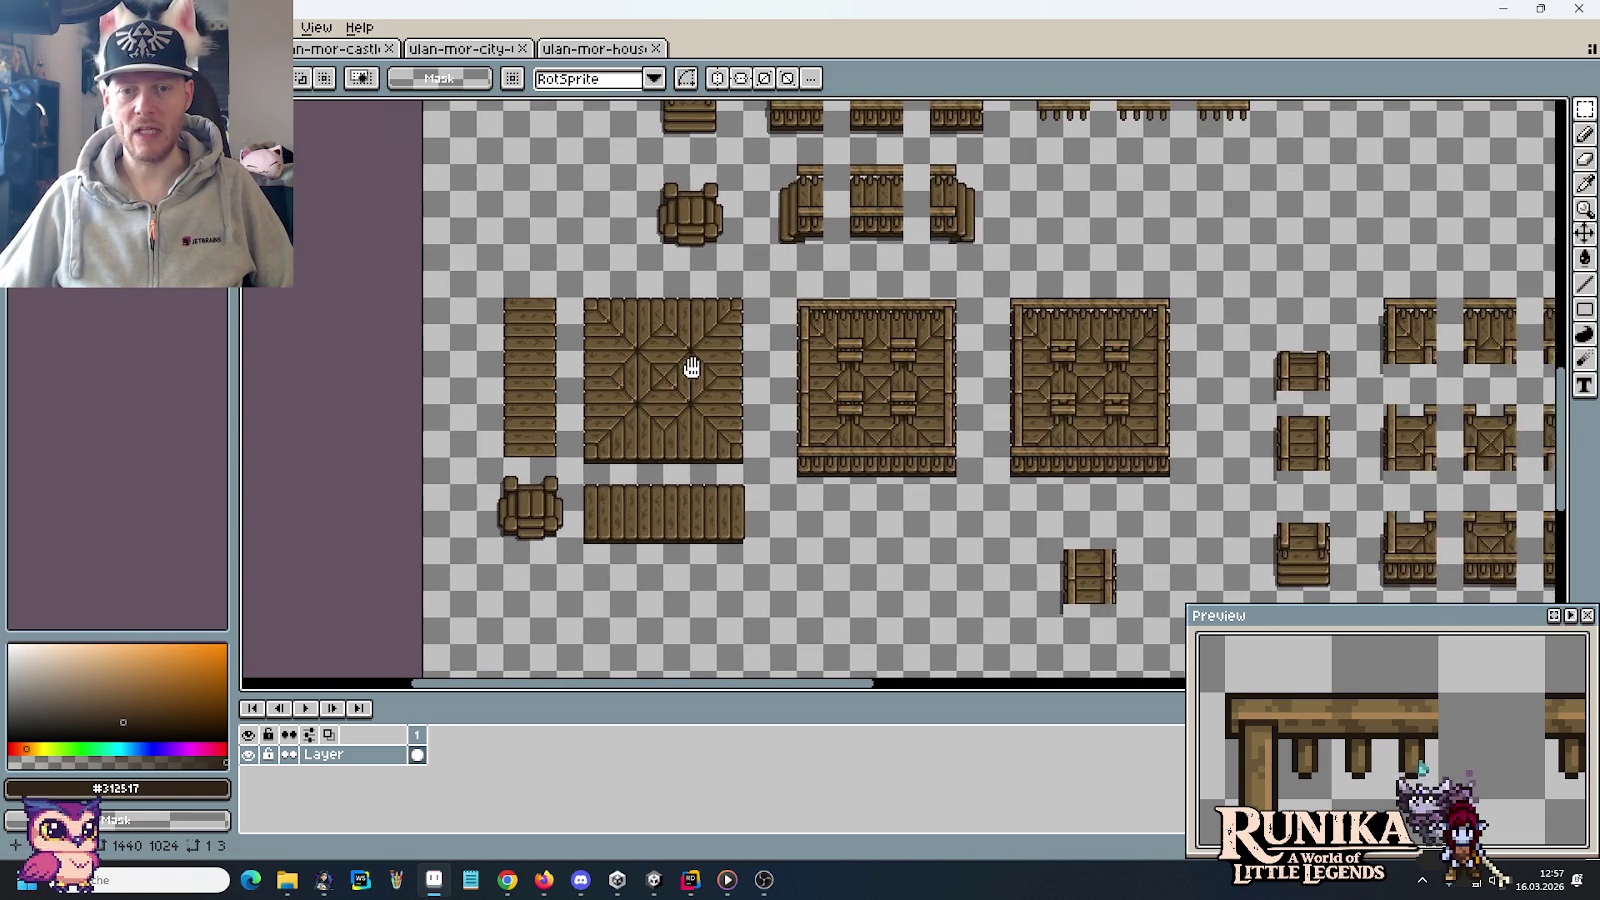
Pan across the framed floor tiles to show all the bridge tiles
scroll(773, 375, "up", 1)
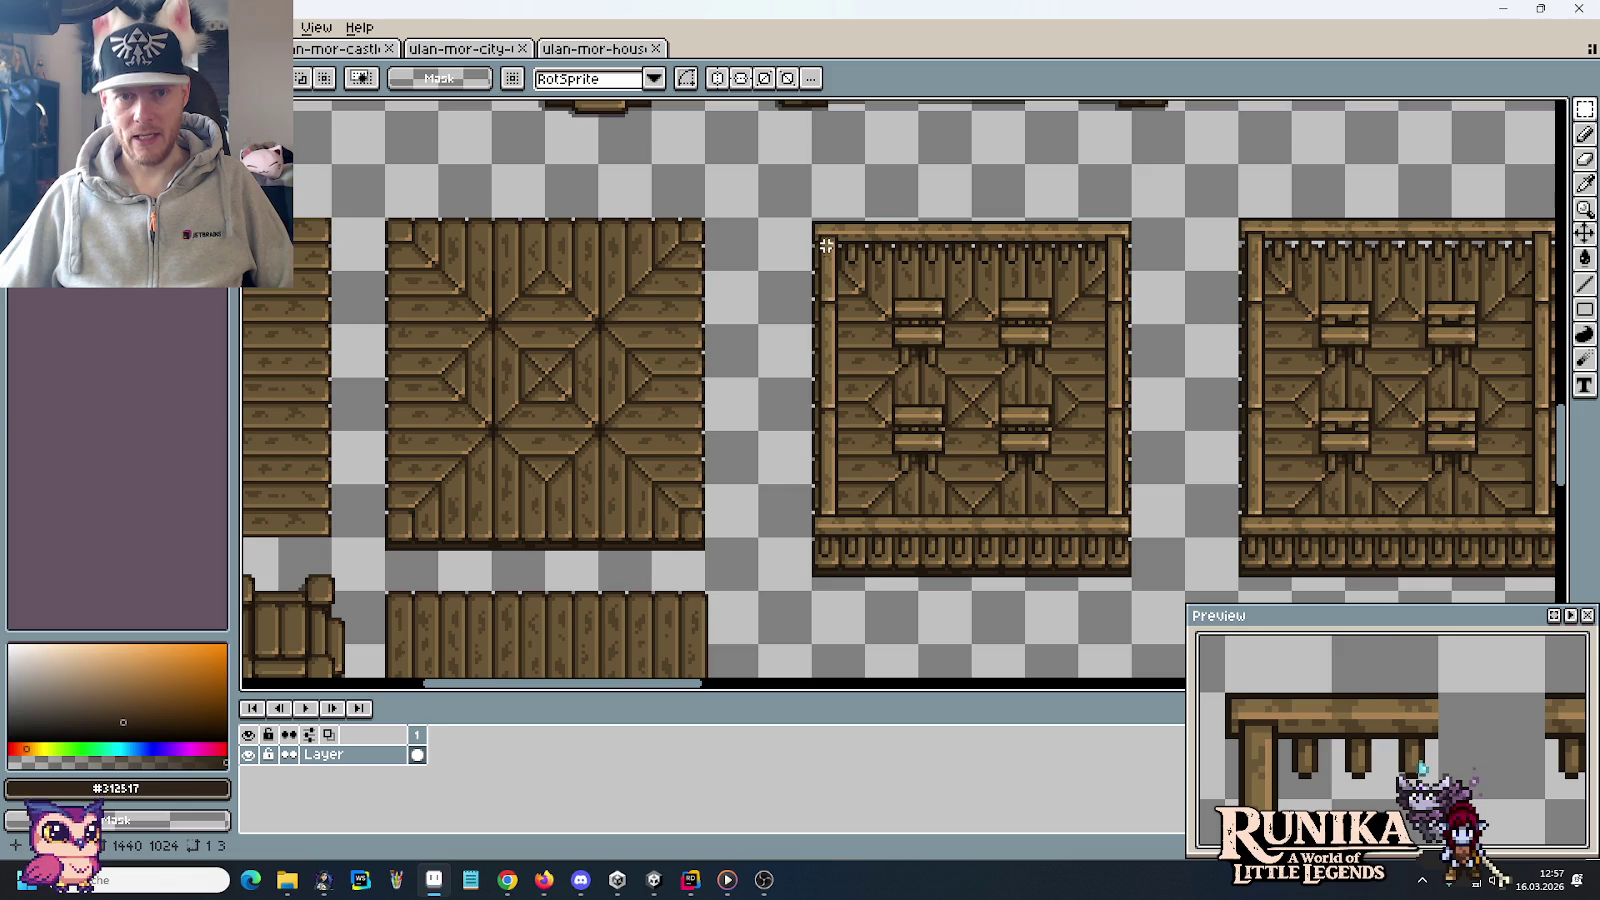
left_click_drag(1119, 476, 892, 513)
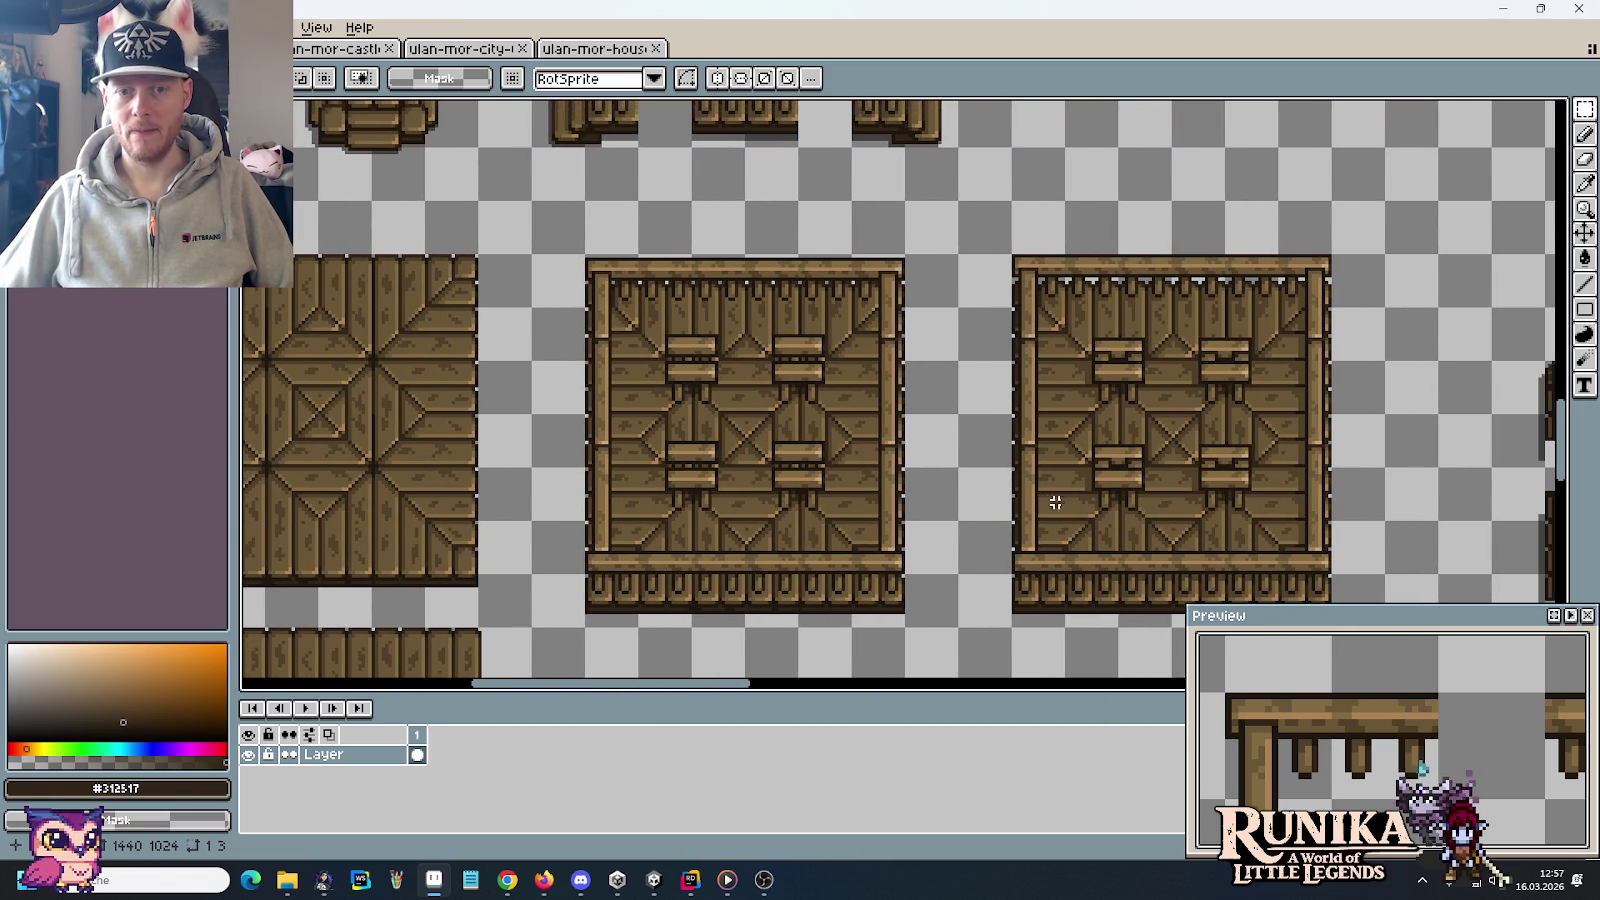
scroll(753, 372, "up", 2)
mouse_move(553, 328)
left_mouse_down()
mouse_move(882, 357)
mouse_move(921, 301)
left_mouse_up()
scroll(1197, 314, "down", 2)
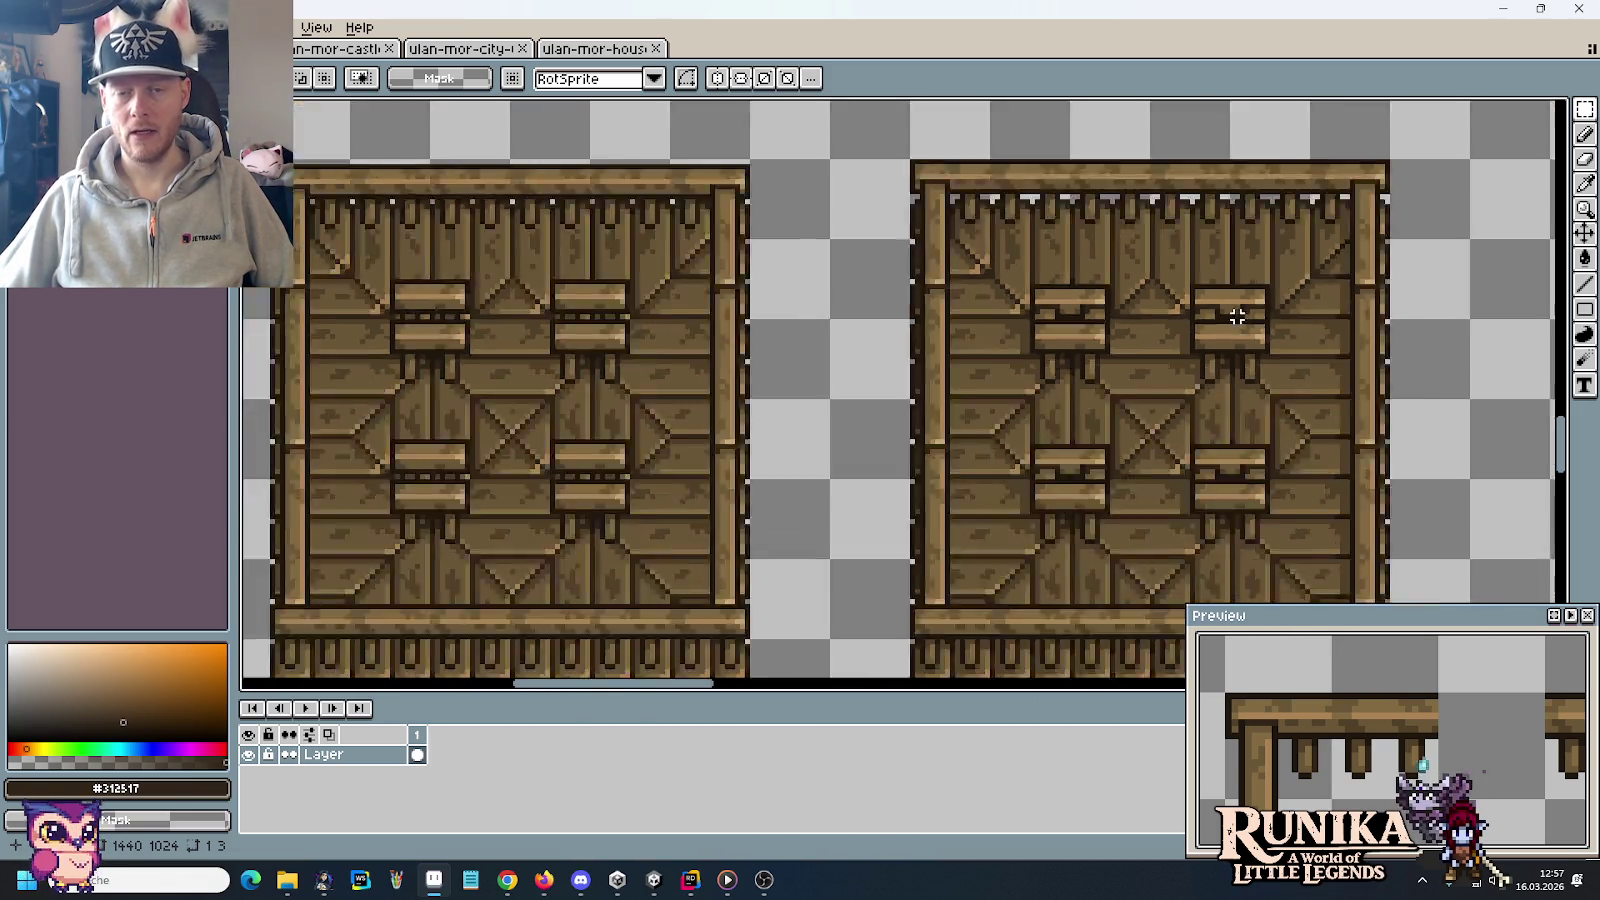
scroll(1232, 314, "down", 2)
mouse_move(1232, 314)
left_mouse_down()
mouse_move(1143, 329)
mouse_move(632, 258)
left_mouse_up()
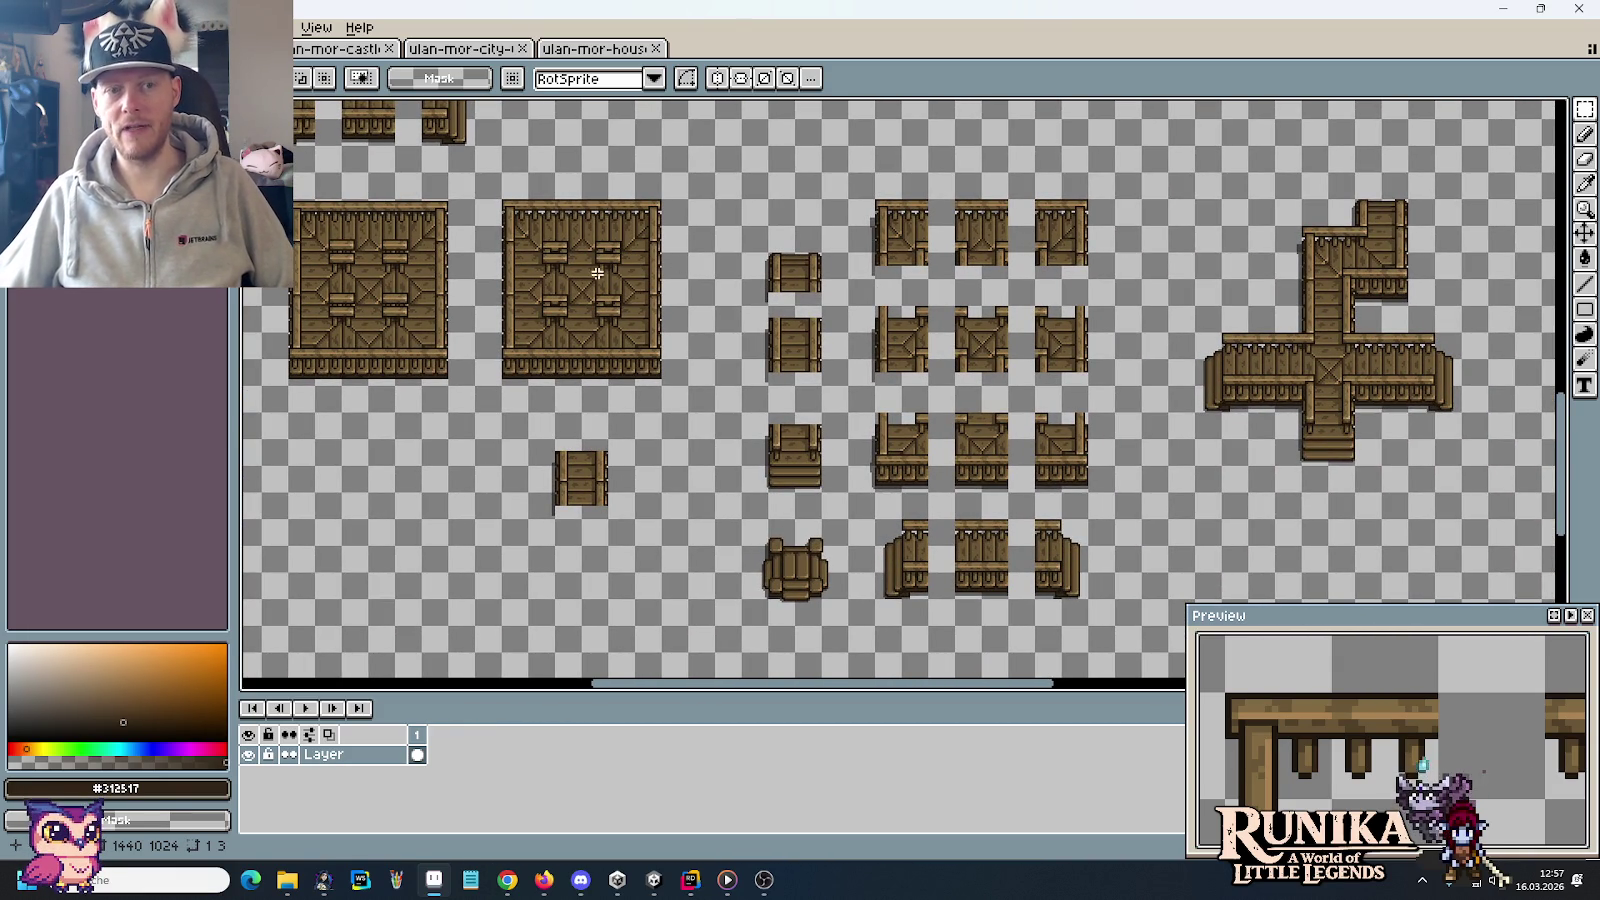
left_click_drag(476, 179, 682, 393)
left_click(838, 421)
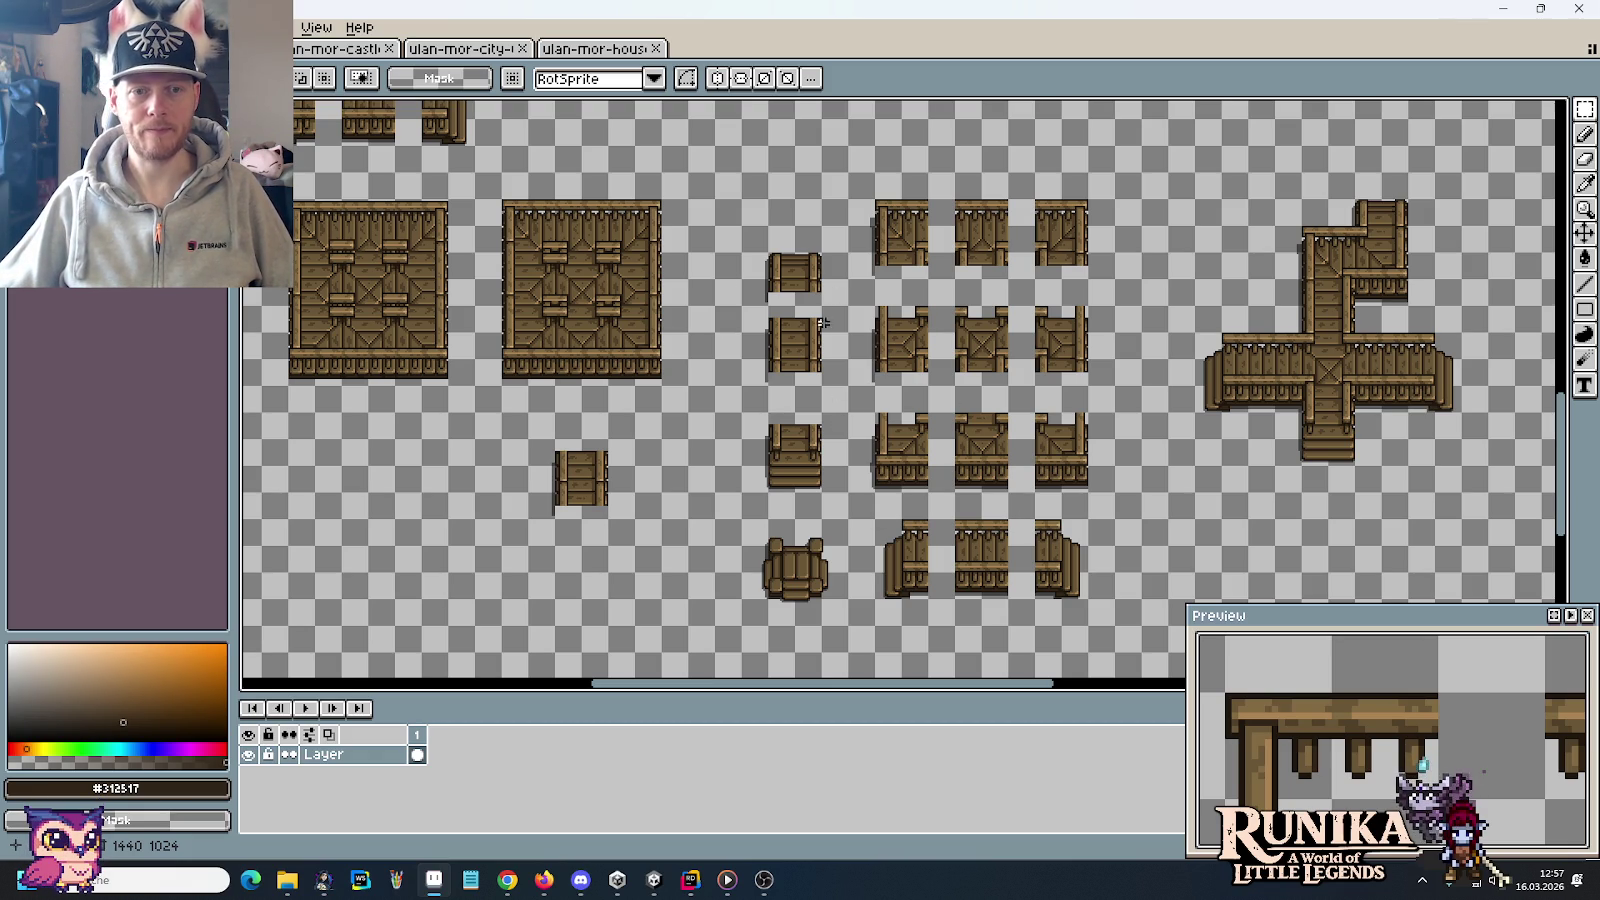
Zoom in and marquee-select the middle fence piece
scroll(820, 323, "up", 4)
left_click_drag(1060, 395, 925, 337)
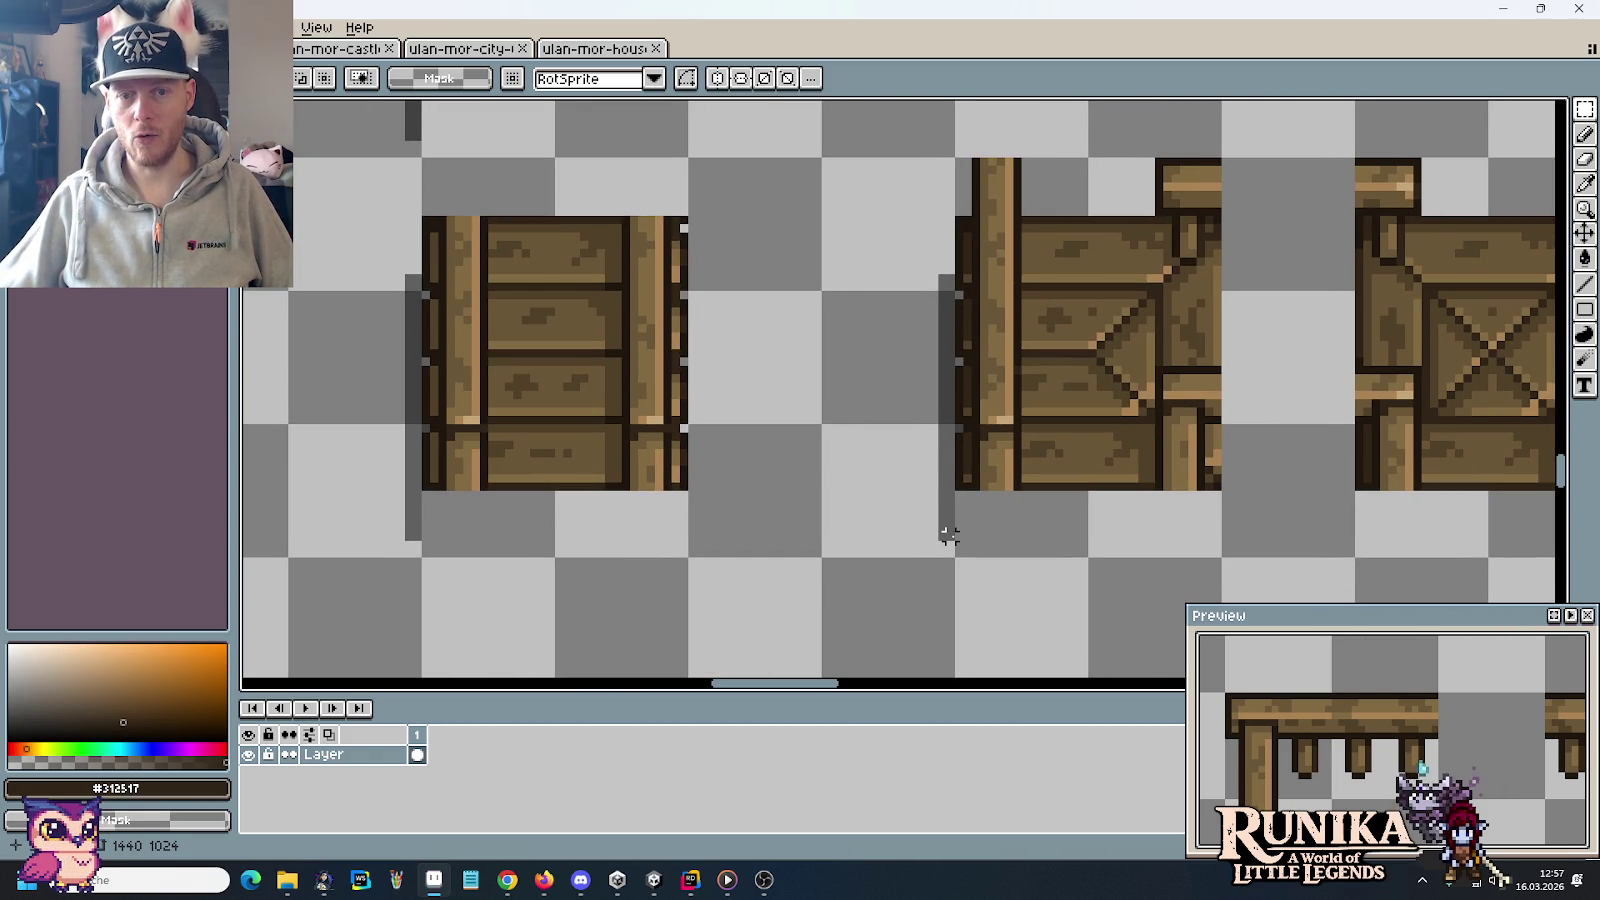
scroll(948, 535, "down", 3)
scroll(918, 357, "down", 1)
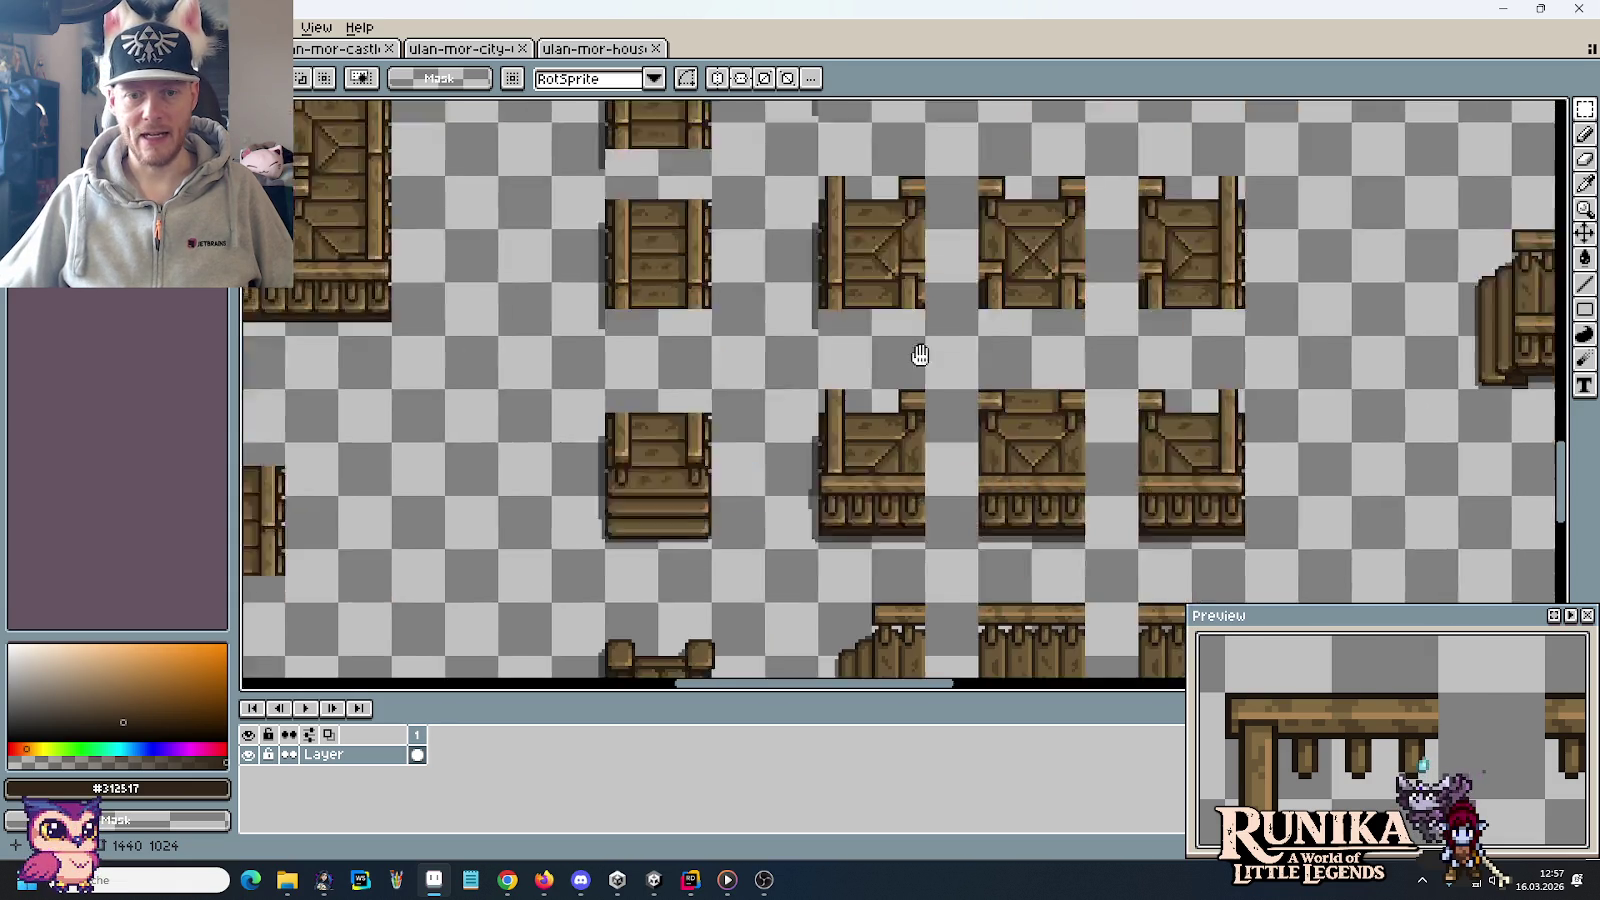
scroll(888, 360, "down", 1)
scroll(888, 360, "down", 2)
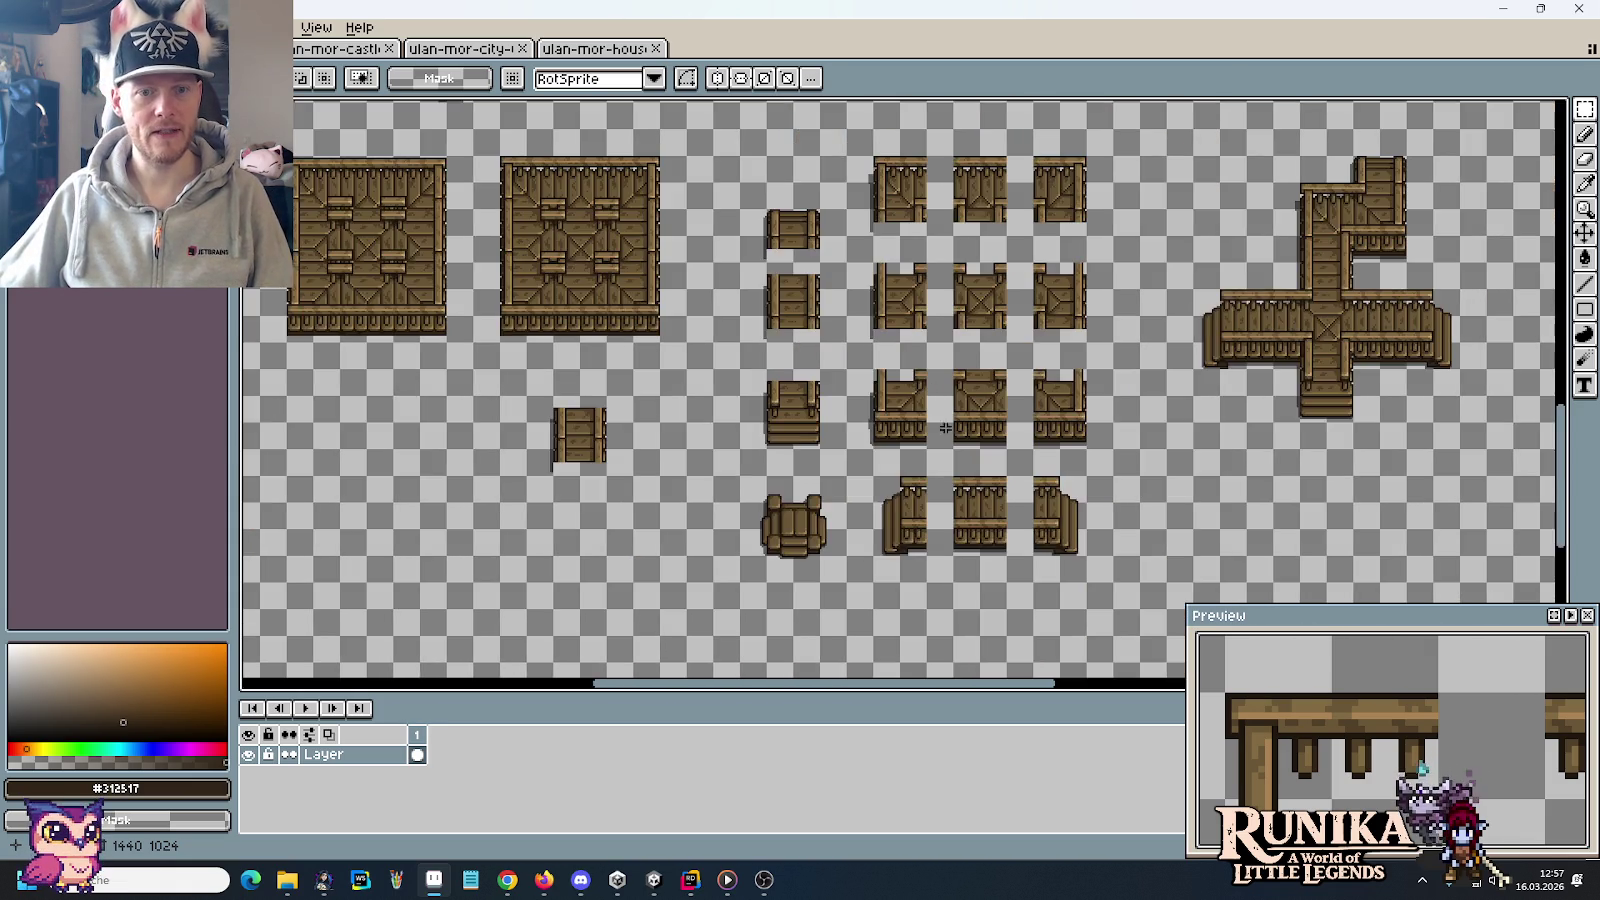
scroll(861, 356, "up", 2)
mouse_move(861, 356)
left_mouse_down()
mouse_move(829, 343)
mouse_move(748, 212)
left_mouse_up()
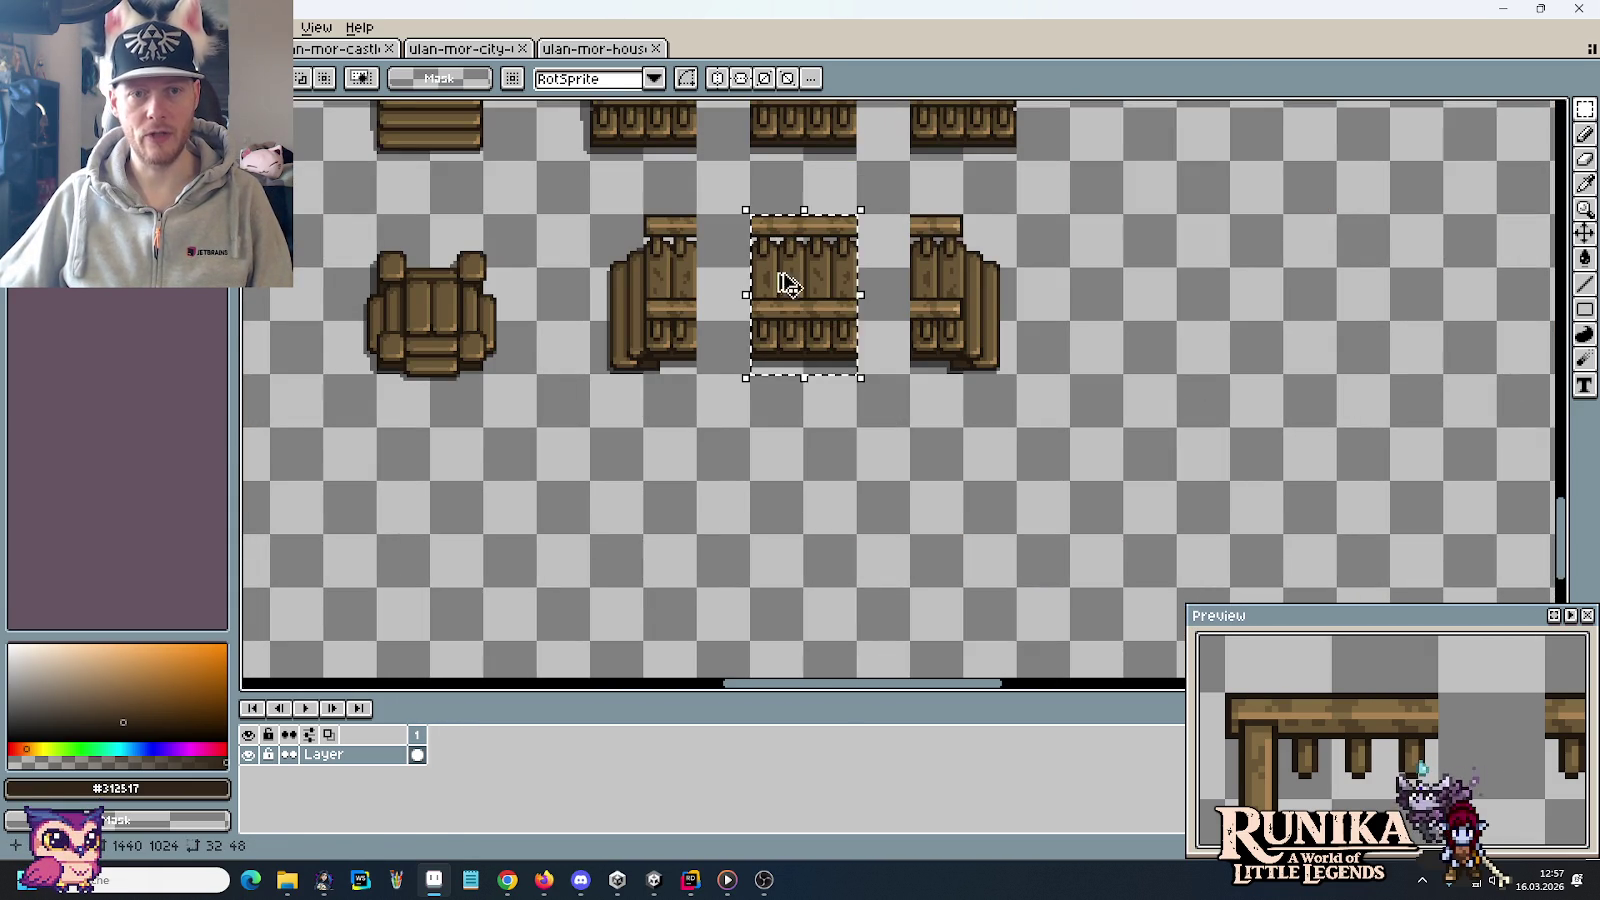
Move the middle fence piece to the right, then reposition the crate piece
left_click_drag(775, 324, 1362, 378)
key("Return")
scroll(1050, 280, "down", 3)
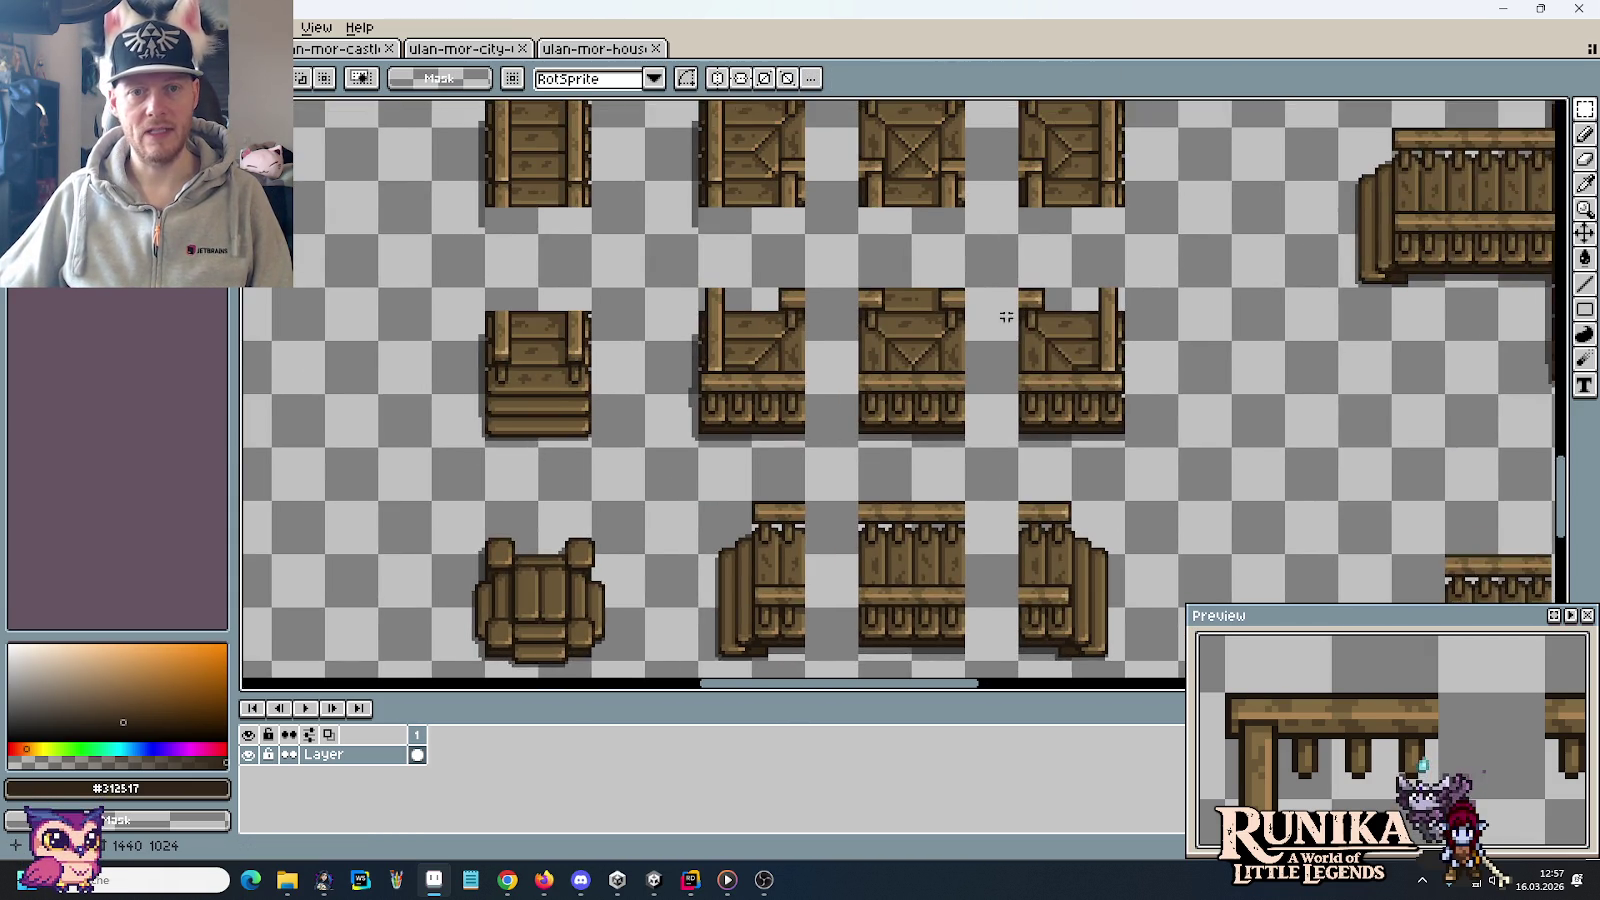
scroll(960, 410, "down", 2)
scroll(1112, 351, "down", 2)
left_click_drag(1160, 370, 1050, 207)
mouse_move(1100, 290)
left_mouse_down()
mouse_move(1022, 310)
mouse_move(1060, 272)
left_mouse_up()
scroll(1022, 310, "up", 3)
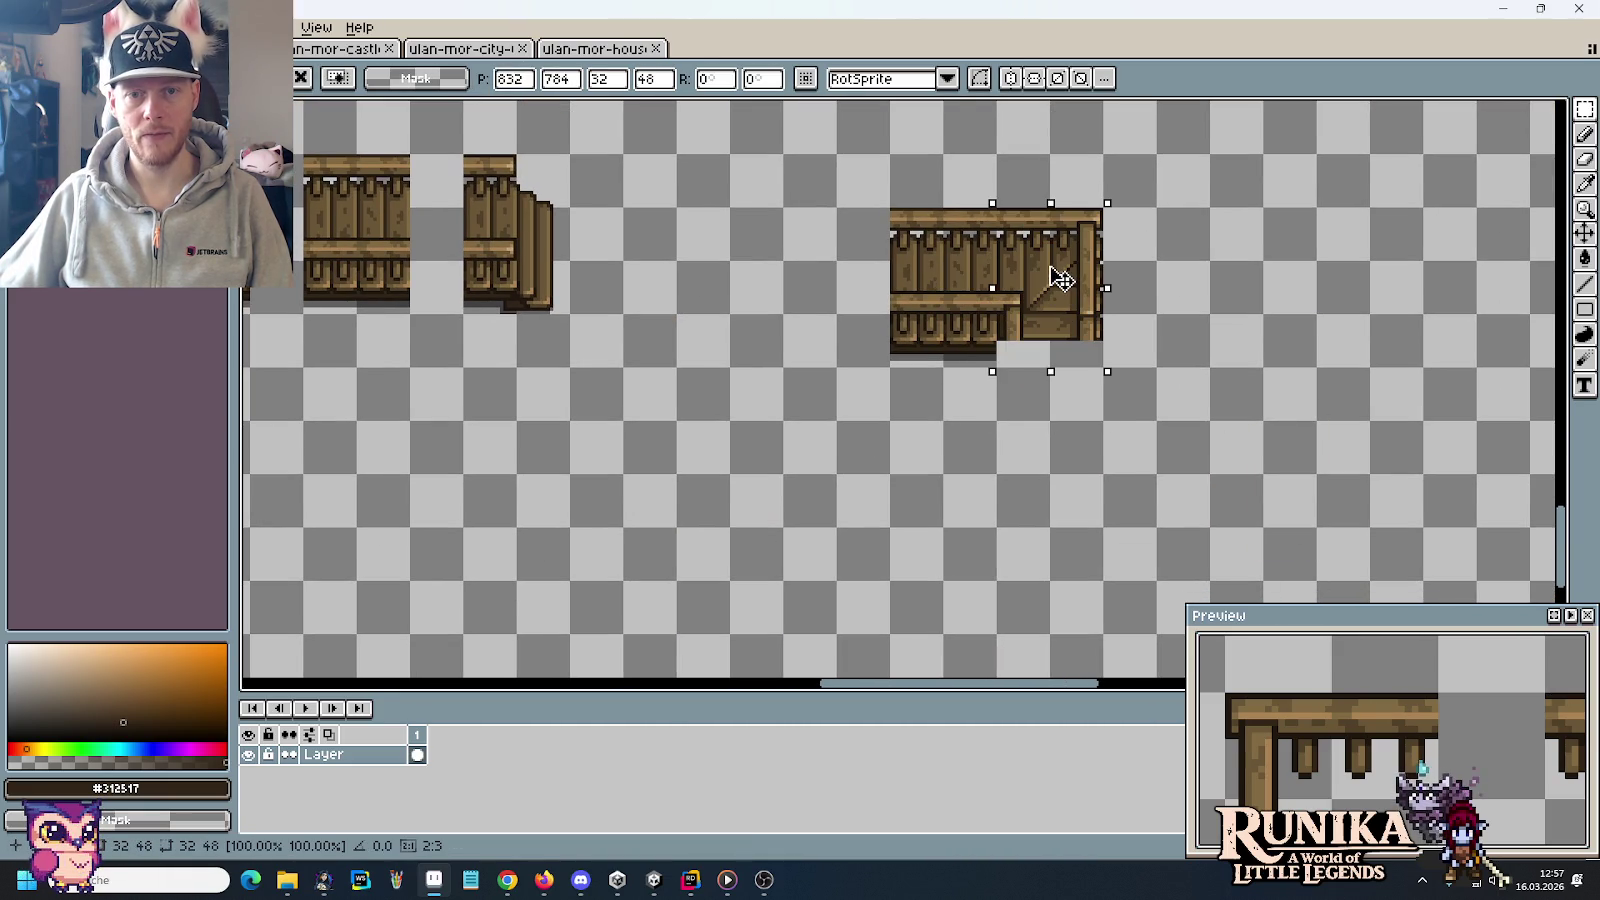
key("Return")
Select a crate side-rail piece and align it beneath the fence corner
scroll(1040, 353, "left", 5)
scroll(1000, 380, "up", 3)
scroll(990, 403, "up", 3)
scroll(809, 412, "up", 1)
left_click_drag(845, 445, 738, 286)
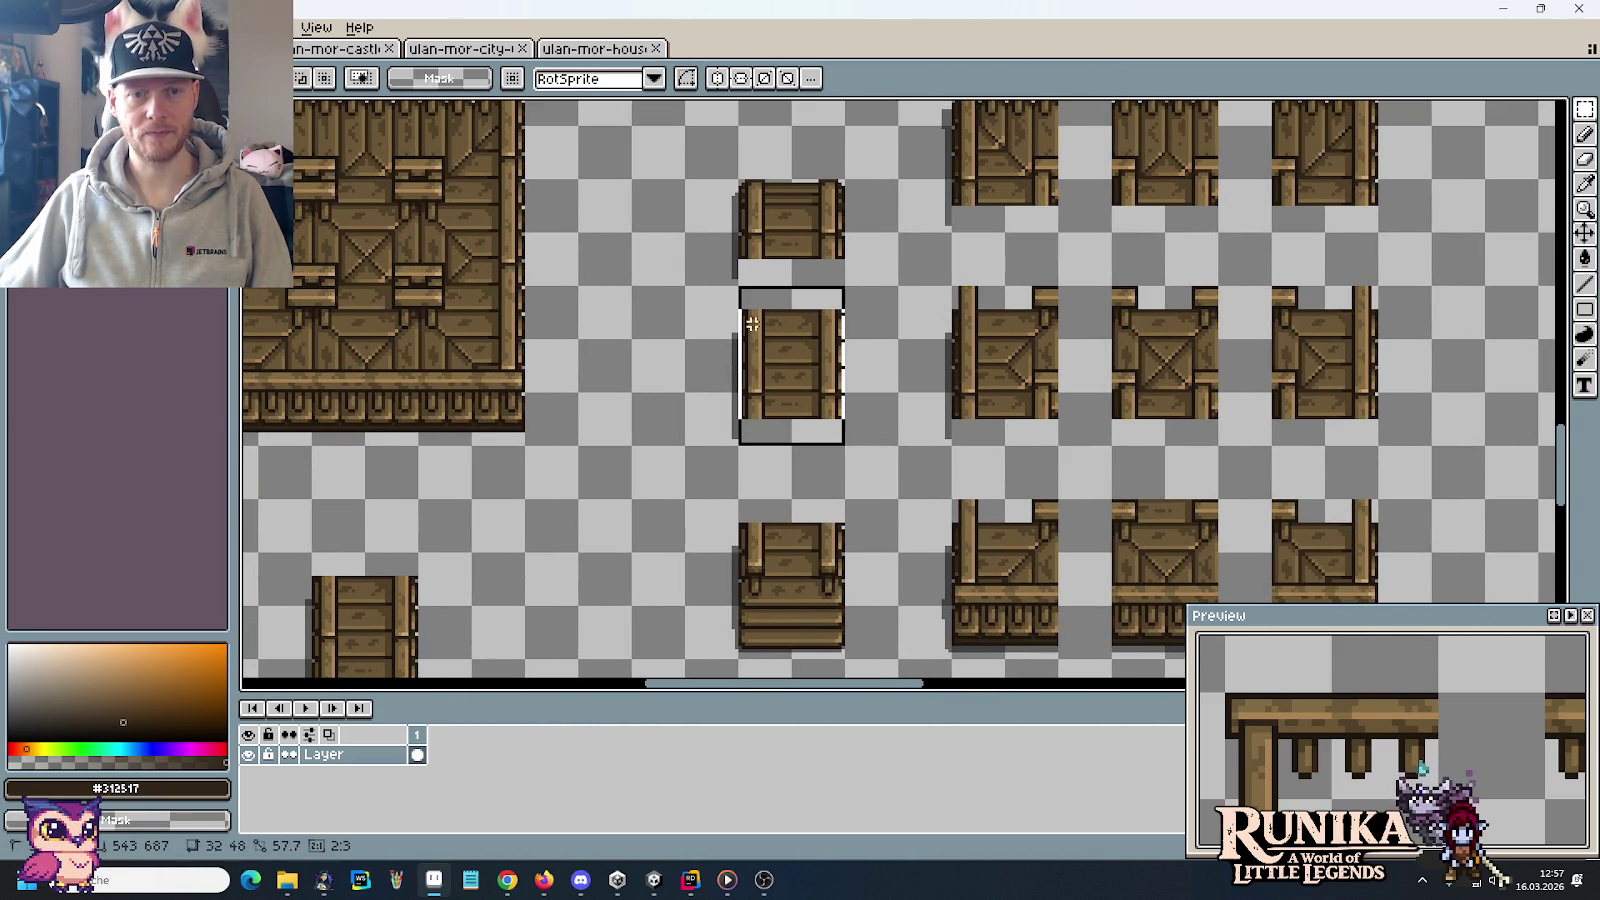
mouse_move(750, 346)
left_mouse_down()
mouse_move(1565, 688)
mouse_move(1090, 545)
mouse_move(1110, 550)
left_mouse_up()
scroll(1098, 490, "up", 3)
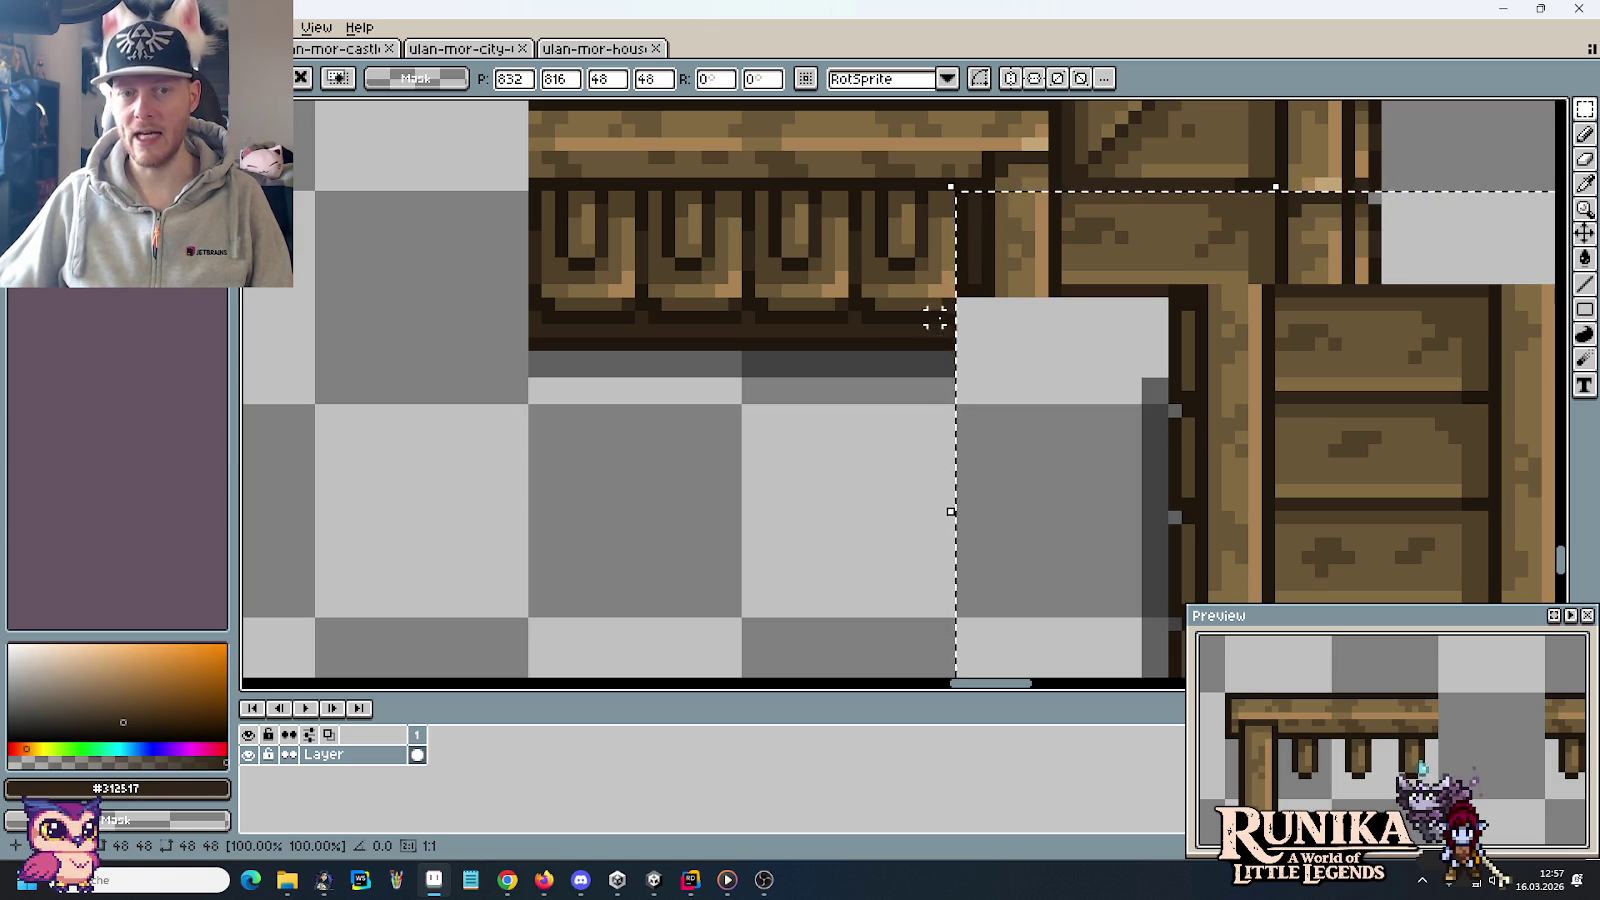
scroll(945, 340, "down", 2)
left_click_drag(1078, 382, 998, 382)
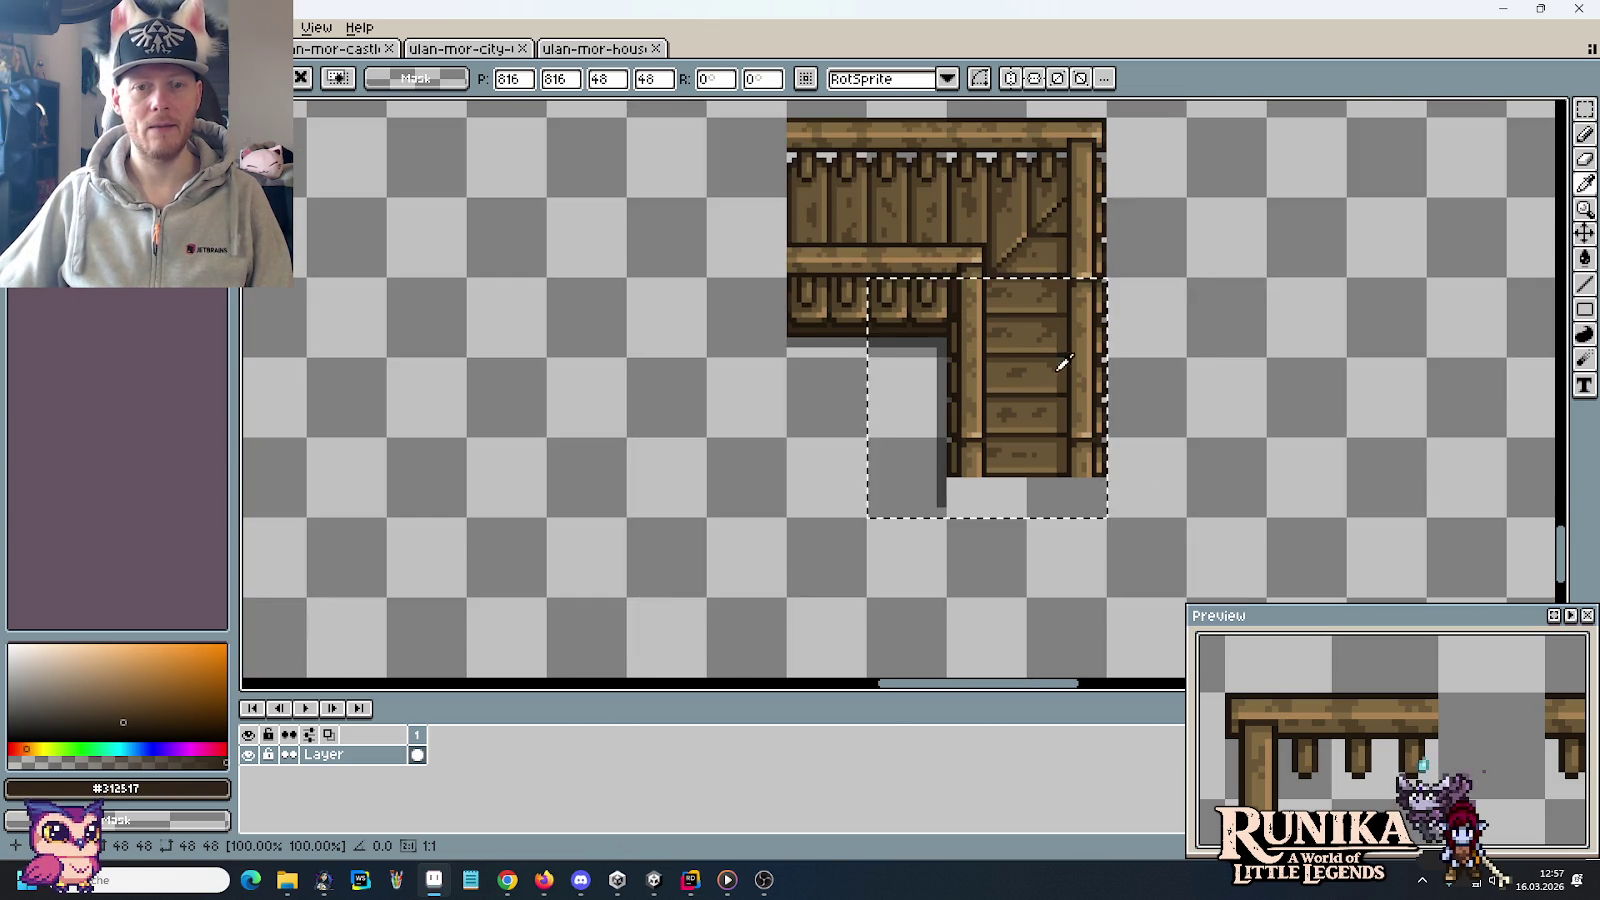
key("ctrl+d")
Select and then dismiss the post area beside the fence corner
scroll(1101, 293, "down", 1)
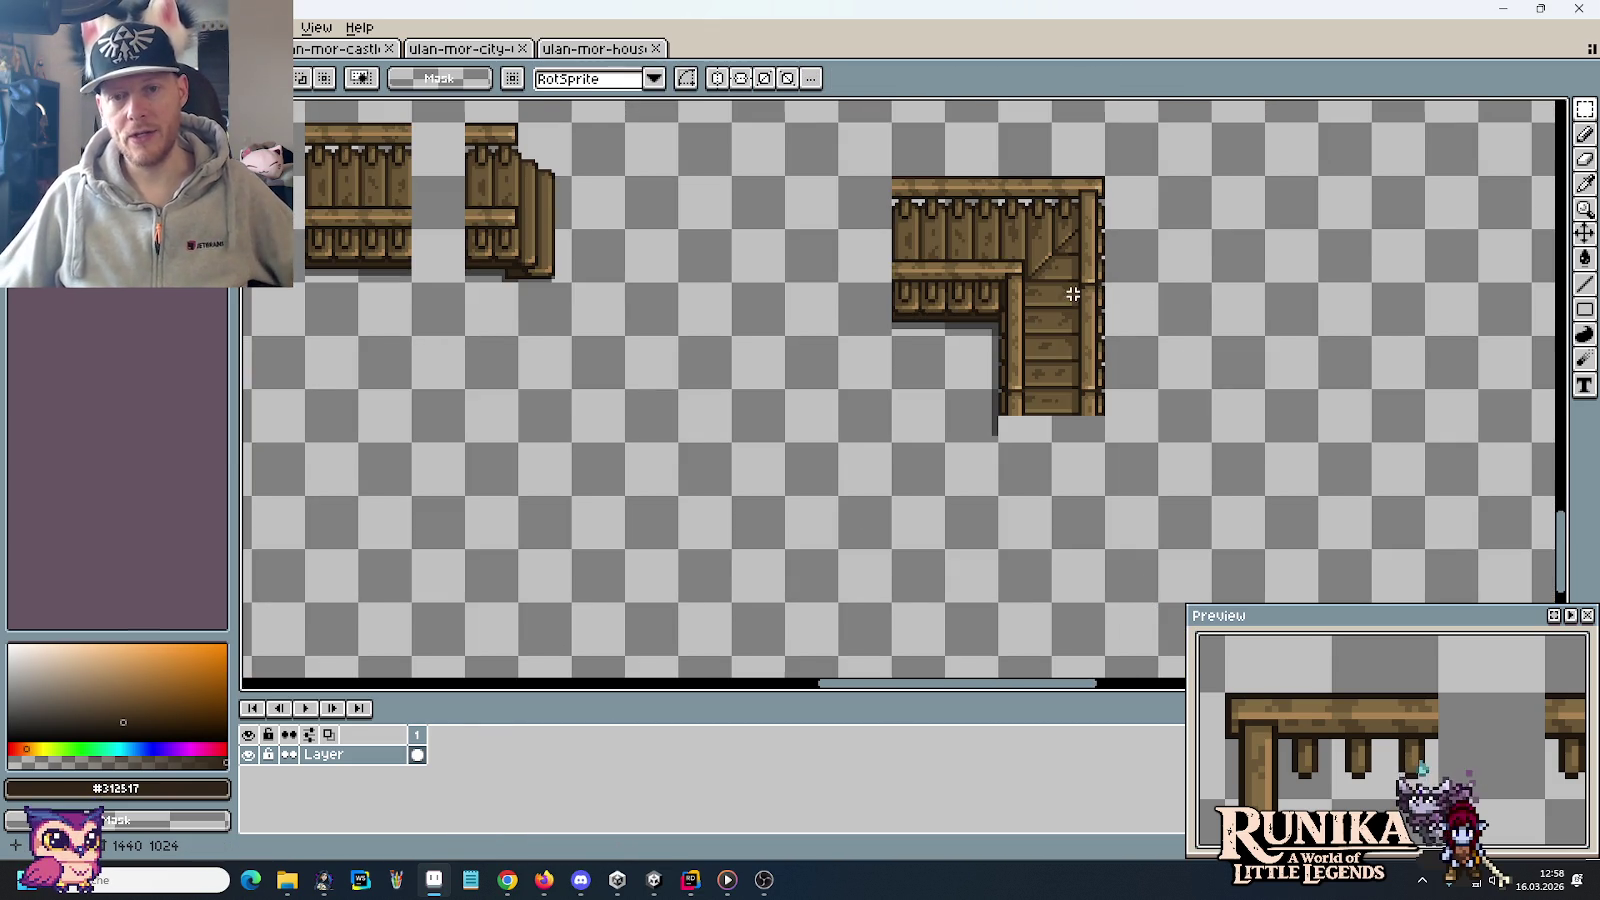
scroll(1071, 293, "up", 2)
scroll(1095, 271, "up", 1)
left_click_drag(1043, 232, 1186, 340)
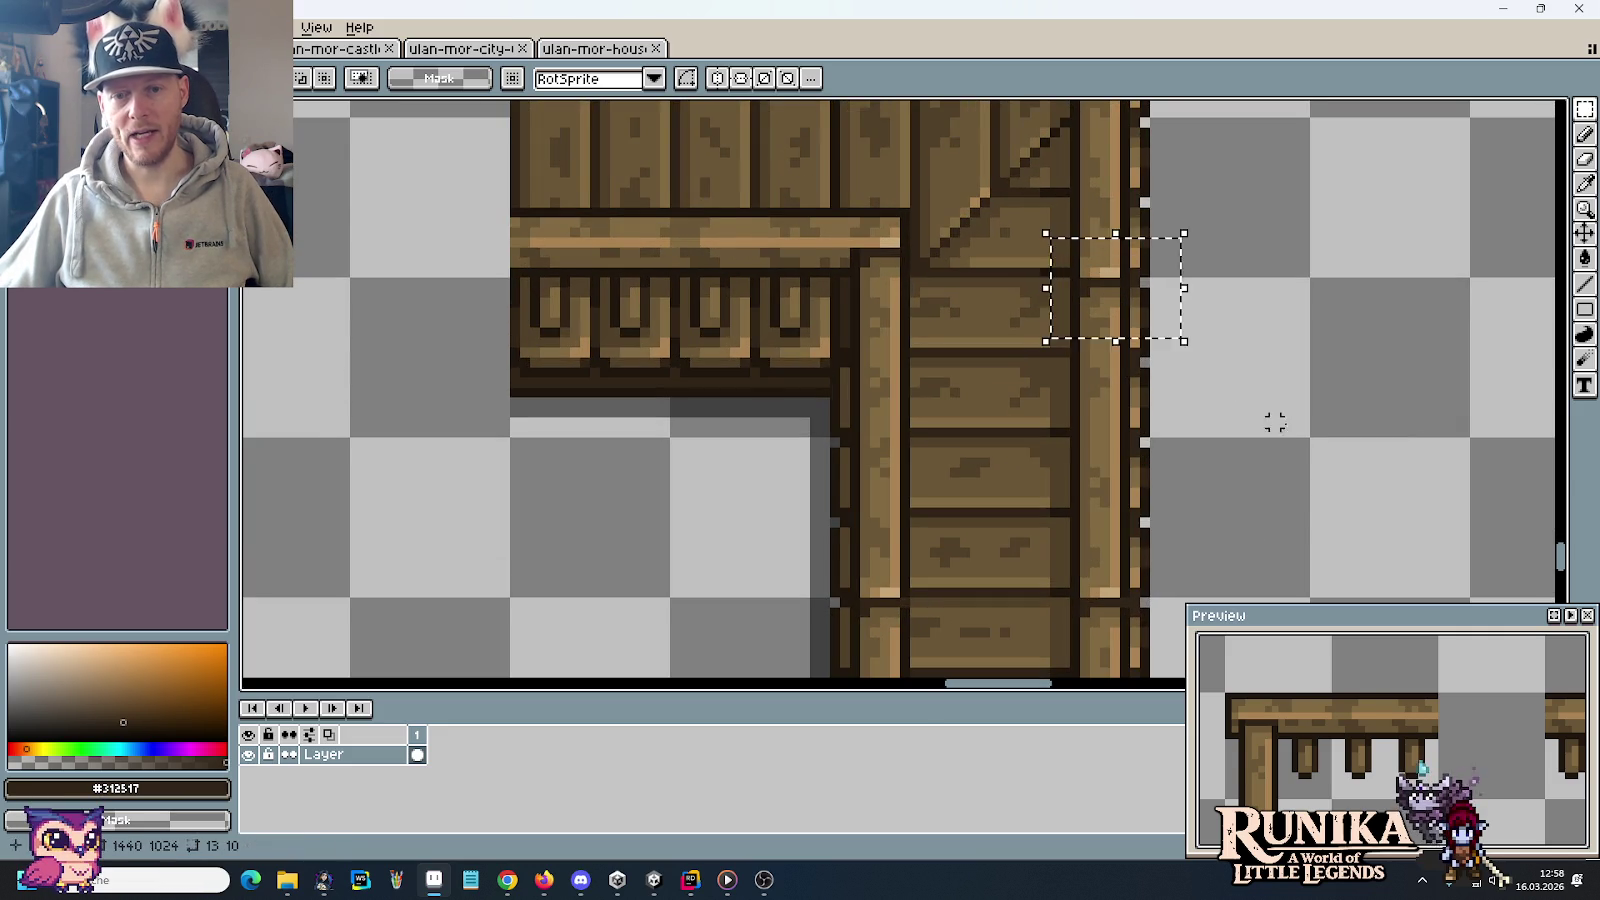
key("ctrl+d")
scroll(1282, 443, "down", 1)
scroll(1276, 454, "down", 1)
Carry the crate-style end tile under the L-piece's vertical arm and drop it
left_click_drag(1276, 454, 1203, 271)
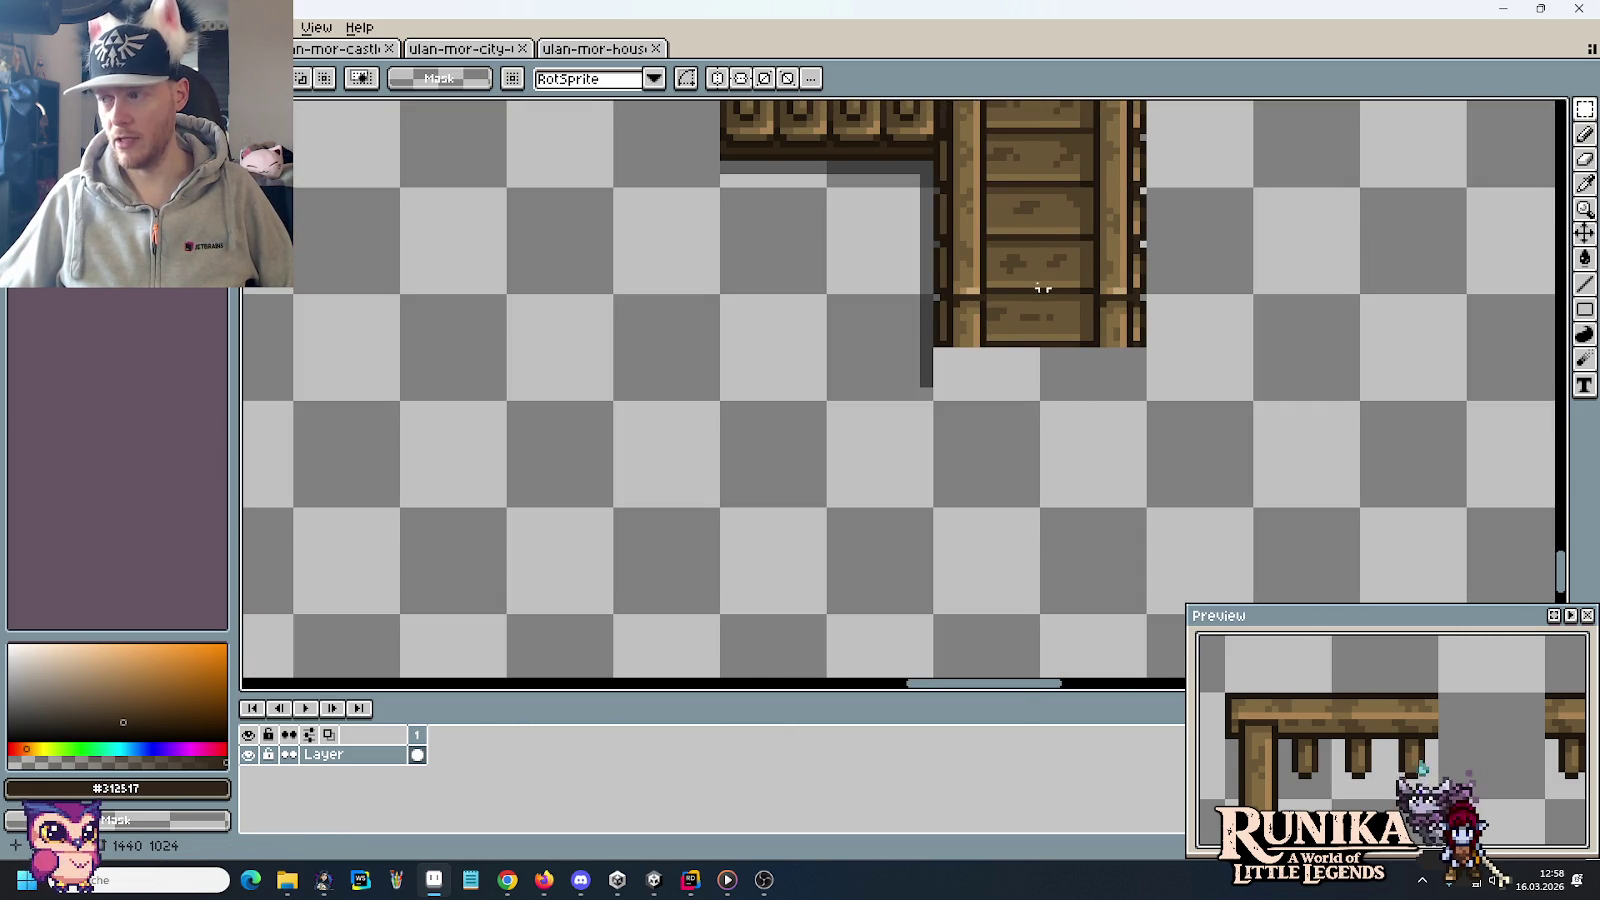
scroll(1049, 417, "down", 1)
scroll(1051, 419, "down", 1)
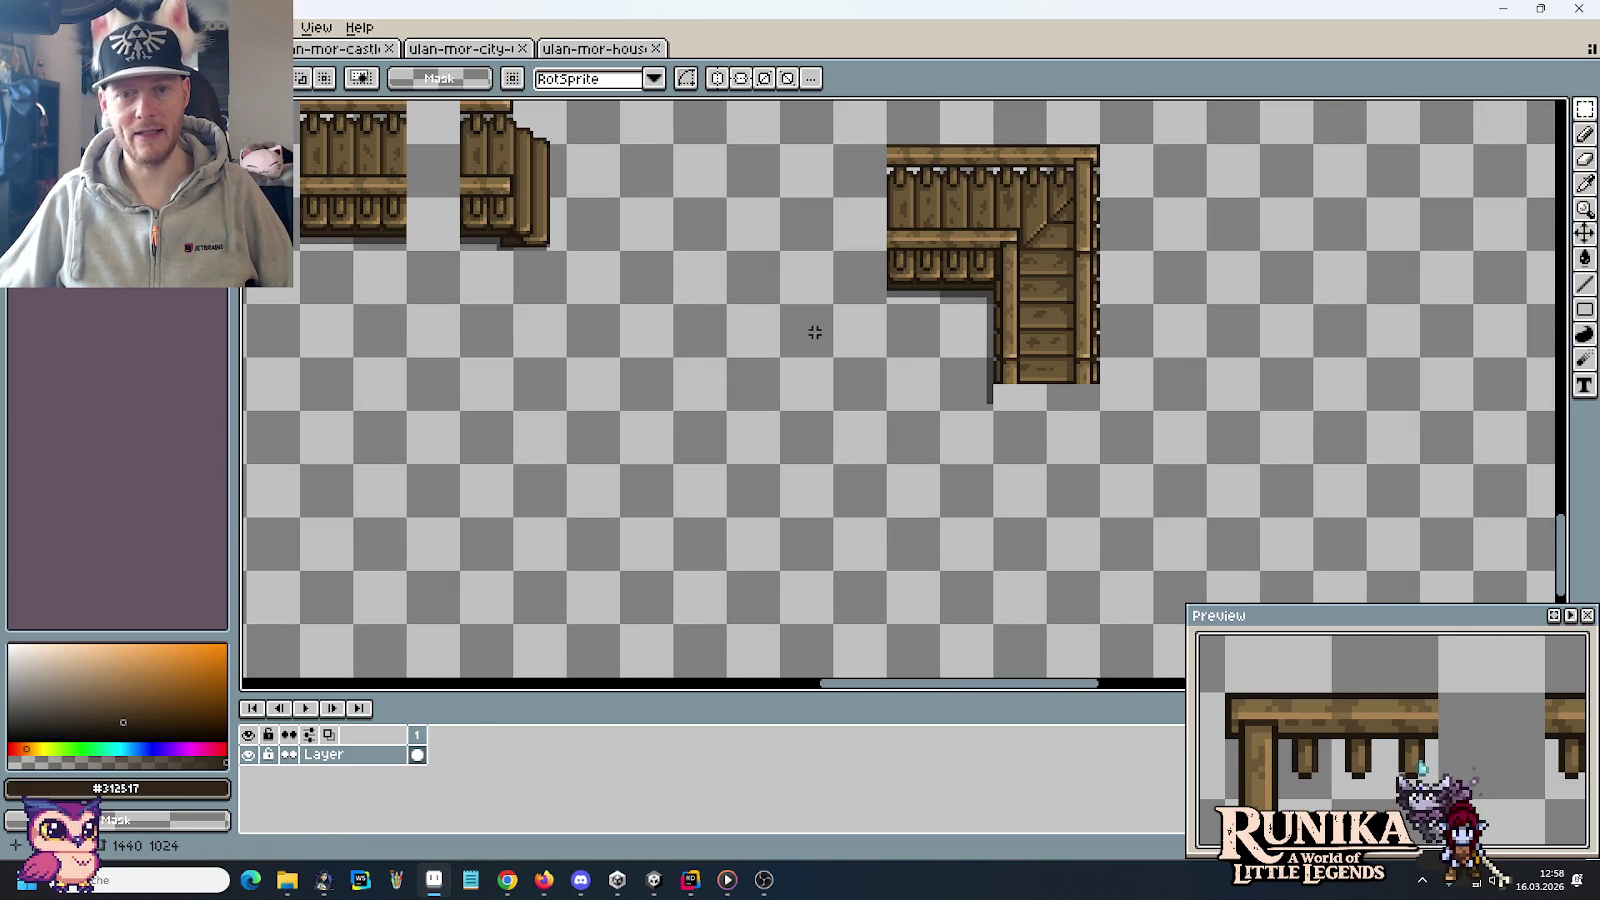
left_click_drag(774, 299, 936, 489)
left_click_drag(650, 290, 839, 387)
mouse_move(713, 314)
left_mouse_down()
mouse_move(839, 372)
mouse_move(770, 217)
left_mouse_up()
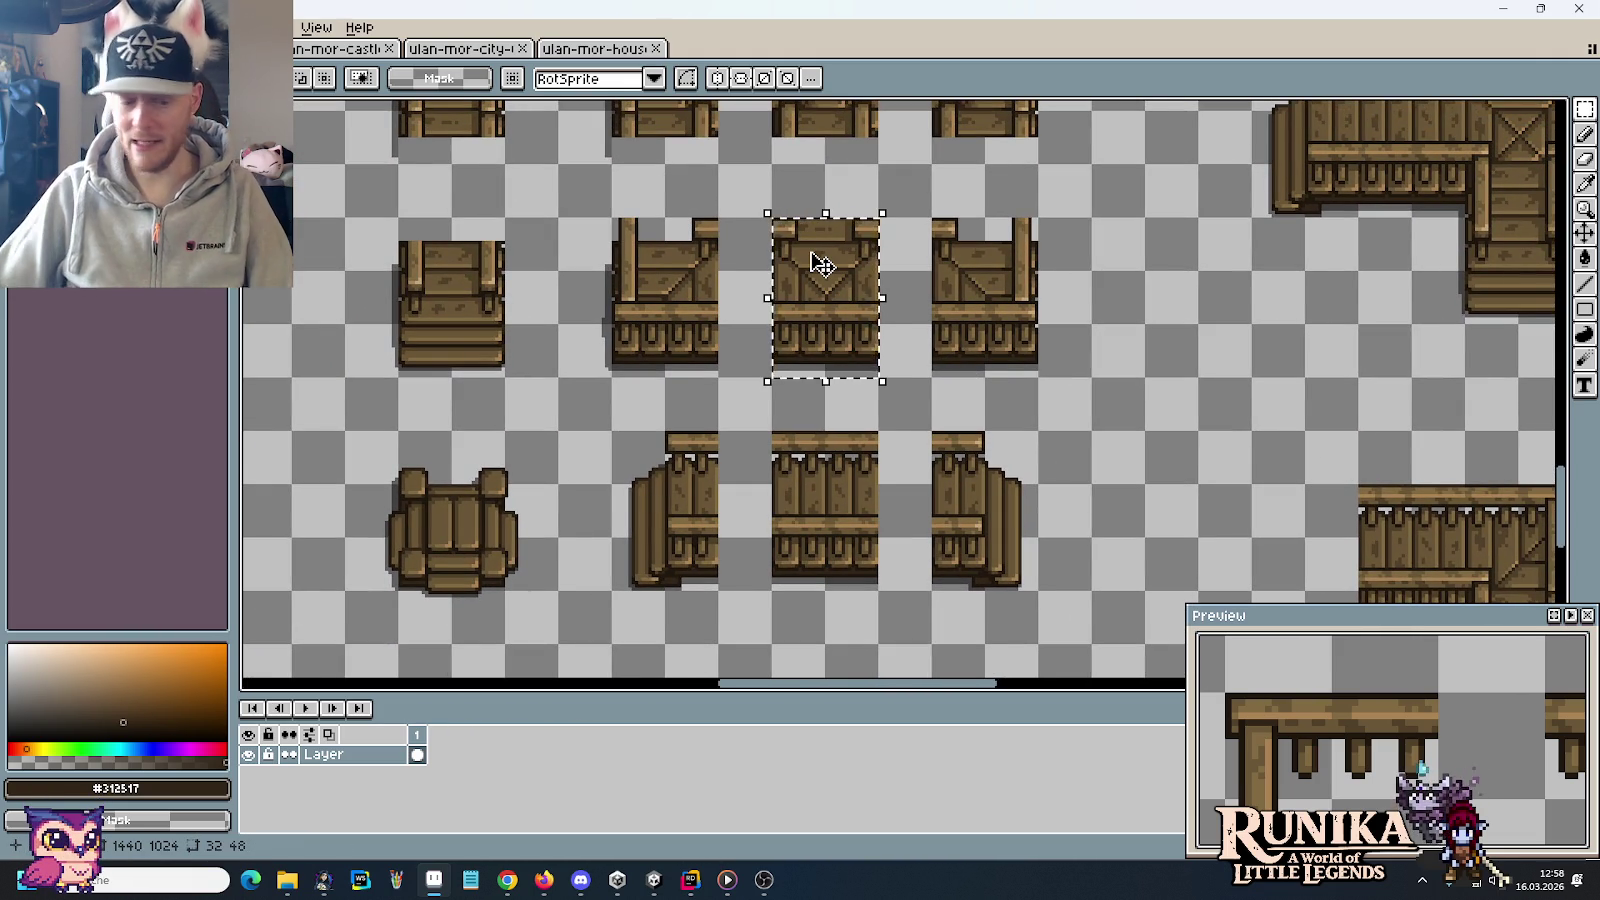
left_click_drag(821, 263, 1352, 327)
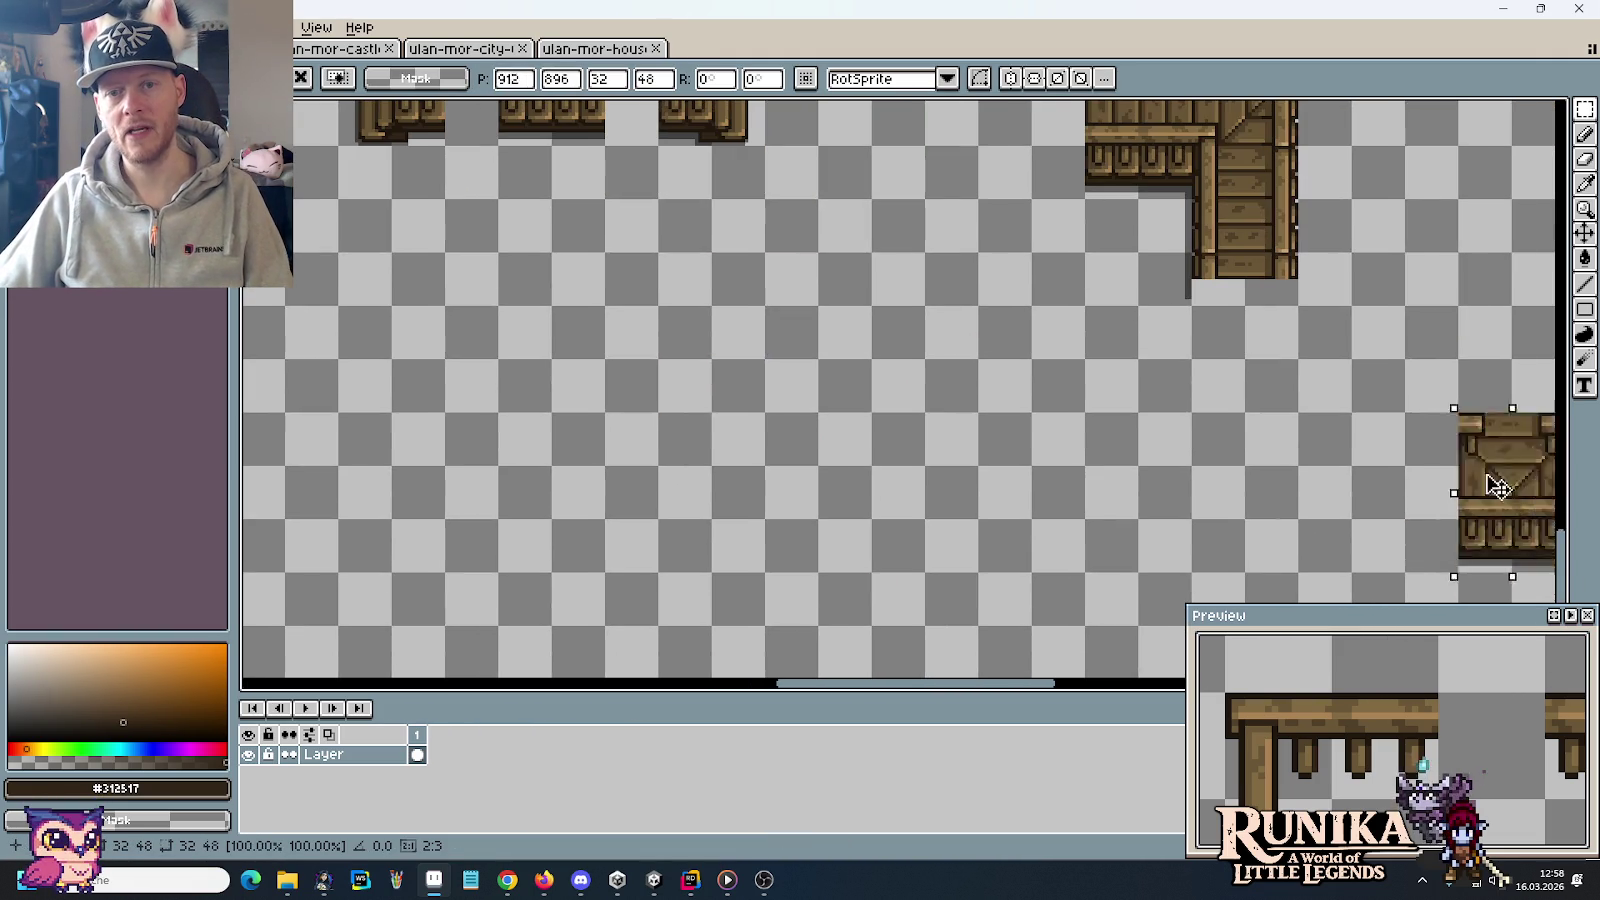
mouse_move(1350, 325)
left_mouse_down()
mouse_move(1258, 327)
mouse_move(1370, 333)
mouse_move(1252, 334)
left_mouse_up()
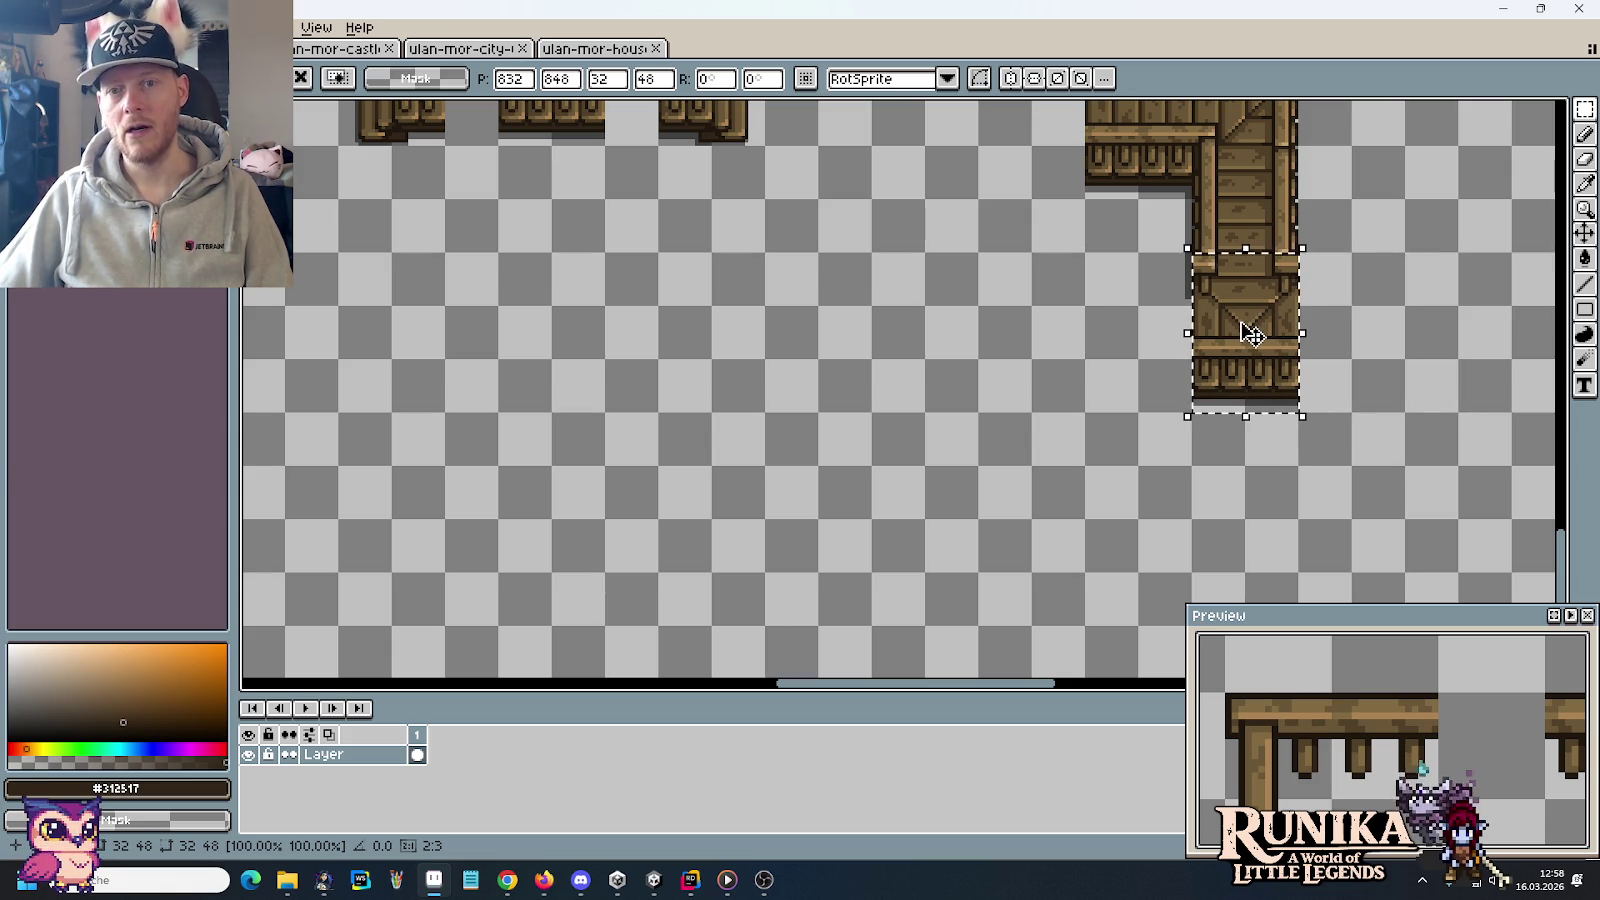
left_click(921, 263)
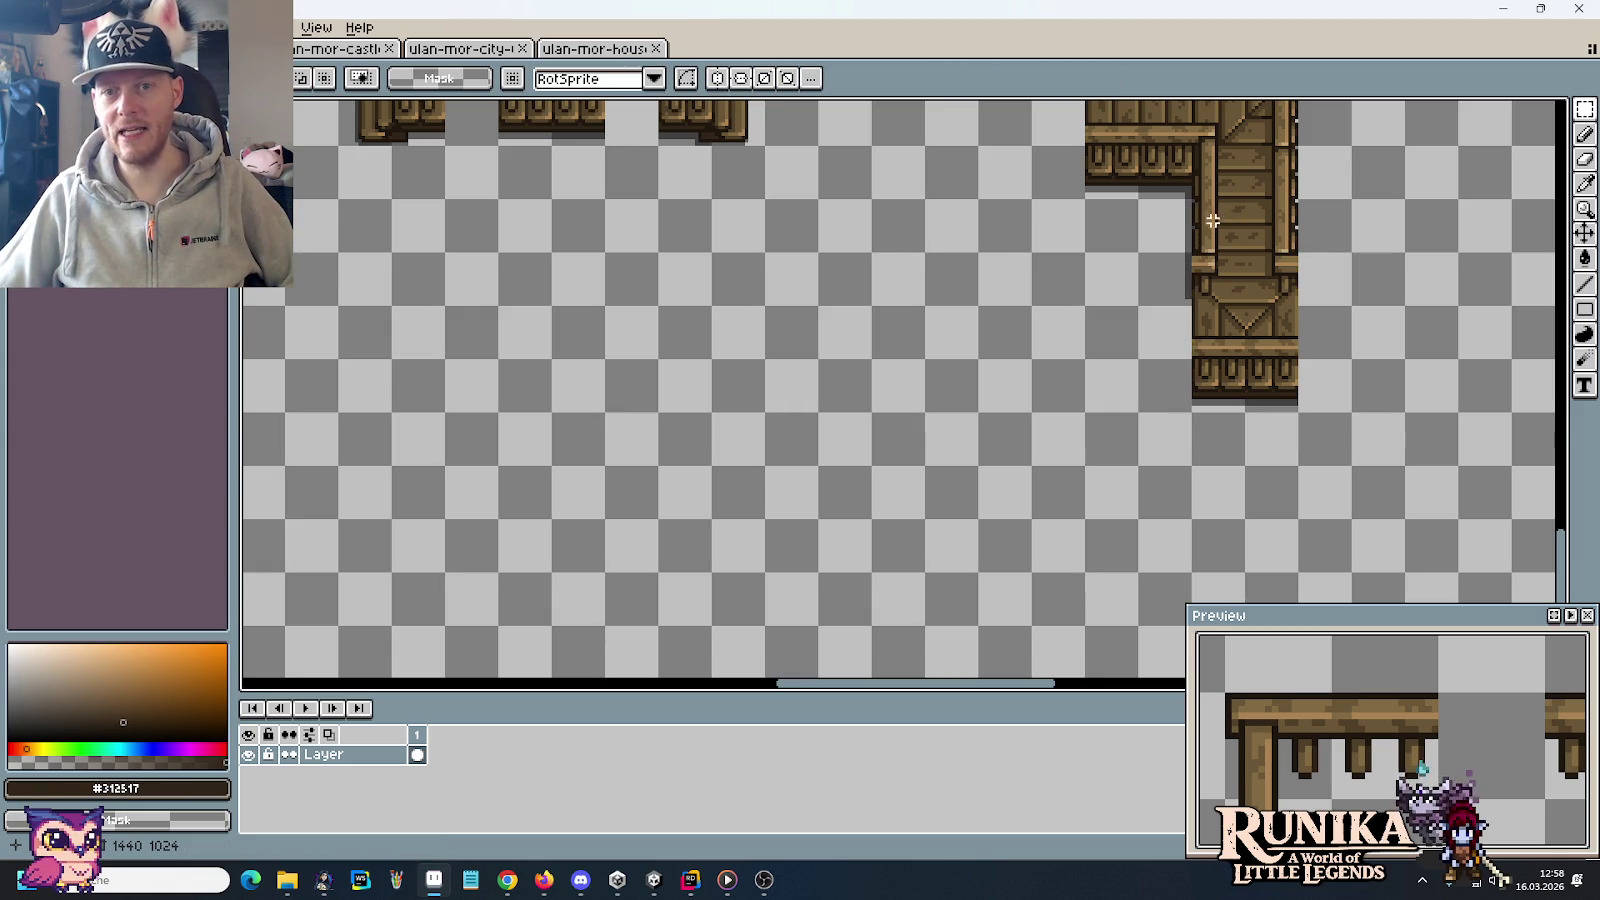
scroll(1126, 237, "up", 2)
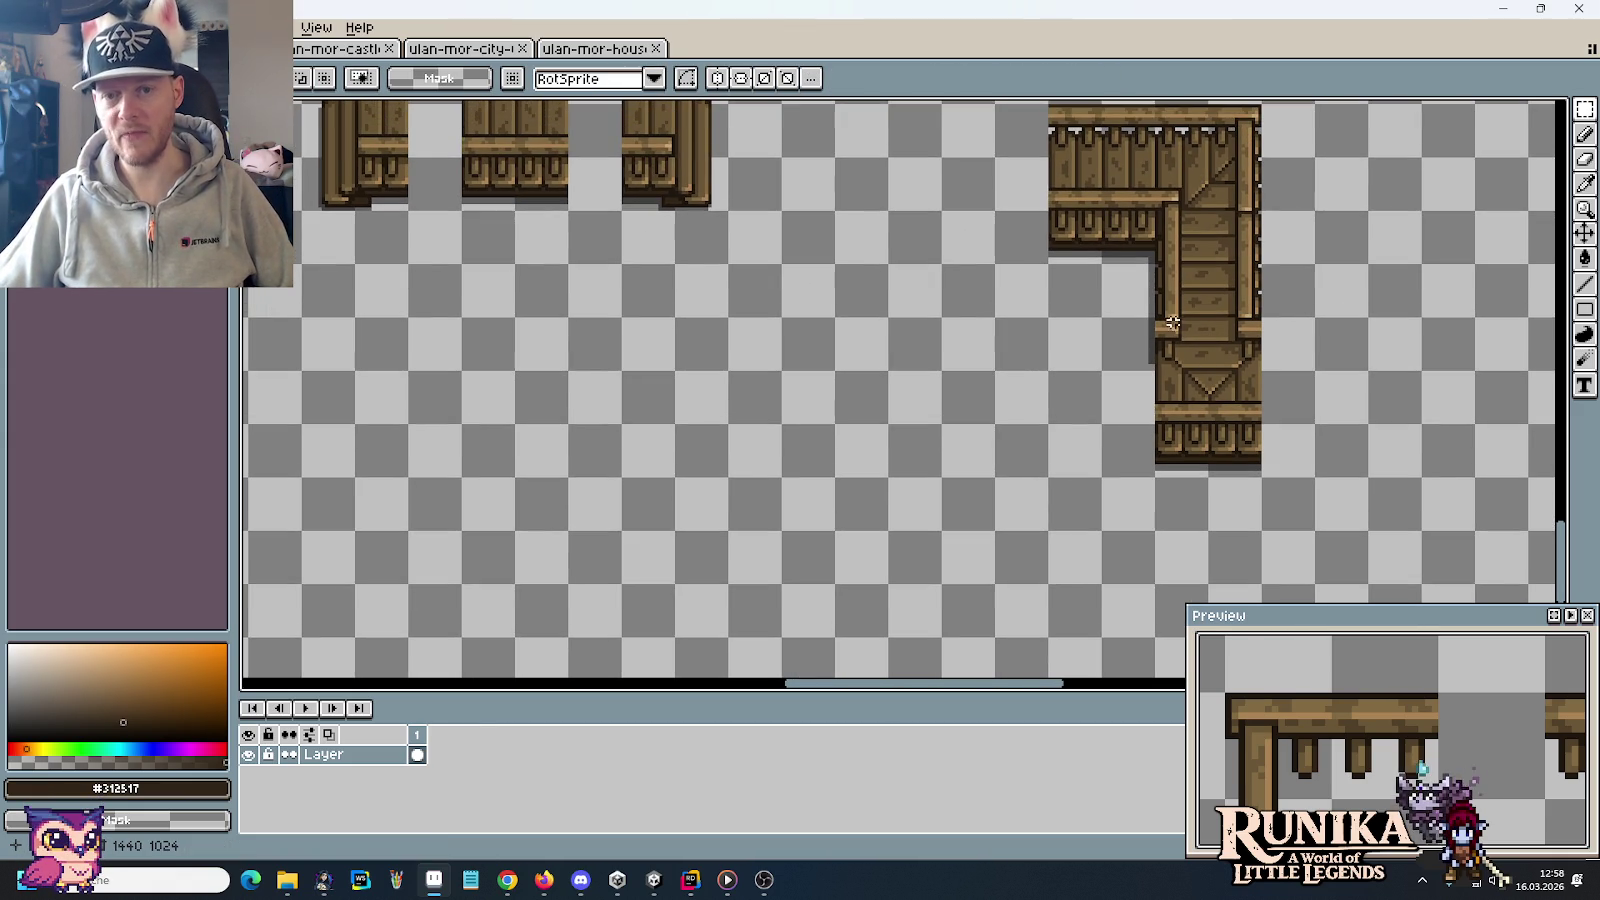
scroll(1250, 260, "up", 3)
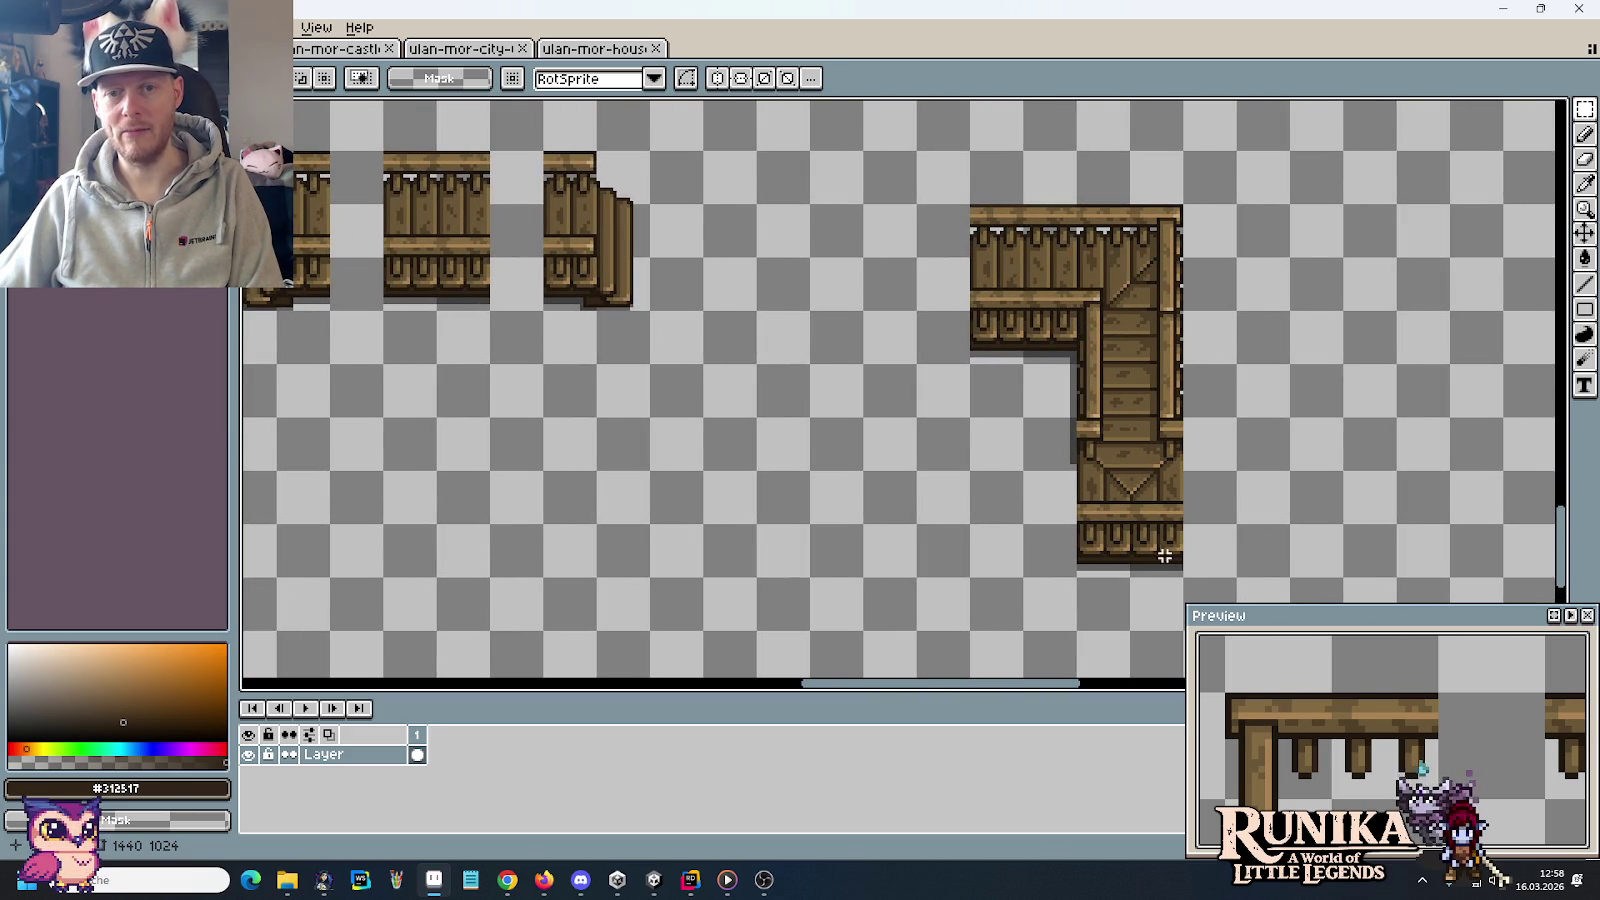
scroll(1155, 549, "up", 3)
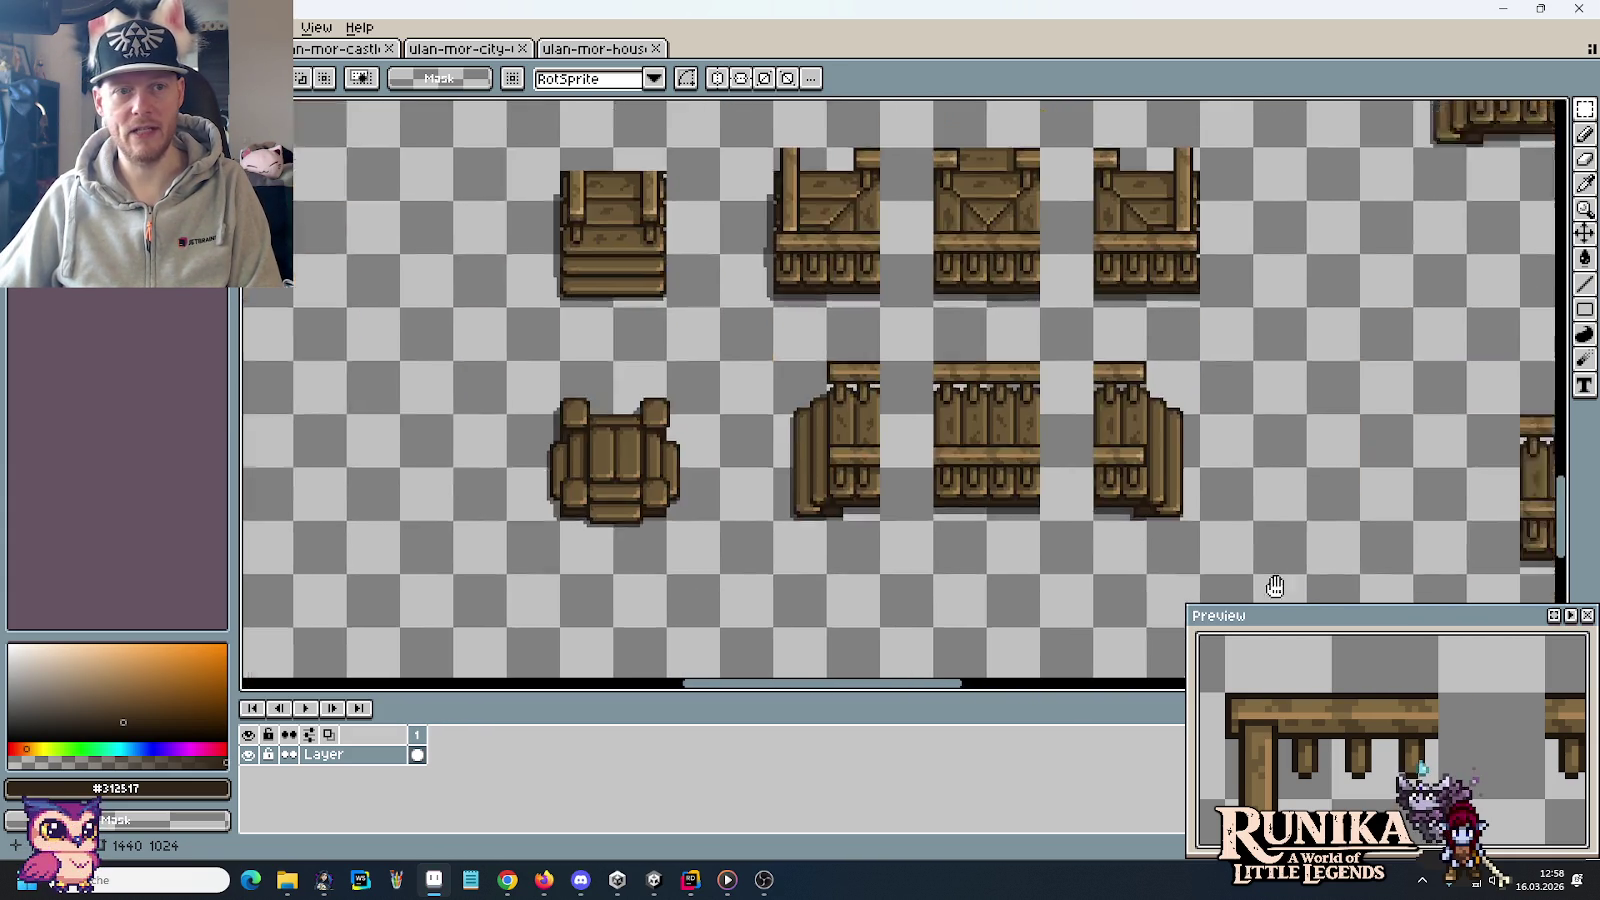
scroll(1019, 669, "left", 3)
scroll(720, 365, "up", 3)
scroll(931, 396, "left", 8)
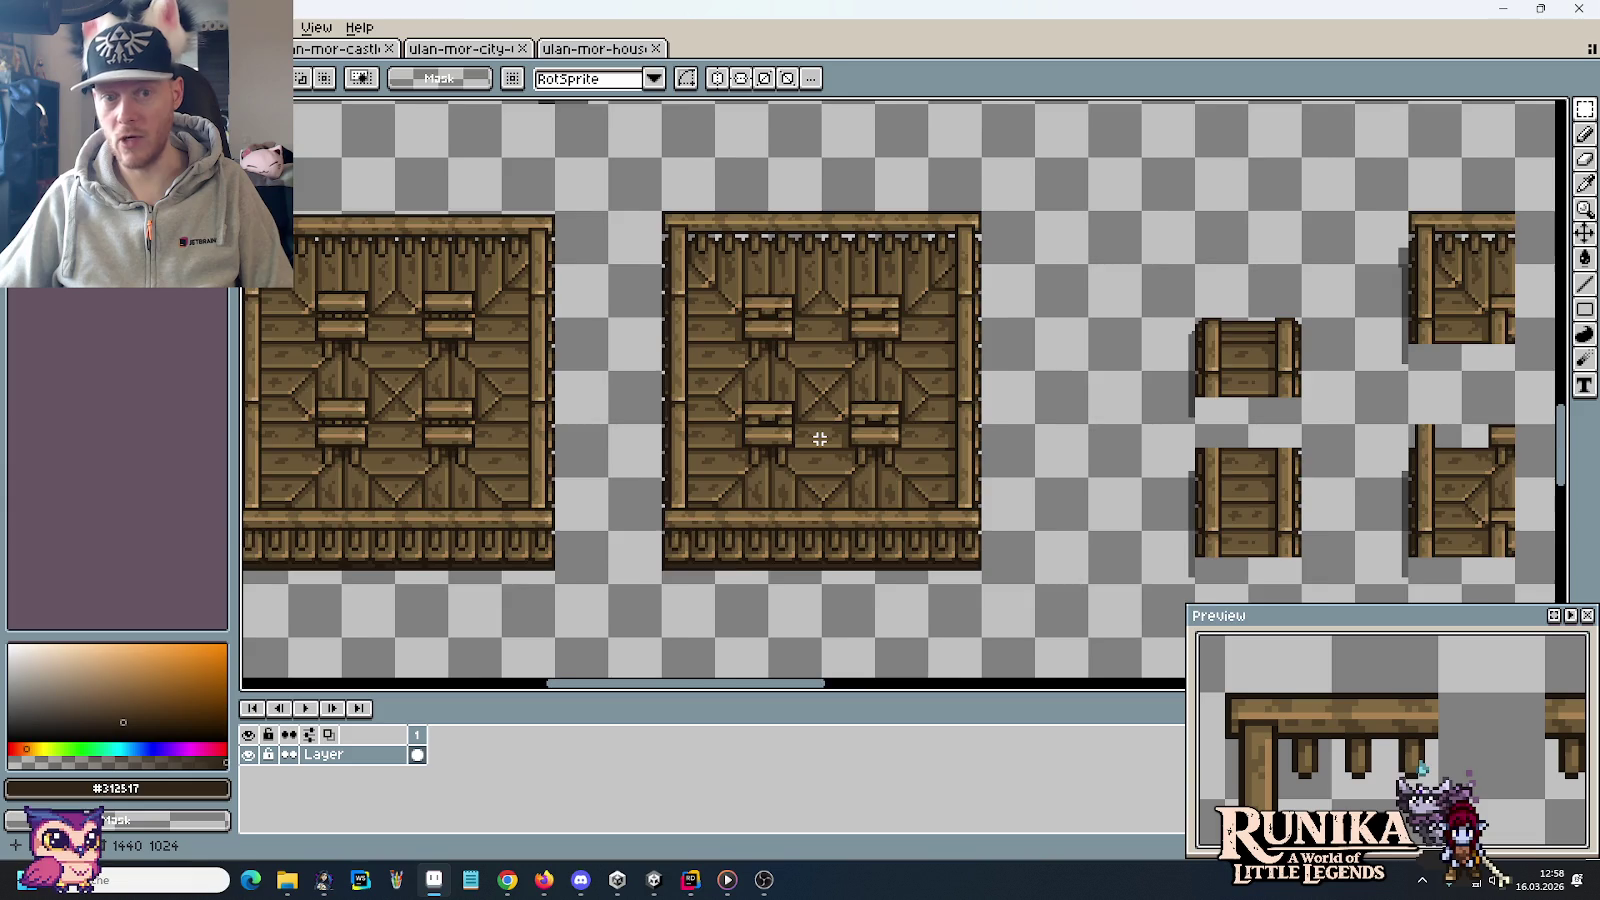
scroll(820, 438, "down", 2)
scroll(955, 463, "down", 4)
scroll(955, 463, "right", 6)
scroll(990, 440, "down", 1)
scroll(990, 440, "right", 1)
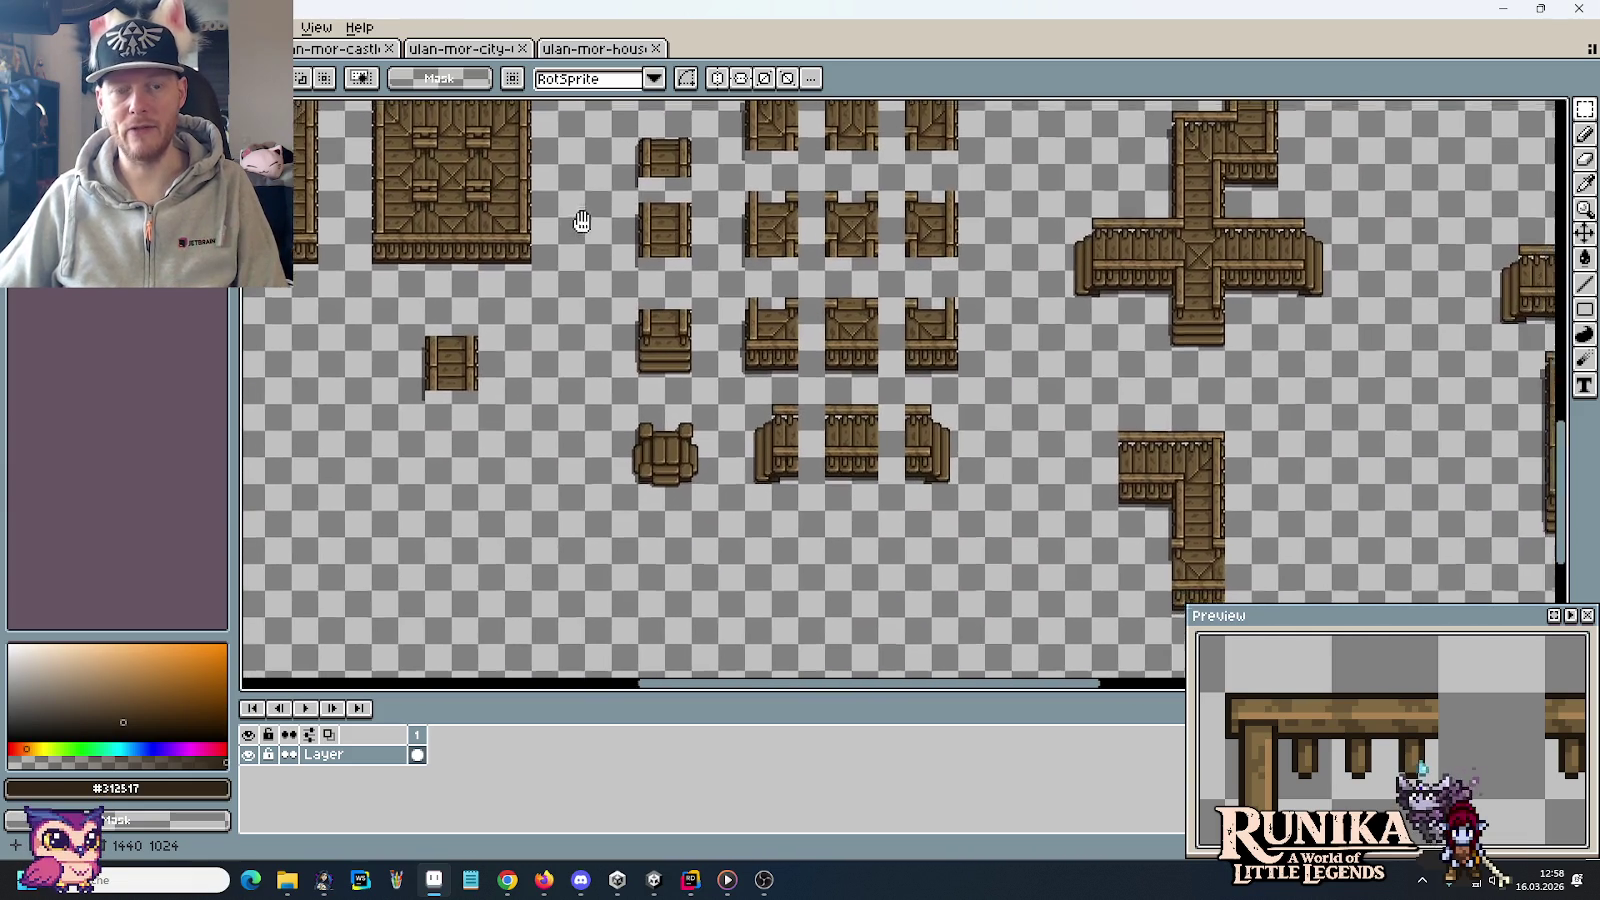
scroll(1037, 407, "down", 3)
scroll(1037, 407, "right", 4)
scroll(879, 452, "up", 4)
scroll(879, 452, "right", 5)
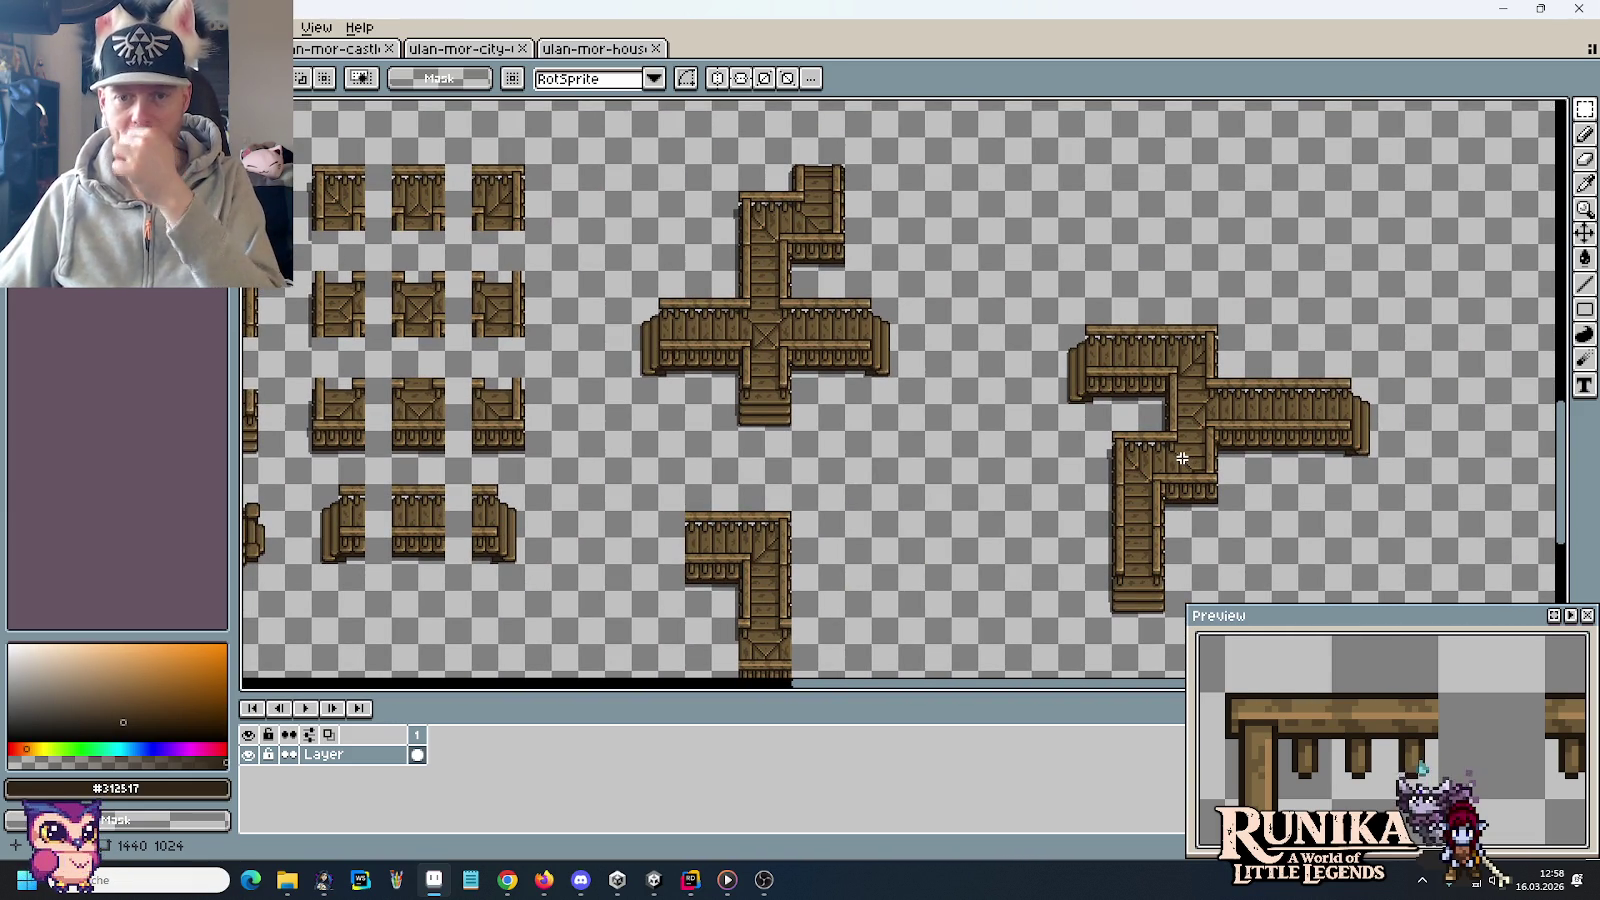
scroll(1170, 456, "down", 1)
scroll(1061, 448, "up", 5)
scroll(1061, 448, "up", 3)
scroll(1061, 448, "left", 3)
scroll(1010, 425, "up", 2)
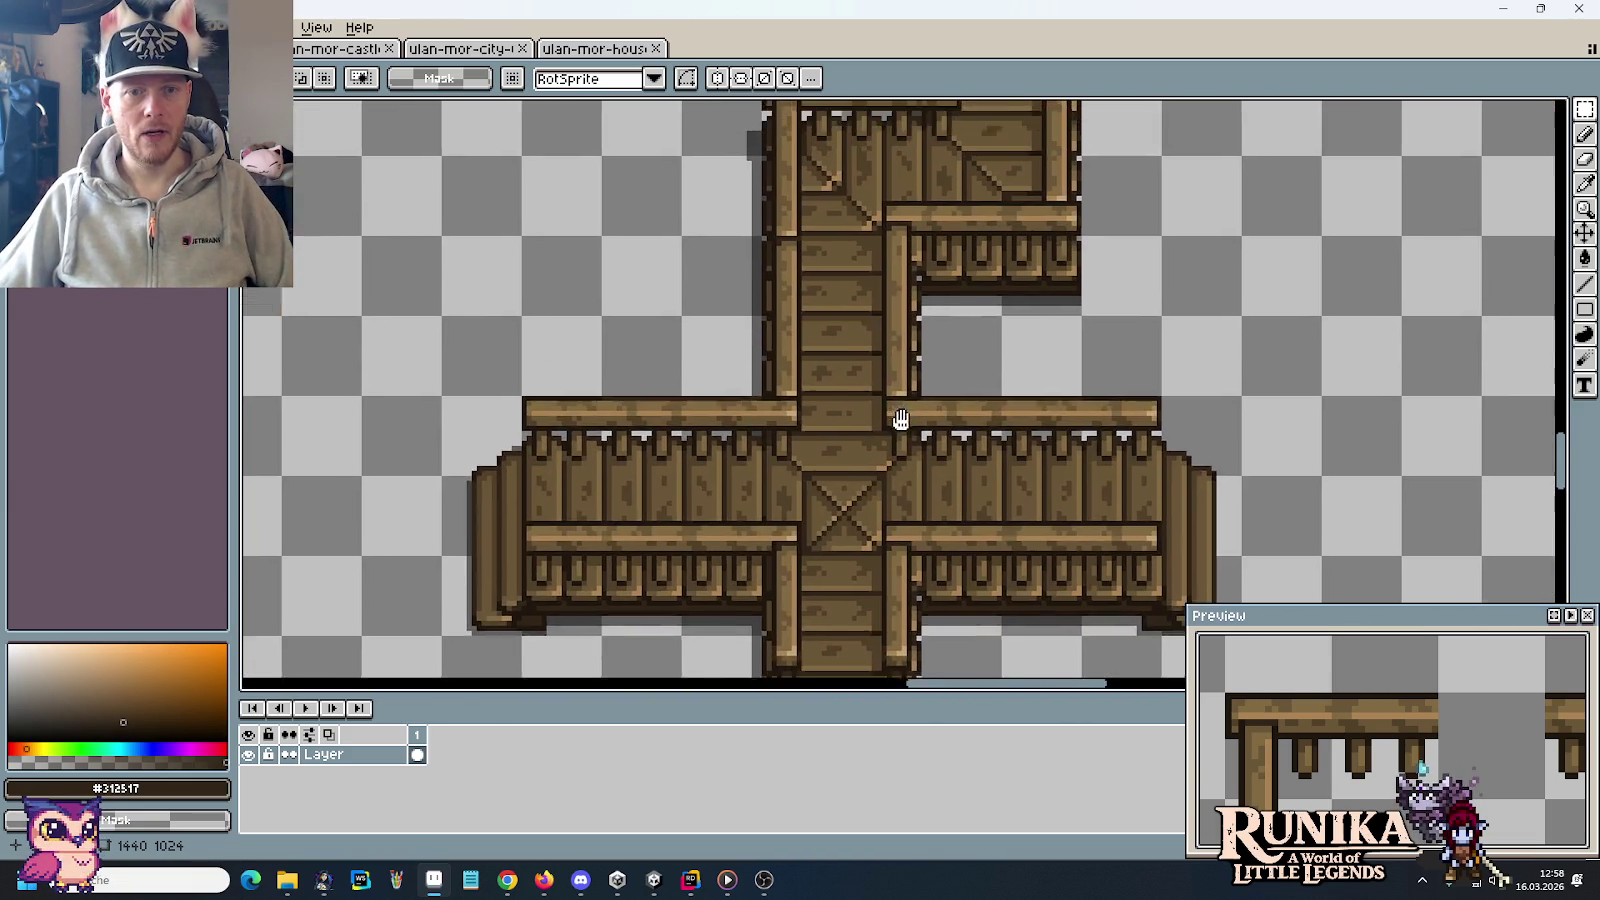
scroll(977, 408, "up", 2)
scroll(889, 523, "down", 3)
left_click_drag(790, 335, 990, 415)
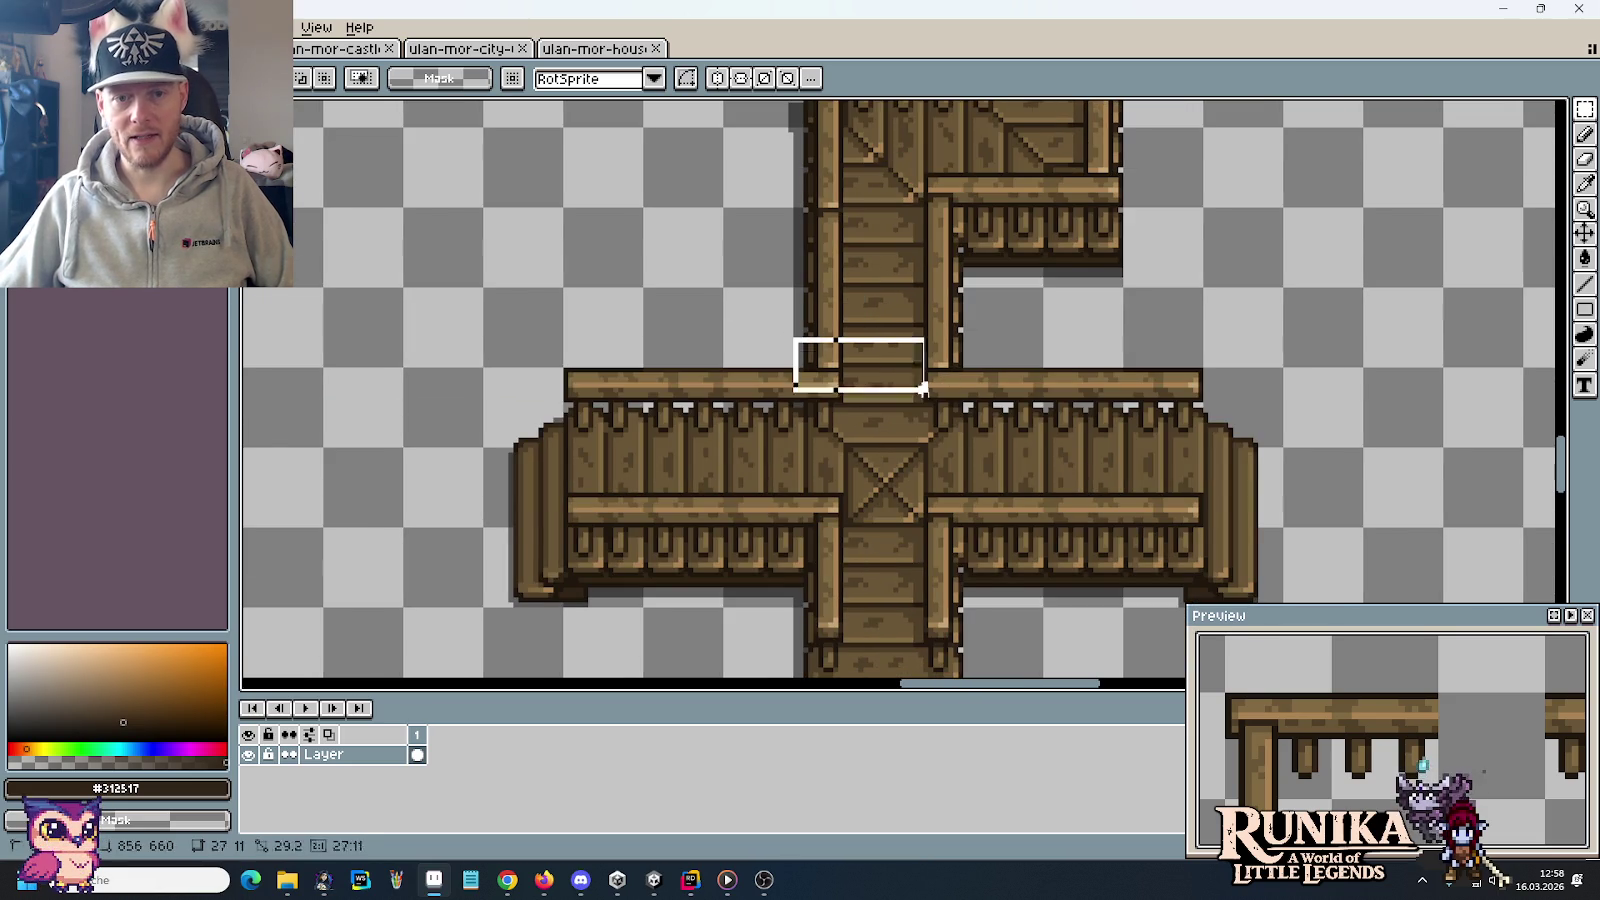
left_click(995, 565)
scroll(995, 565, "up", 6)
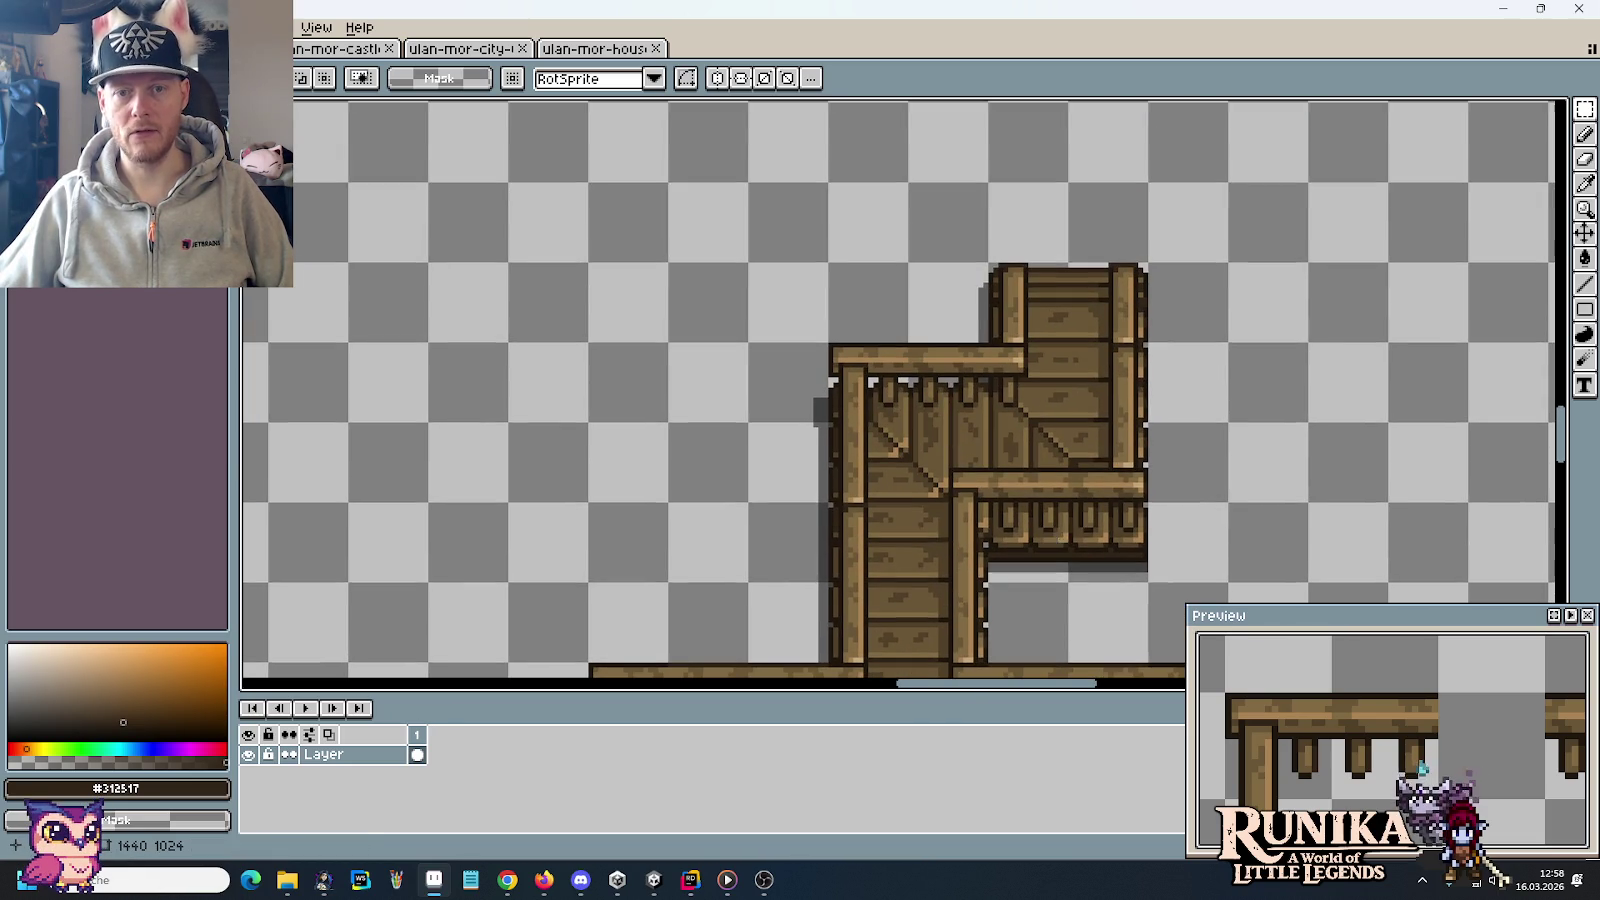
left_click_drag(1097, 435, 1180, 505)
left_click_drag(985, 319, 1172, 376)
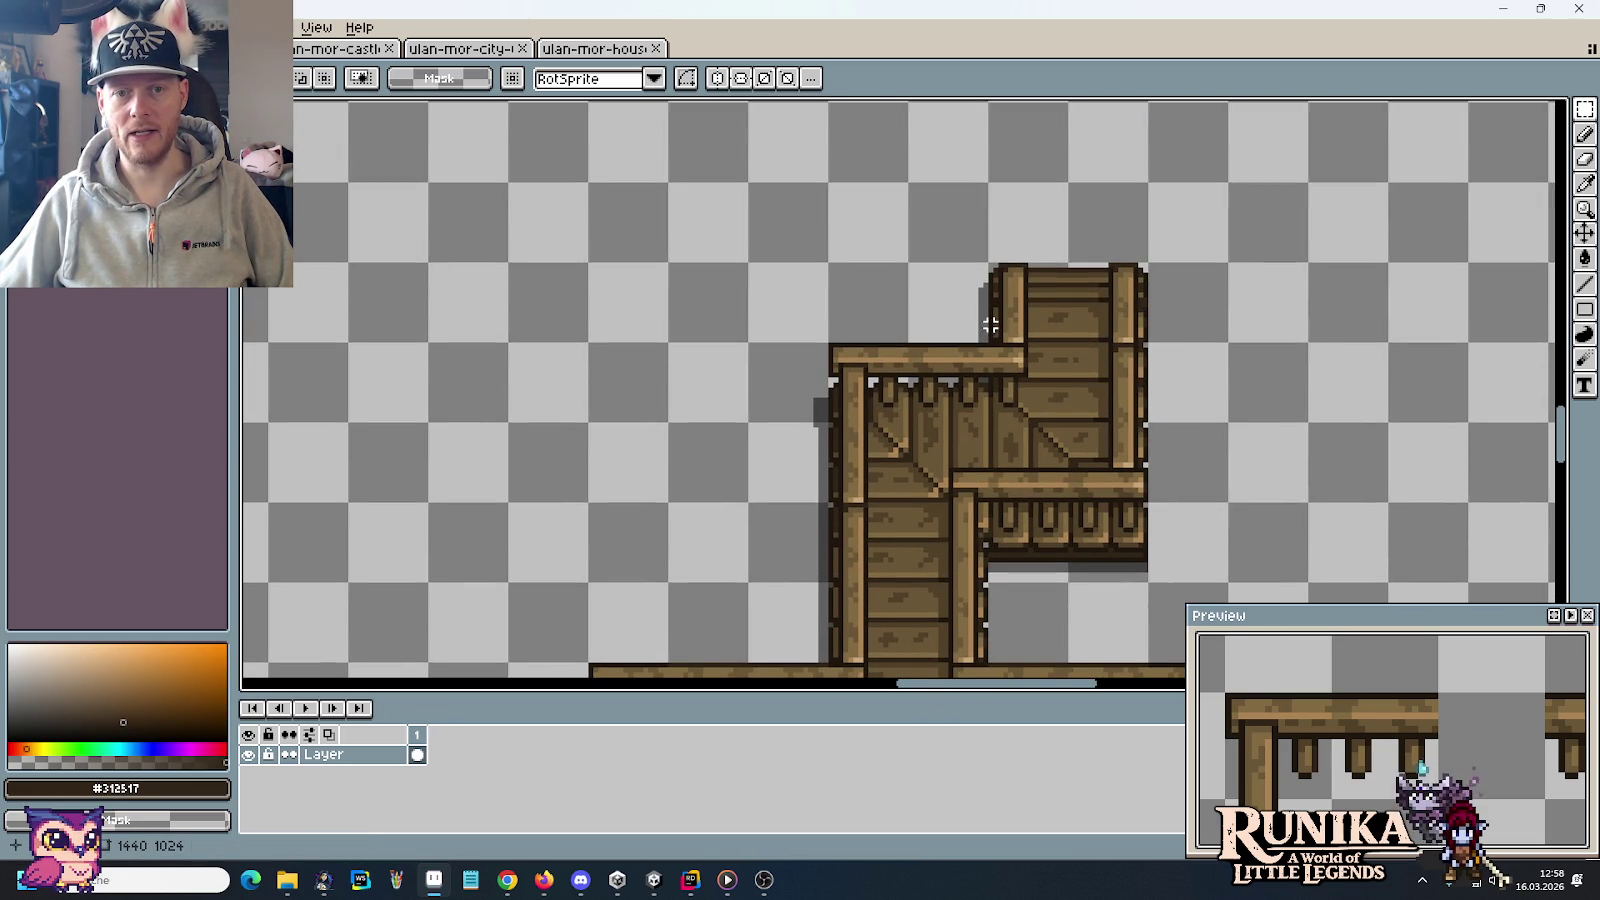
left_click(1284, 520)
scroll(411, 143, "right", 5)
scroll(607, 150, "down", 3)
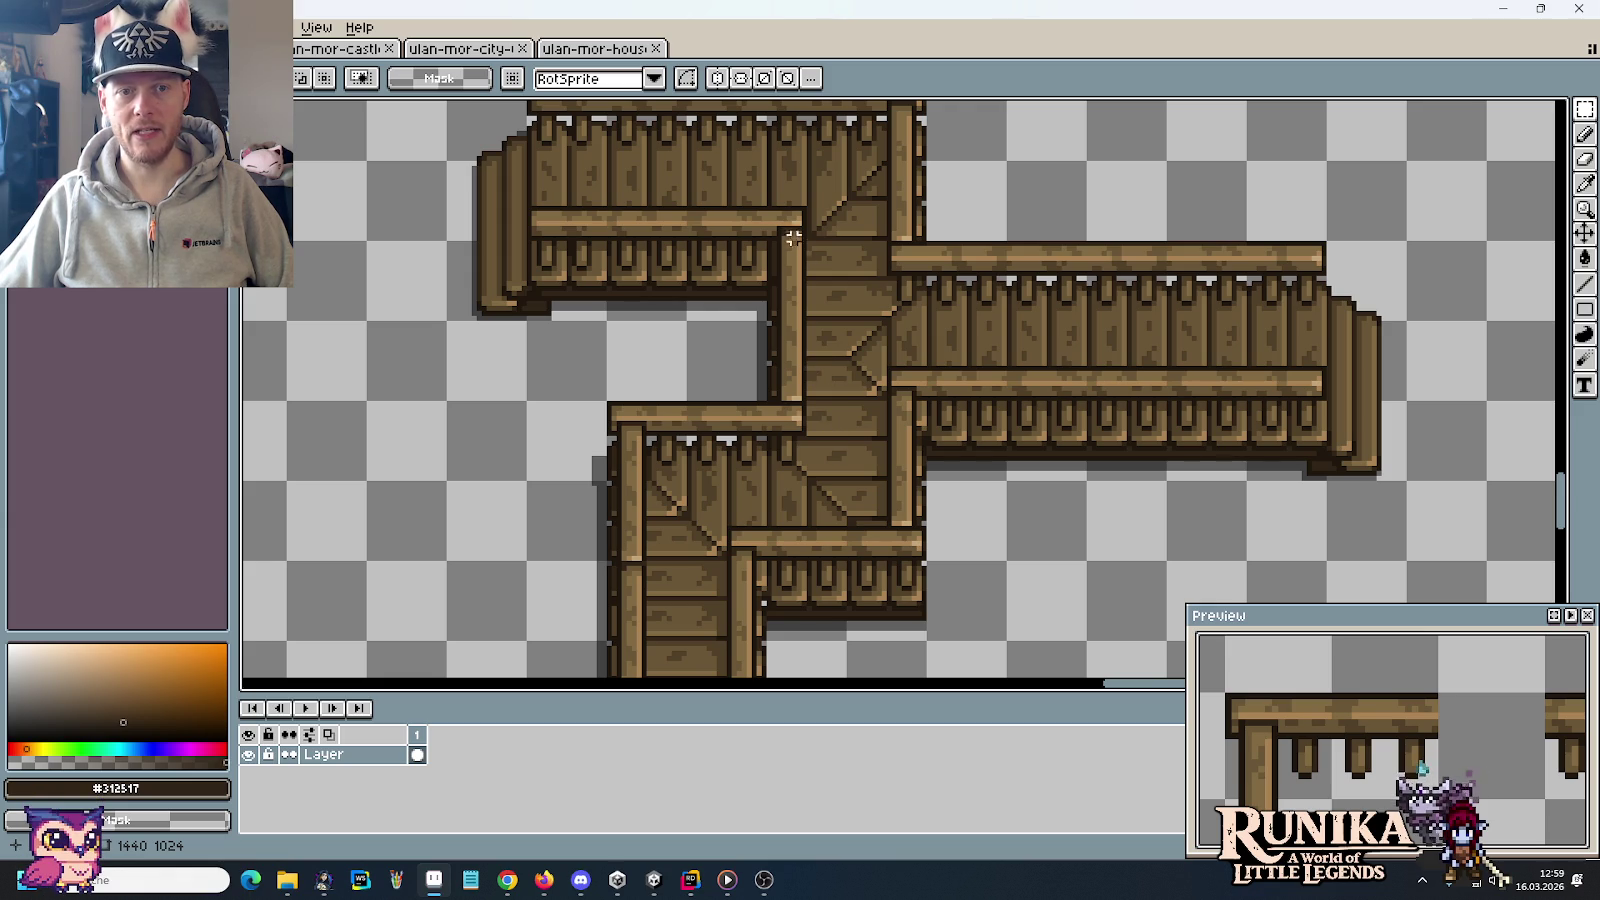
left_click_drag(758, 349, 828, 370)
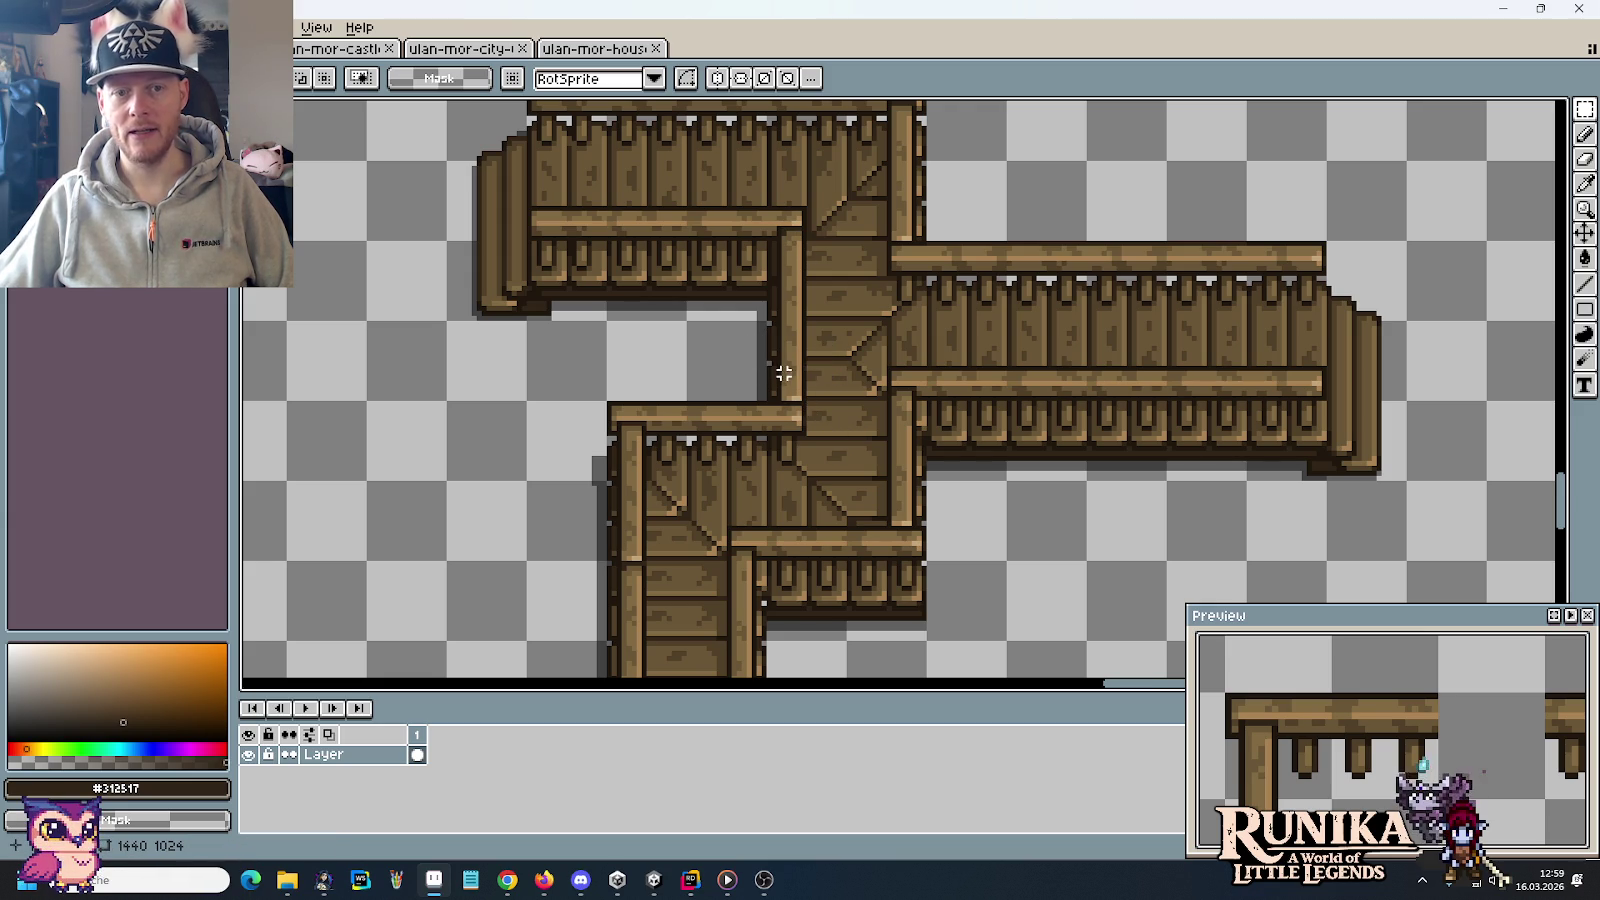
scroll(784, 392, "up", 2)
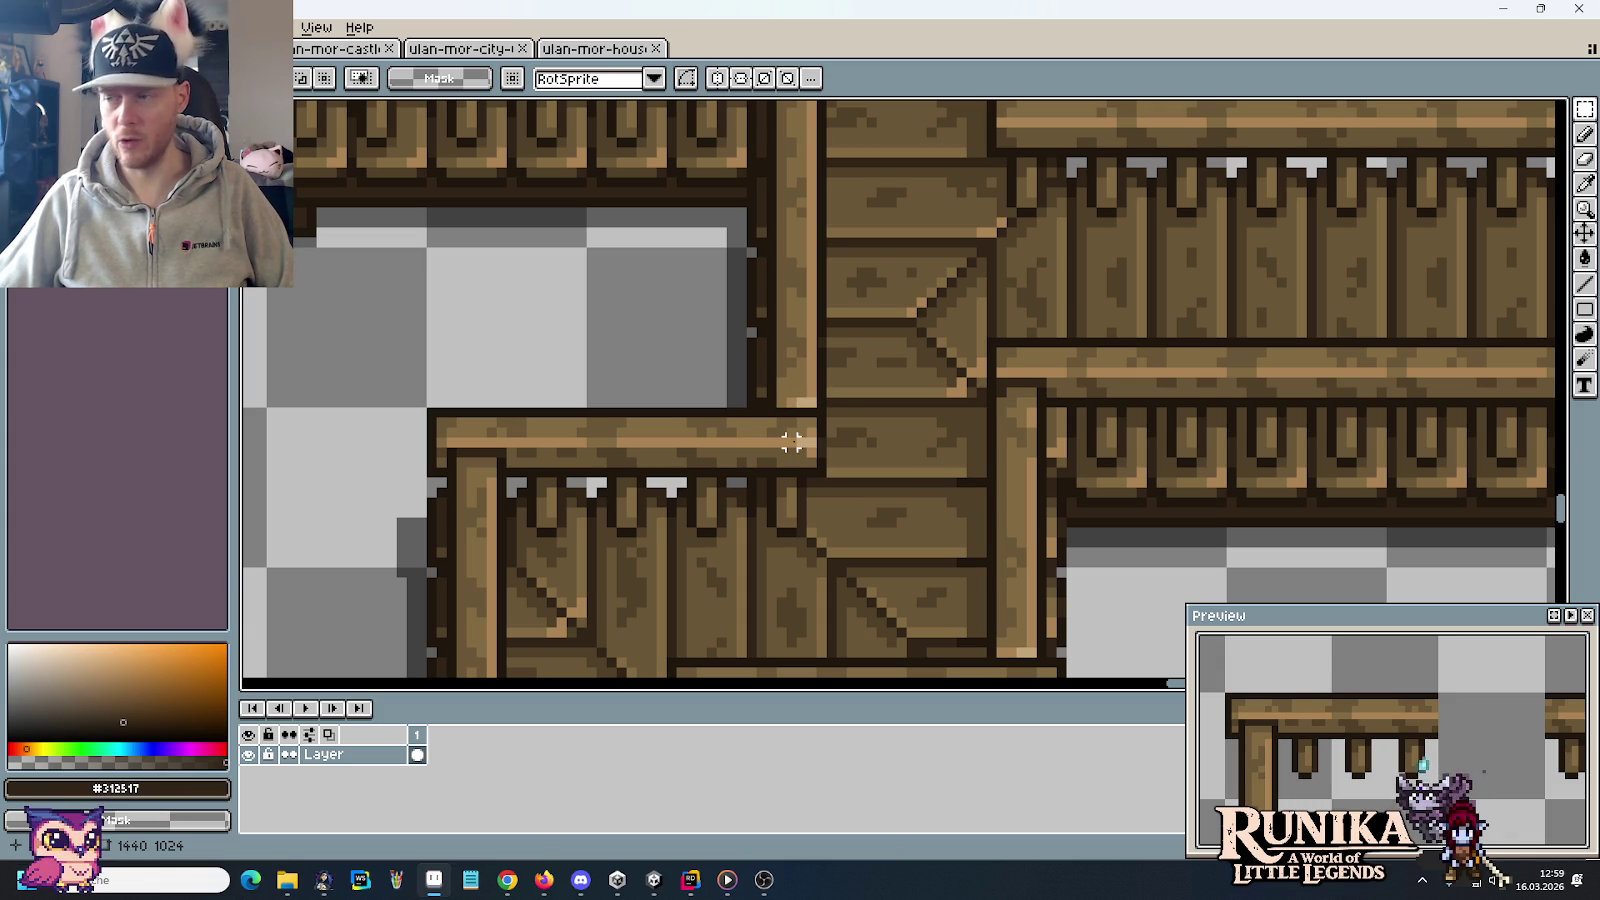
scroll(791, 442, "down", 2)
scroll(700, 450, "down", 2)
left_click_drag(636, 464, 896, 296)
Erase the 31×1 row of pixels along the crate tile's top, then deselect
scroll(896, 296, "down", 1)
left_click_drag(600, 280, 995, 420)
scroll(804, 404, "up", 3)
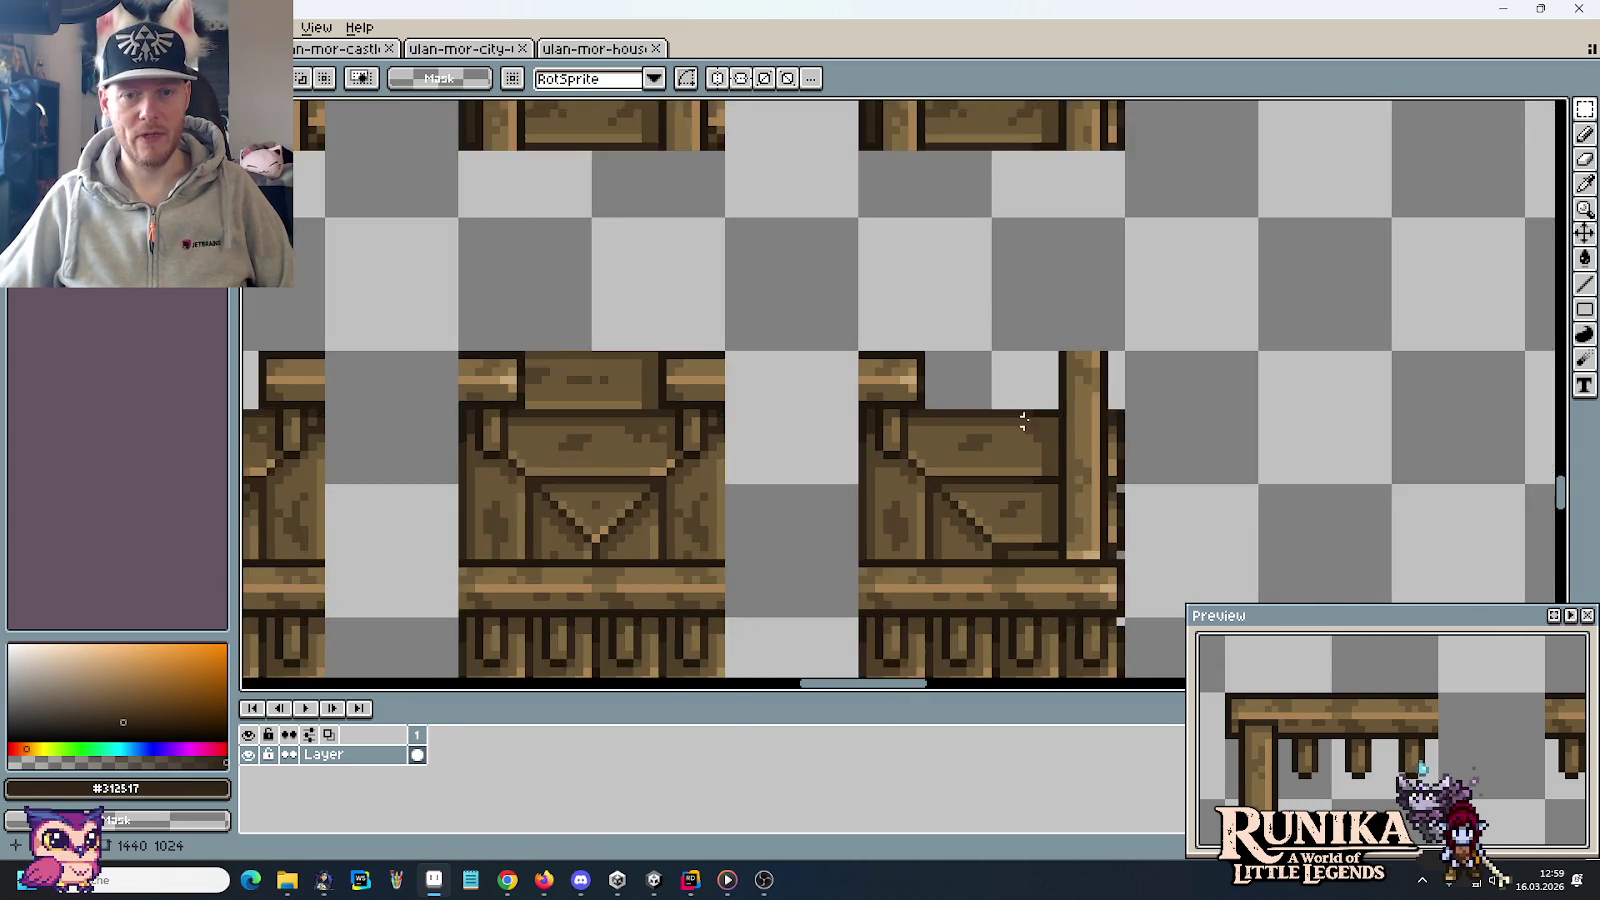
scroll(1025, 421, "up", 2)
left_click_drag(1240, 405, 620, 404)
key("Delete")
scroll(886, 357, "down", 3)
scroll(886, 357, "down", 1)
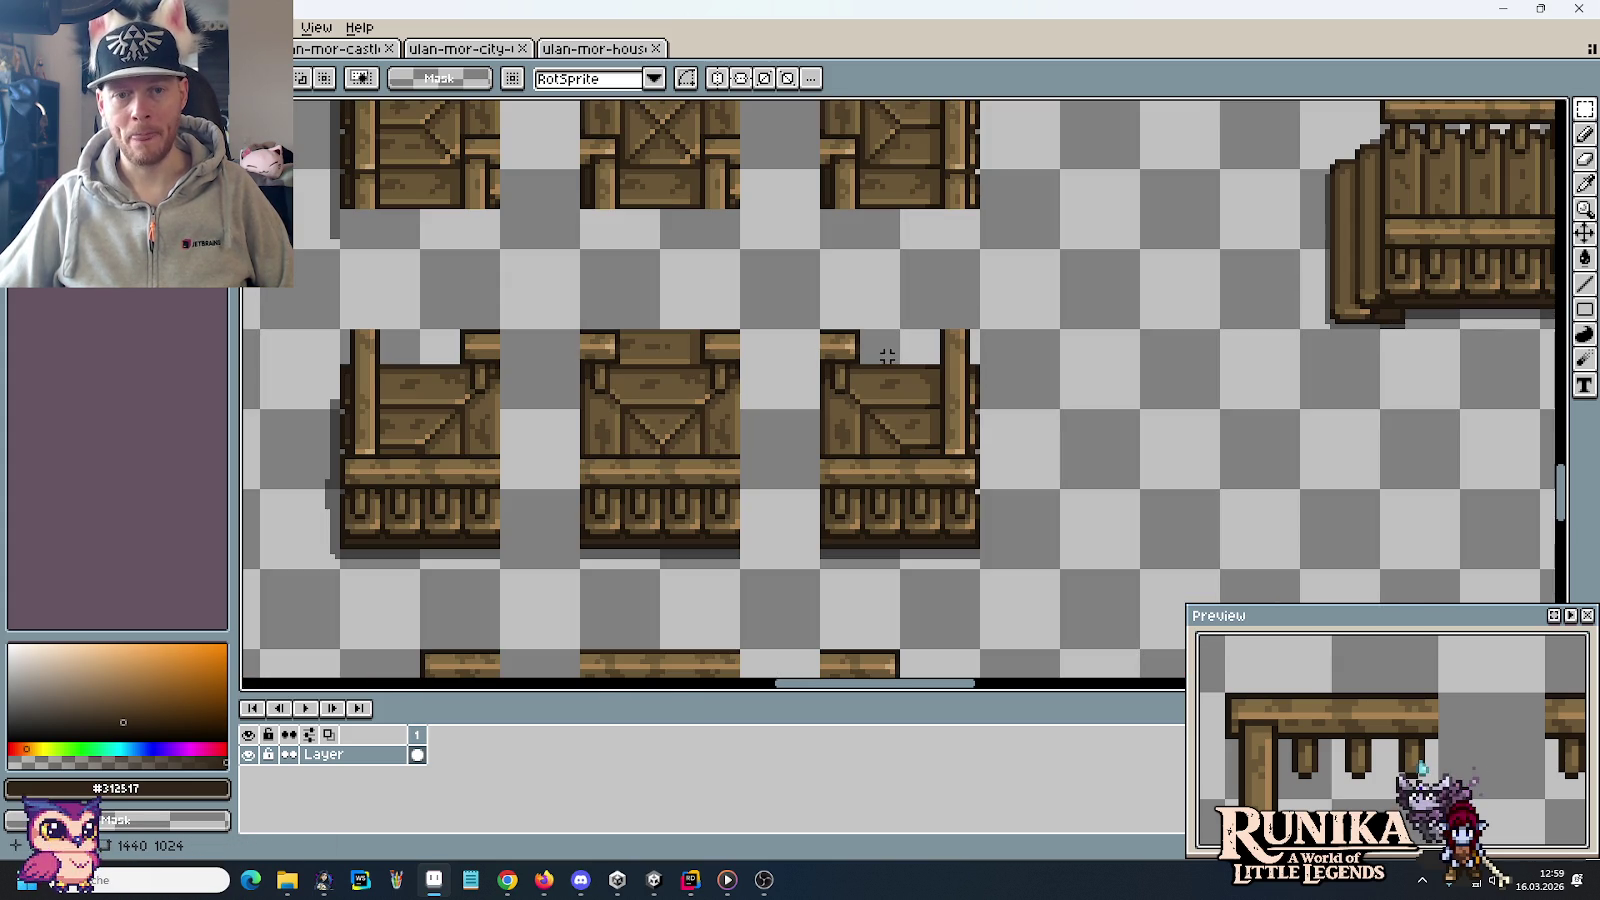
mouse_move(875, 346)
left_mouse_down()
mouse_move(900, 314)
mouse_move(1142, 450)
mouse_move(1043, 457)
mouse_move(952, 541)
left_mouse_up()
key("ctrl+d")
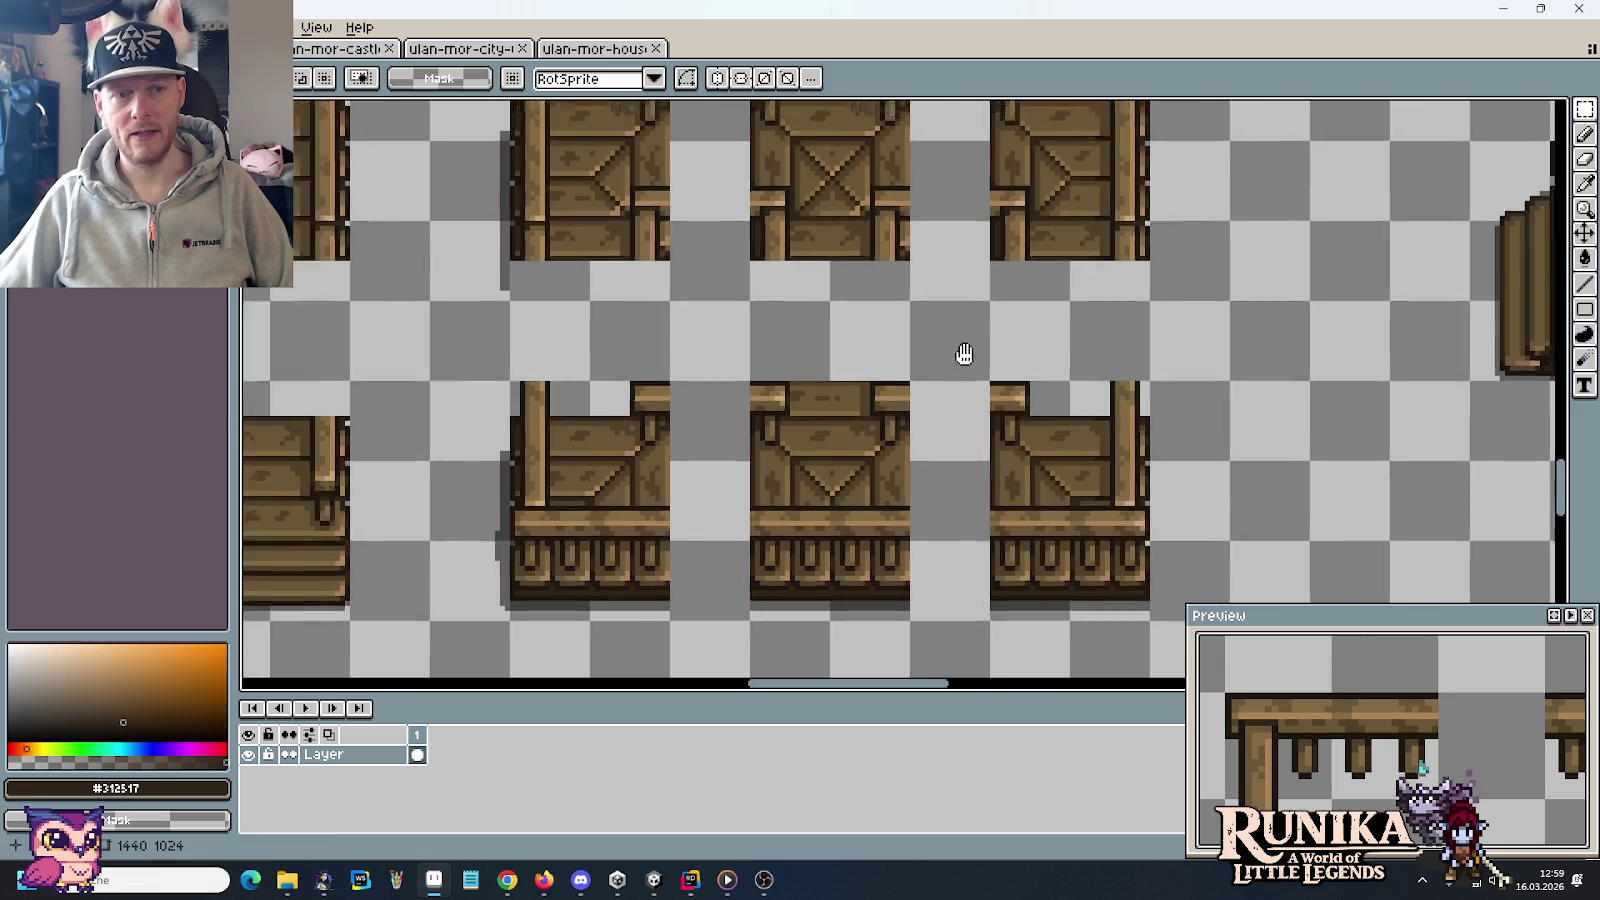
Try selections below the crate top and over its left post, then select a thin strip across the top rail
scroll(543, 321, "down", 1)
scroll(543, 321, "up", 2)
scroll(634, 336, "up", 2)
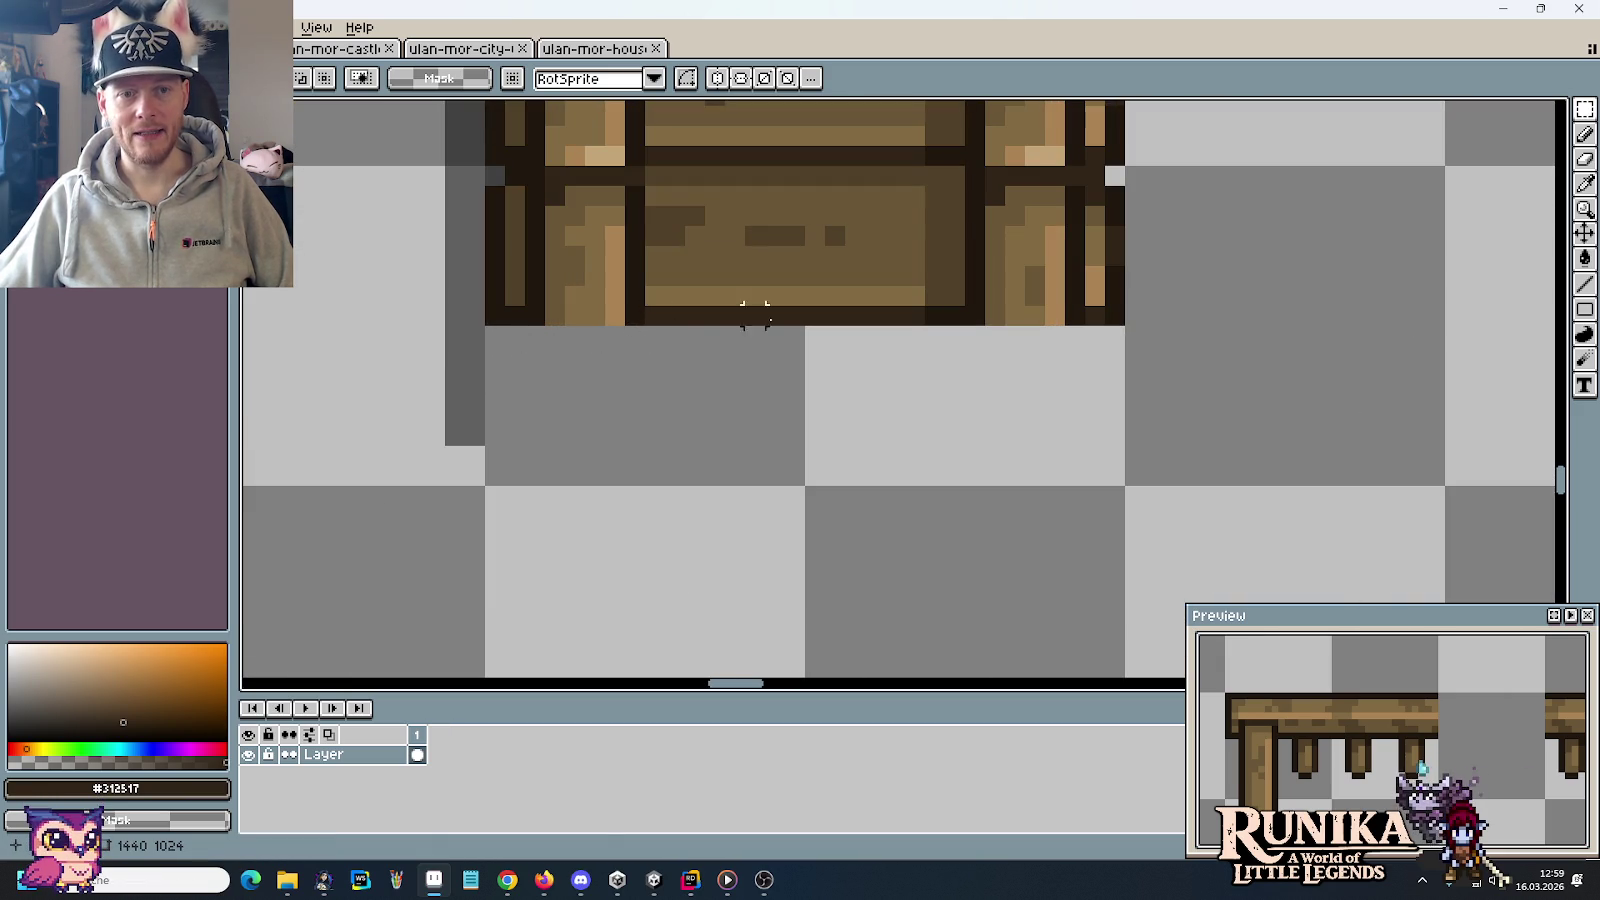
left_click_drag(1154, 315, 486, 357)
key("ctrl+d")
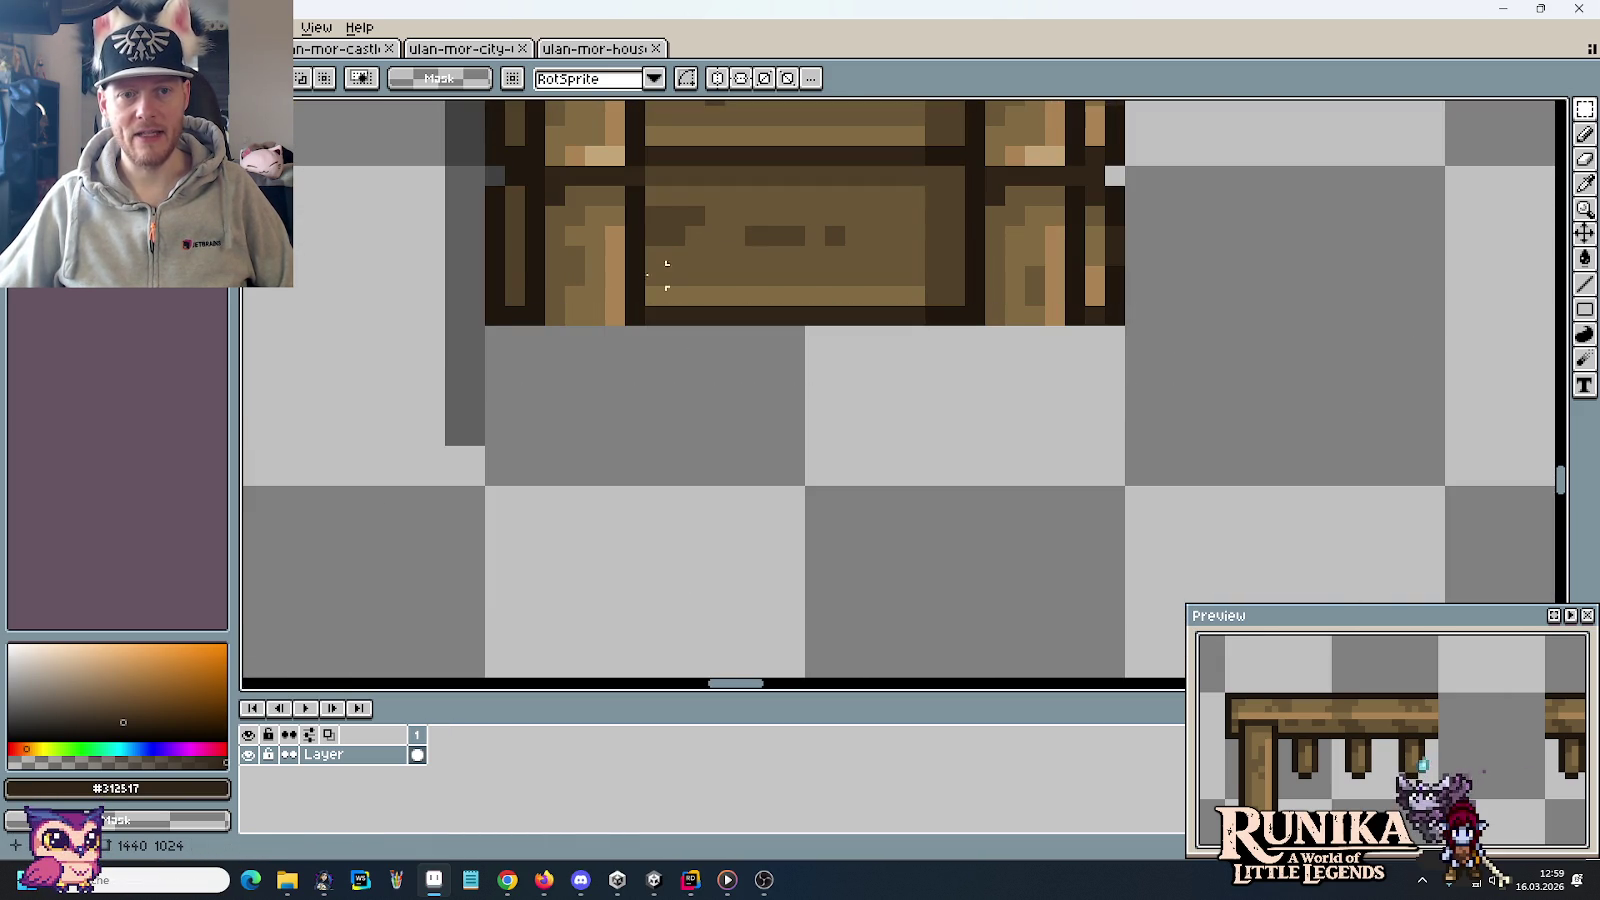
left_click_drag(534, 255, 650, 346)
key("ctrl+d")
scroll(893, 375, "up", 1)
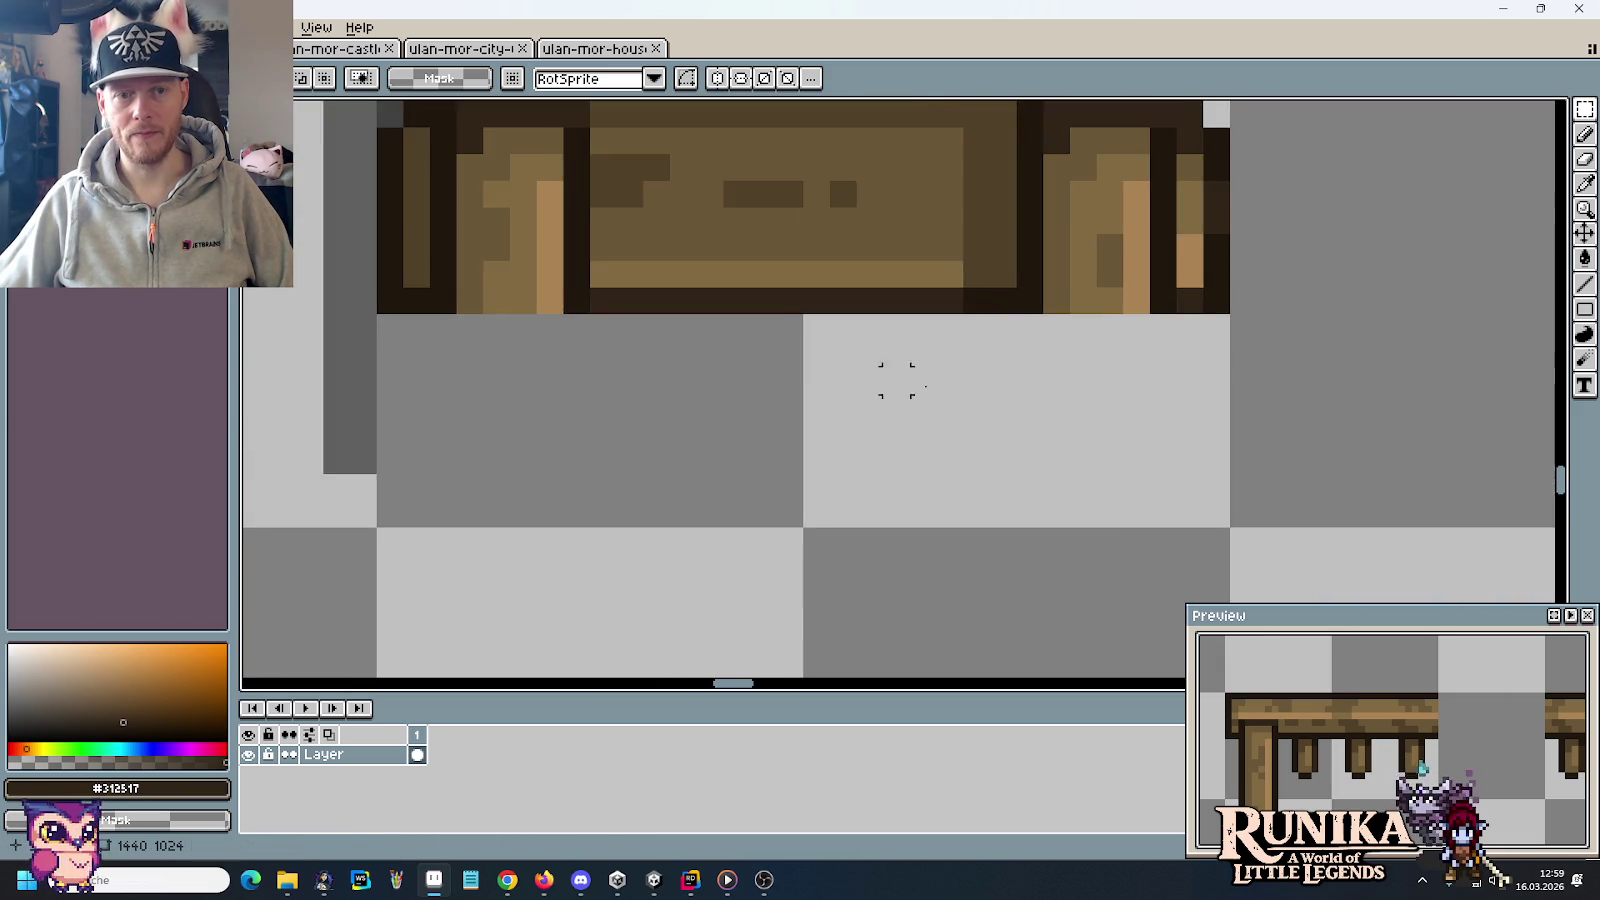
scroll(893, 375, "up", 2)
scroll(1025, 346, "down", 2)
scroll(586, 204, "down", 3)
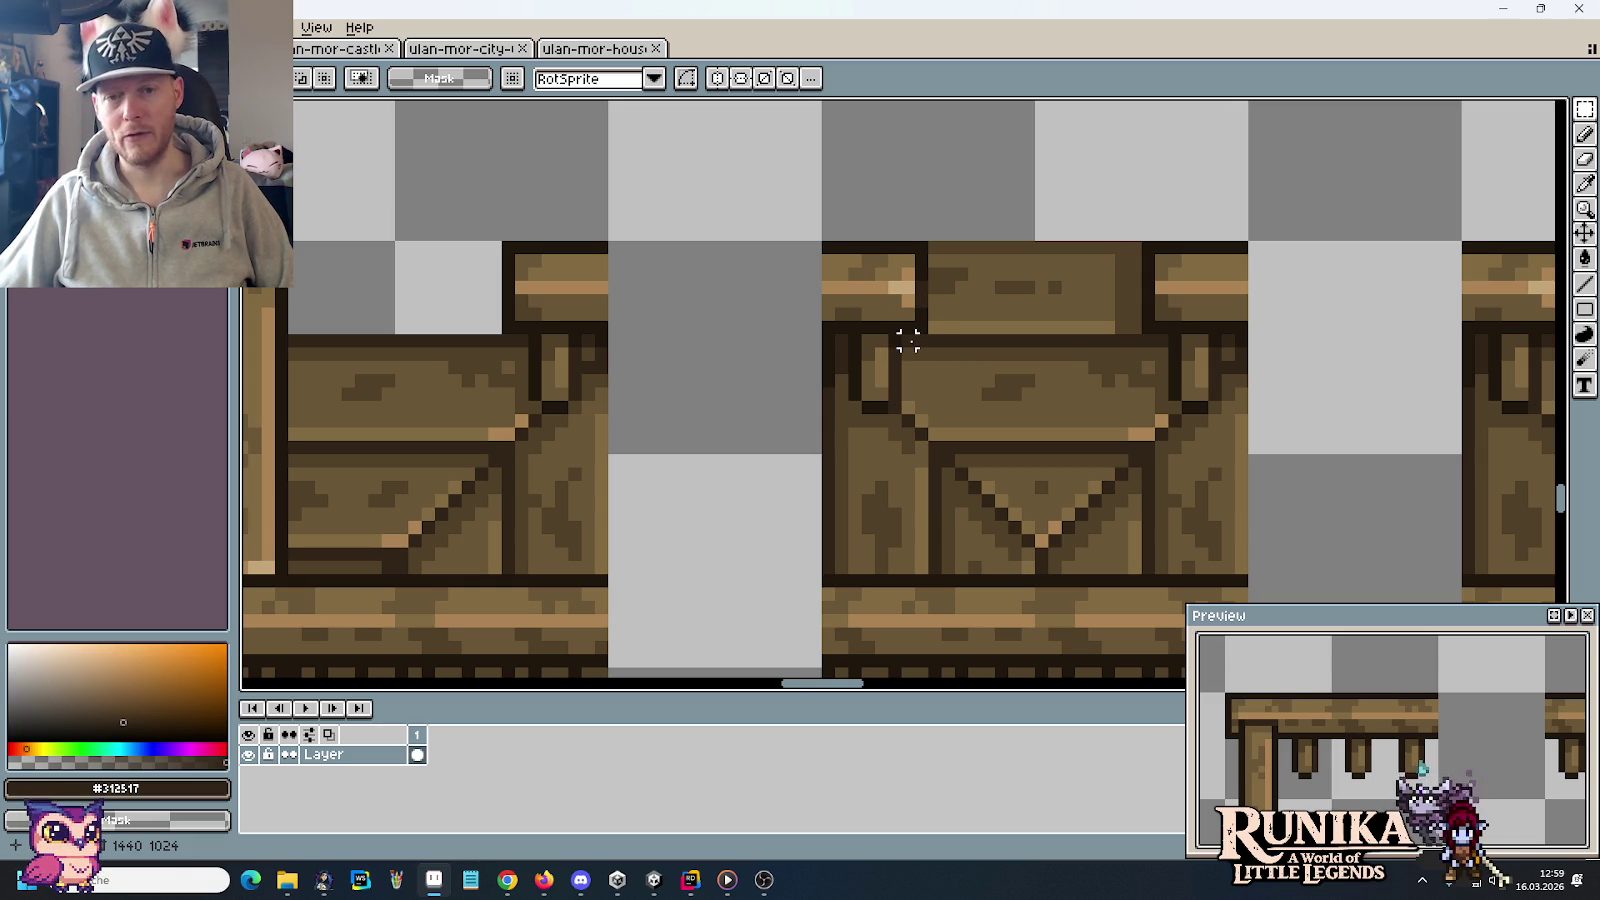
left_click_drag(897, 332, 1172, 350)
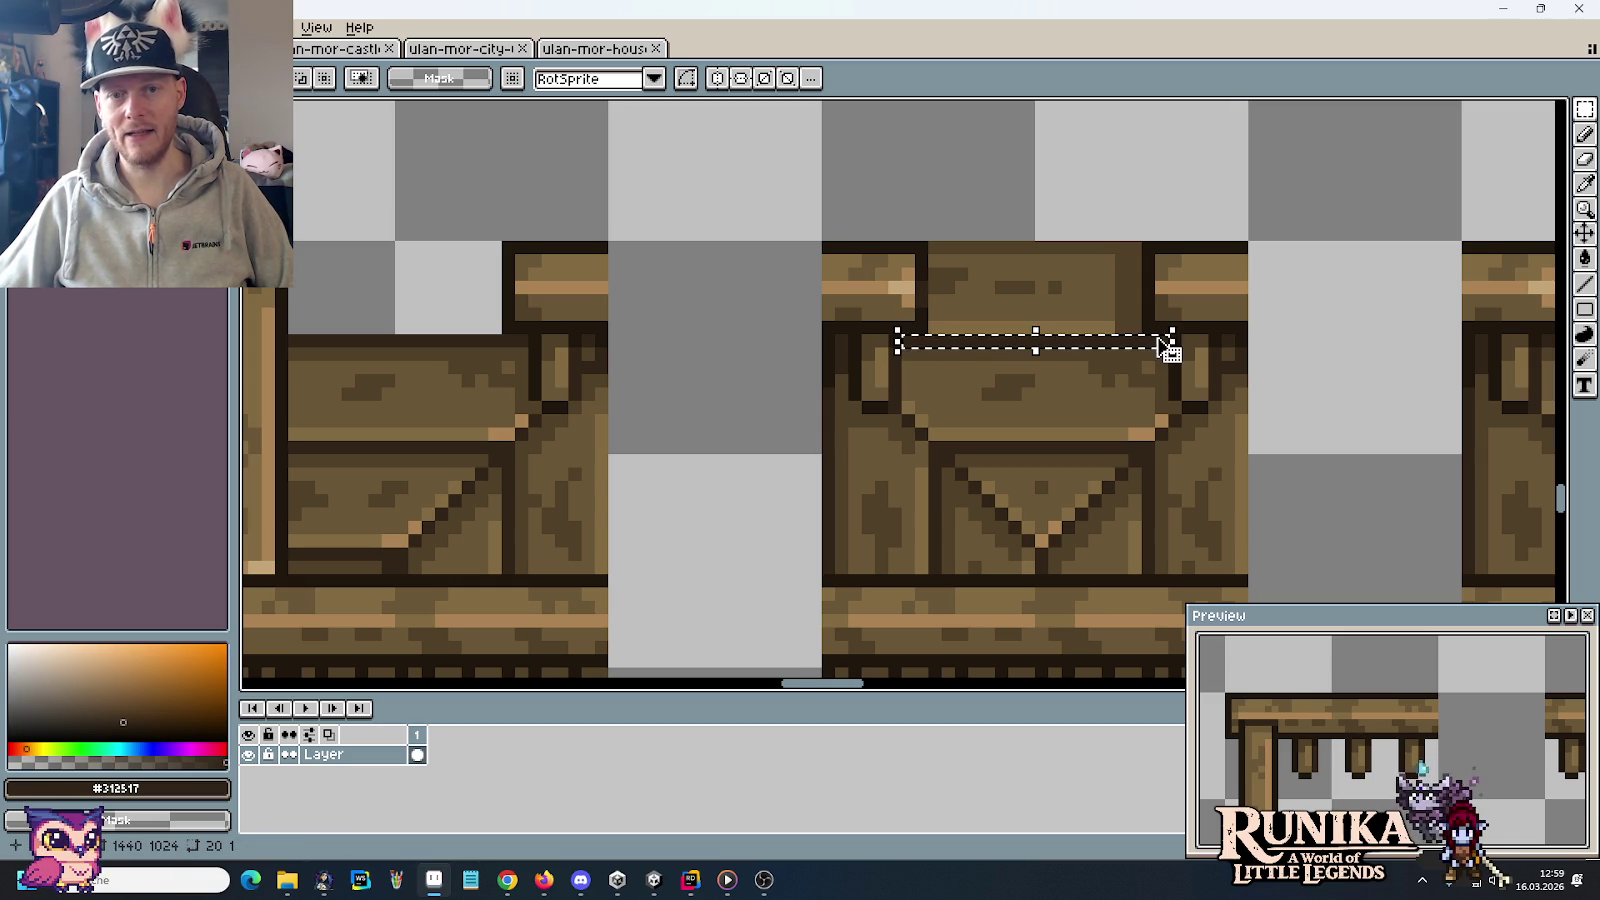
left_click_drag(1308, 330, 1030, 263)
scroll(877, 230, "down", 3)
left_click_drag(877, 234, 1243, 414)
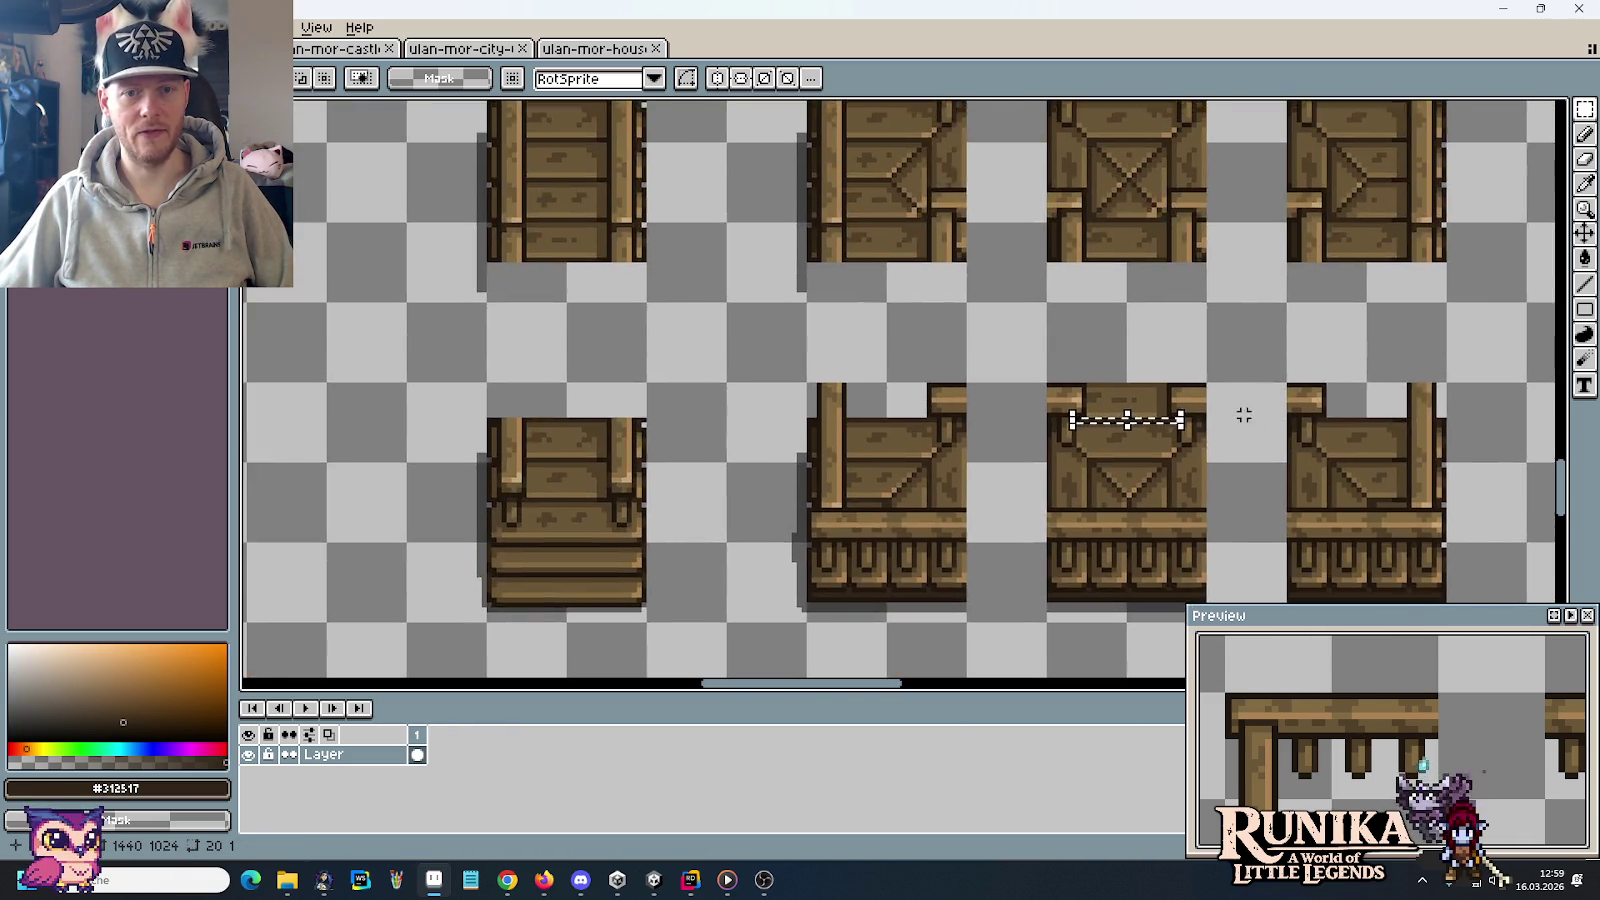
scroll(1014, 369, "down", 2)
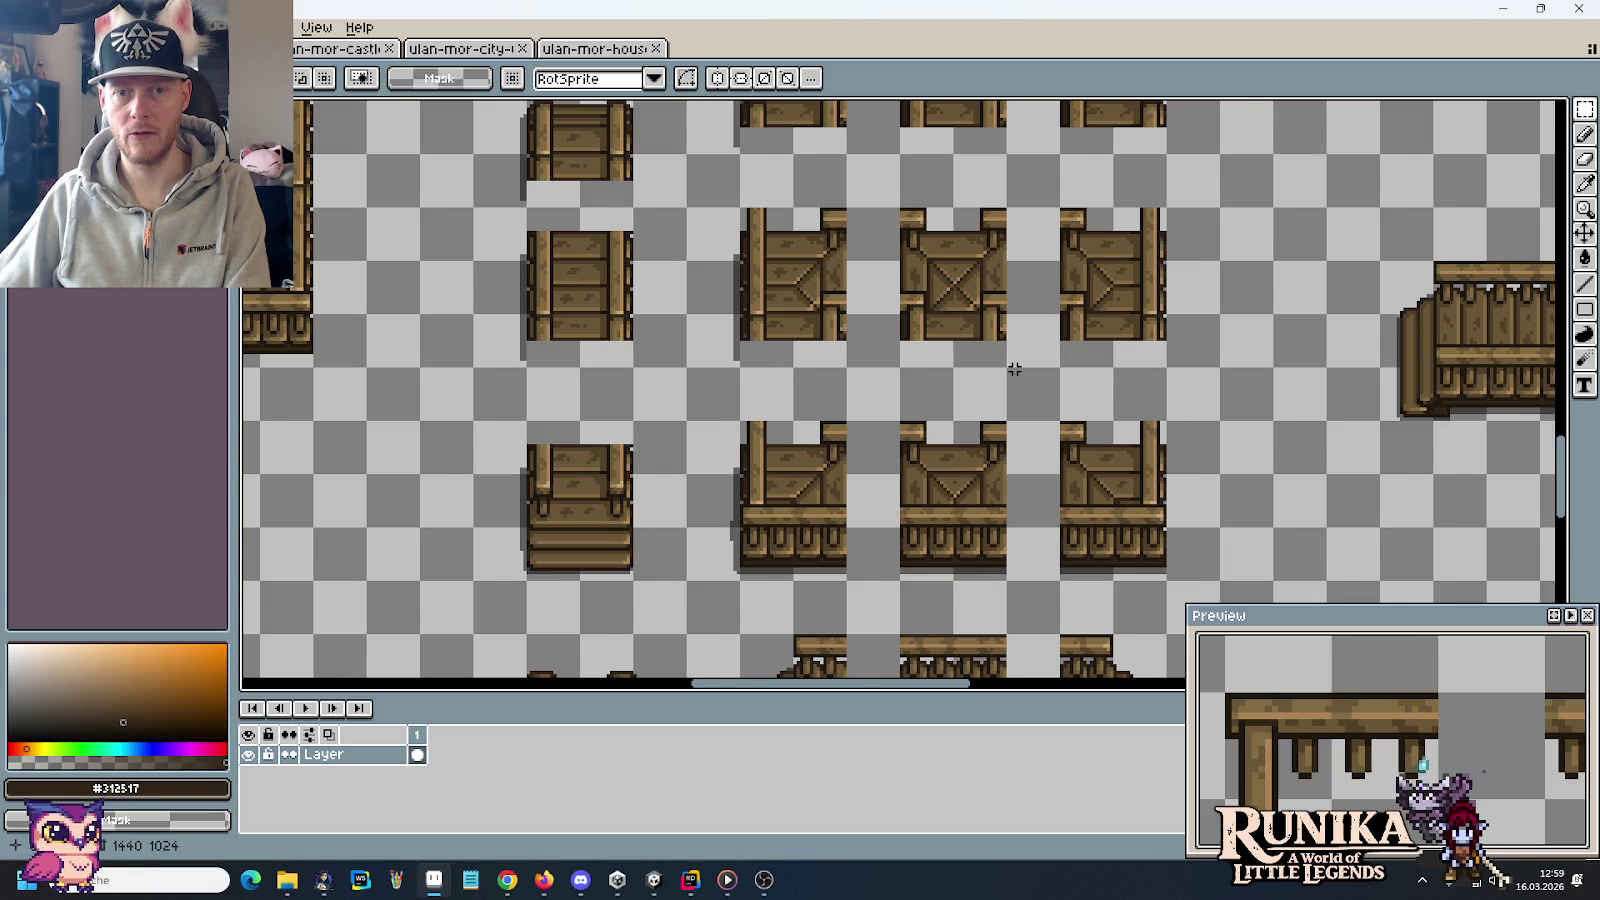
scroll(1014, 369, "down", 2)
scroll(1484, 295, "up", 2)
scroll(1484, 295, "up", 2)
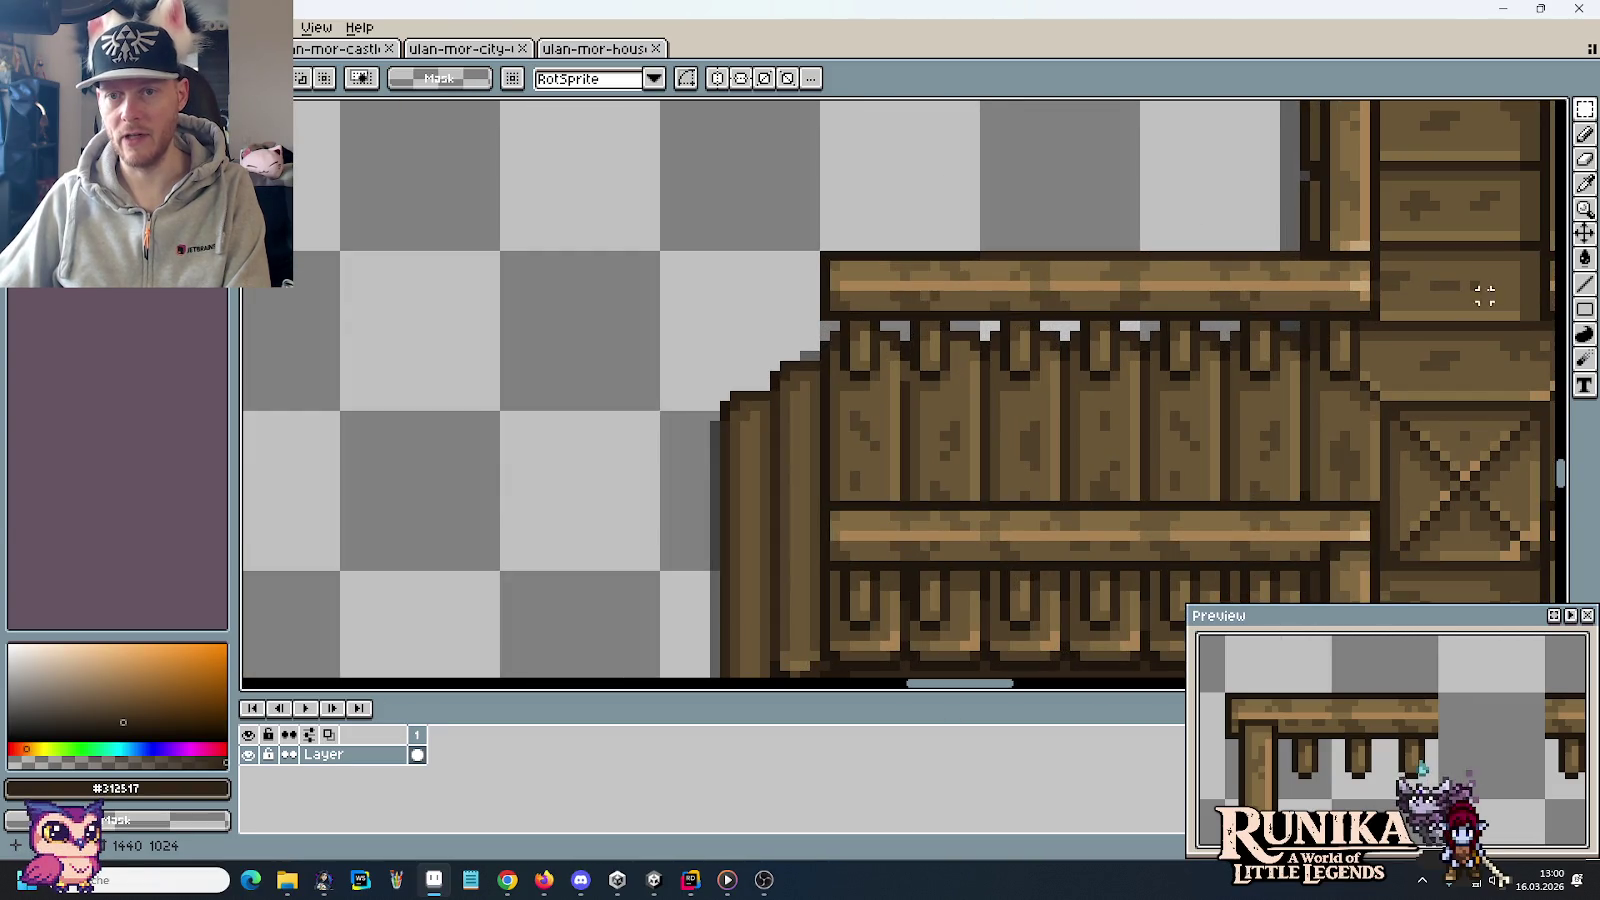
scroll(1484, 295, "down", 3)
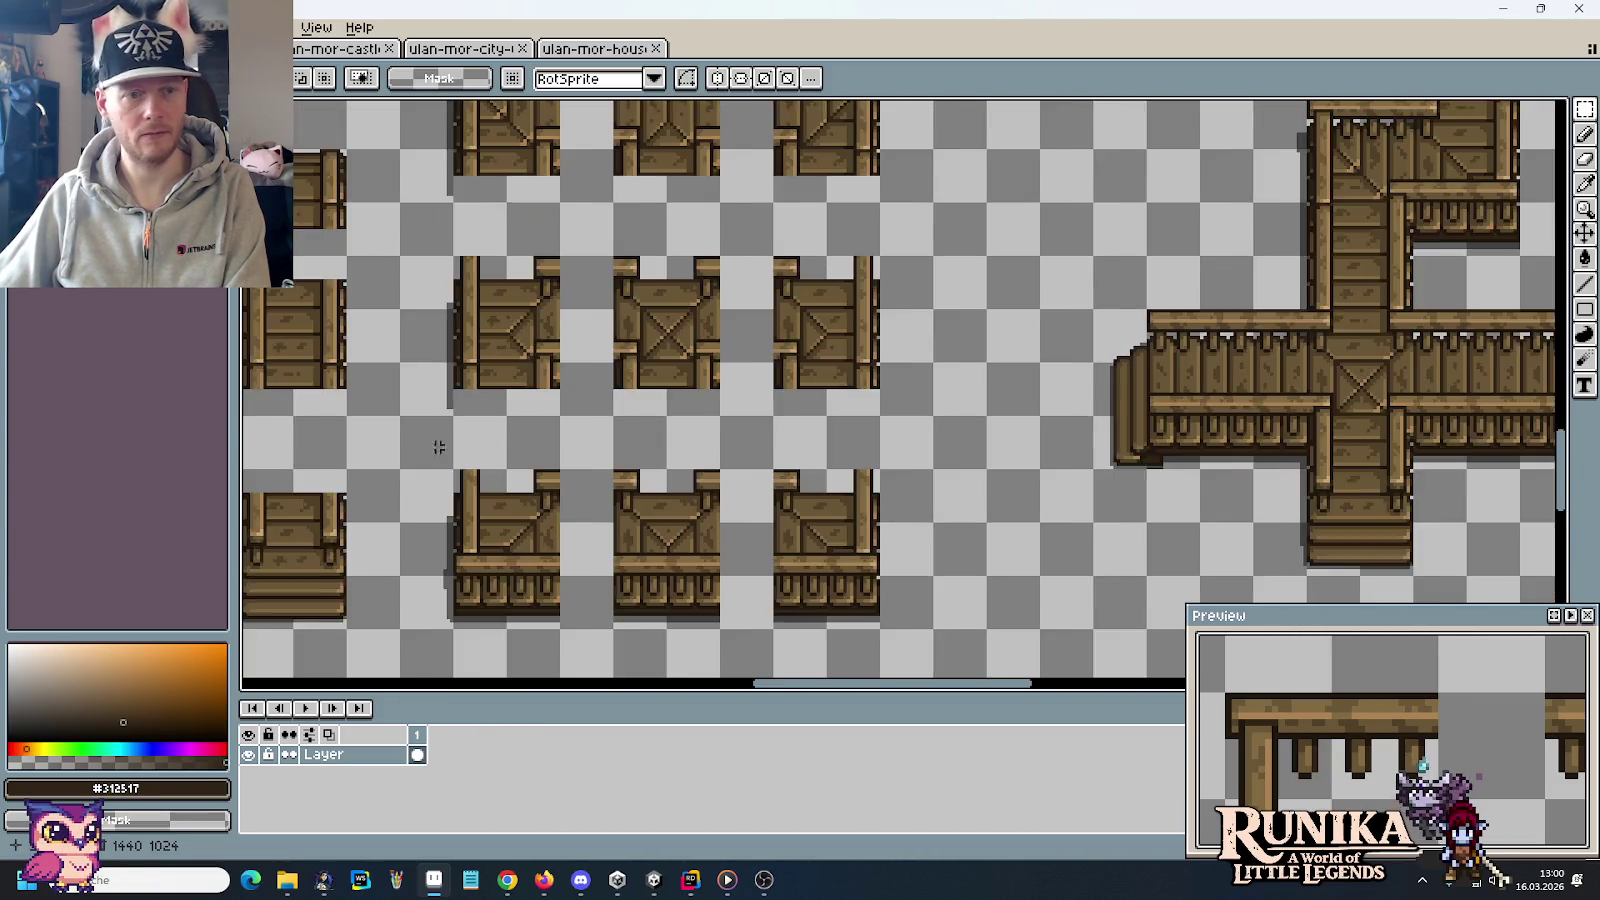
mouse_move(439, 446)
left_mouse_down()
mouse_move(909, 463)
mouse_move(764, 398)
left_mouse_up()
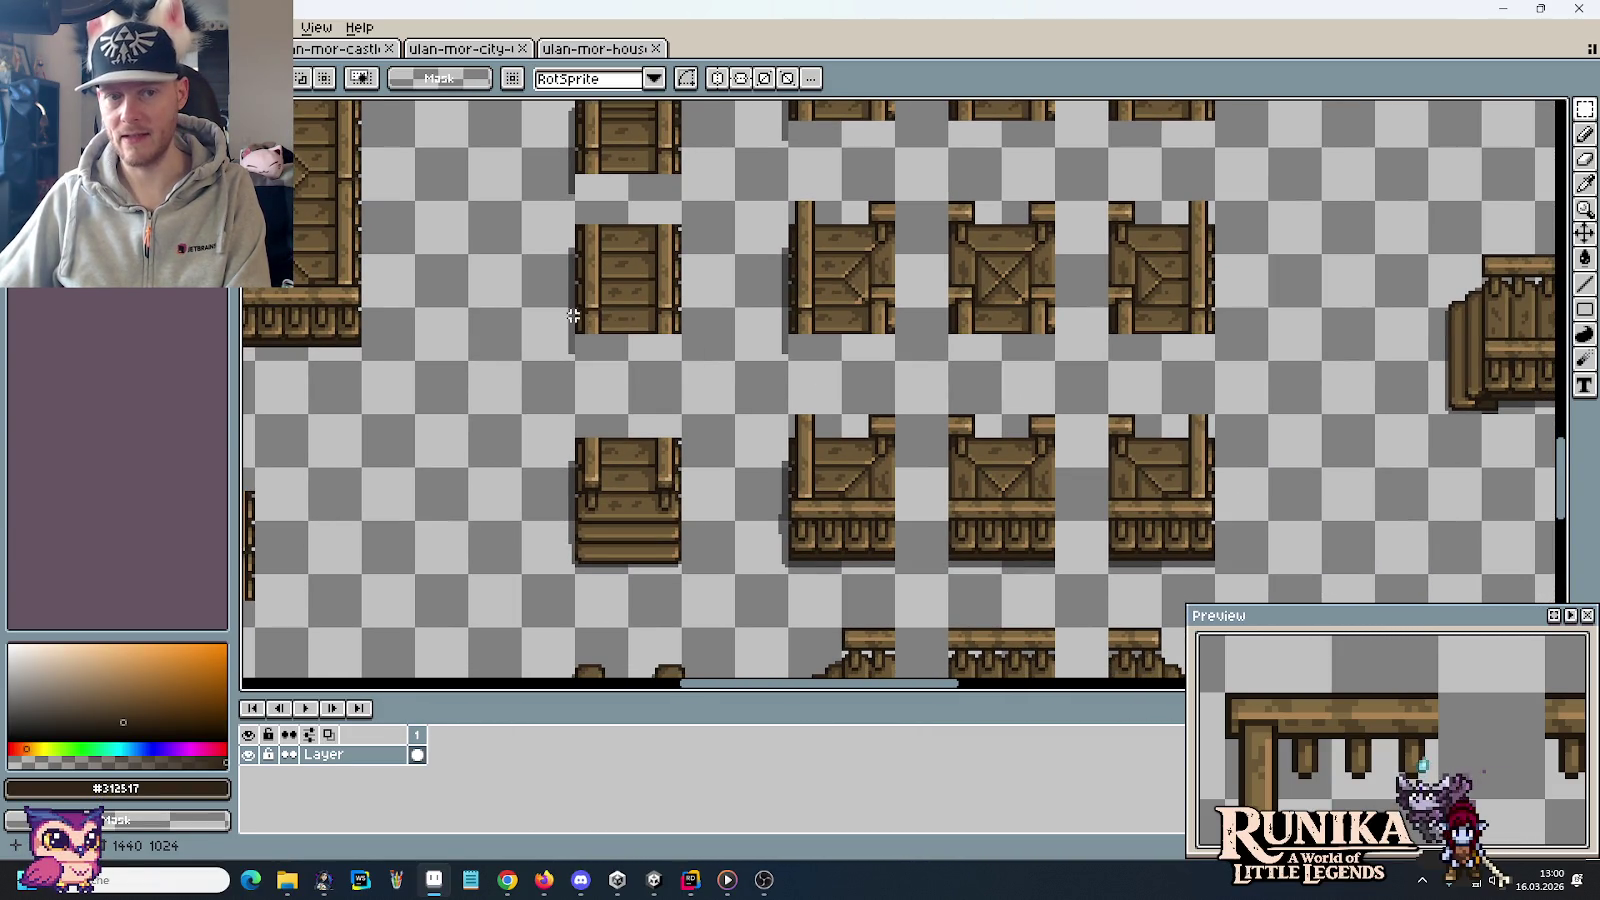
left_click_drag(573, 315, 722, 357)
left_click(879, 389)
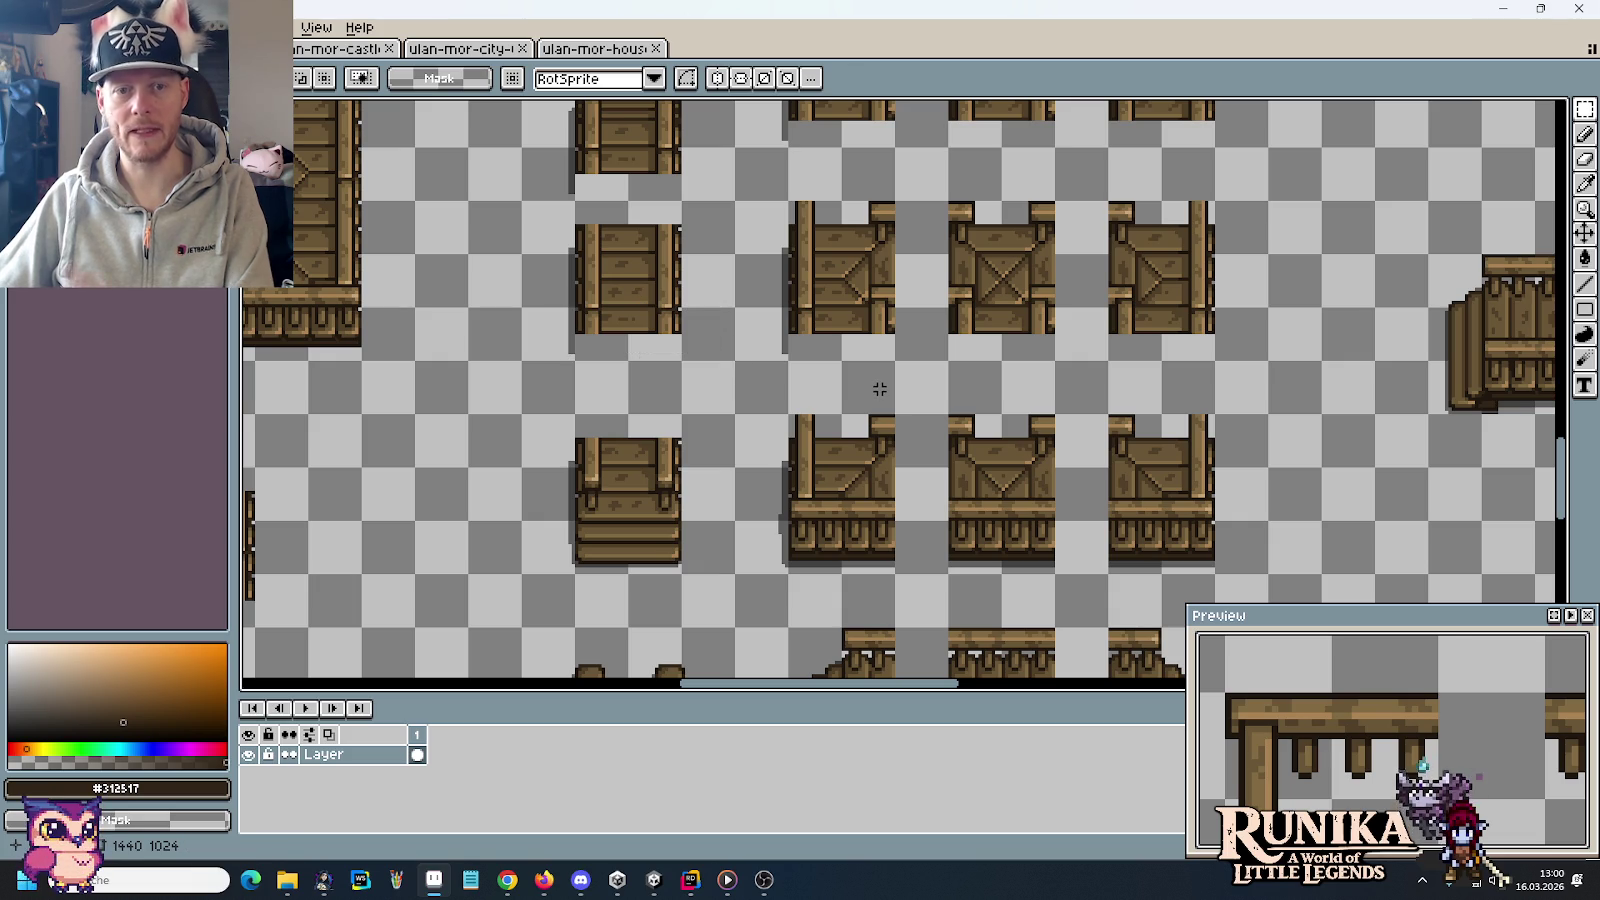
scroll(932, 375, "down", 2)
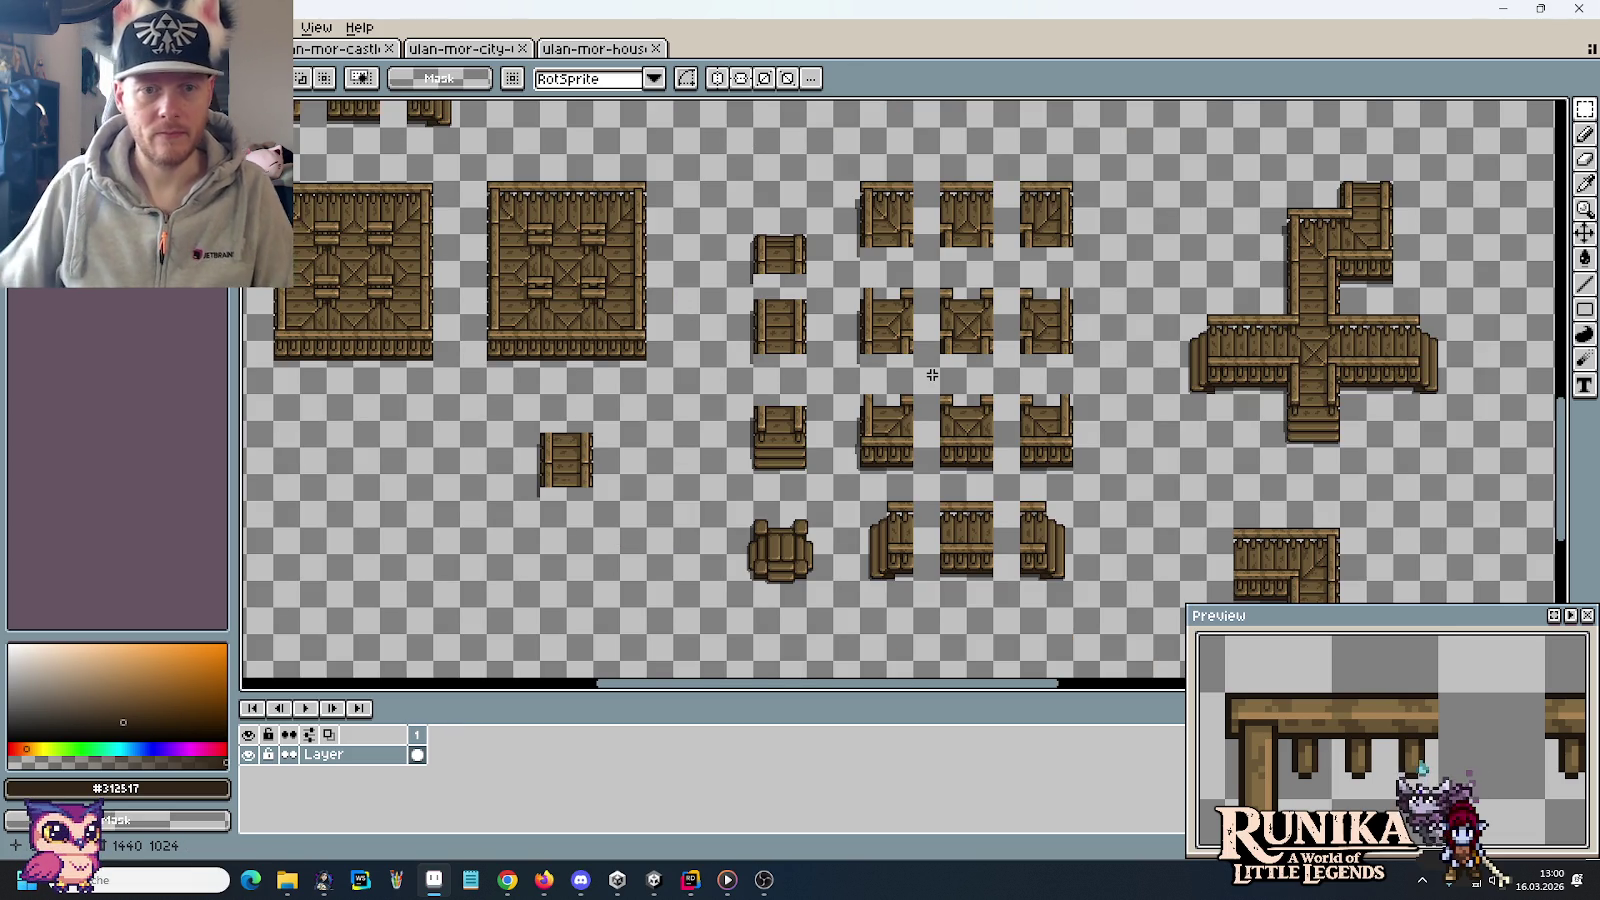
left_click_drag(874, 322, 1121, 626)
Measure the gap between two tiles with a temporary selection, clear it, and save the sheet
scroll(790, 295, "up", 3)
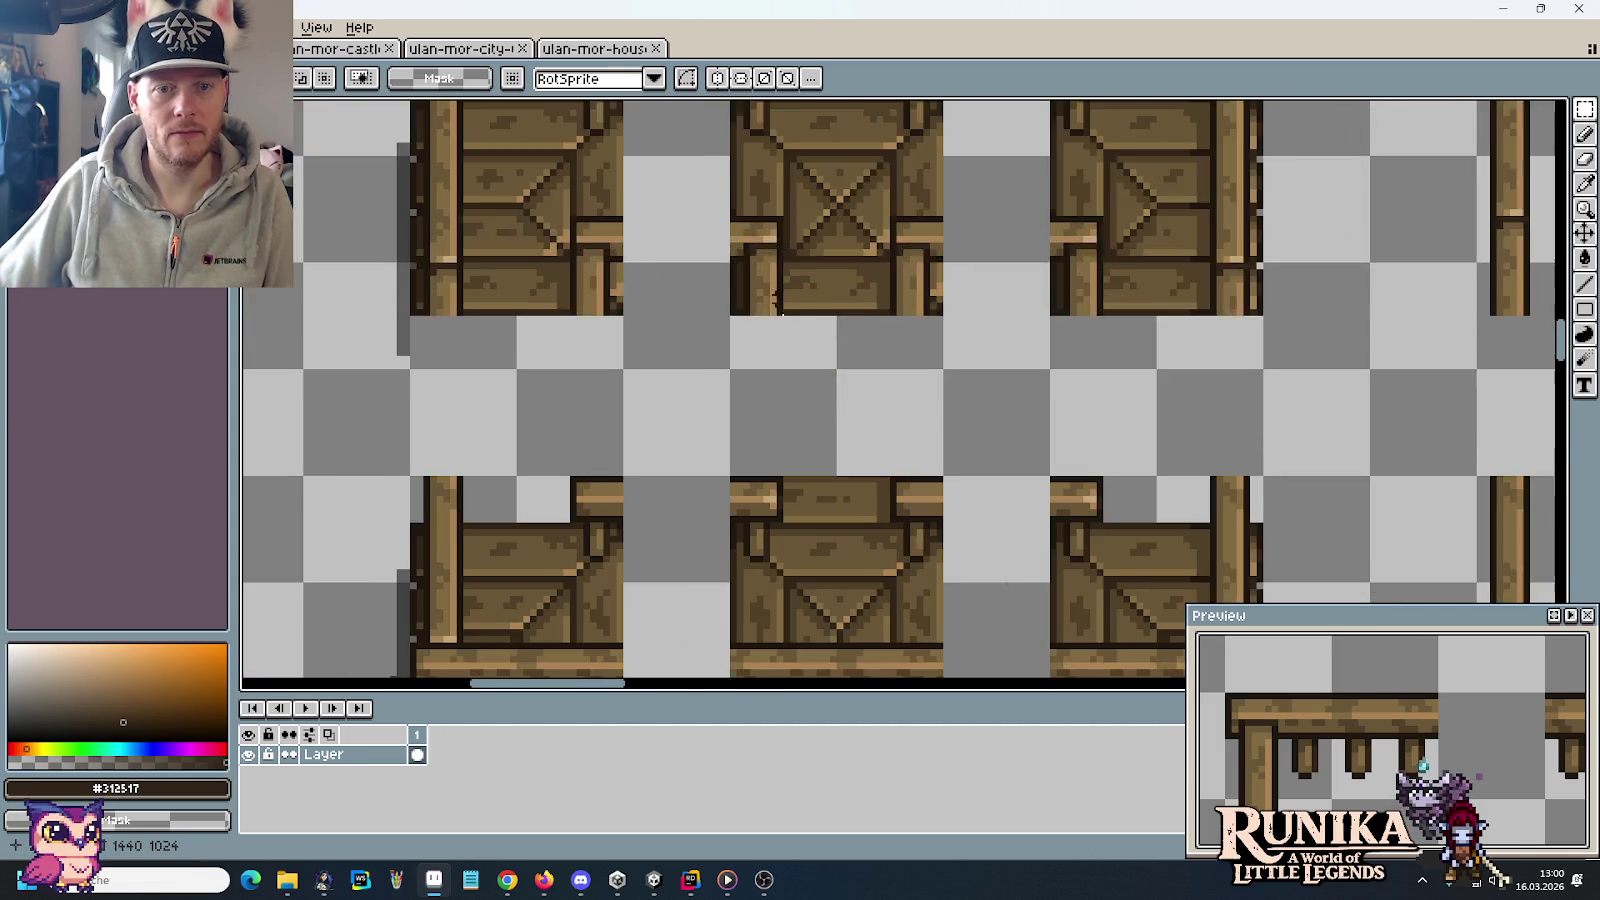
scroll(854, 471, "up", 1)
left_click_drag(897, 541, 781, 467)
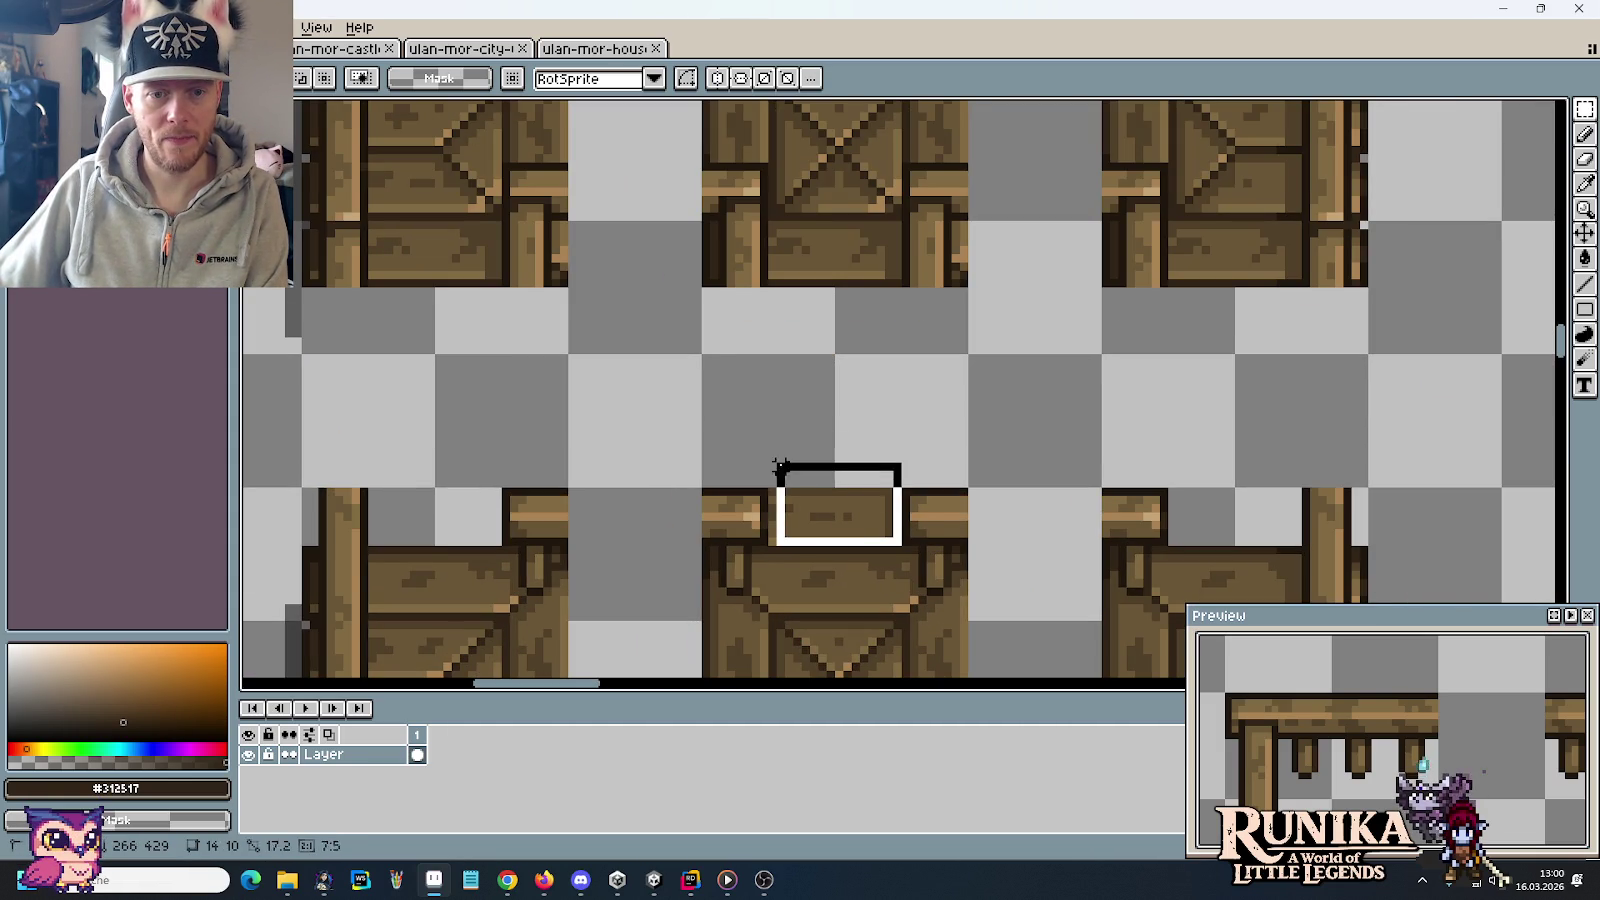
left_click(771, 467)
scroll(772, 462, "down", 1)
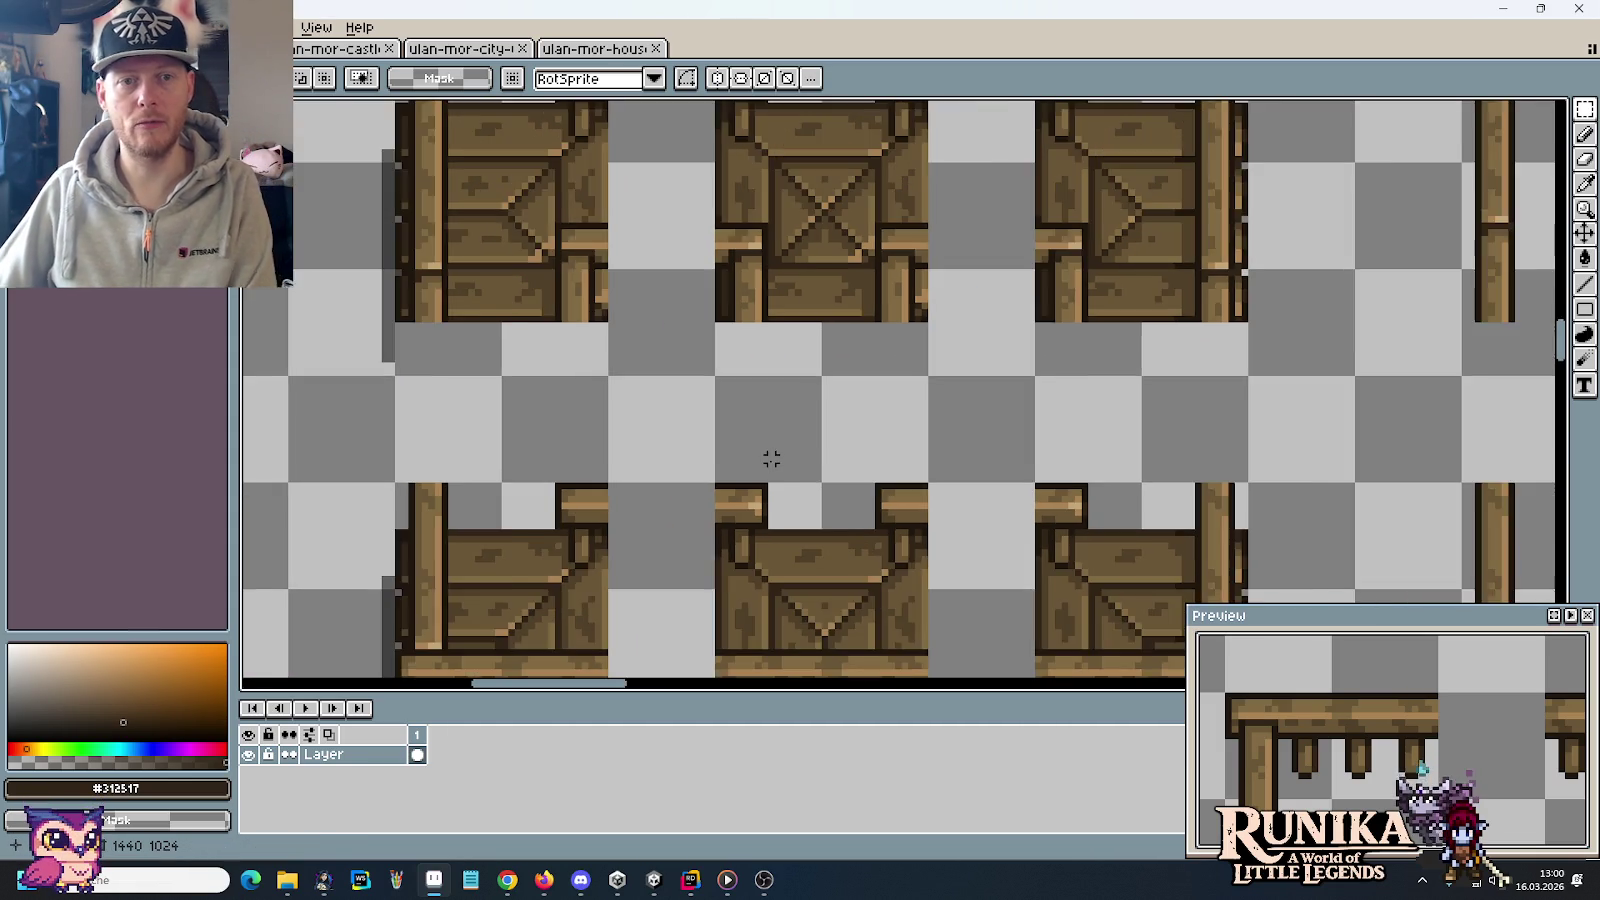
scroll(770, 460, "down", 1)
scroll(770, 460, "down", 1)
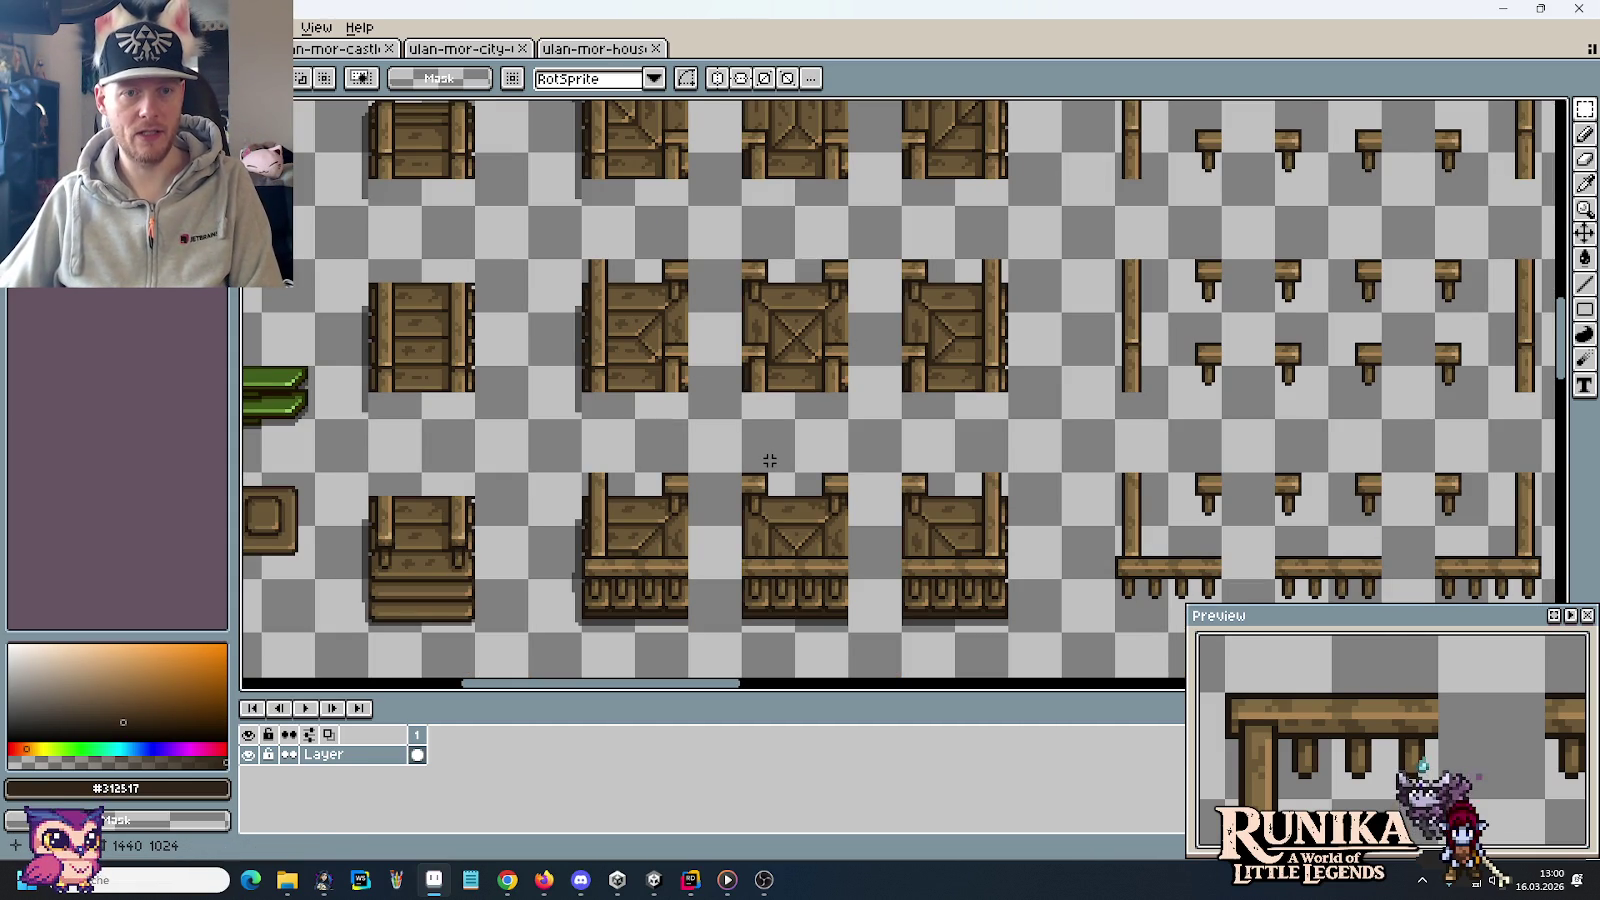
scroll(909, 354, "up", 3)
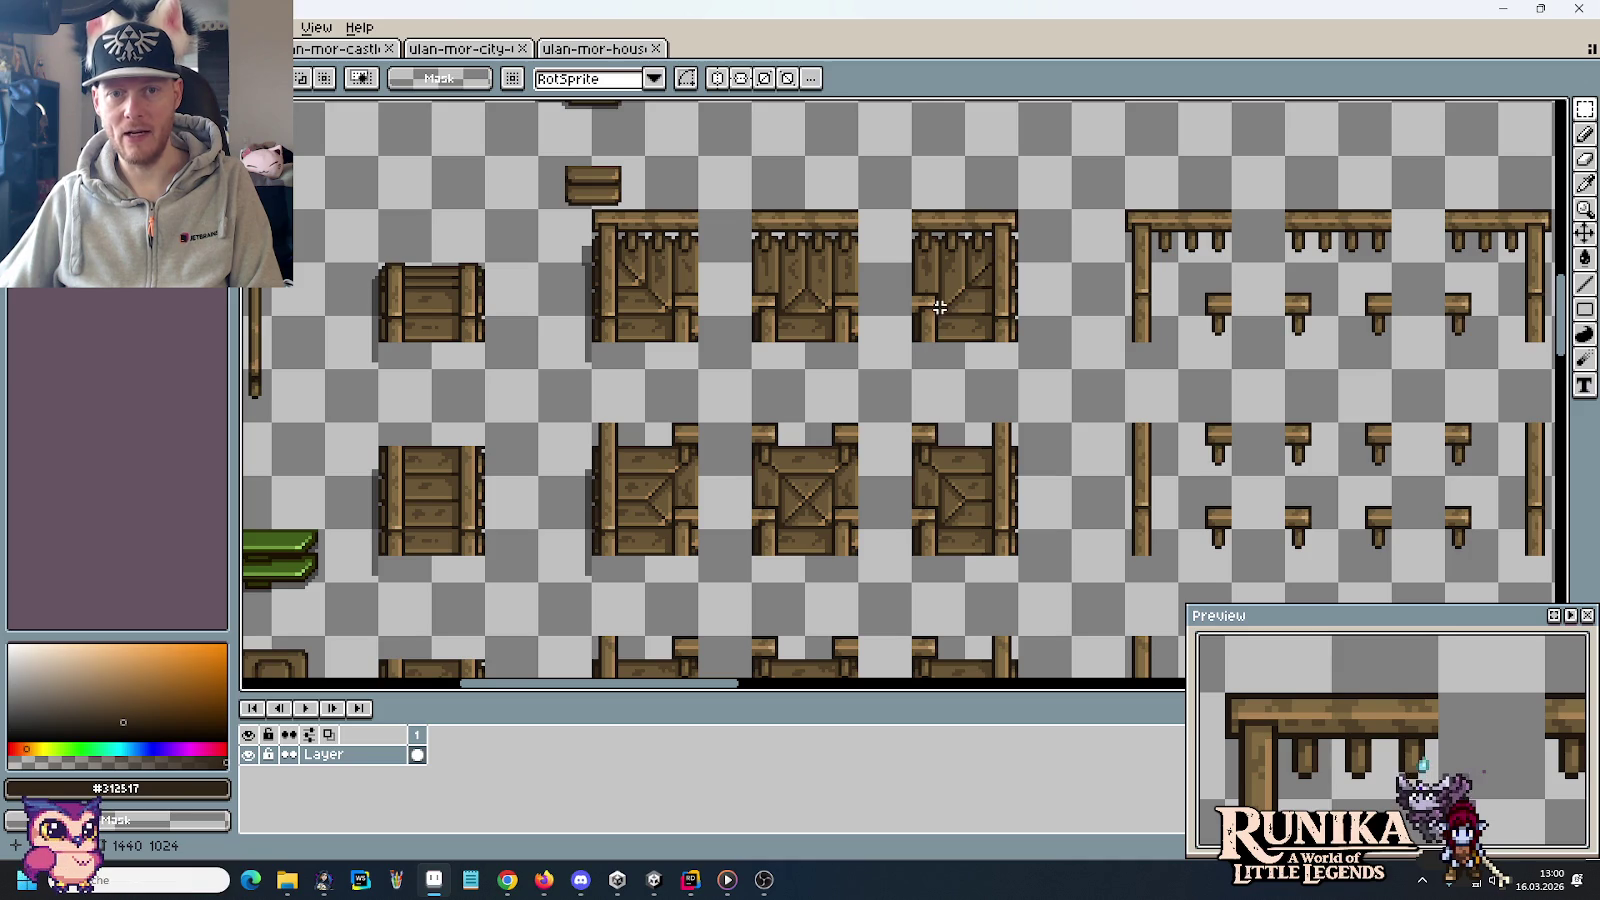
key("ctrl+s")
Pan across the tile sheet to inspect the other bridge tiles
scroll(993, 407, "down", 4)
scroll(1000, 430, "up", 1)
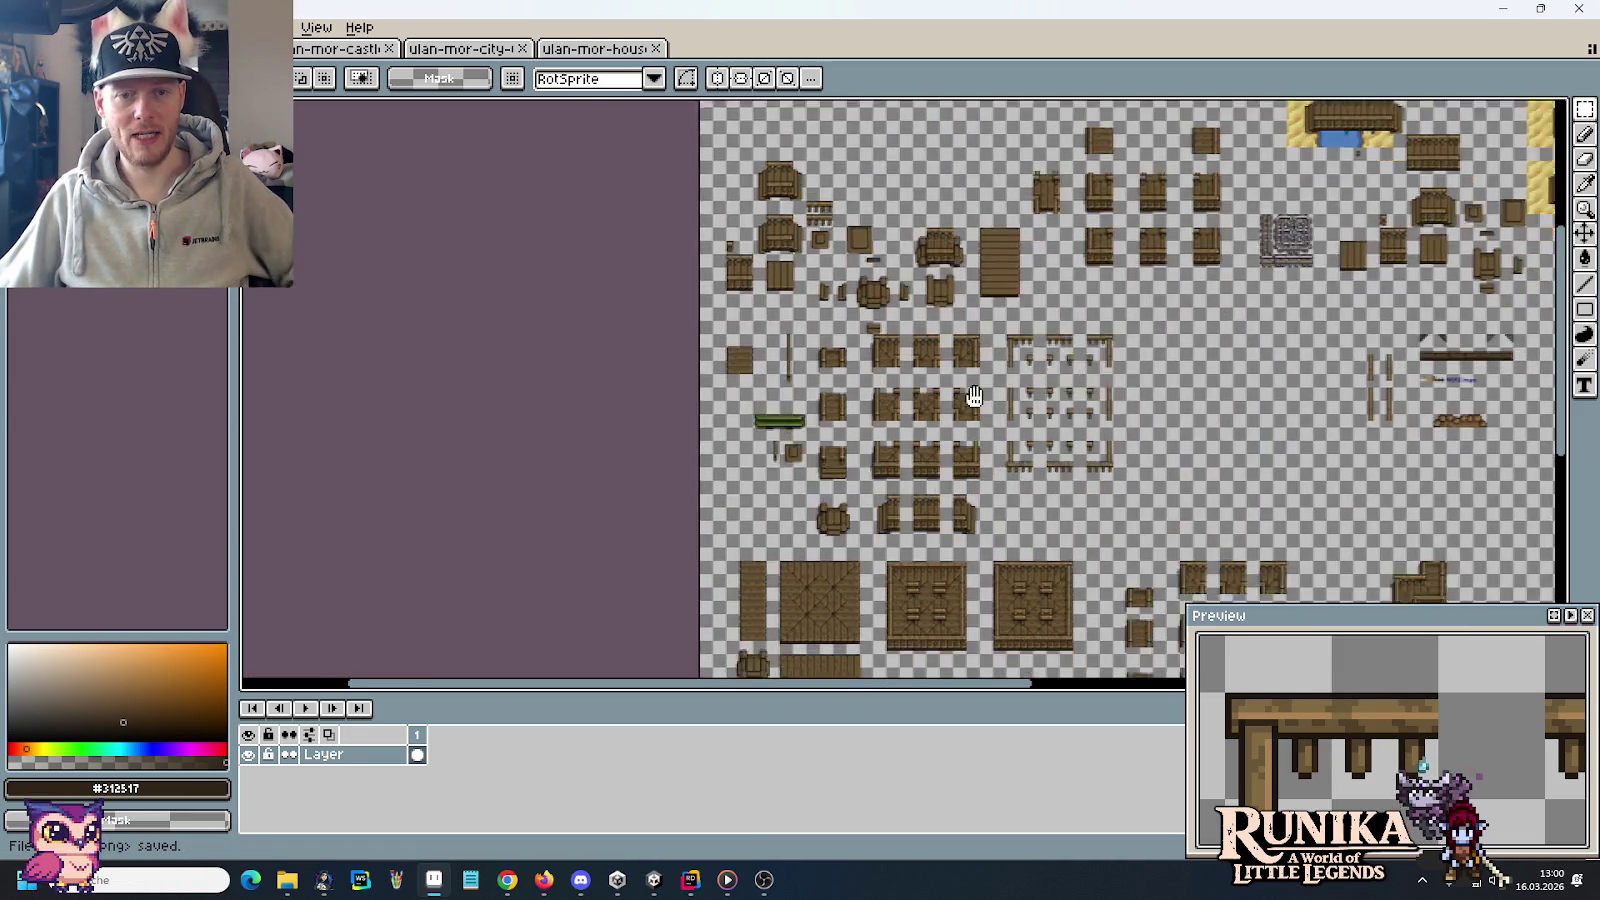
scroll(1010, 450, "up", 1)
scroll(1014, 462, "up", 1)
scroll(1014, 462, "down", 1)
scroll(900, 430, "up", 1)
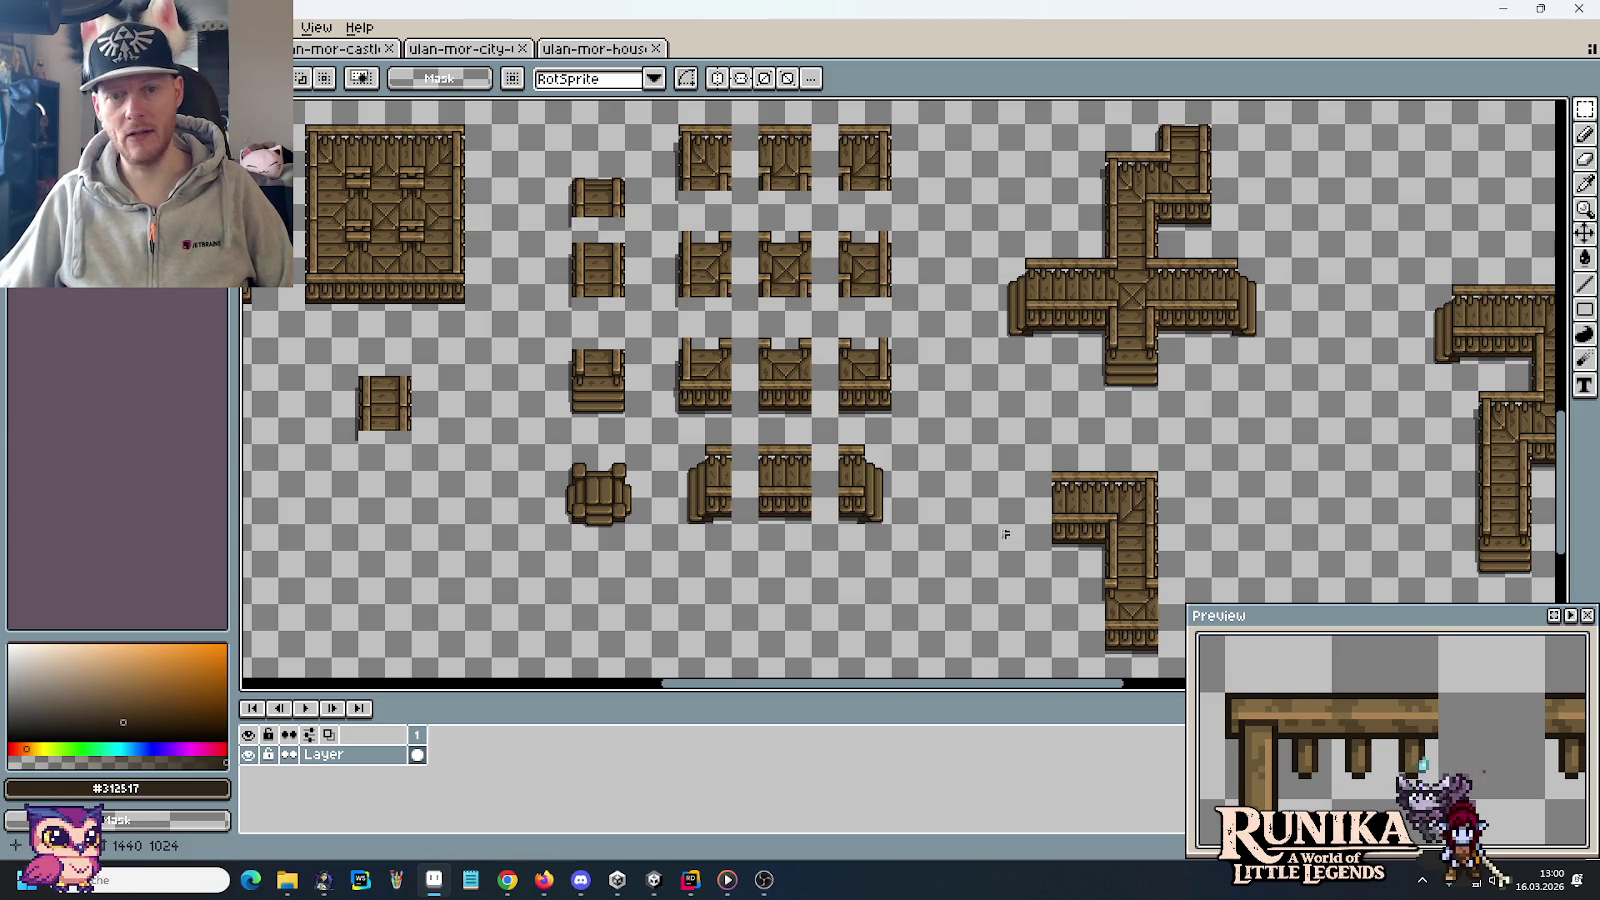
scroll(738, 353, "up", 3)
scroll(708, 395, "up", 1)
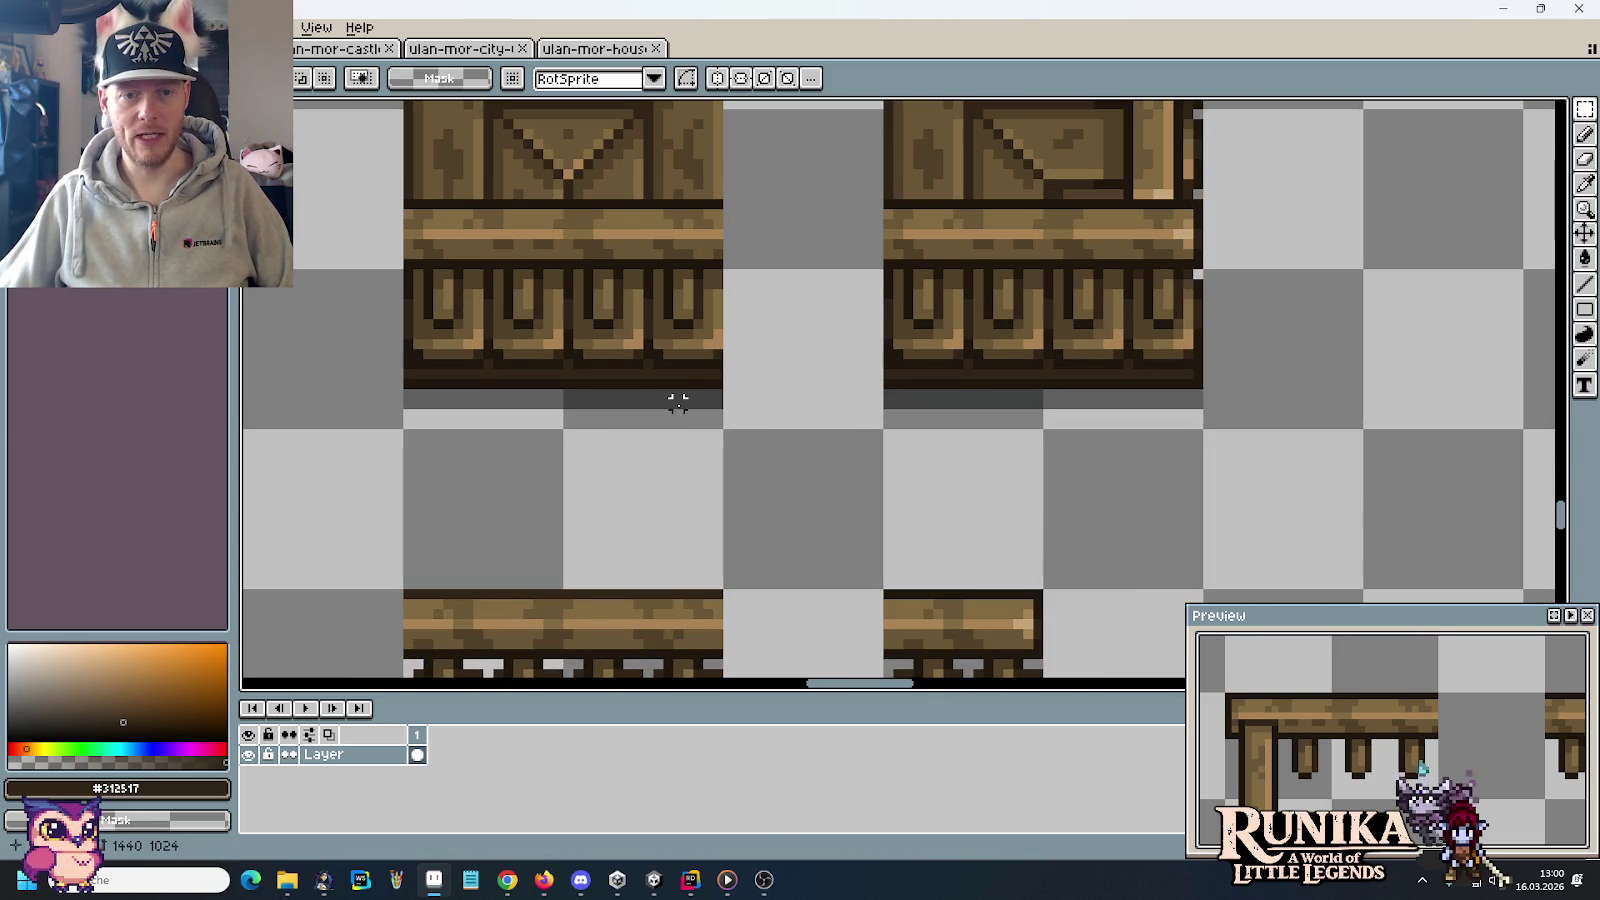
scroll(688, 402, "down", 2)
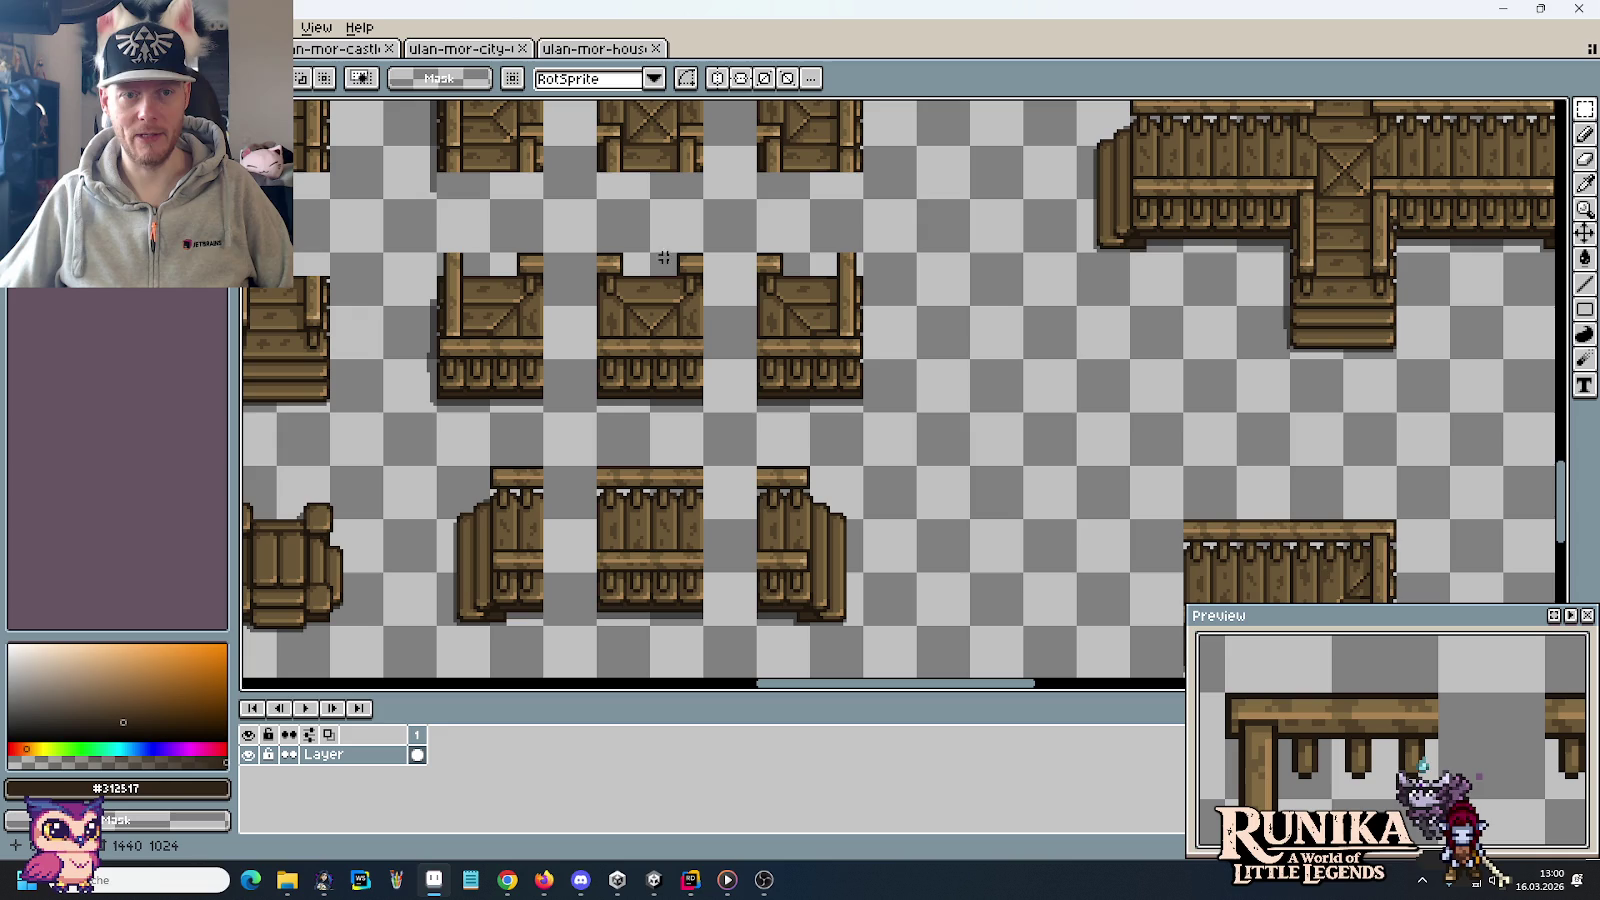
scroll(798, 451, "down", 1)
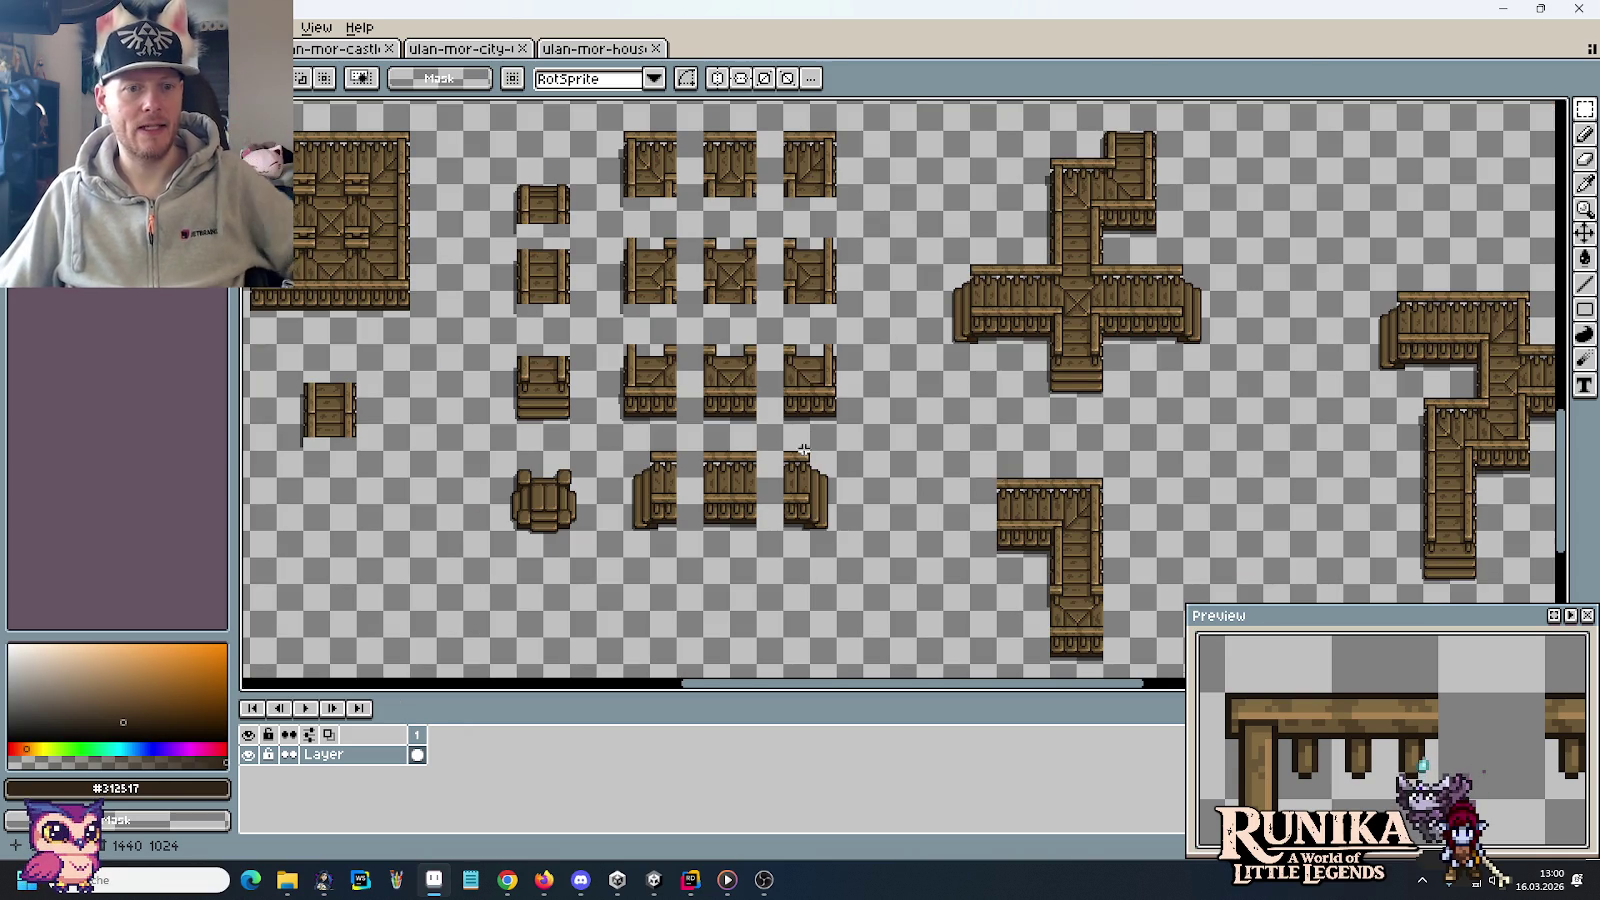
left_click_drag(832, 440, 905, 461)
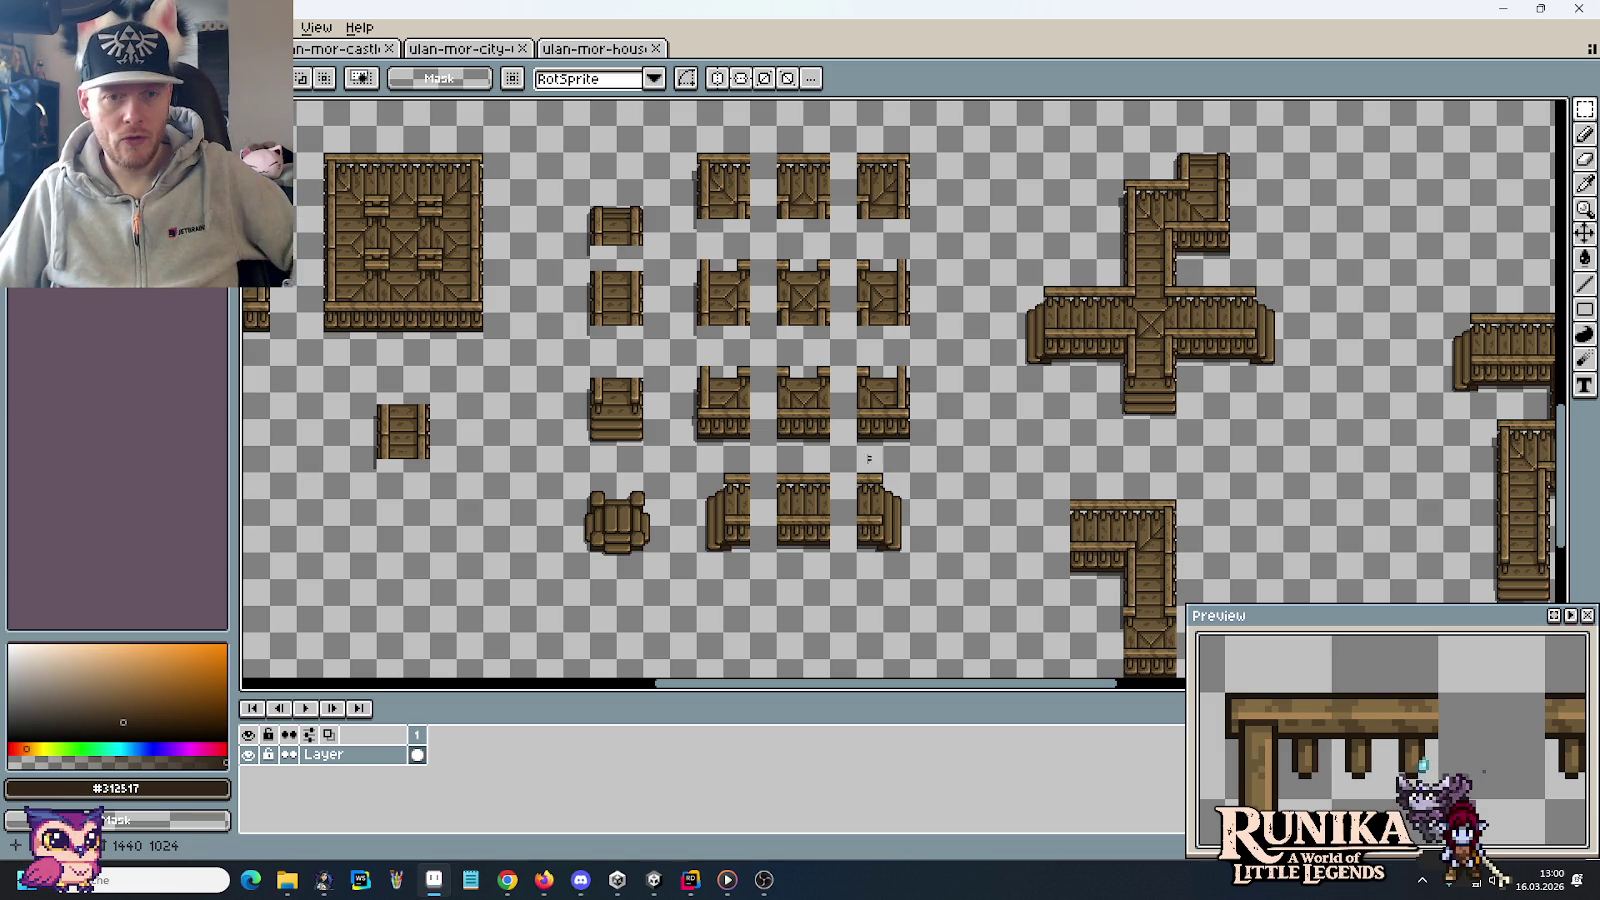
left_click_drag(513, 203, 718, 418)
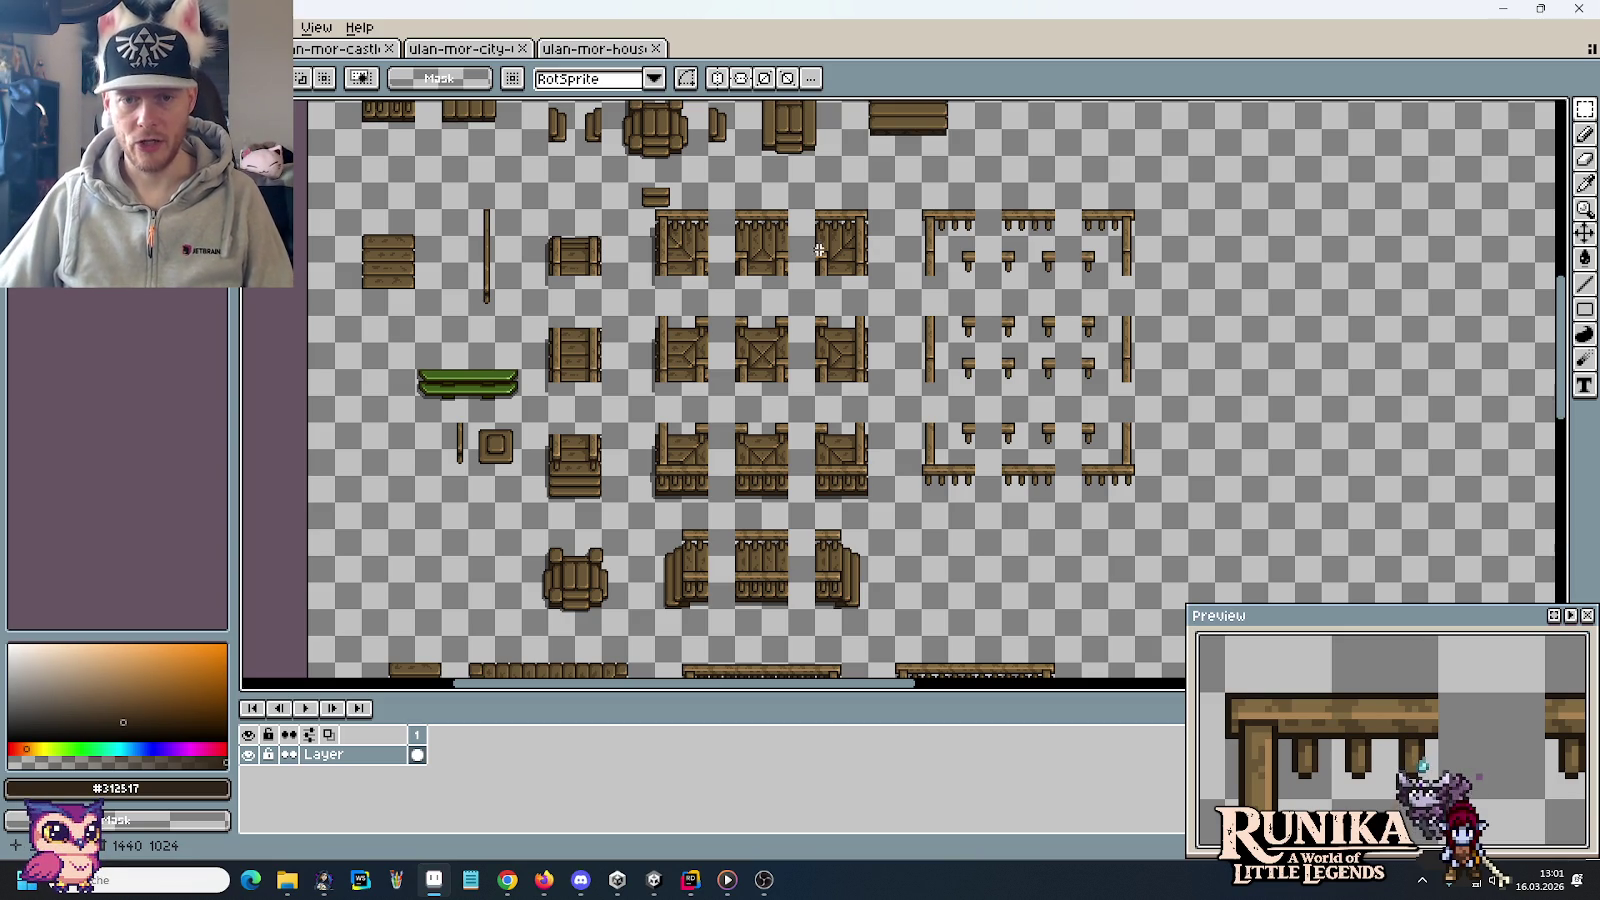
Move a bottom-row railing tile up and right beside the railing row
scroll(915, 523, "up", 1)
scroll(898, 457, "up", 1)
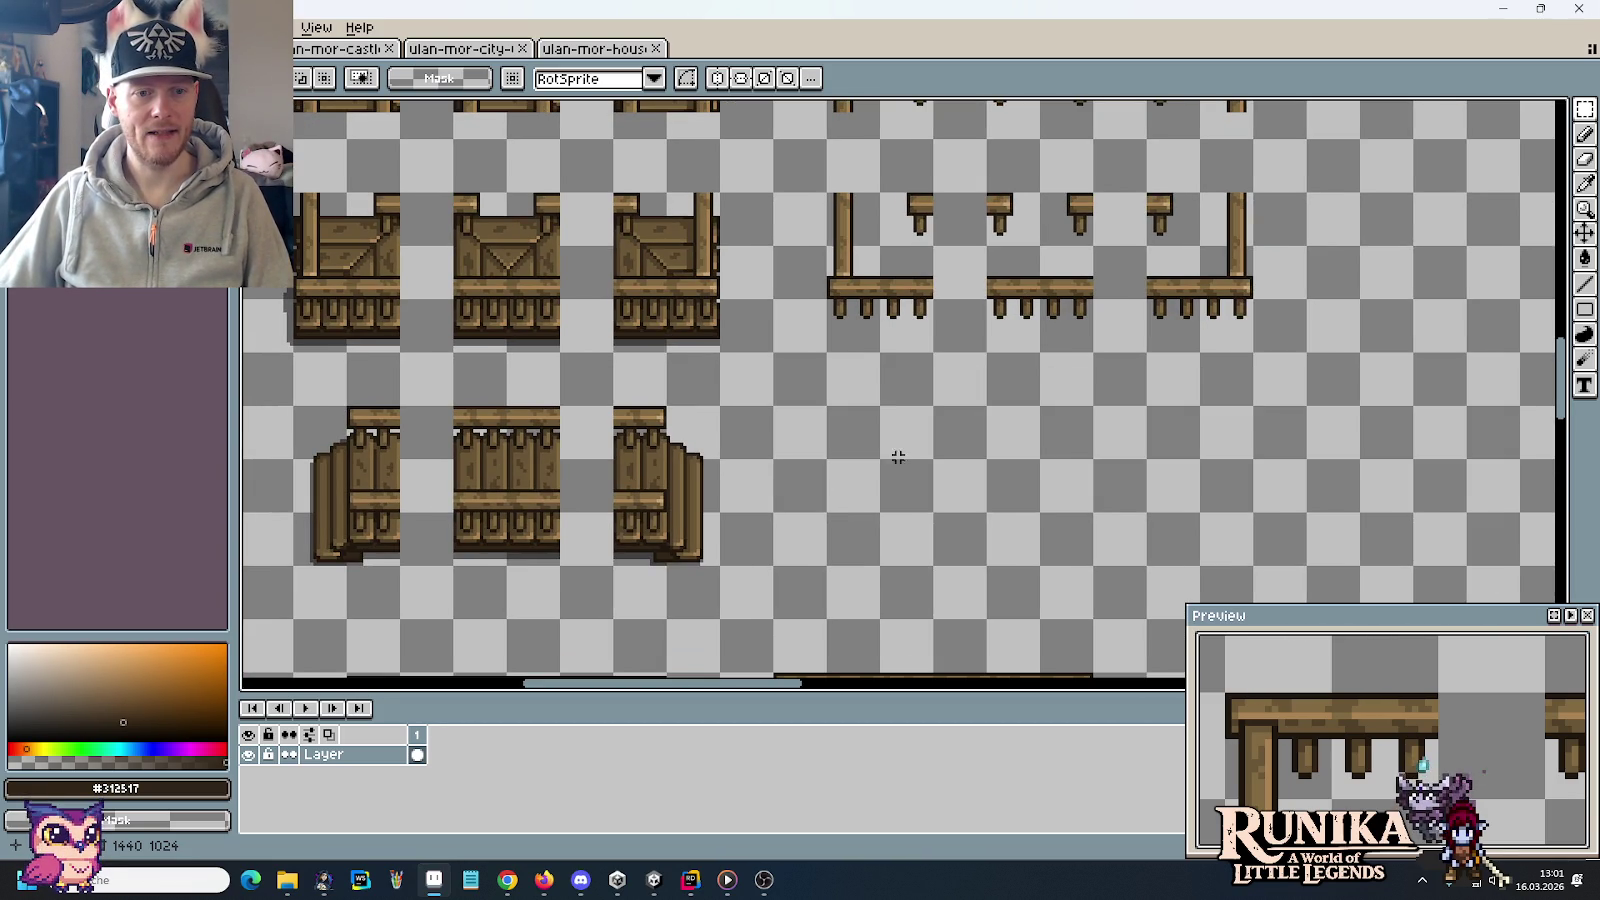
left_click_drag(551, 547, 453, 407)
mouse_move(503, 478)
left_mouse_down()
mouse_move(1014, 464)
mouse_move(1325, 280)
mouse_move(1175, 314)
left_mouse_up()
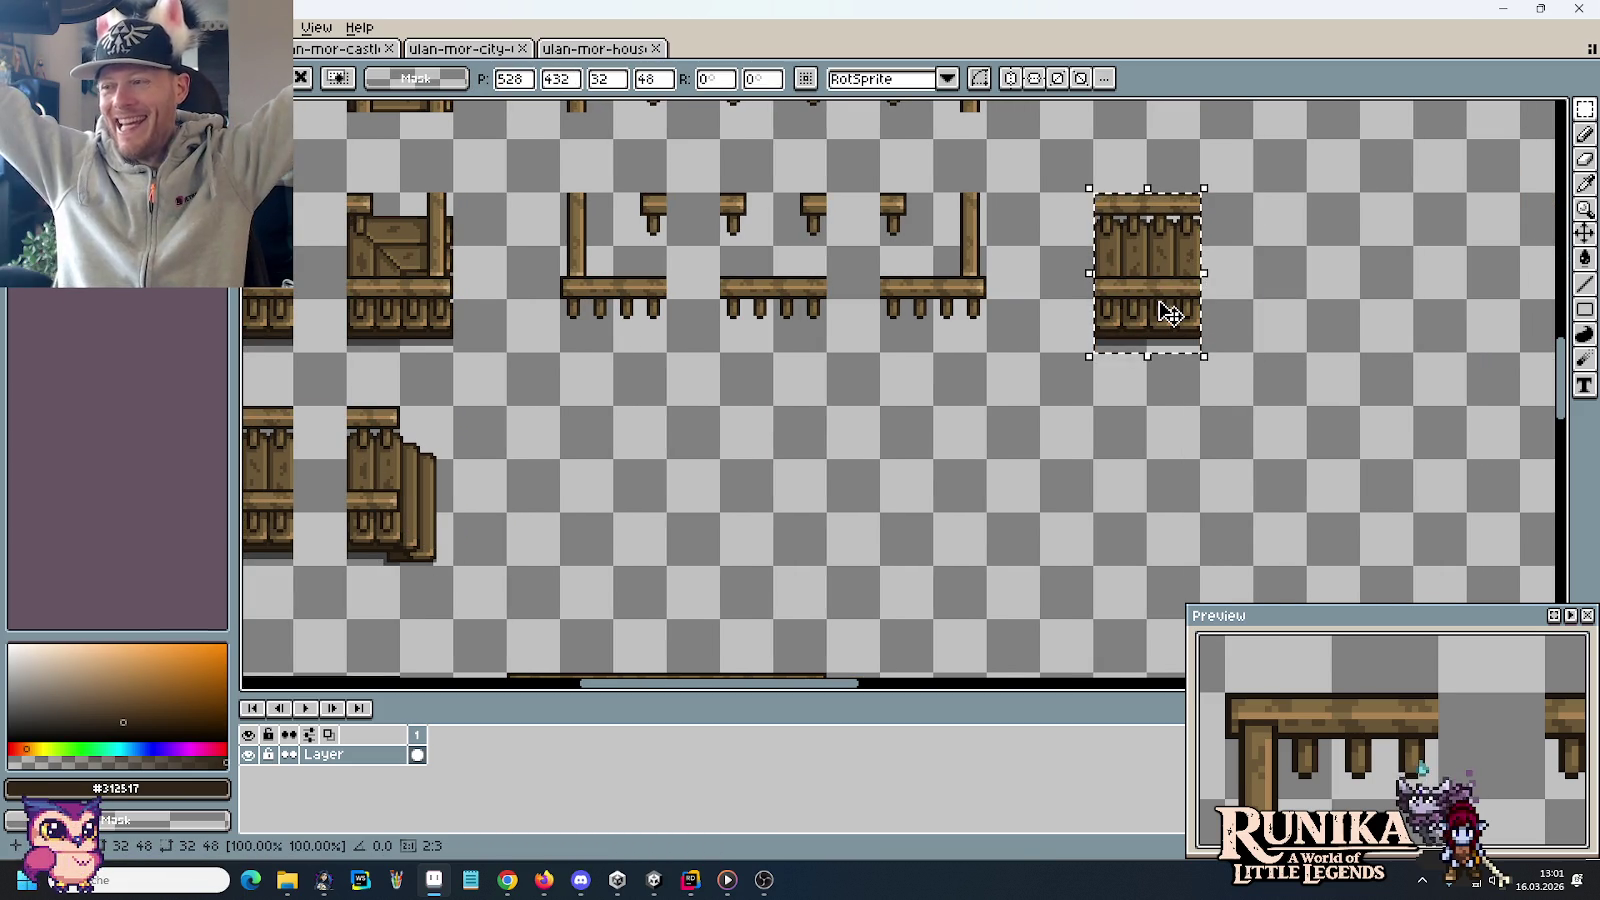
left_click(1261, 247)
Select the middle bridge railing tile, then the square crate tile
left_click_drag(1261, 247, 1176, 362)
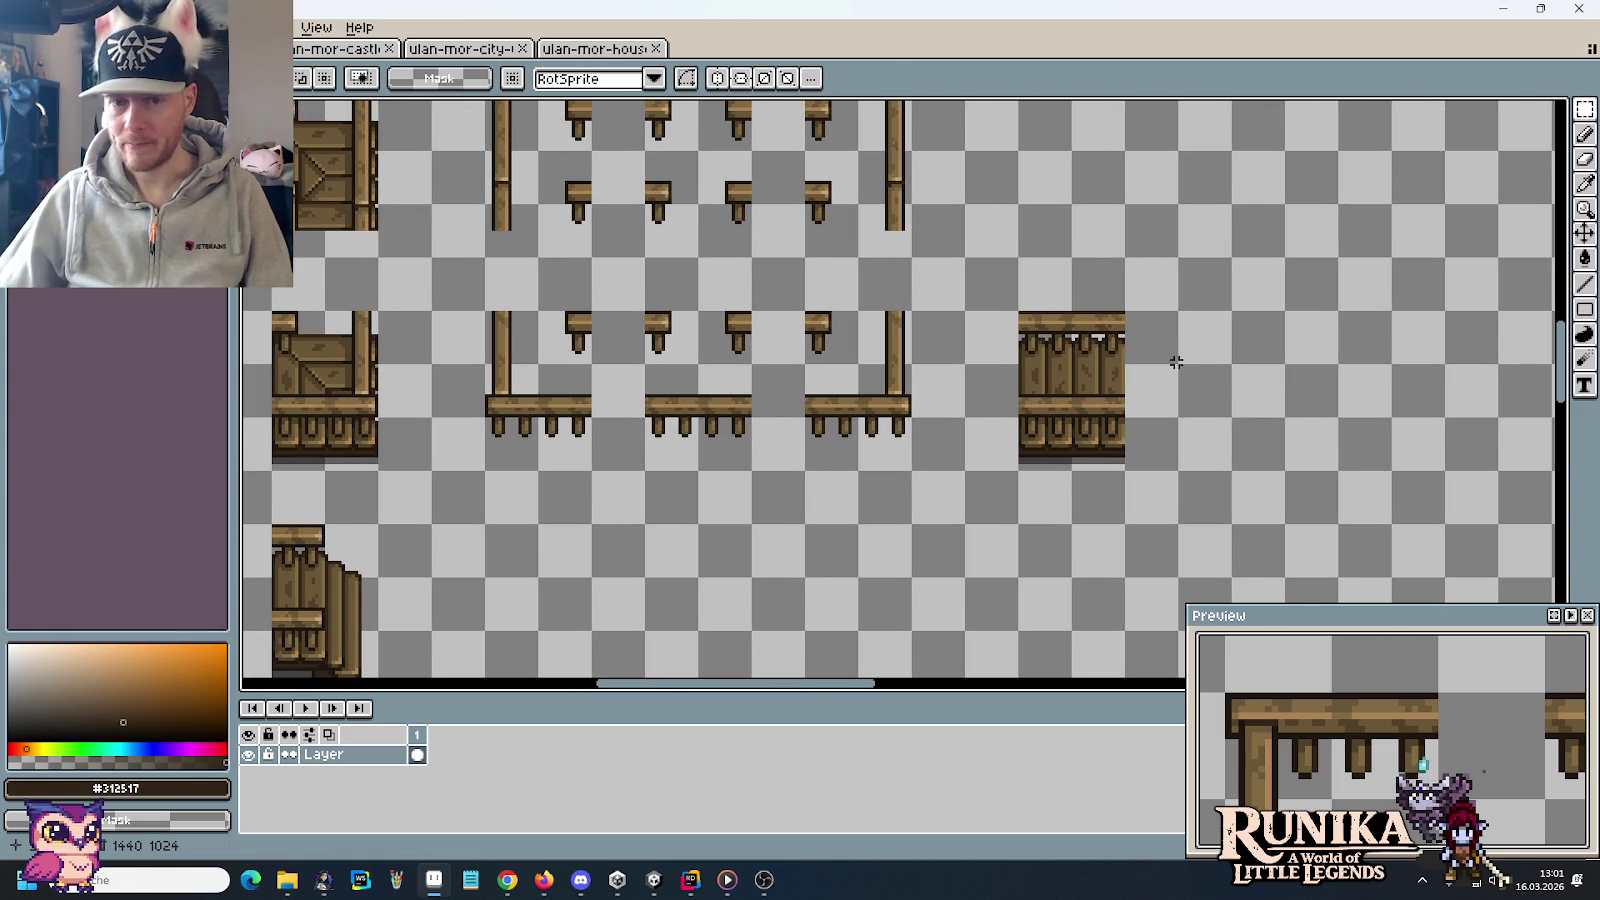
left_click_drag(1000, 572, 1550, 290)
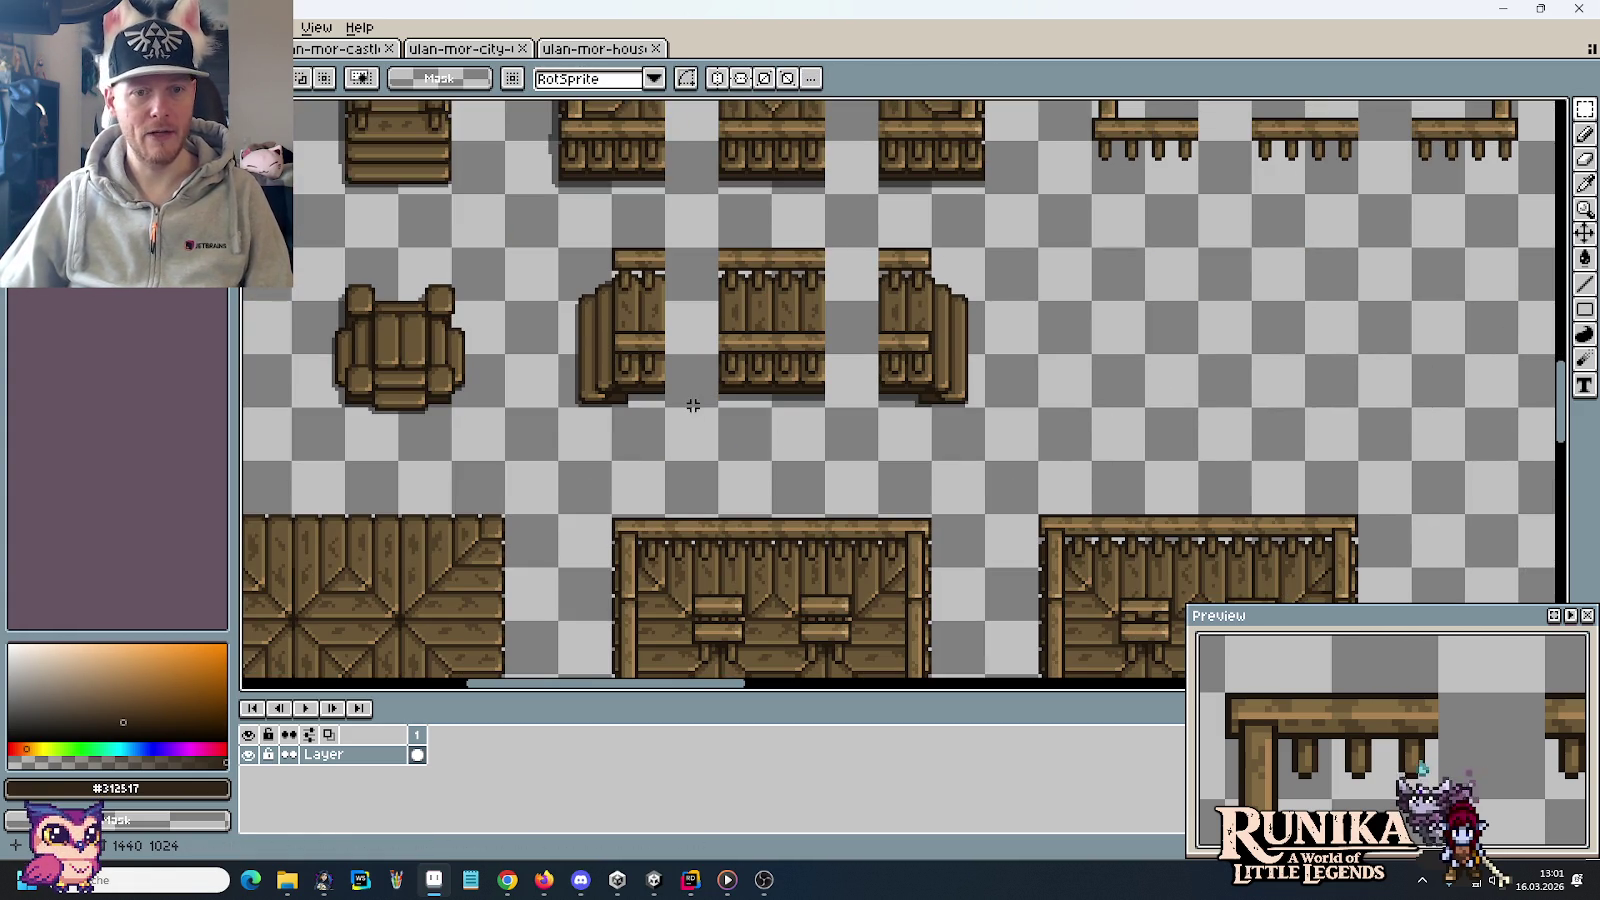
mouse_move(690, 425)
left_mouse_down()
mouse_move(833, 232)
mouse_move(836, 262)
left_mouse_up()
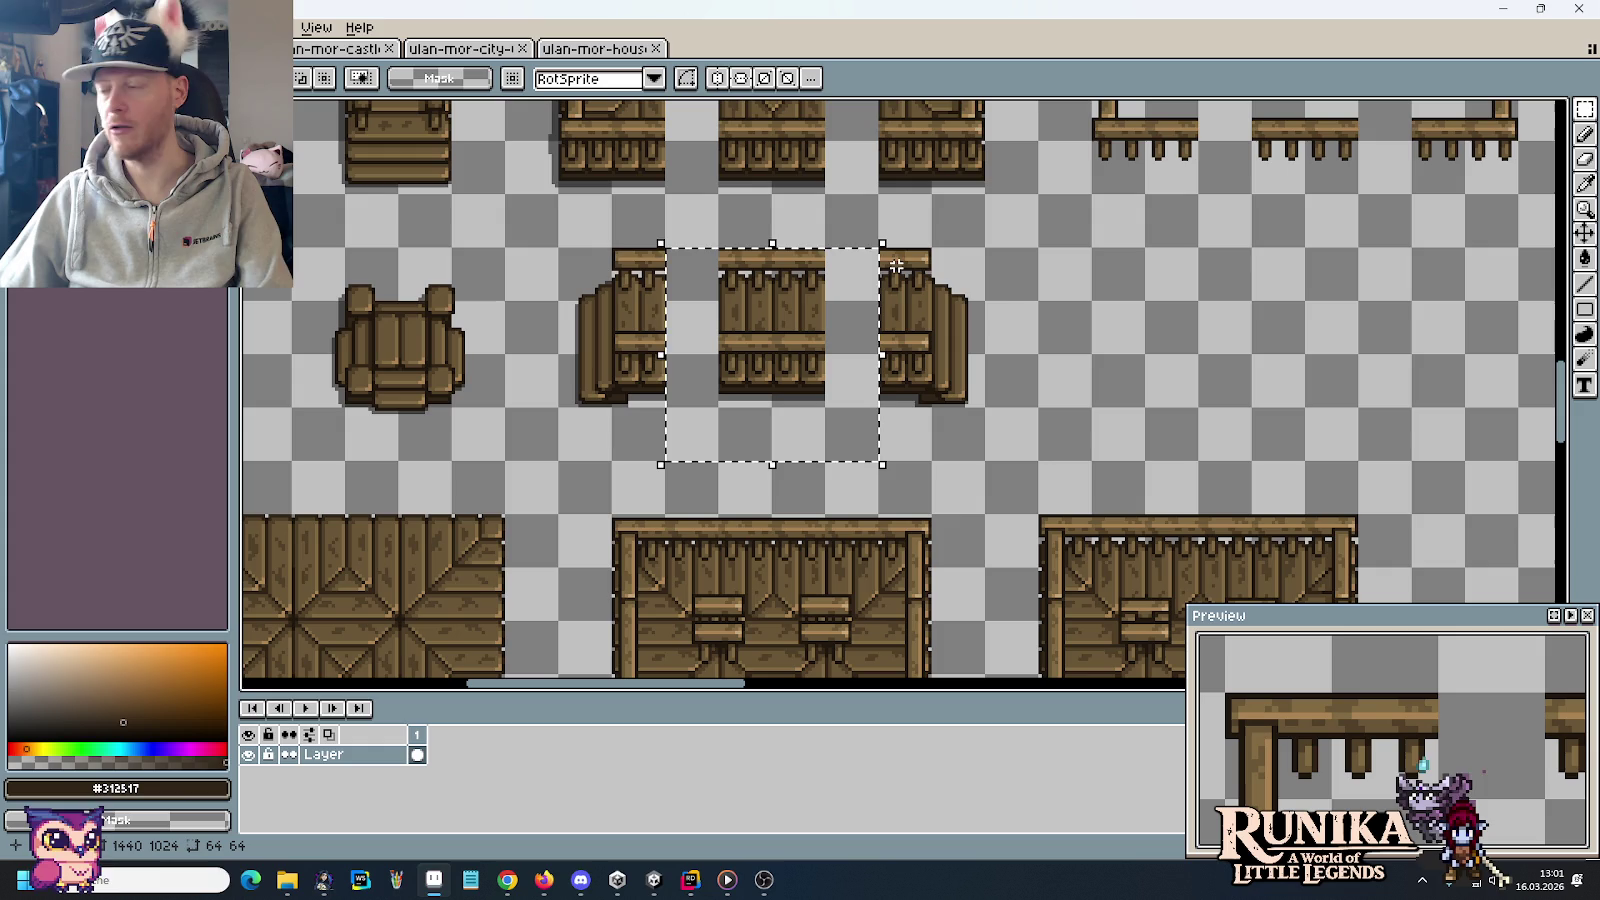
left_click_drag(975, 333, 1237, 476)
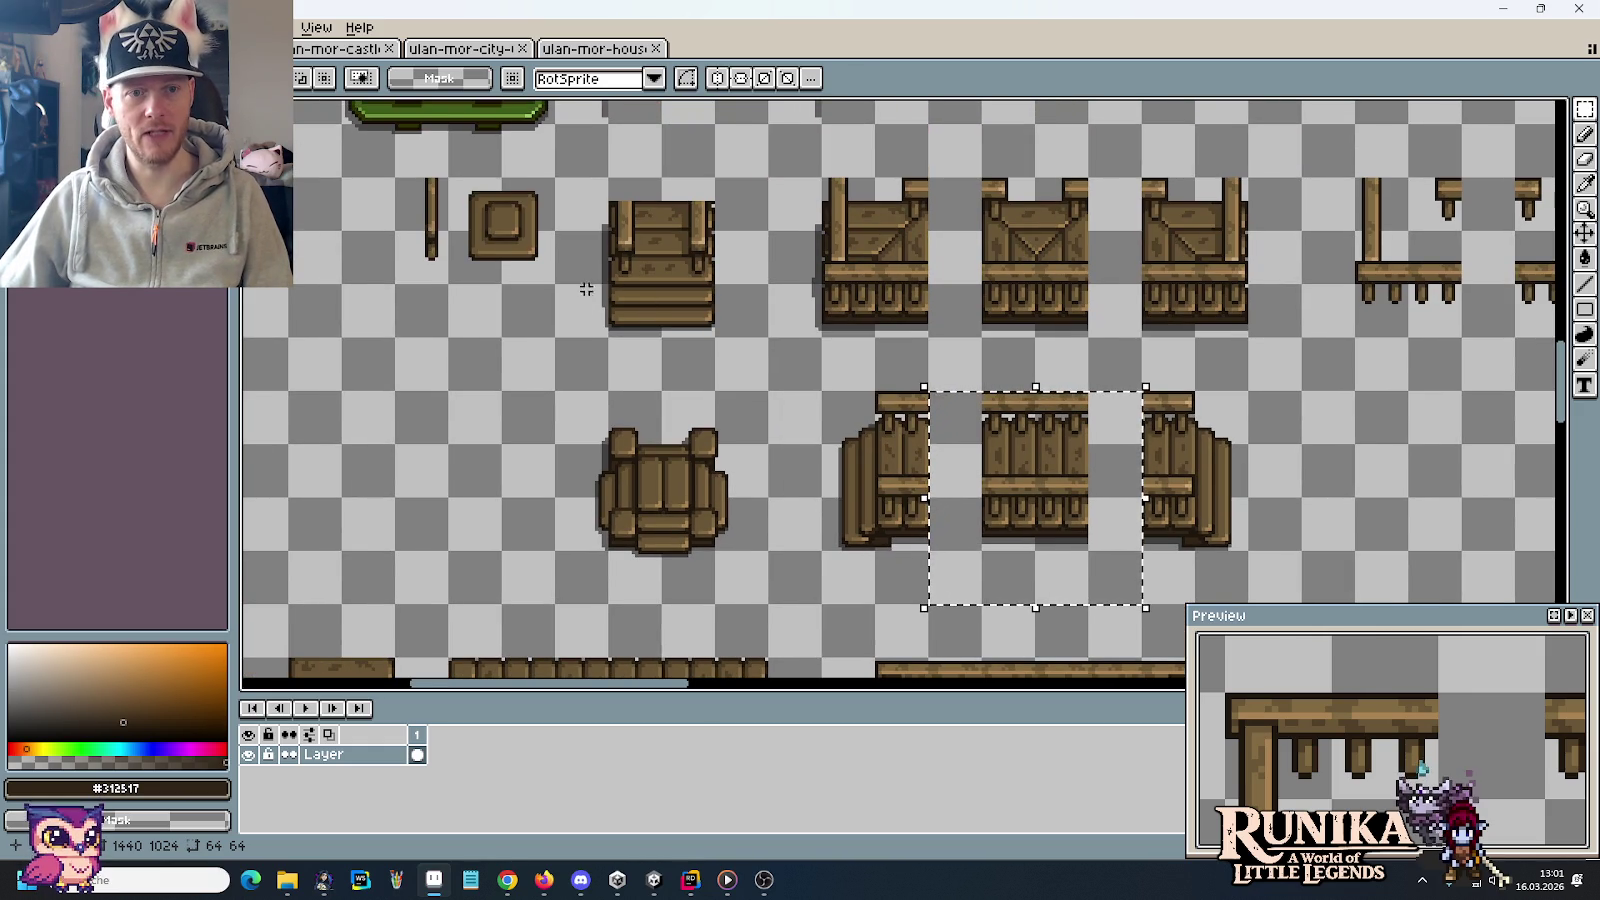
left_click_drag(579, 339, 746, 218)
Scroll around the sheet to inspect the tiles above and around the crate
scroll(1143, 293, "up", 3)
scroll(1143, 293, "right", 2)
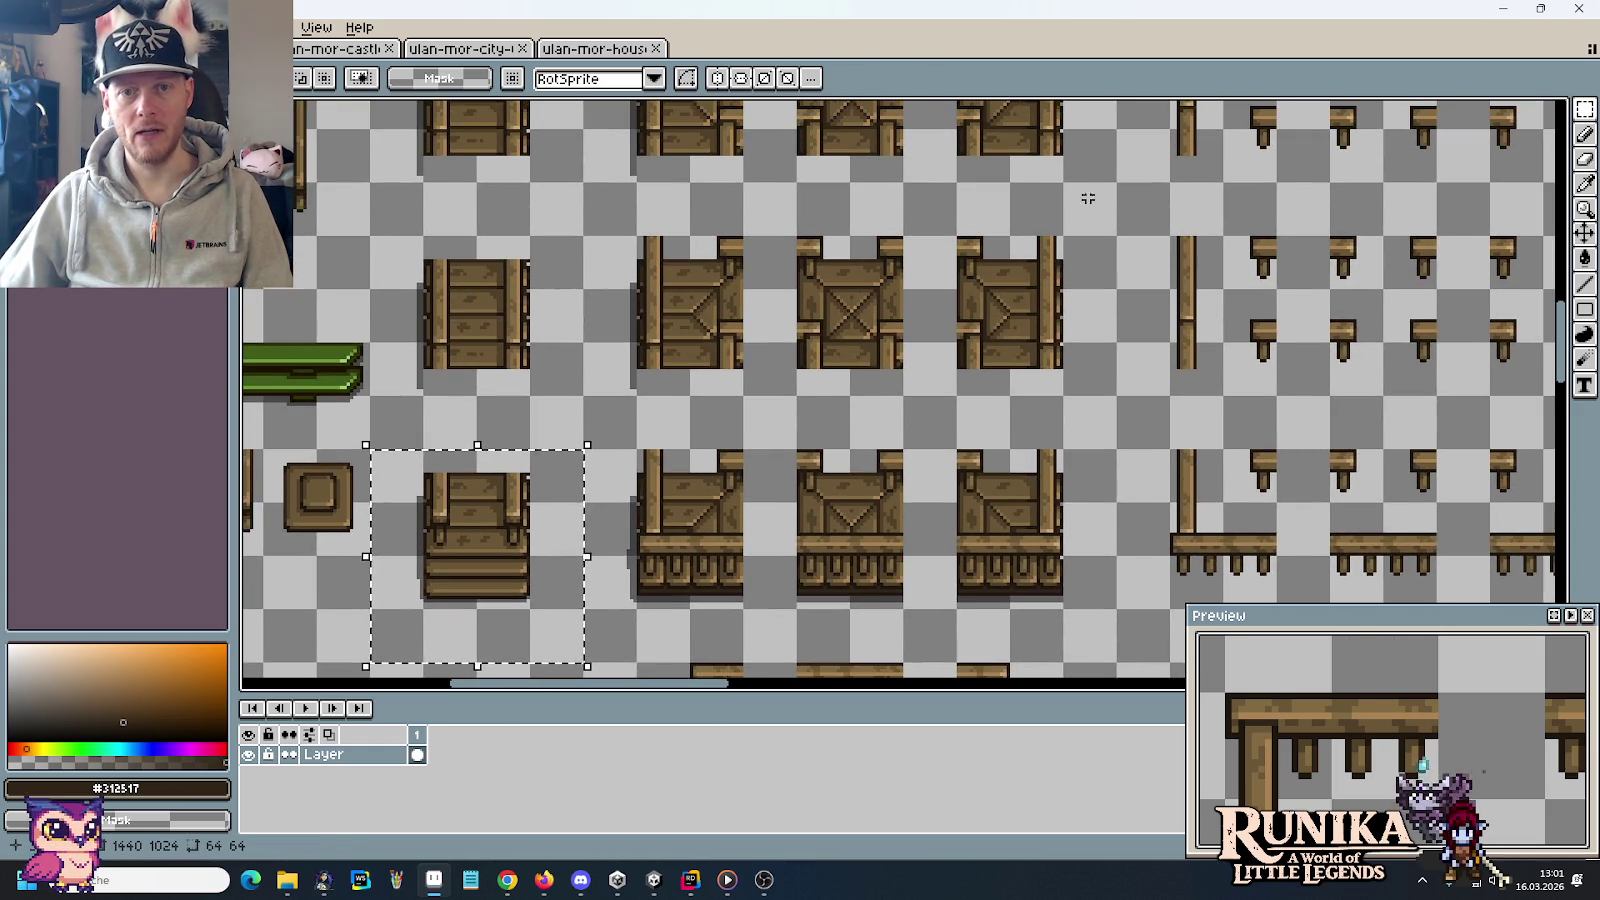
left_click_drag(1088, 199, 1081, 435)
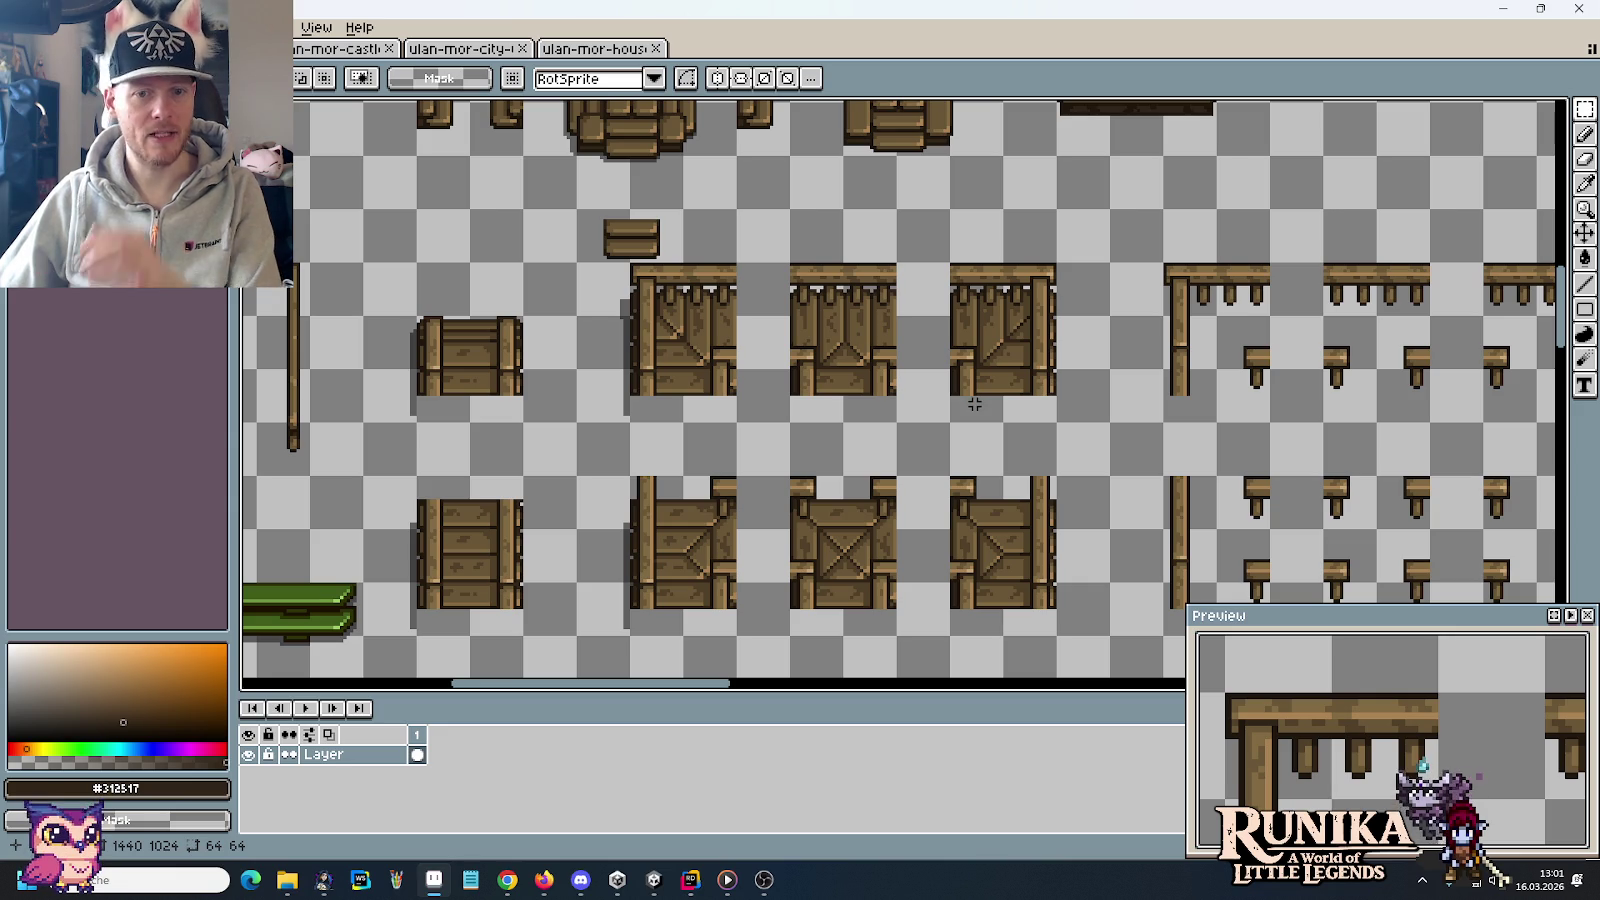
scroll(968, 400, "down", 2)
scroll(989, 268, "down", 3)
scroll(933, 294, "down", 1)
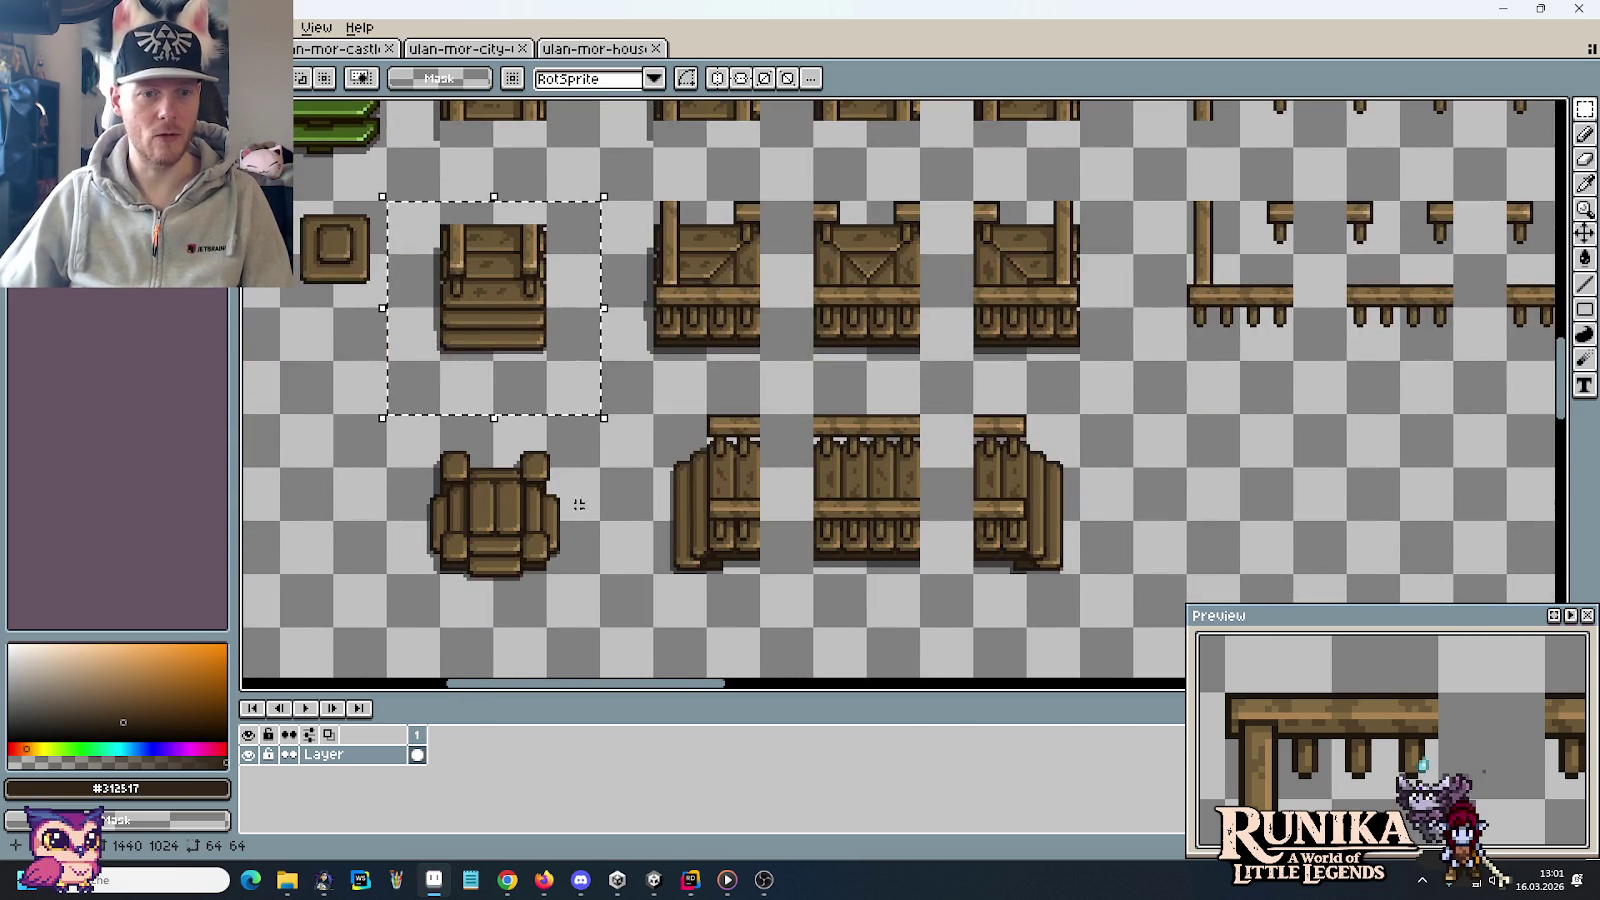
left_click_drag(596, 622, 415, 452)
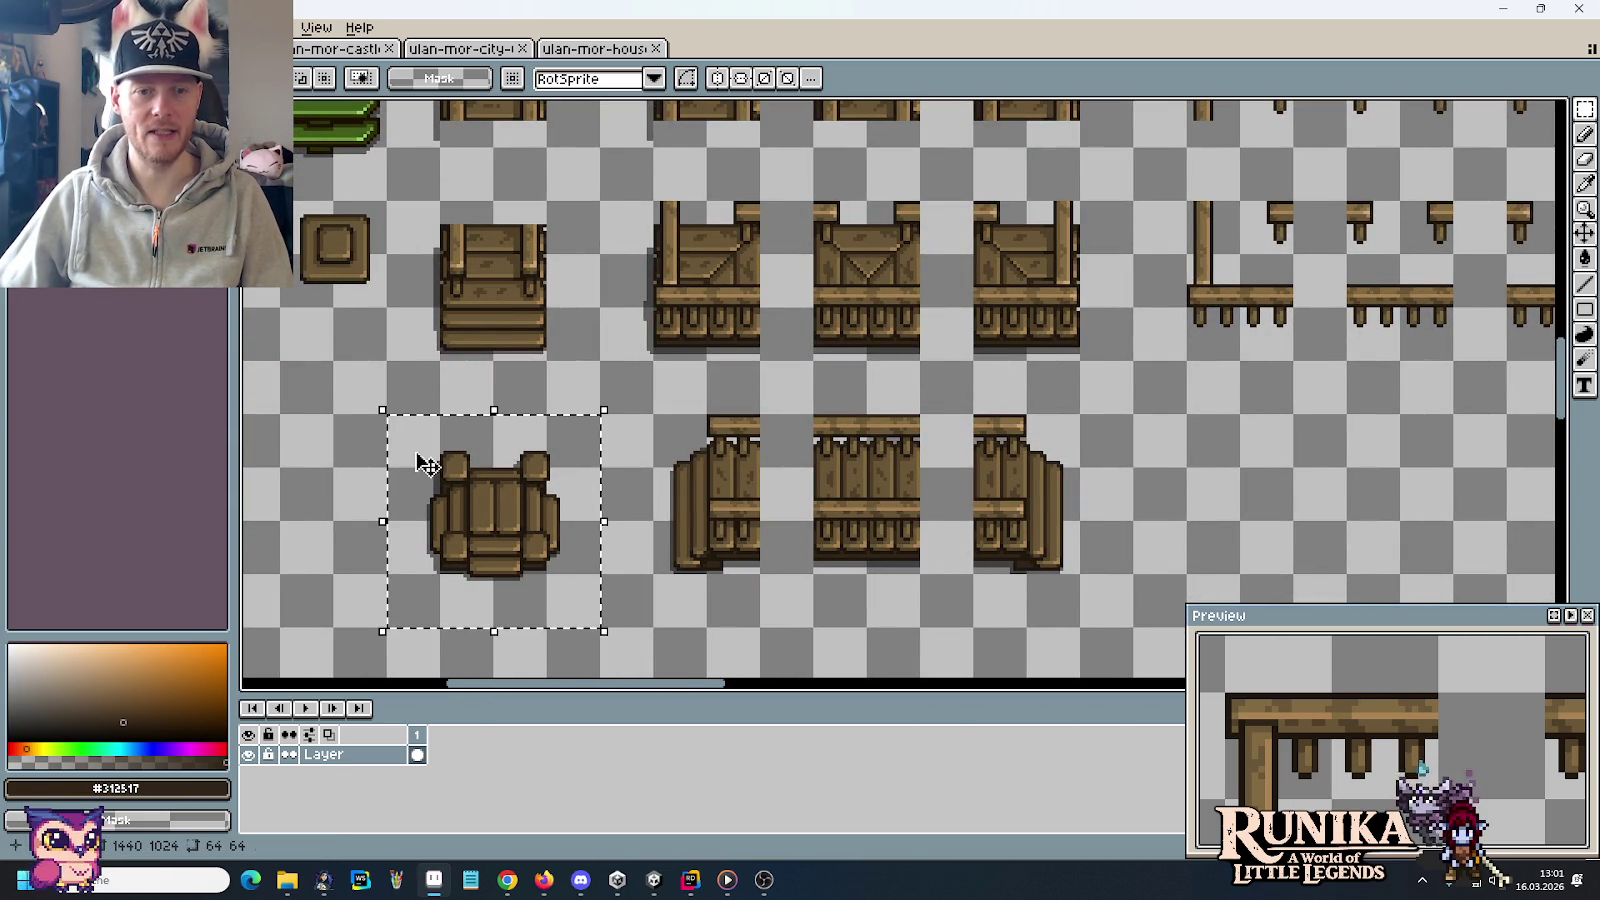
scroll(1015, 340, "up", 3)
scroll(657, 375, "up", 3)
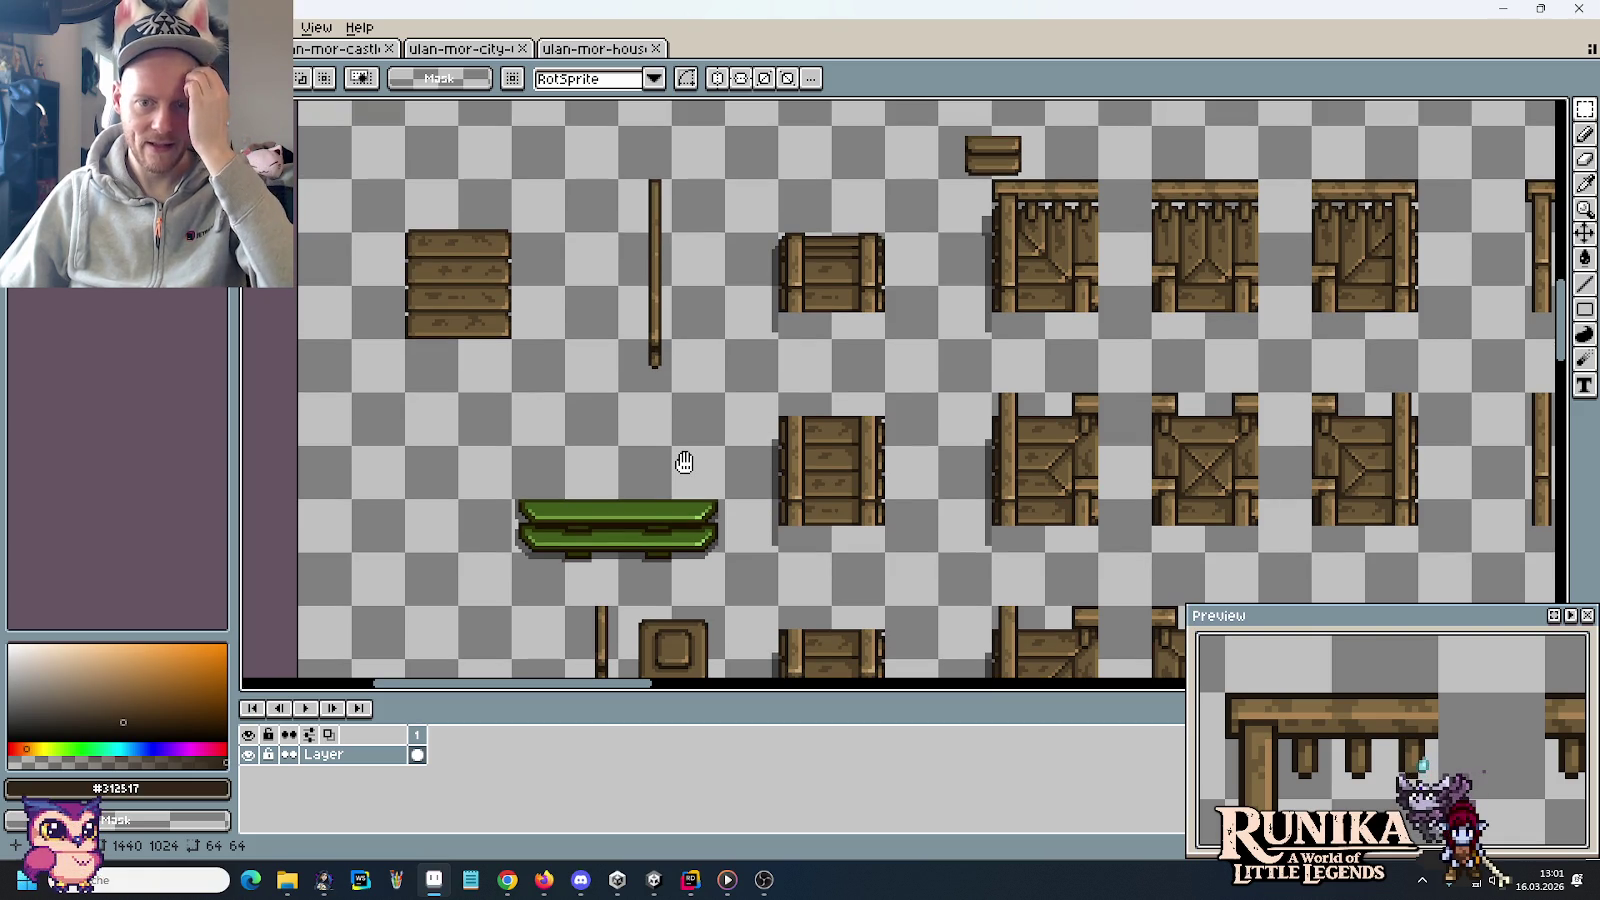
scroll(660, 440, "down", 3)
scroll(686, 364, "down", 3)
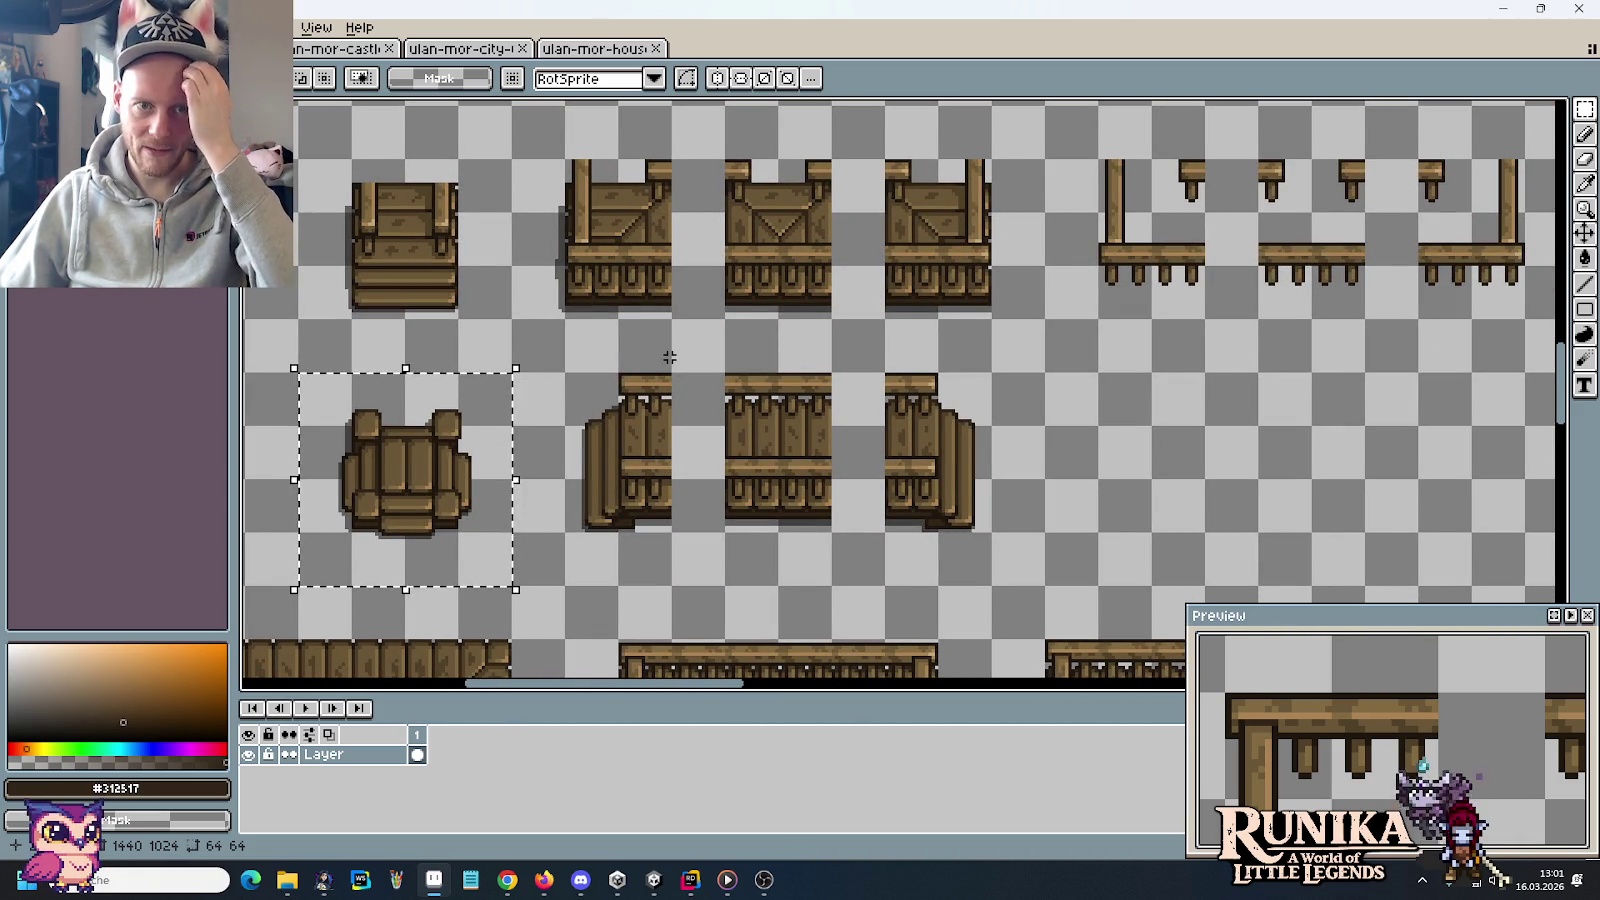
scroll(669, 357, "down", 3)
scroll(669, 357, "left", 3)
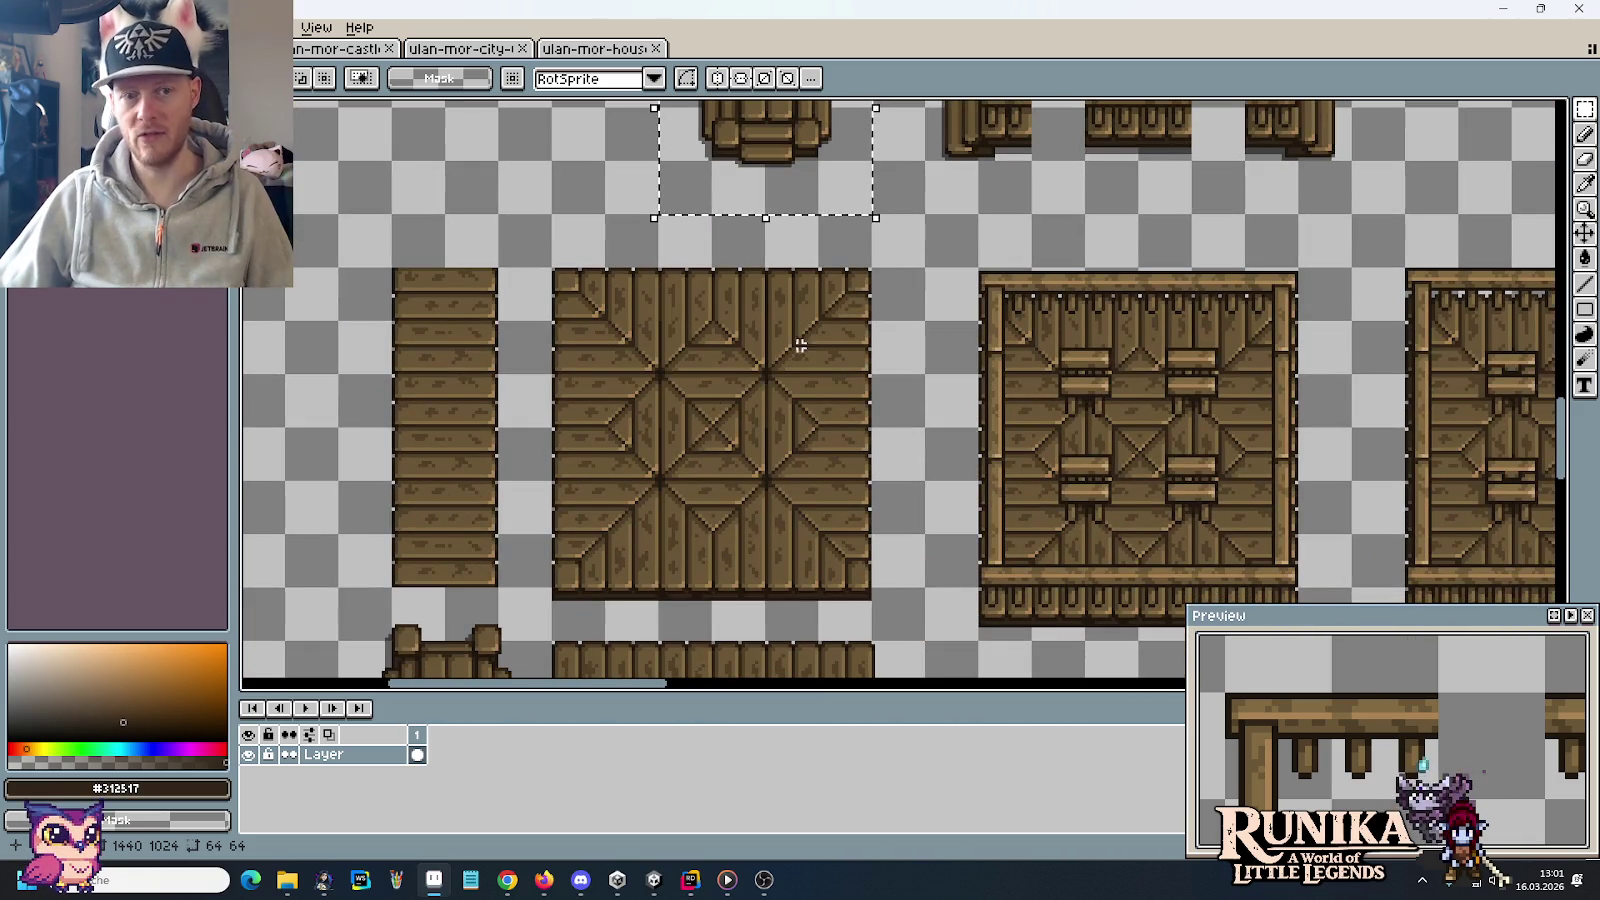
scroll(628, 457, "down", 2)
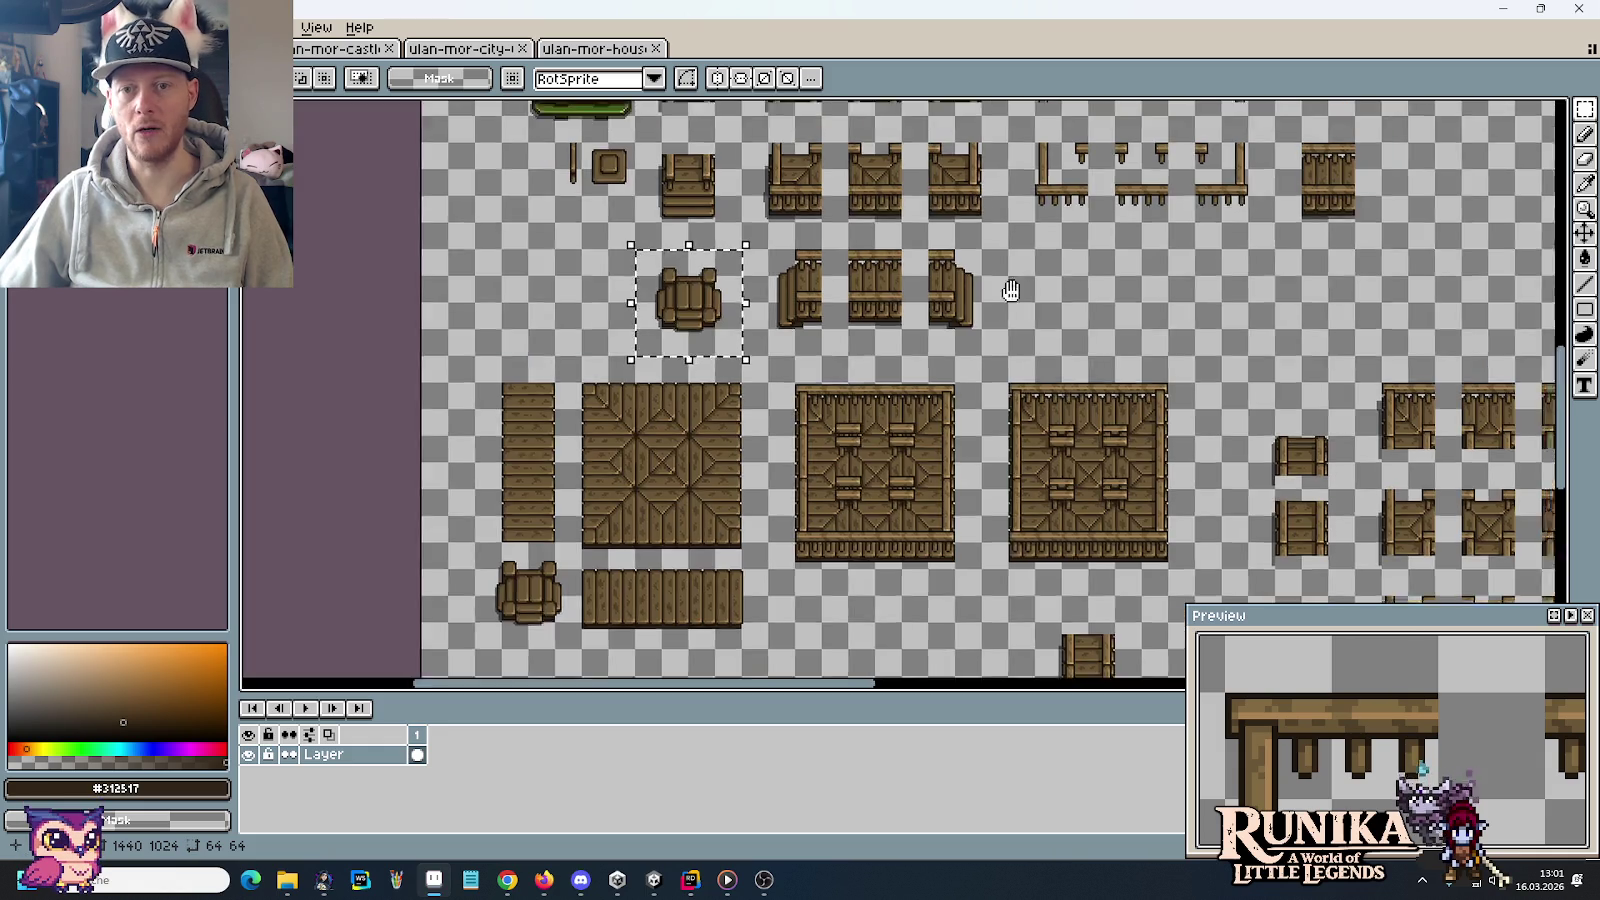
Check the gap beside the crate's right edge with a temporary selection
scroll(925, 431, "up", 2)
scroll(925, 431, "down", 2)
scroll(1117, 337, "up", 2)
scroll(1117, 337, "up", 3)
scroll(1087, 318, "up", 1)
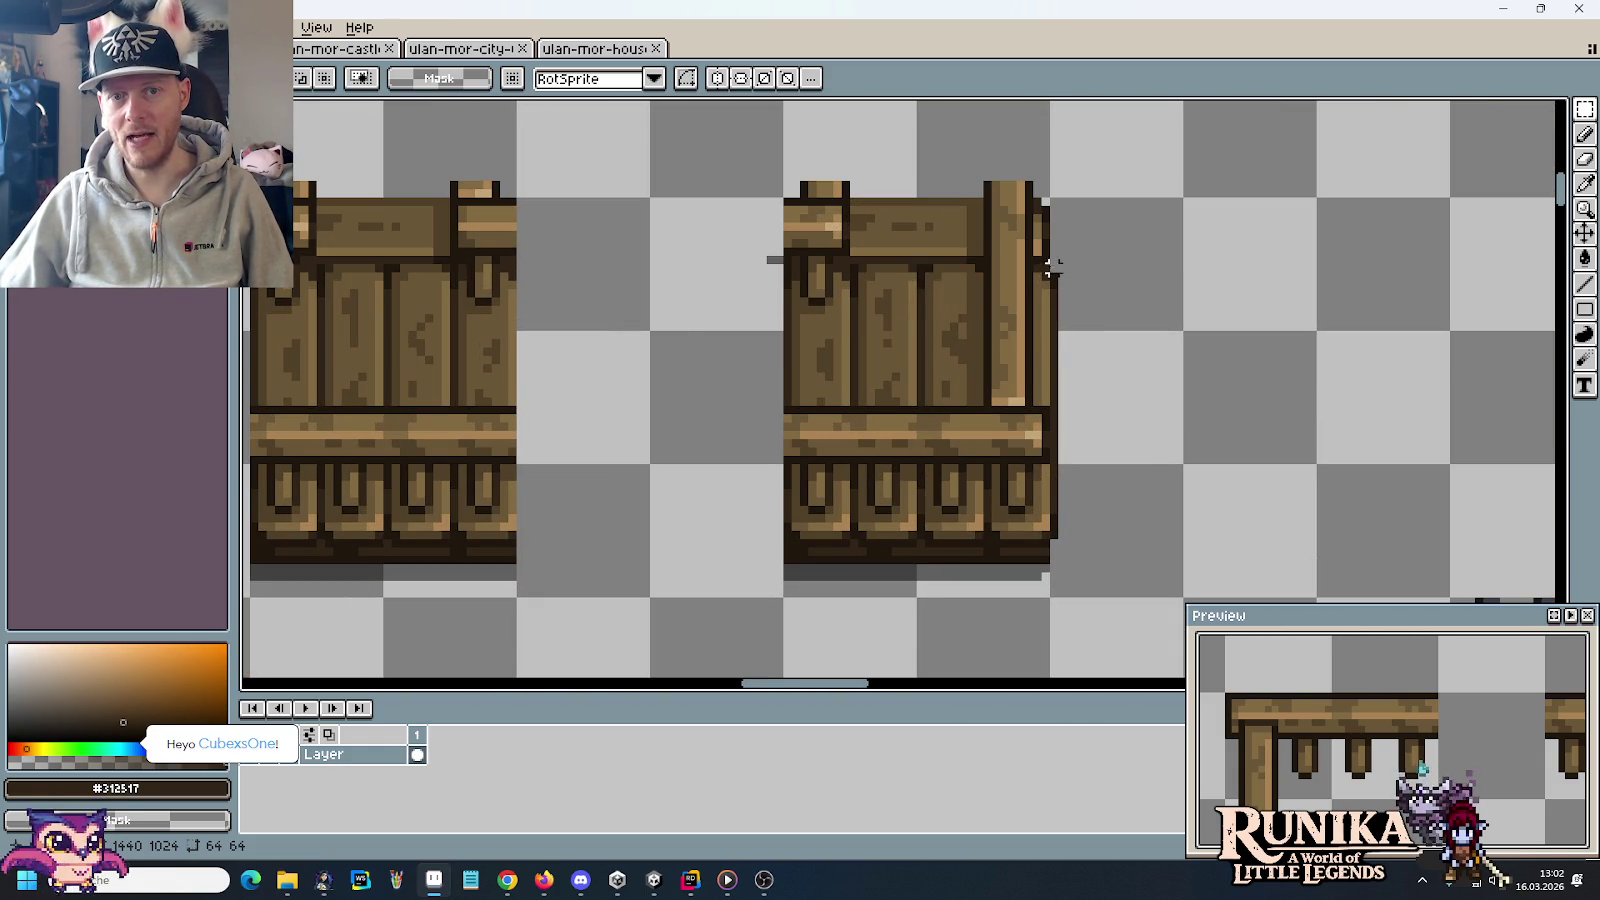
left_click_drag(1040, 262, 1150, 570)
left_click(1262, 518)
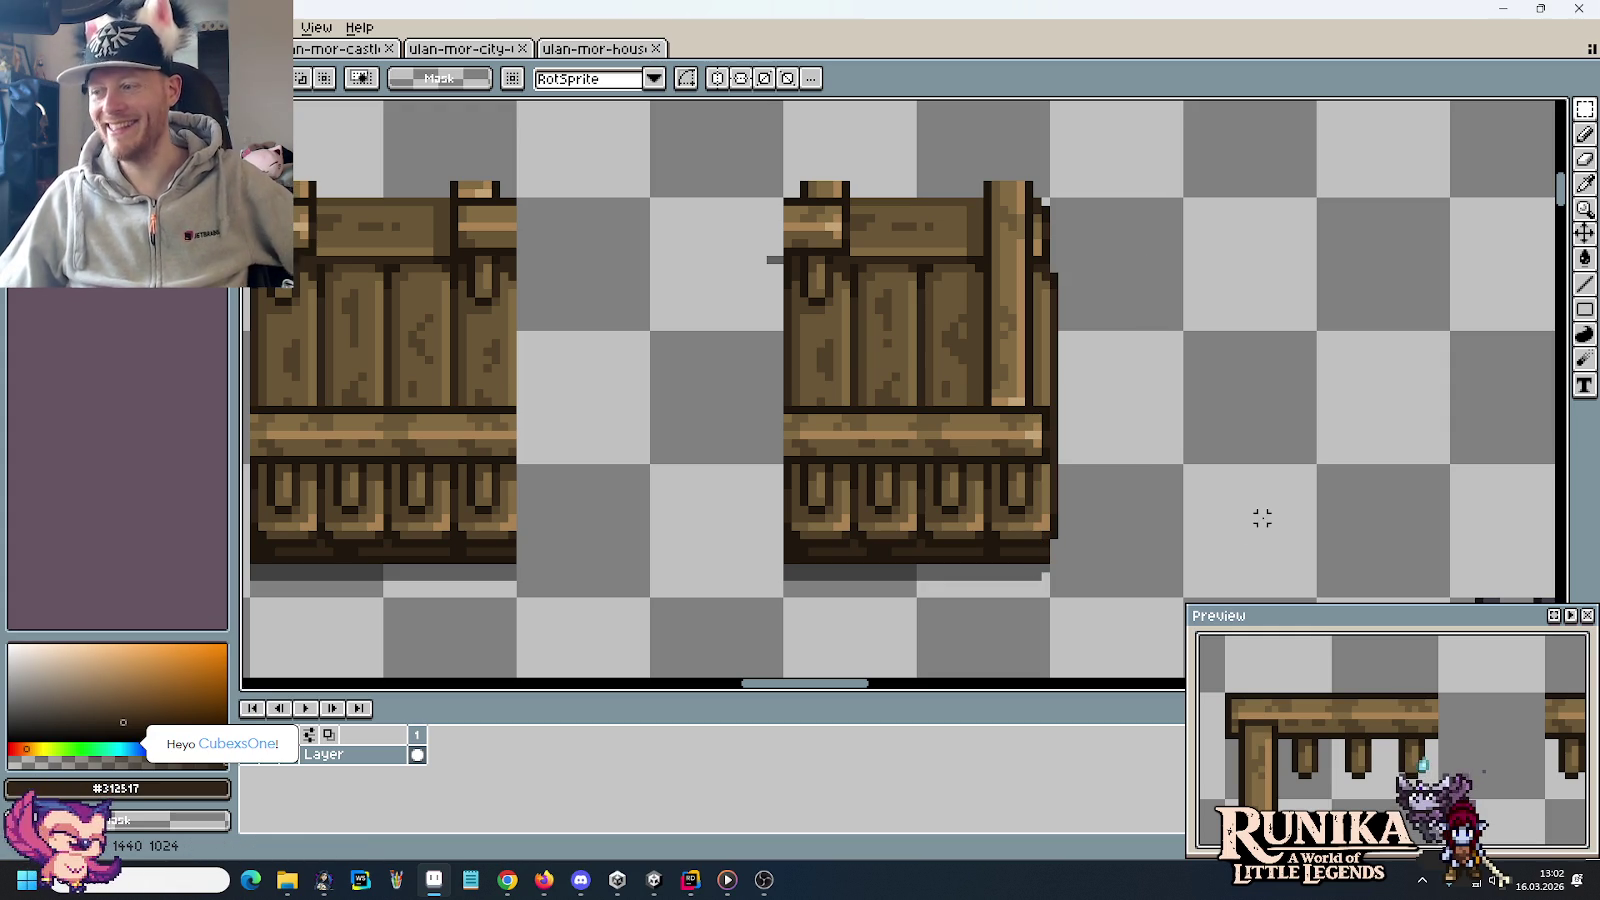
Select the whole railed bridge tile, then deselect it and a stray thin selection
scroll(1278, 493, "down", 5)
scroll(806, 588, "down", 2)
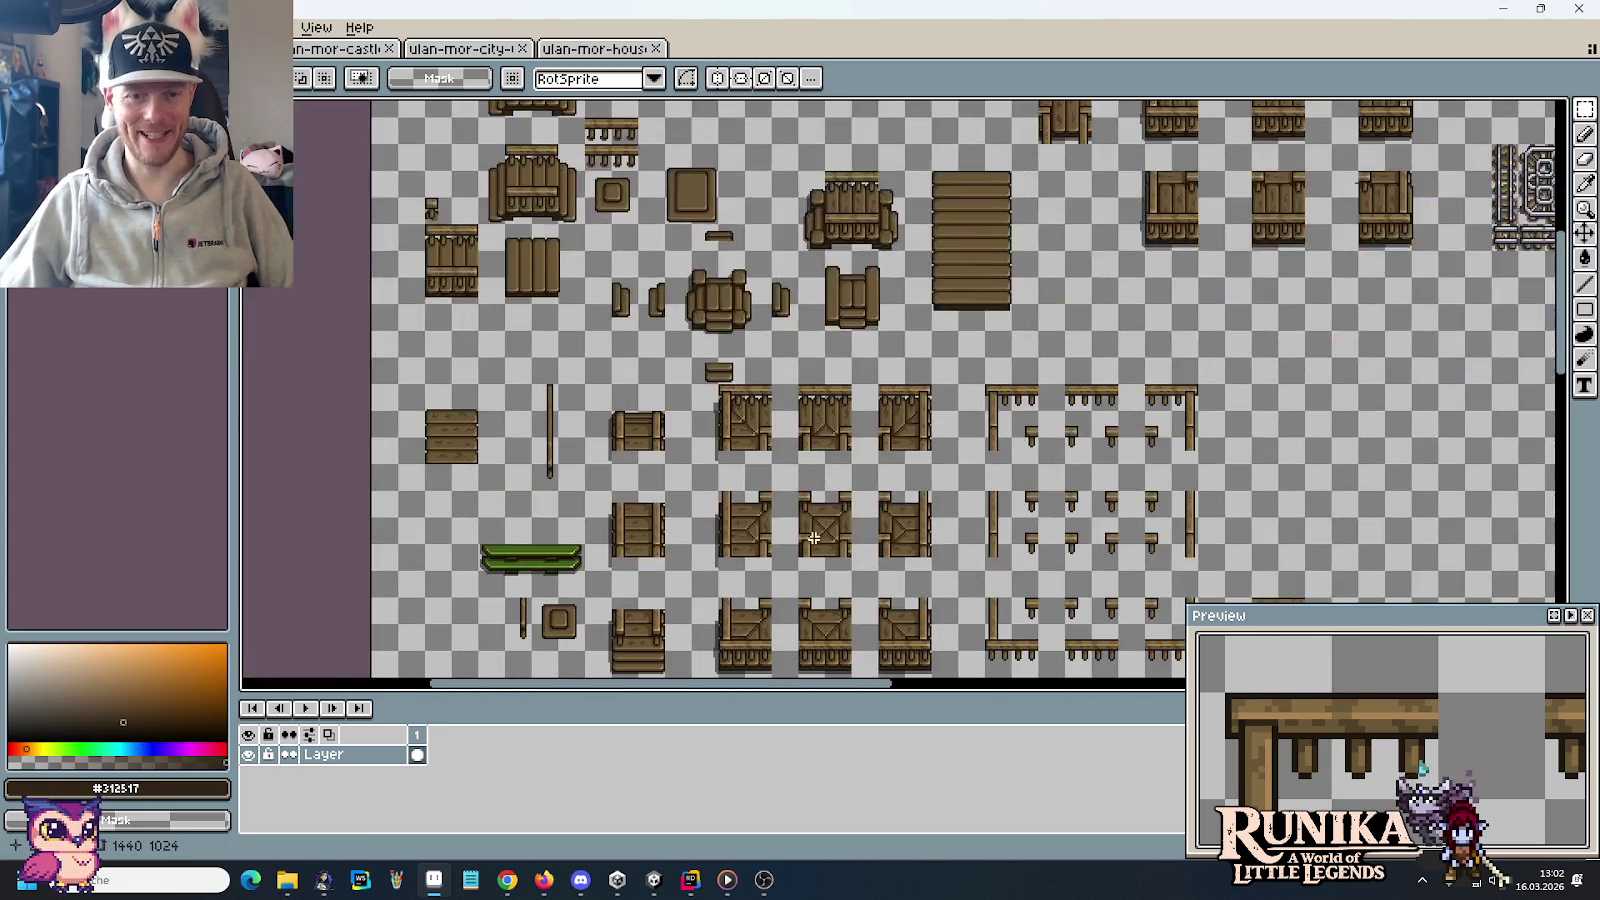
scroll(940, 411, "up", 2)
scroll(1079, 532, "right", 3)
scroll(921, 497, "up", 3)
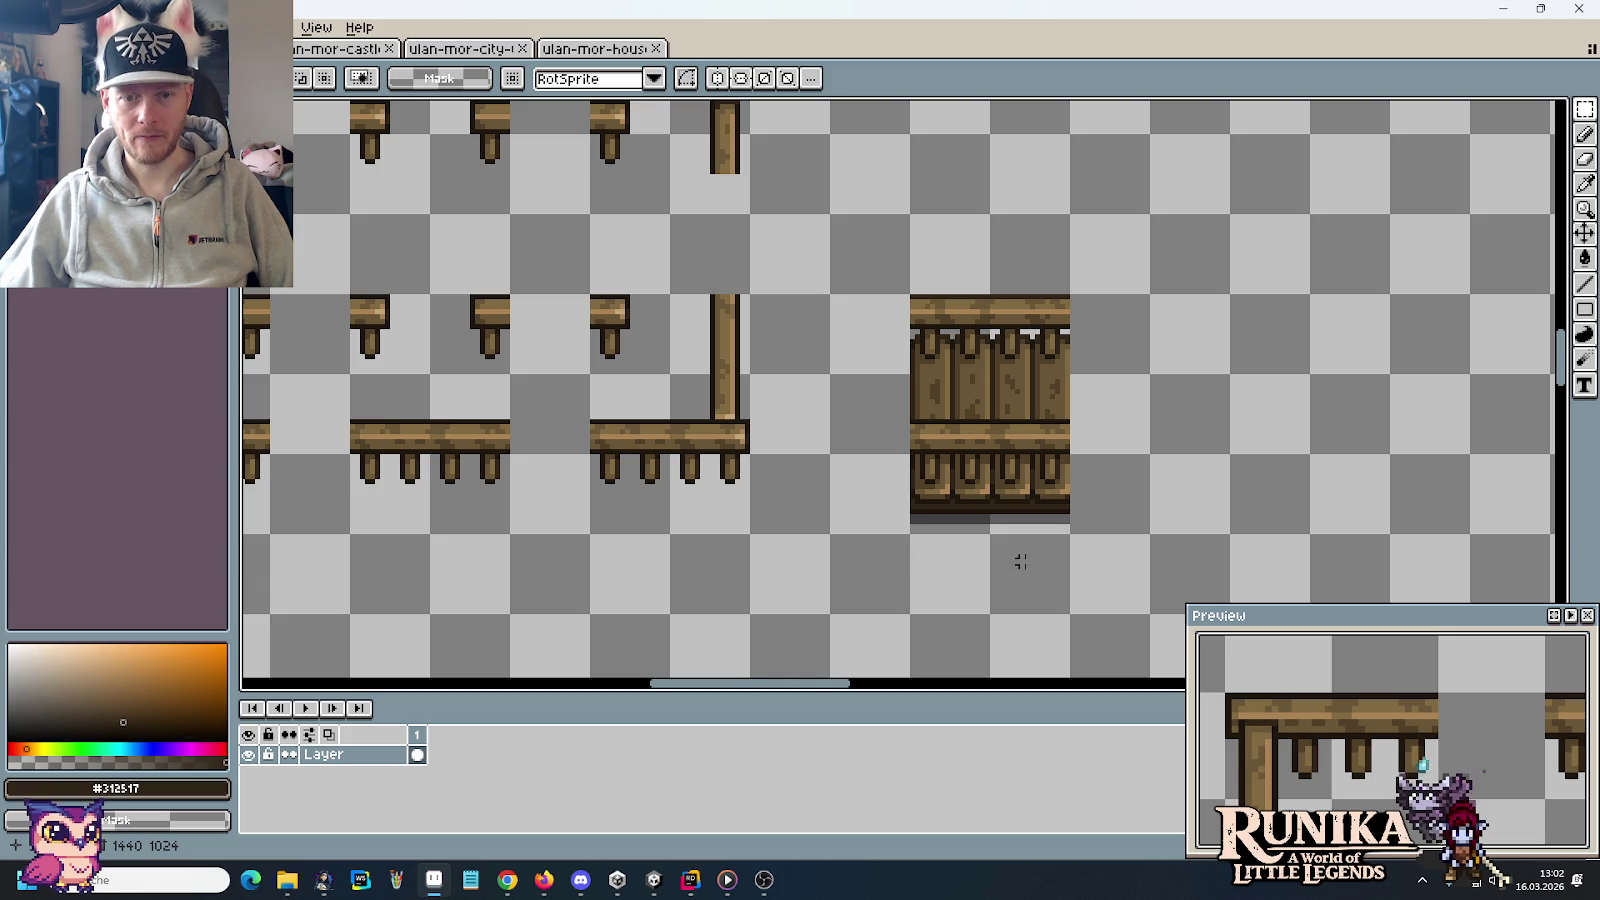
left_click_drag(1057, 507, 915, 300)
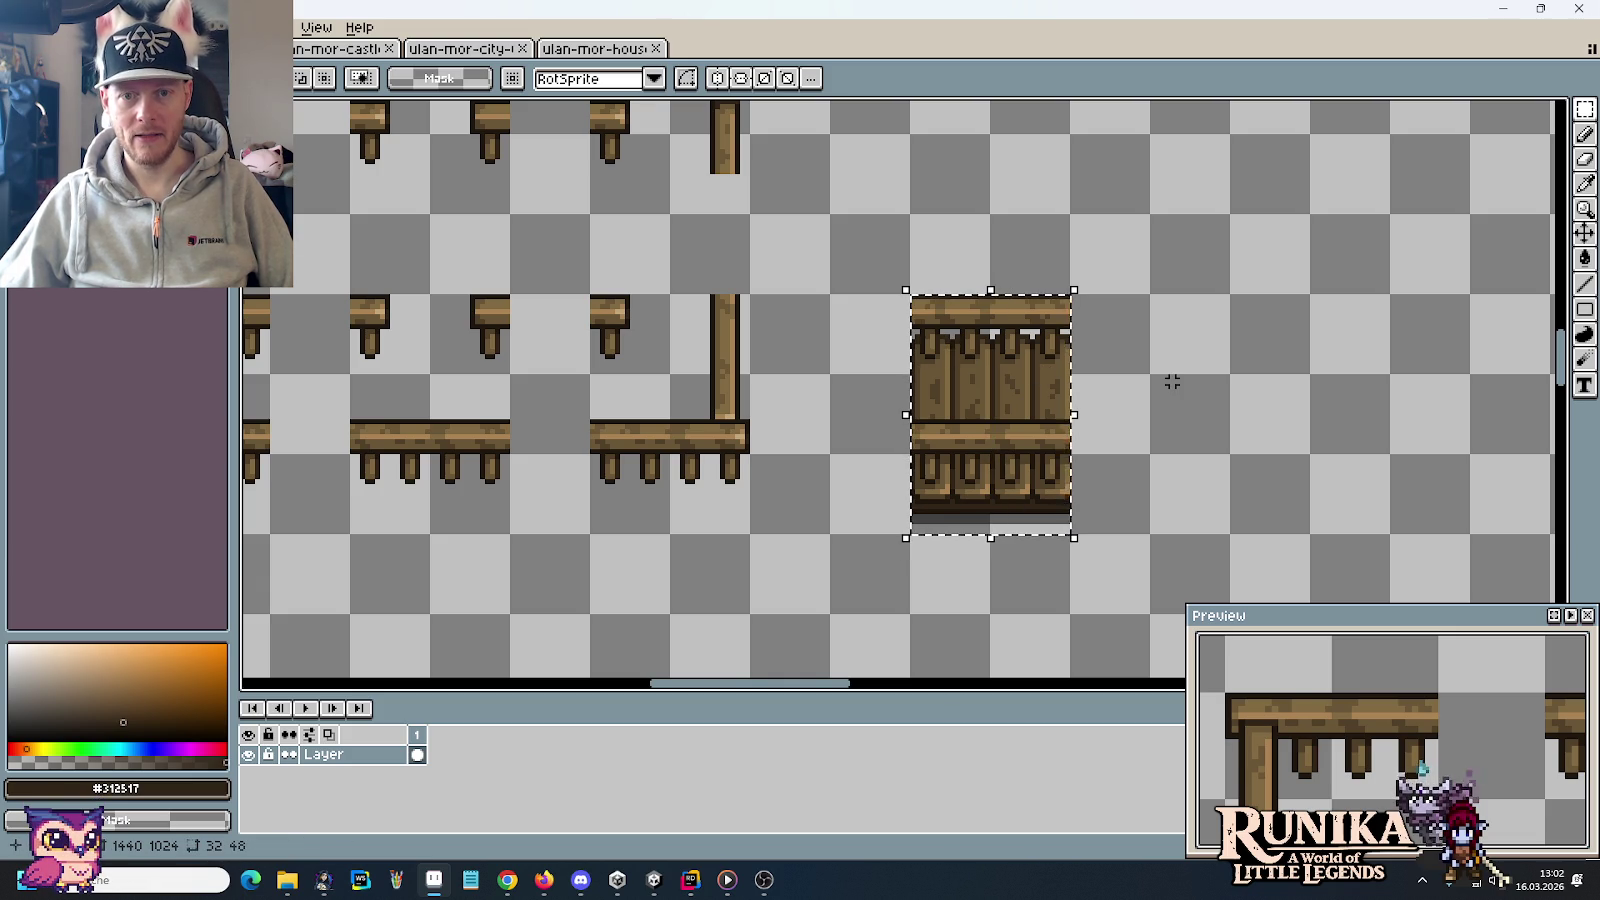
key("ctrl+d")
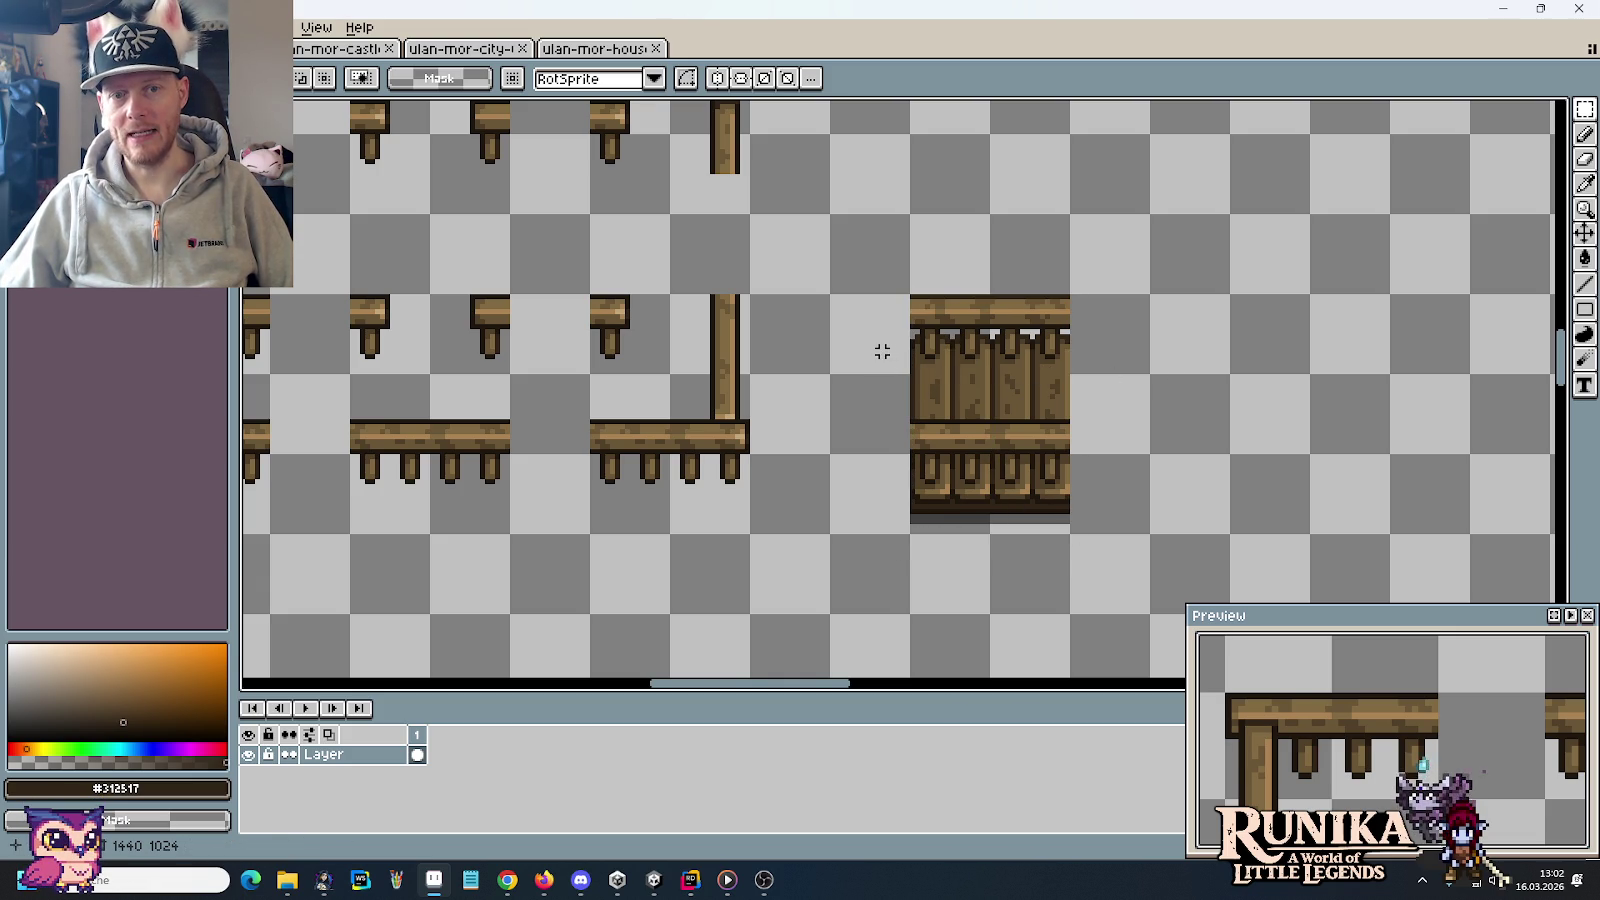
left_click_drag(867, 356, 1141, 349)
key("ctrl+d")
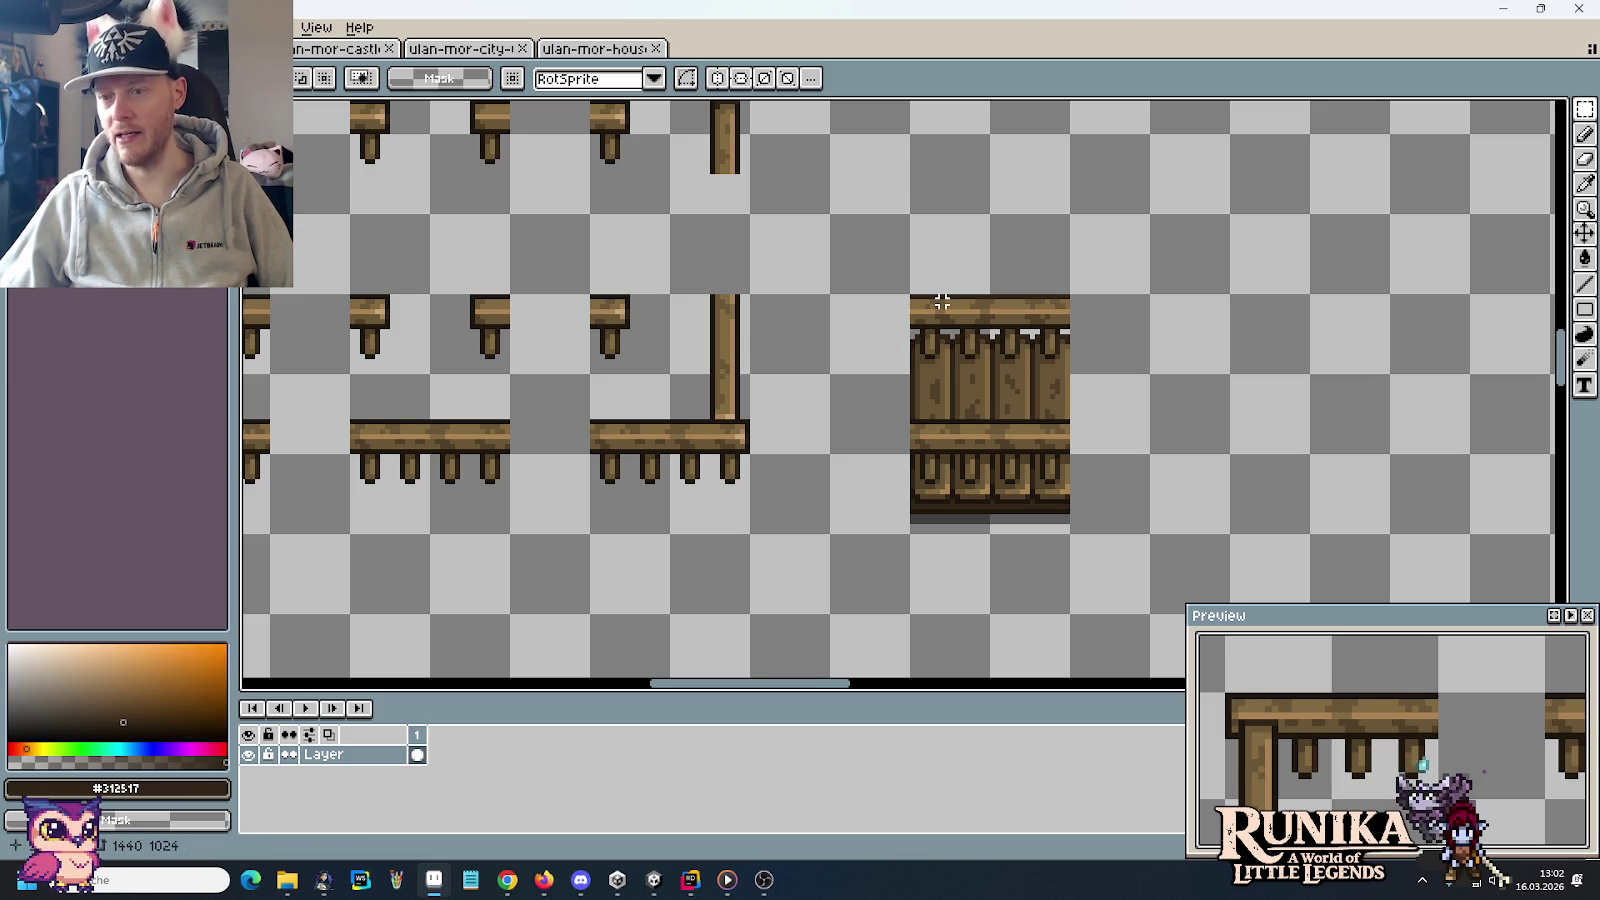
Nudge the short rail piece toward the tile, then undo to remove the stray railed tile
mouse_move(500, 500)
left_mouse_down()
mouse_move(387, 427)
mouse_move(1262, 503)
mouse_move(1010, 482)
mouse_move(1293, 482)
left_mouse_up()
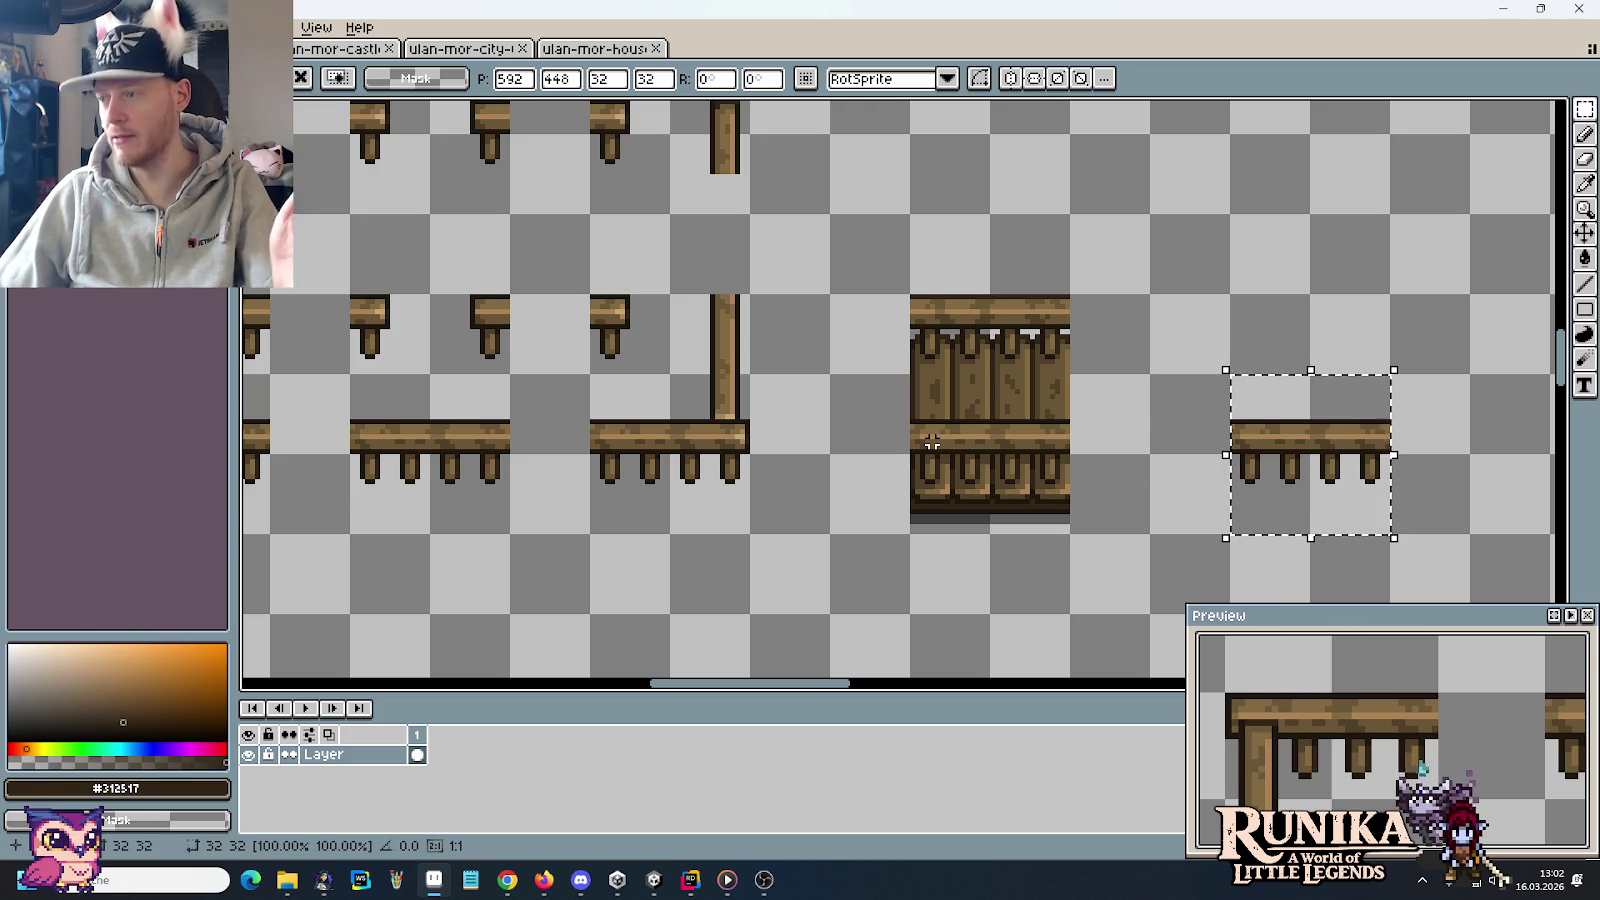
mouse_move(1300, 475)
left_mouse_down()
mouse_move(1018, 482)
mouse_move(1250, 500)
left_mouse_up()
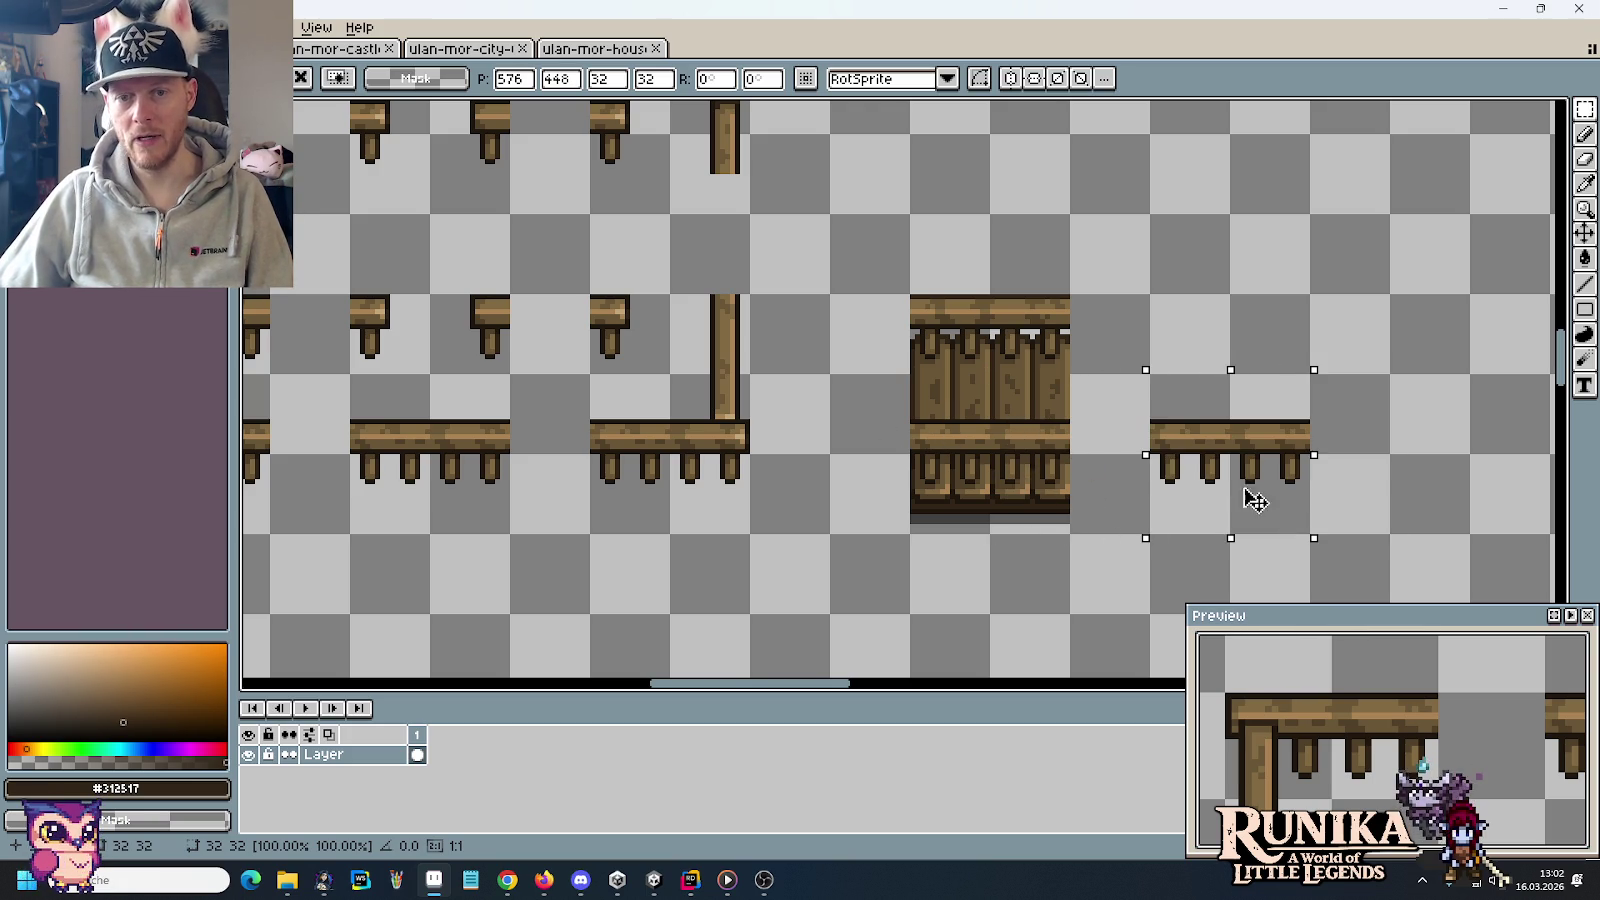
key("Return")
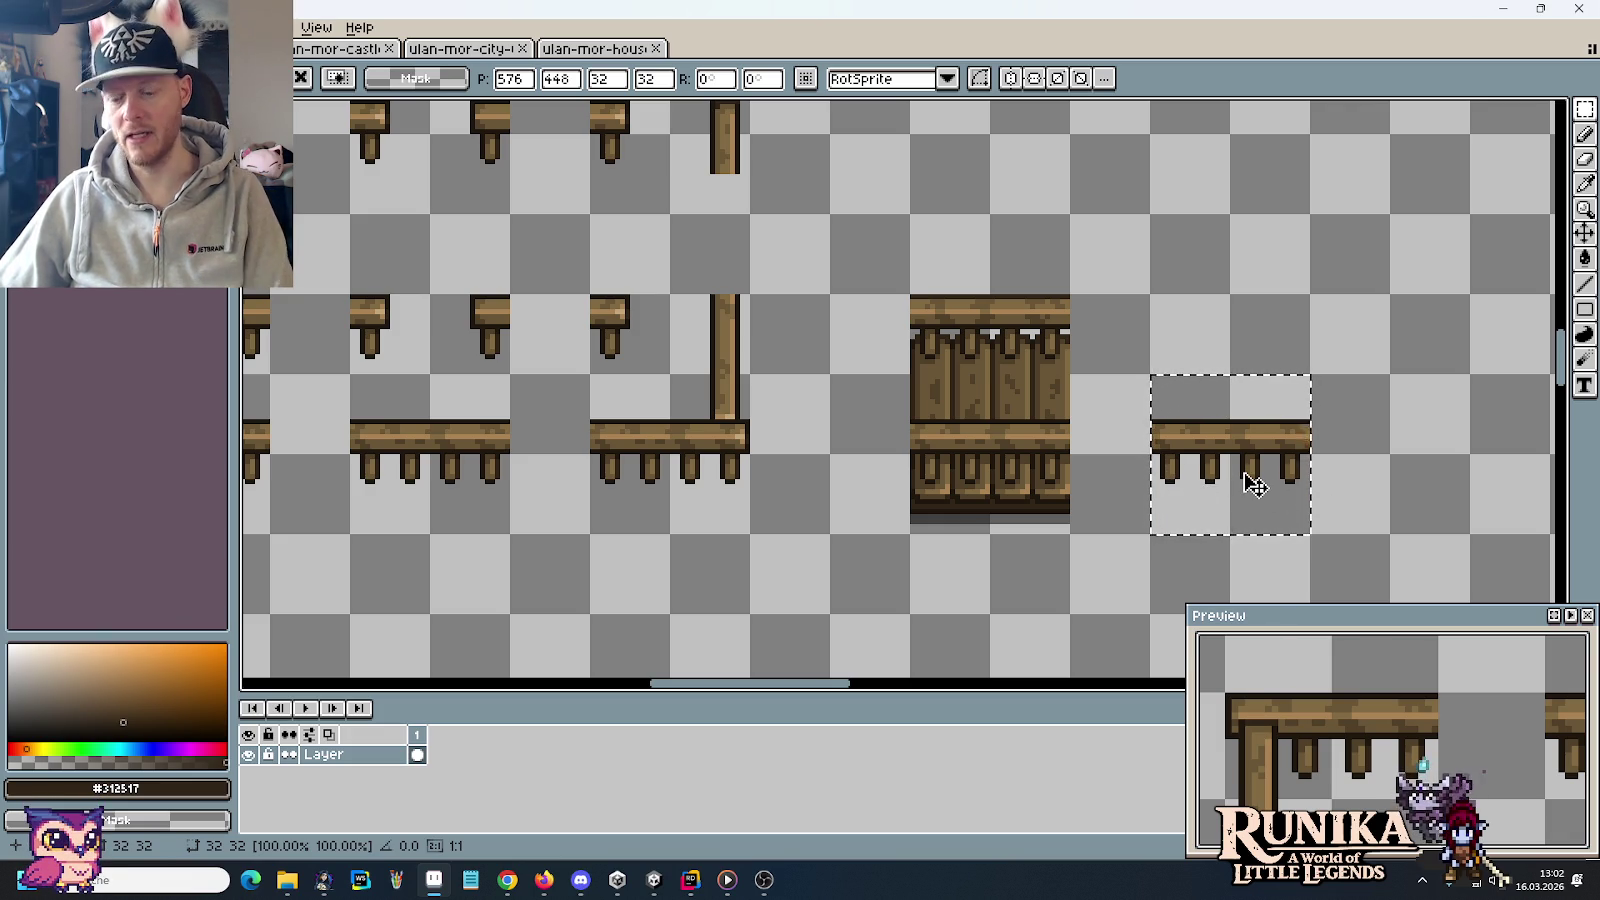
key("ctrl+d")
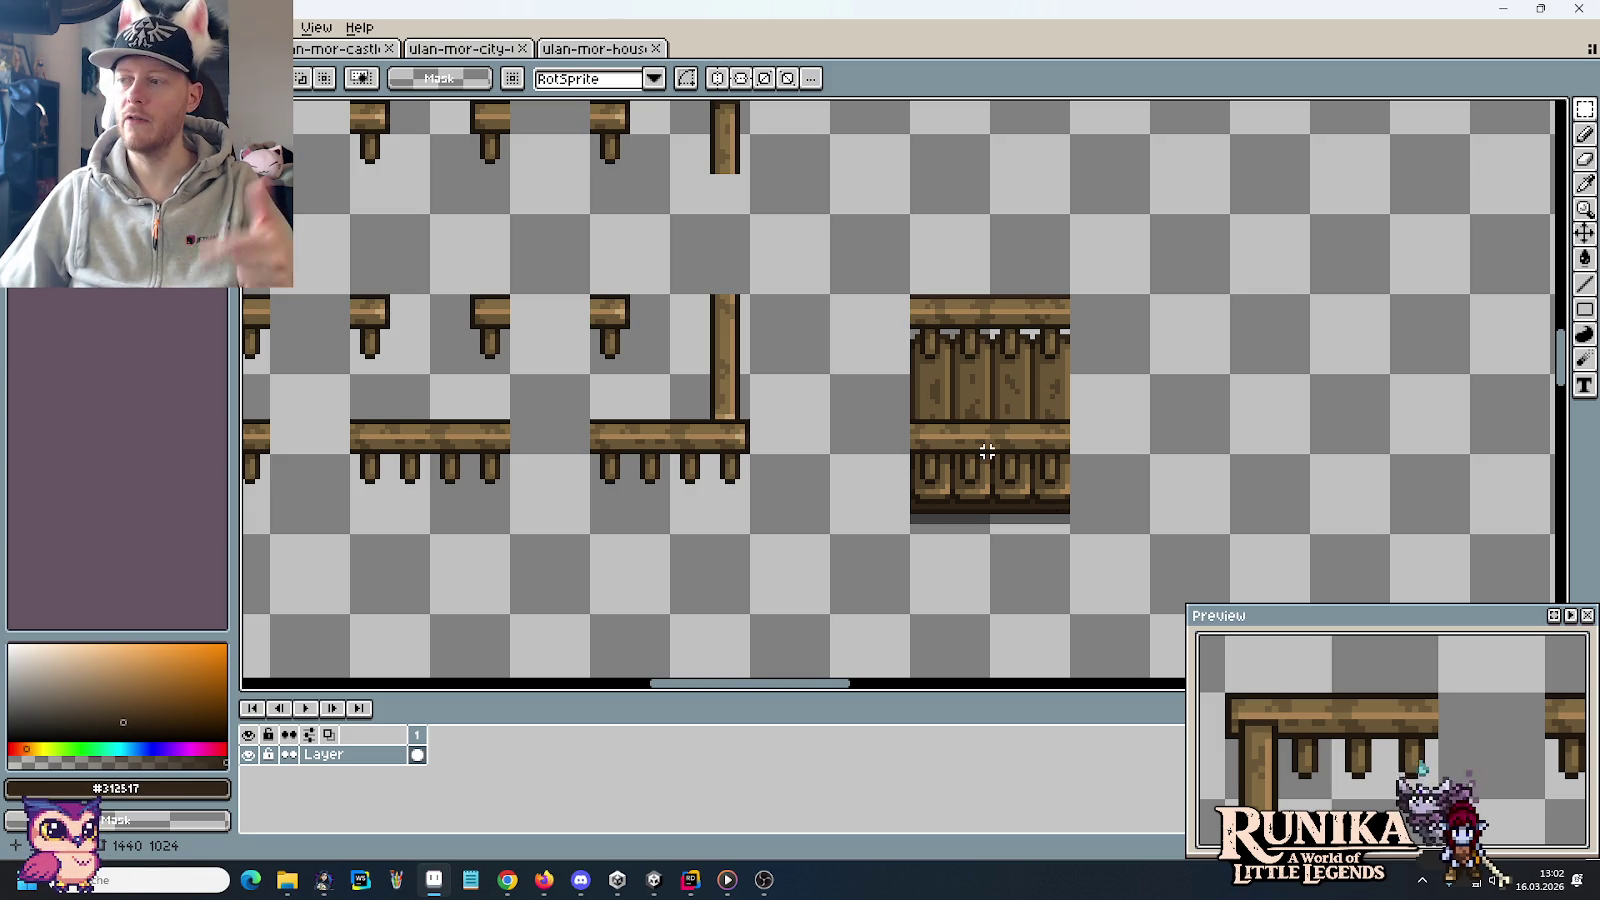
scroll(987, 452, "down", 3)
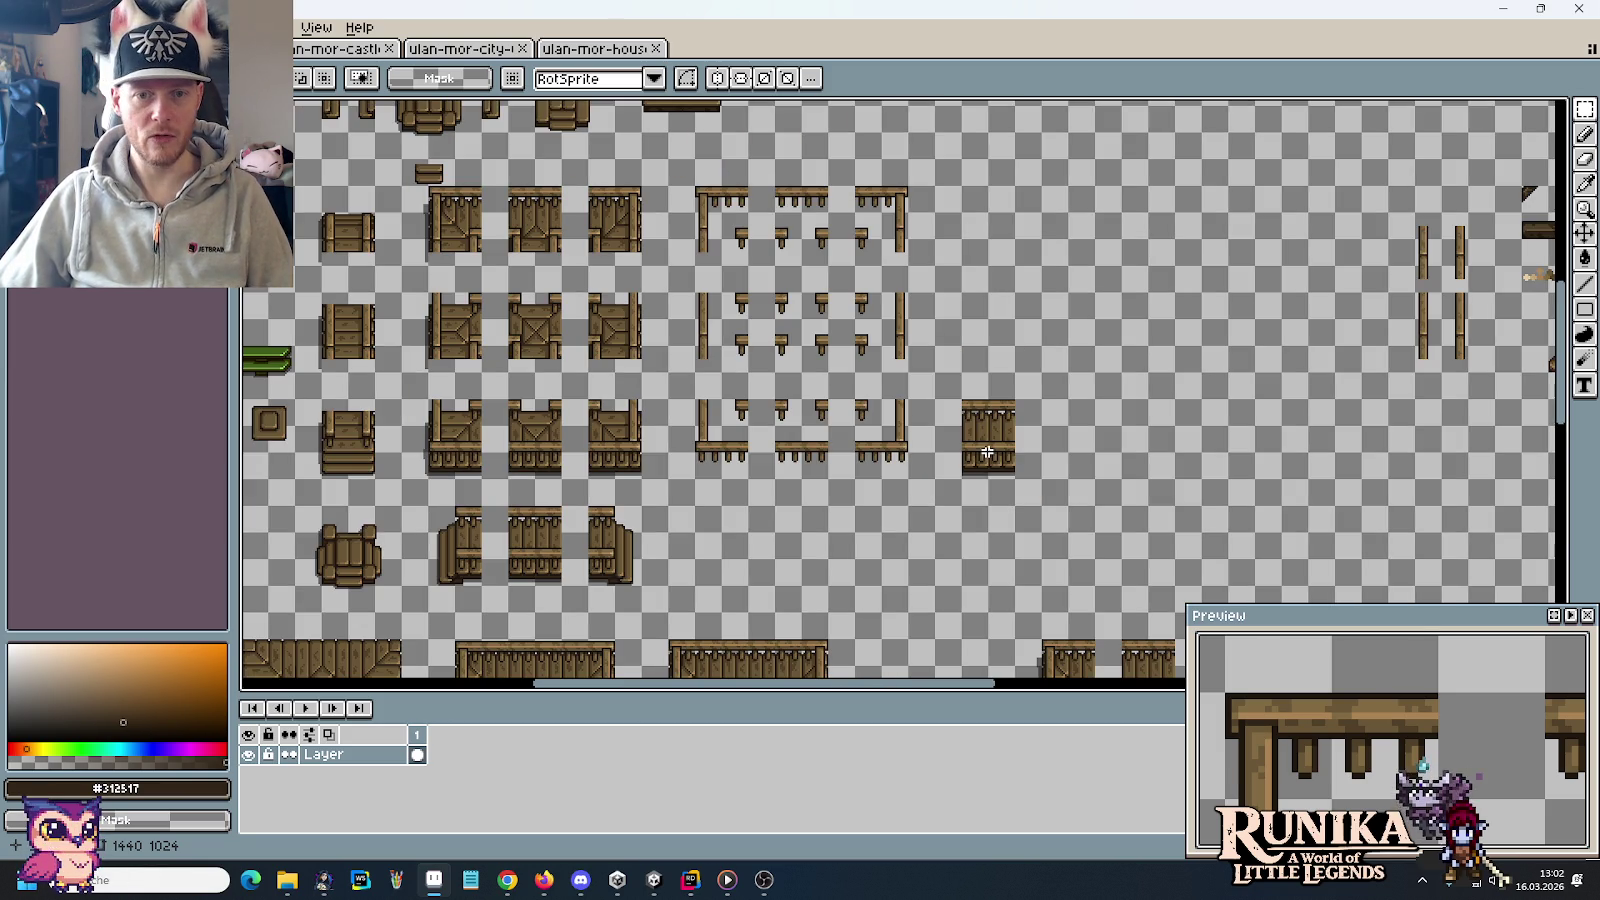
key("ctrl+z")
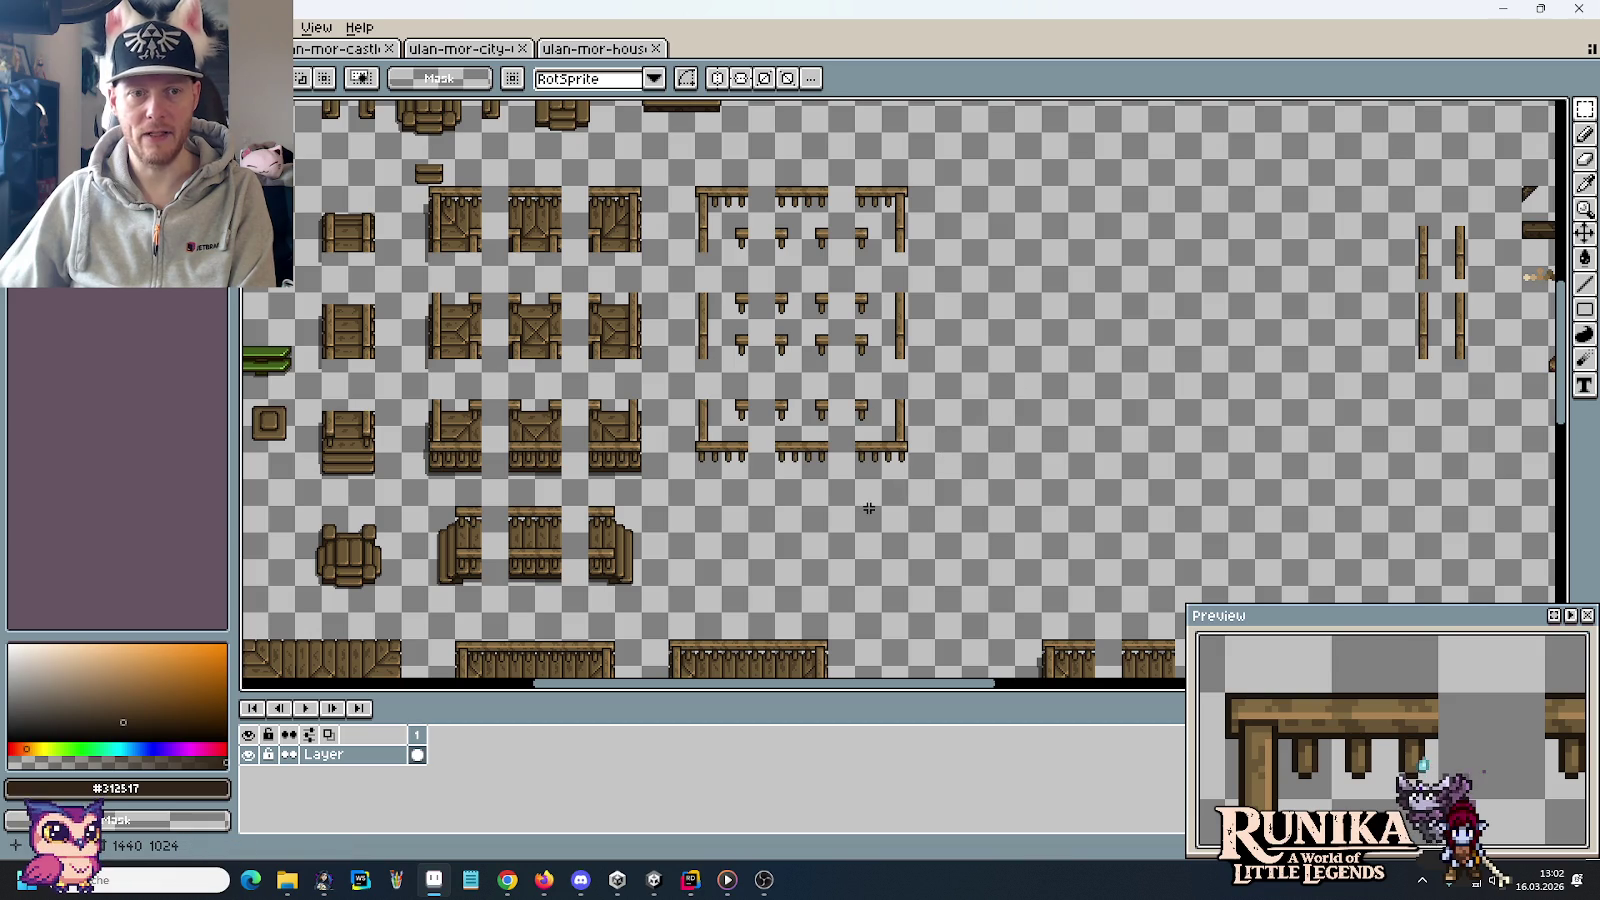
Save the rearranged tile sheet with Ctrl+S and select the block of railing tiles
left_click_drag(867, 507, 1102, 517)
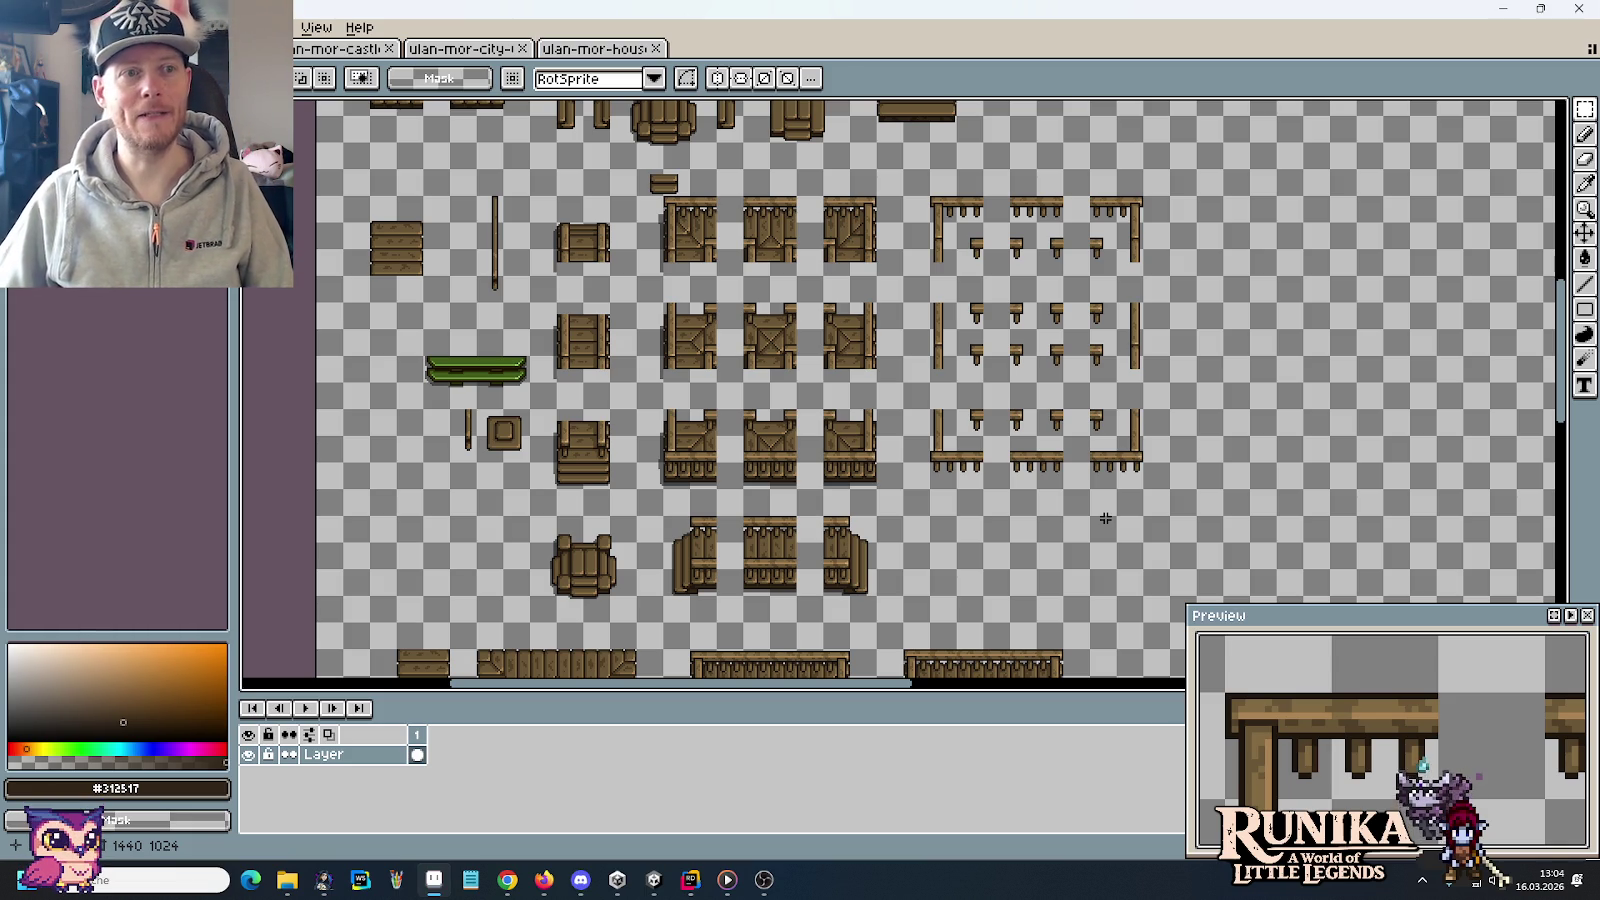
key("ctrl+s")
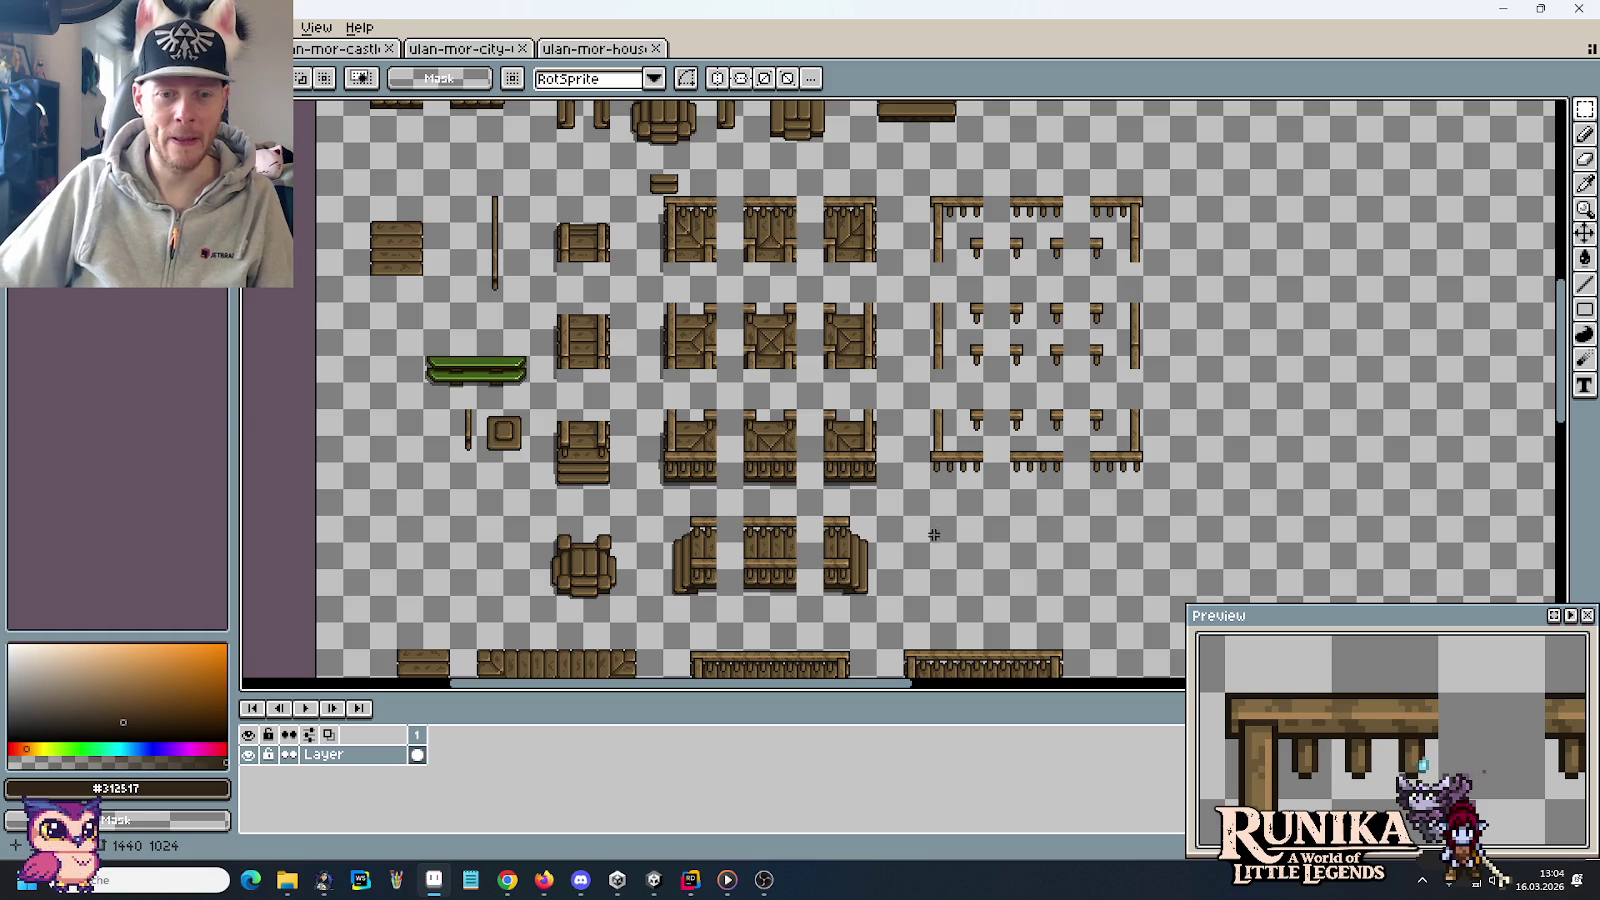
mouse_move(902, 621)
left_mouse_down()
mouse_move(615, 197)
mouse_move(527, 196)
left_mouse_up()
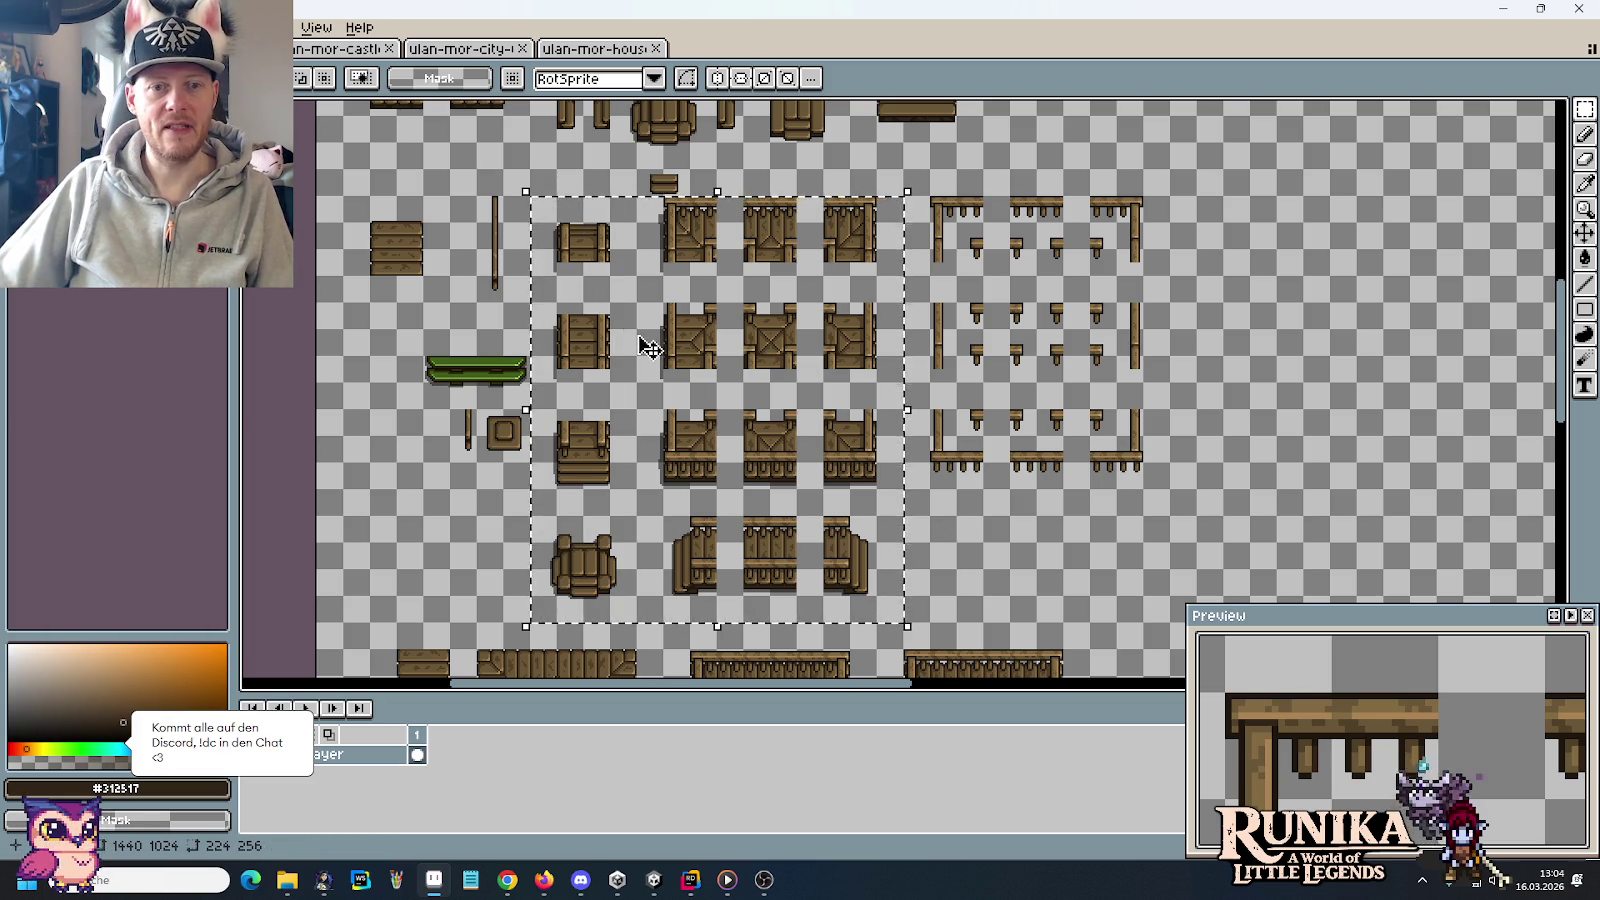
Survey the lower bridge pieces and trial-select the area around the walkway pieces
scroll(640, 340, "down", 2)
mouse_move(683, 462)
left_mouse_down()
mouse_move(631, 645)
mouse_move(341, 390)
left_mouse_up()
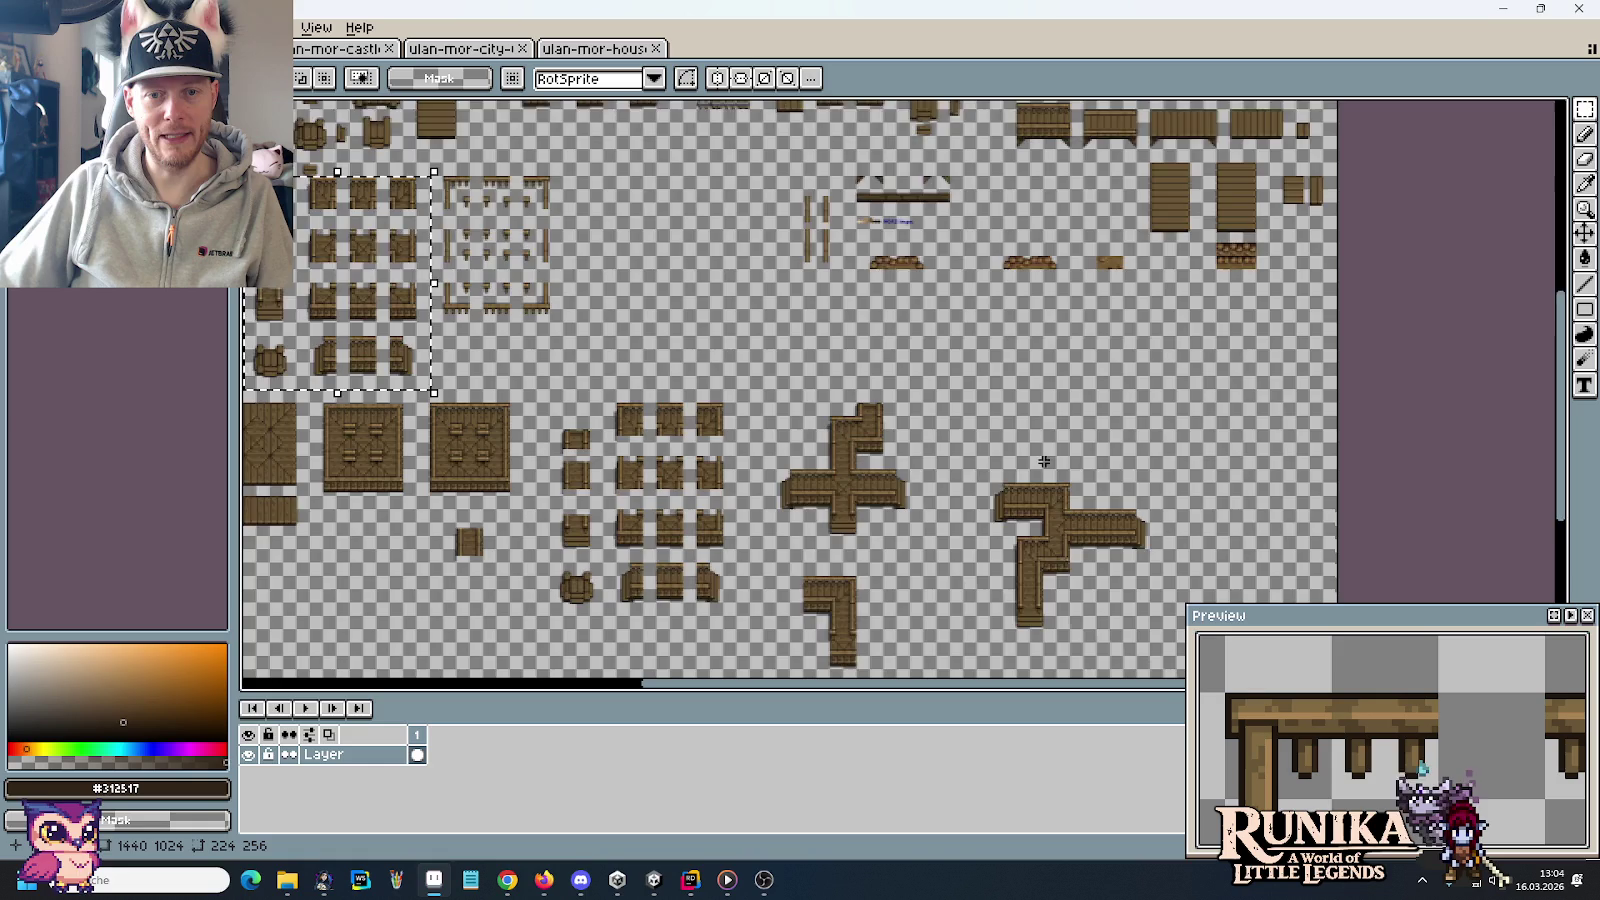
left_click_drag(1047, 490, 1047, 405)
scroll(1047, 405, "up", 1)
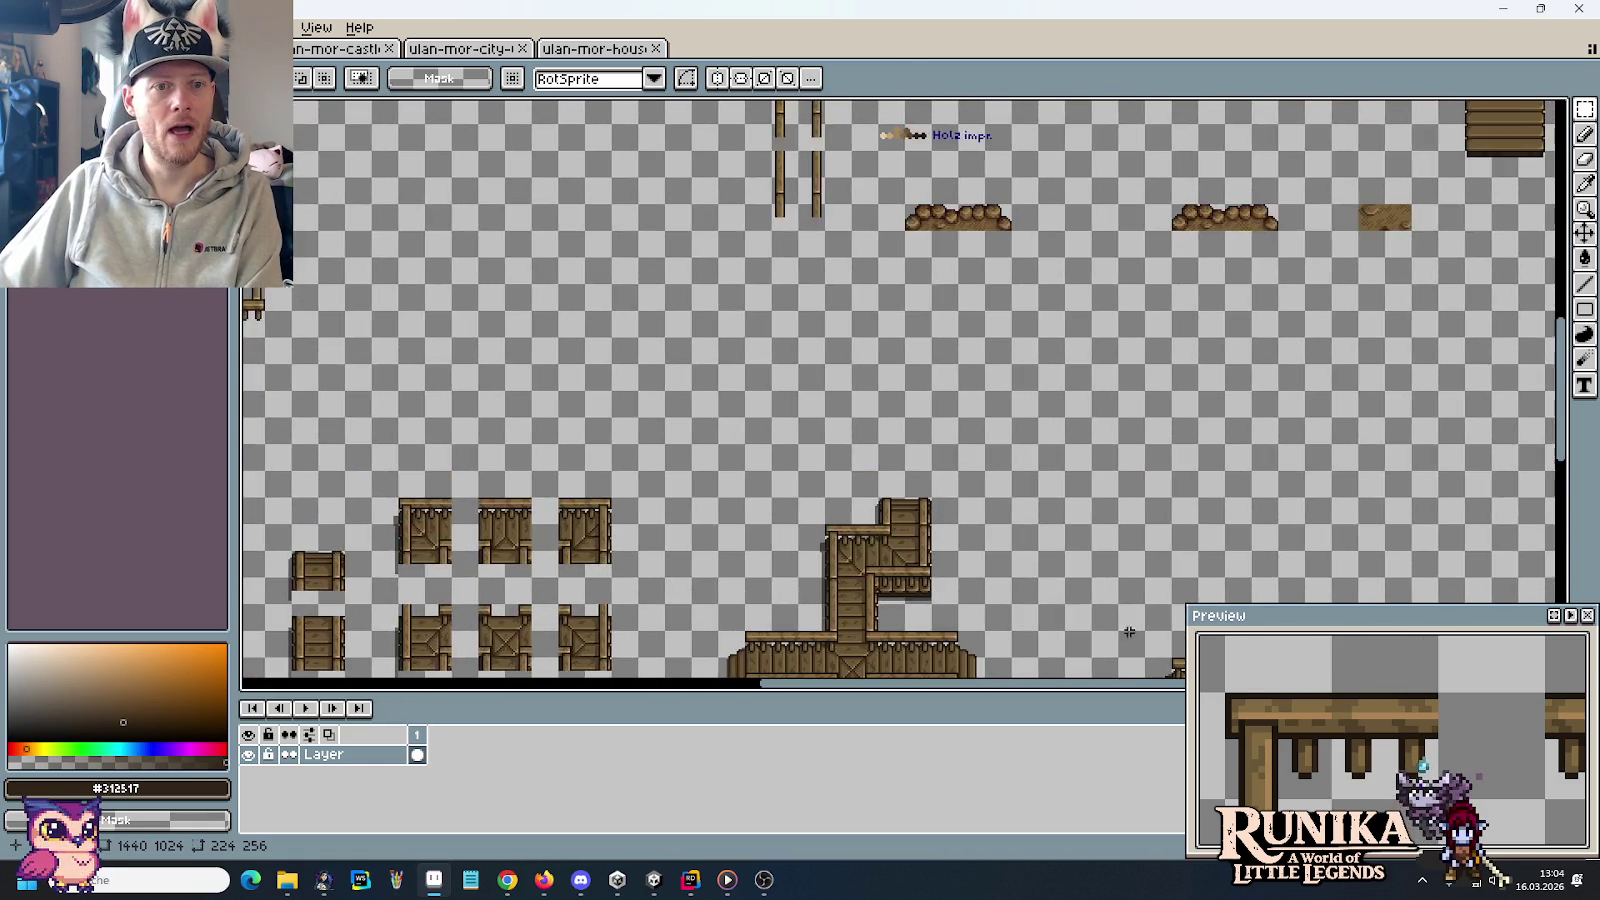
scroll(862, 362, "down", 1)
scroll(730, 255, "down", 1)
scroll(450, 150, "up", 1)
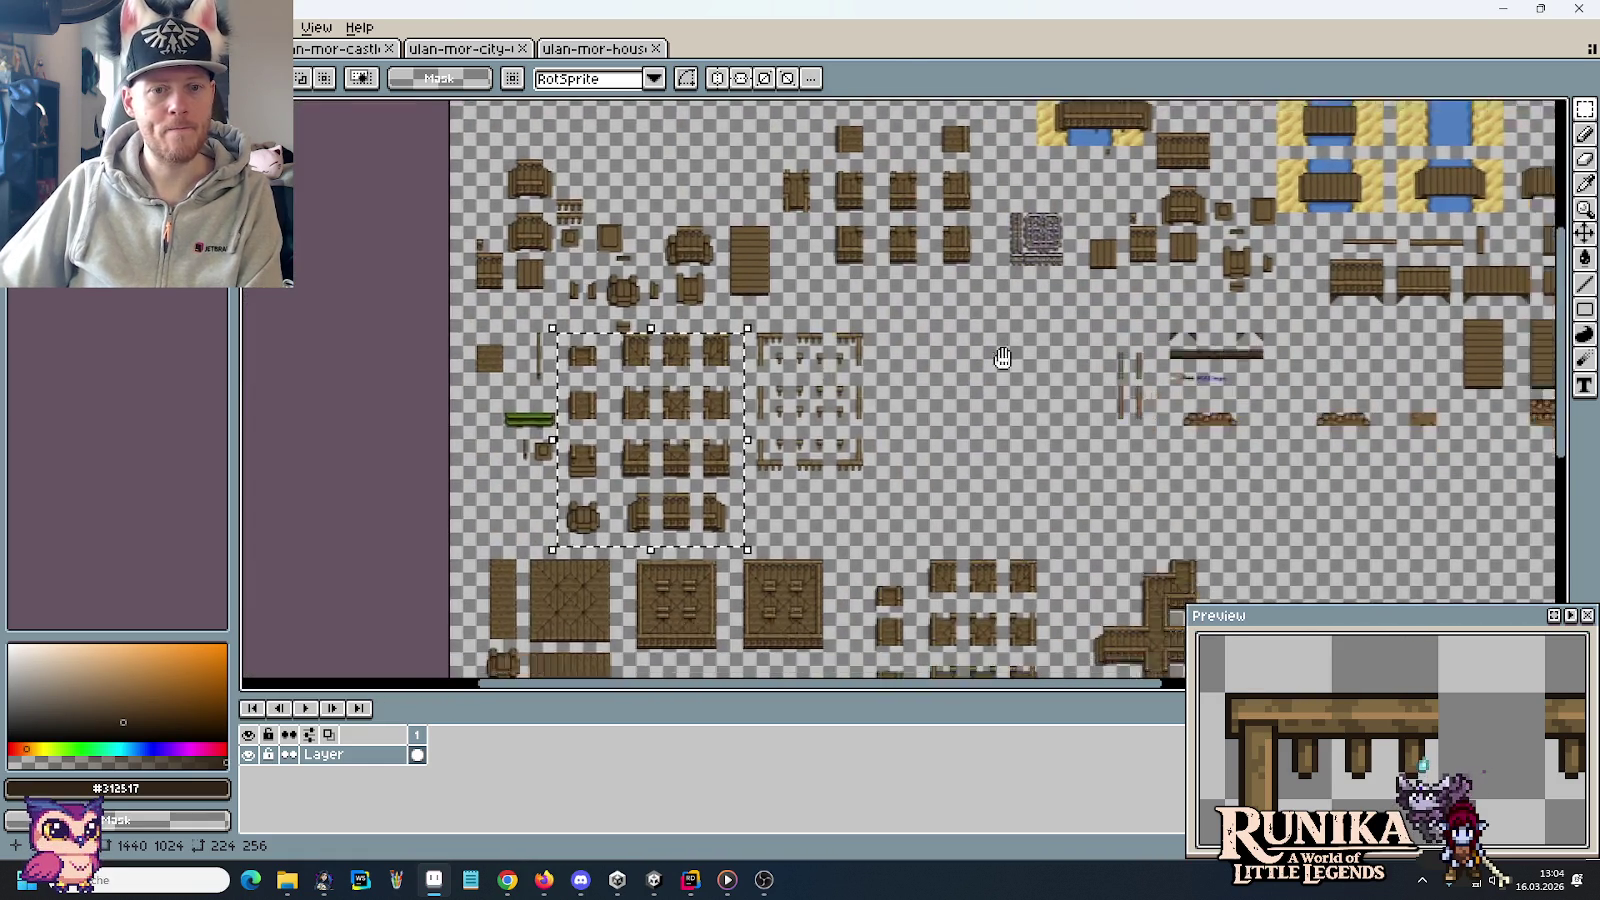
left_click_drag(1064, 482, 838, 166)
scroll(892, 345, "up", 1)
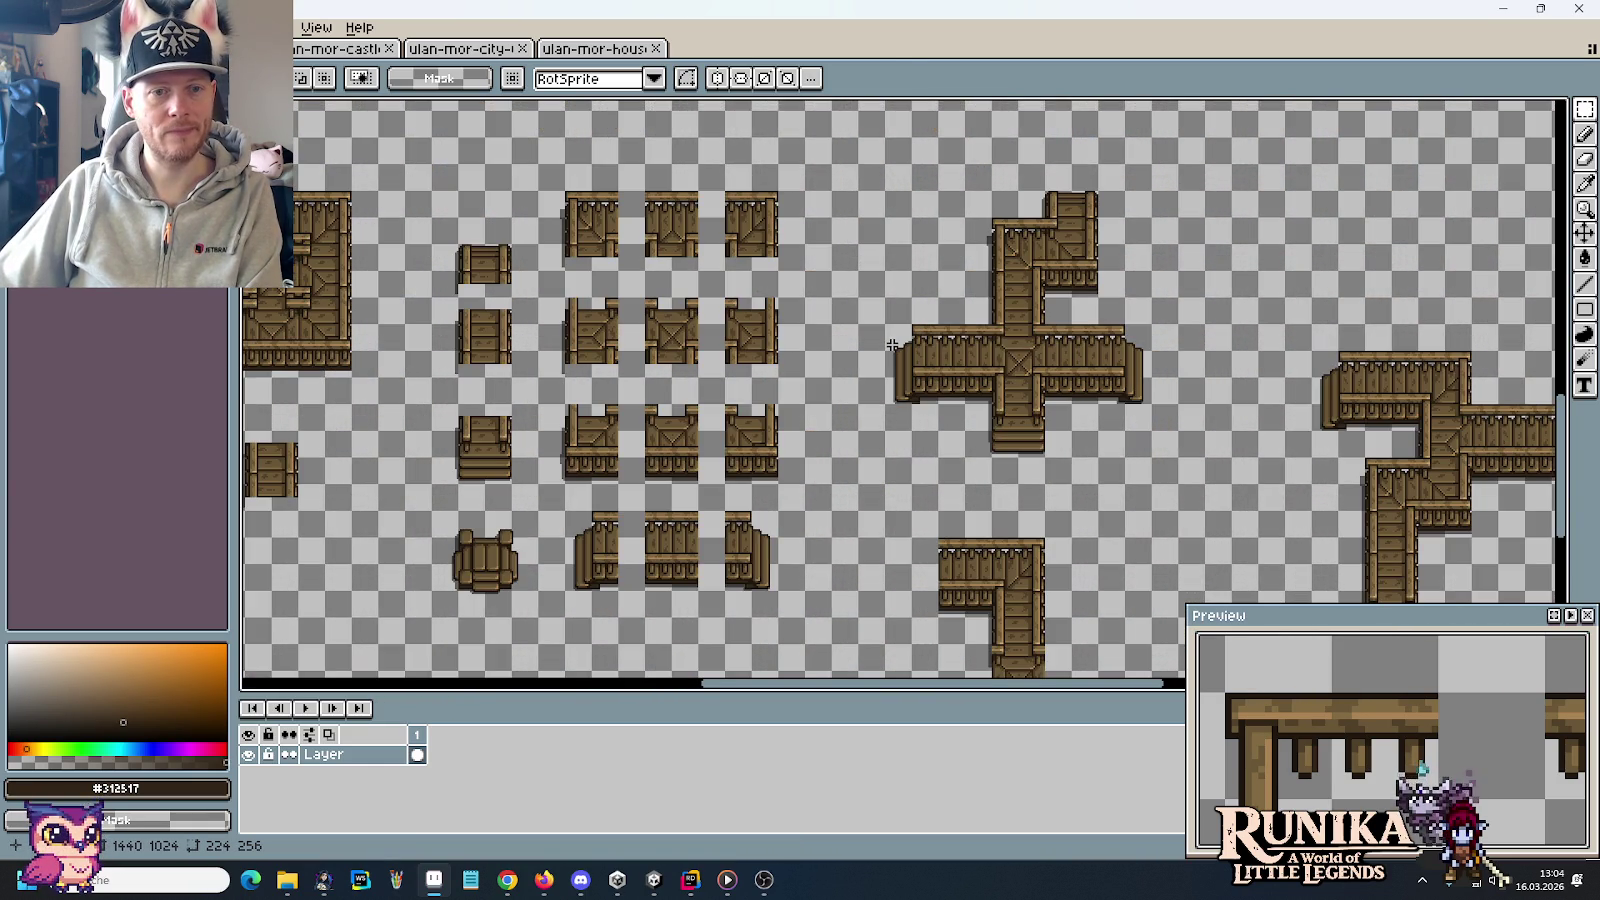
scroll(892, 345, "down", 1)
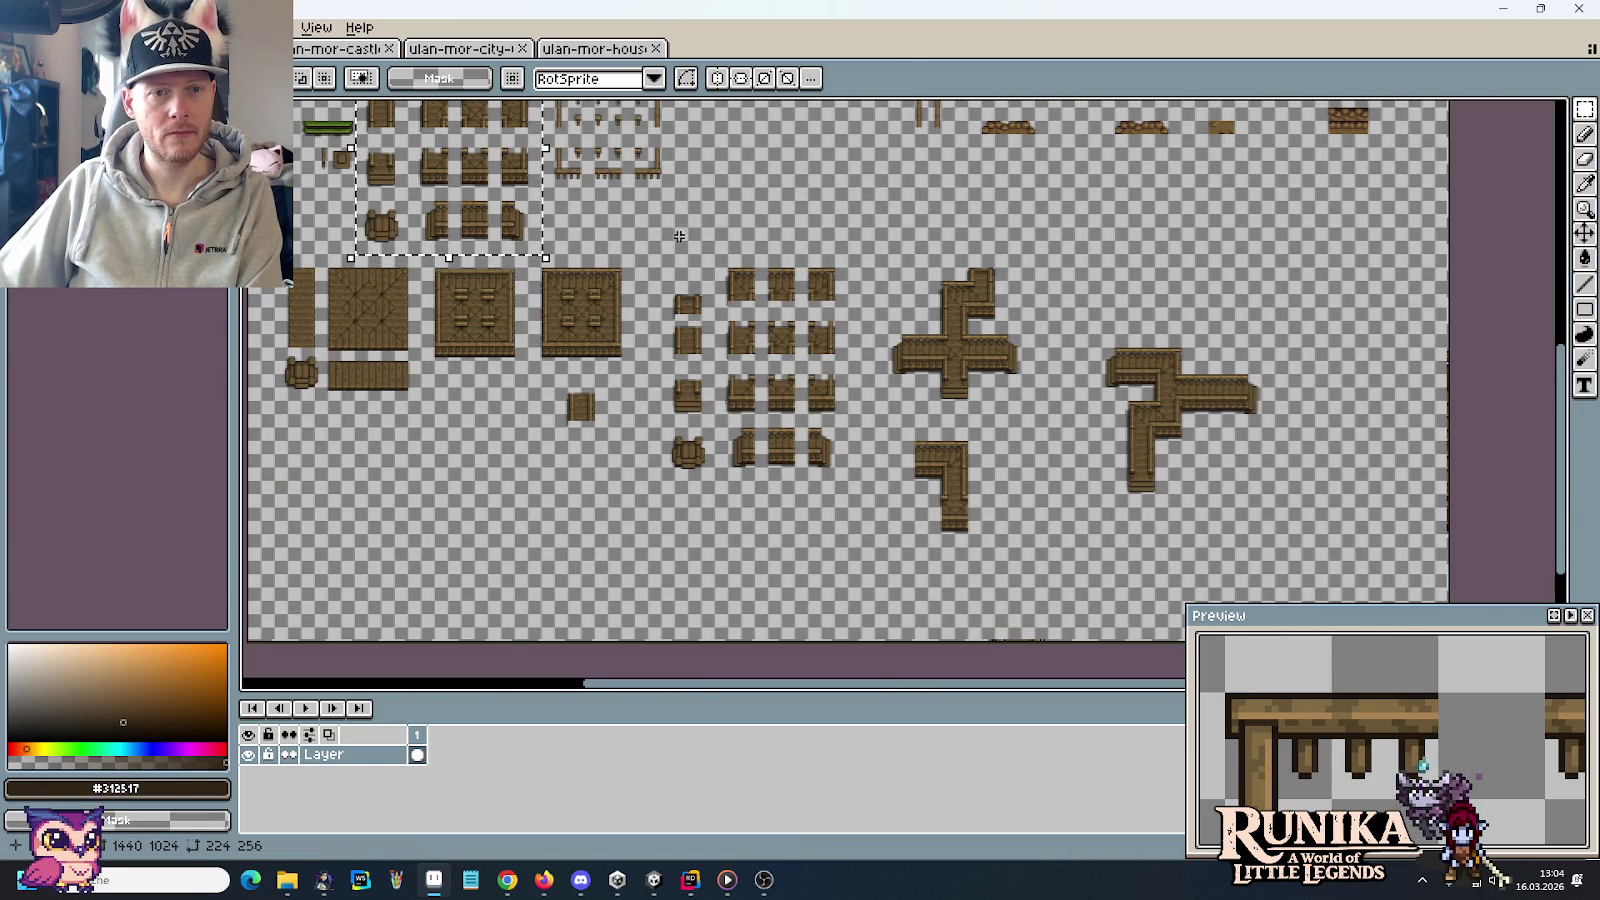
left_click_drag(660, 228, 1293, 557)
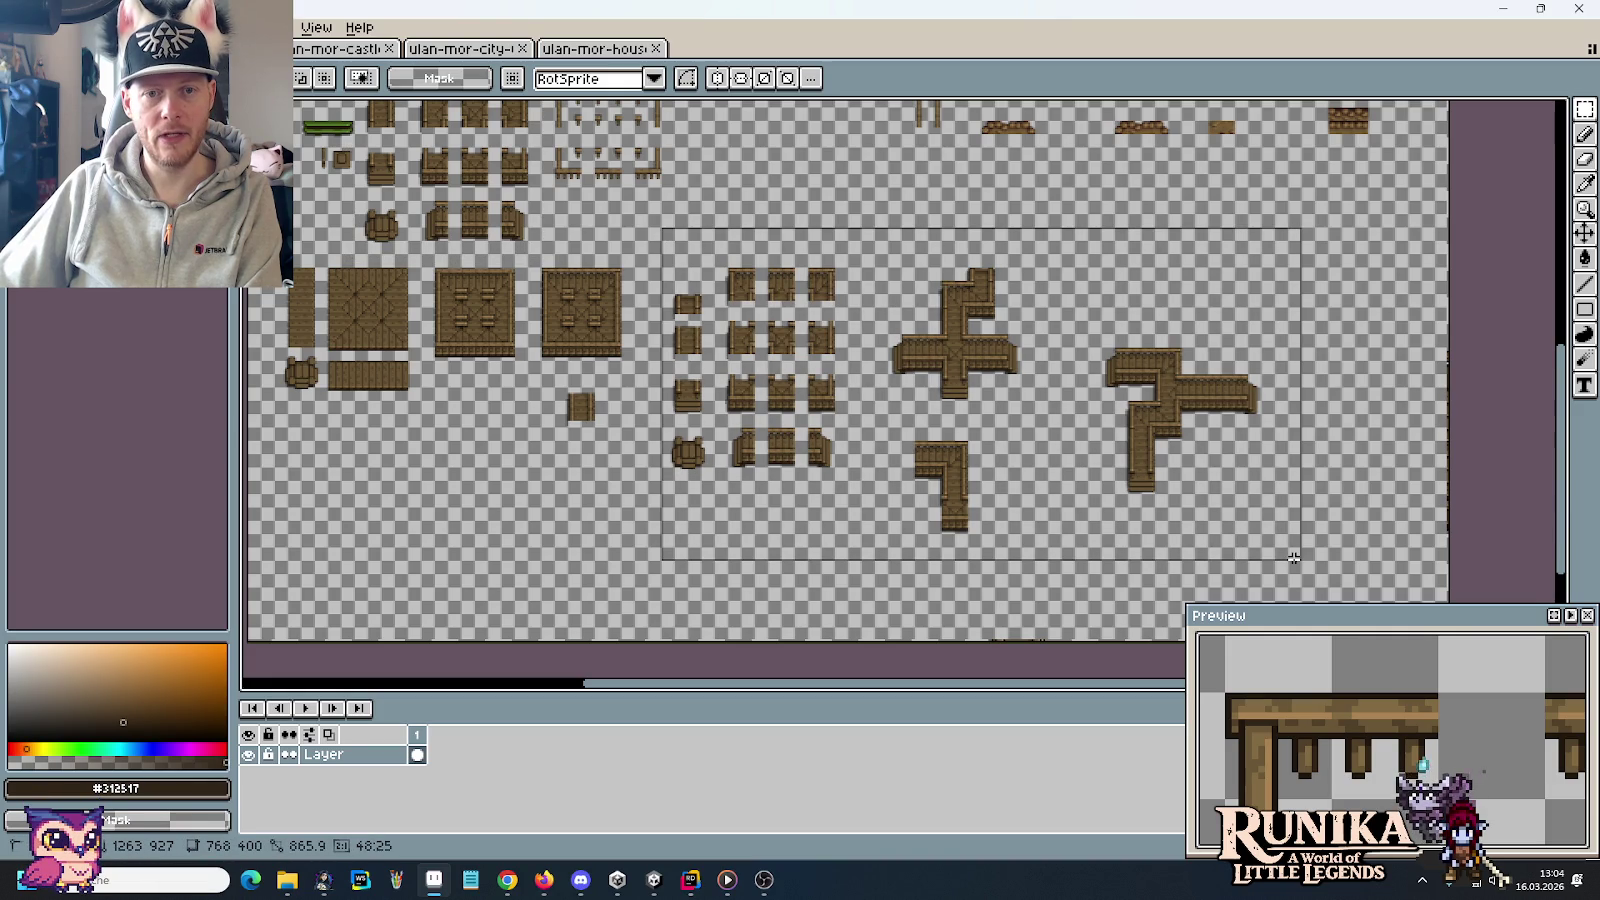
key("ctrl+d")
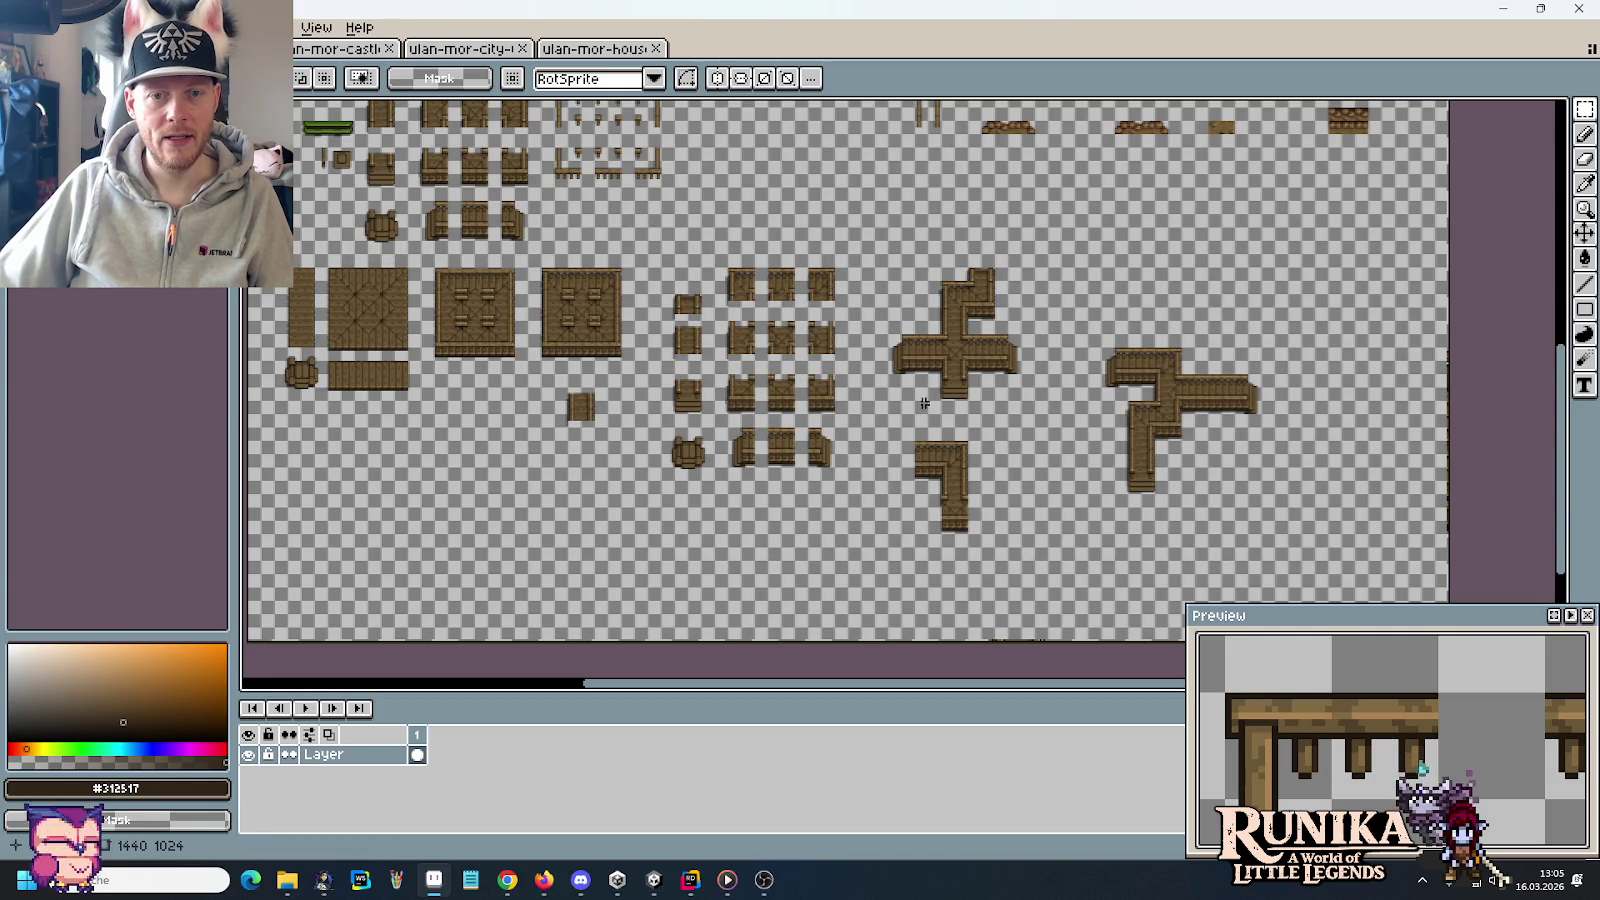
Delete the small leftover tile, the spare tile group, and the L-shaped walkway tile
scroll(890, 399, "up", 1)
left_click_drag(893, 398, 1150, 132)
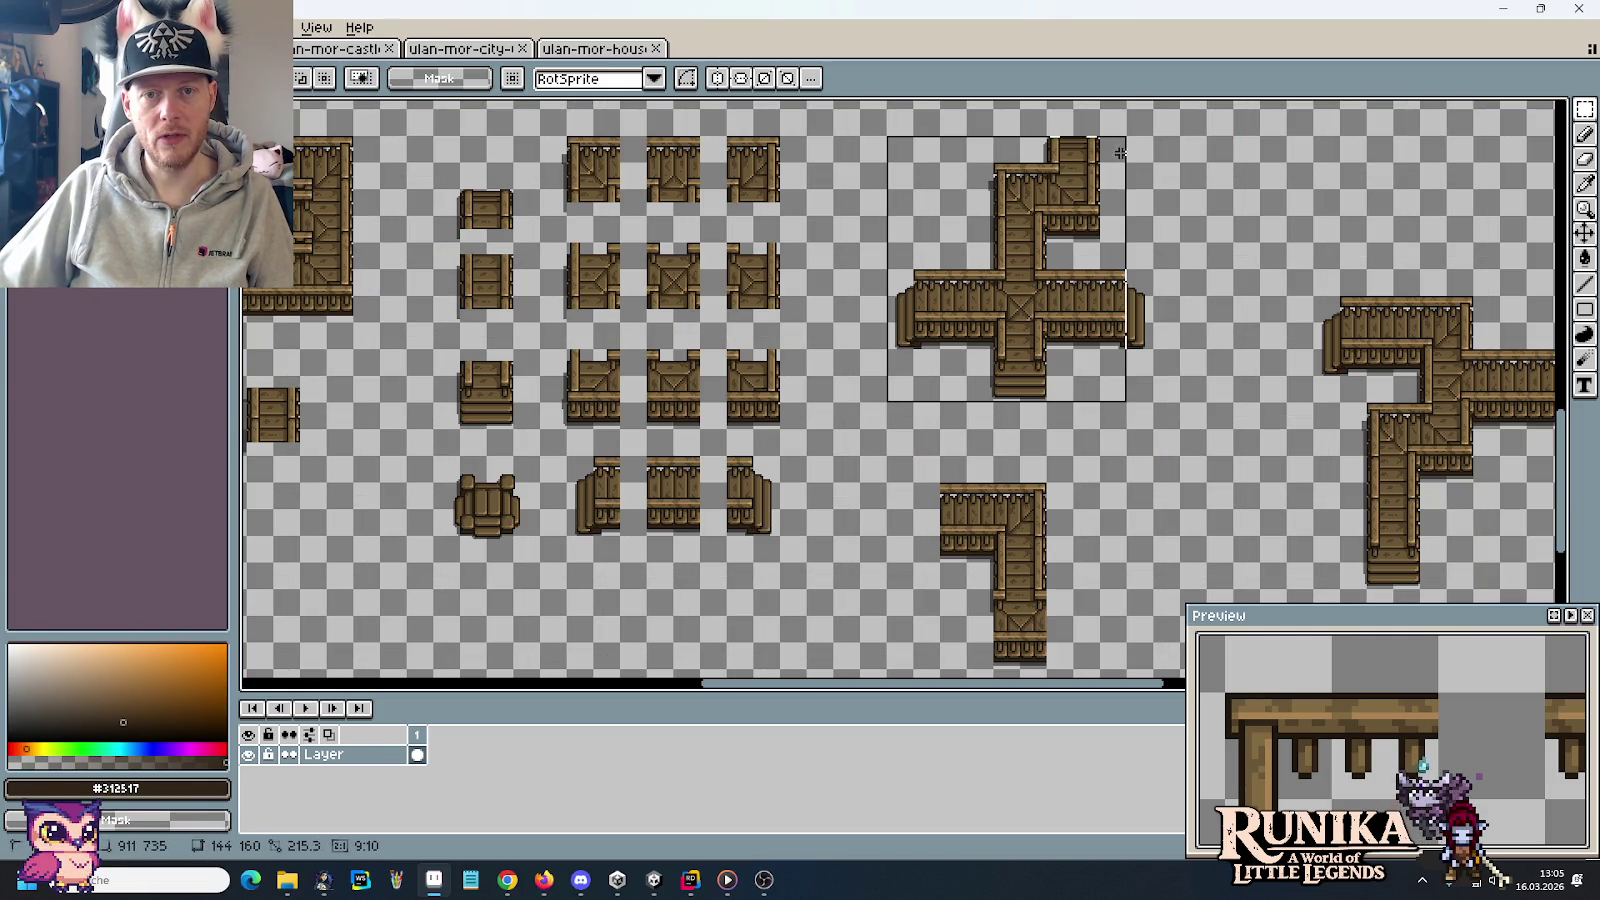
mouse_move(1107, 250)
left_mouse_down()
mouse_move(255, 450)
mouse_move(893, 535)
mouse_move(370, 465)
left_mouse_up()
mouse_move(672, 405)
left_mouse_down()
mouse_move(802, 306)
mouse_move(714, 414)
left_mouse_up()
key("Delete")
left_click_drag(1192, 600, 837, 162)
key("Delete")
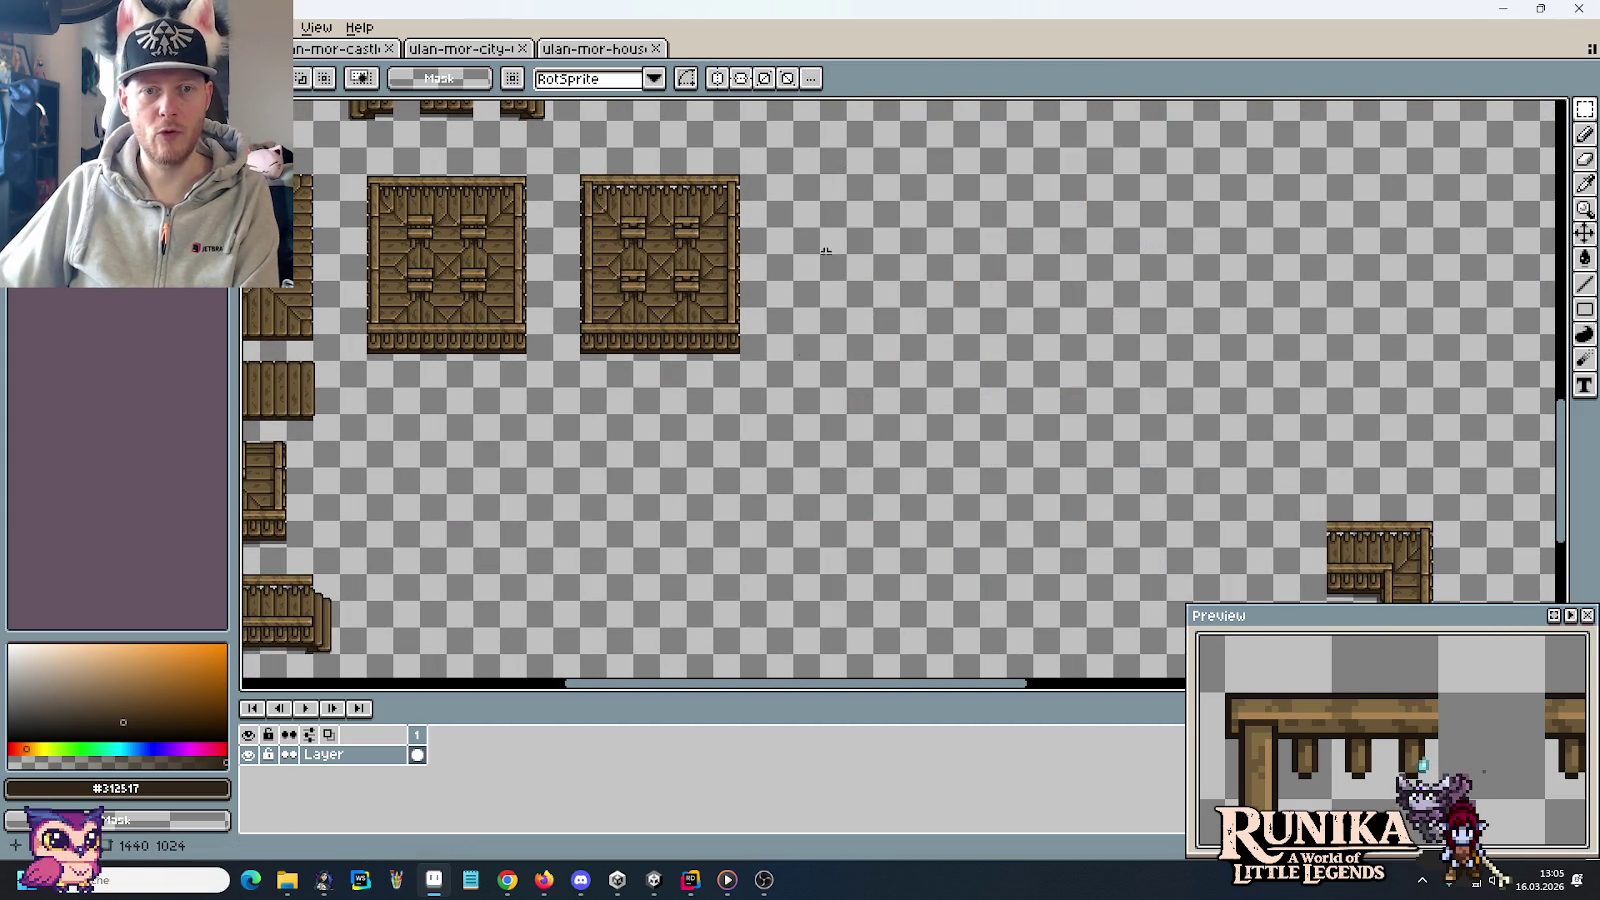
scroll(561, 307, "down", 5)
scroll(561, 307, "right", 5)
left_click_drag(1180, 469, 1040, 262)
key("Delete")
Move the branching walkway piece beside the cross-shaped walkway and deselect
scroll(1000, 240, "up", 3)
scroll(1000, 240, "right", 10)
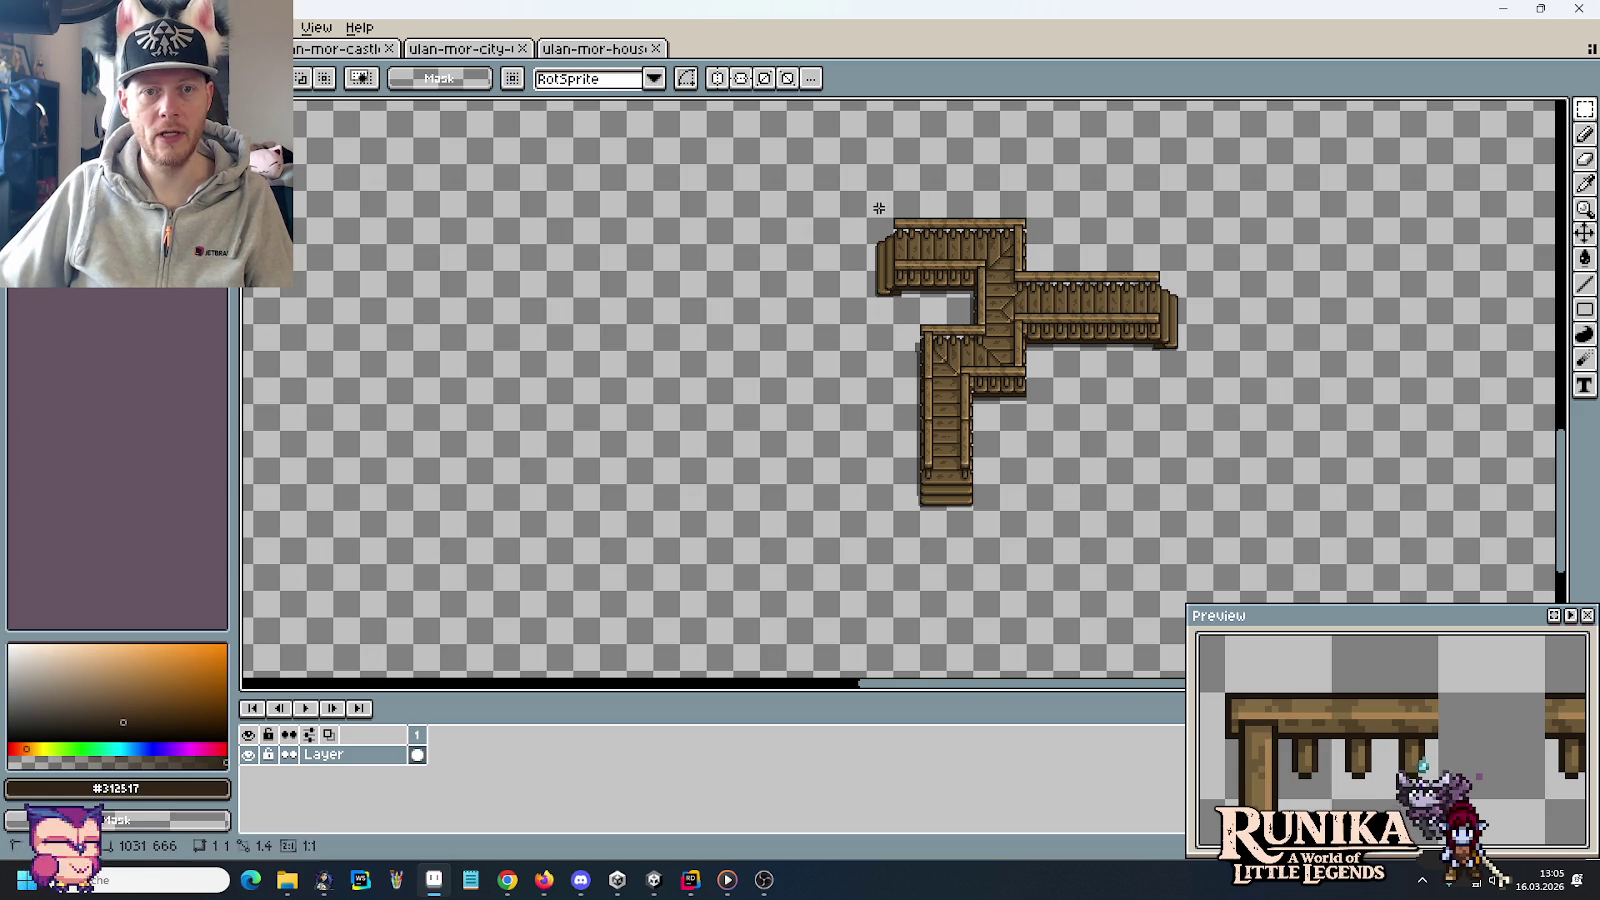
left_click_drag(866, 188, 1210, 505)
scroll(1190, 475, "left", 5)
left_click_drag(1490, 362, 638, 386)
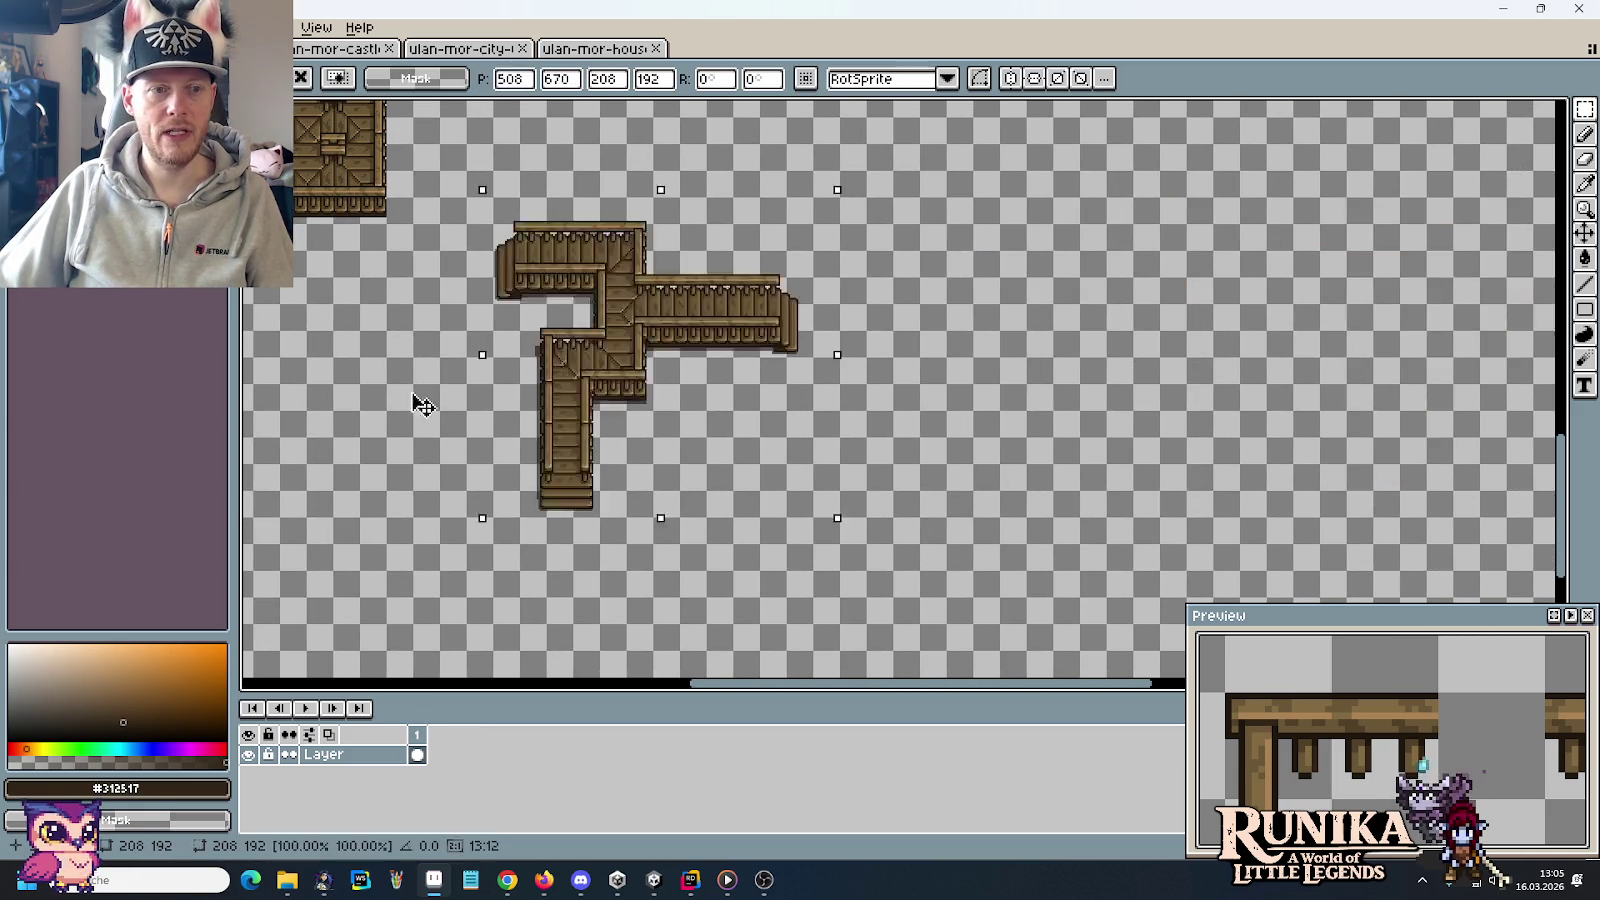
scroll(638, 386, "left", 5)
left_click_drag(1088, 571, 910, 483)
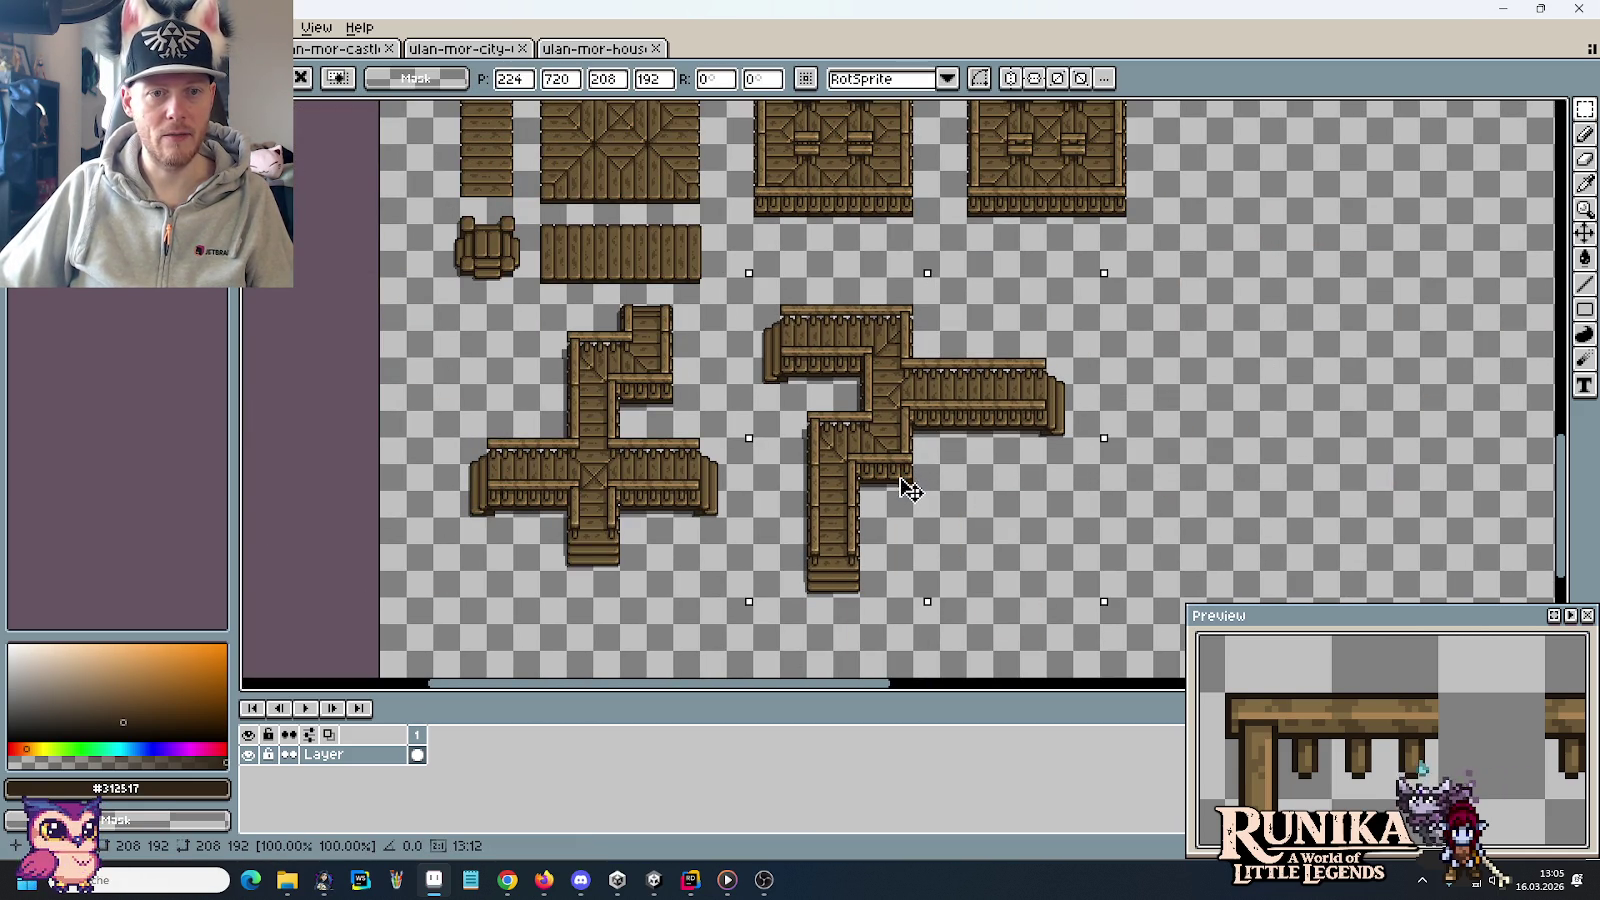
key("ctrl+d")
Save the tile sheet with Ctrl+S
key("ctrl+s")
scroll(1178, 449, "up", 5)
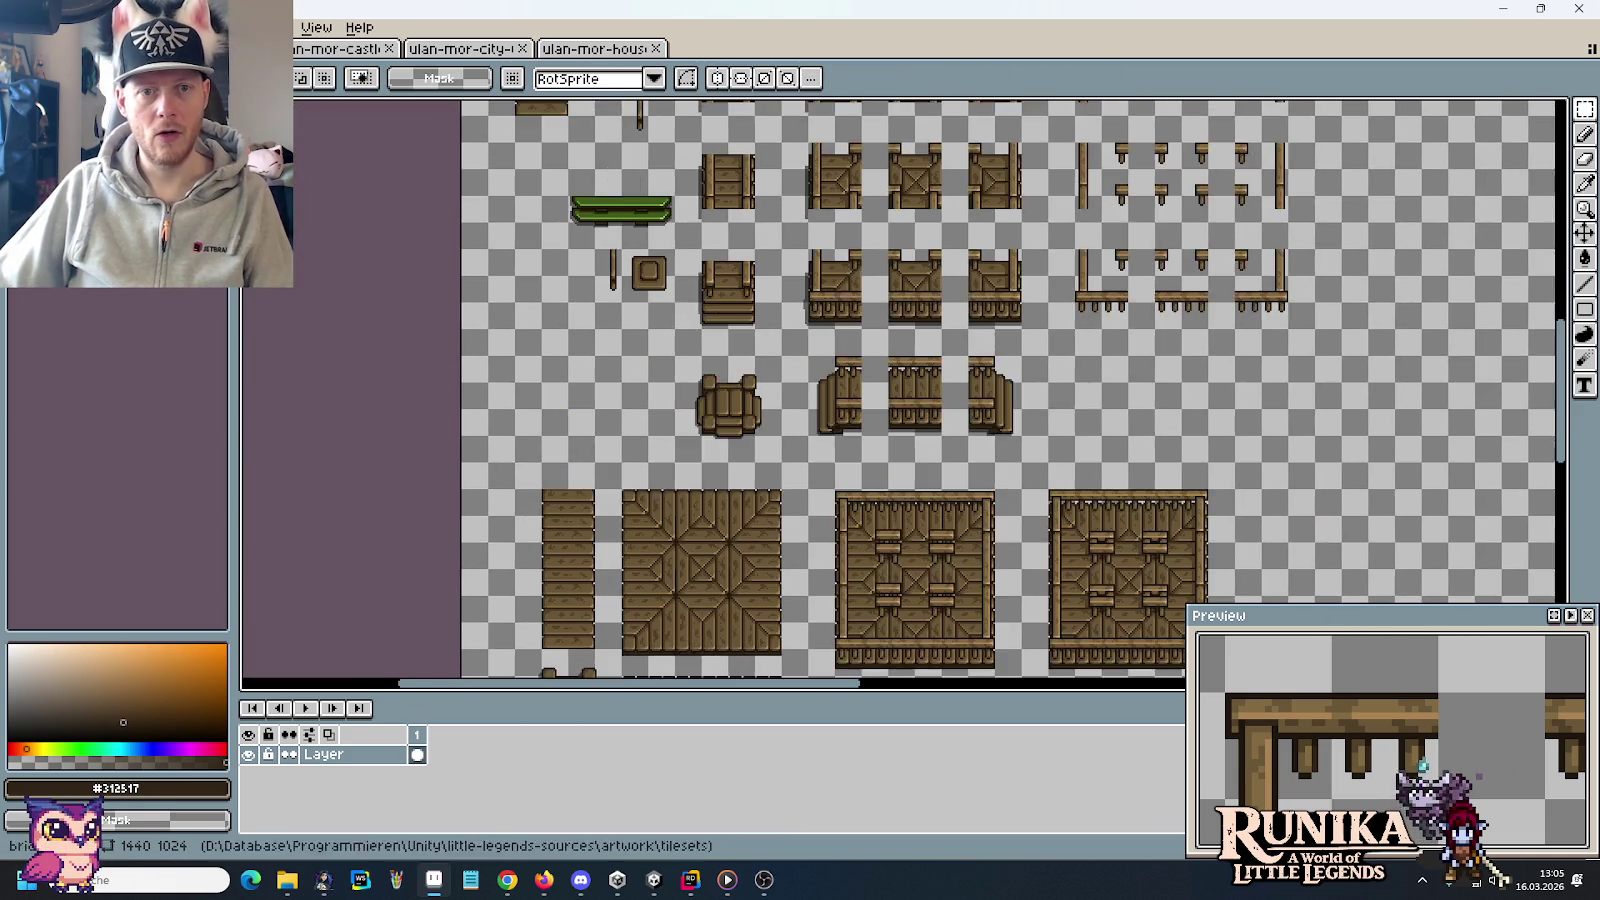
scroll(1178, 449, "up", 1)
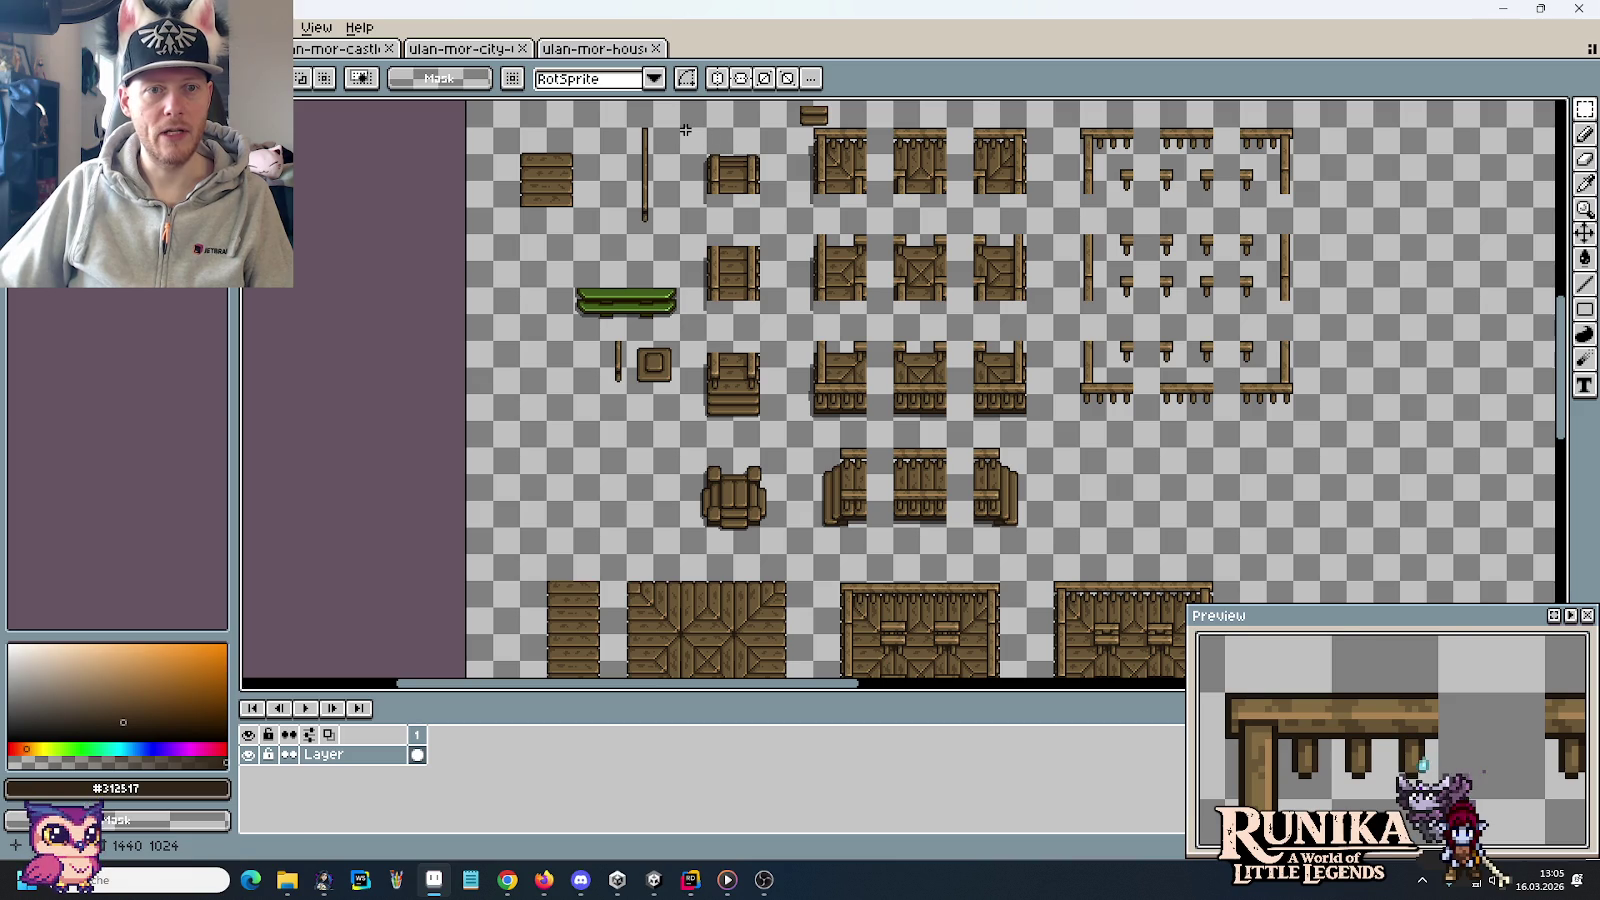
Trial-select the railing block, then reposition a selection box one tile up and one right
mouse_move(683, 129)
left_mouse_down()
mouse_move(1292, 516)
mouse_move(1258, 543)
mouse_move(1293, 545)
left_mouse_up()
mouse_move(946, 286)
left_mouse_down()
mouse_move(1290, 573)
mouse_move(1015, 330)
left_mouse_up()
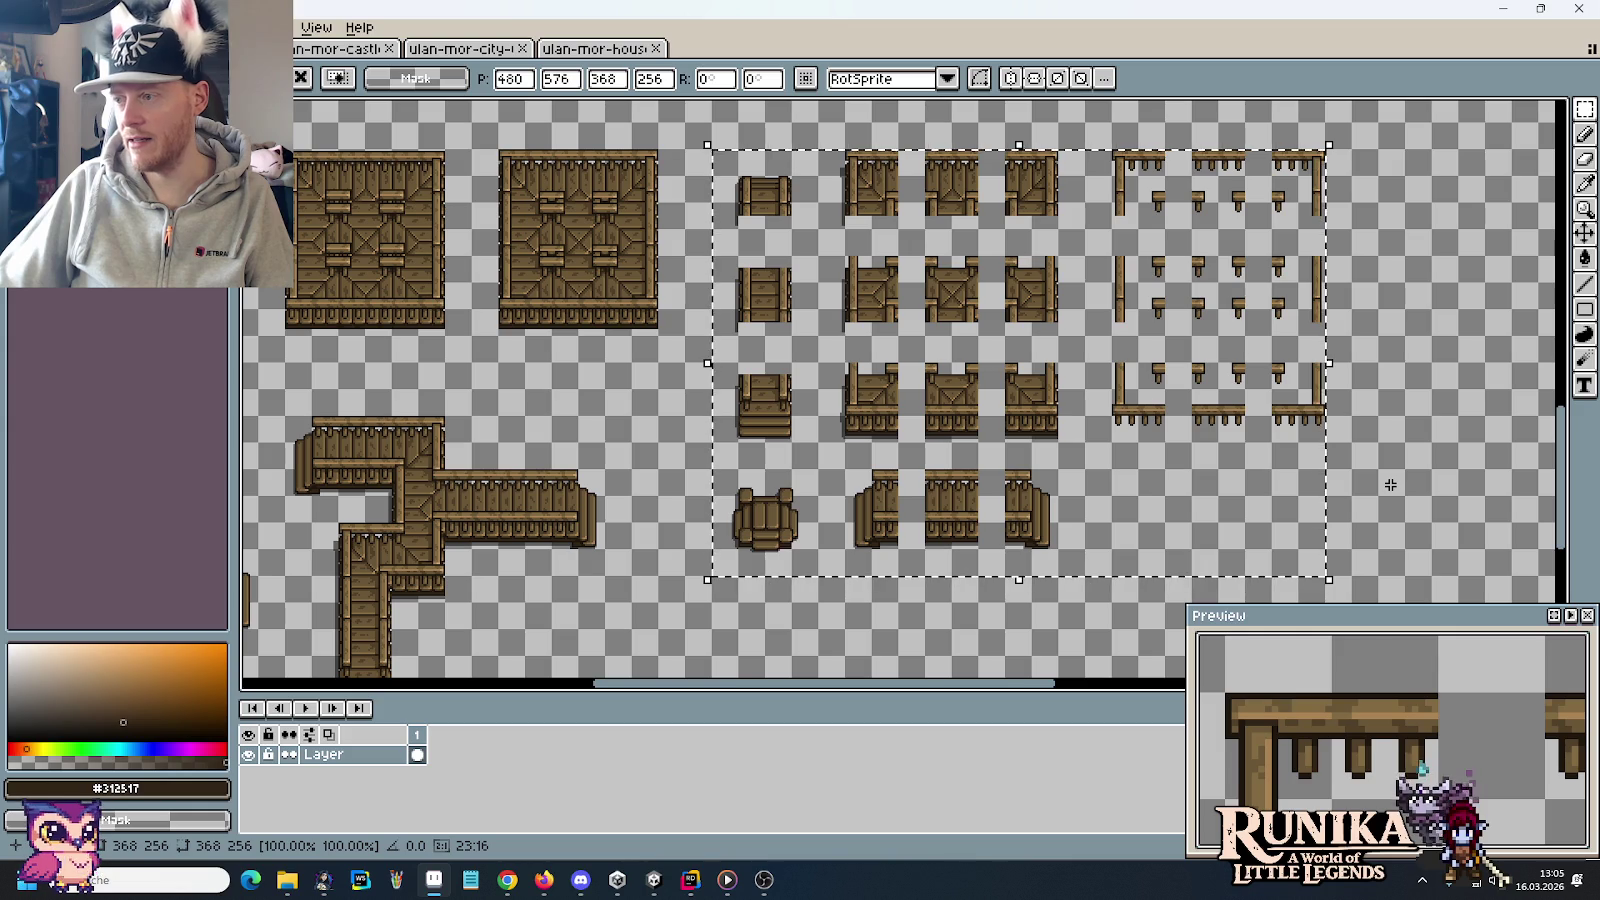
key("ctrl+d")
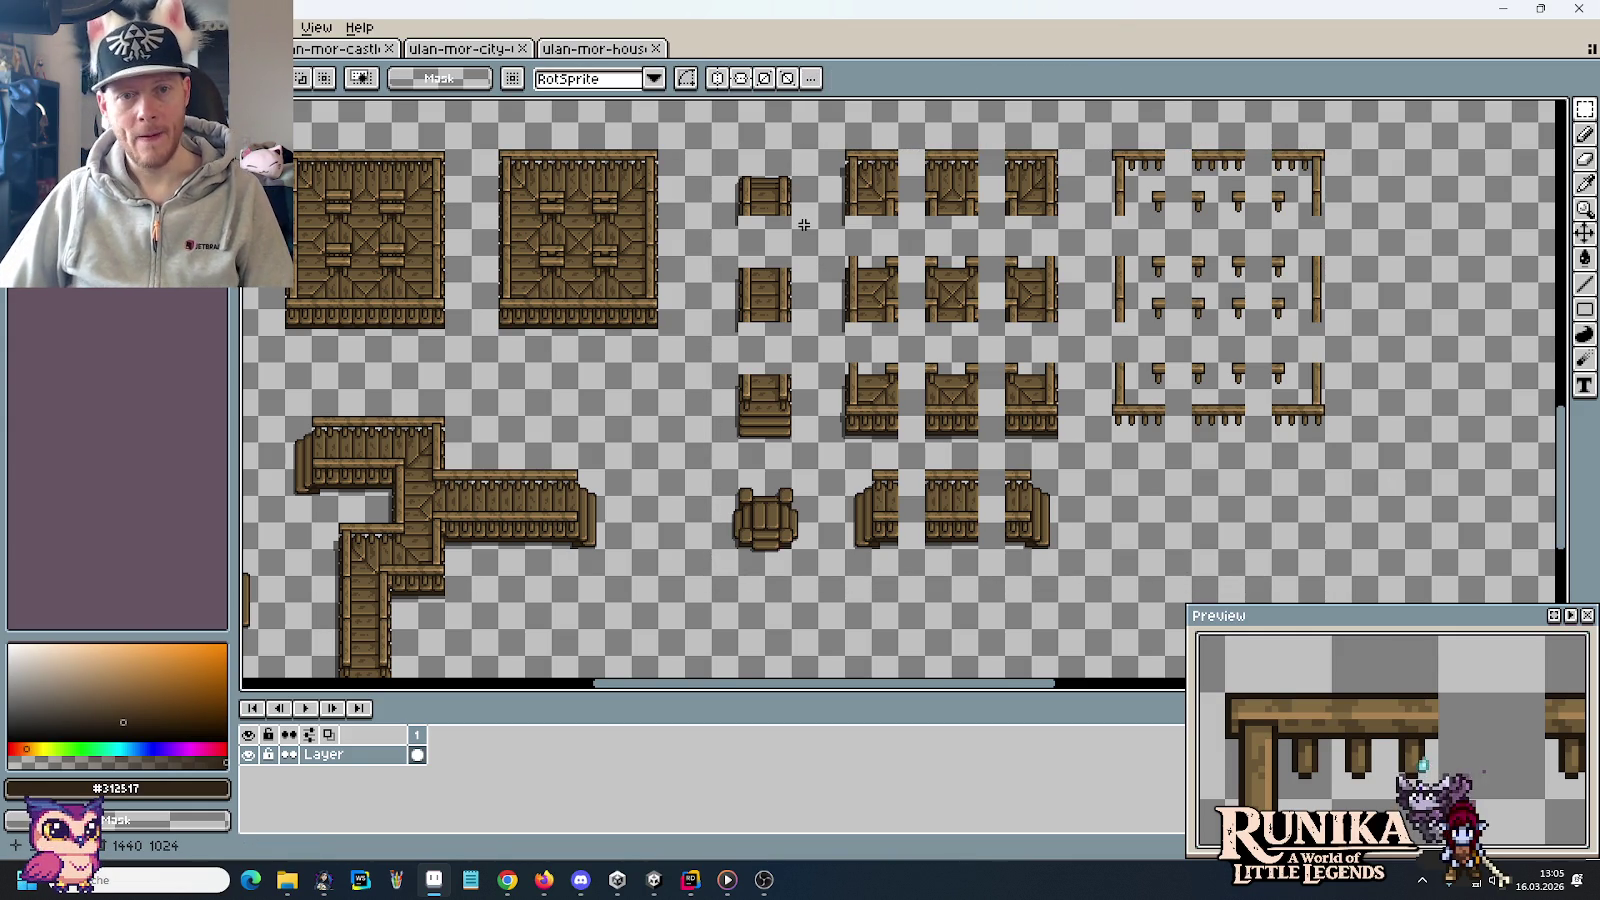
left_click_drag(717, 558, 800, 484)
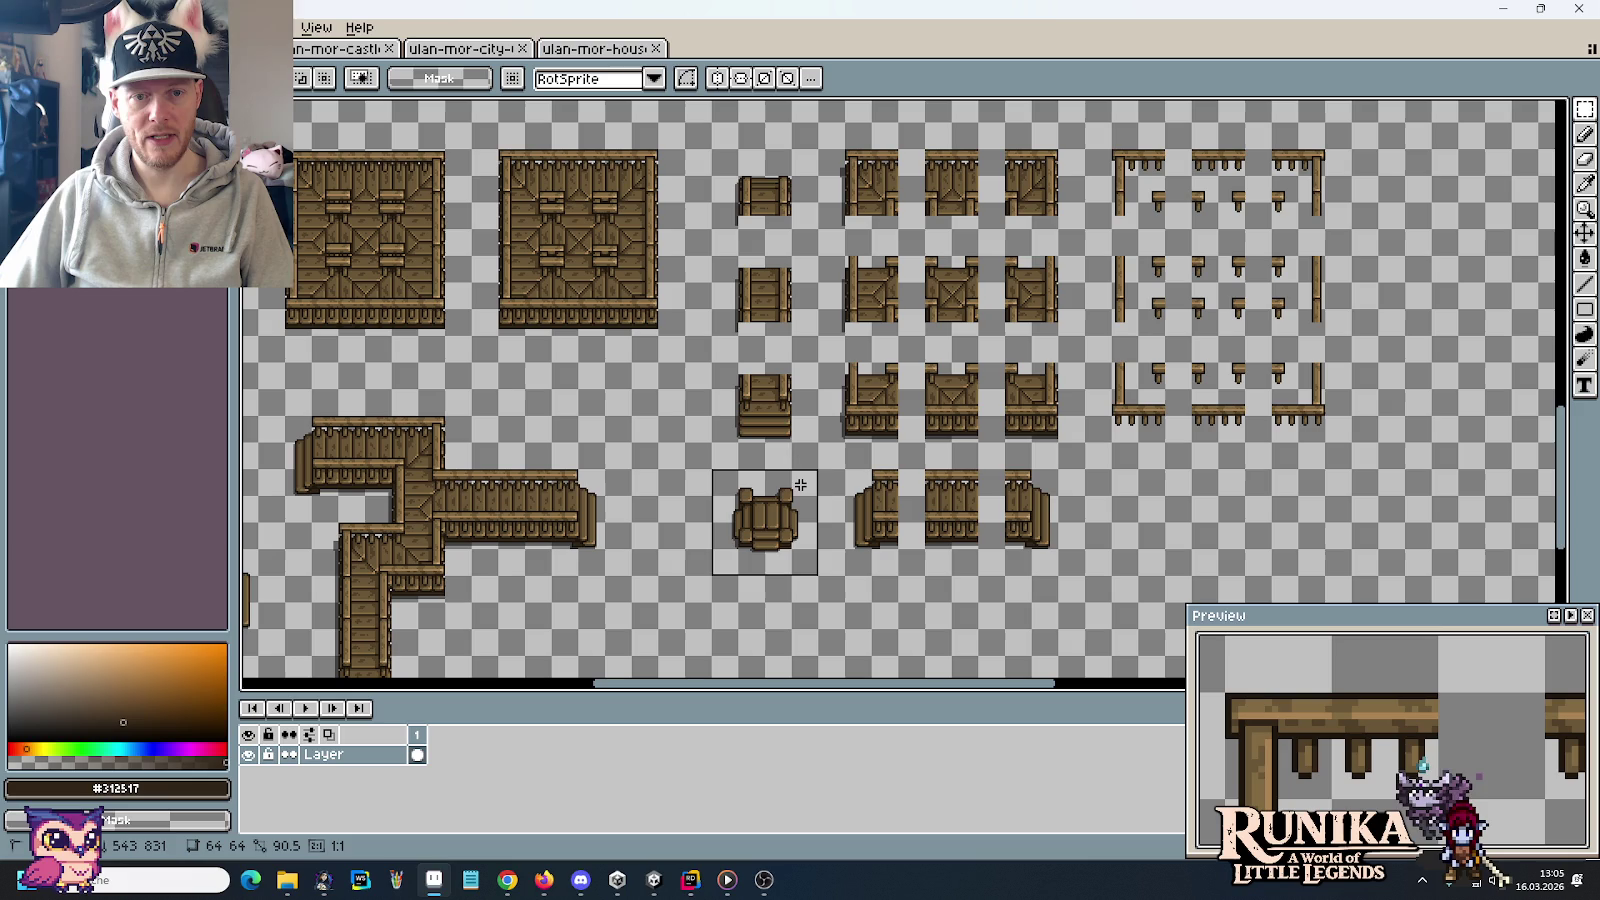
mouse_move(800, 447)
left_mouse_down()
mouse_move(729, 380)
mouse_move(727, 166)
left_mouse_up()
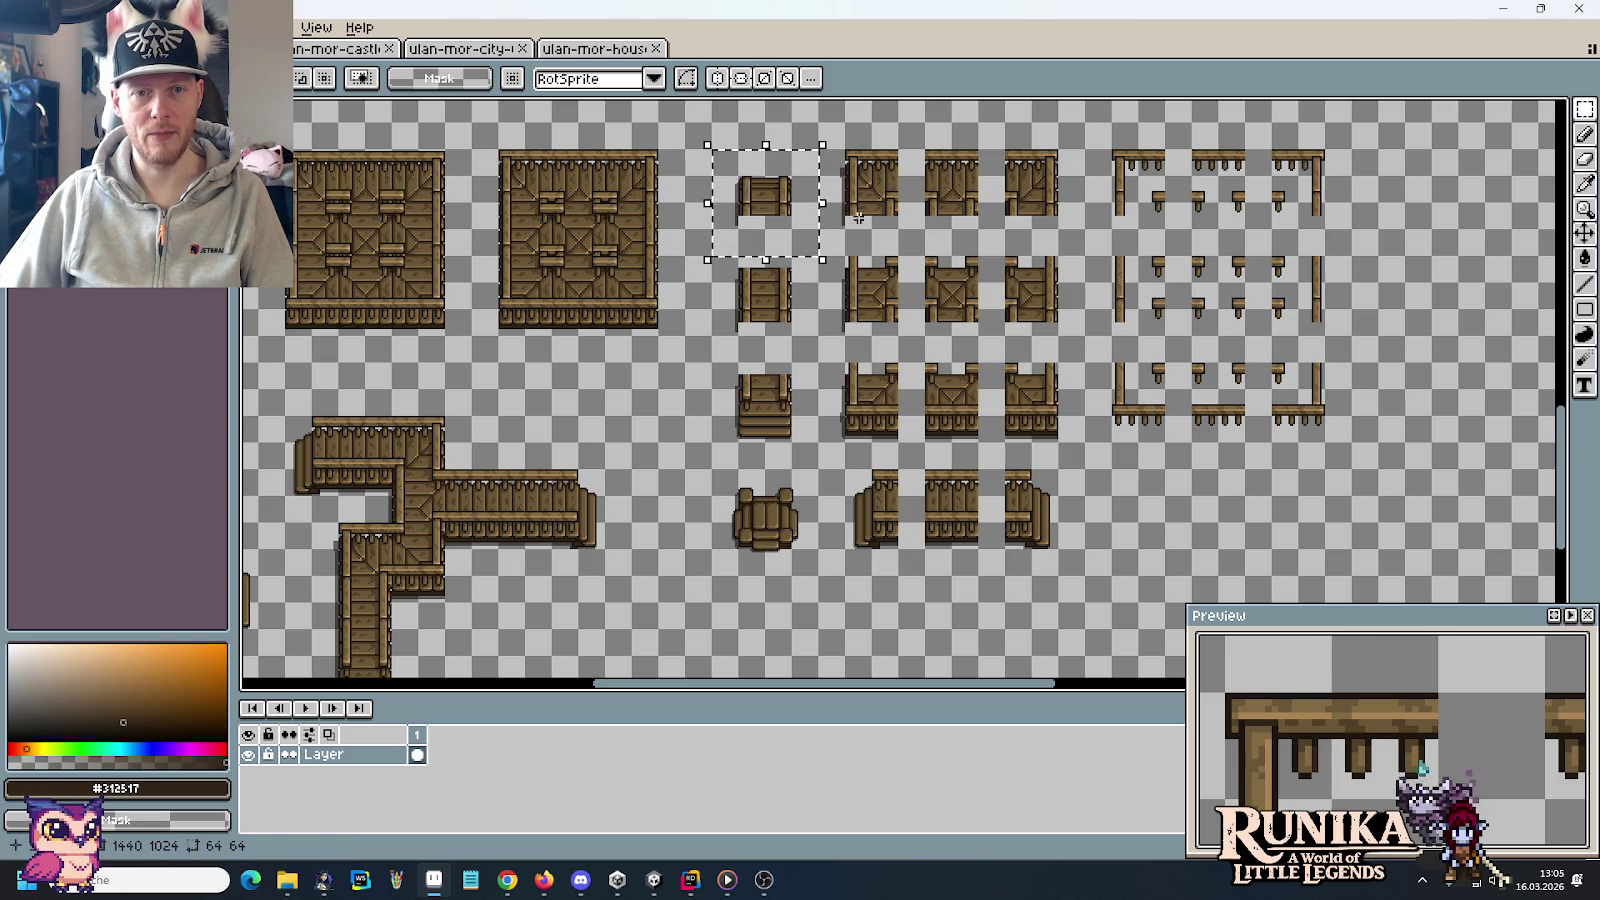
left_click_drag(727, 166, 832, 164)
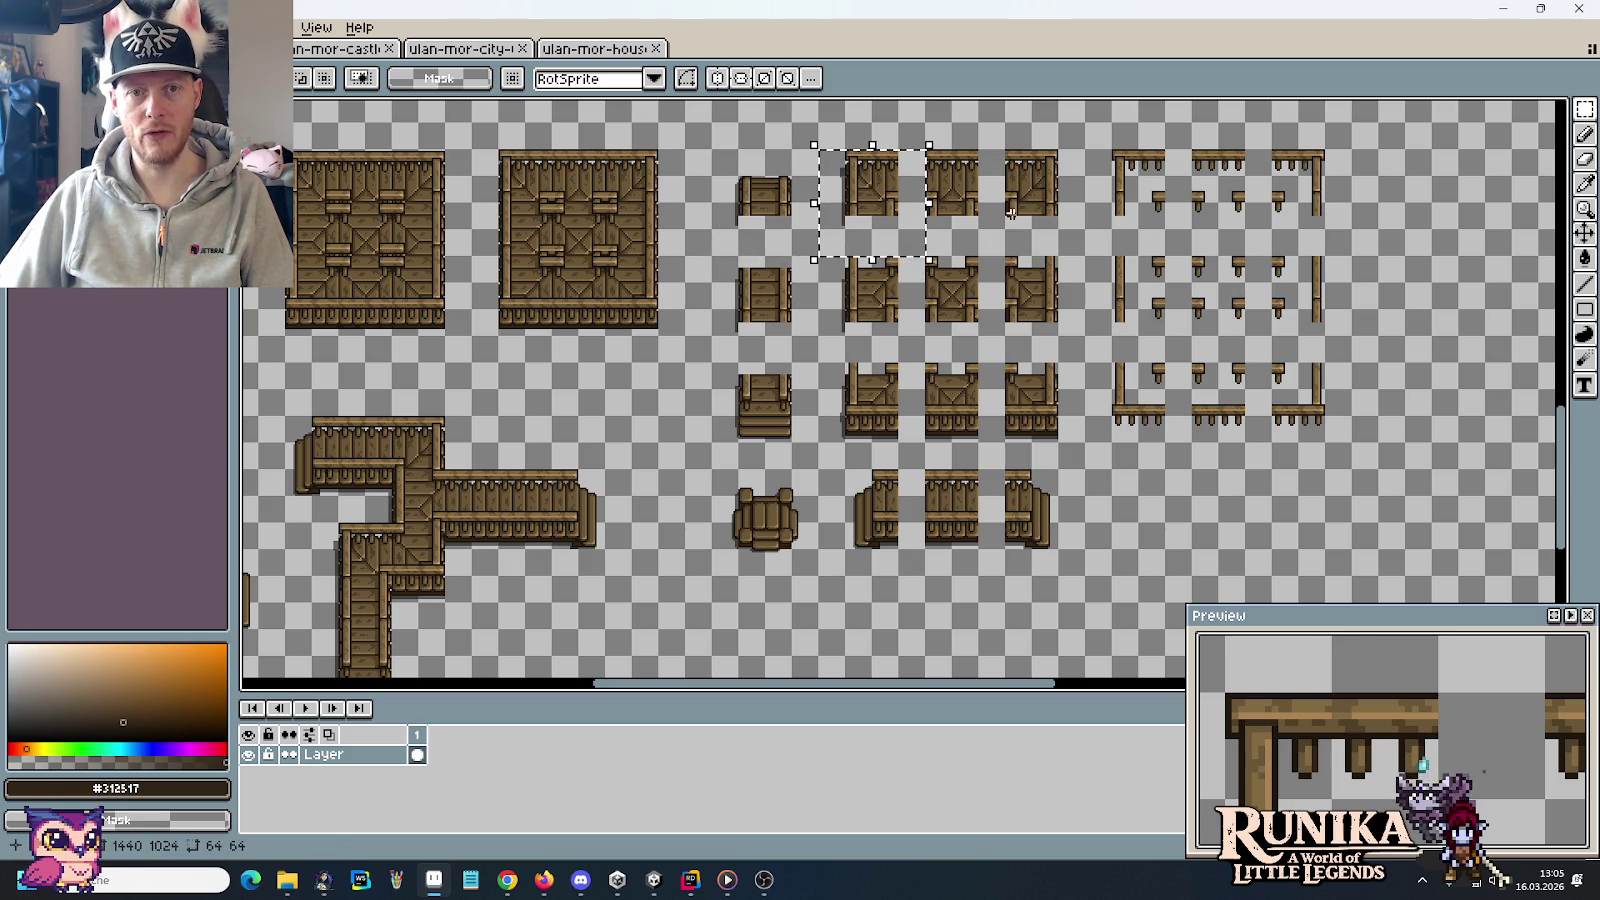
Shift the right-hand tile block right to even spacing, then select the 256×272 middle block
left_click_drag(920, 148, 1380, 578)
mouse_move(965, 203)
left_mouse_down()
mouse_move(975, 185)
mouse_move(1436, 578)
left_mouse_up()
left_click_drag(1262, 482, 1290, 488)
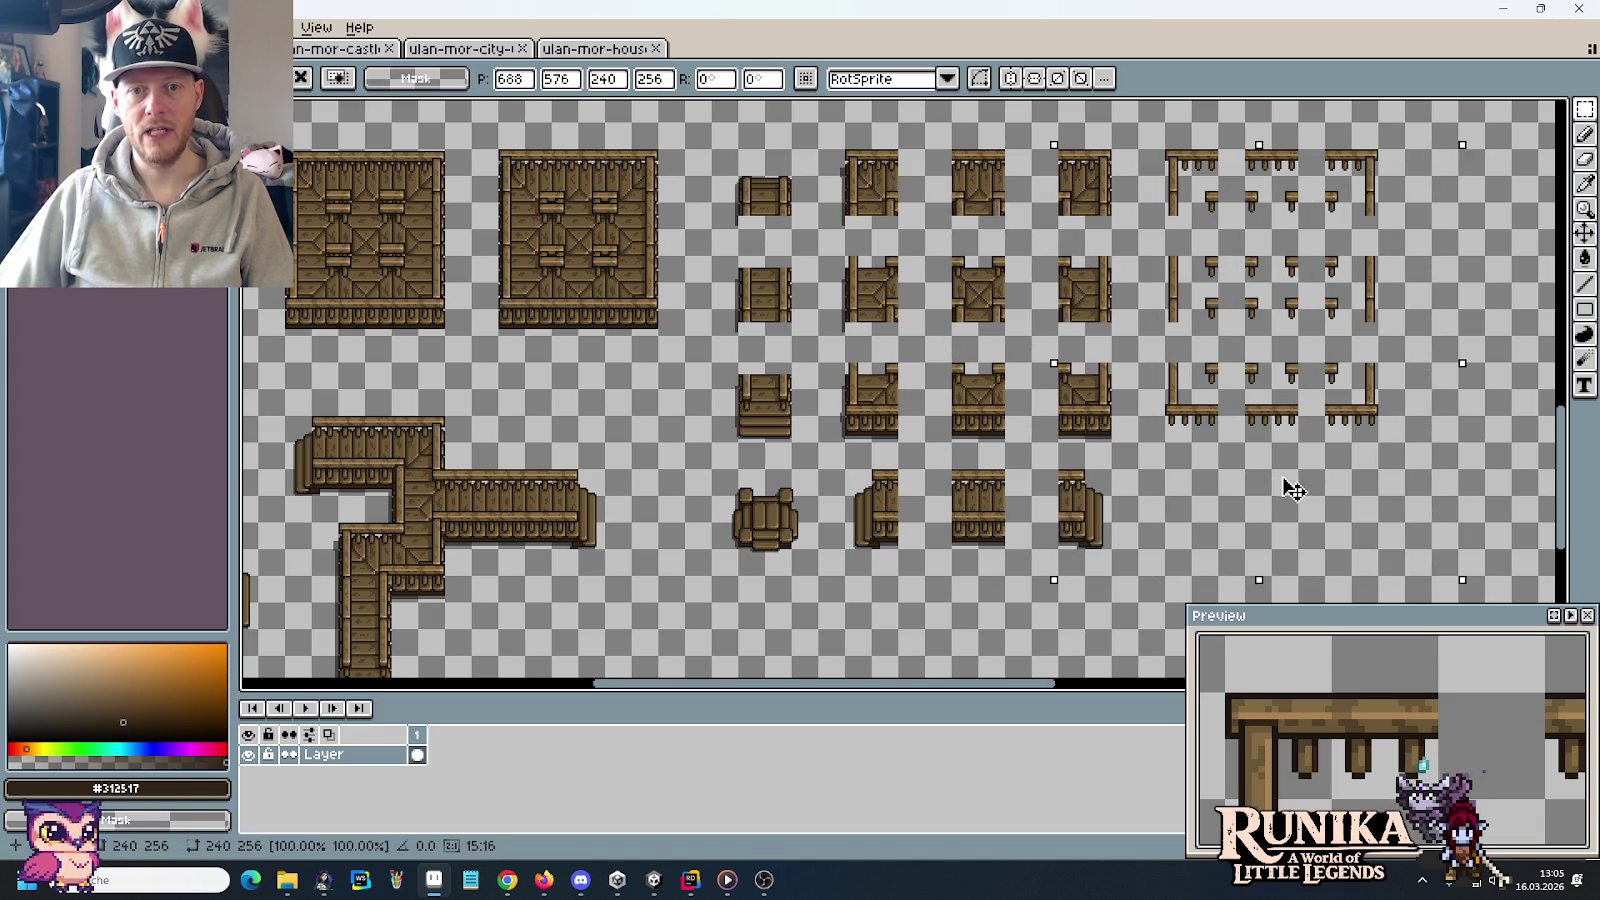
key("ctrl+d")
left_click_drag(1140, 578, 708, 118)
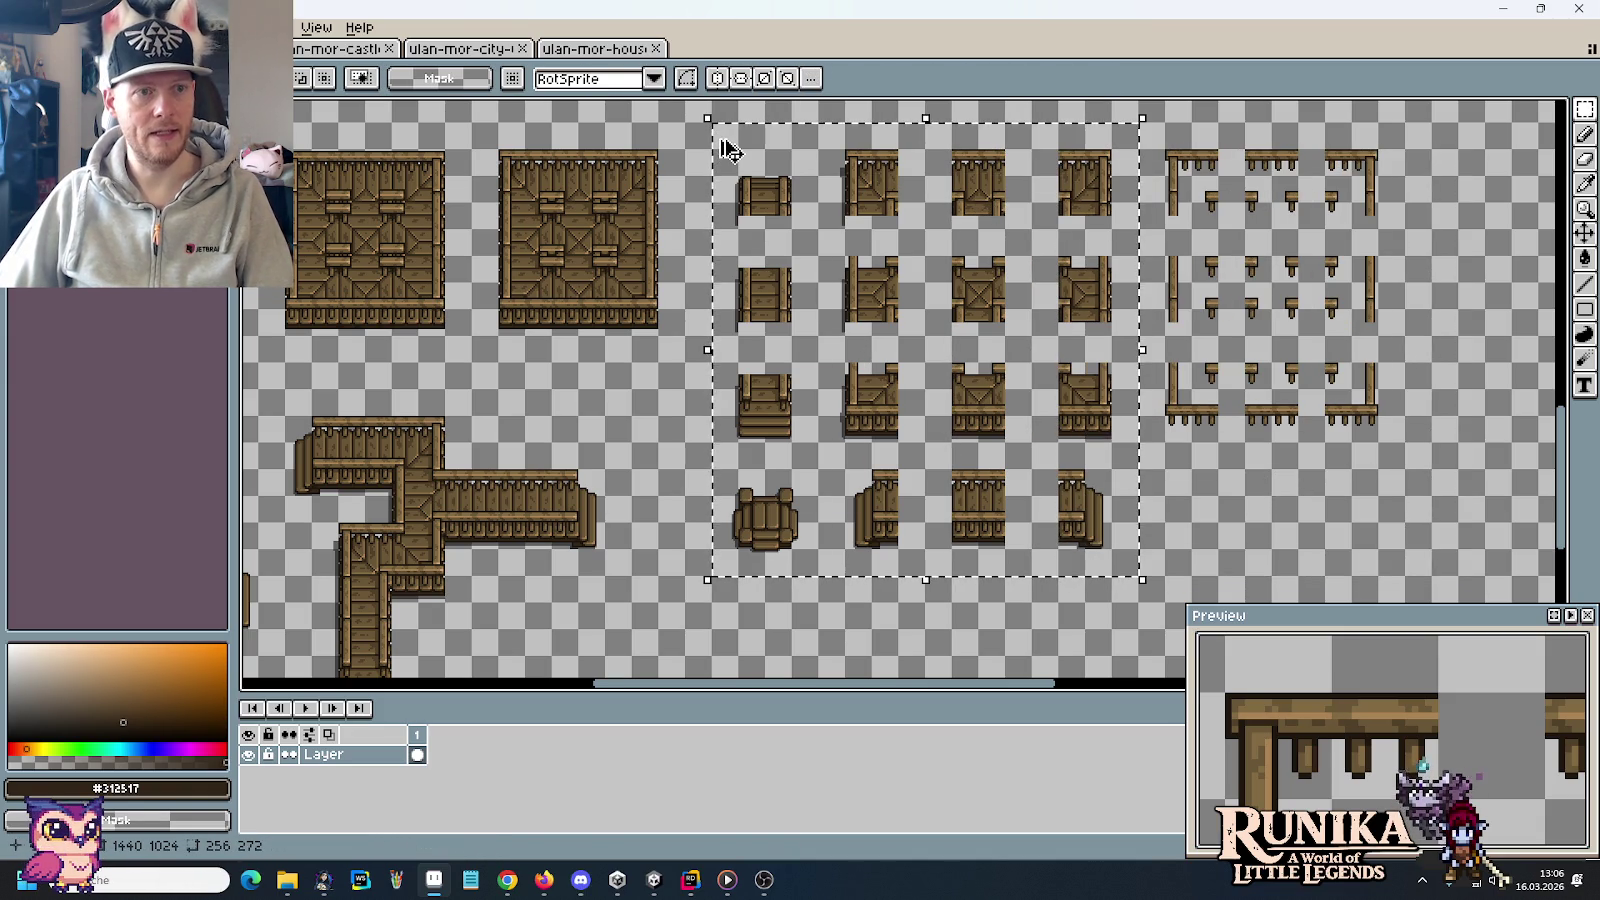
Copy the four-by-four wooden tile block into a new 256×272 sprite and begin saving it
key("ctrl+c")
key("ctrl+n")
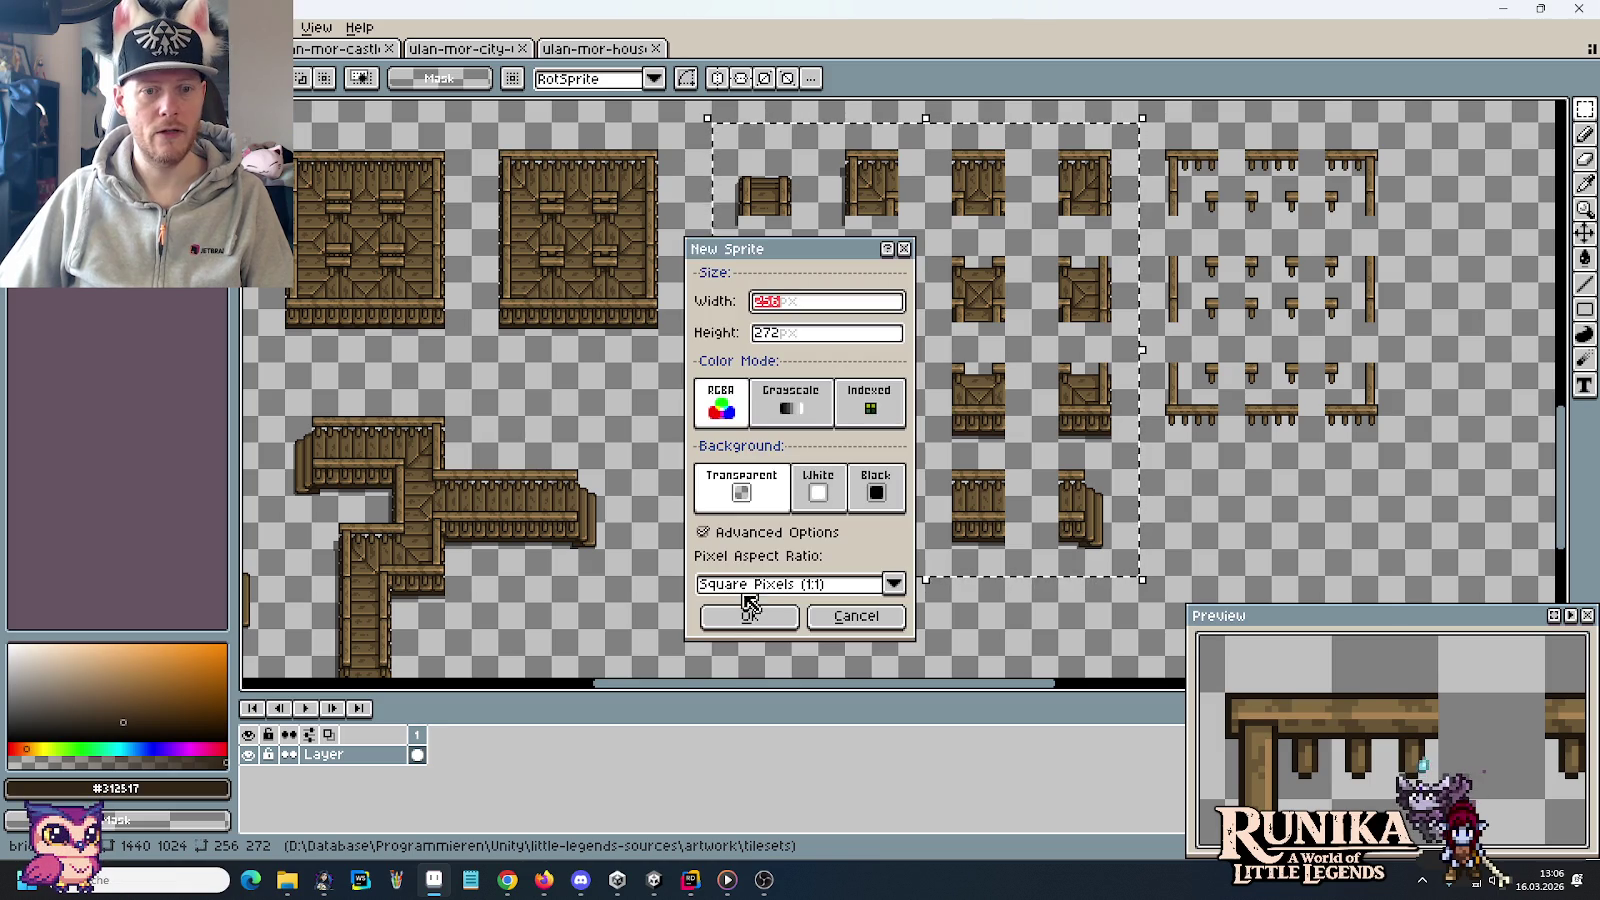
left_click(750, 615)
key("ctrl+v")
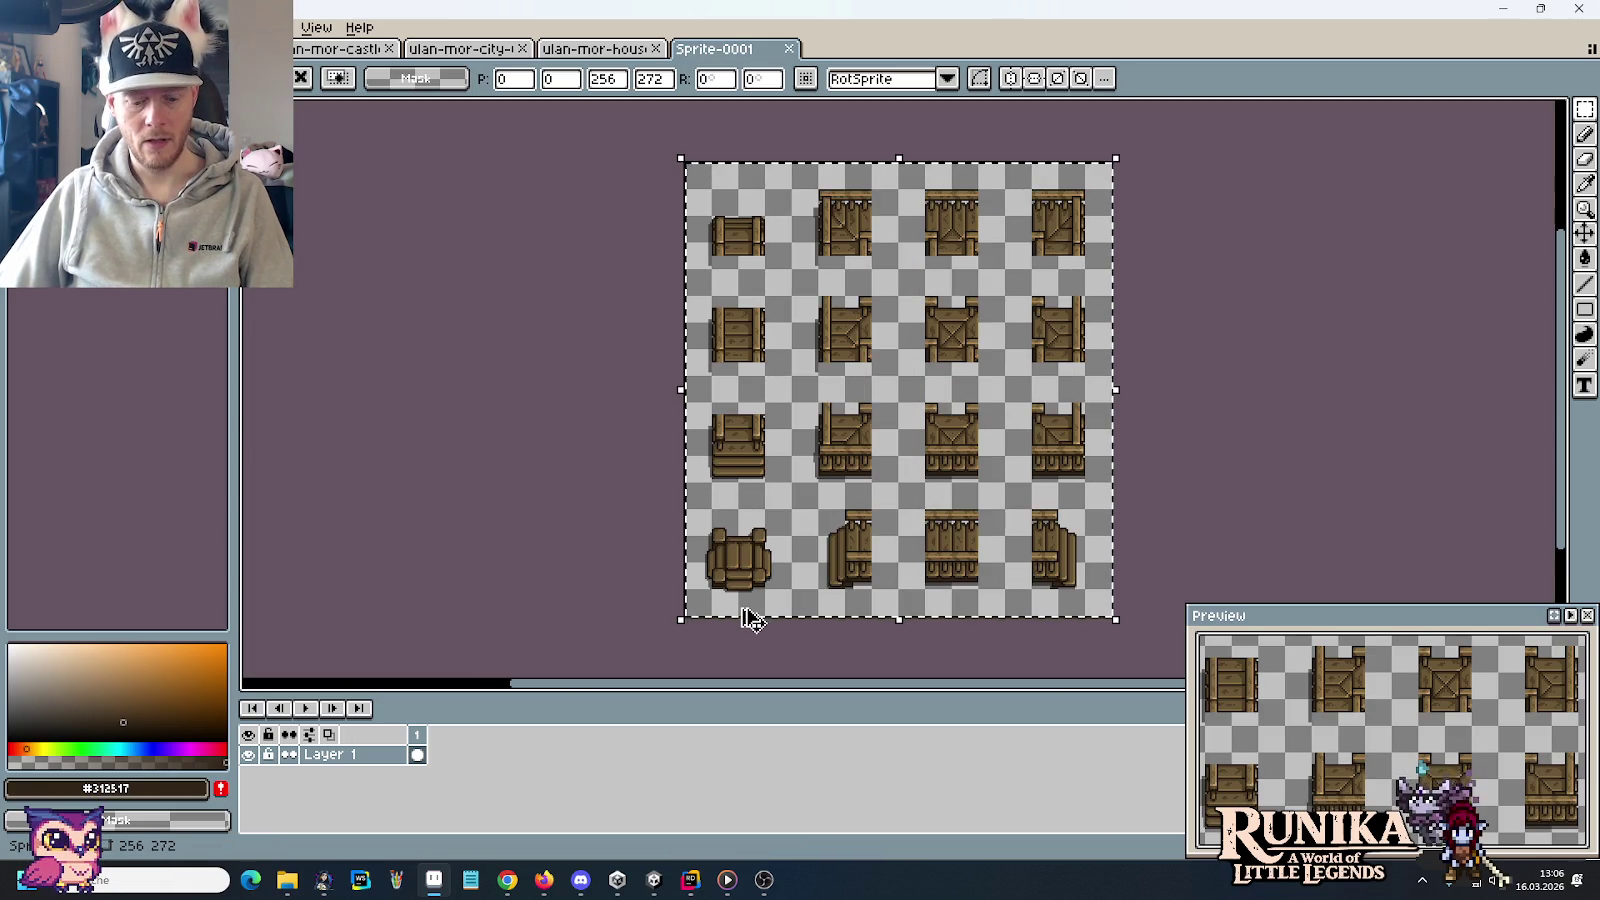
key("ctrl+s")
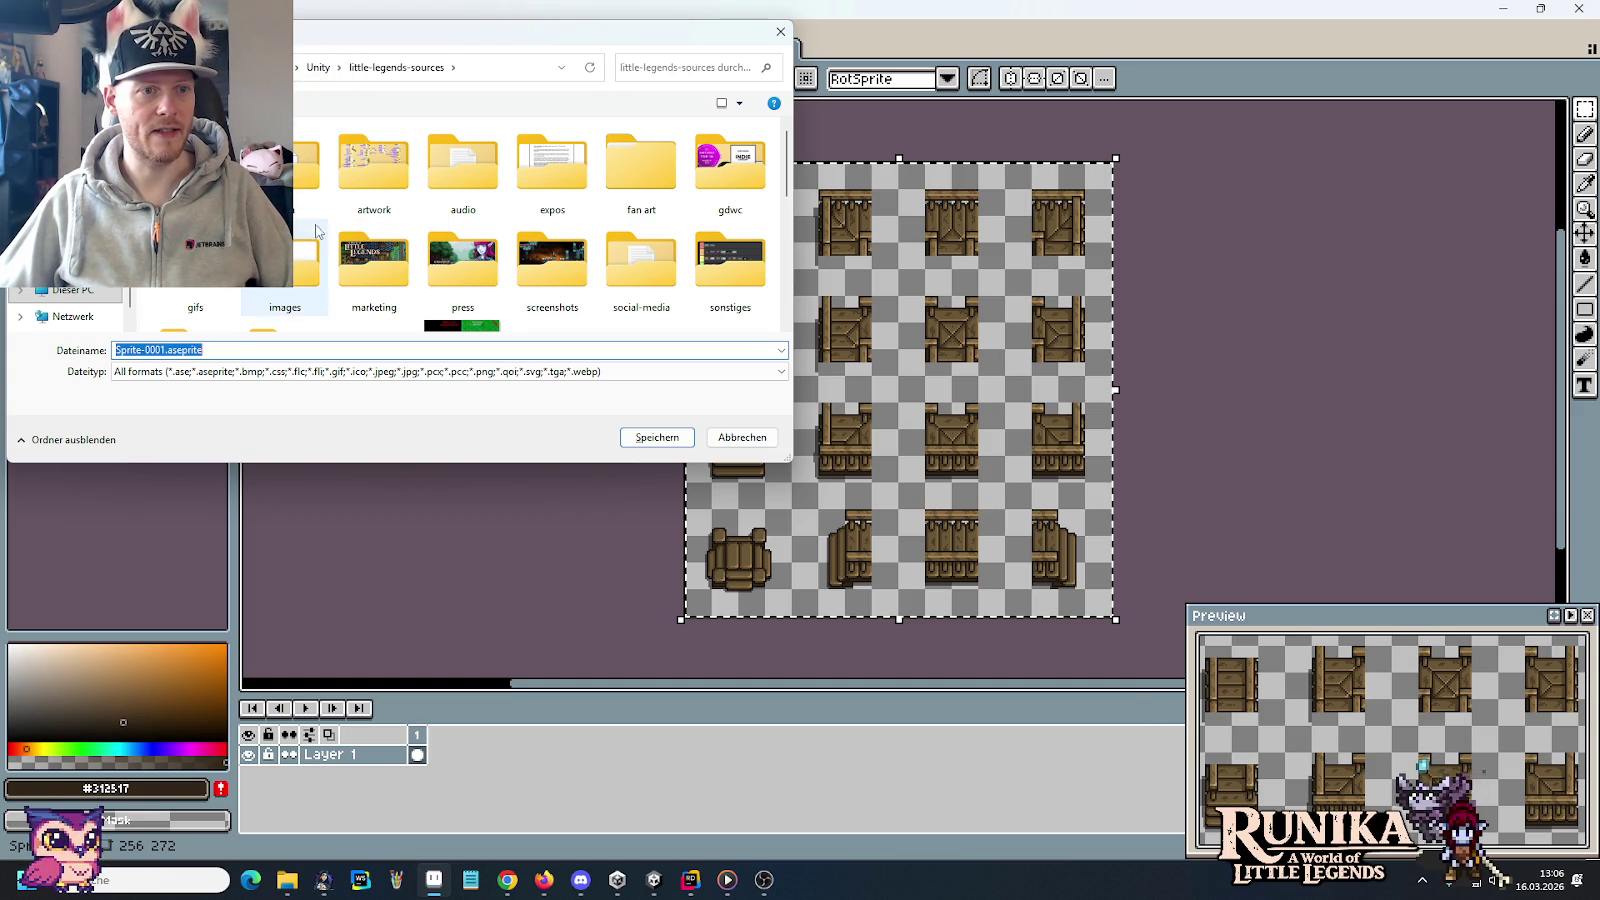
Create a new bridges folder inside images/entities and open it
double_click(301, 249)
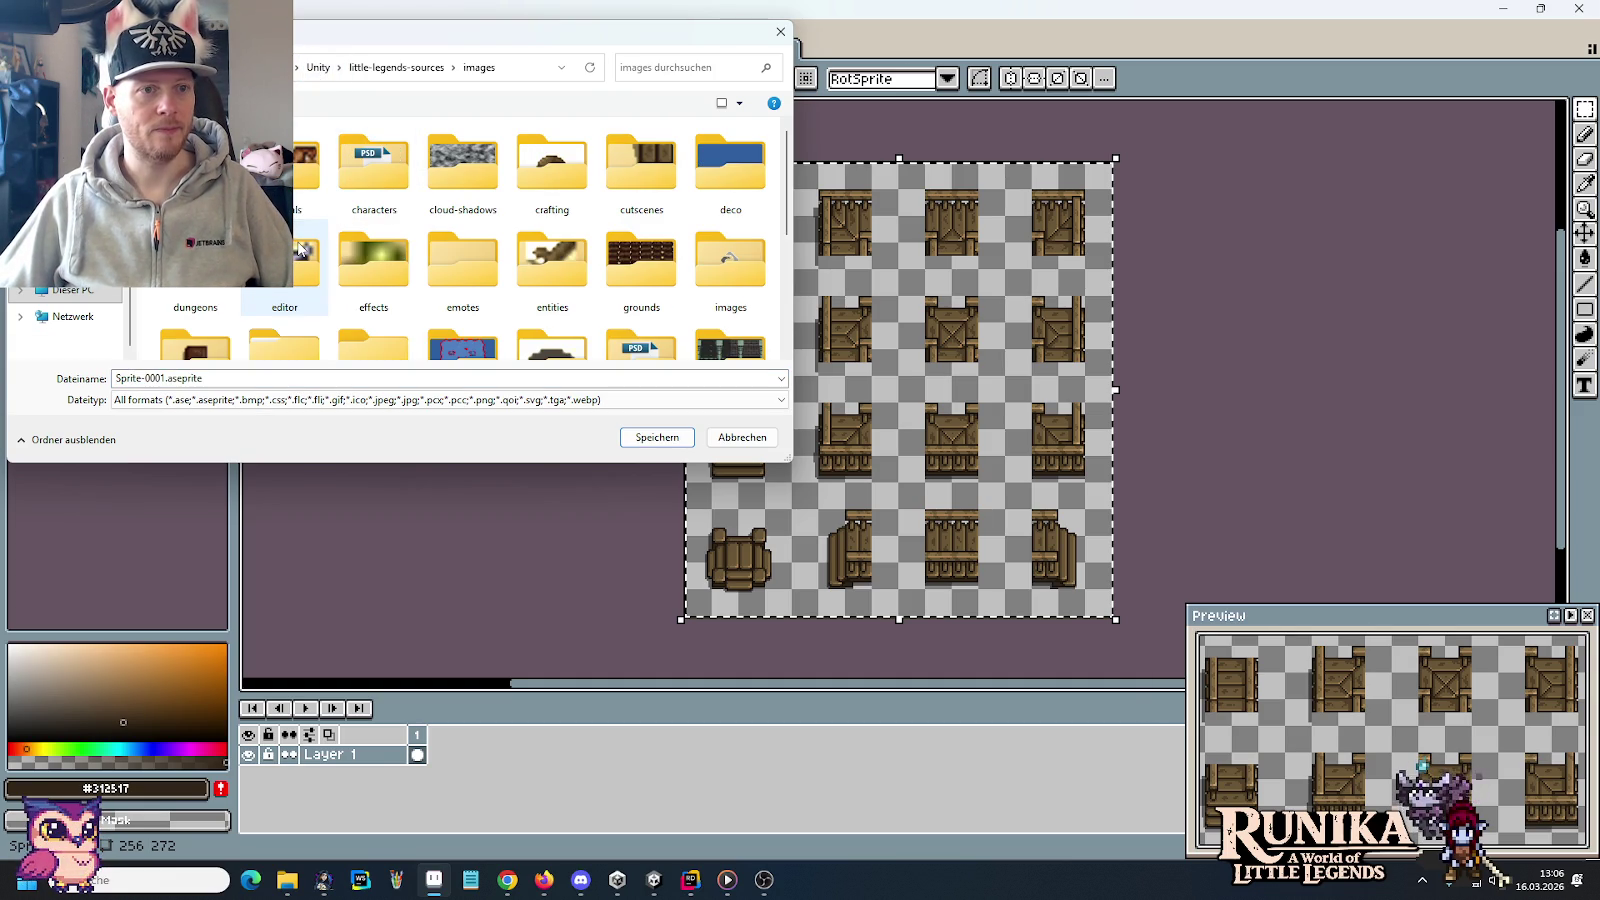
double_click(548, 262)
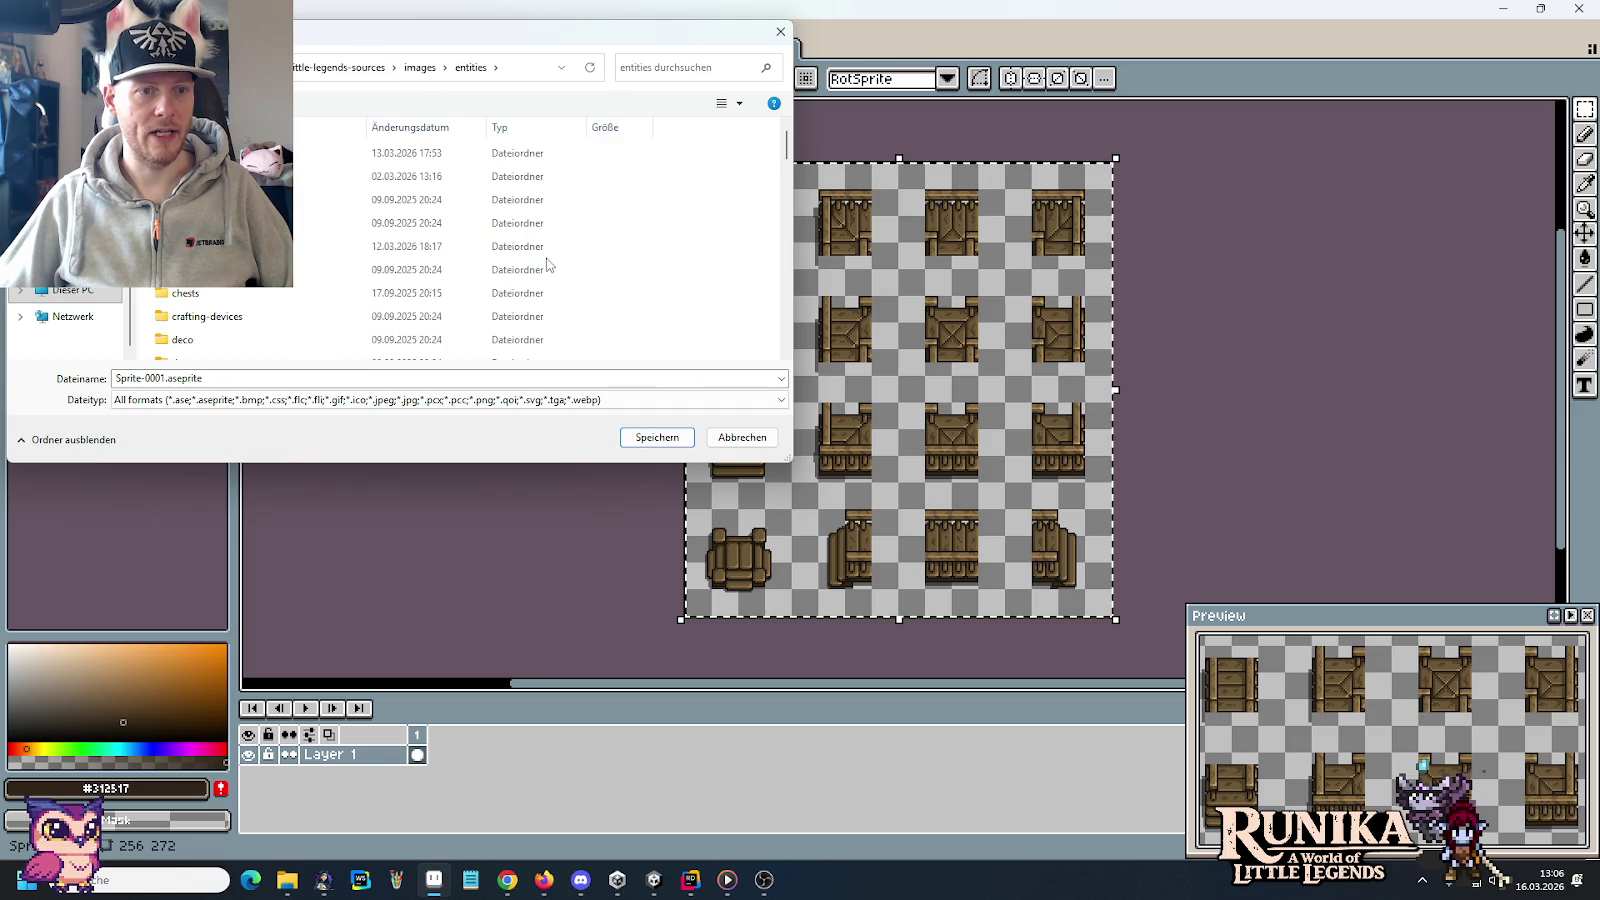
right_click(645, 263)
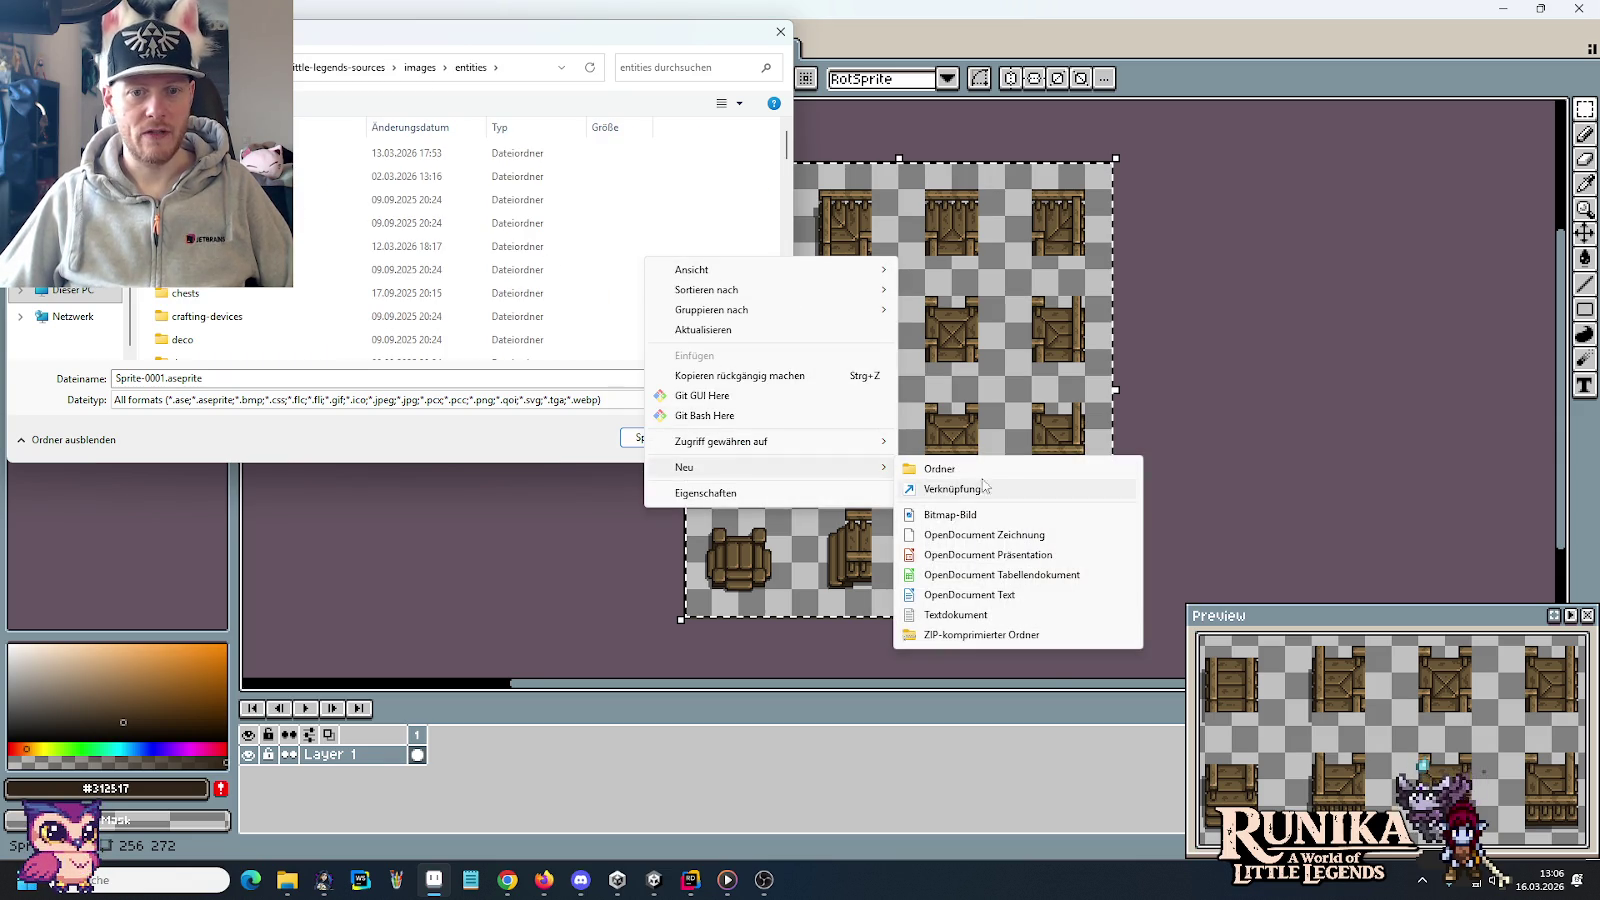
left_click(989, 470)
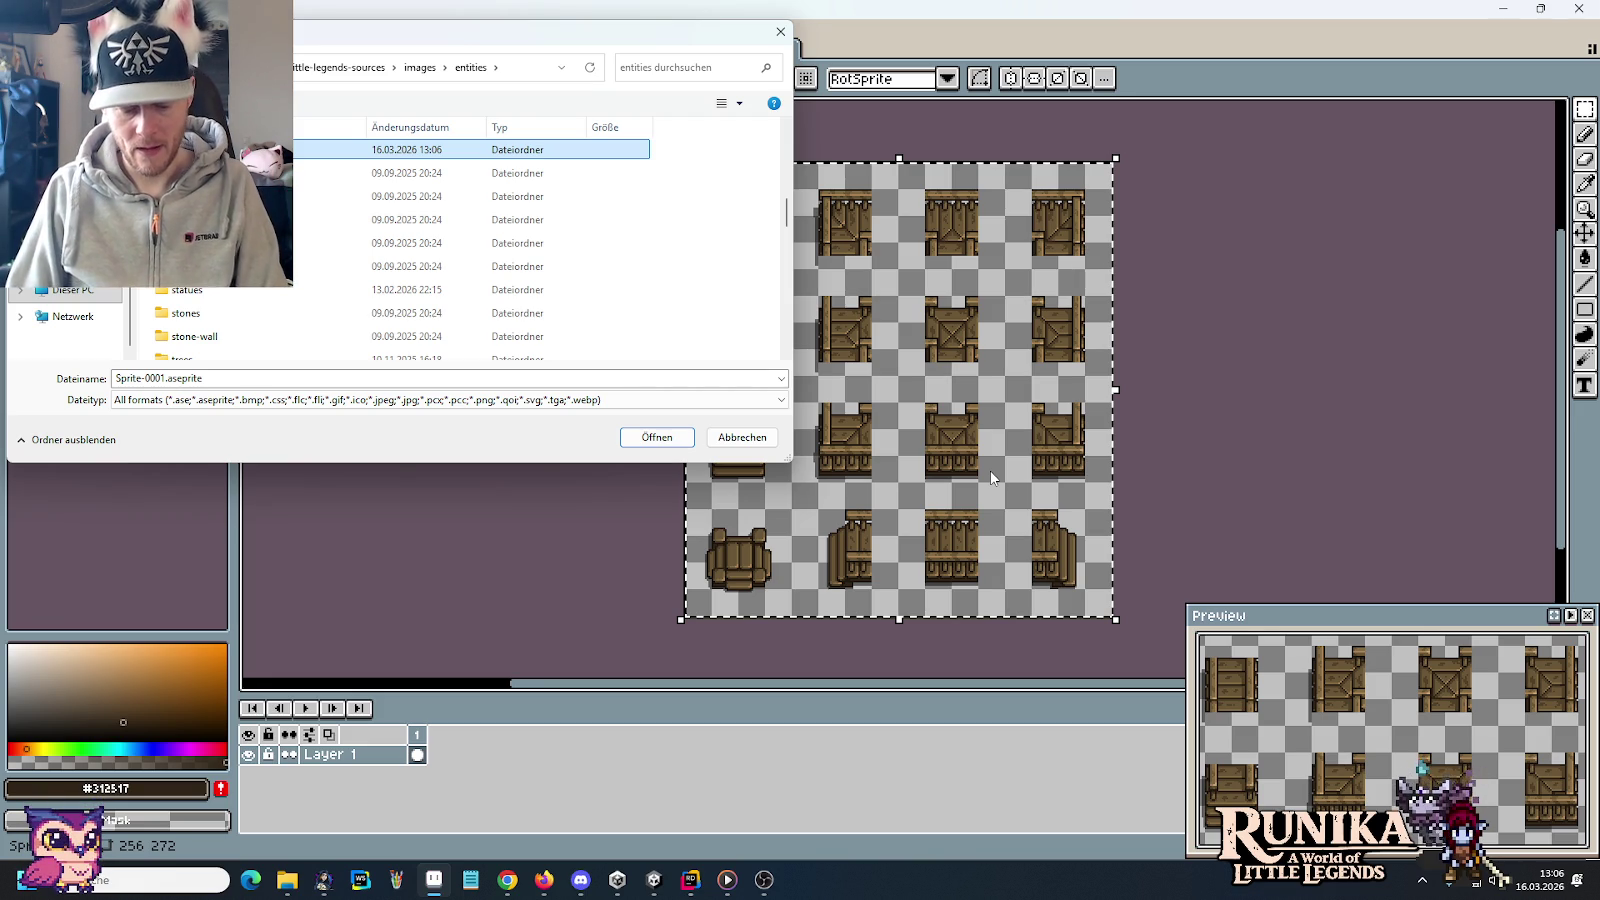
key("Home")
key("Return")
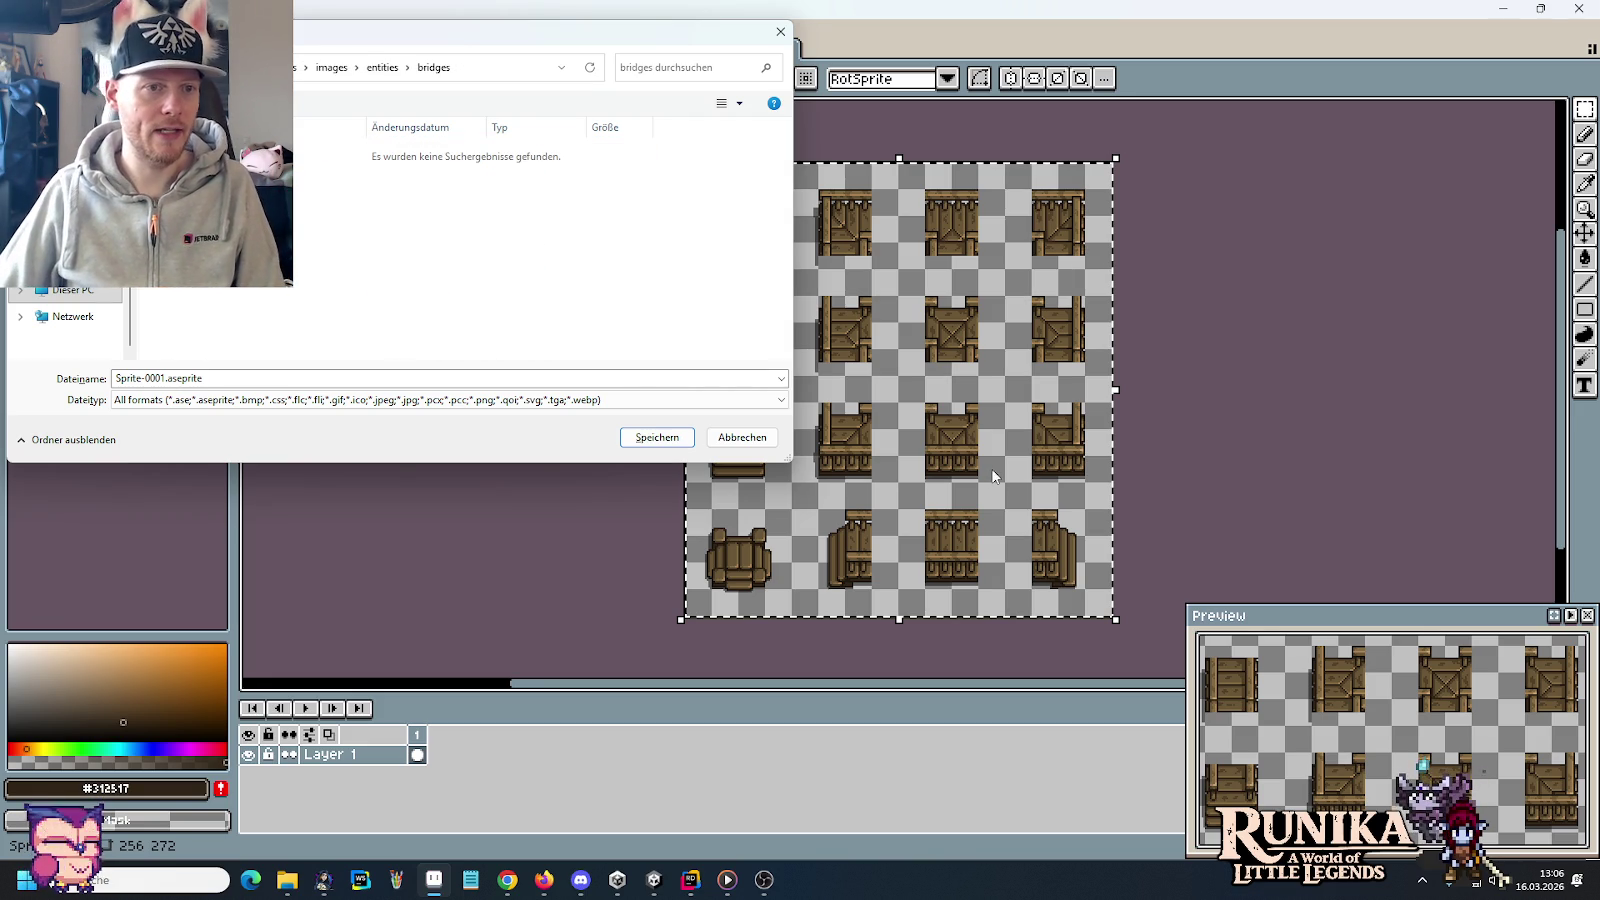
Name the file WoodenBridge.png and save it
left_click(349, 381)
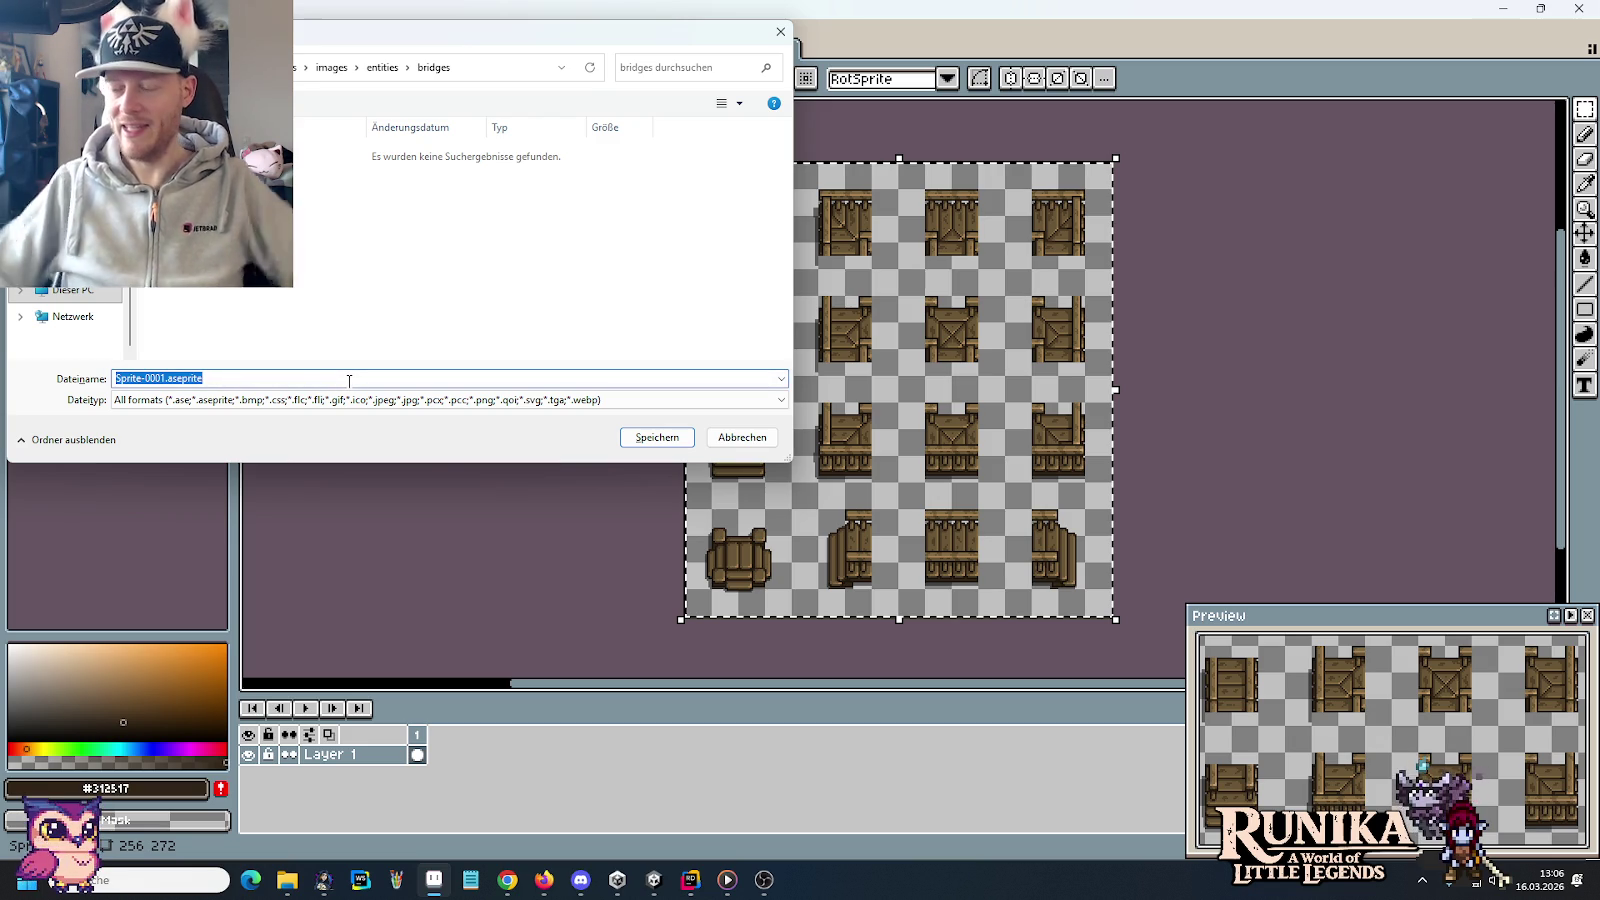
type("Wor")
key("BackSpace")
type("ode")
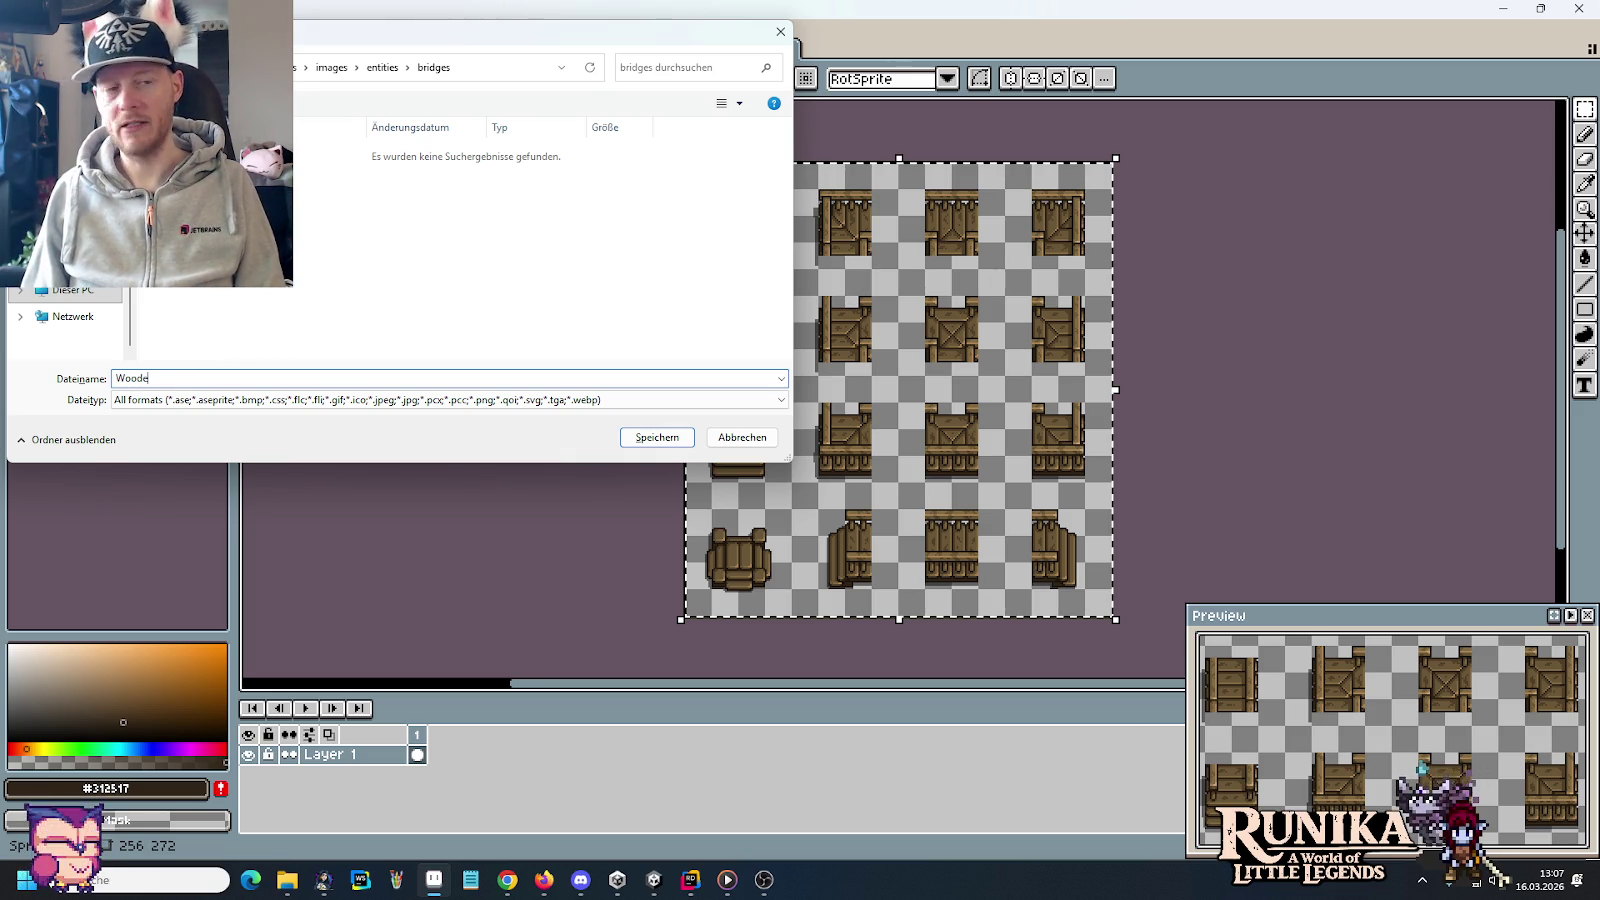
type("nBridge")
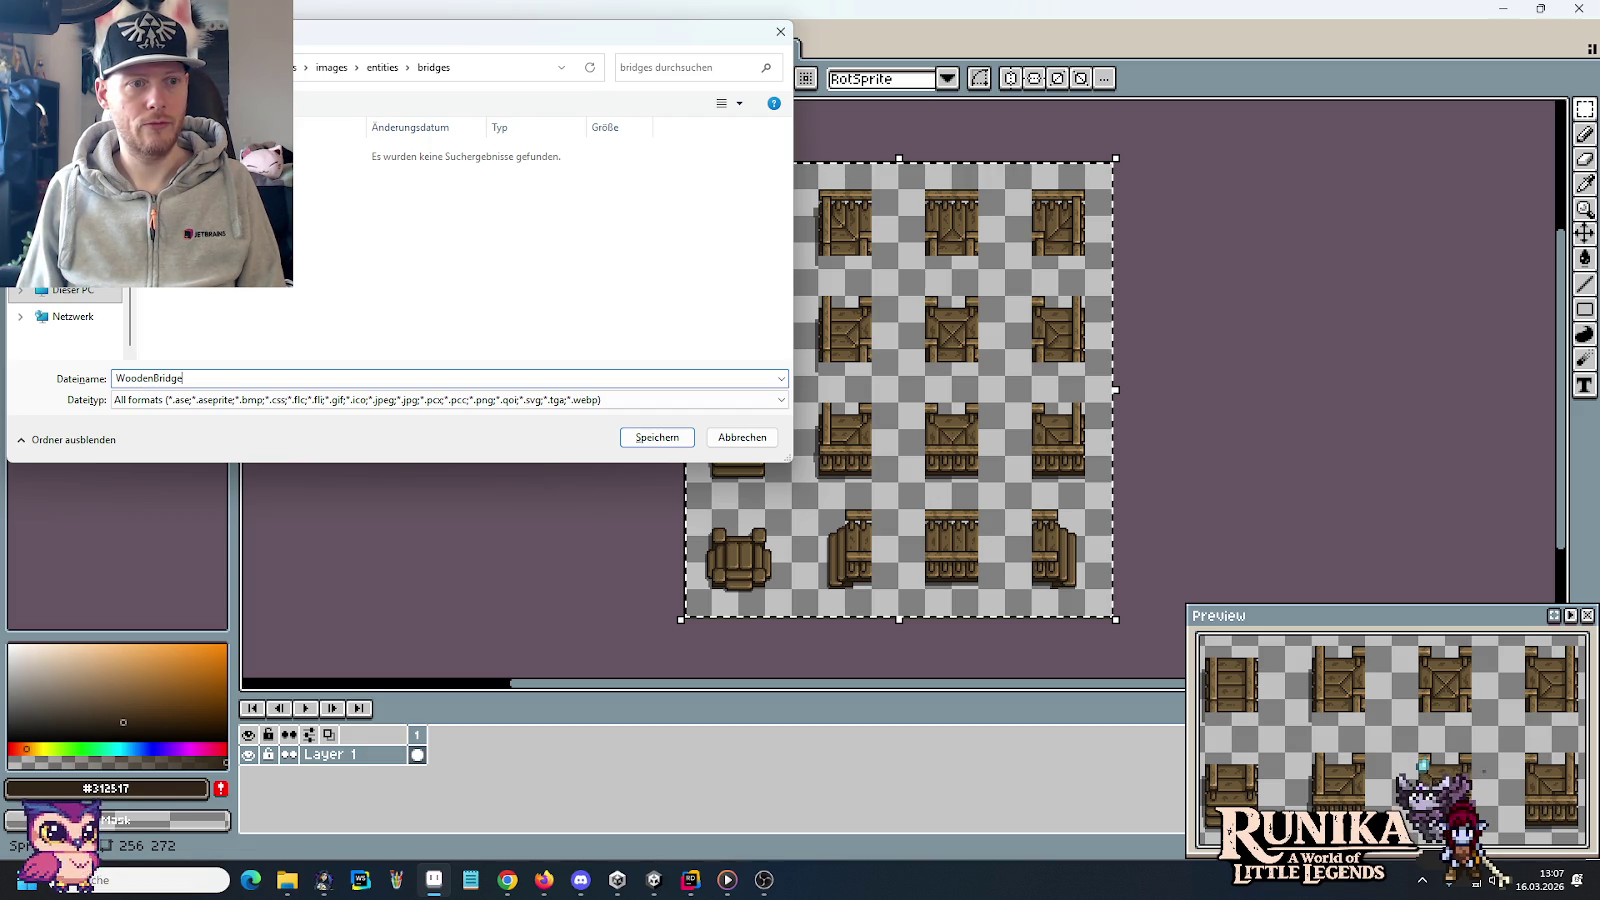
type(".png")
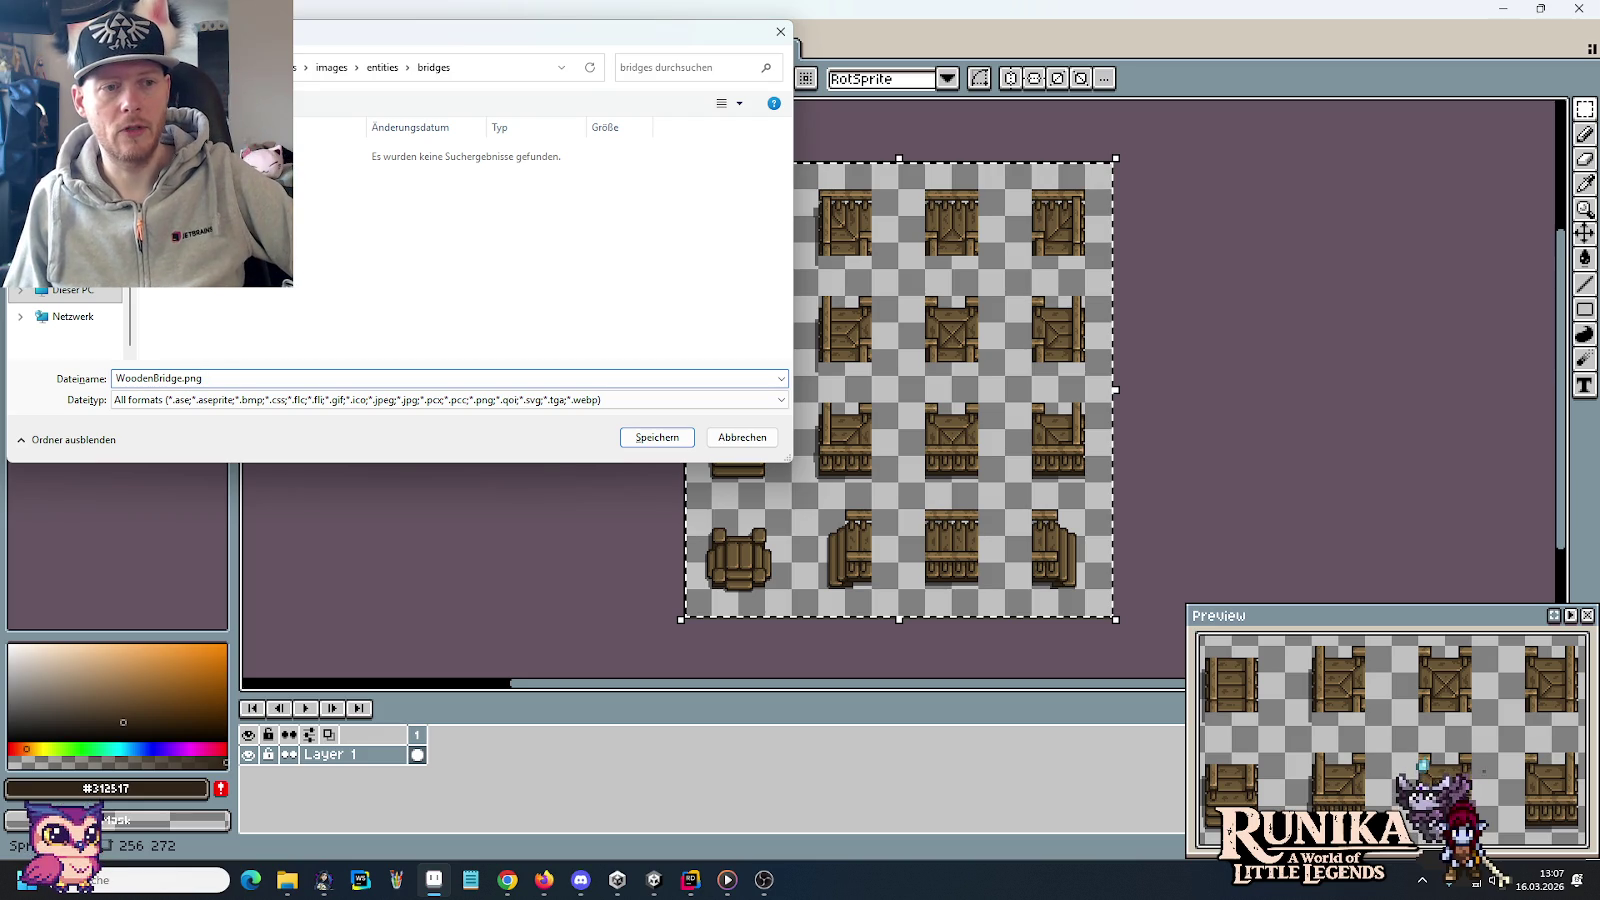
key("Return")
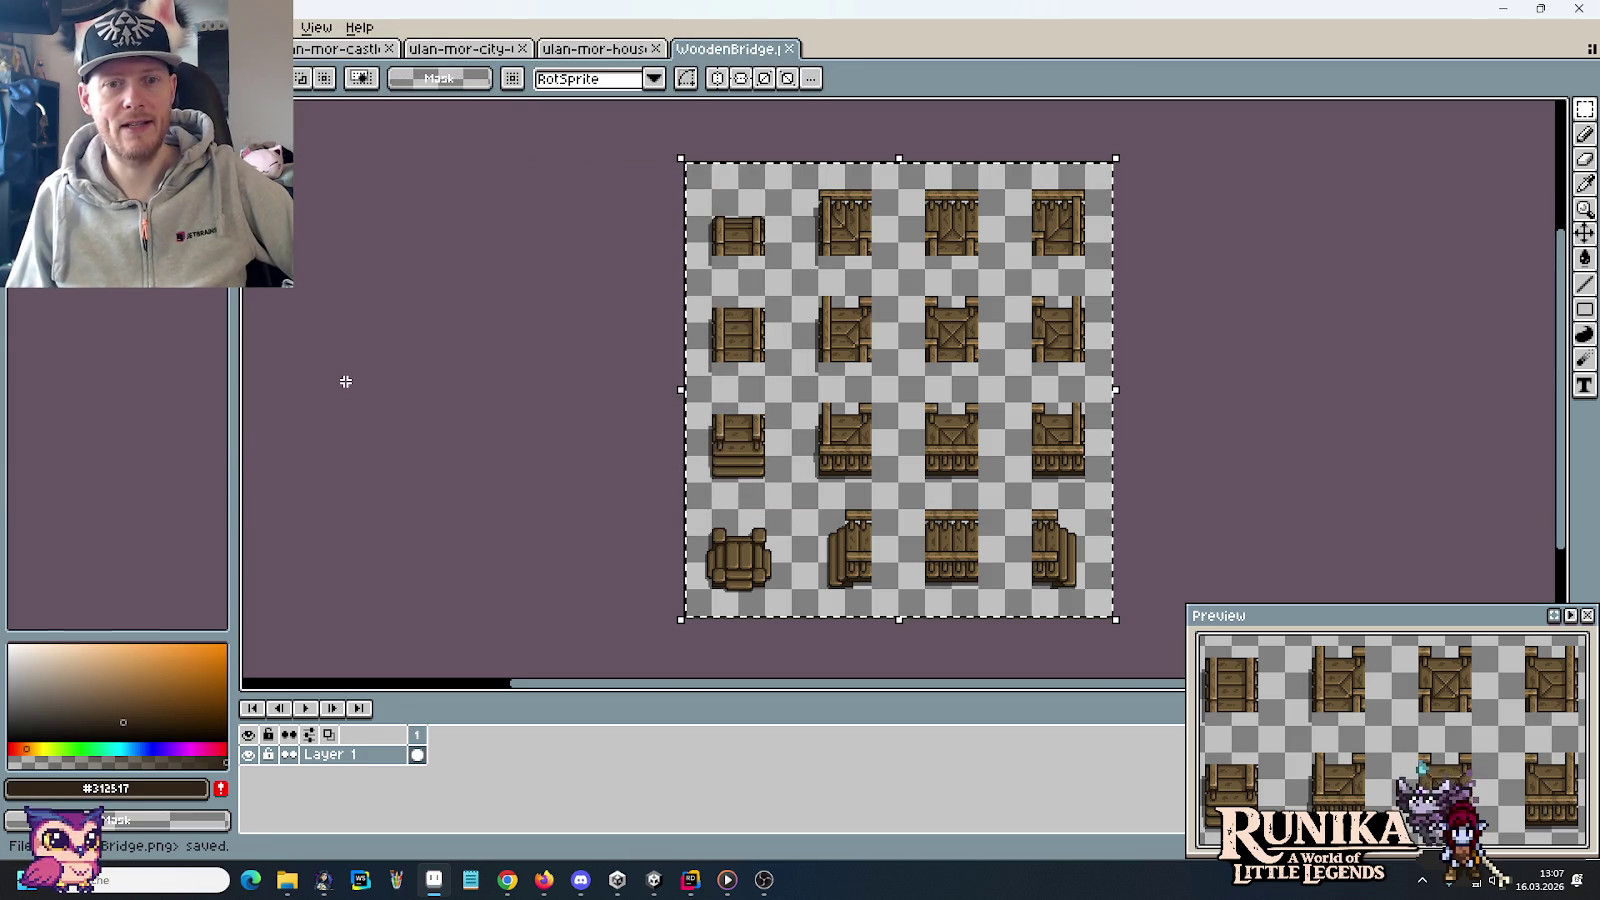
Look over the houses and city tilesets, return to the wooden tile sheet, then select and deselect the railing tiles
left_click(592, 48)
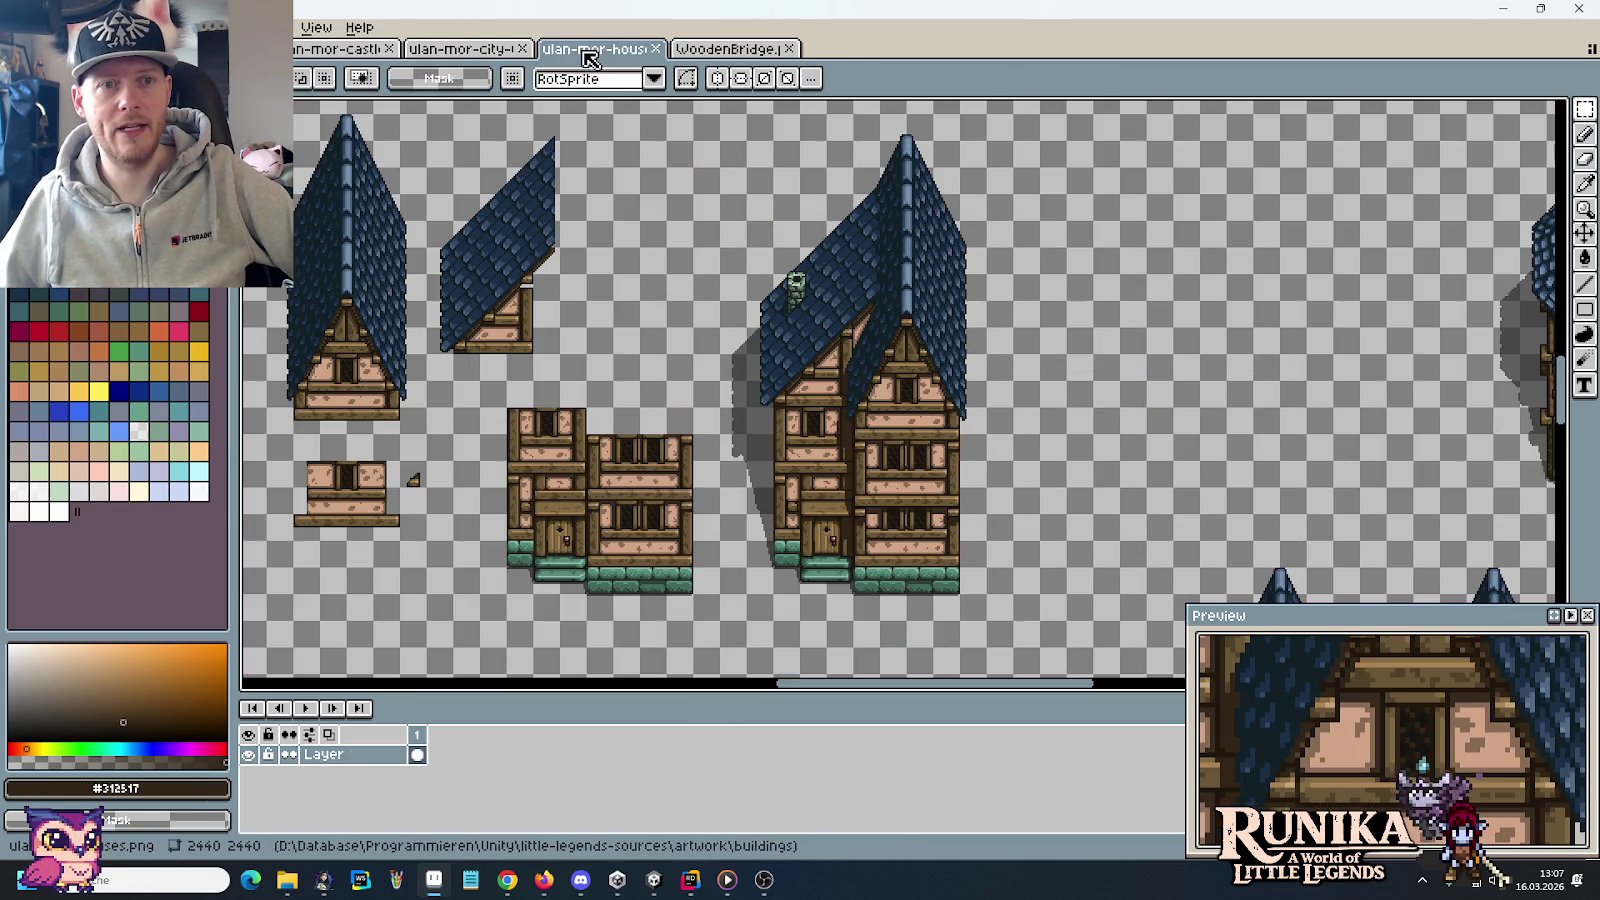
left_click(467, 50)
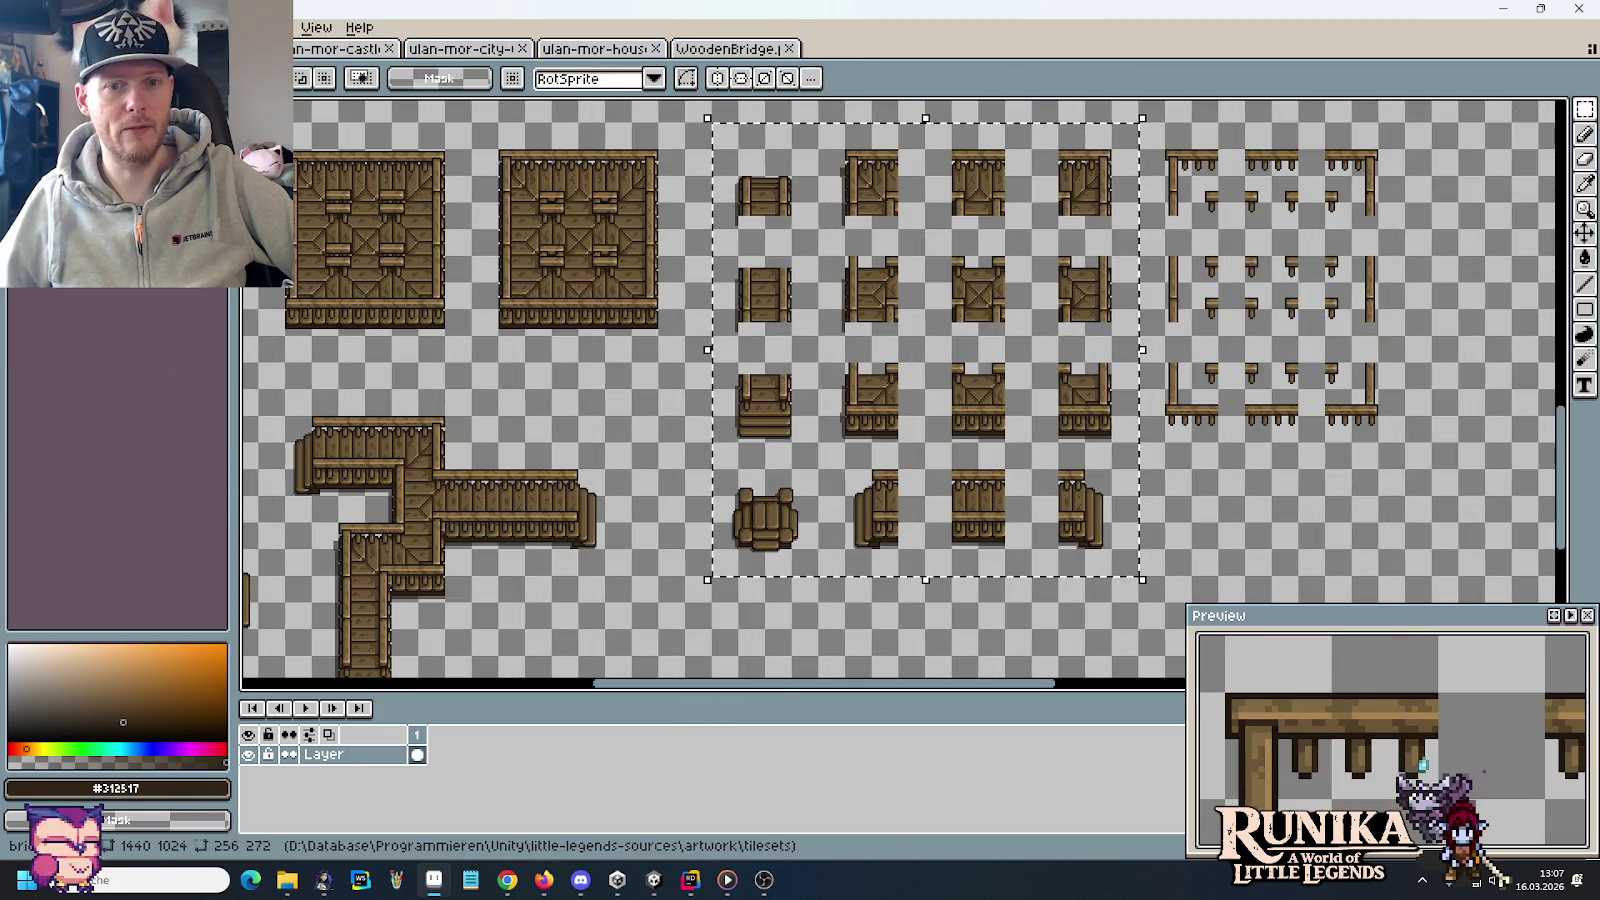
left_click(728, 48)
scroll(1312, 304, "right", 5)
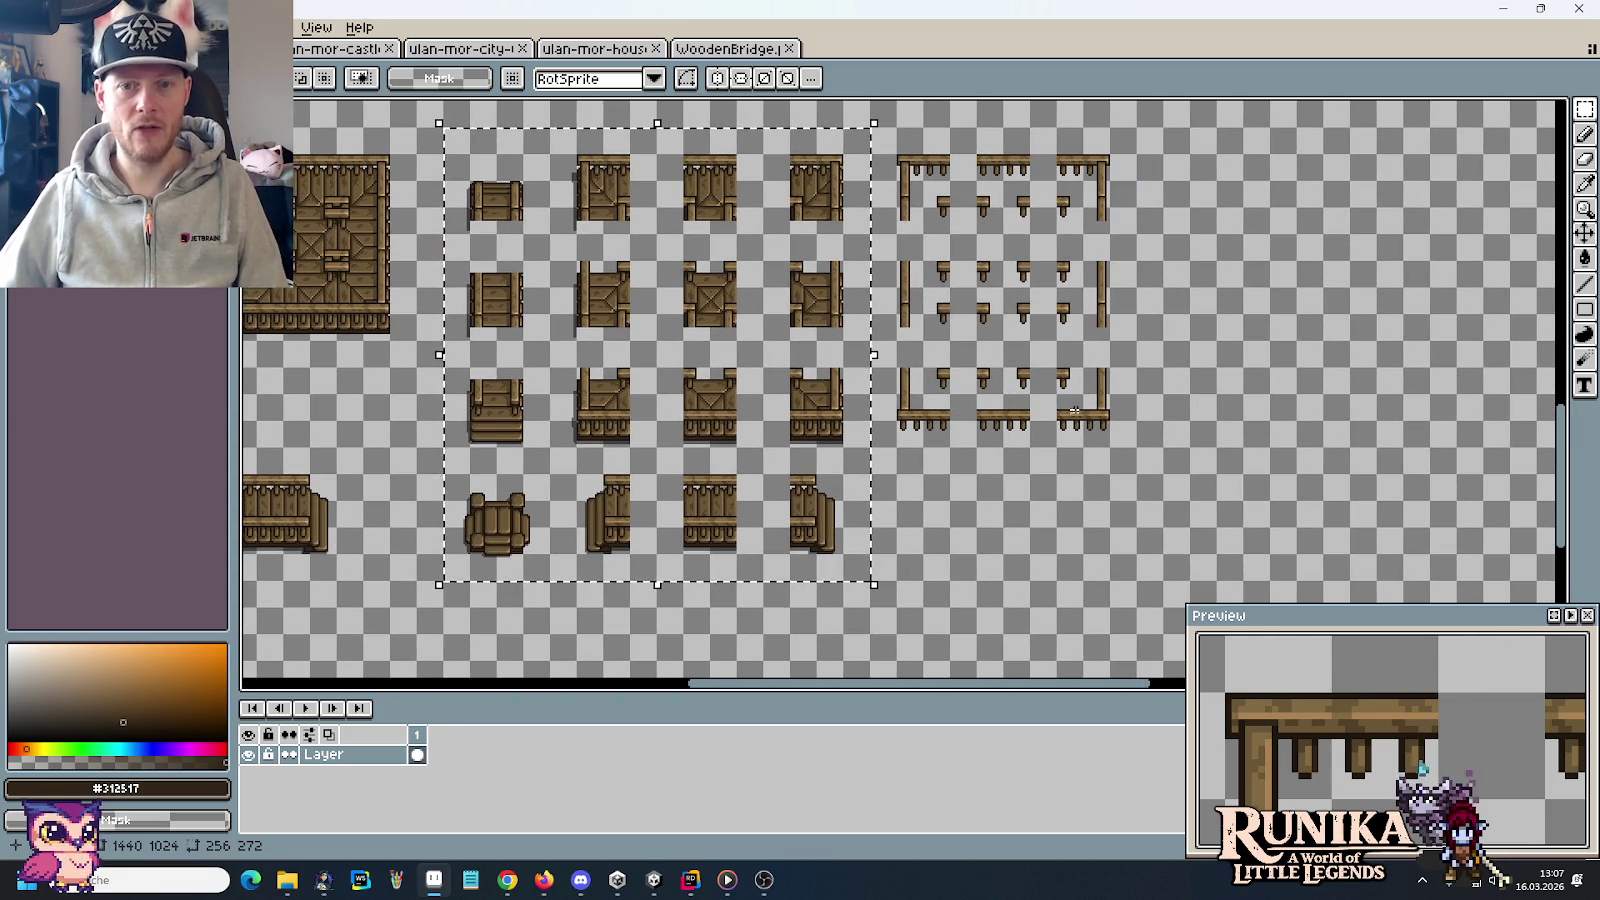
left_click_drag(1140, 451, 892, 150)
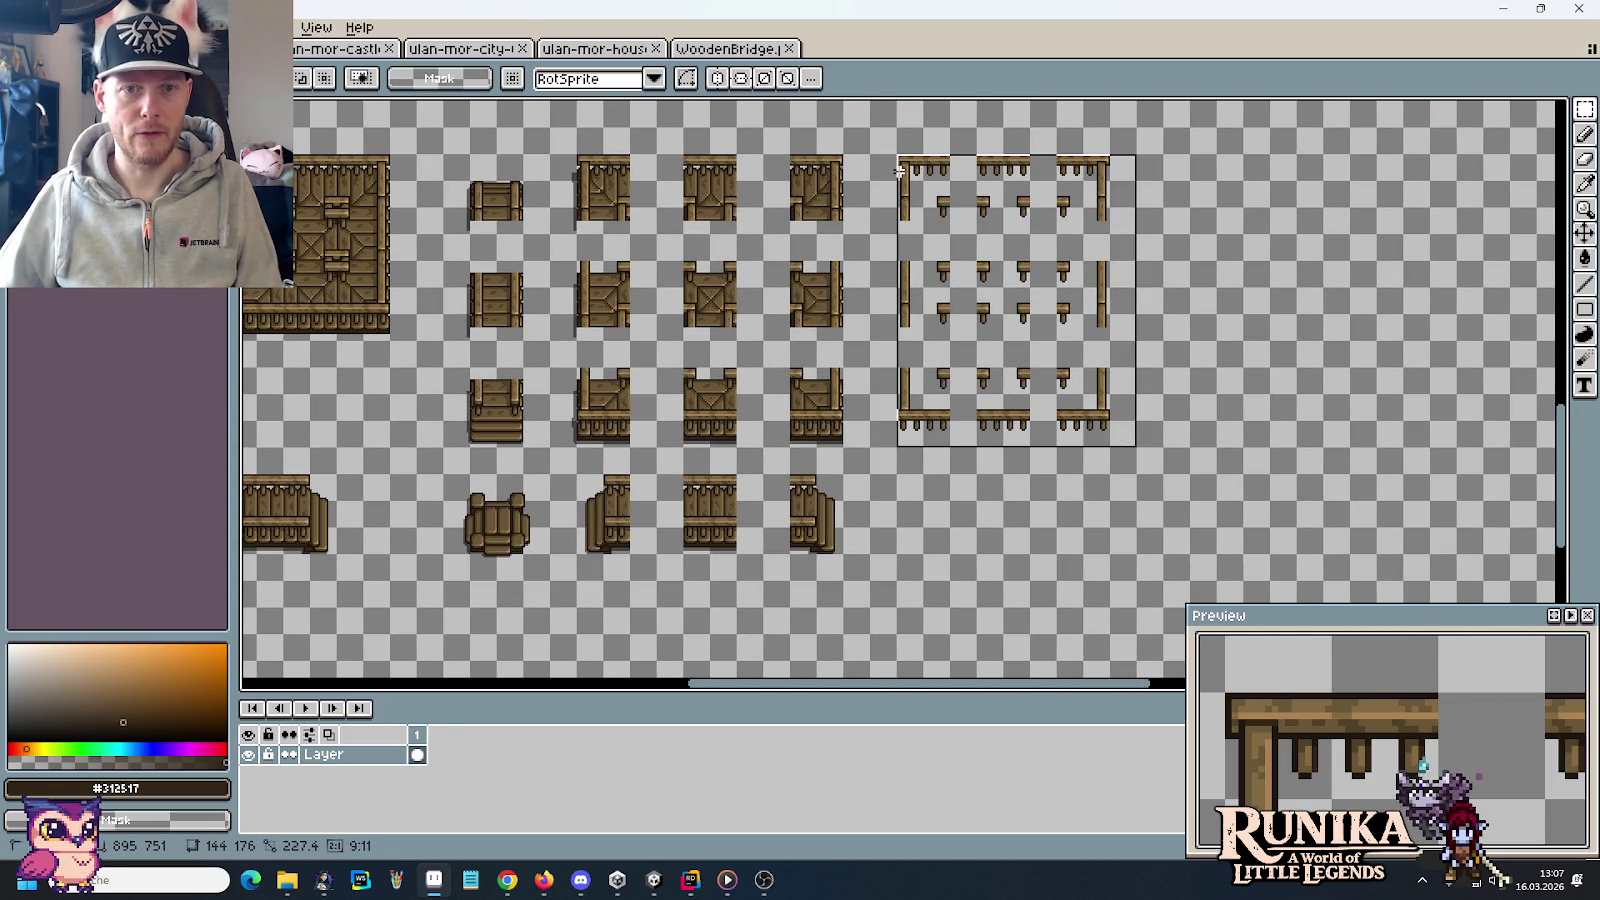
key("ctrl+d")
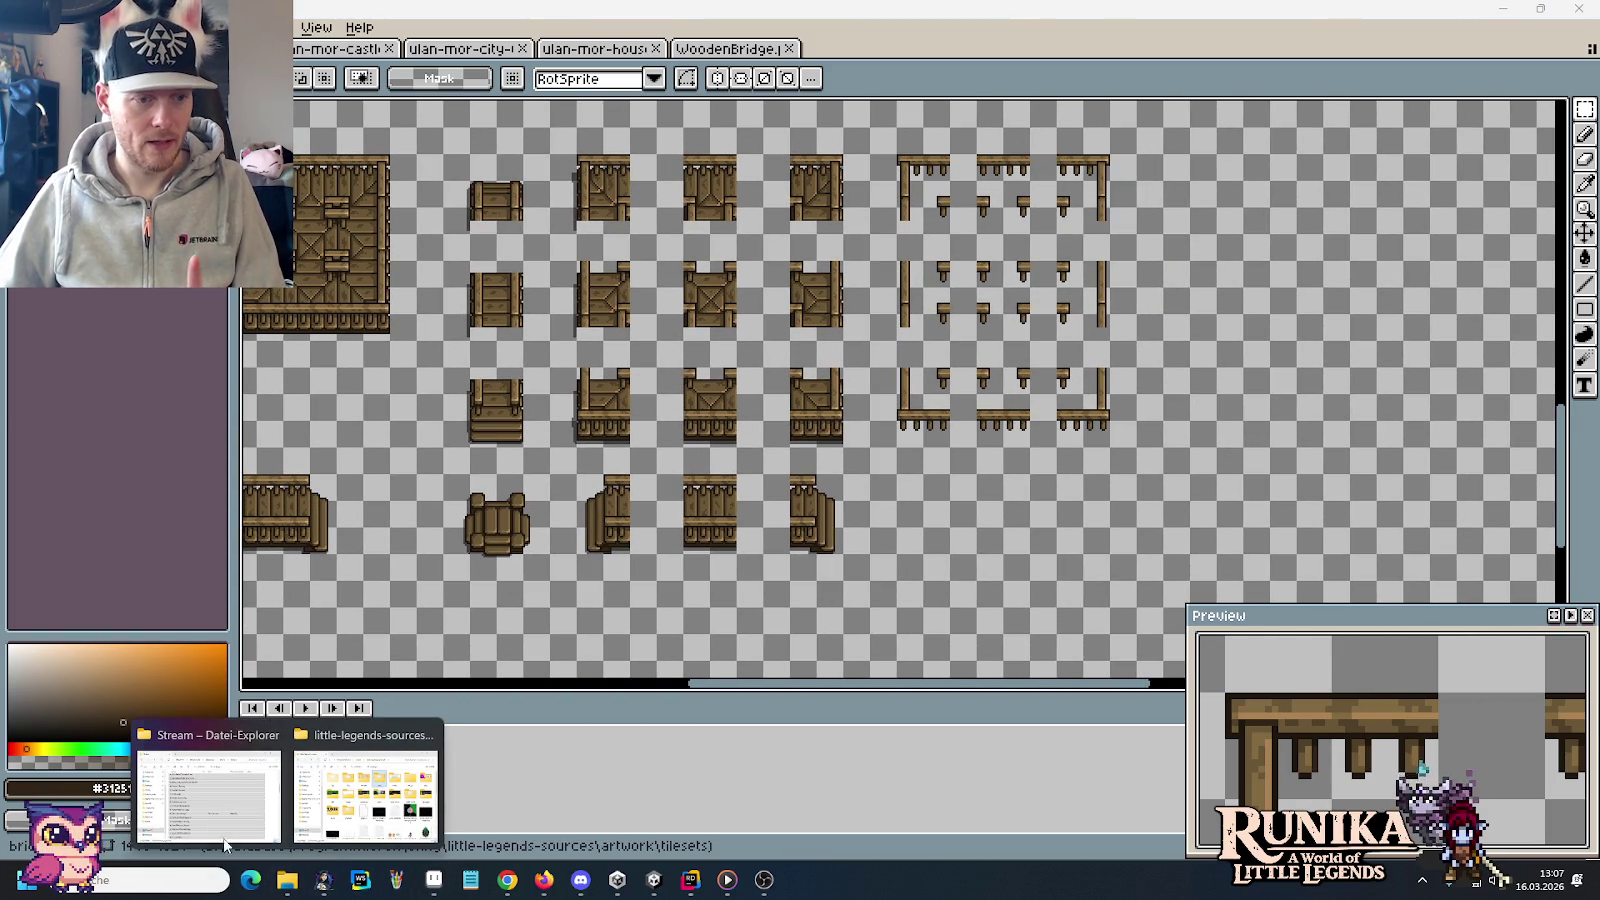
mouse_move(286, 880)
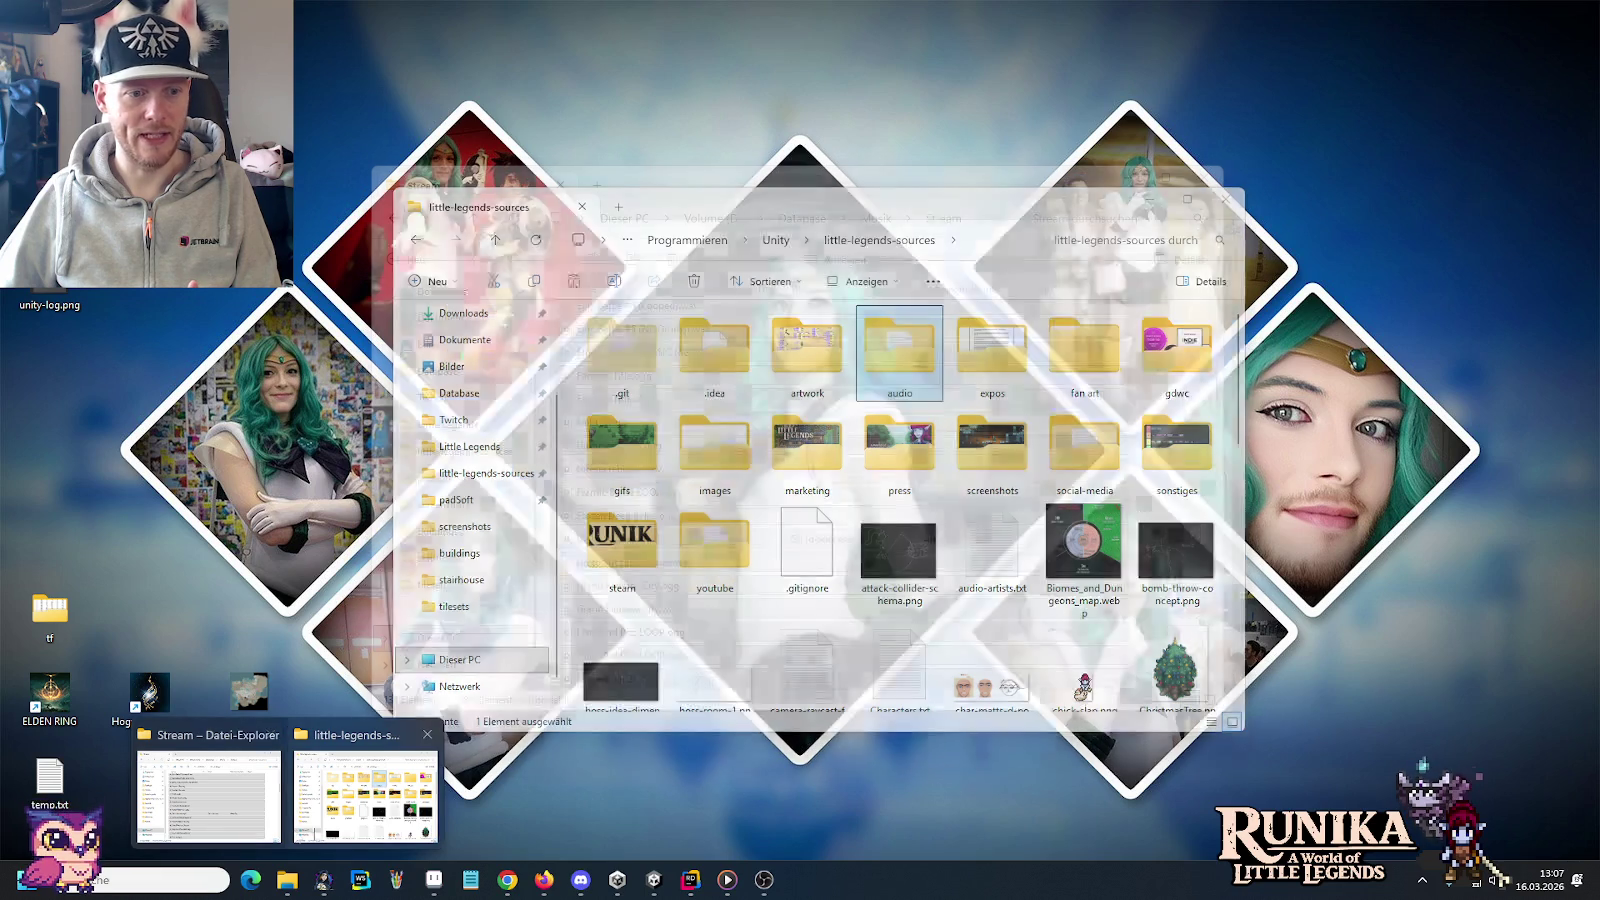
In File Explorer, browse to images/entities/bridges and select WoodenBridge.png
left_click(365, 795)
double_click(740, 440)
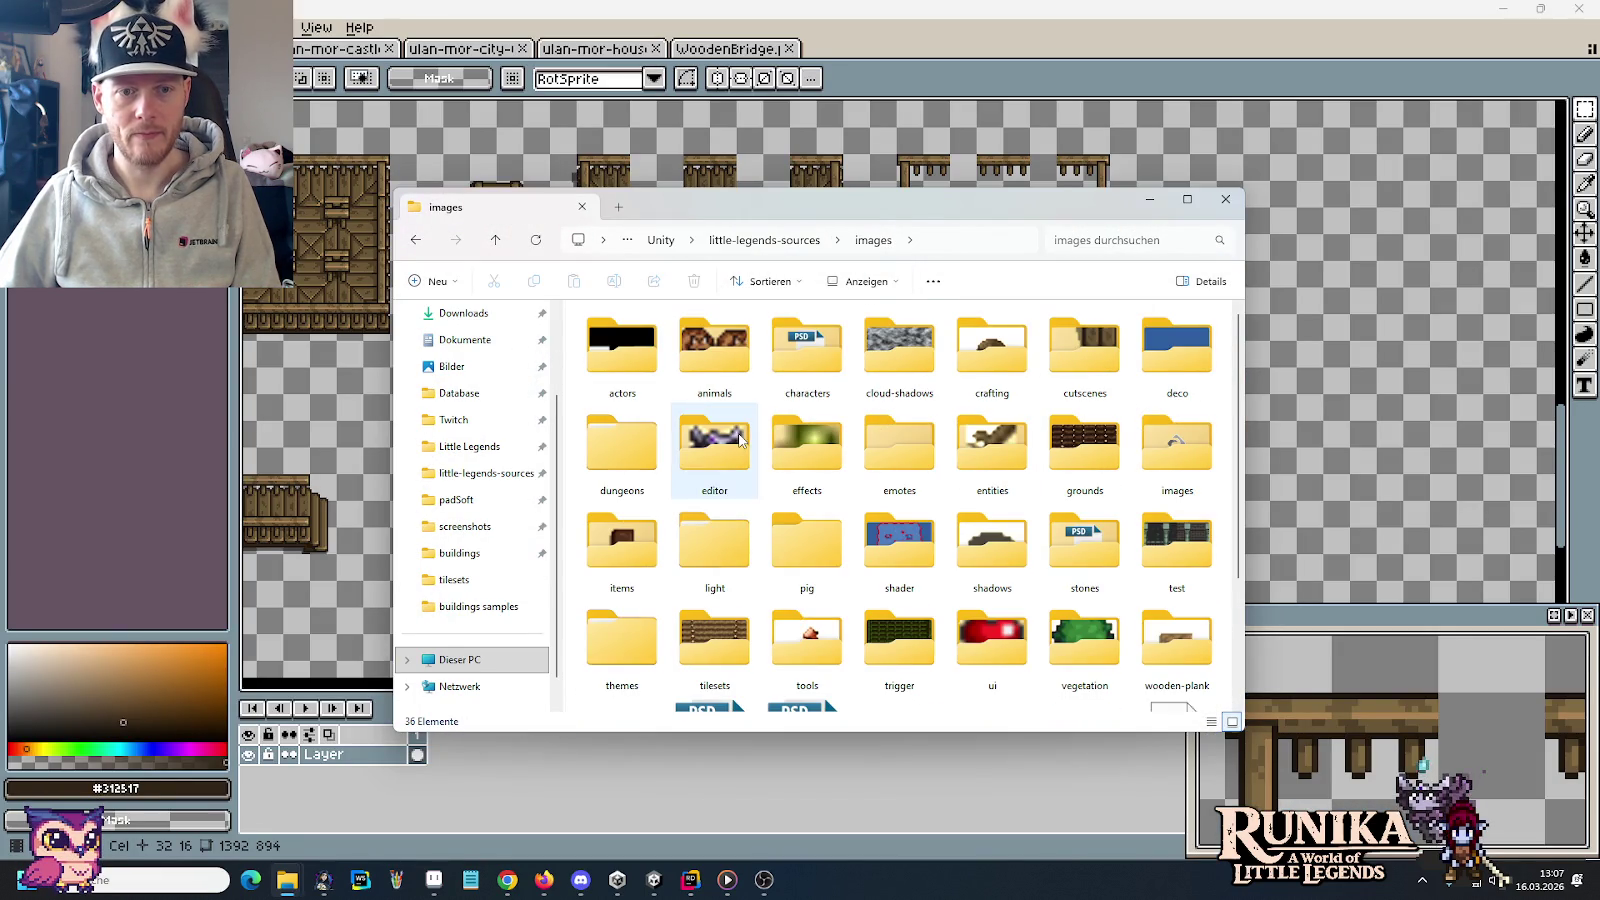
double_click(1005, 468)
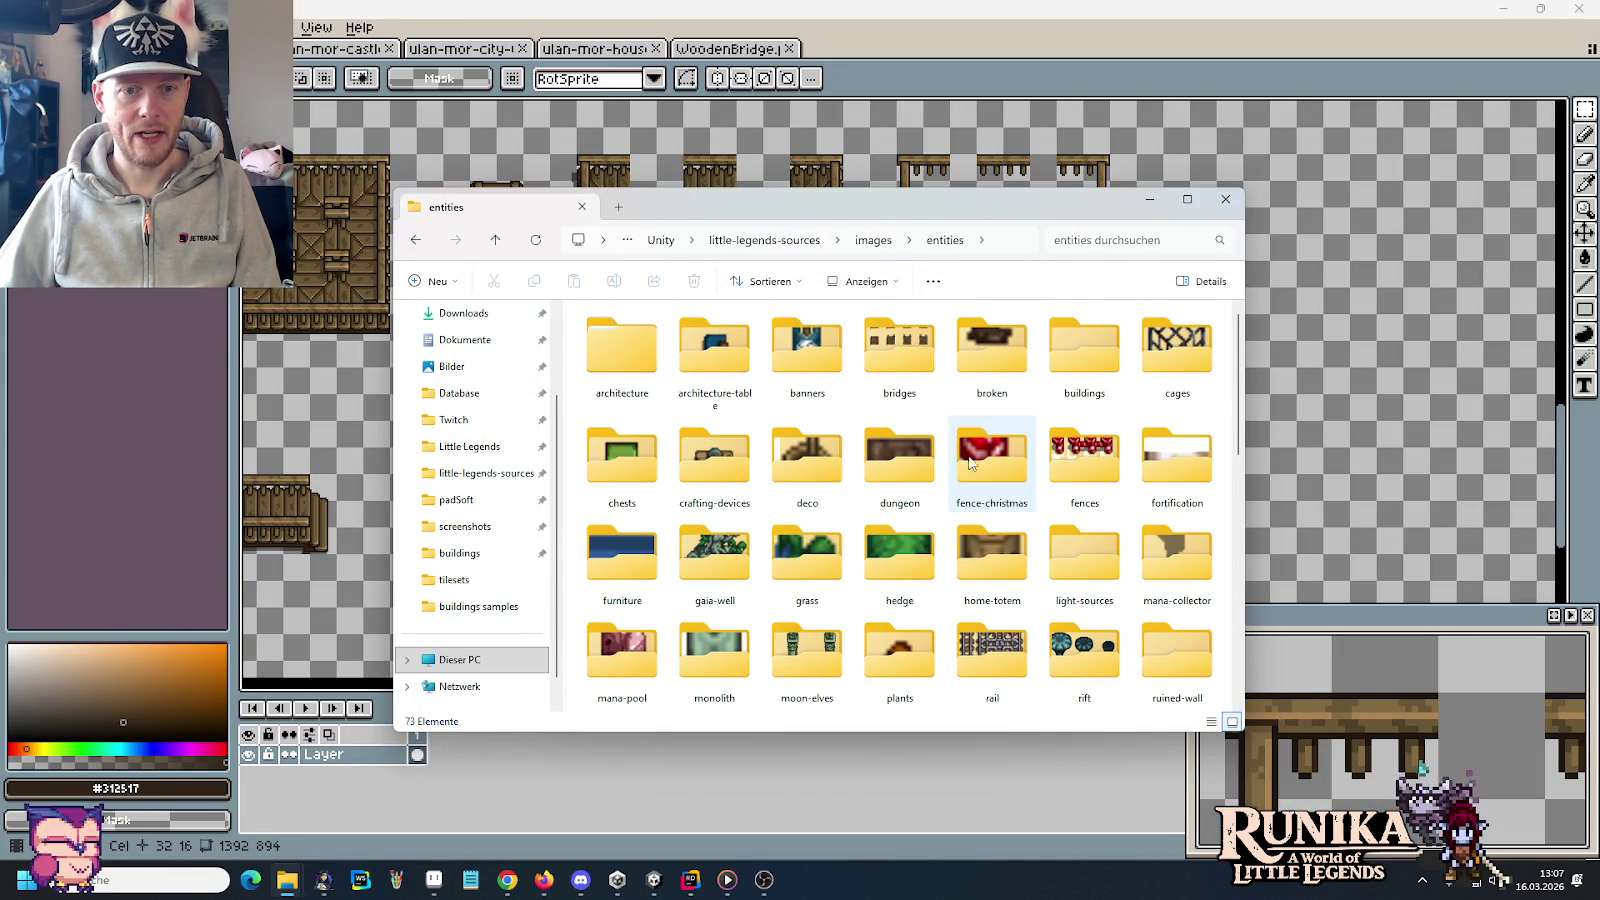
left_click(1090, 360)
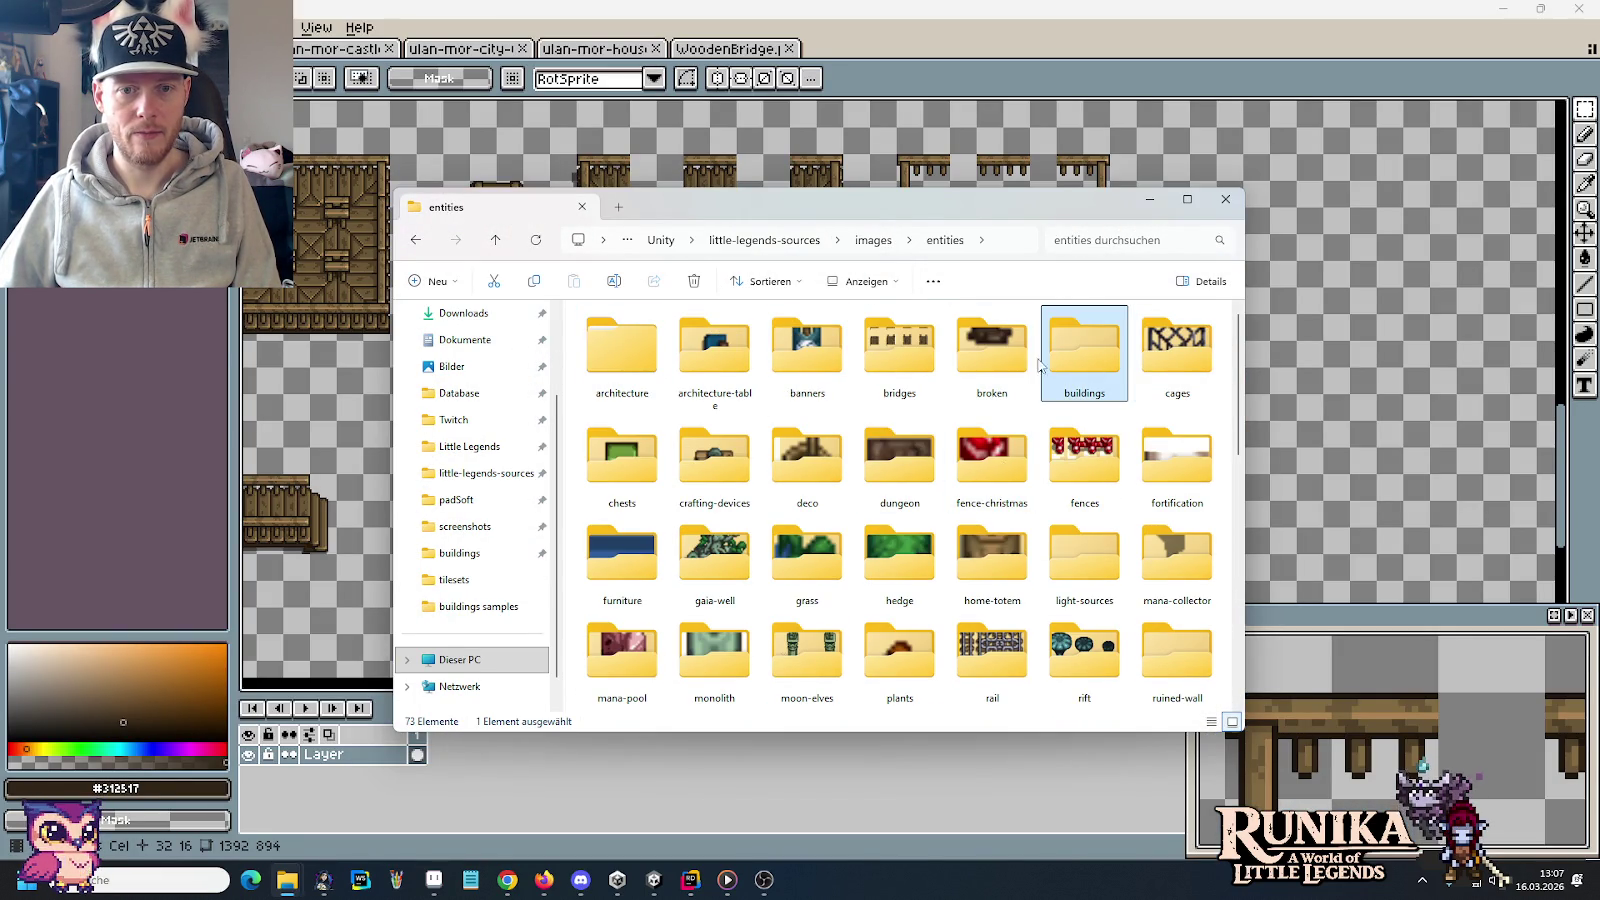
double_click(905, 355)
left_click(645, 375)
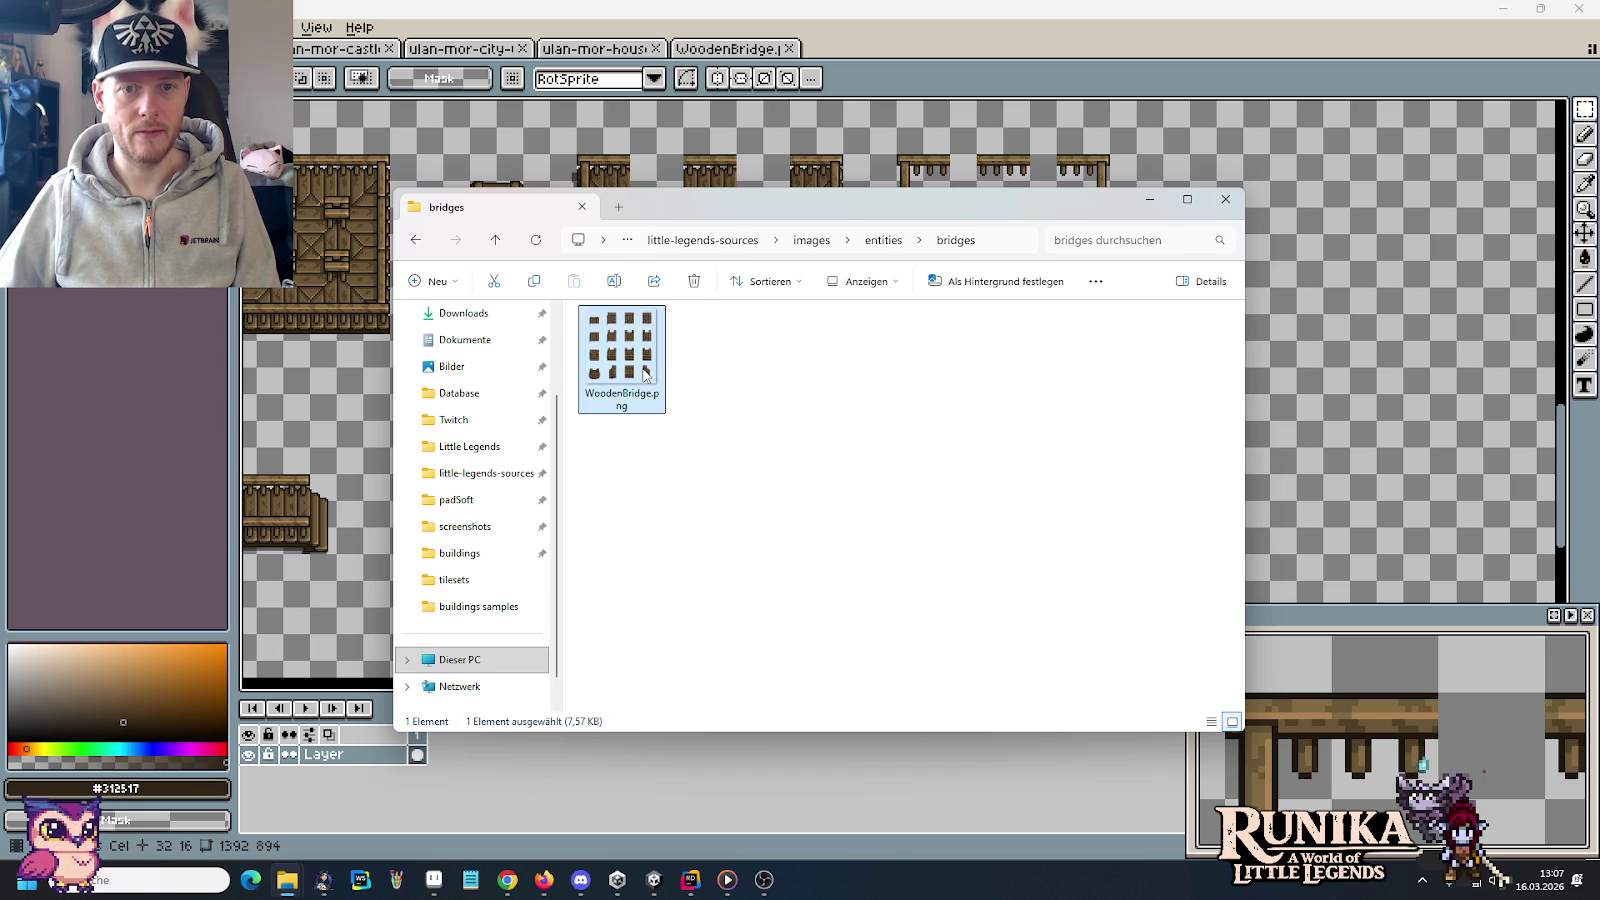
Open the Little Legends project's Assets folder in a new Explorer window
right_click(288, 880)
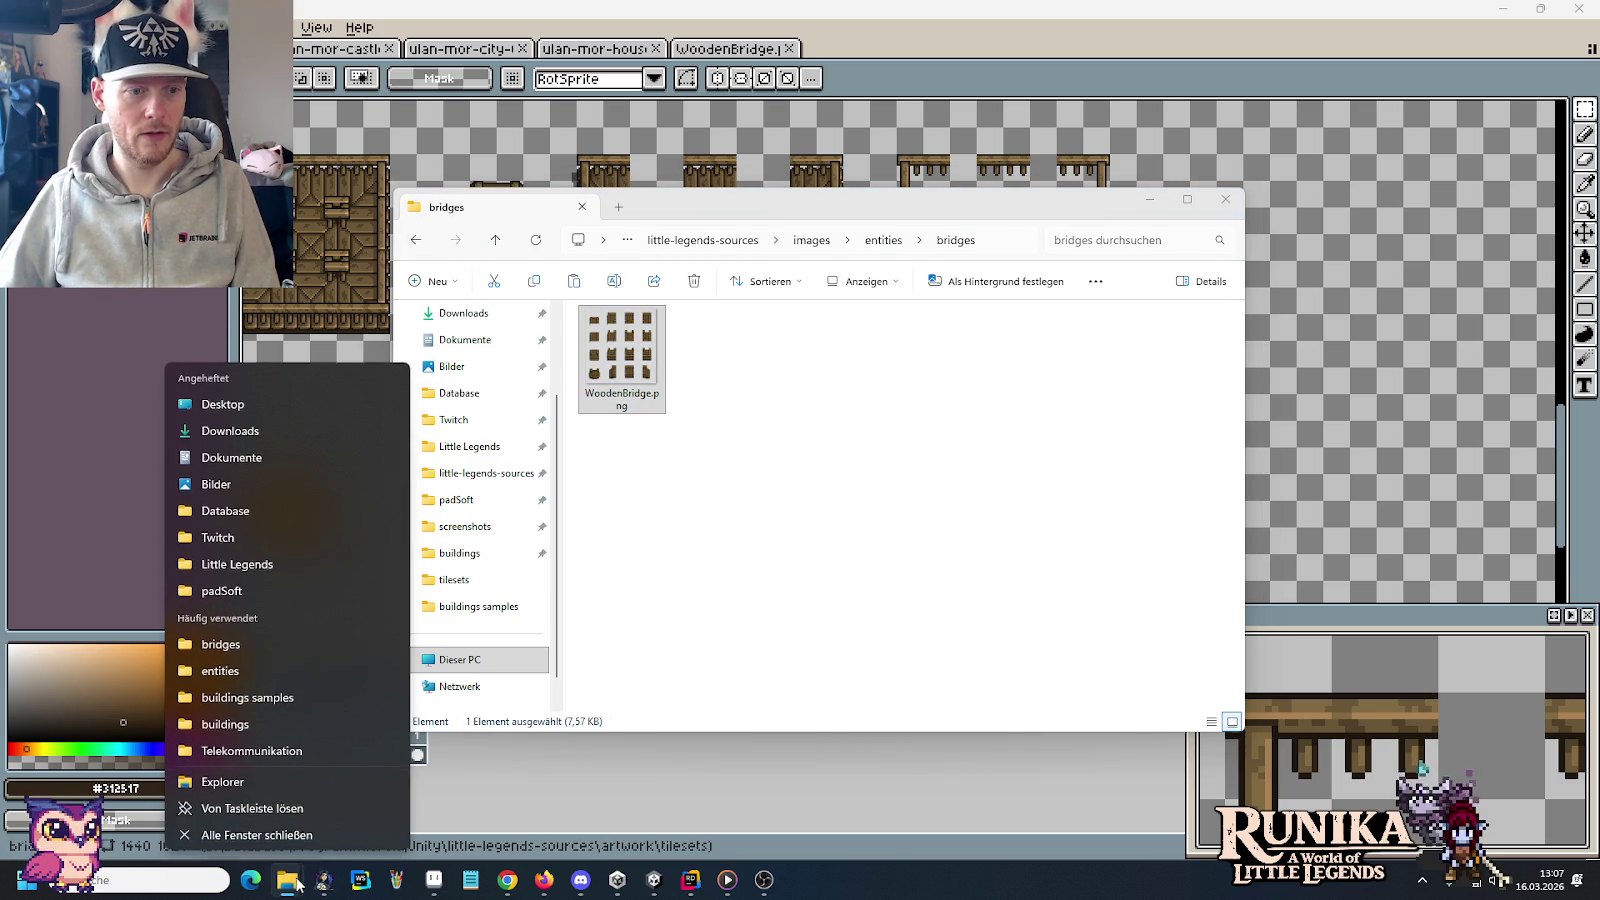
left_click(300, 562)
left_click(670, 476)
double_click(673, 478)
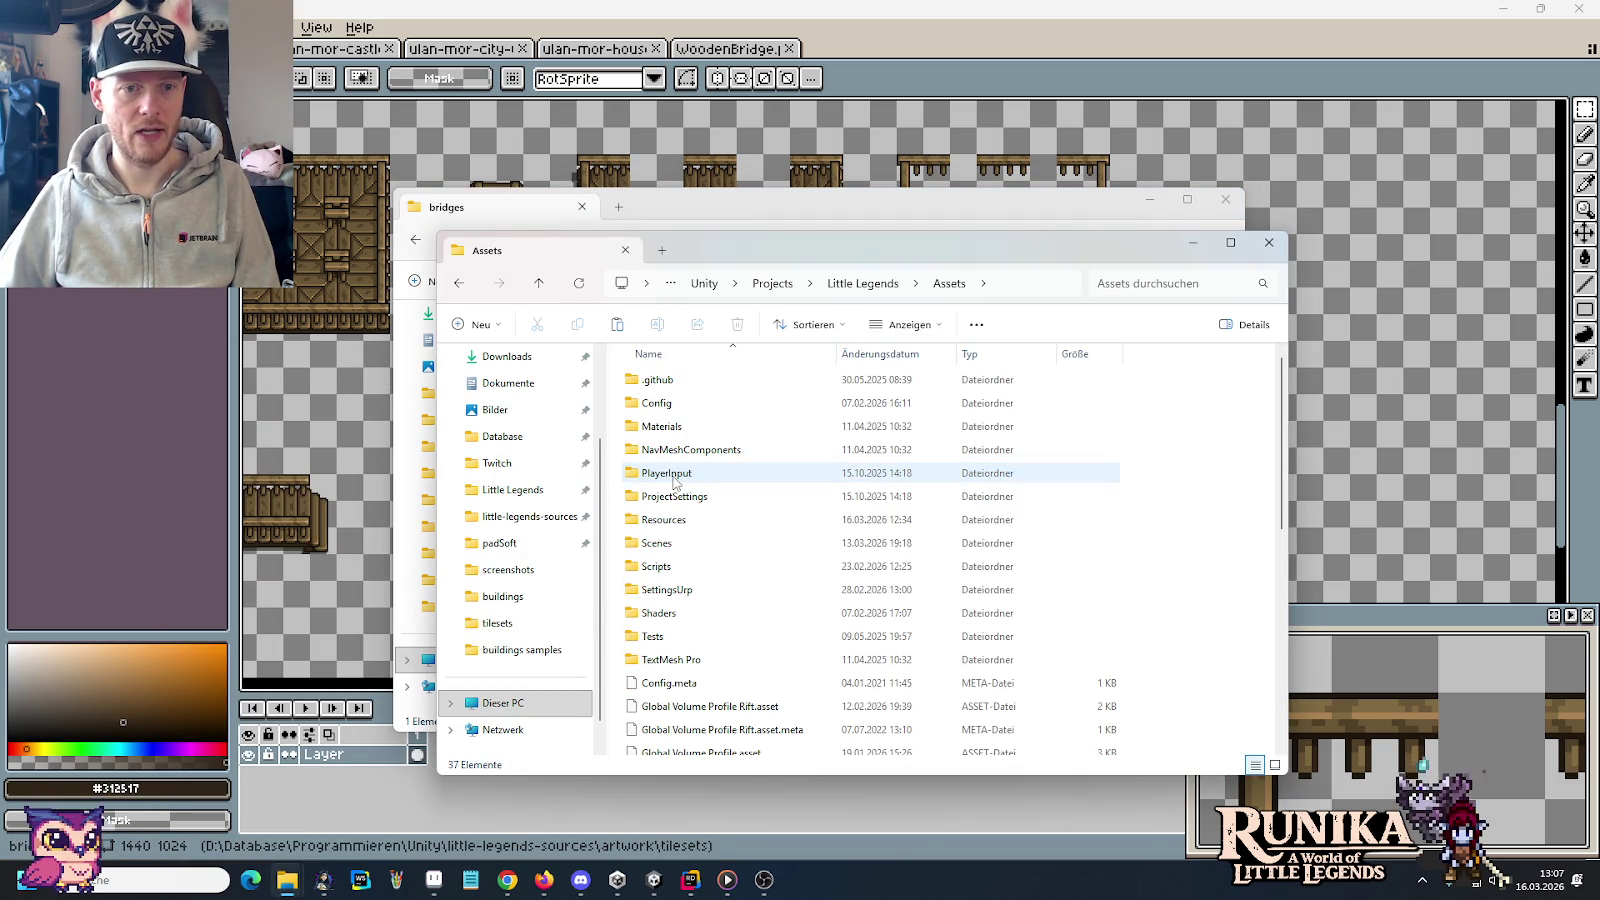
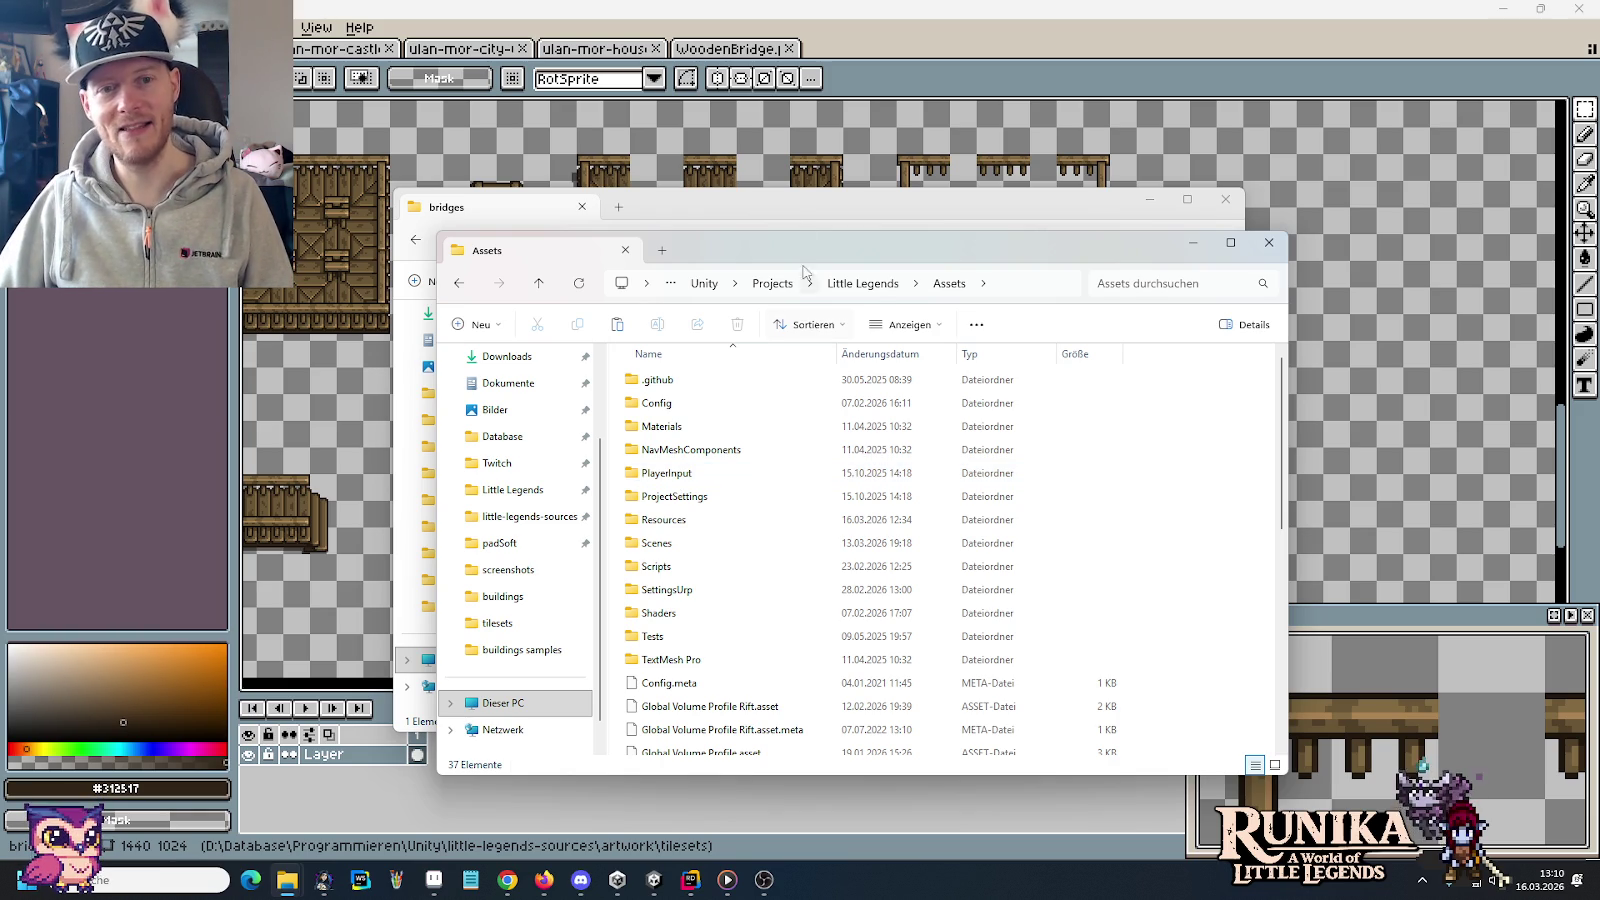
Create a 'Bridges' folder inside the project's Assets > Resources > Entities folder
left_click(800, 212)
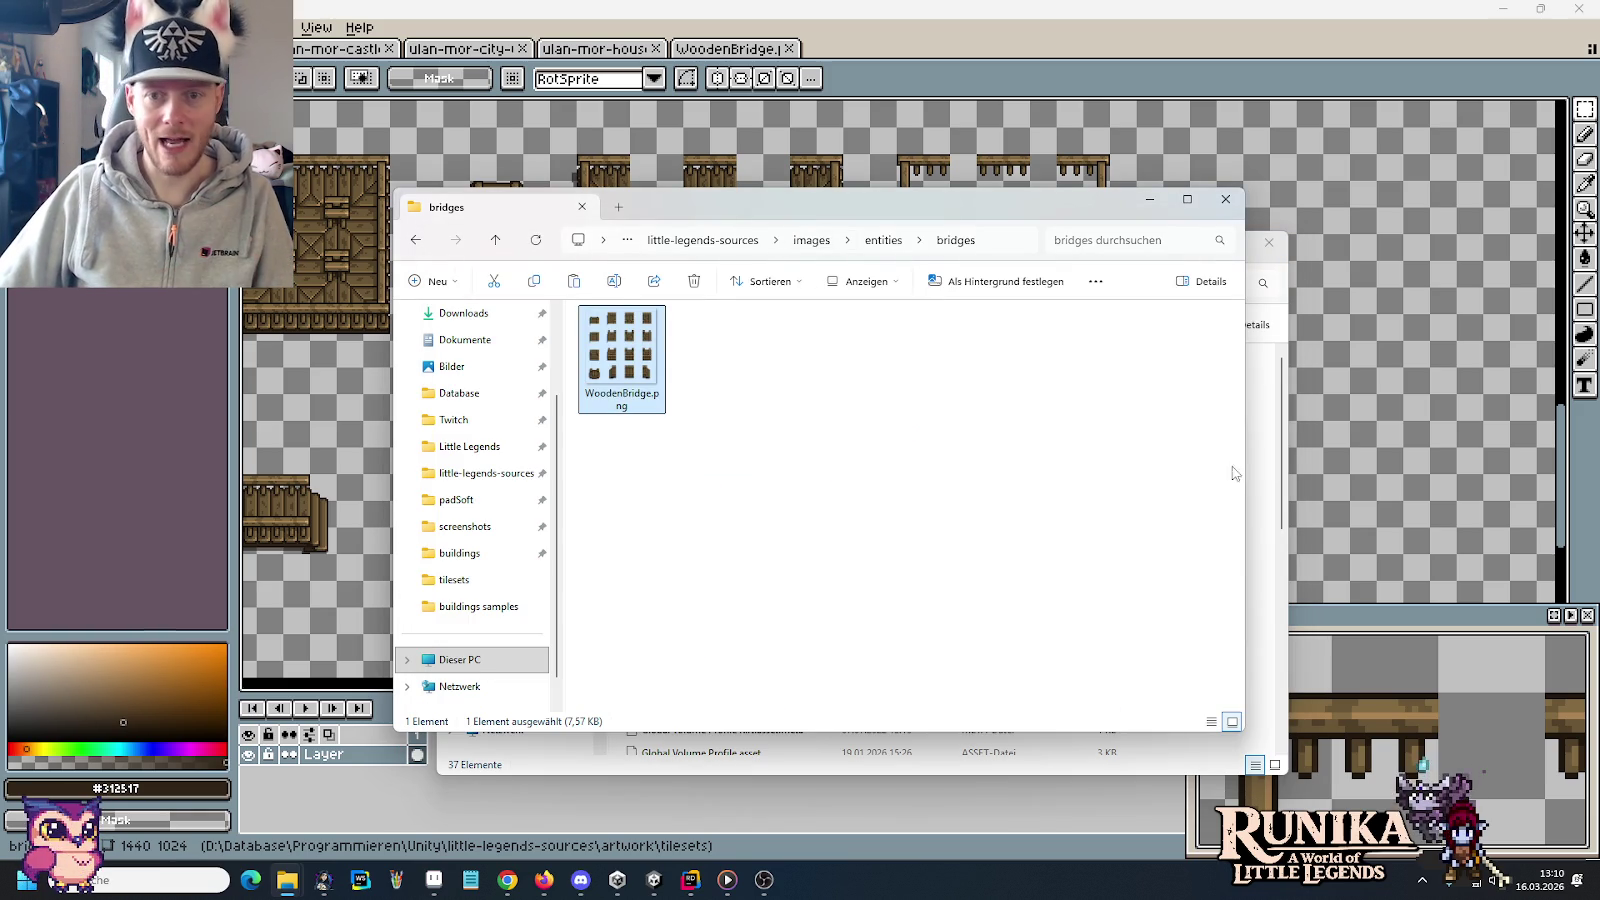
left_click(1284, 450)
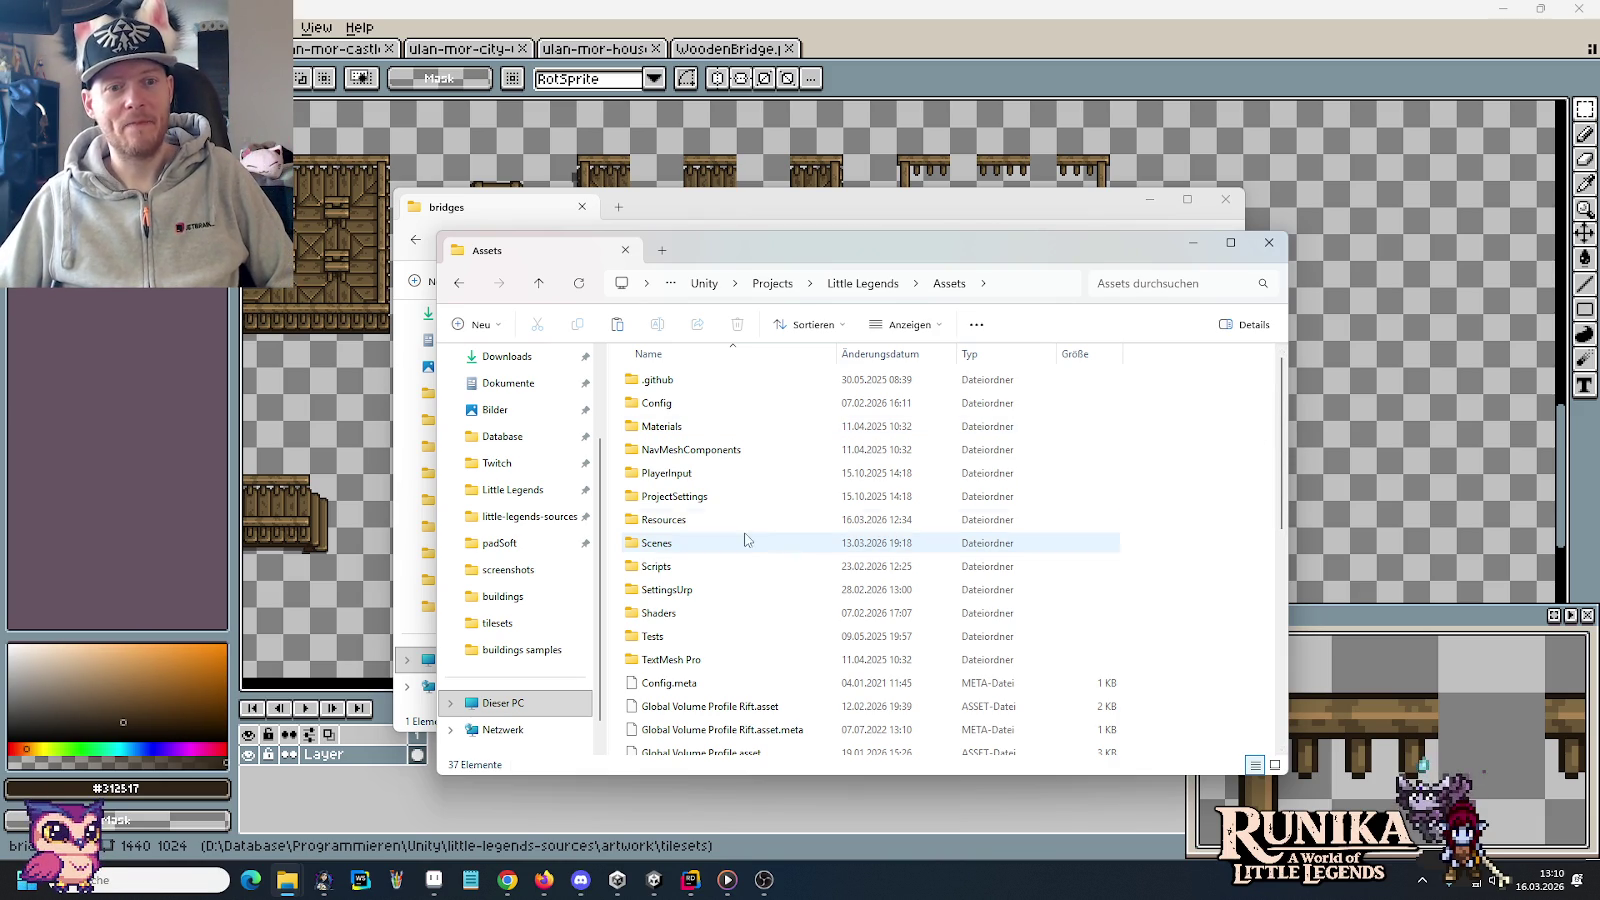
double_click(678, 526)
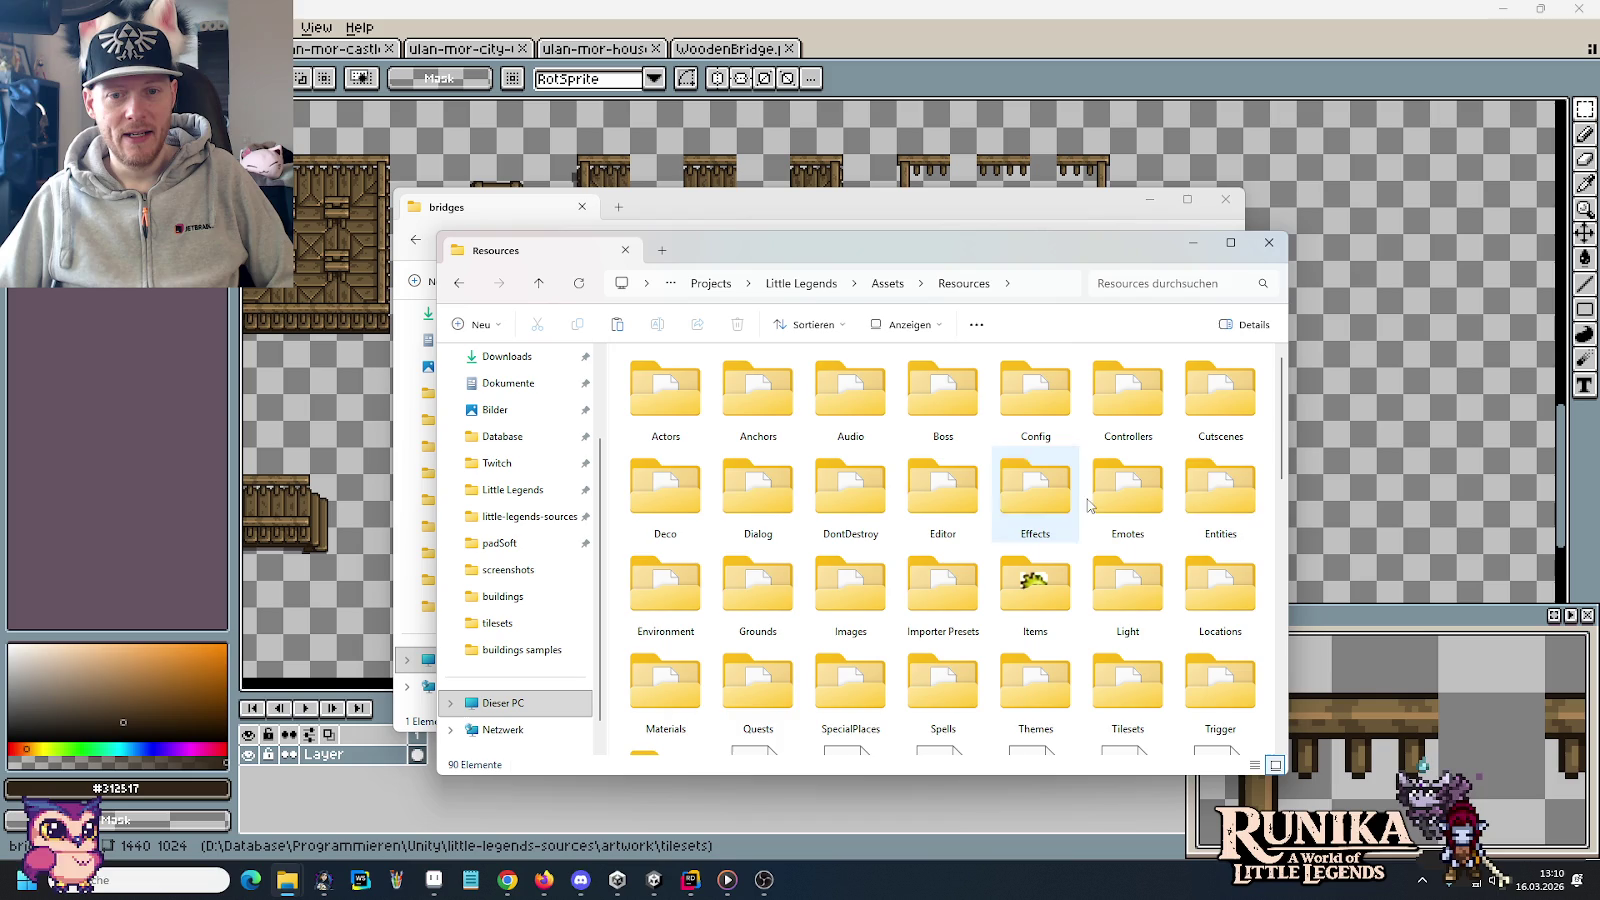
double_click(1192, 497)
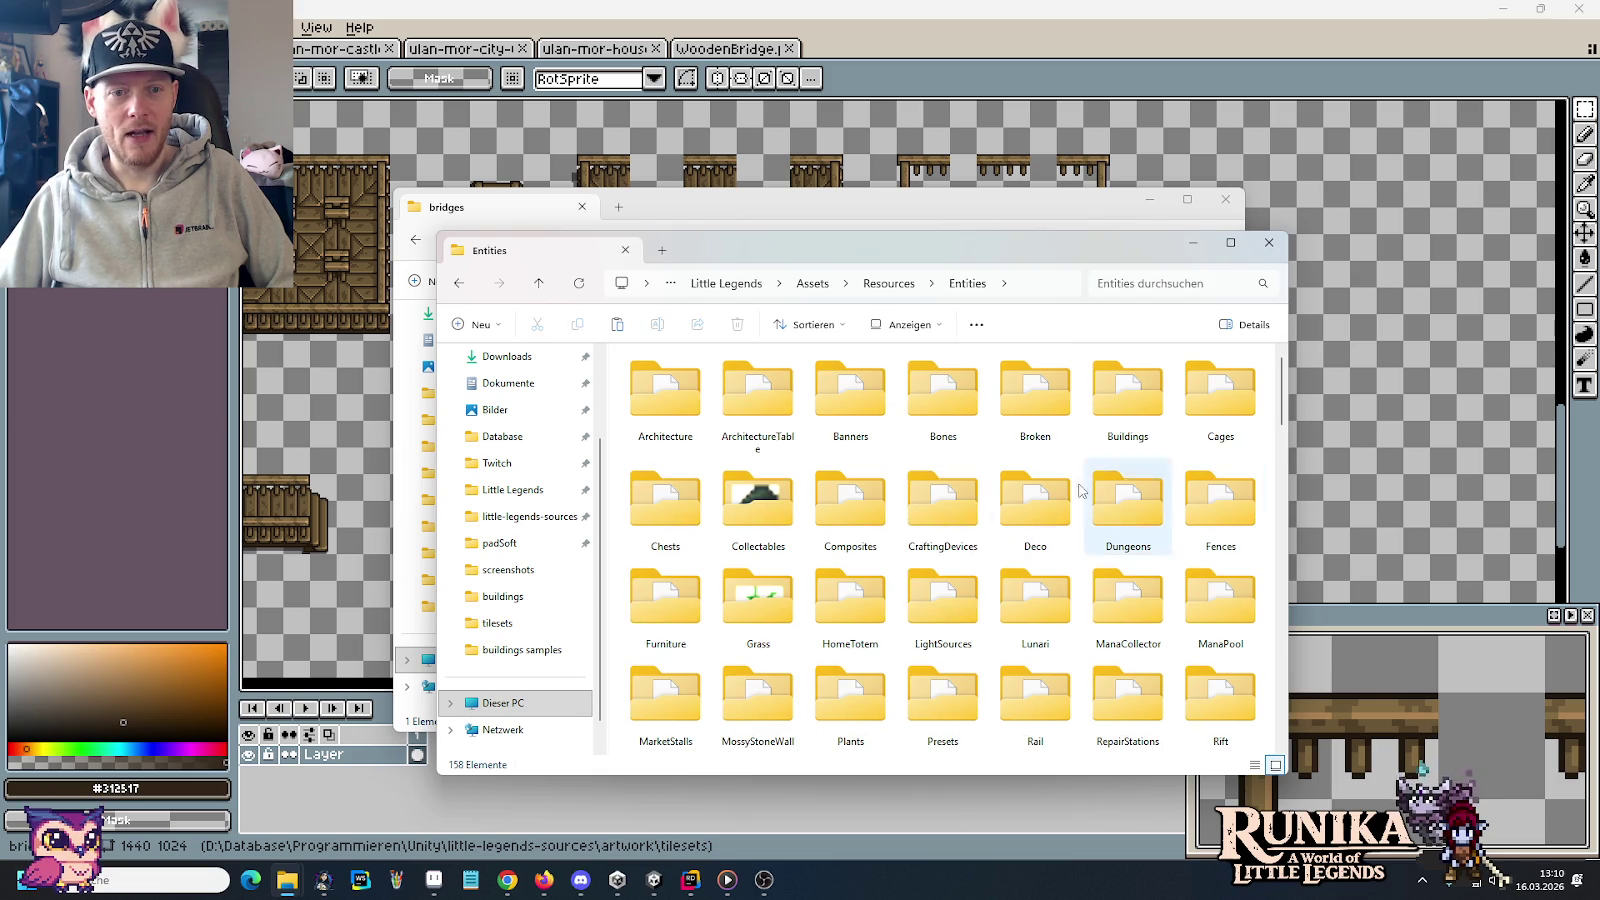
right_click(818, 460)
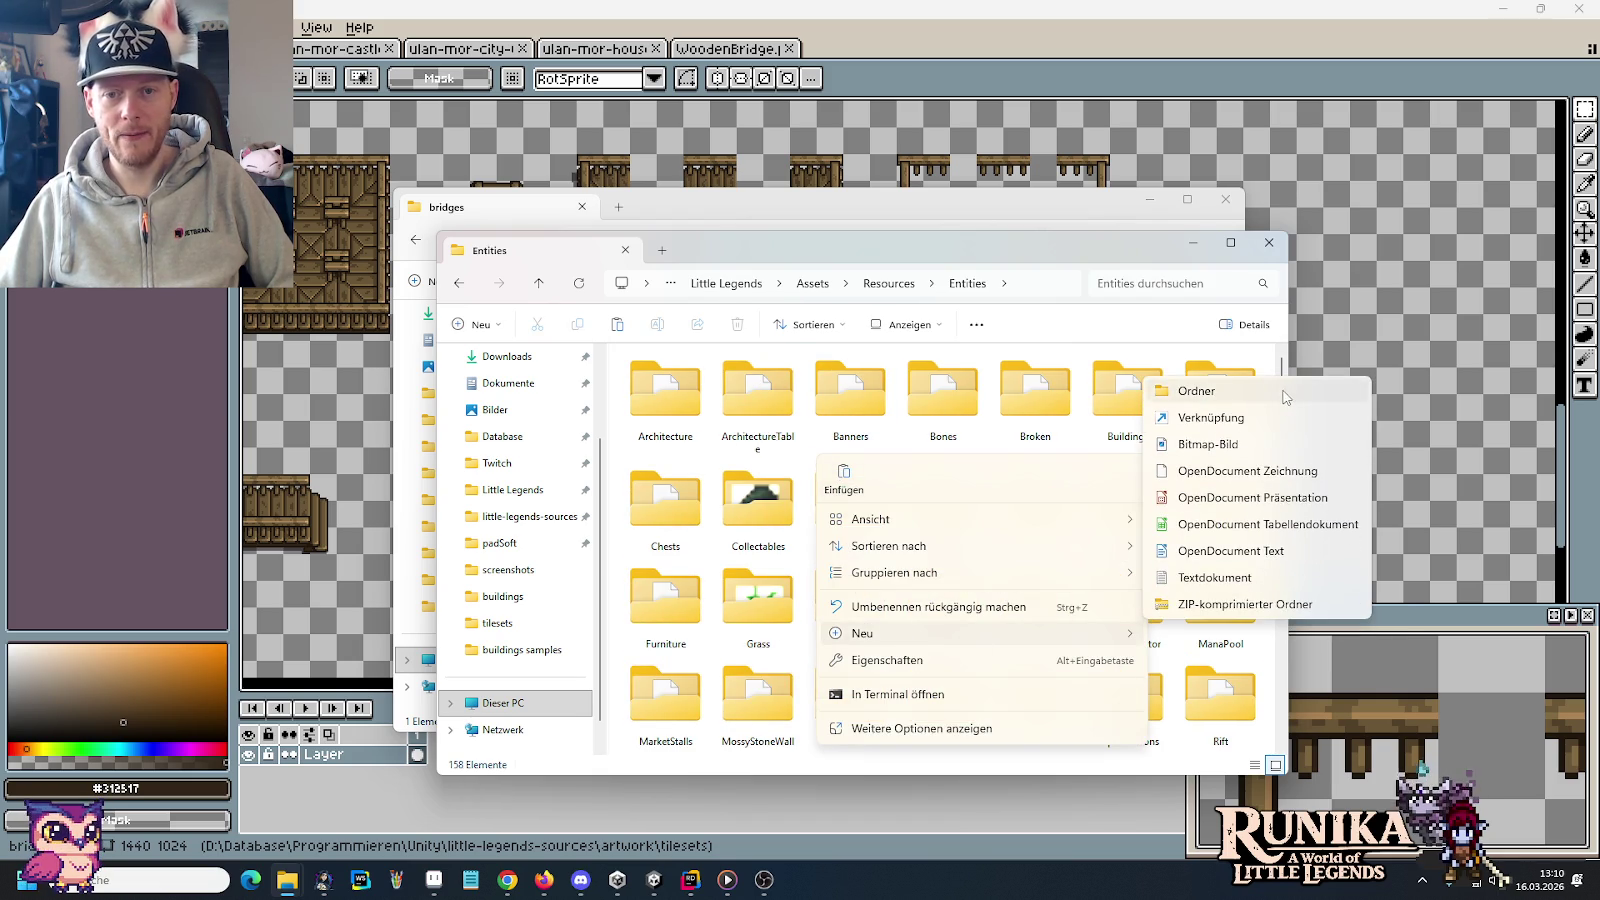
left_click(1285, 397)
type("Bridges")
key("Return")
key("Return")
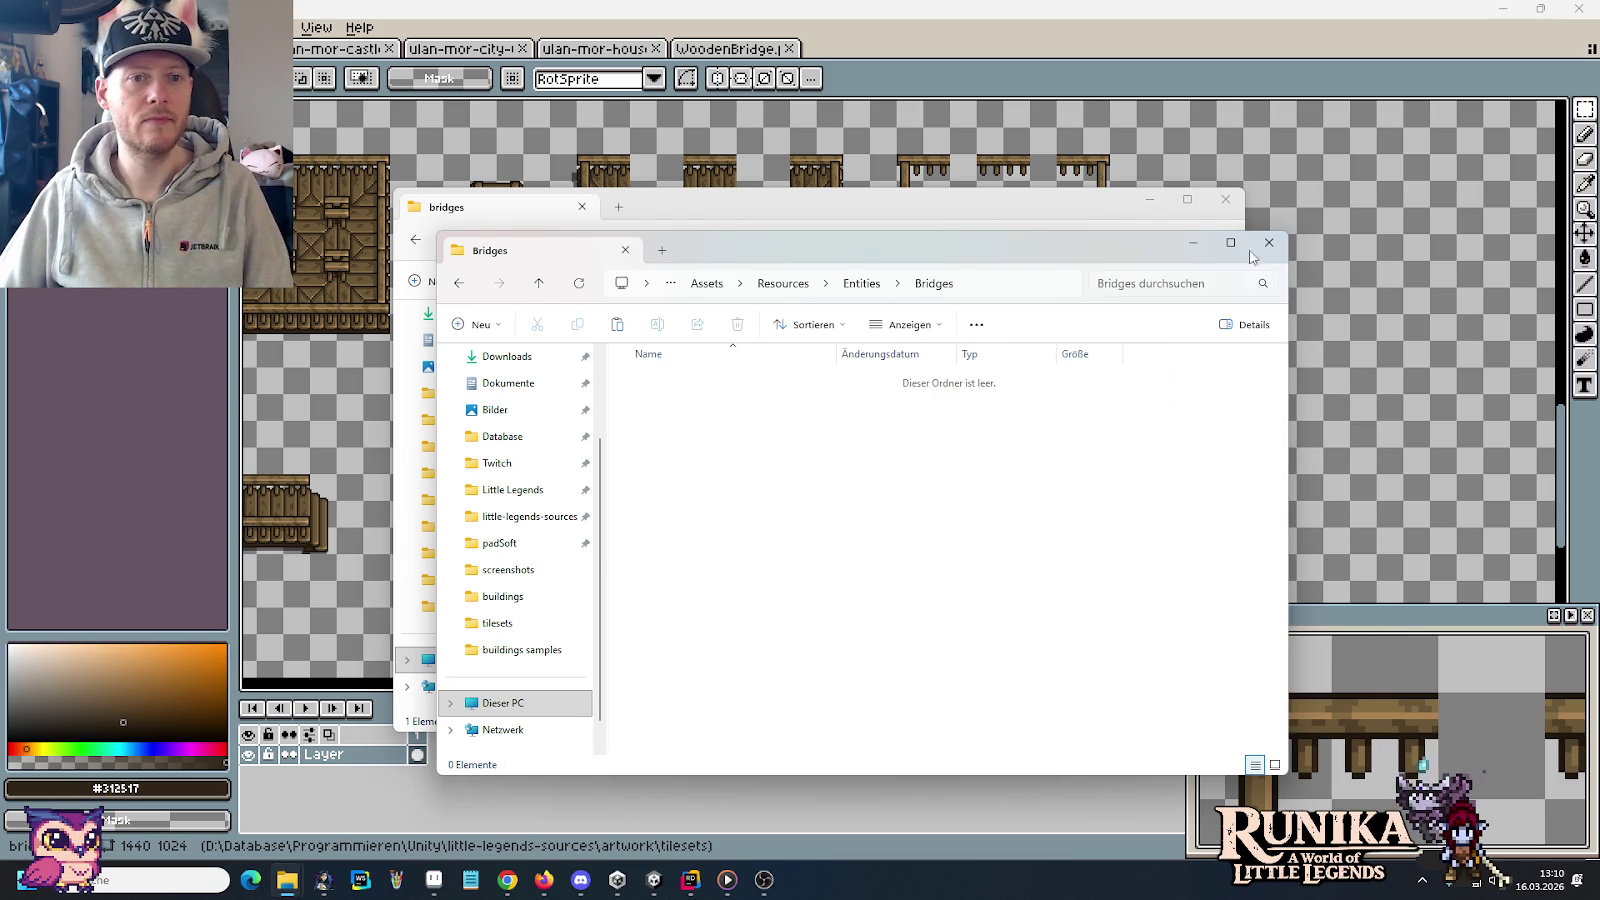
Copy WoodenBridge.png from the source bridges folder into a new 'WoodenBridge' subfolder of Bridges
left_click(1044, 210)
key("ctrl+a")
key("ctrl+c")
left_click(1290, 668)
right_click(888, 538)
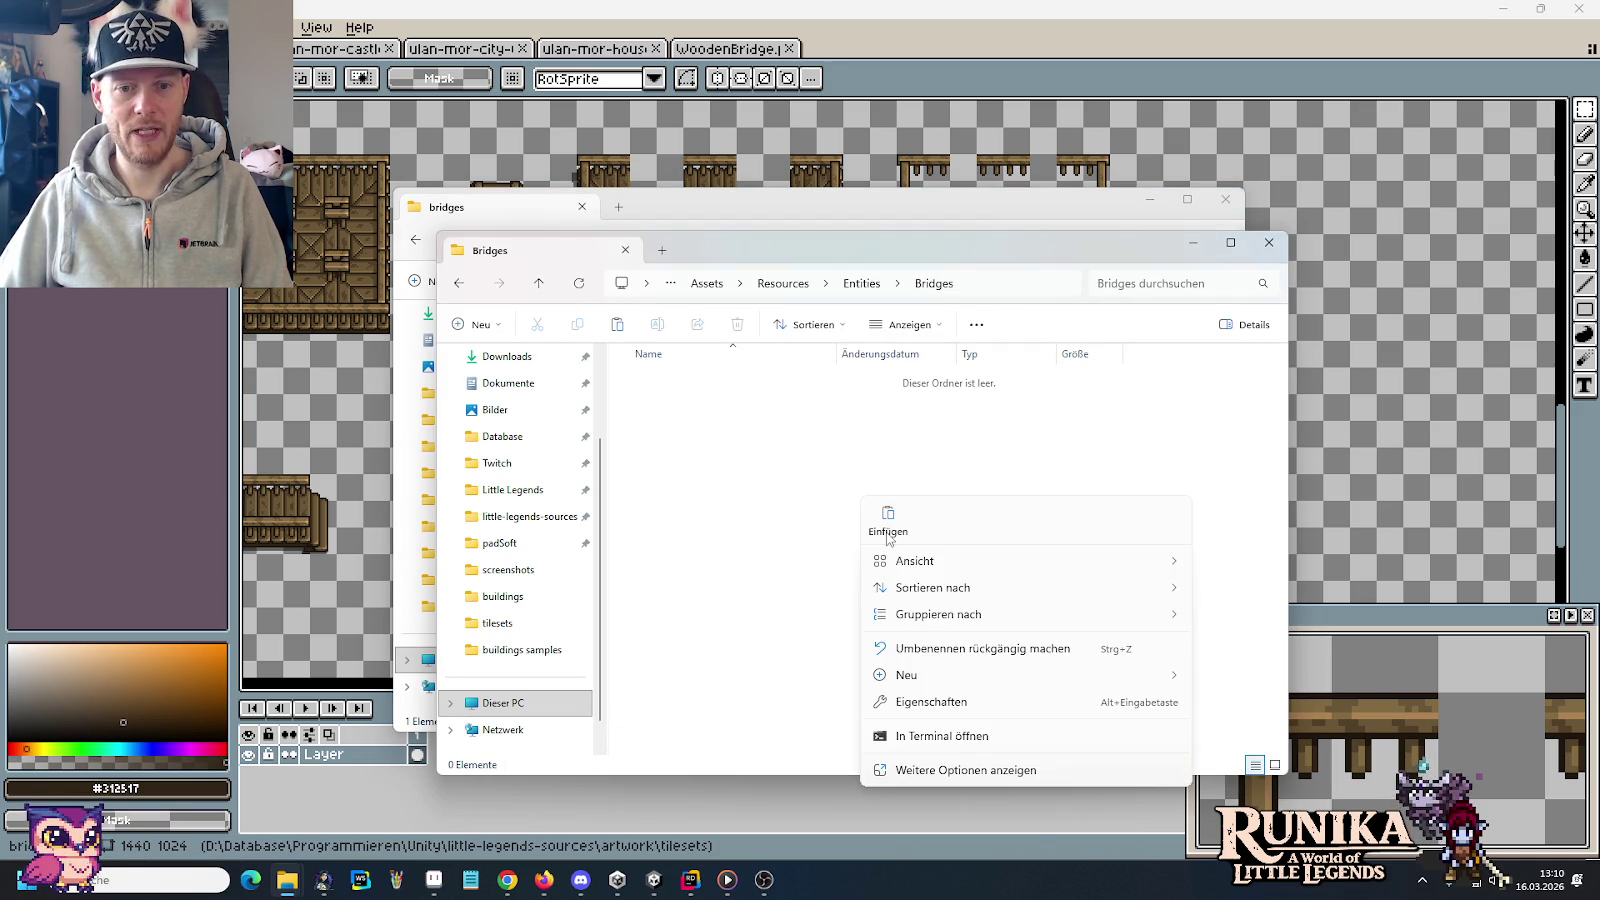
mouse_move(906, 675)
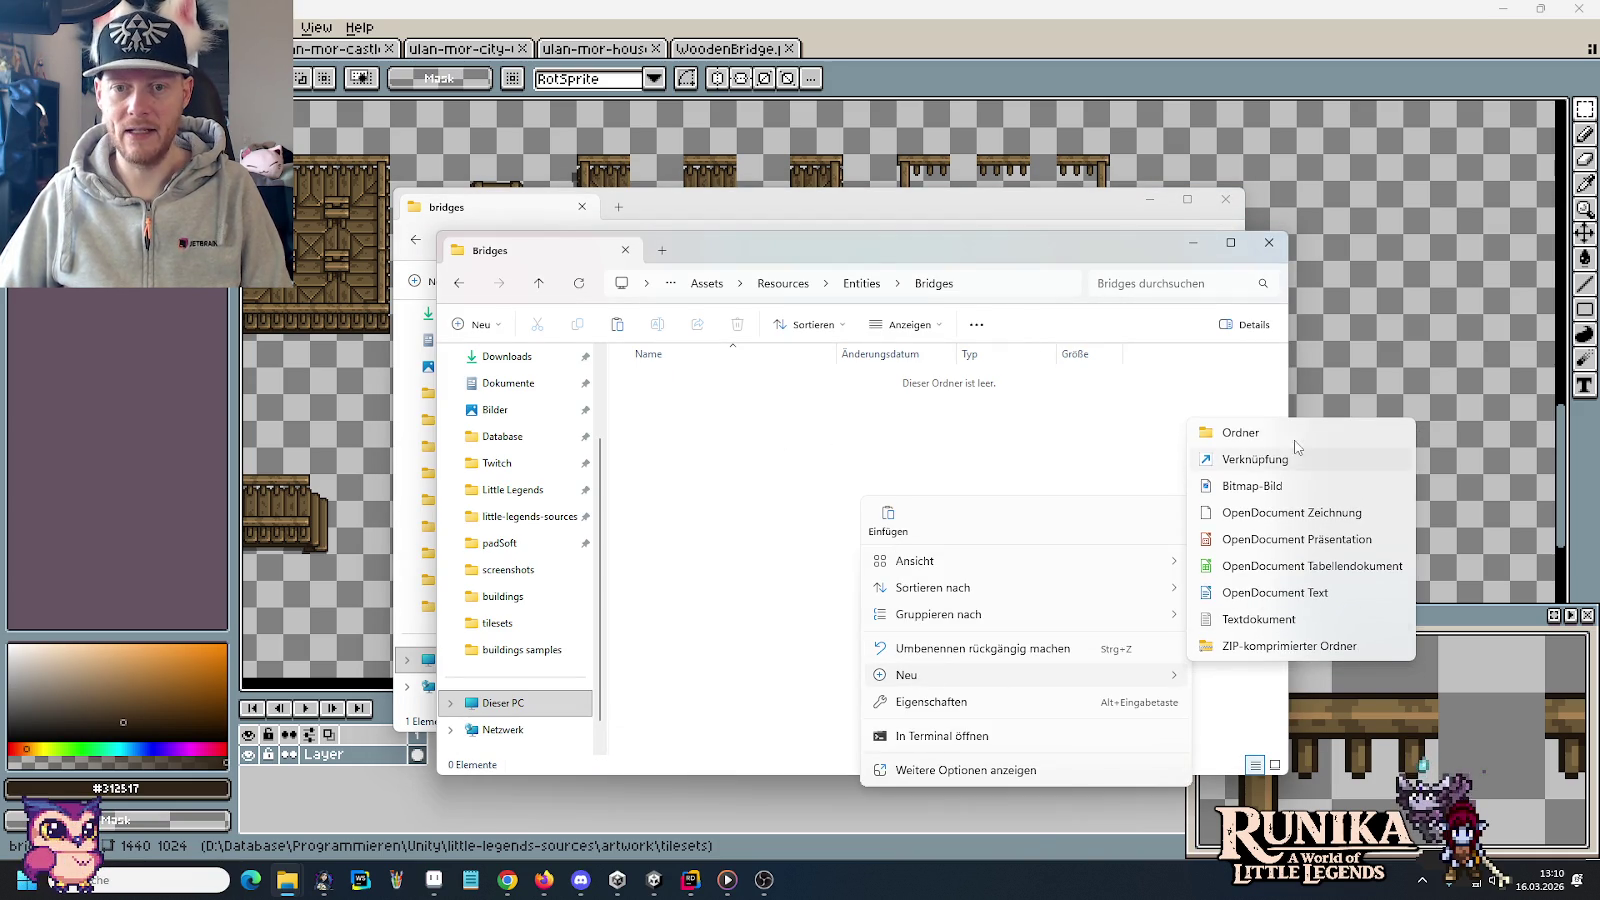
left_click(1290, 433)
type("WoodenBridge")
key("Return")
key("Return")
key("ctrl+v")
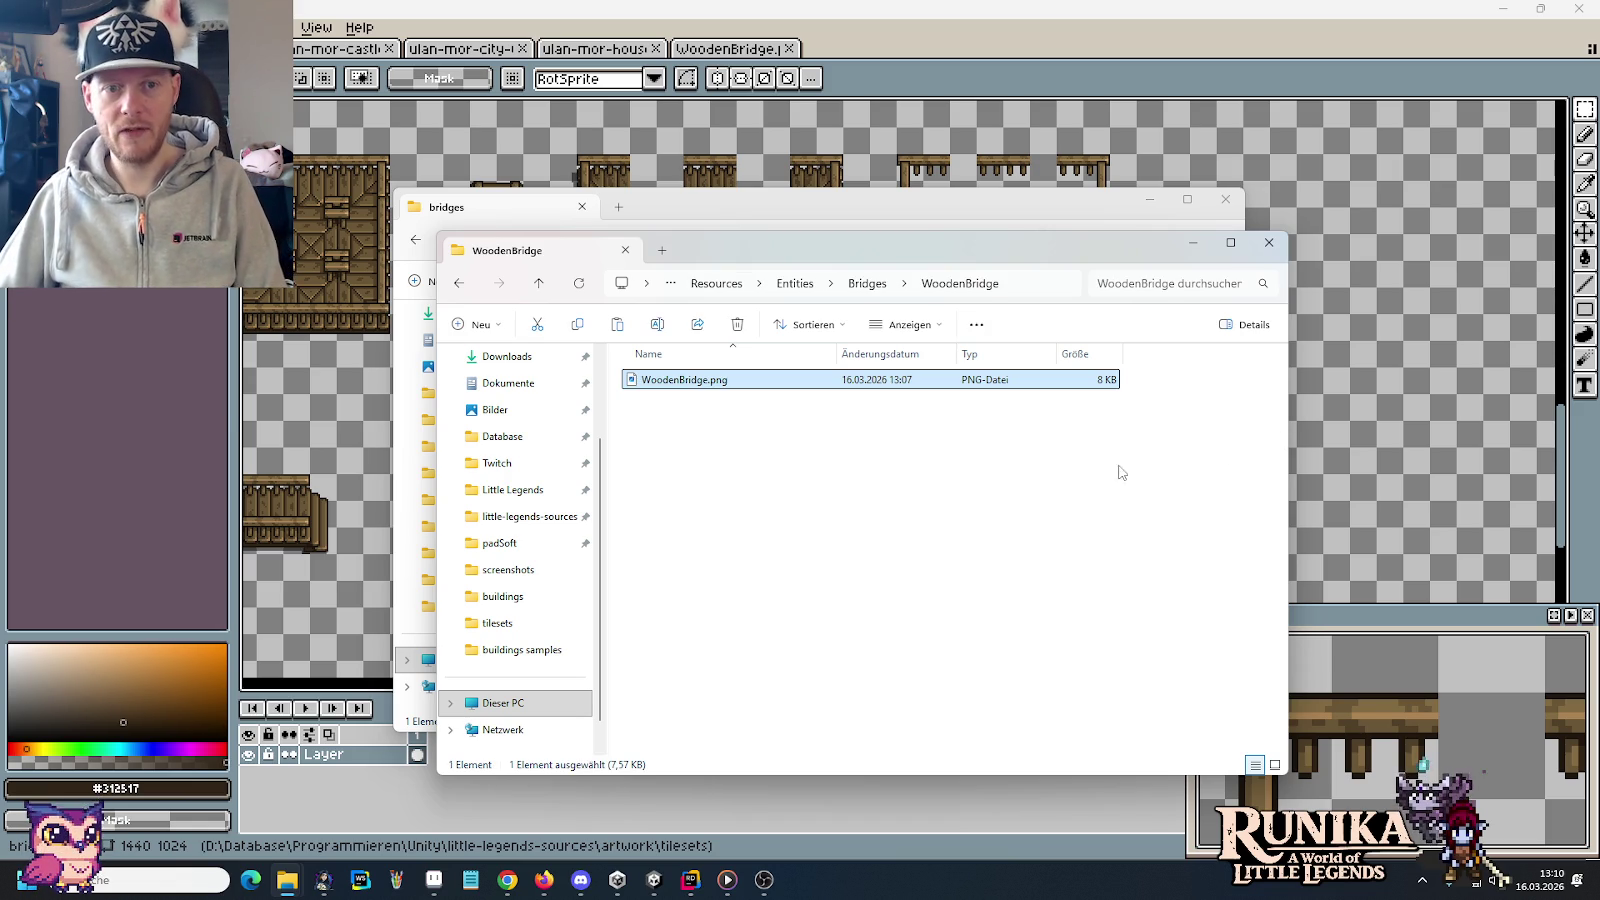
Show the WoodenBridge folder contents as large icons
left_click(938, 468)
right_click(940, 468)
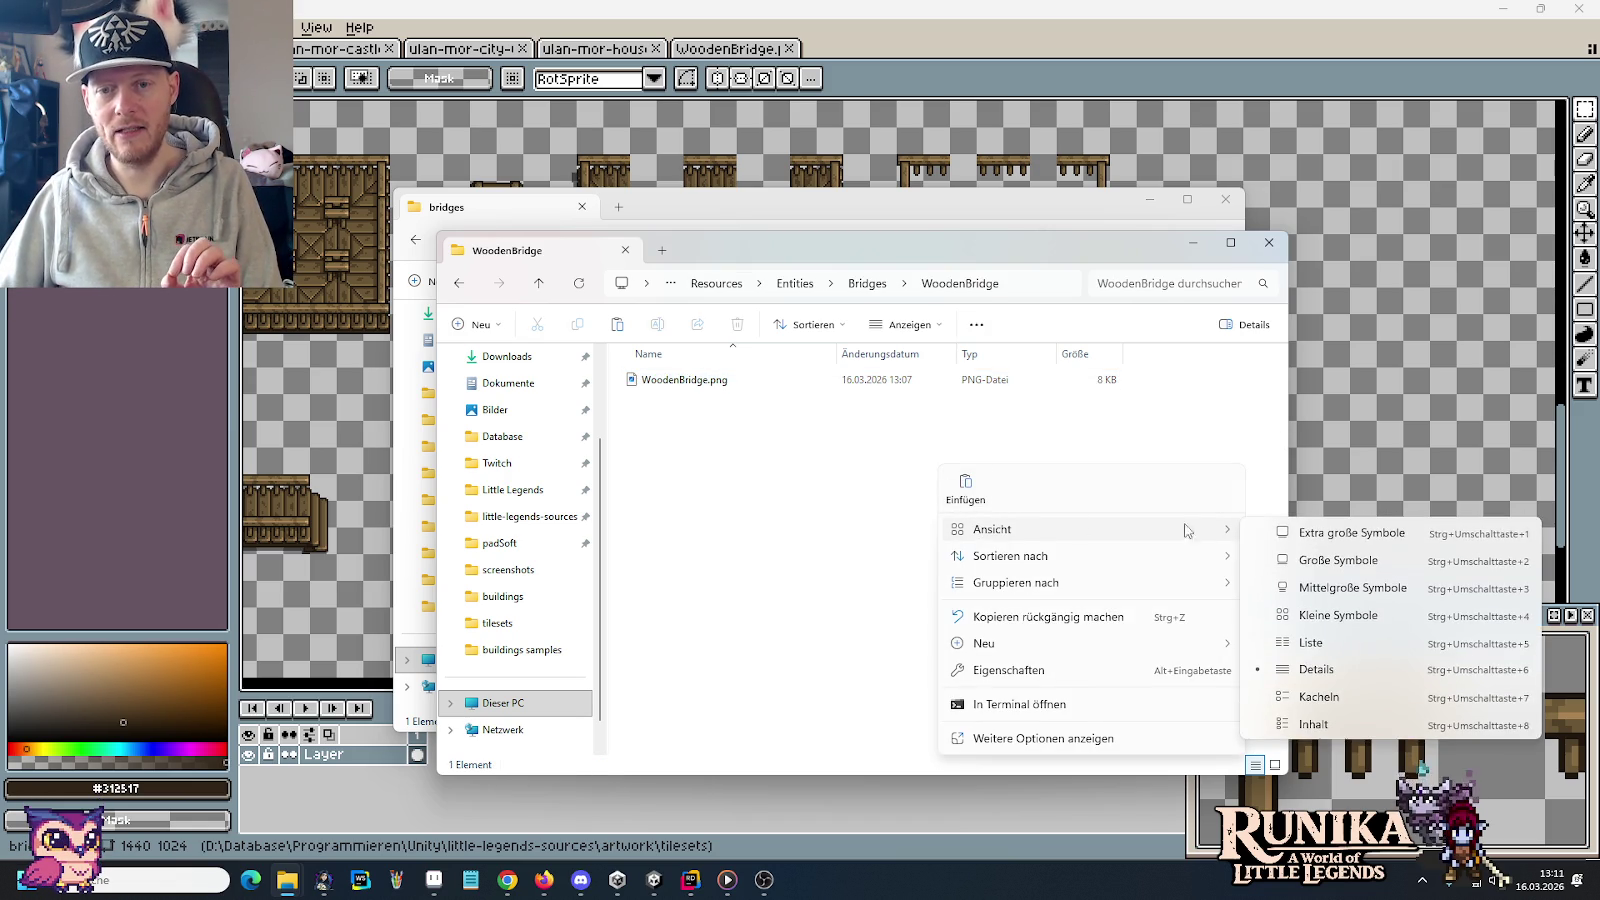
left_click(1320, 560)
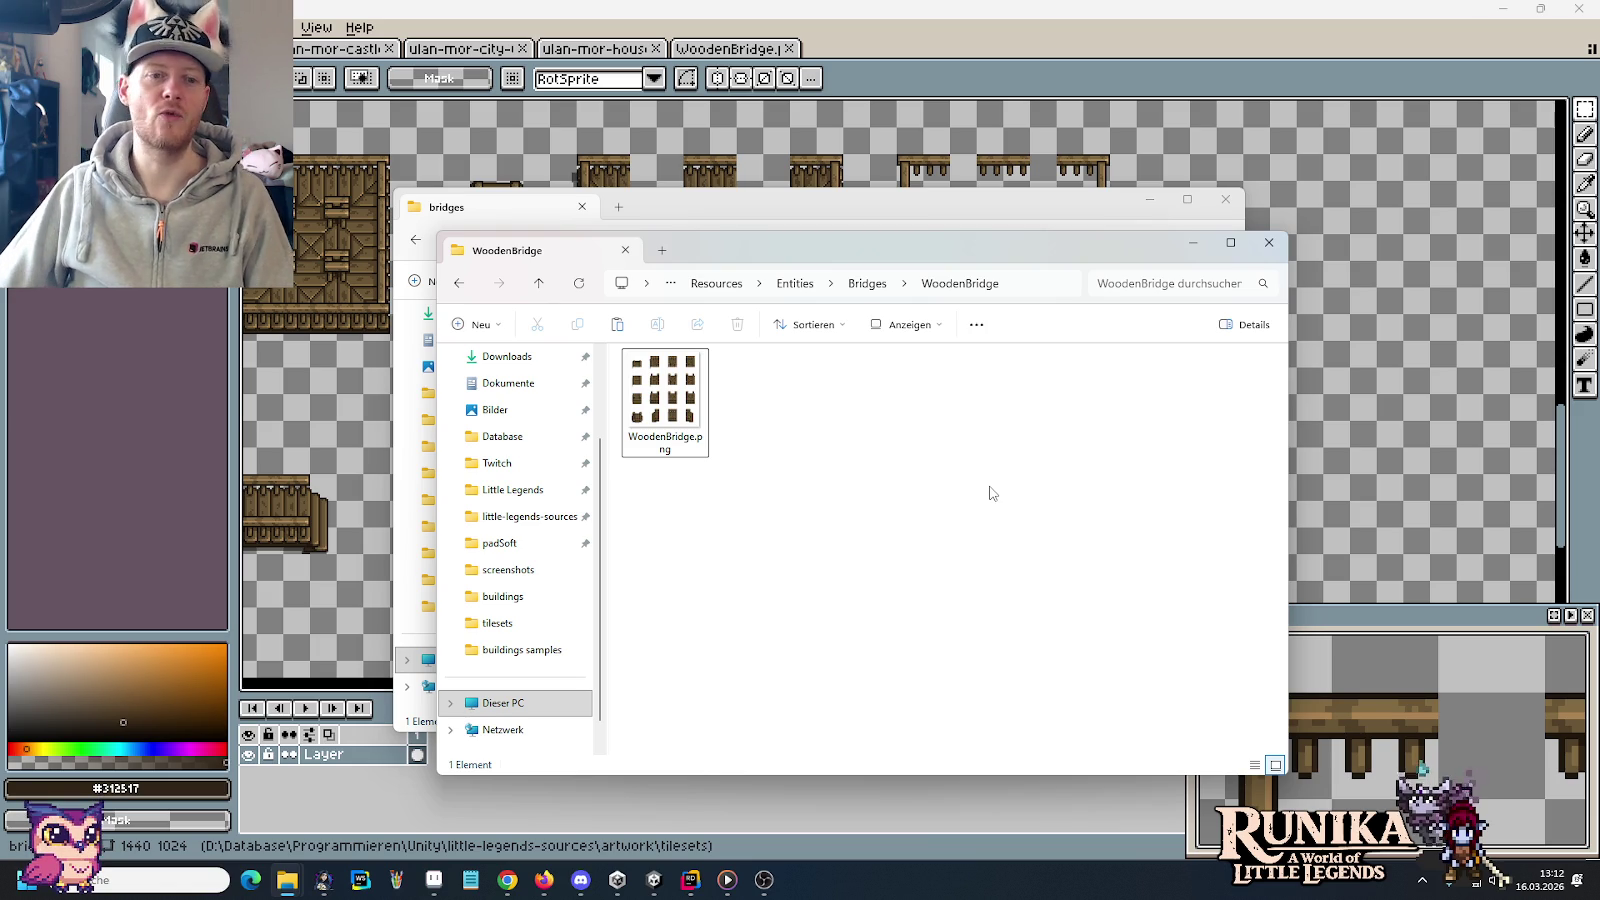
Bring the source bridges Explorer window forward, then switch to the Unity editor
left_click(826, 216)
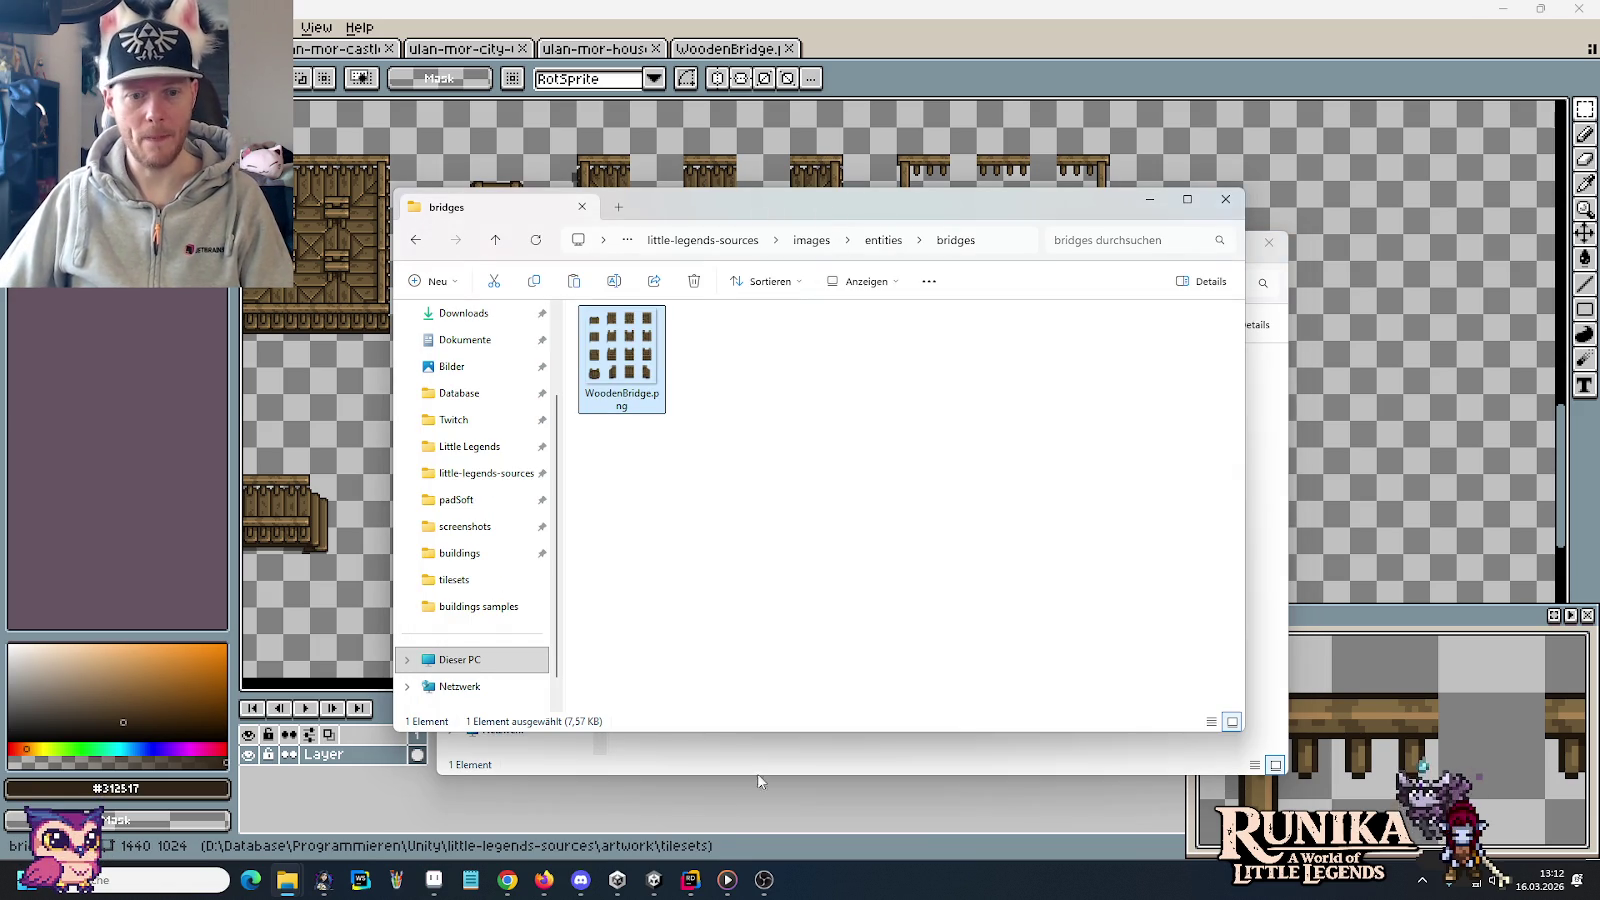
left_click(654, 880)
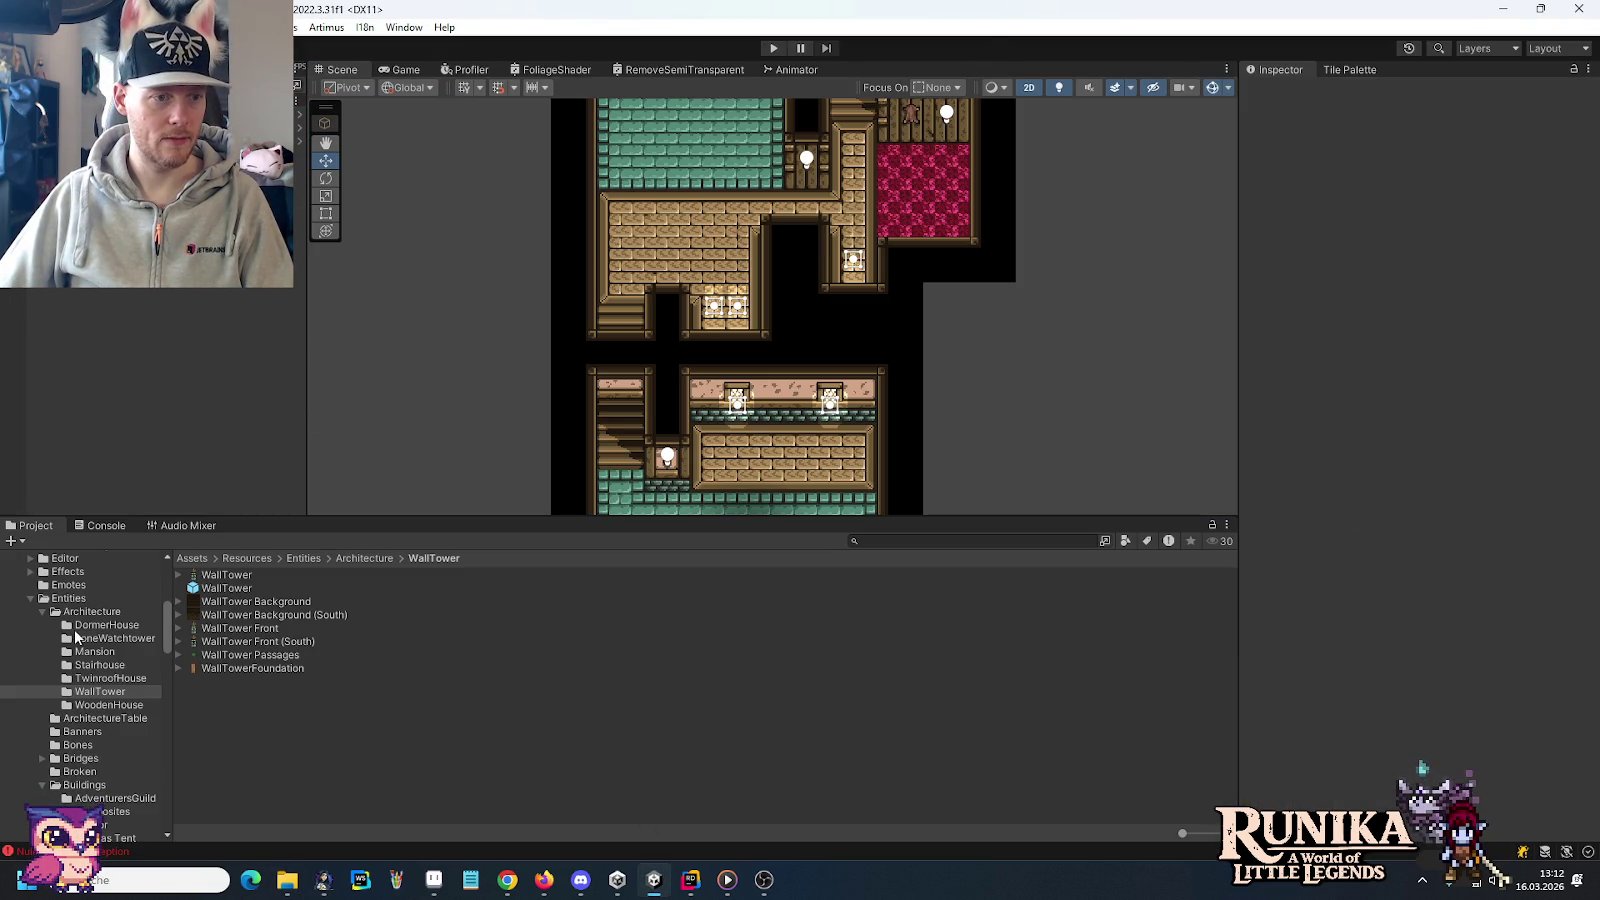
Set the WoodenBridge texture's Sprite Mode to Multiple and apply the import settings
left_click(43, 612)
left_click(43, 665)
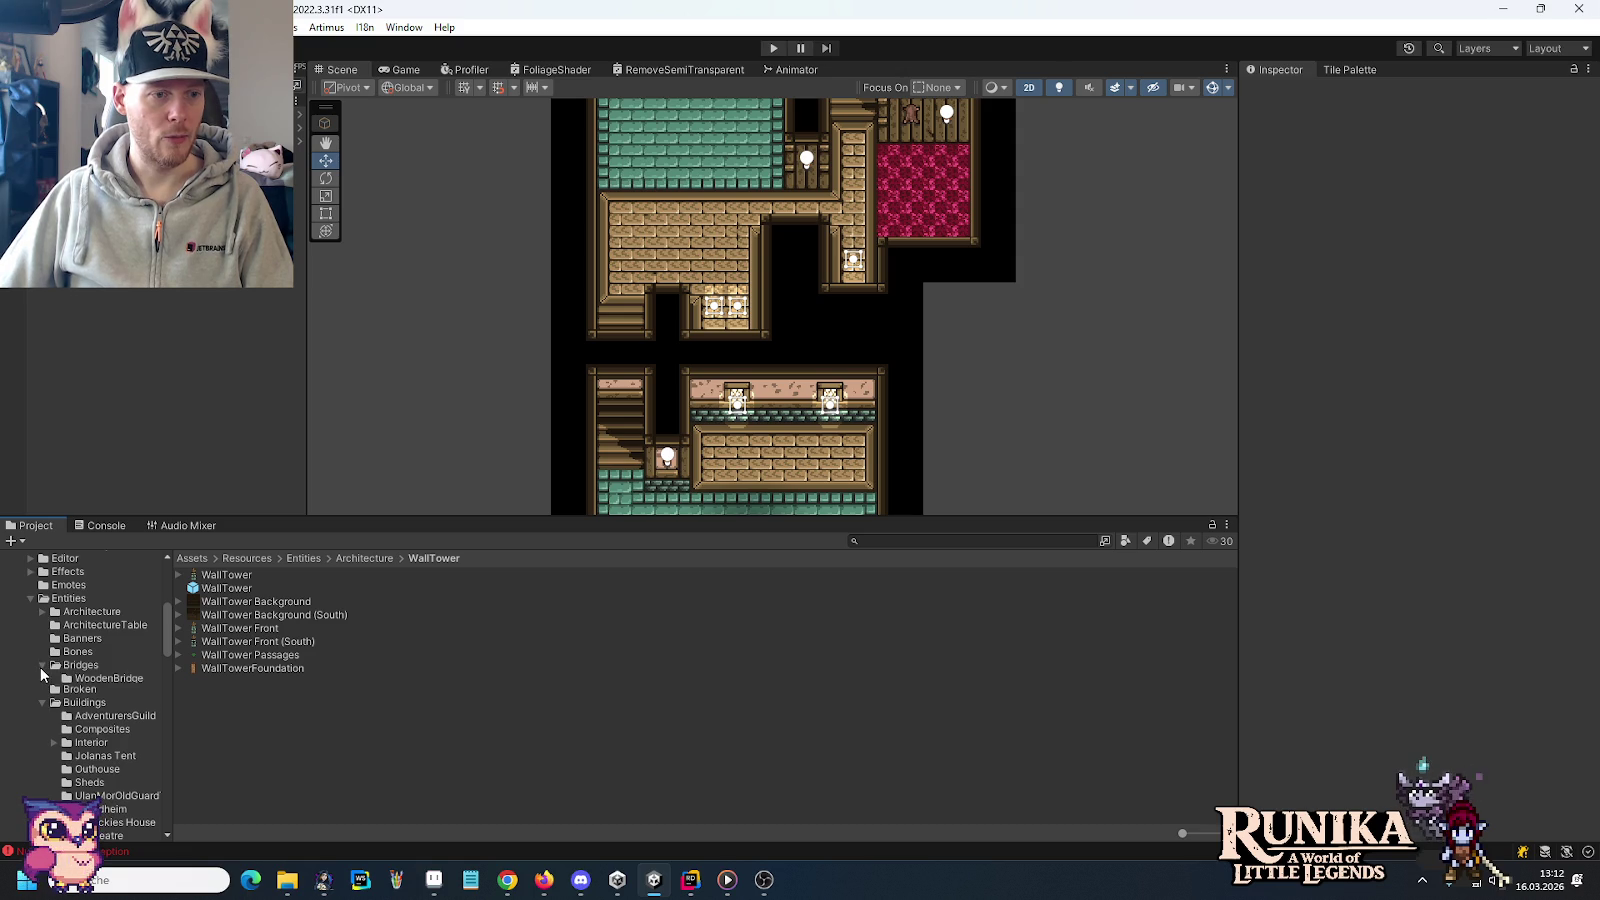
left_click(105, 678)
left_click(312, 574)
left_click(1440, 182)
left_click(1433, 219)
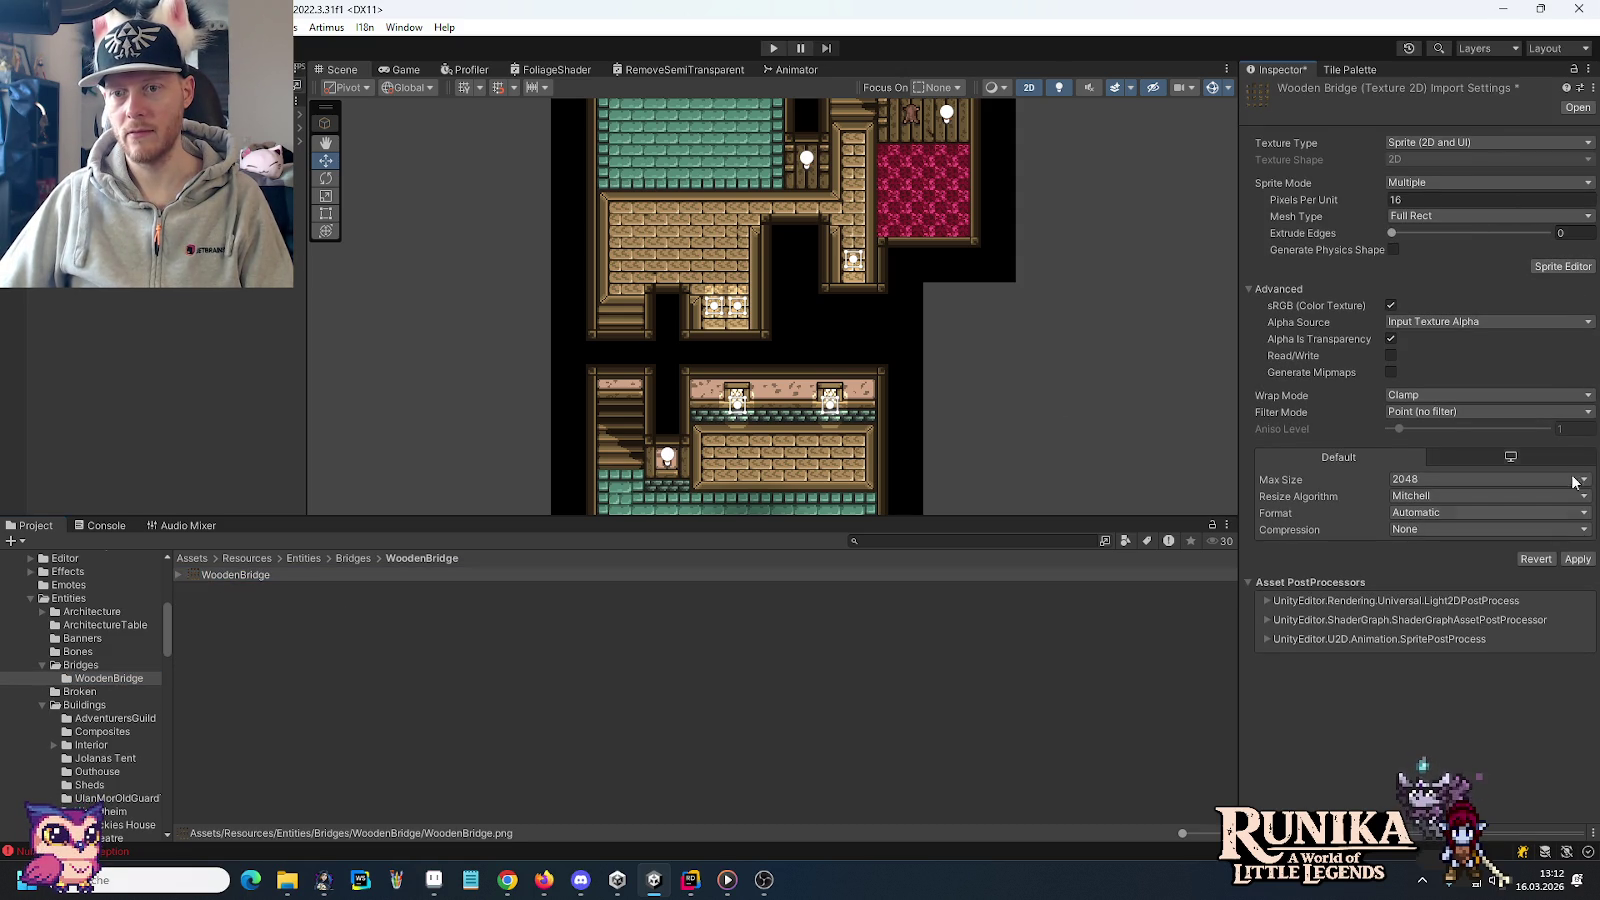
left_click(1575, 560)
In the Sprite Editor, set slicing to Grid By Cell Count with 4 columns and 4 rows
left_click(1562, 266)
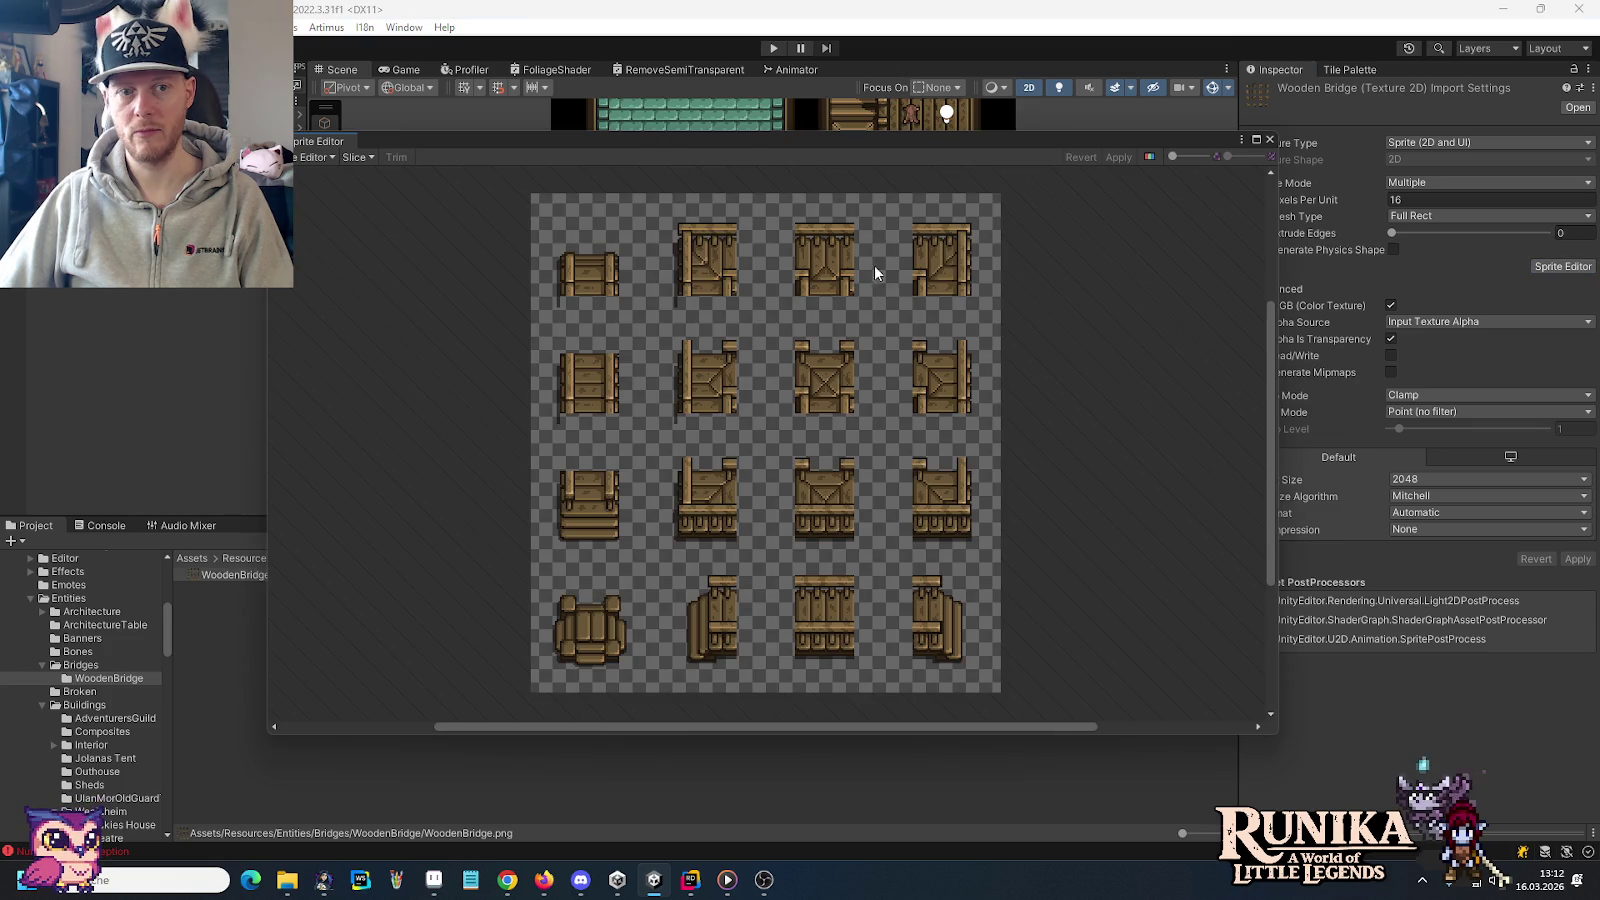
left_click(357, 157)
left_click(515, 173)
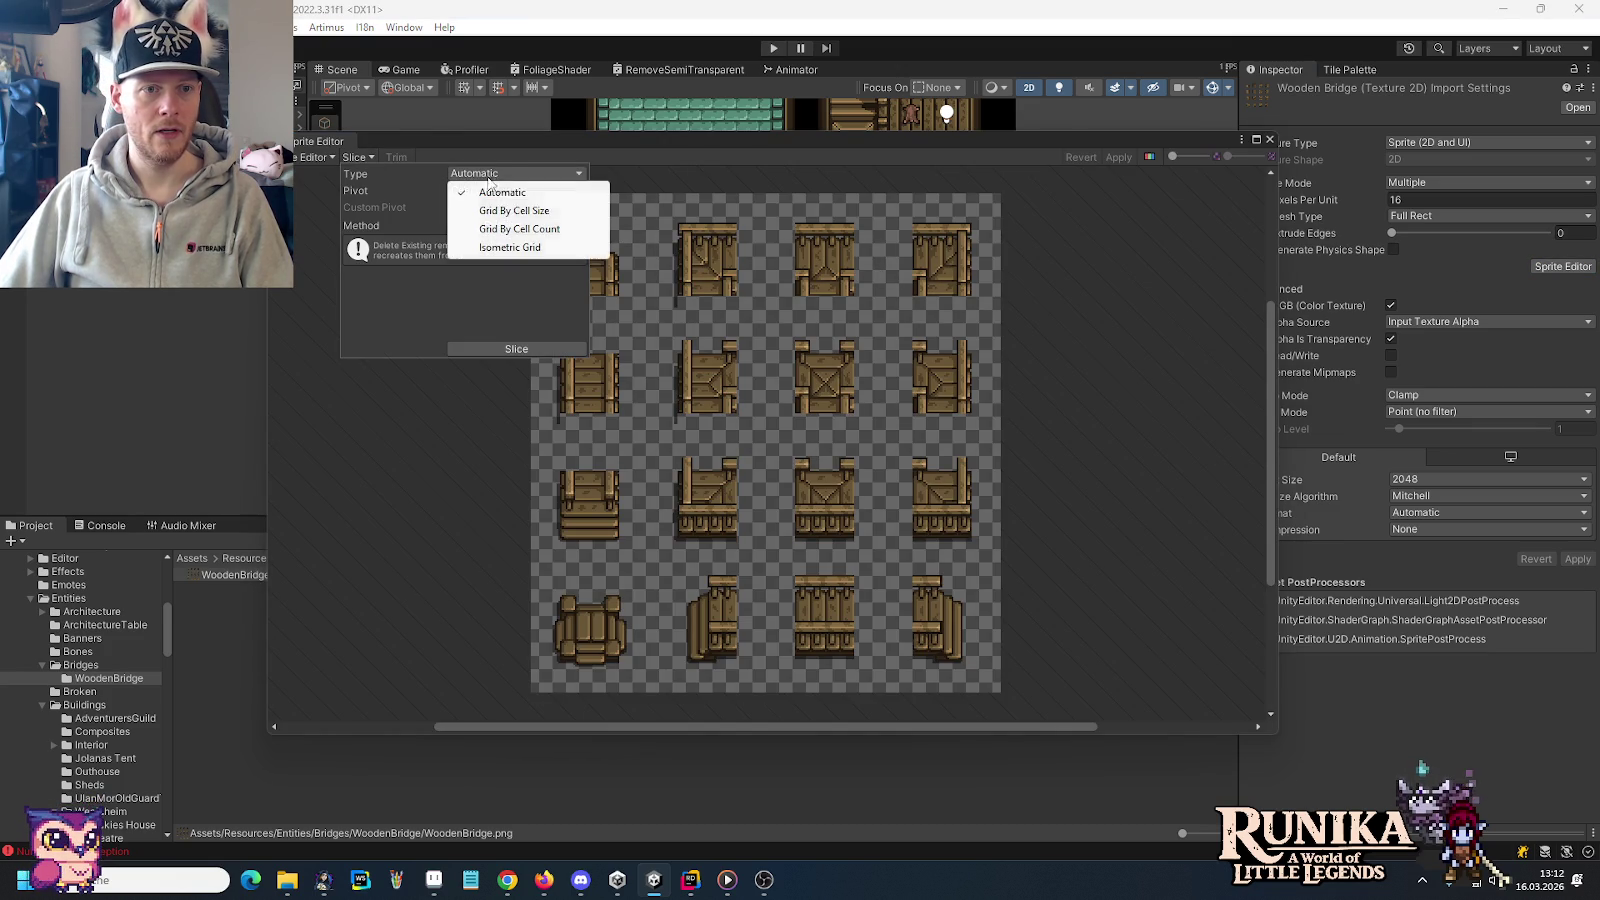
left_click(517, 229)
double_click(485, 190)
type("4")
key("Tab")
type("4")
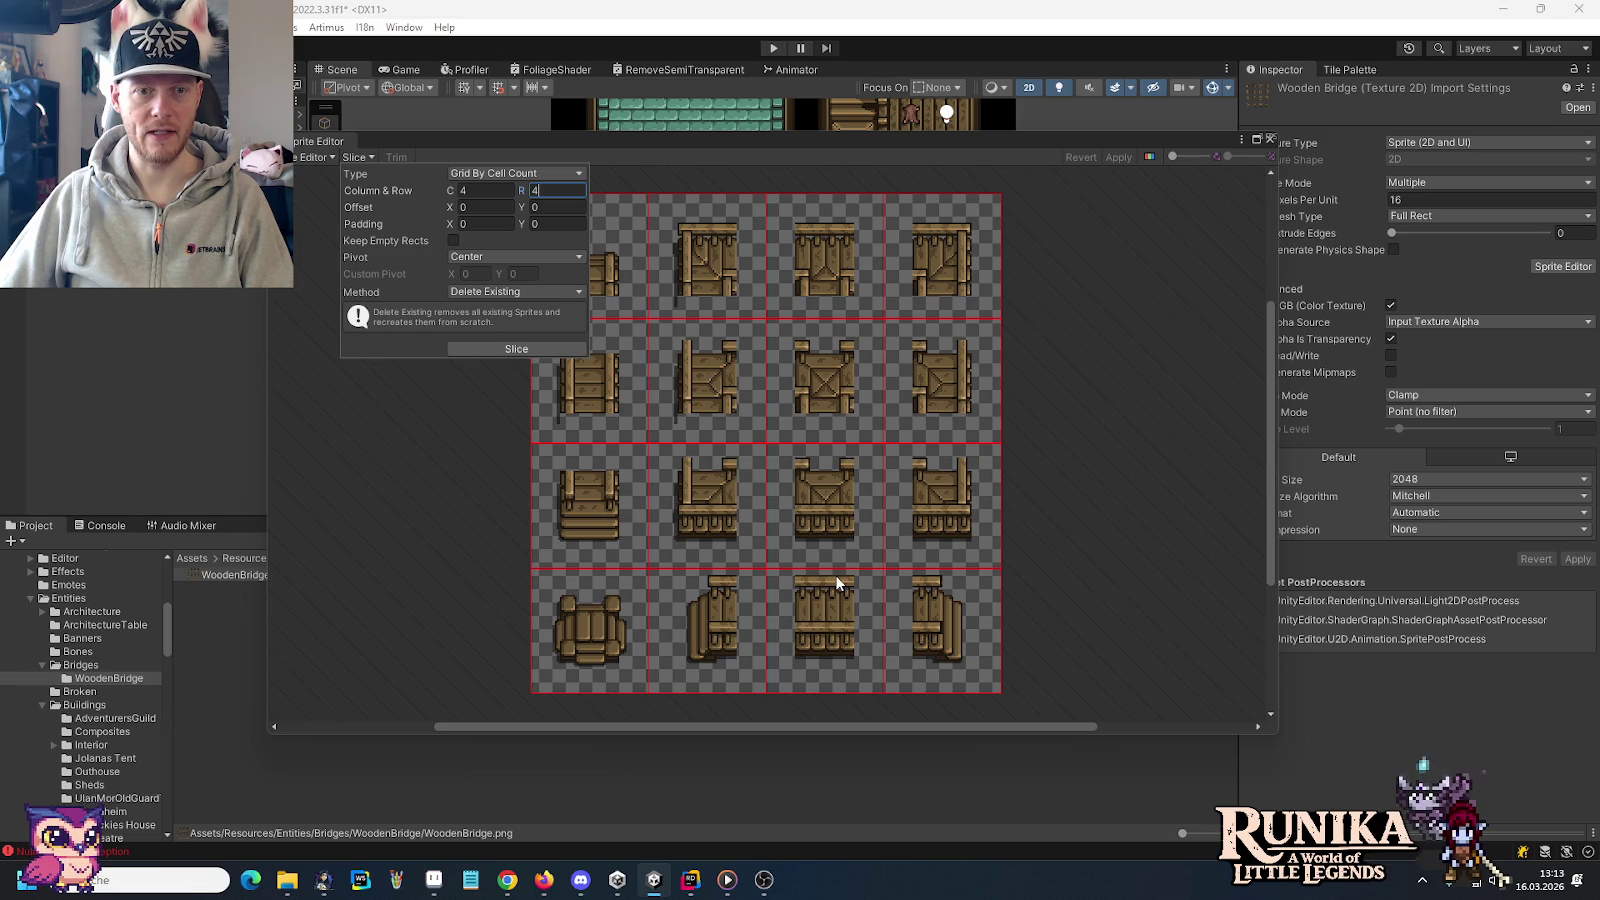
key("alt+Tab")
key("alt+Tab")
key("alt+Tab")
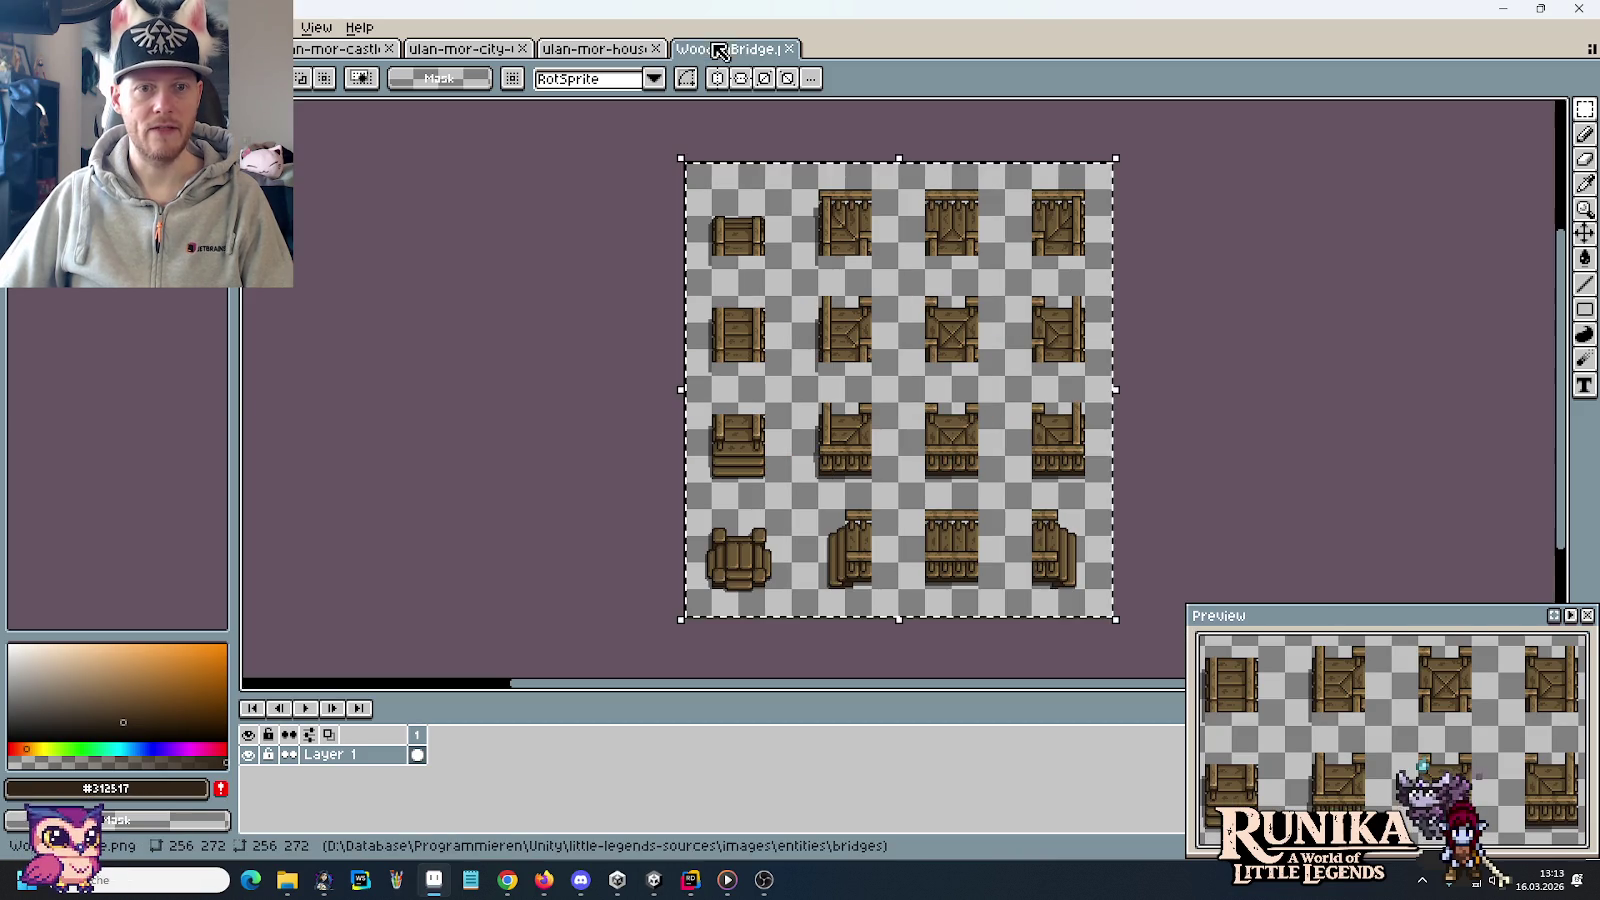
Resize the WoodenBridge canvas to 256 px high with a bottom anchor, trimming the top 16 px
left_click(722, 48)
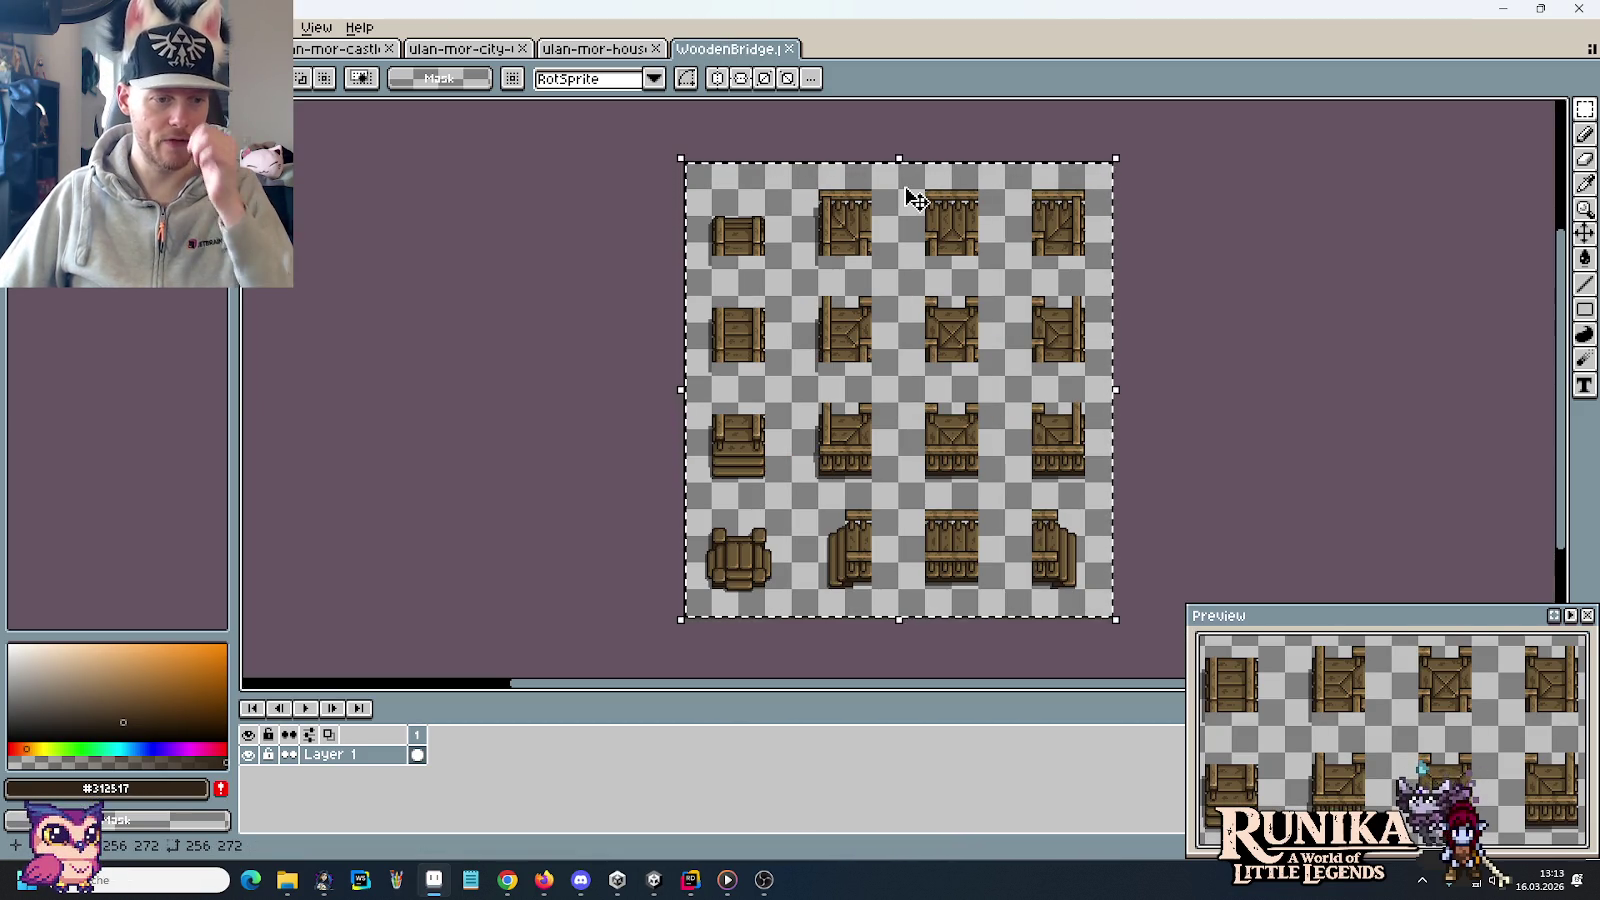
key("ctrl+d")
left_click(55, 27)
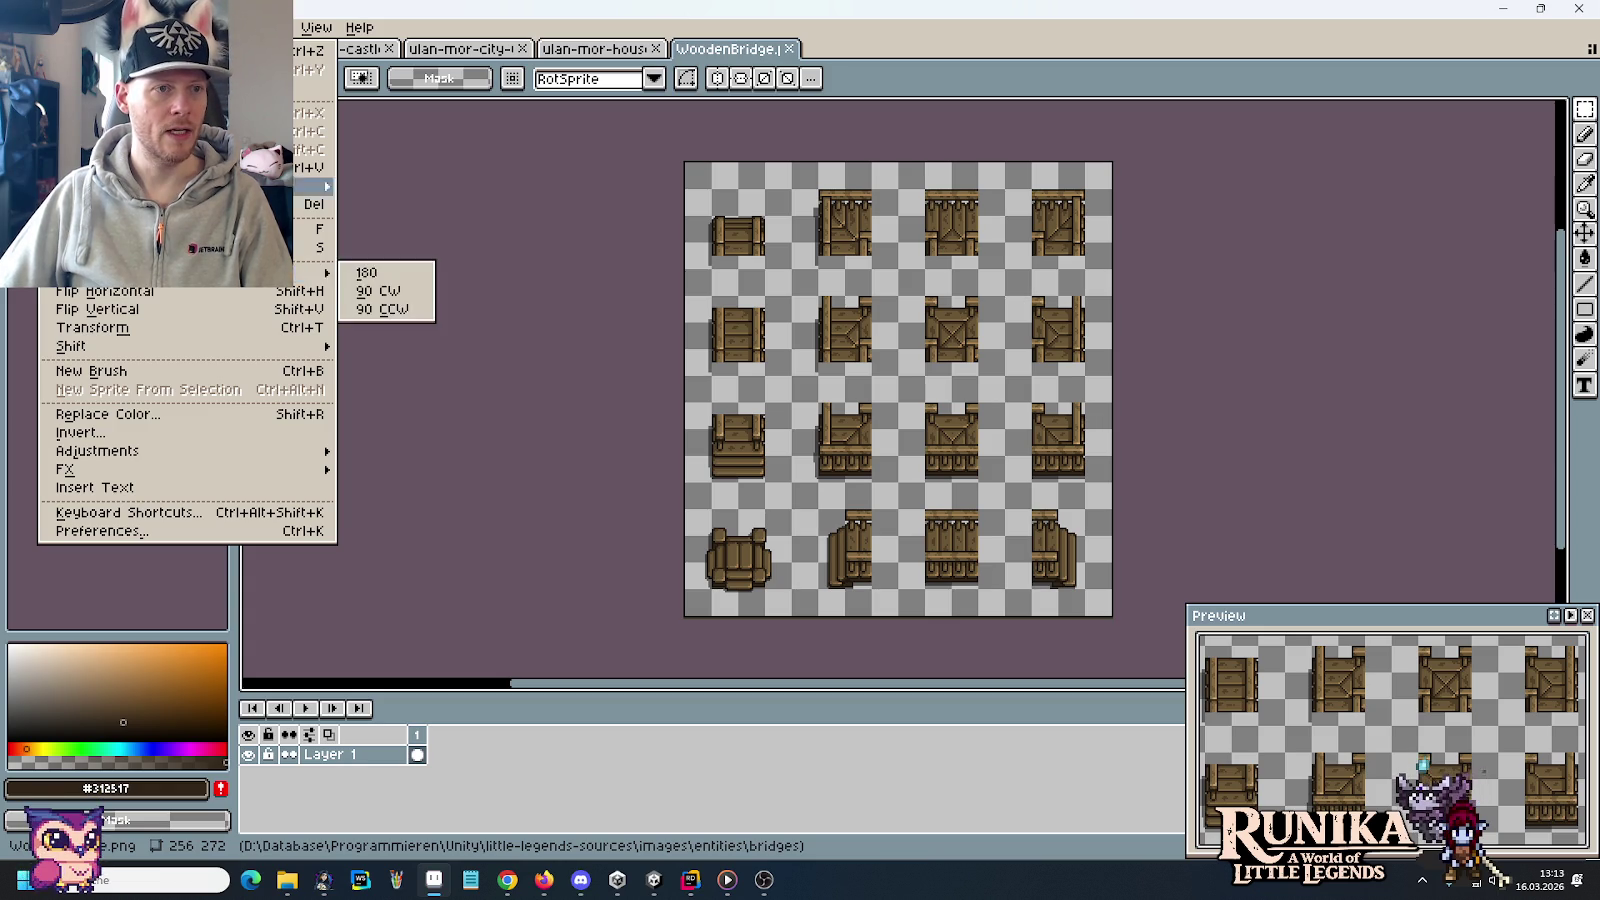
key("Escape")
key("ctrl+alt+c")
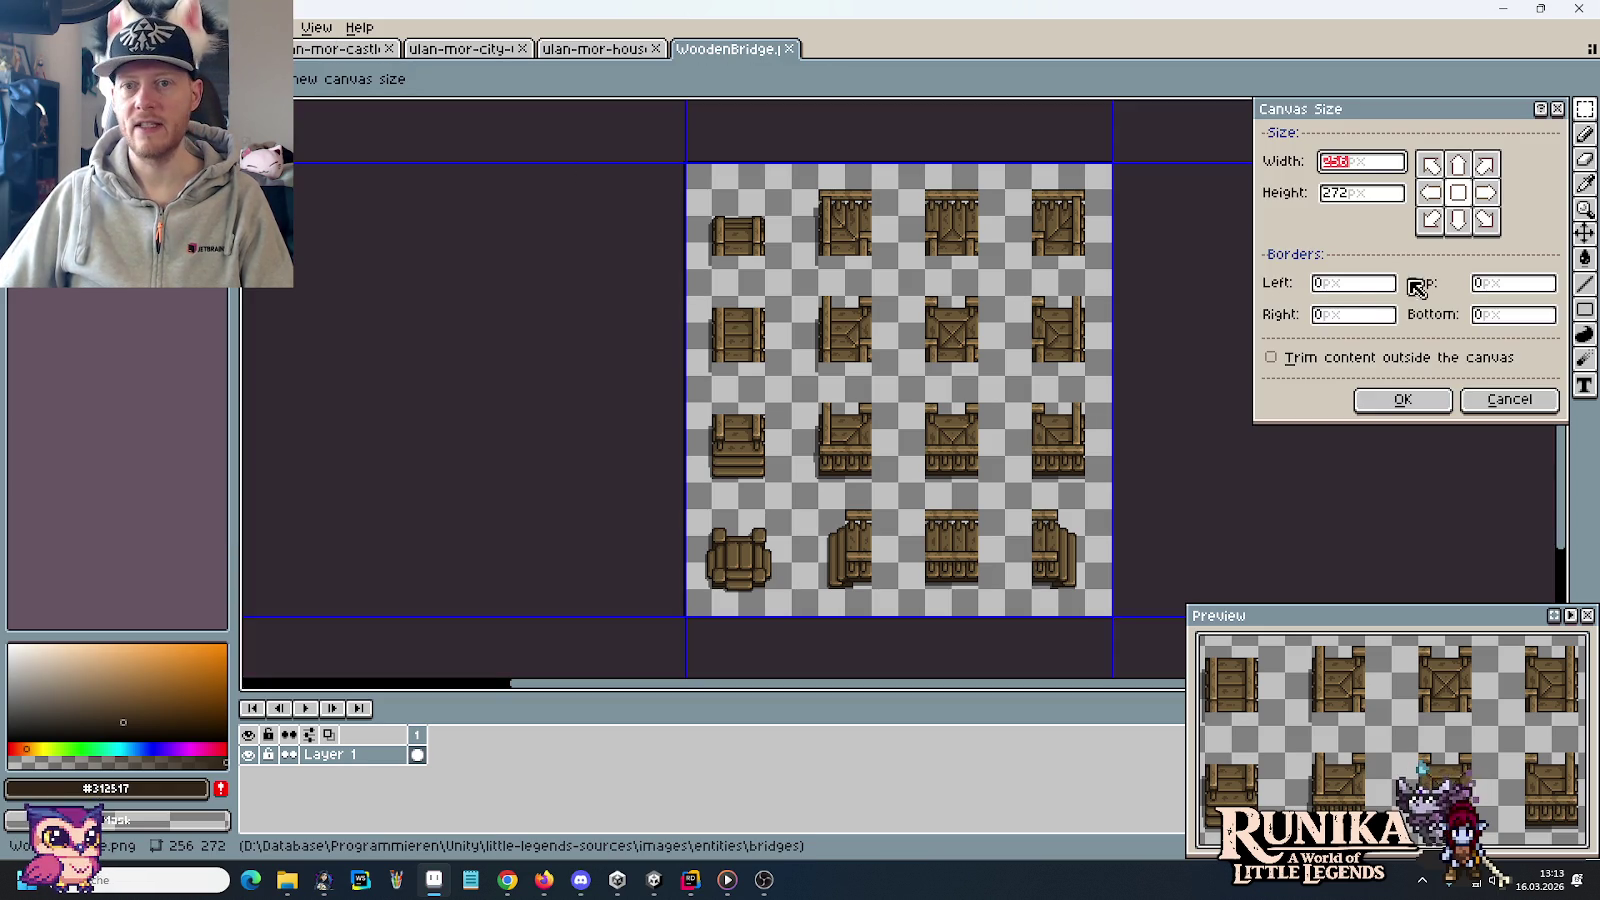
left_click_drag(1335, 193, 1400, 196)
type("256")
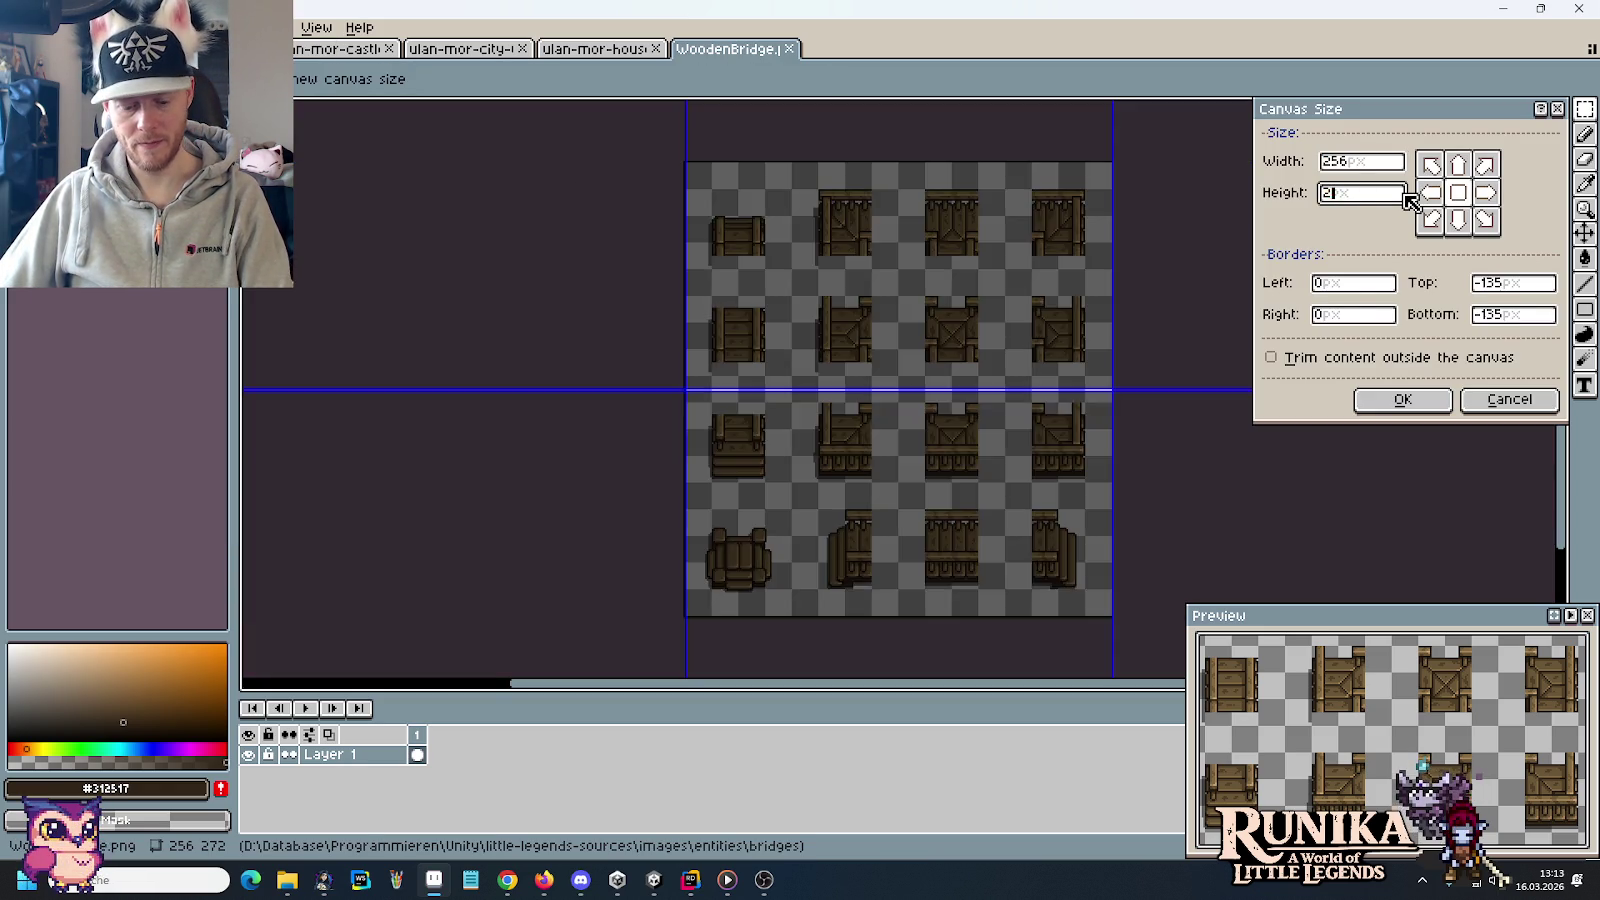
left_click(1455, 228)
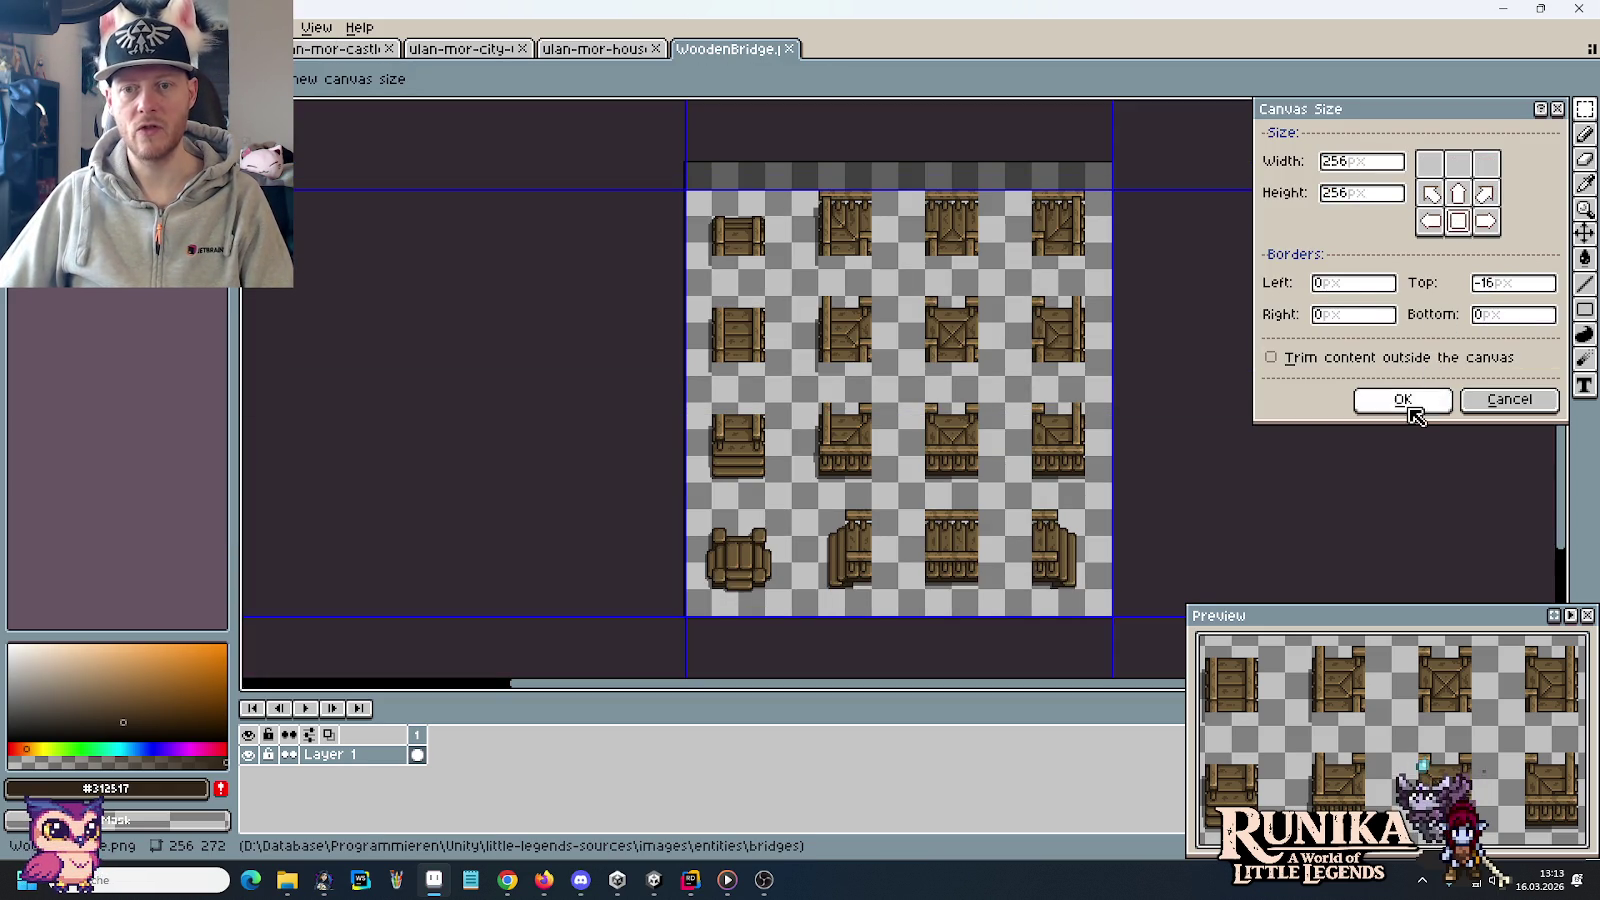
left_click(1410, 401)
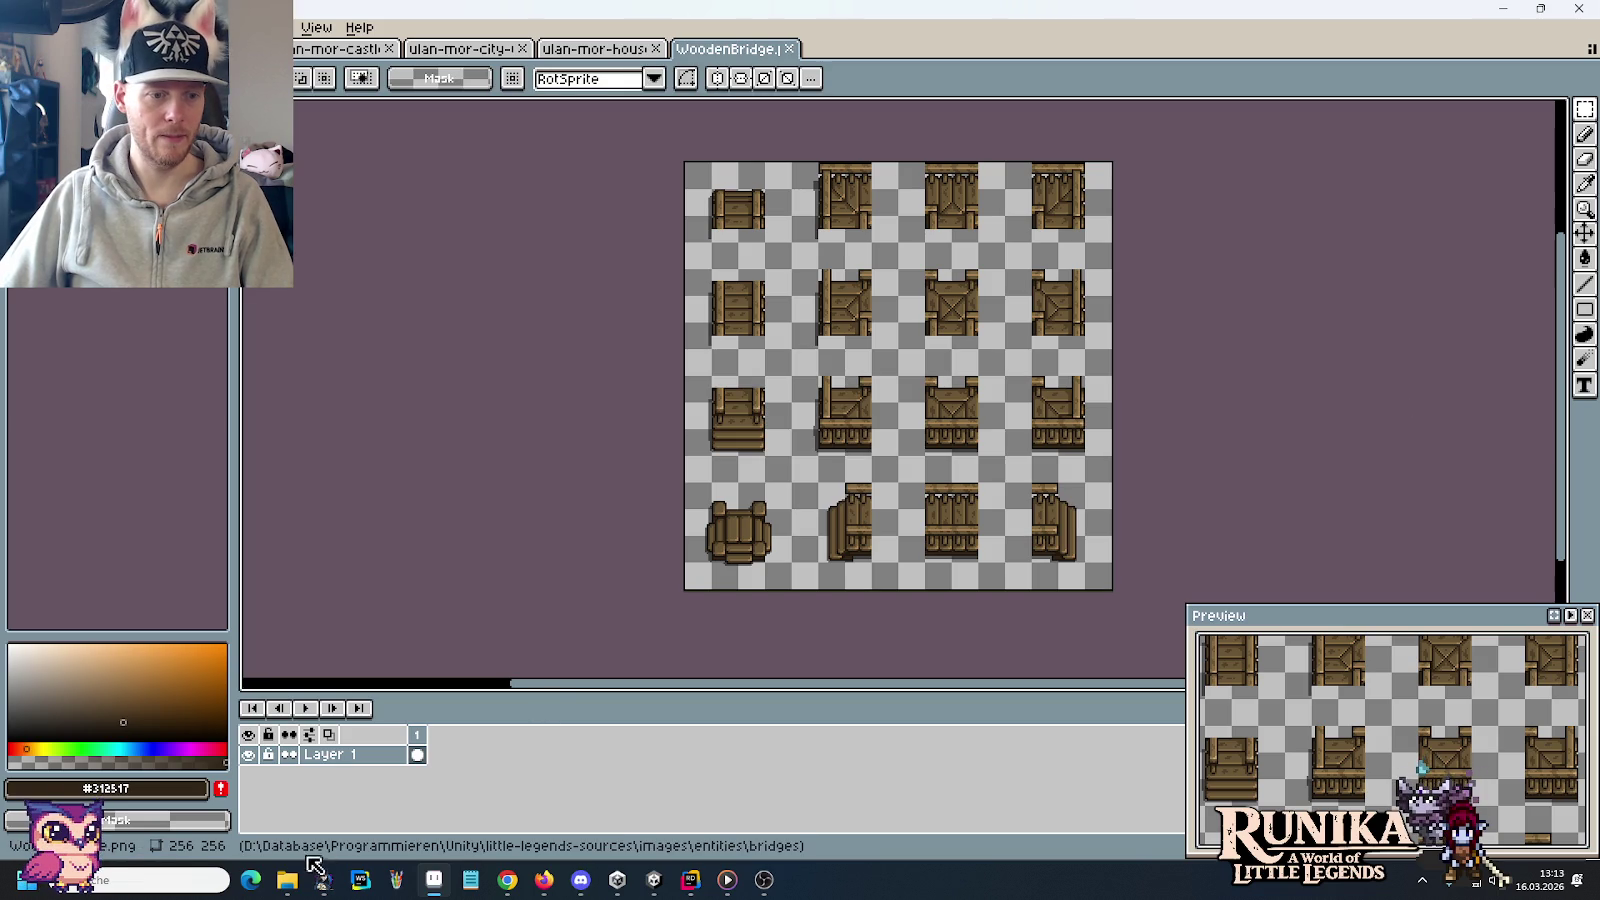
mouse_move(286, 880)
left_click(170, 815)
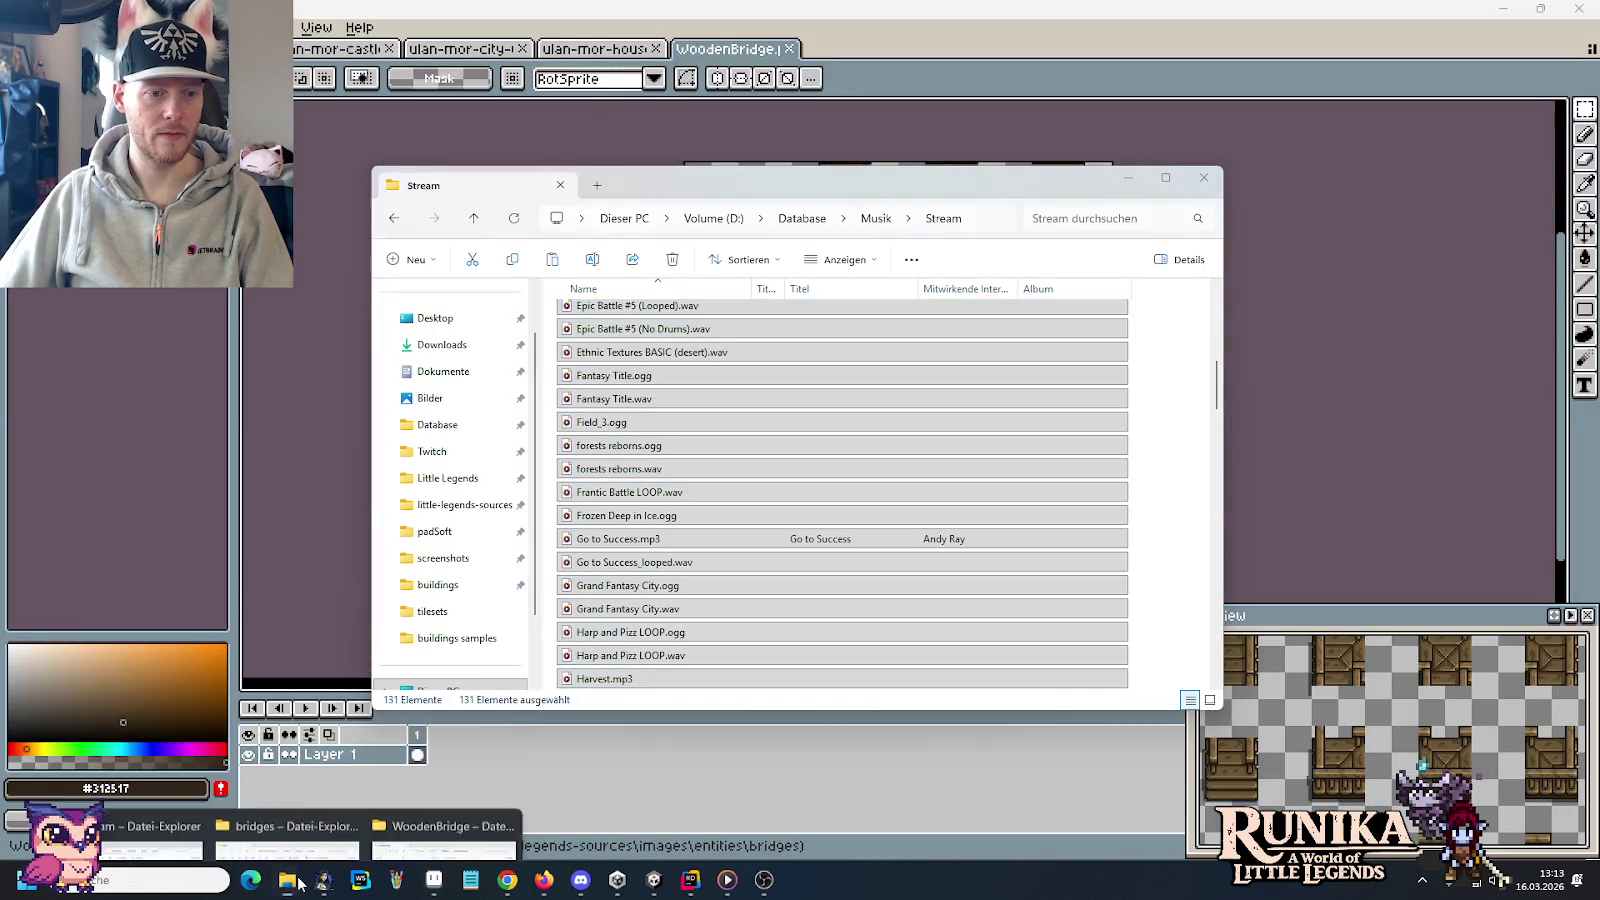
Drag the cropped WoodenBridge.png into the project WoodenBridge folder, replacing the existing file
left_click(288, 790)
left_click_drag(620, 355, 343, 787)
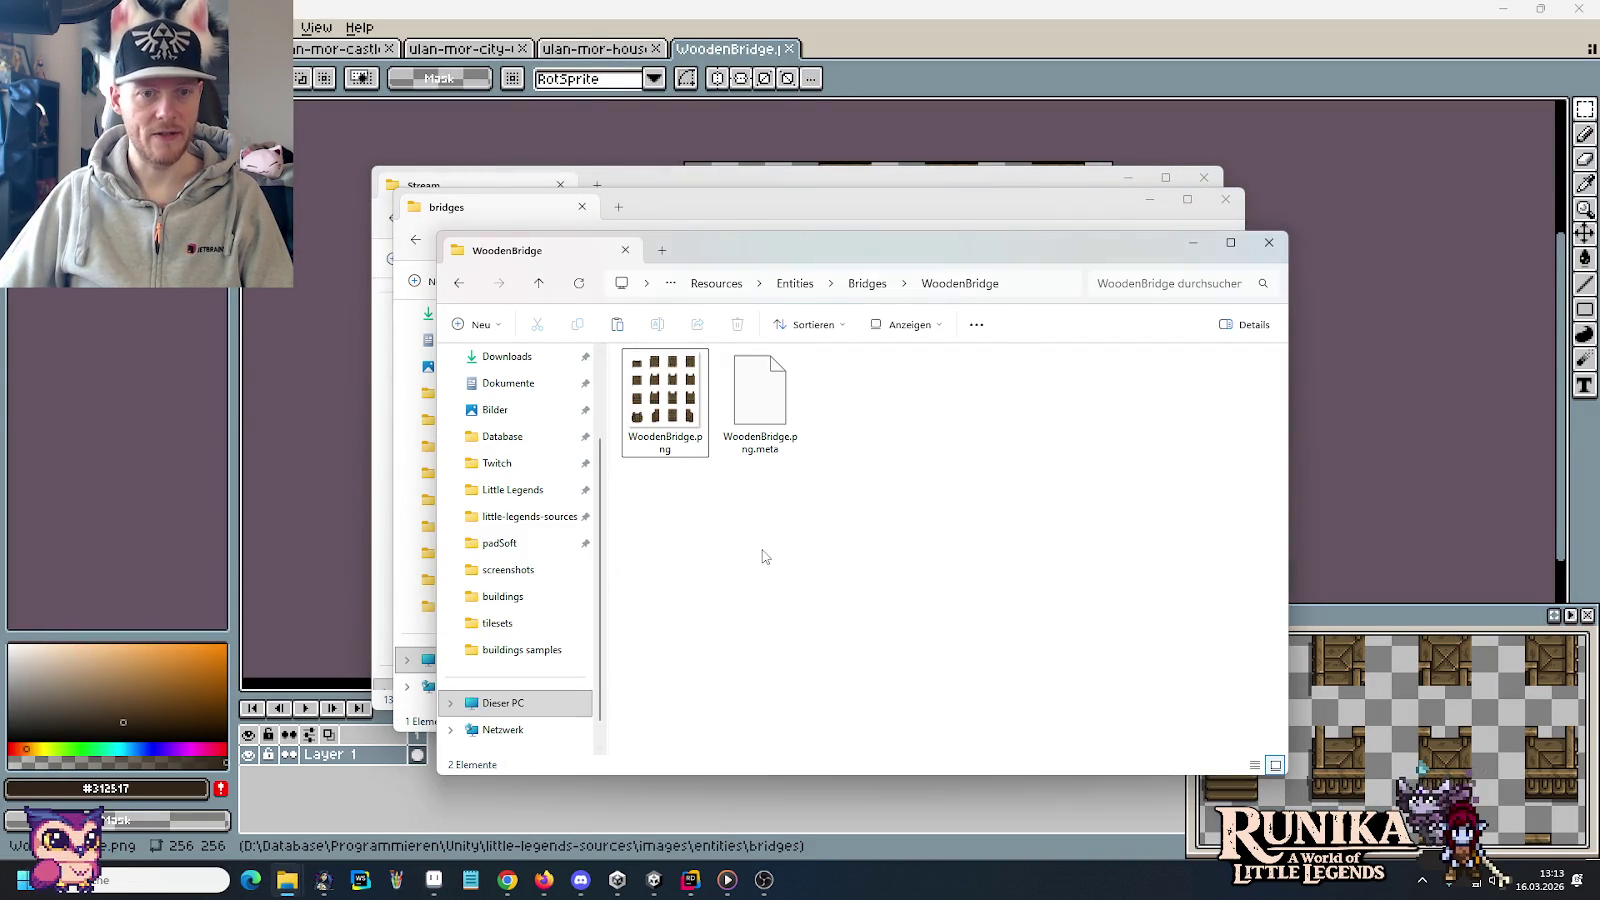
left_click_drag(287, 893, 720, 360)
mouse_move(288, 880)
left_click(730, 330)
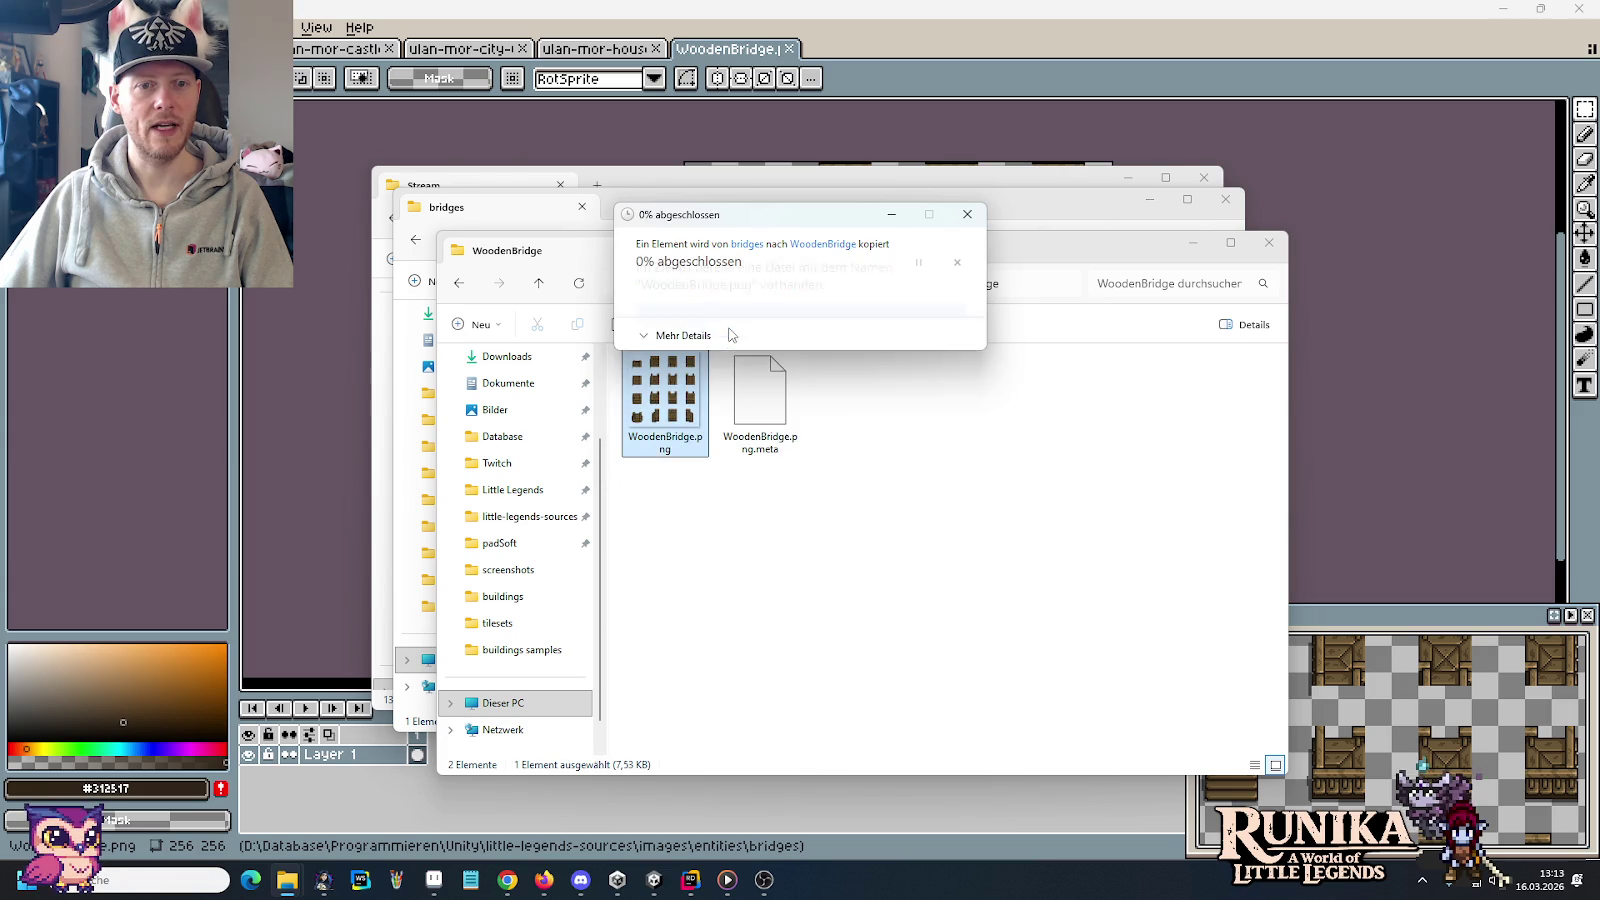
left_click(655, 881)
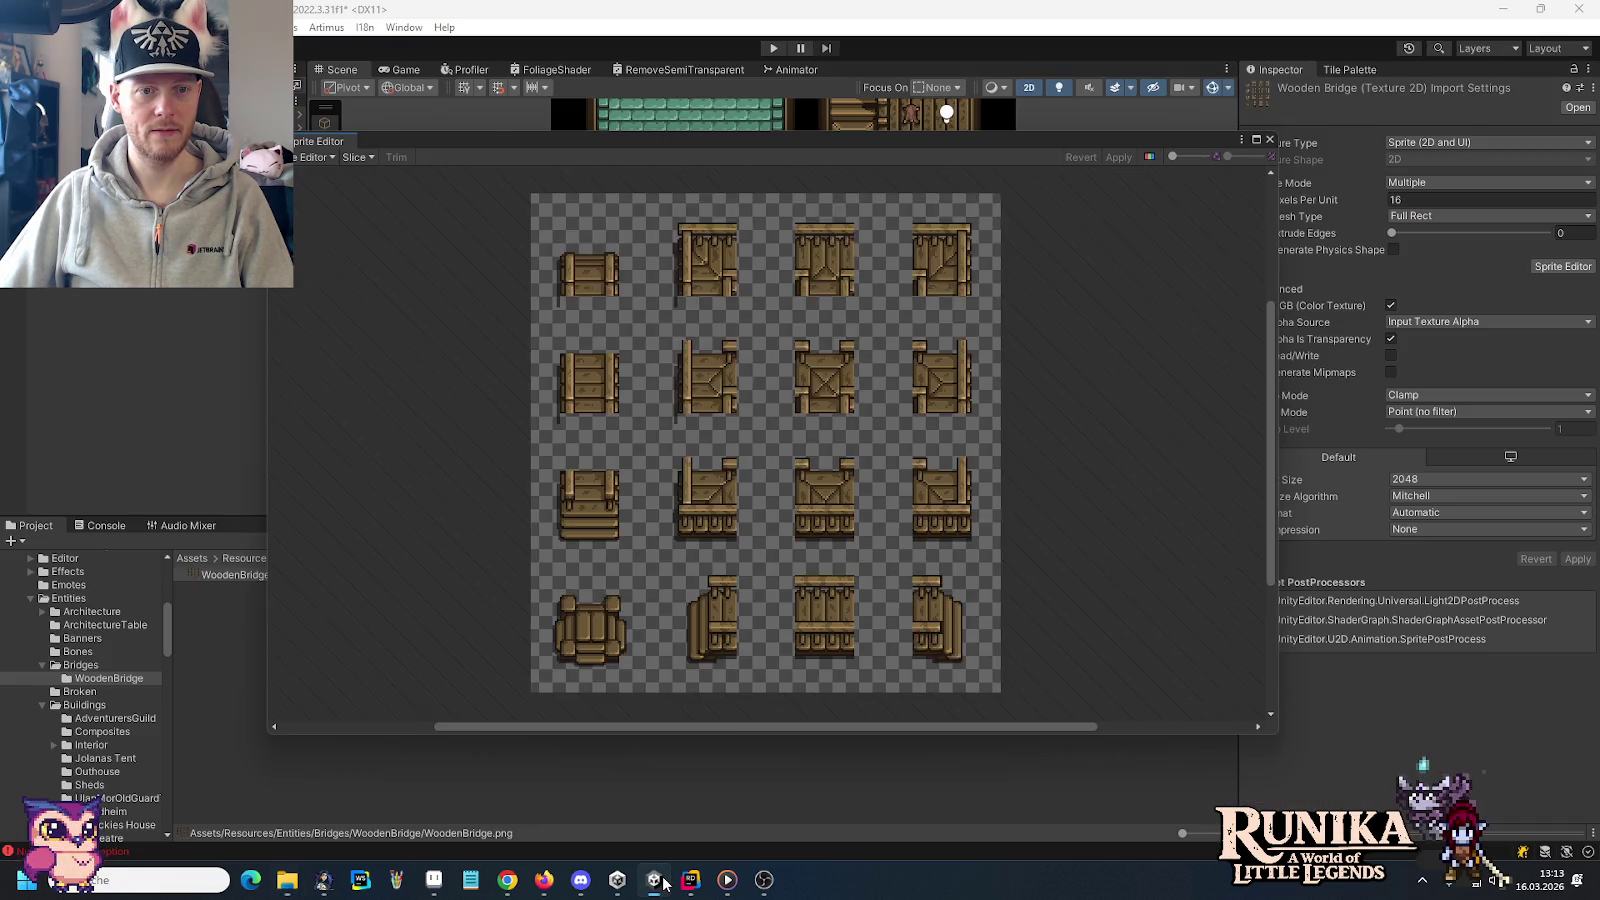
Reopen the Slice settings for the trimmed WoodenBridge sheet in Unity's Sprite Editor
left_click(356, 157)
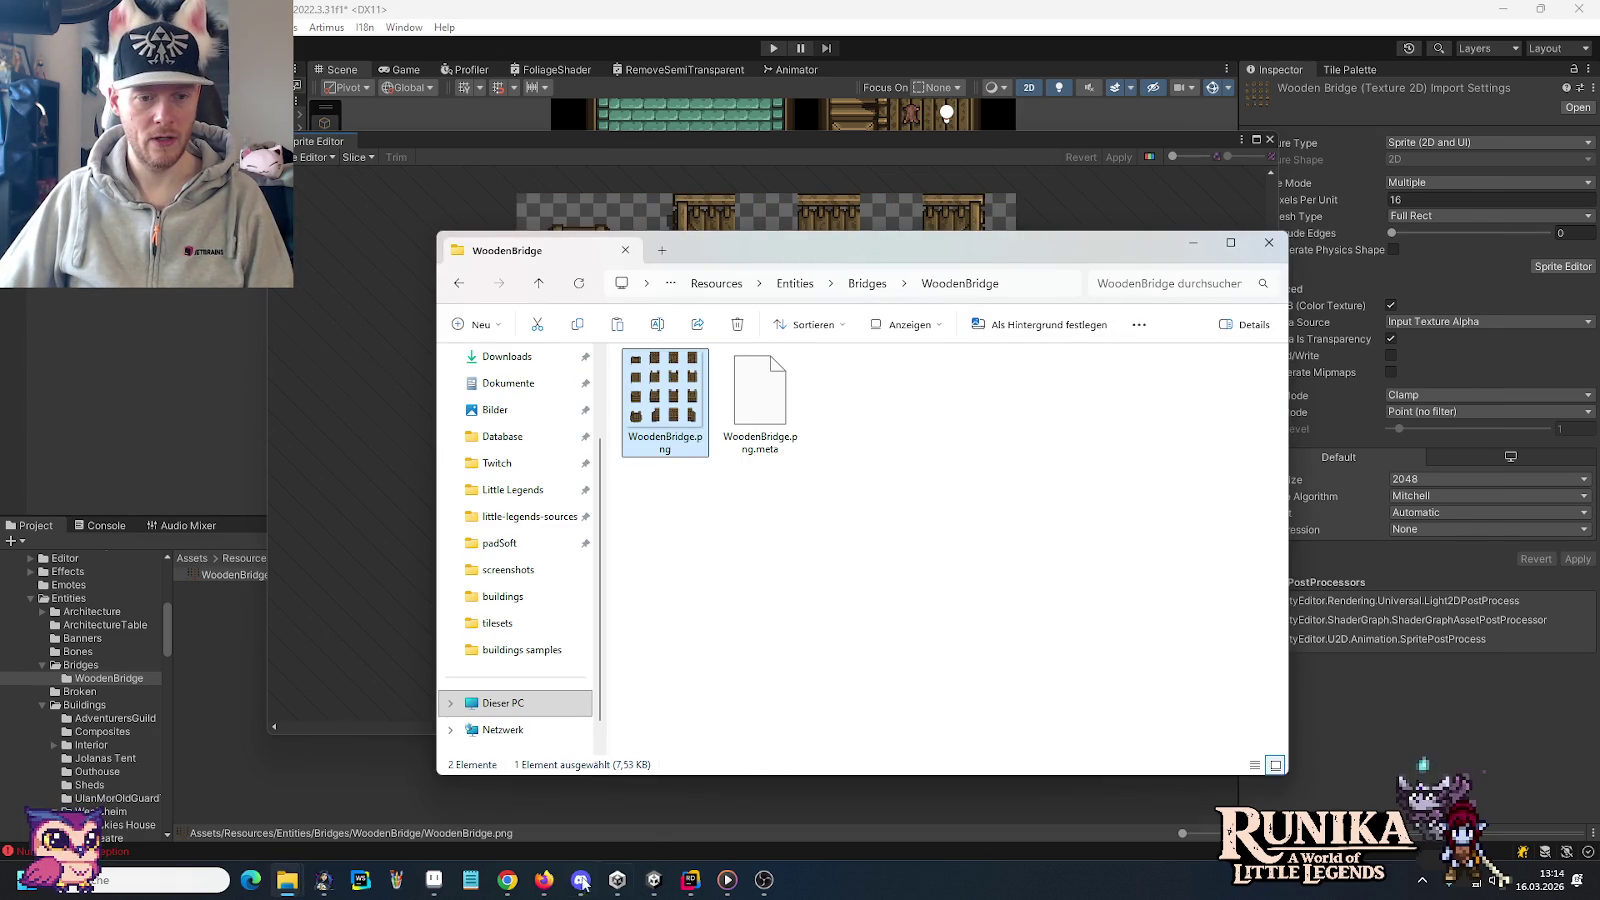
left_click(433, 880)
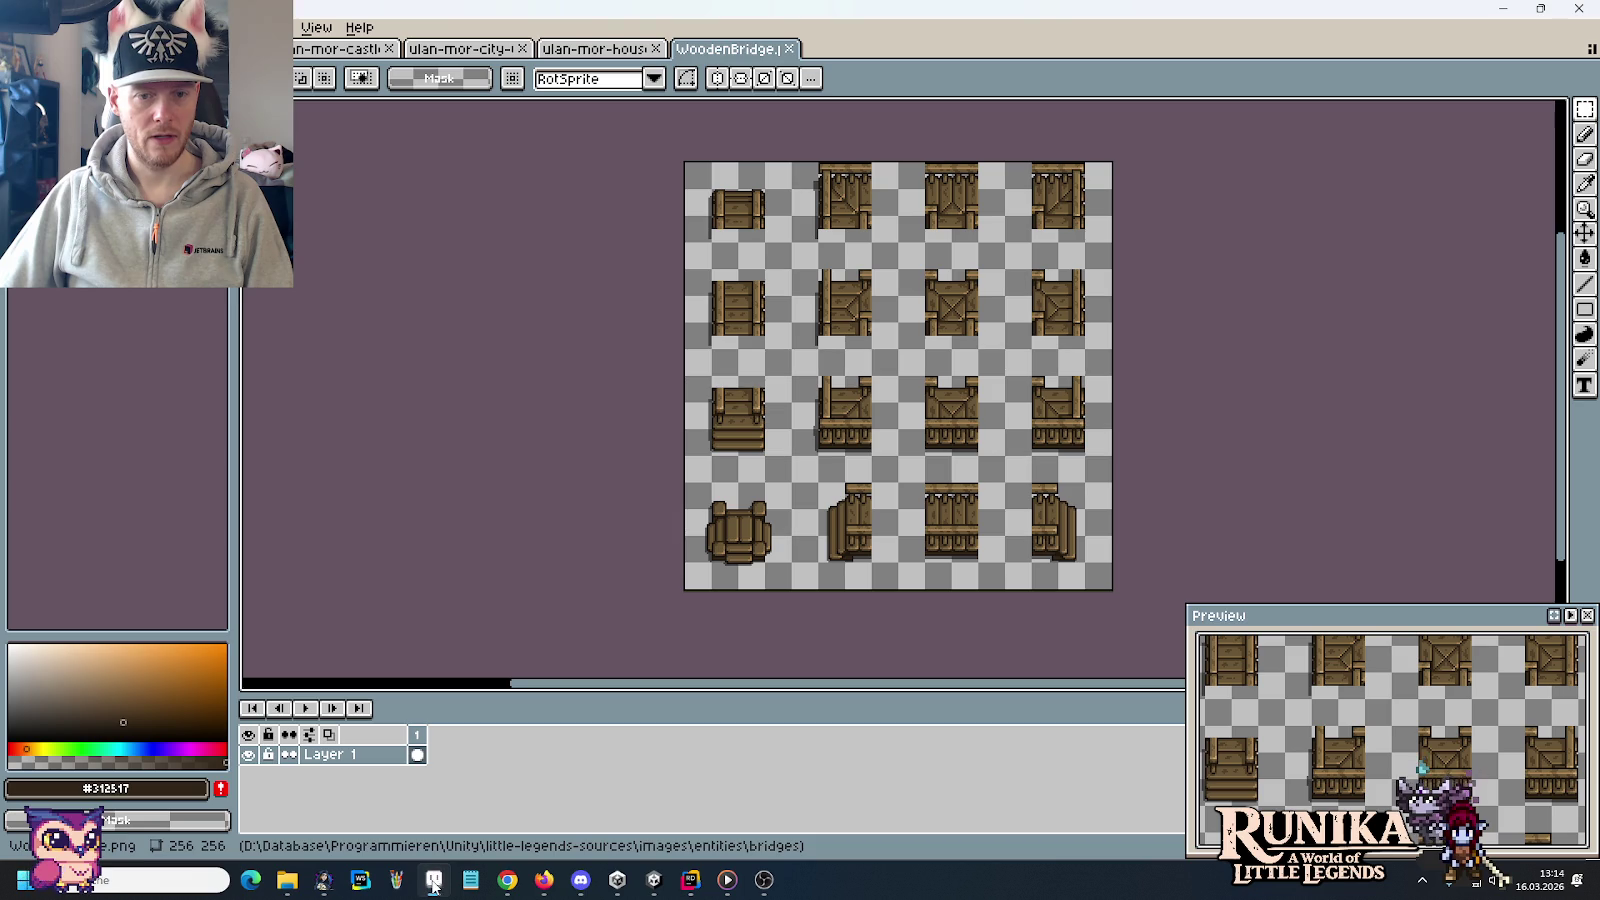
On the bridges.png sheet, copy two bridge tiles into the empty right-hand area
left_click(588, 49)
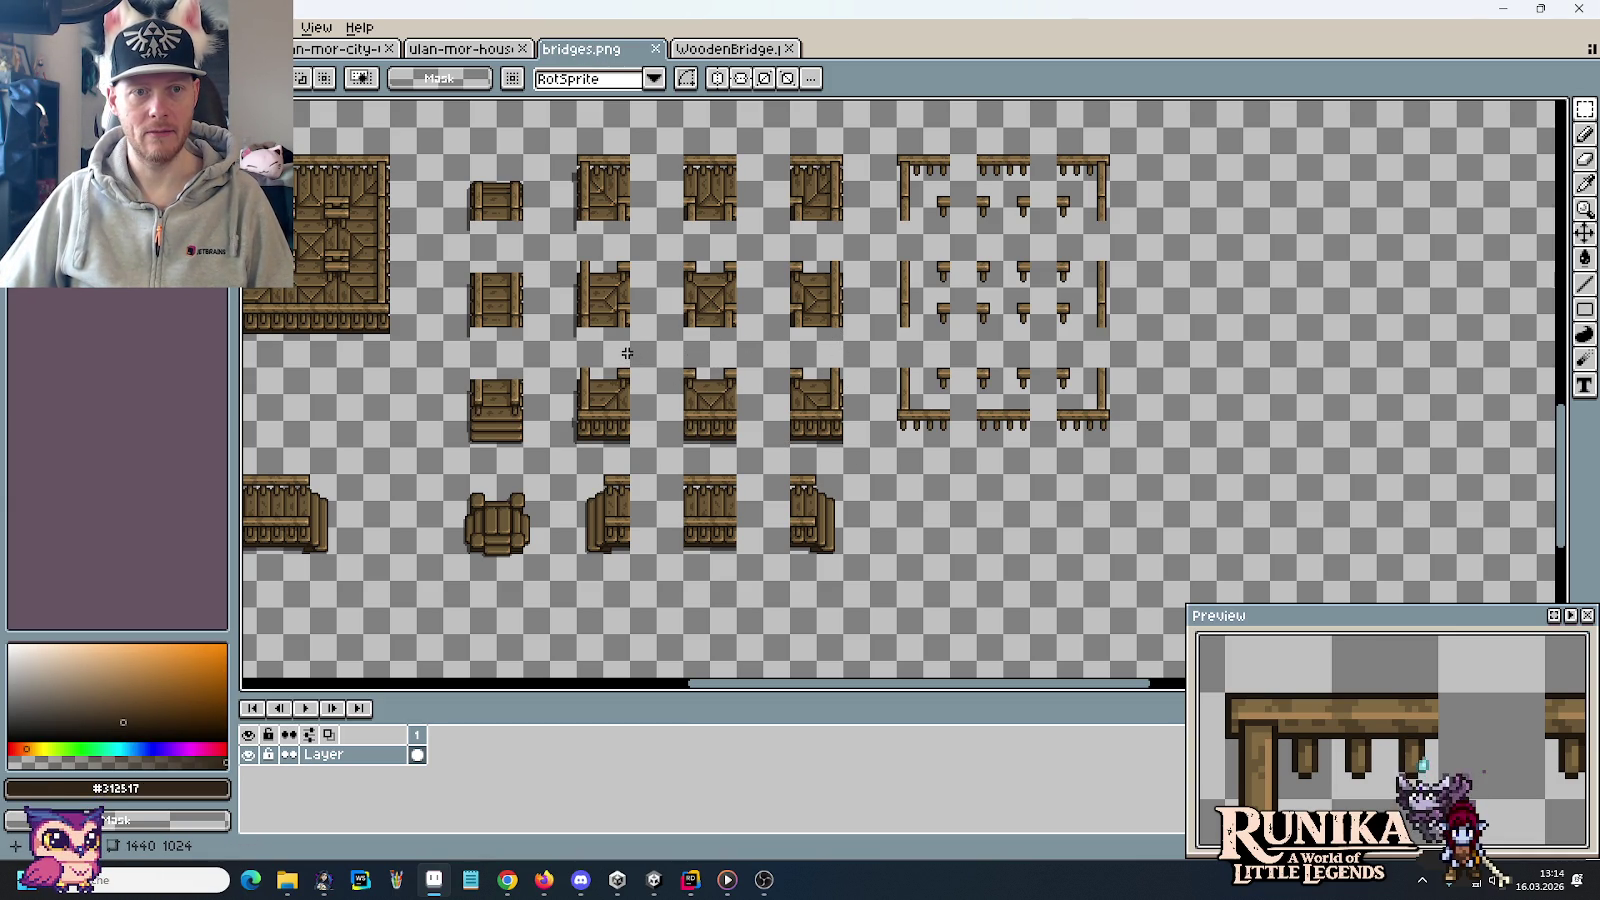
mouse_move(547, 150)
left_mouse_down()
mouse_move(634, 237)
mouse_move(1268, 328)
left_mouse_up()
left_click_drag(527, 344, 440, 258)
mouse_move(521, 322)
left_mouse_down()
mouse_move(1293, 446)
mouse_move(1334, 391)
left_mouse_up()
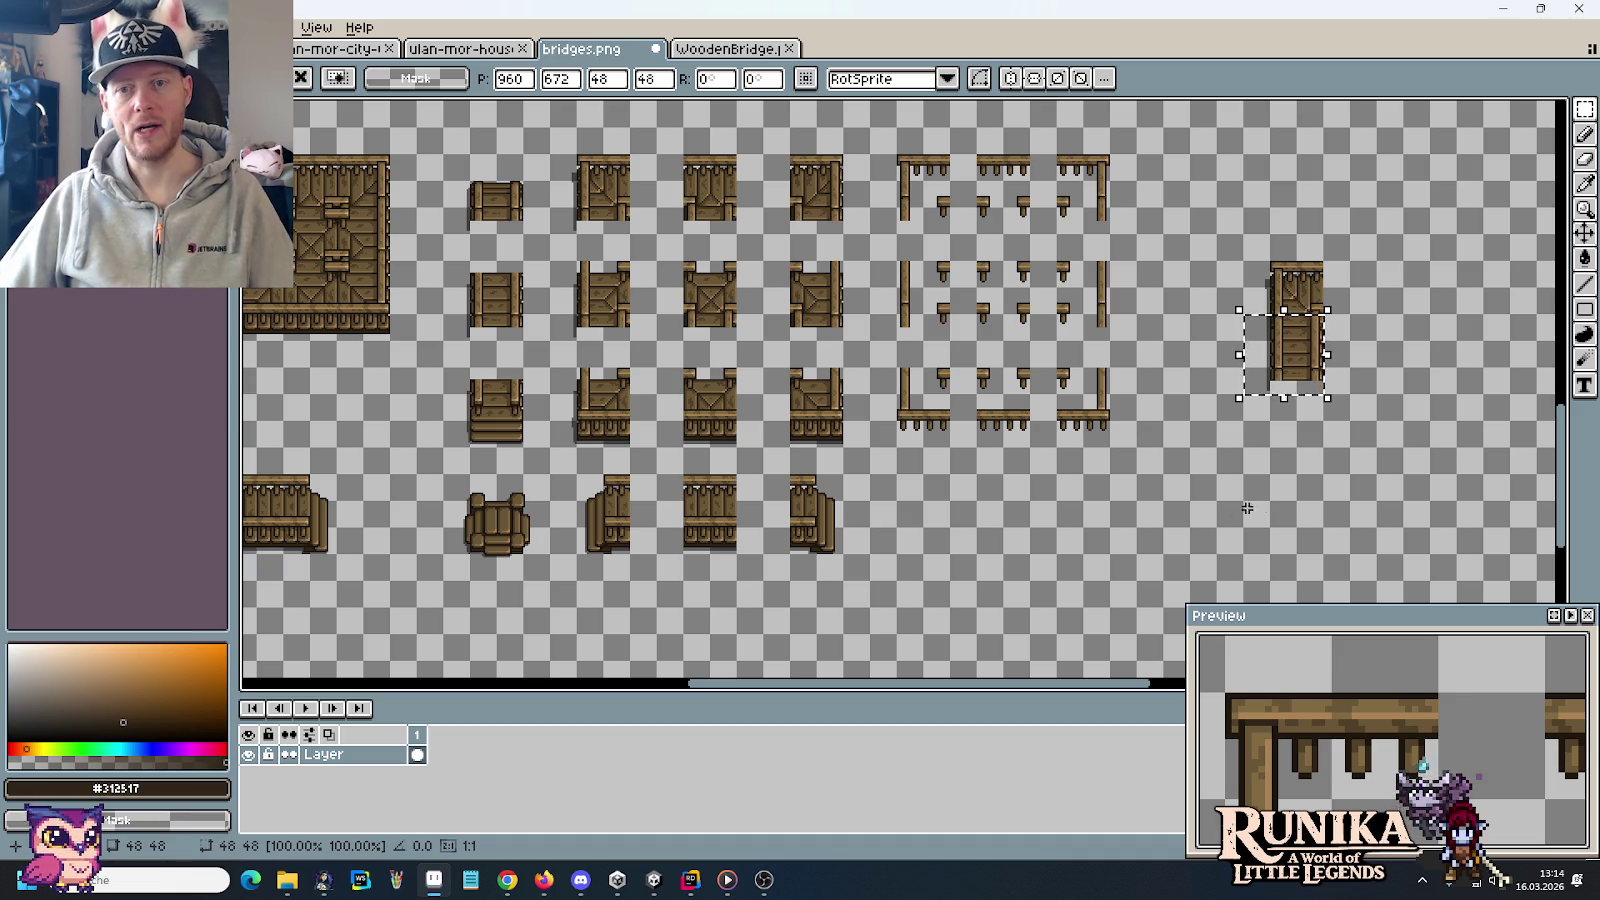
left_click(1359, 335)
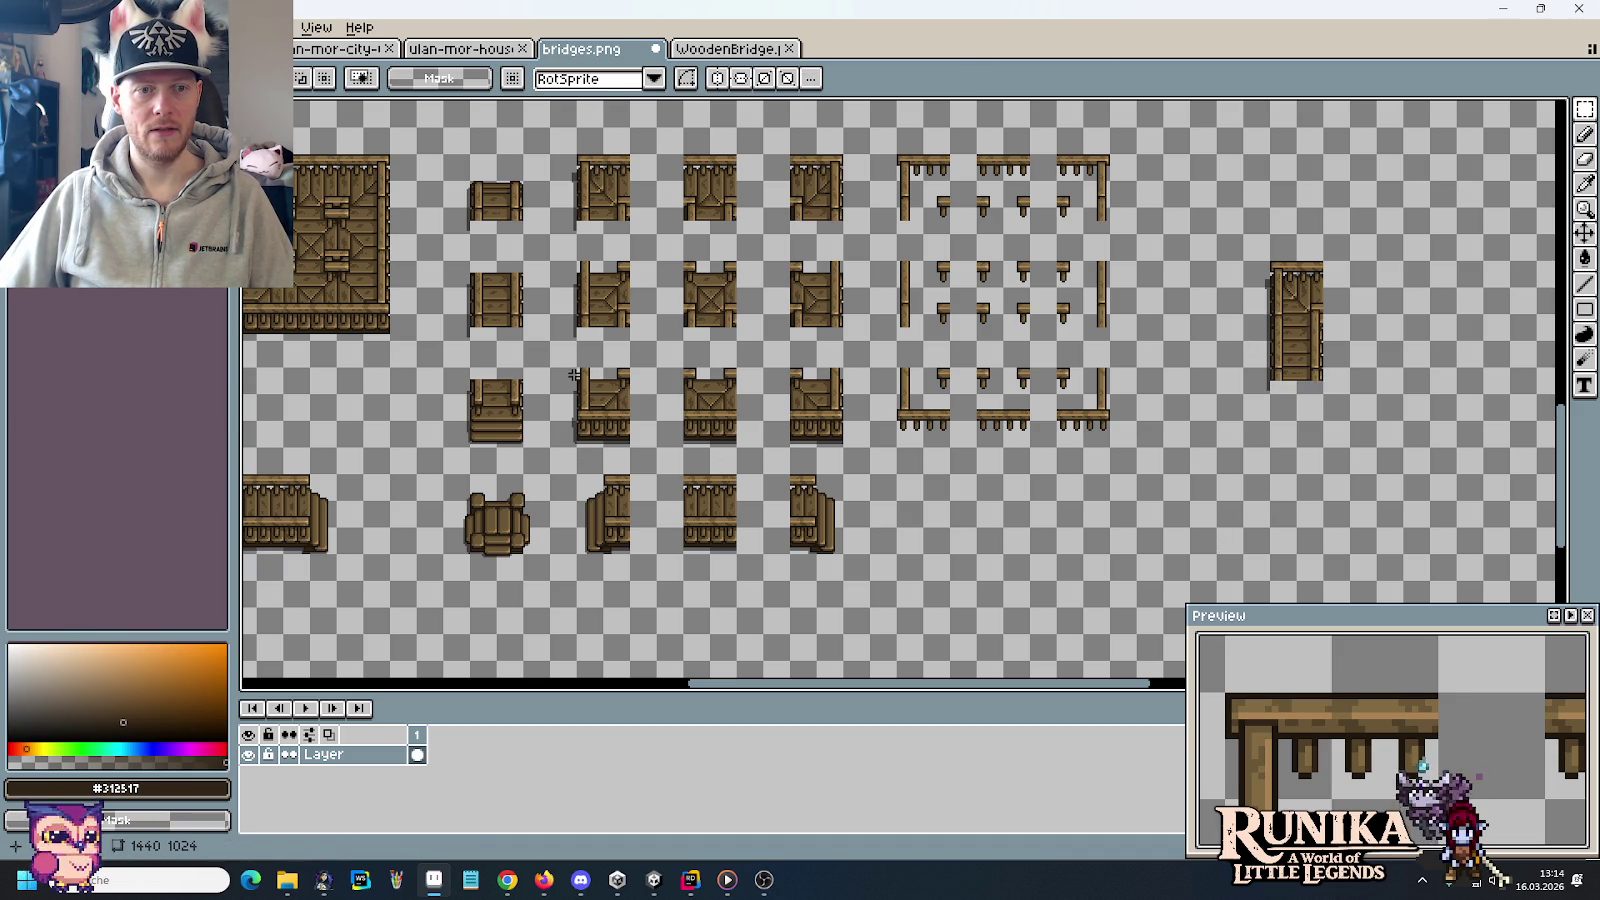
scroll(596, 372, "up", 3)
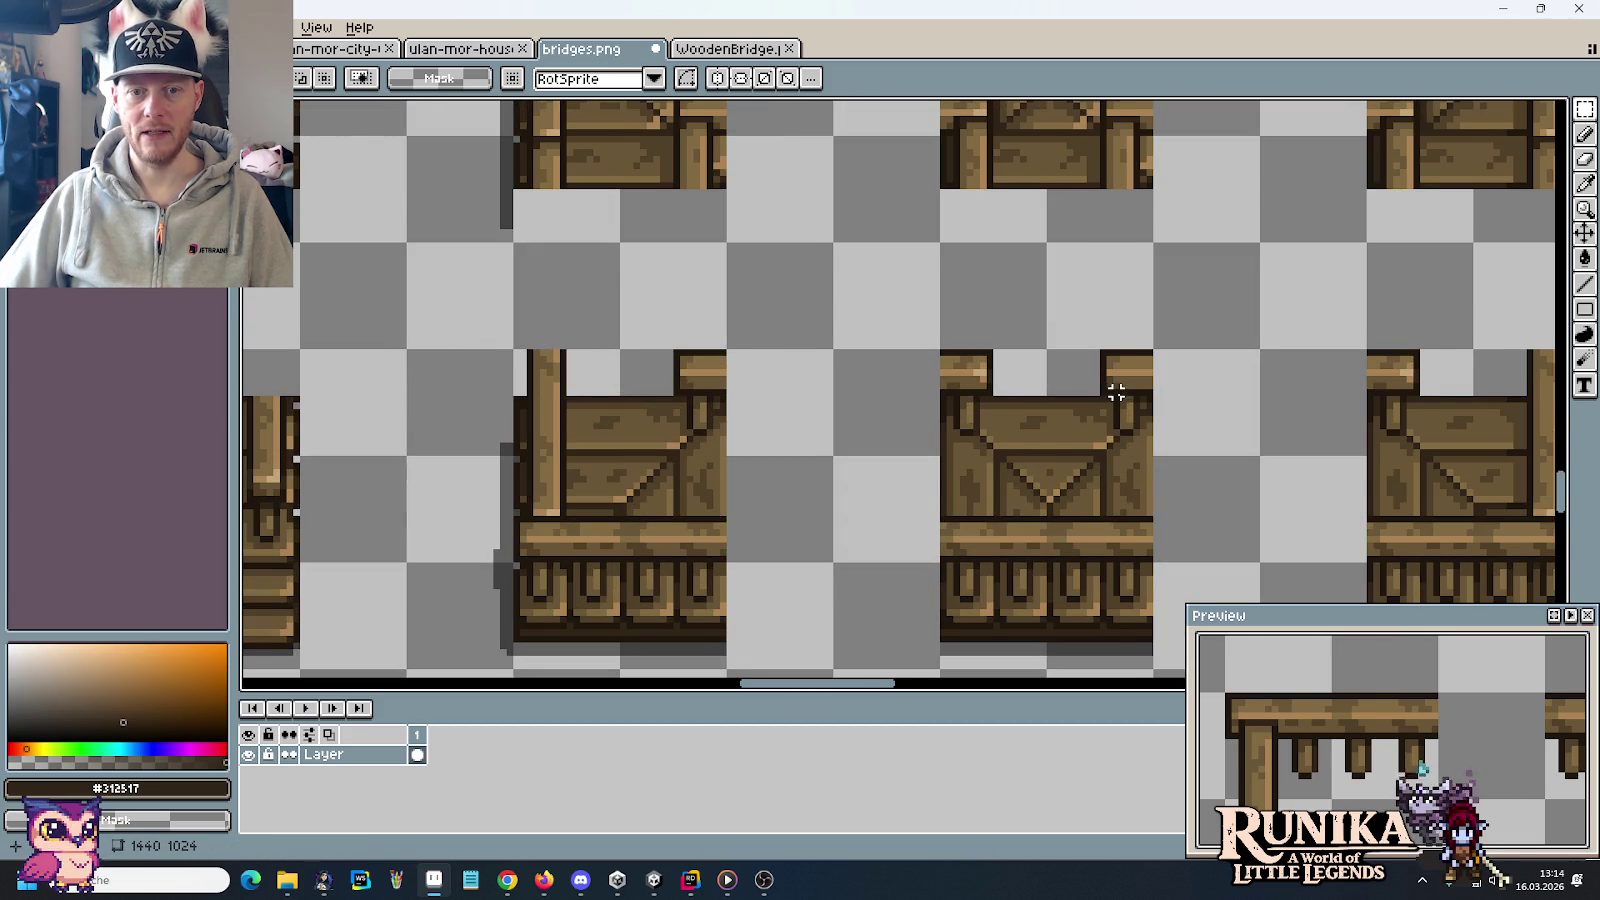
scroll(1120, 398, "down", 1)
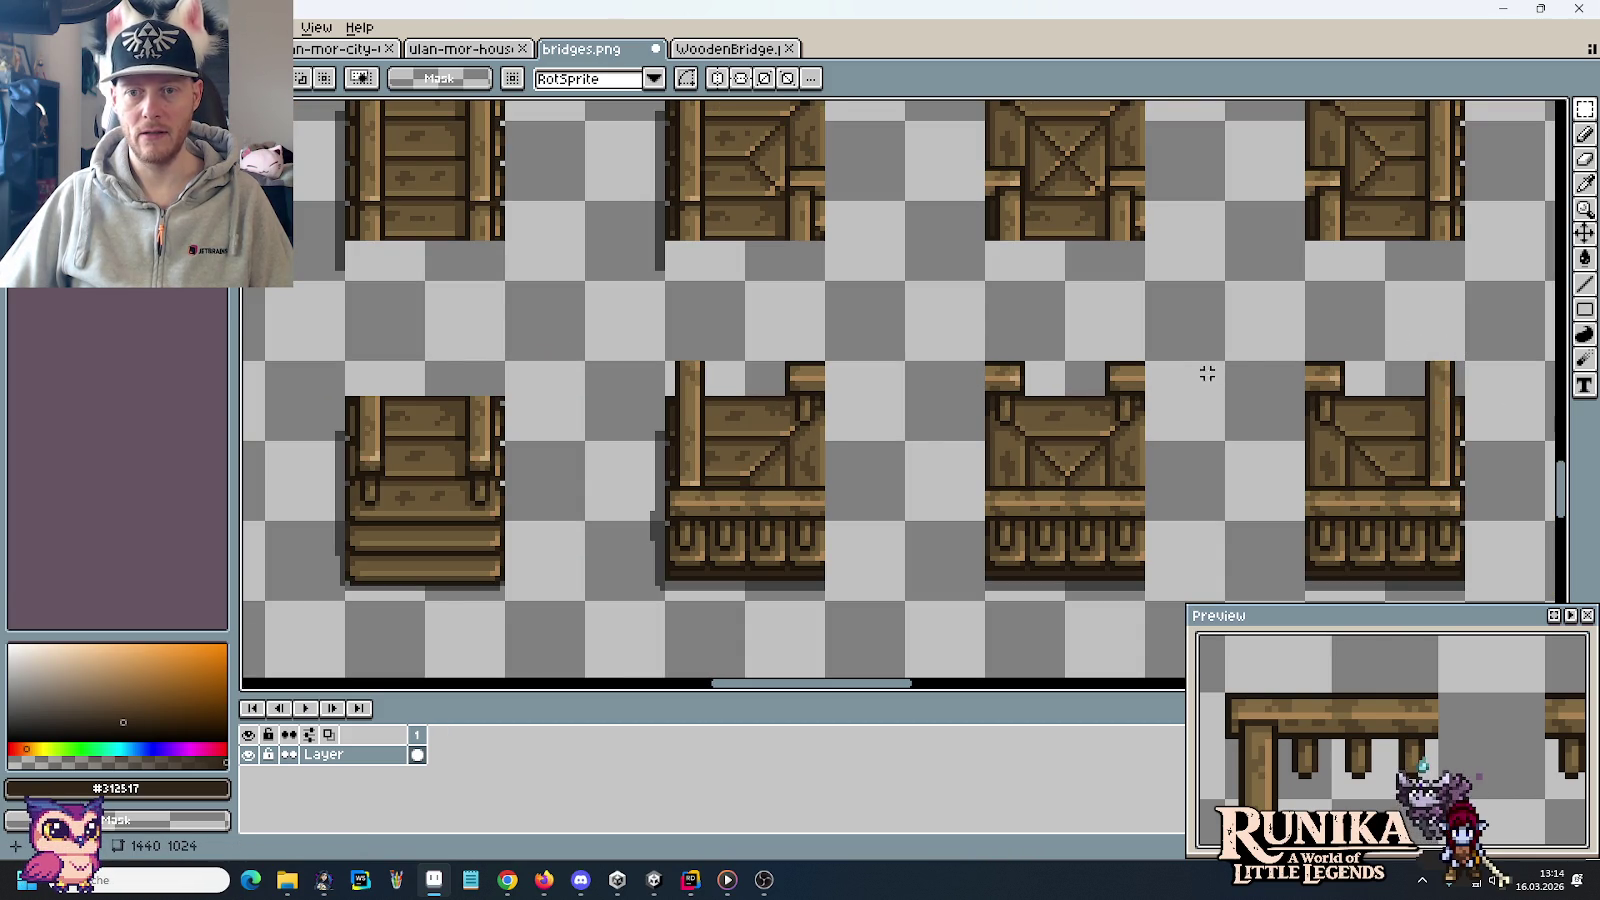
scroll(968, 369, "down", 1)
scroll(968, 369, "down", 2)
scroll(968, 369, "up", 2)
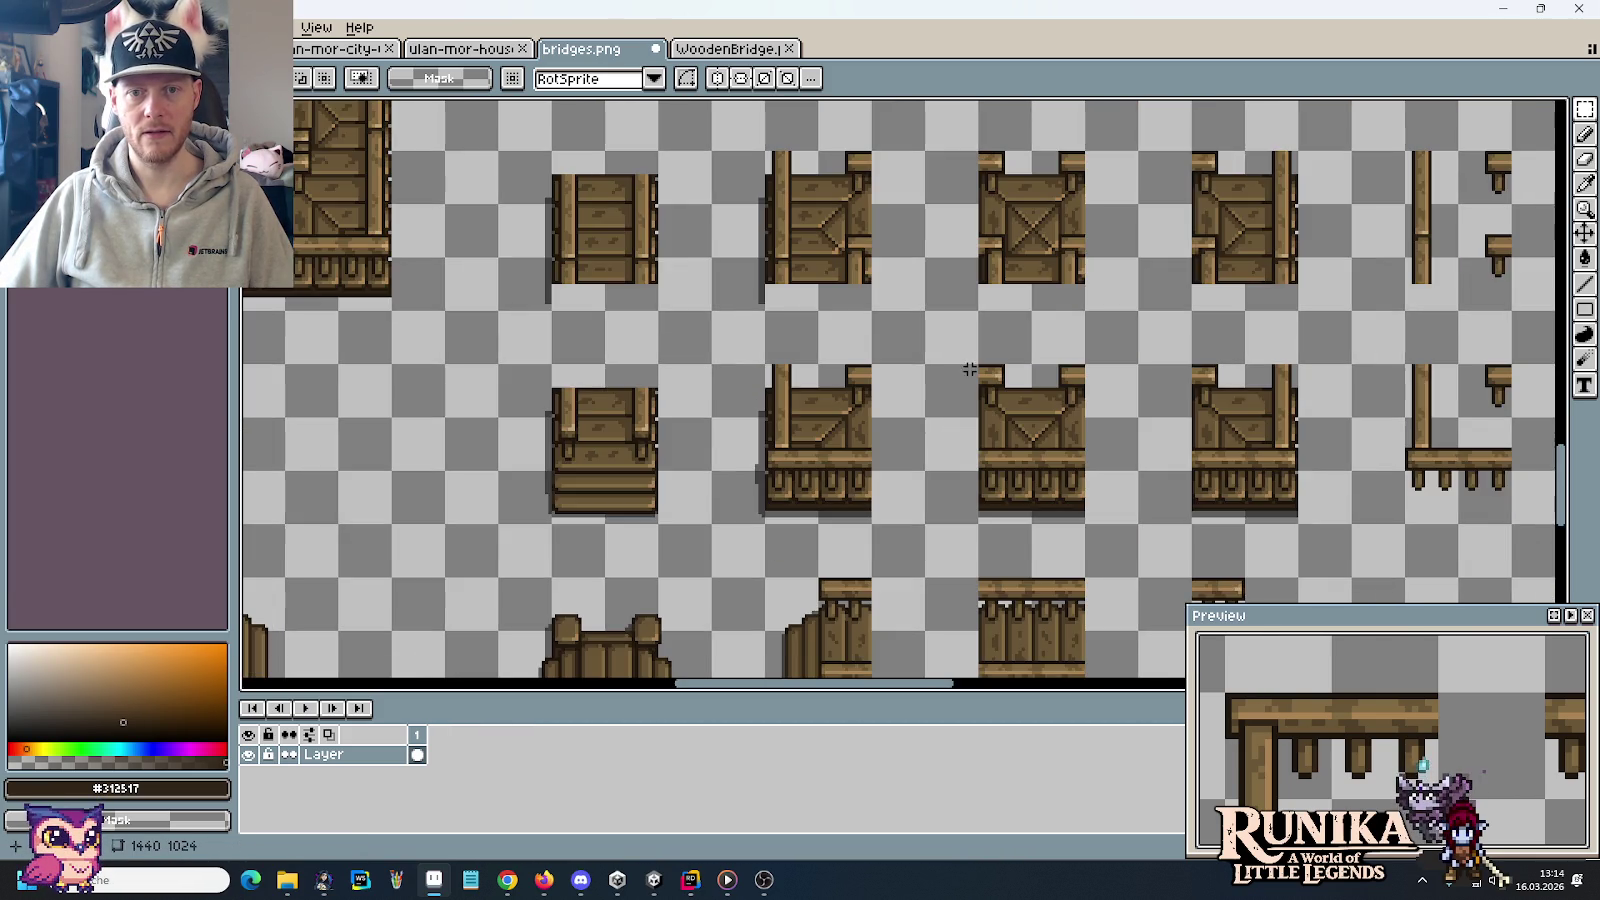
scroll(839, 350, "right", 3)
scroll(822, 348, "down", 2)
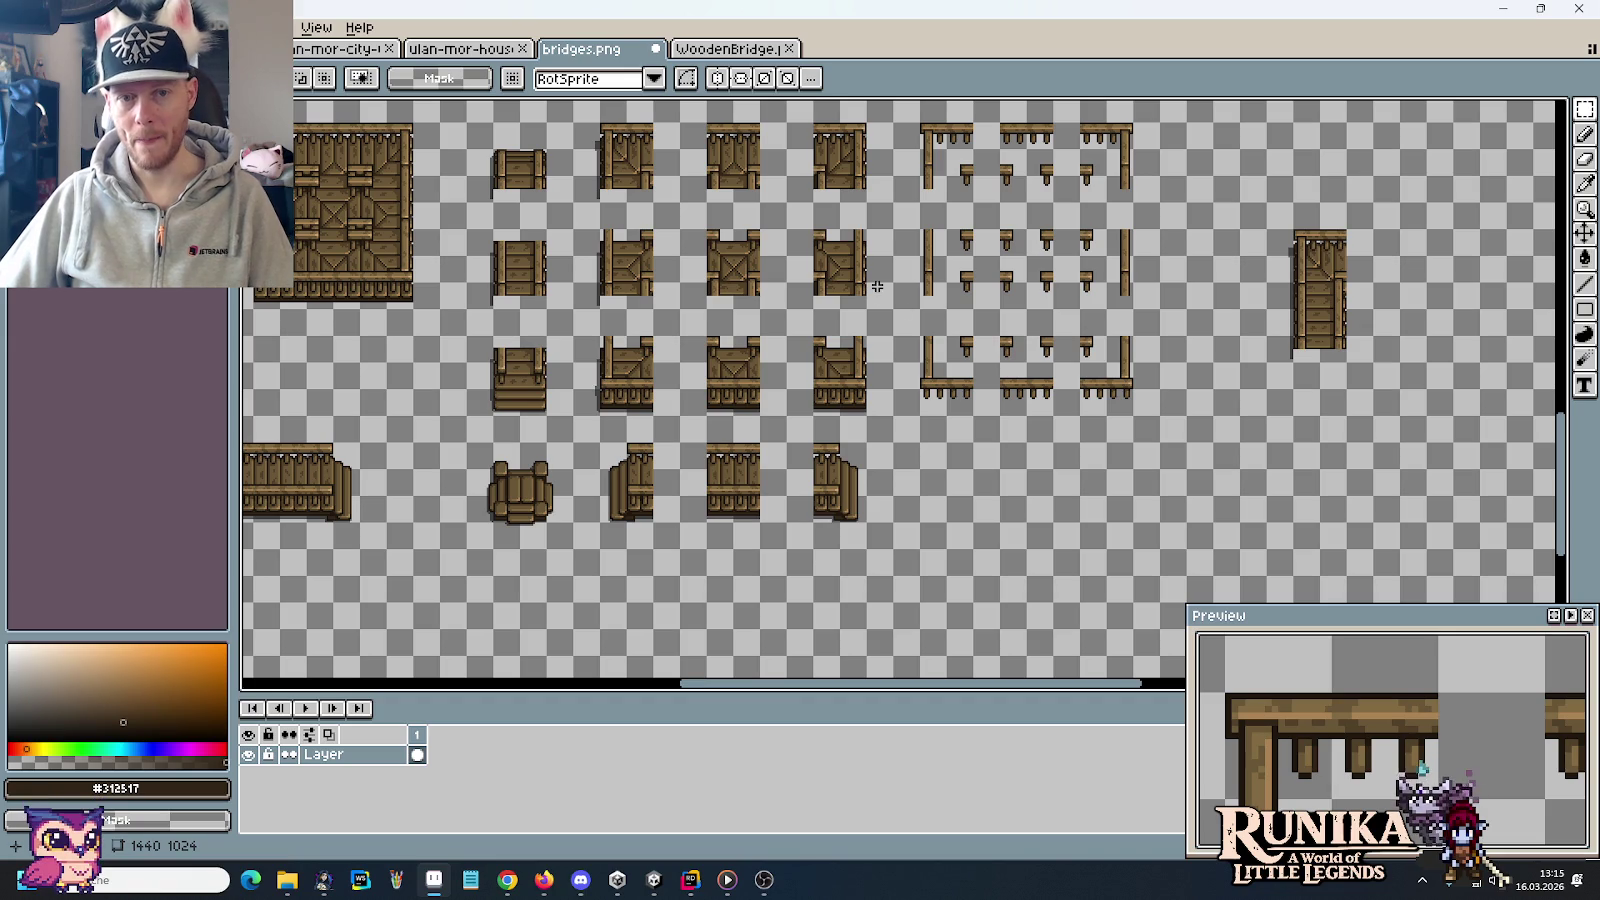
Add copies of a narrow tile, a top-row tile and a 32×48 plank tile to the arrangement
mouse_move(855, 292)
left_mouse_down()
mouse_move(815, 230)
mouse_move(1402, 262)
left_mouse_up()
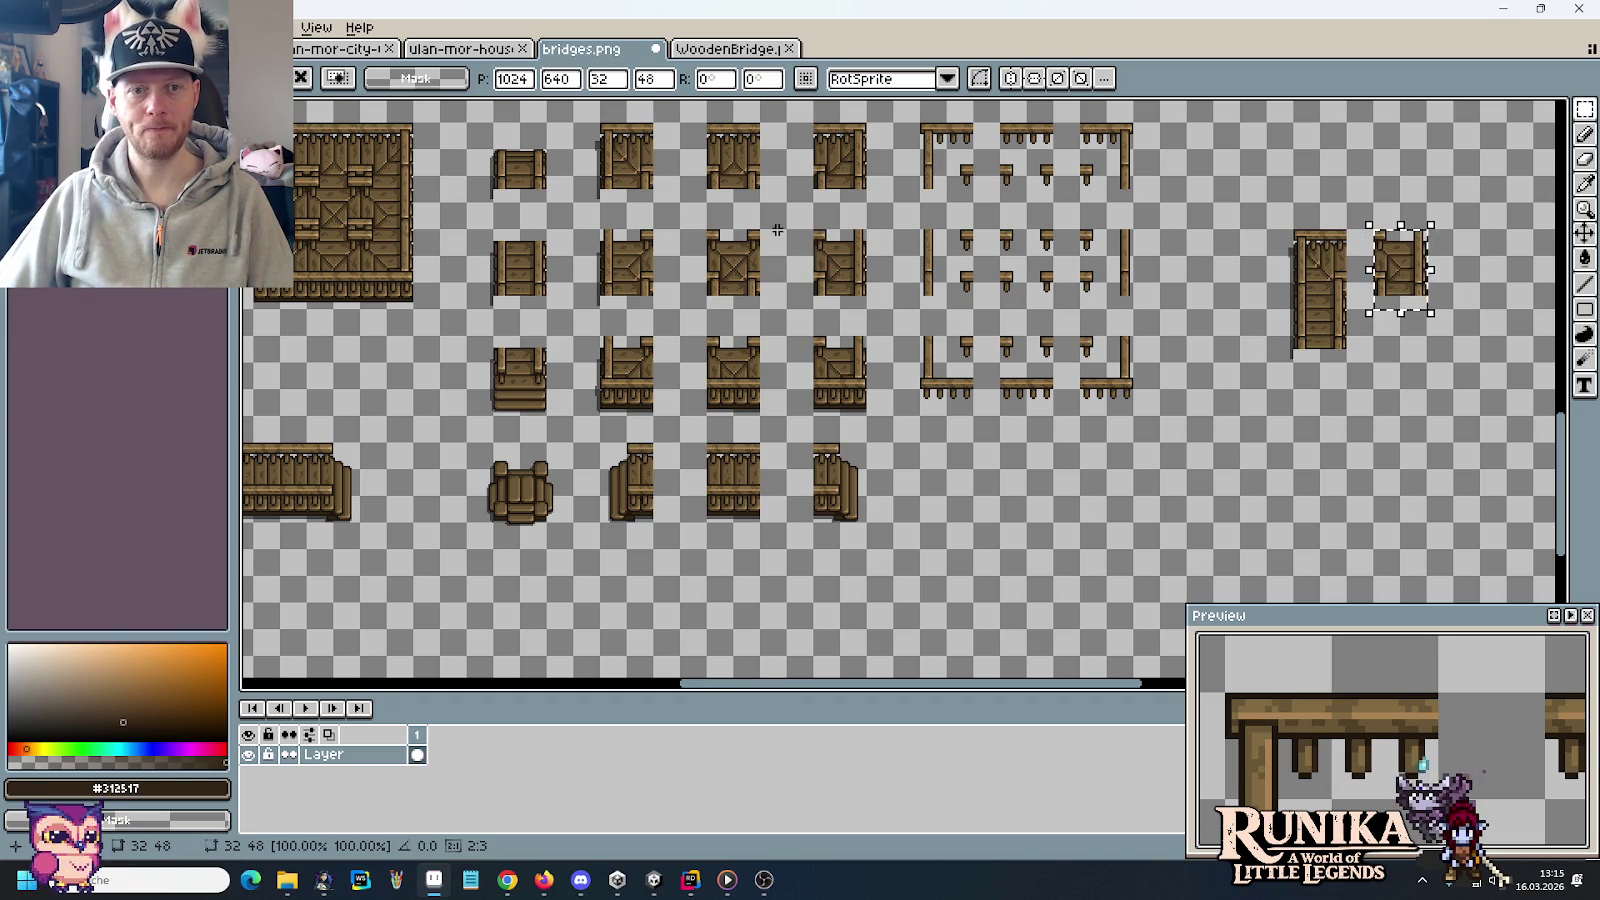
left_click(648, 190)
mouse_move(648, 190)
left_mouse_down()
mouse_move(570, 118)
mouse_move(1480, 280)
left_mouse_up()
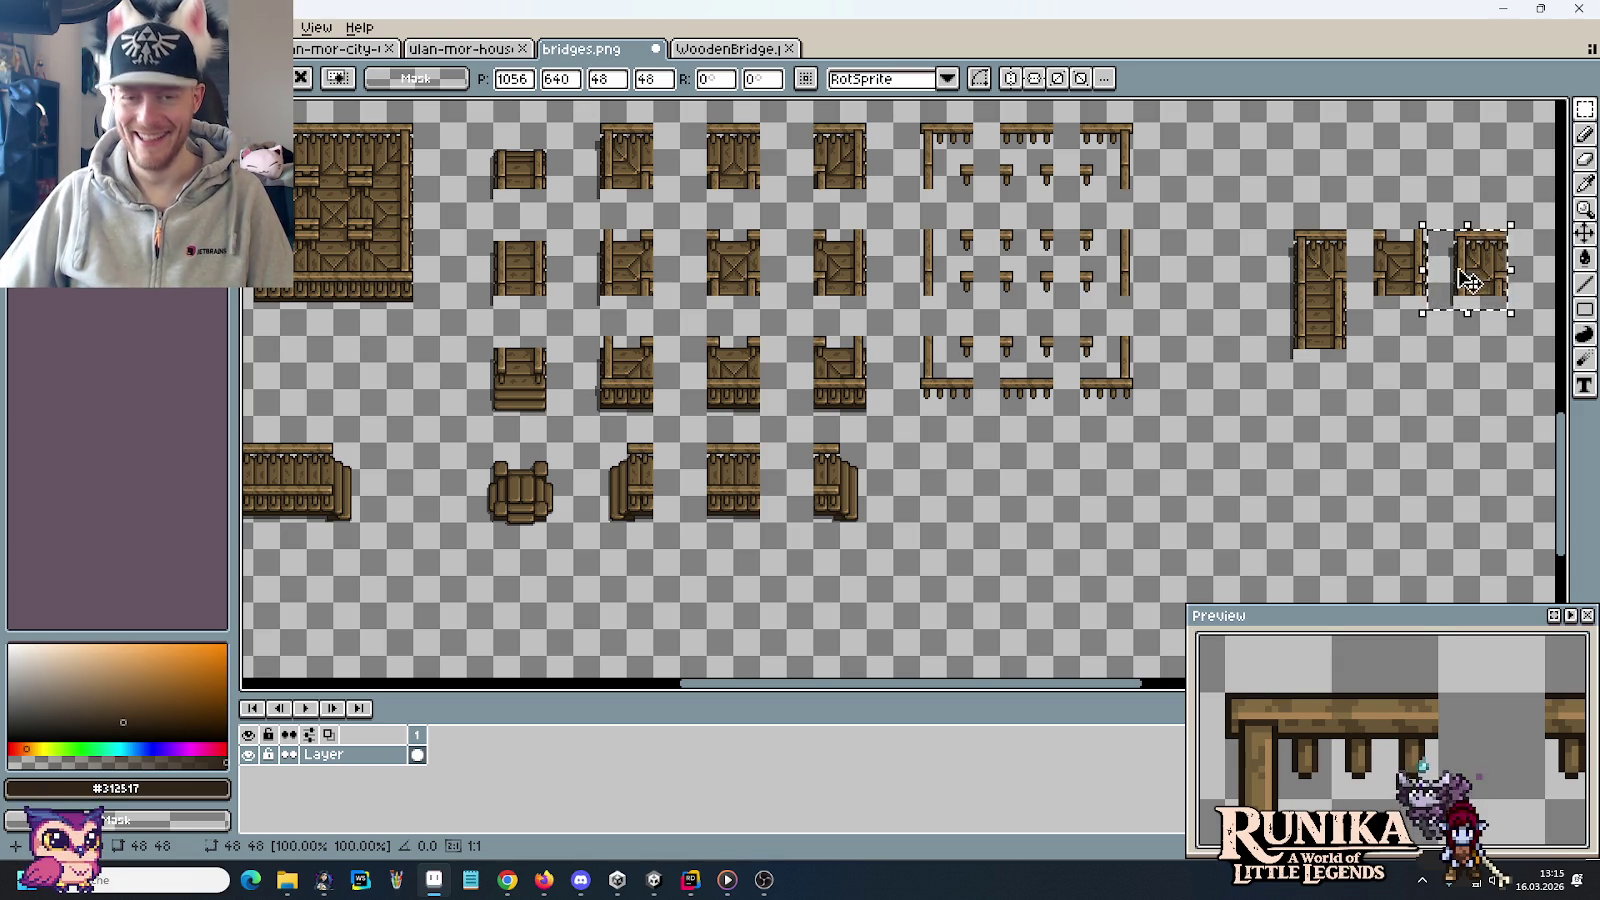
left_click(1440, 367)
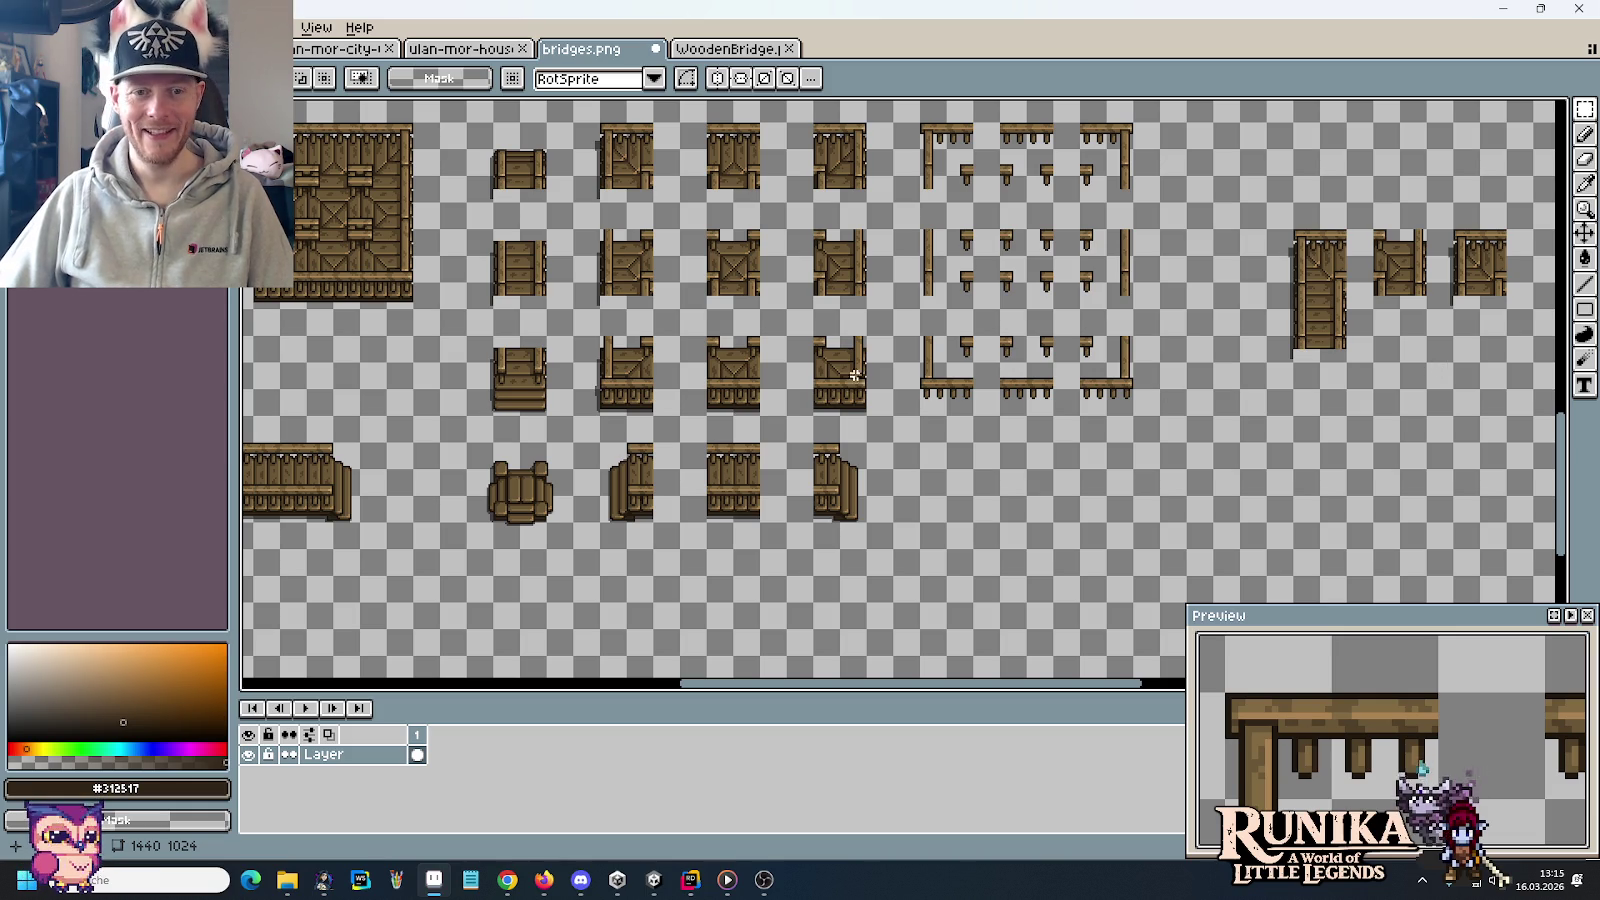
mouse_move(858, 408)
left_mouse_down()
mouse_move(810, 340)
mouse_move(1280, 483)
mouse_move(1231, 483)
left_mouse_up()
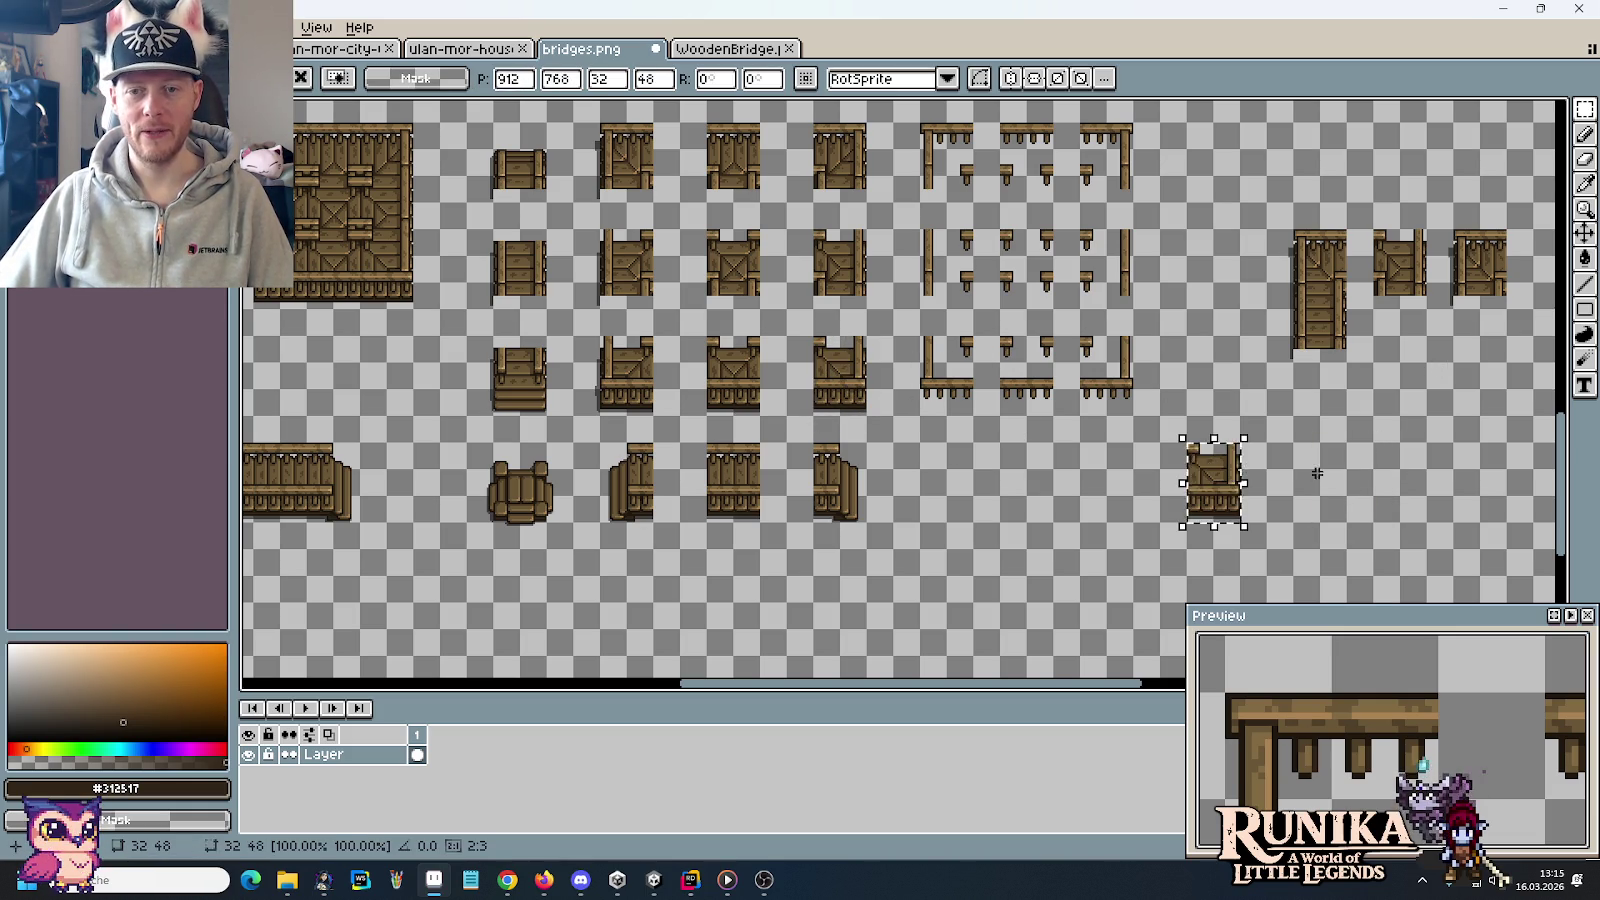
key("Return")
scroll(1245, 441, "up", 5)
left_click_drag(1152, 431, 1186, 399)
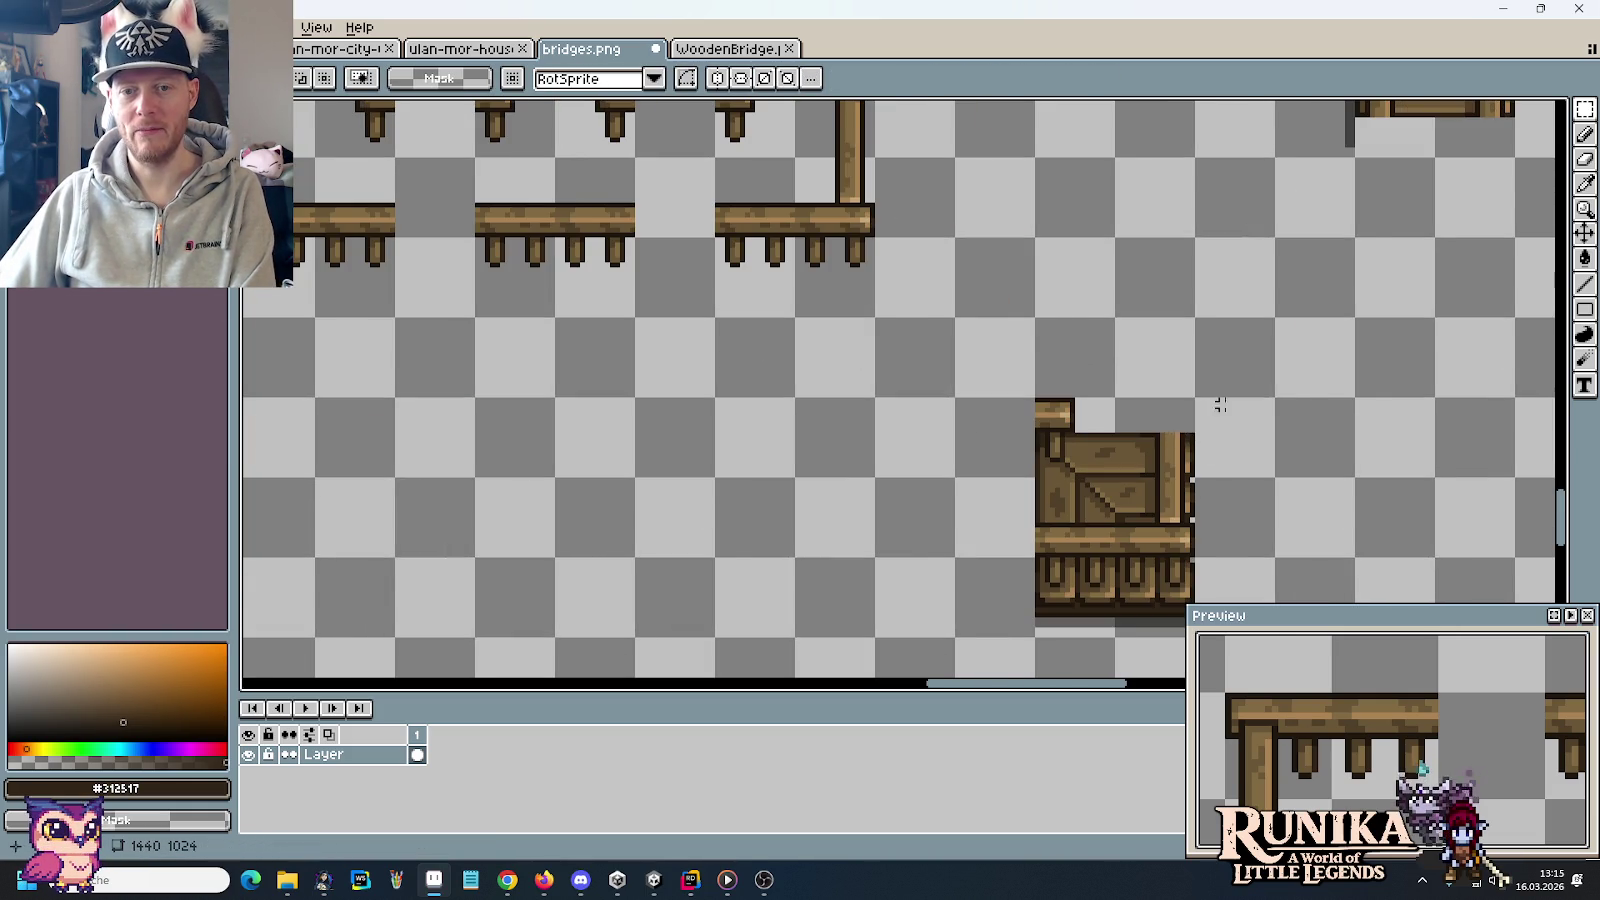
scroll(1218, 400, "down", 5)
left_click_drag(1228, 483, 1200, 436)
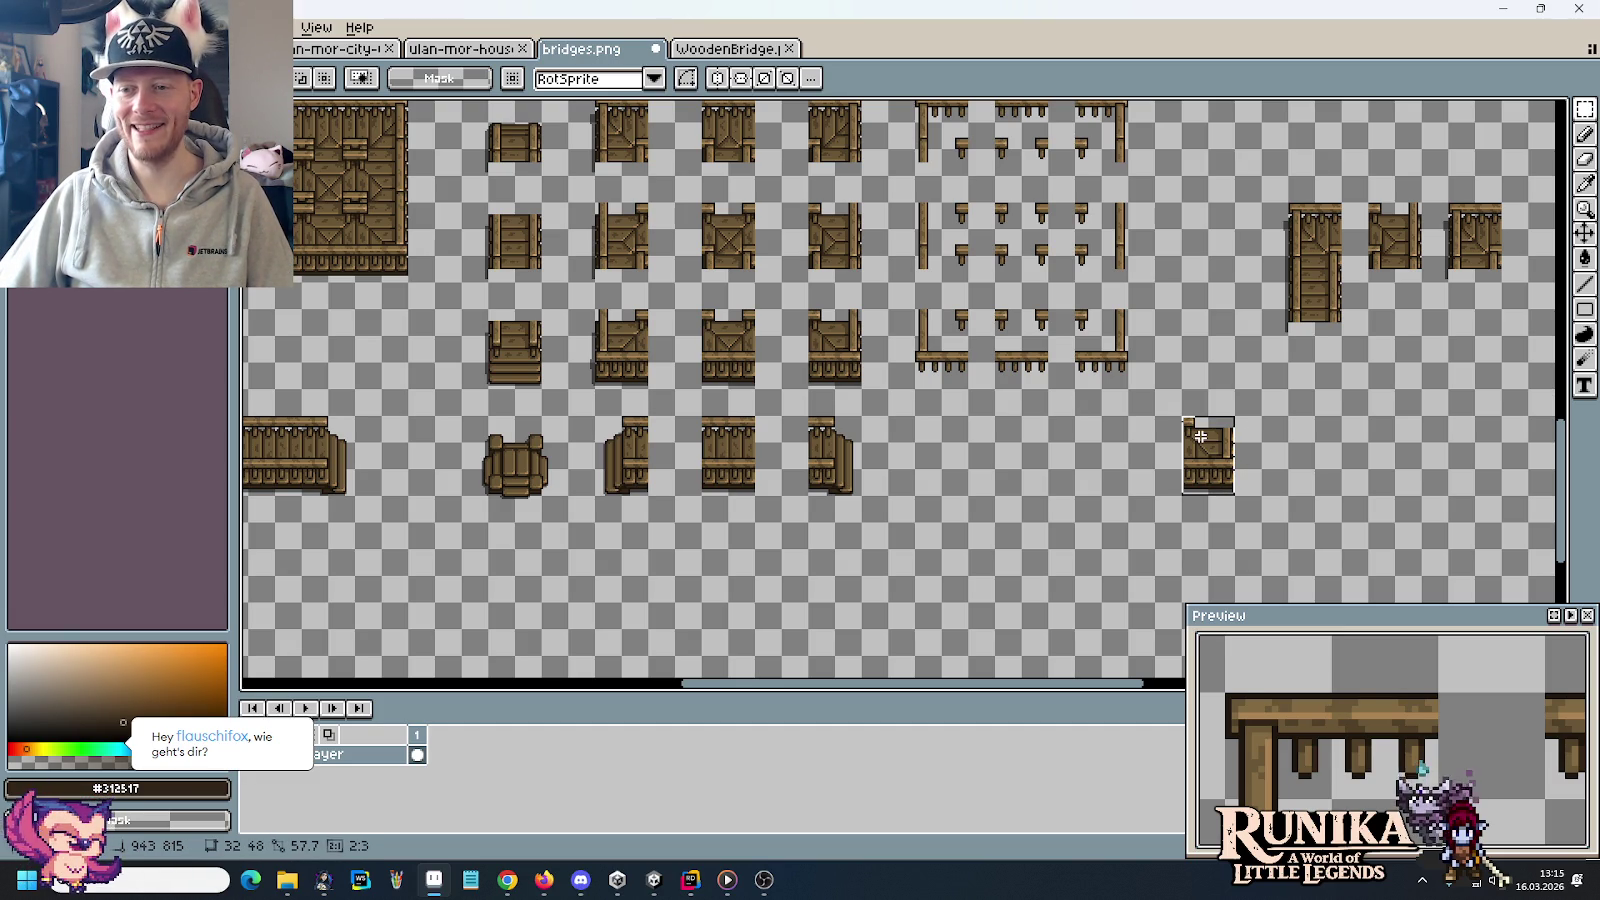
mouse_move(1200, 436)
left_mouse_down()
mouse_move(1375, 357)
mouse_move(1397, 318)
left_mouse_up()
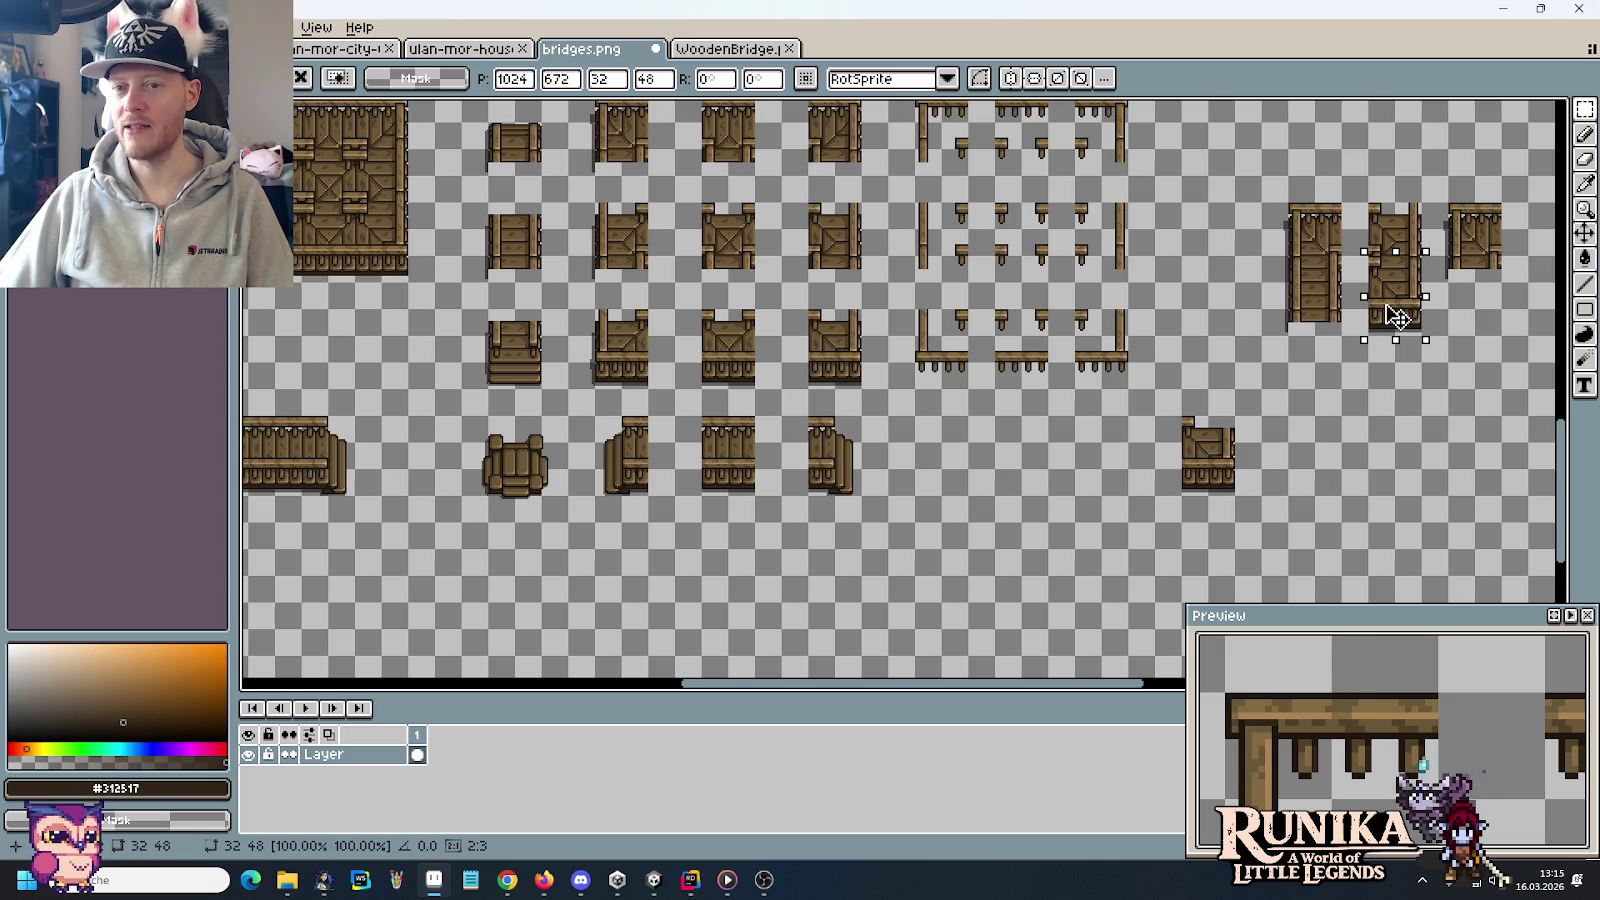
key("Return")
Try a 48×48 tile, a small tile and a tall tile, then delete the whole test arrangement
mouse_move(528, 380)
left_mouse_down()
mouse_move(484, 318)
mouse_move(1470, 316)
mouse_move(1476, 369)
left_mouse_up()
key("ctrl+c")
key("ctrl+v")
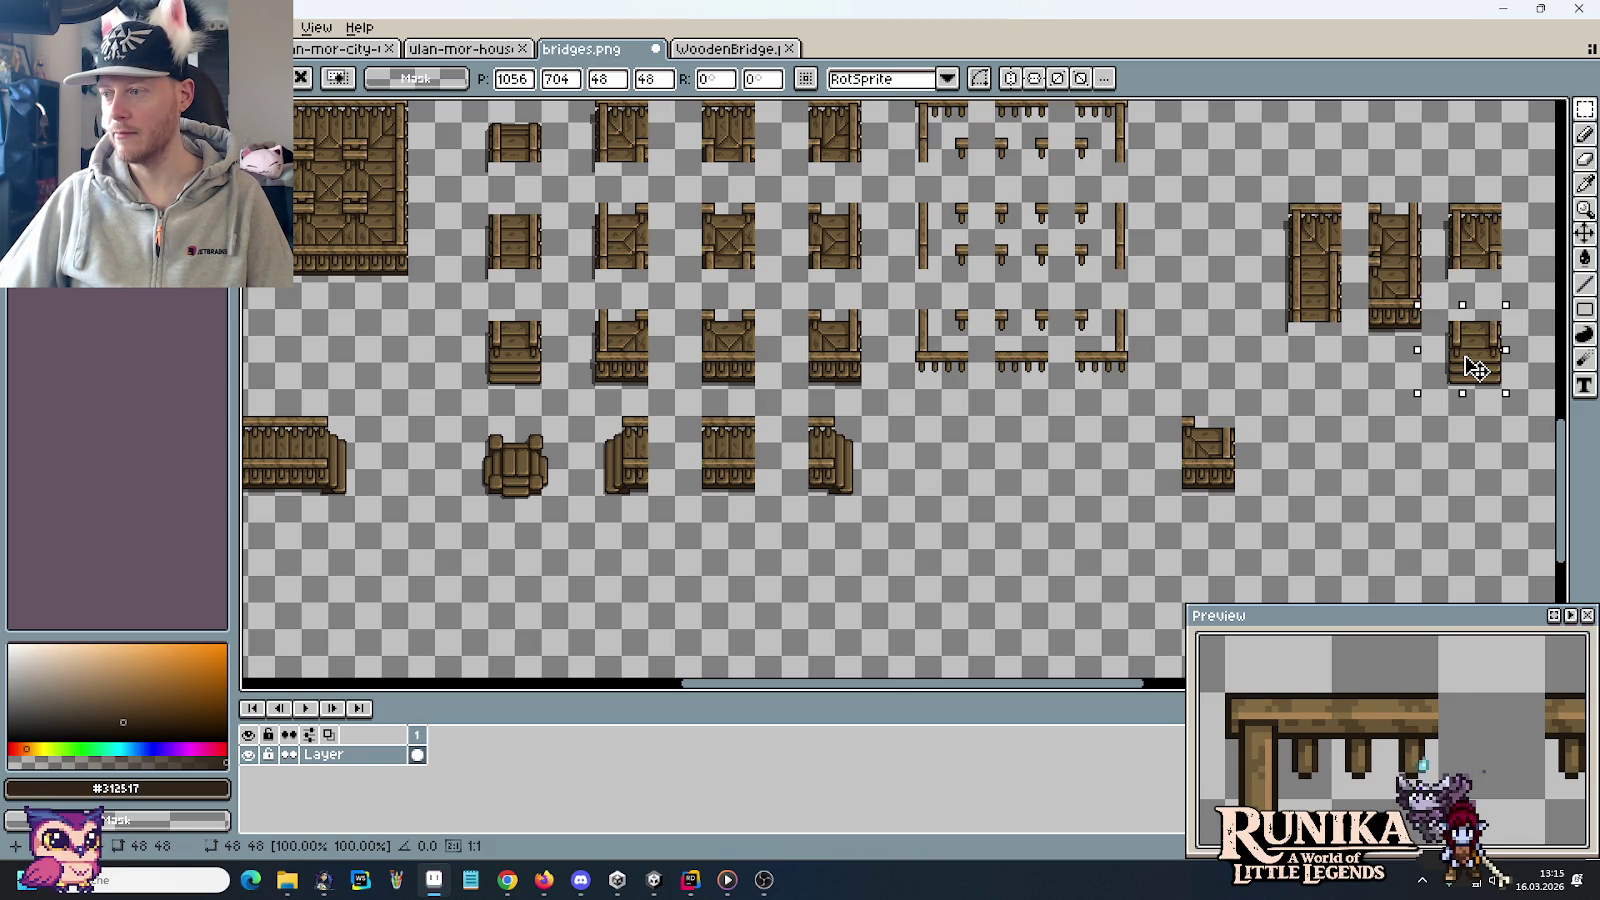
left_click_drag(1476, 369, 1483, 325)
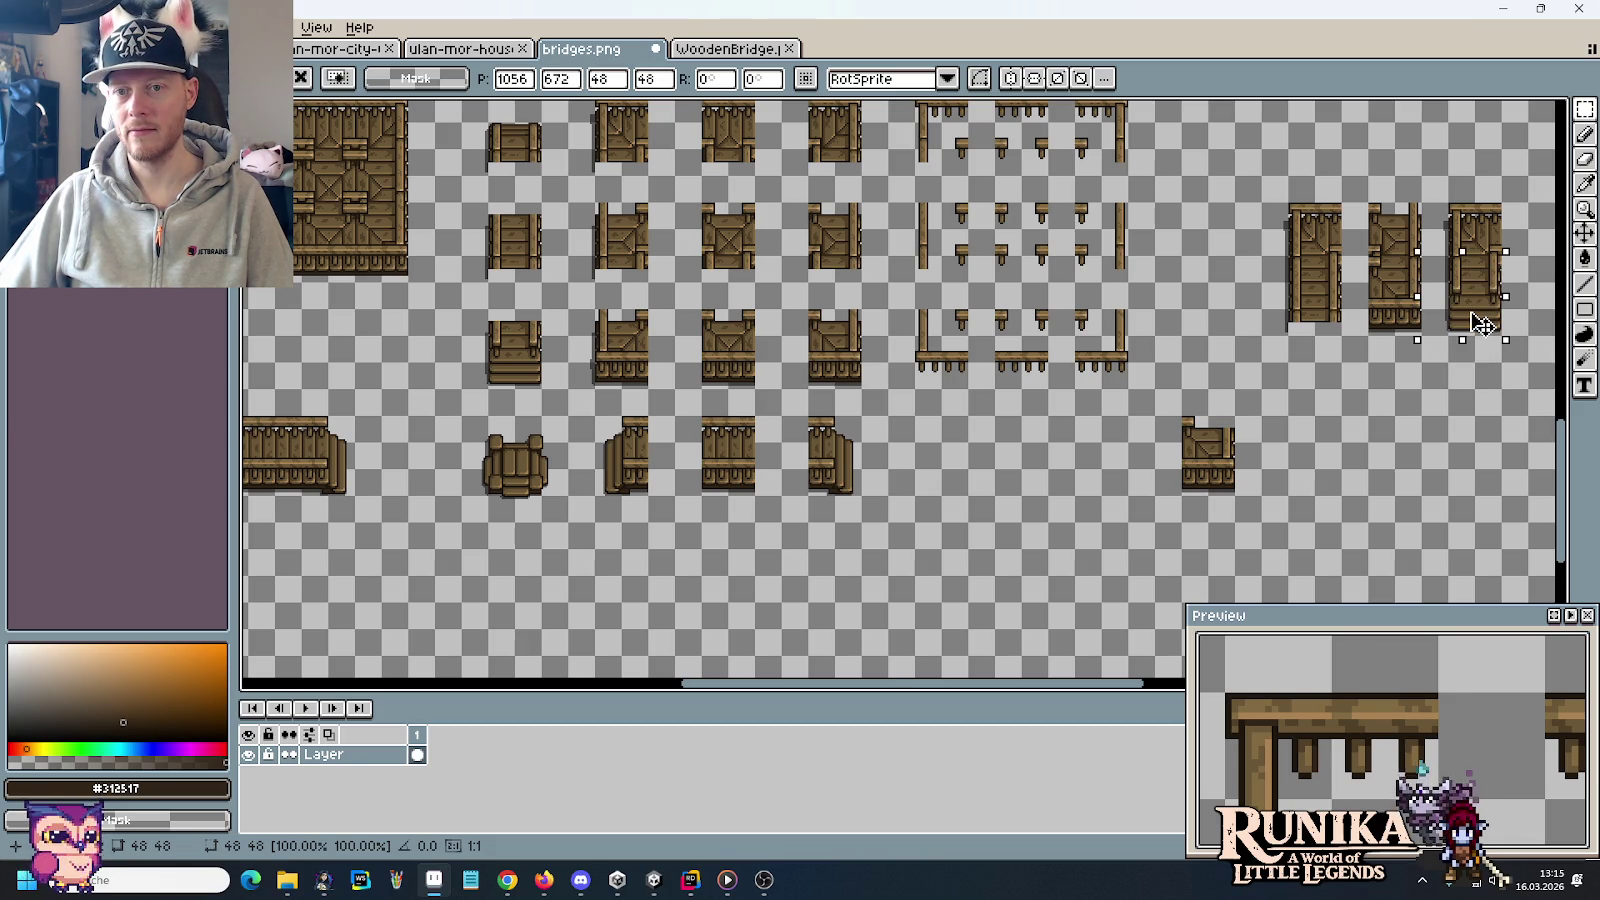
key("Escape")
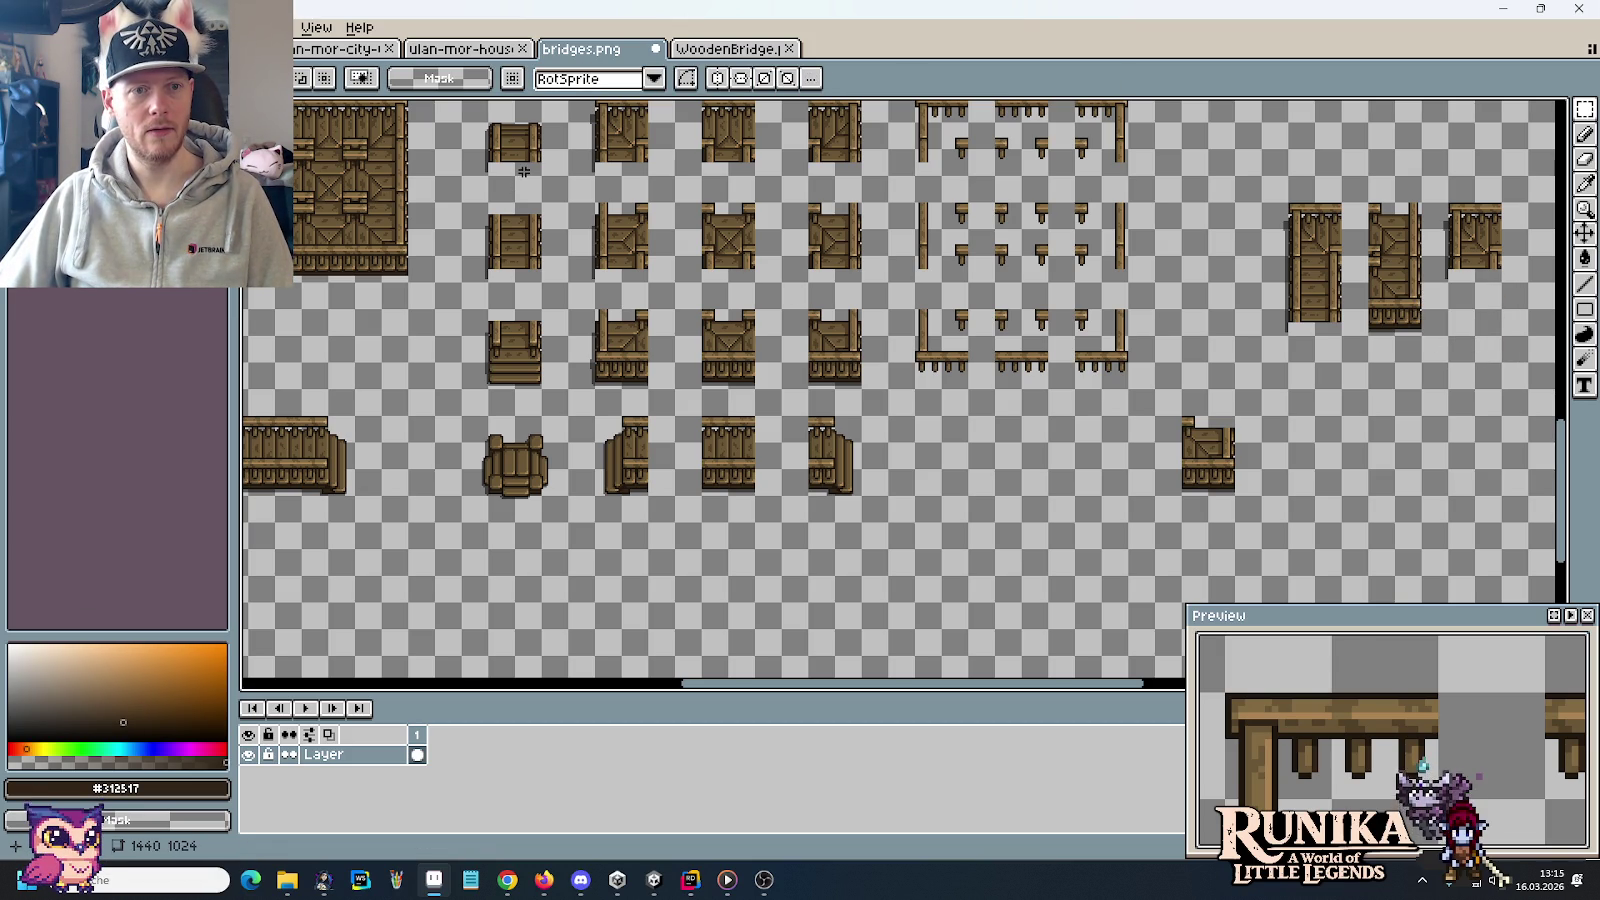
mouse_move(546, 180)
left_mouse_down()
mouse_move(457, 118)
mouse_move(1355, 419)
left_mouse_up()
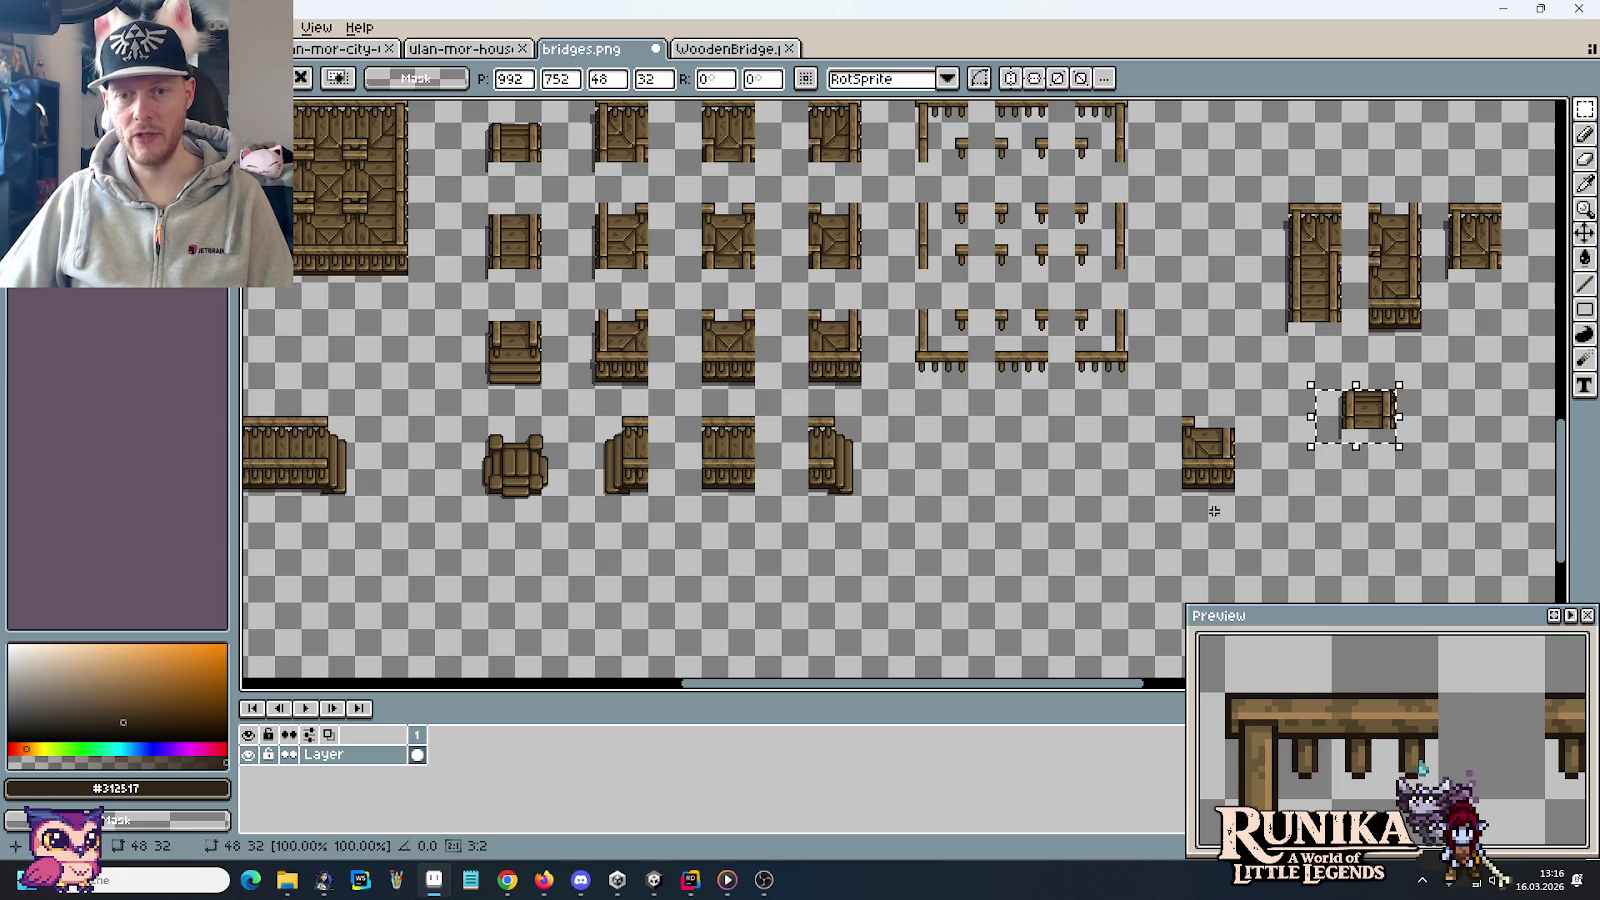
mouse_move(1180, 412)
left_mouse_down()
mouse_move(1236, 522)
mouse_move(1378, 493)
left_mouse_up()
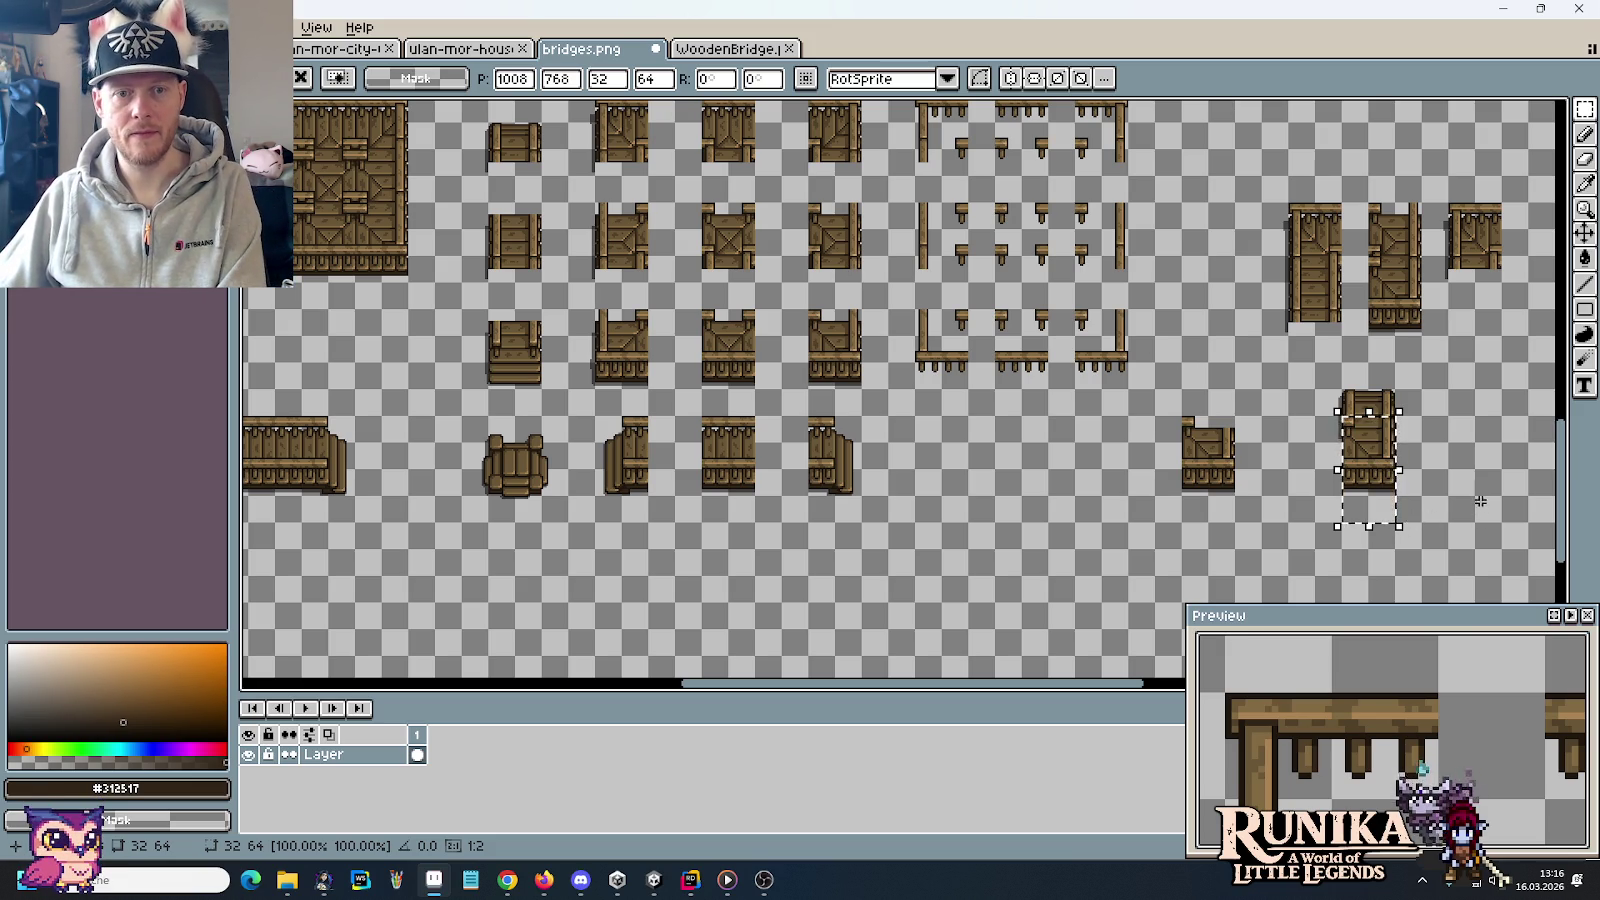
left_click_drag(1500, 521, 1277, 200)
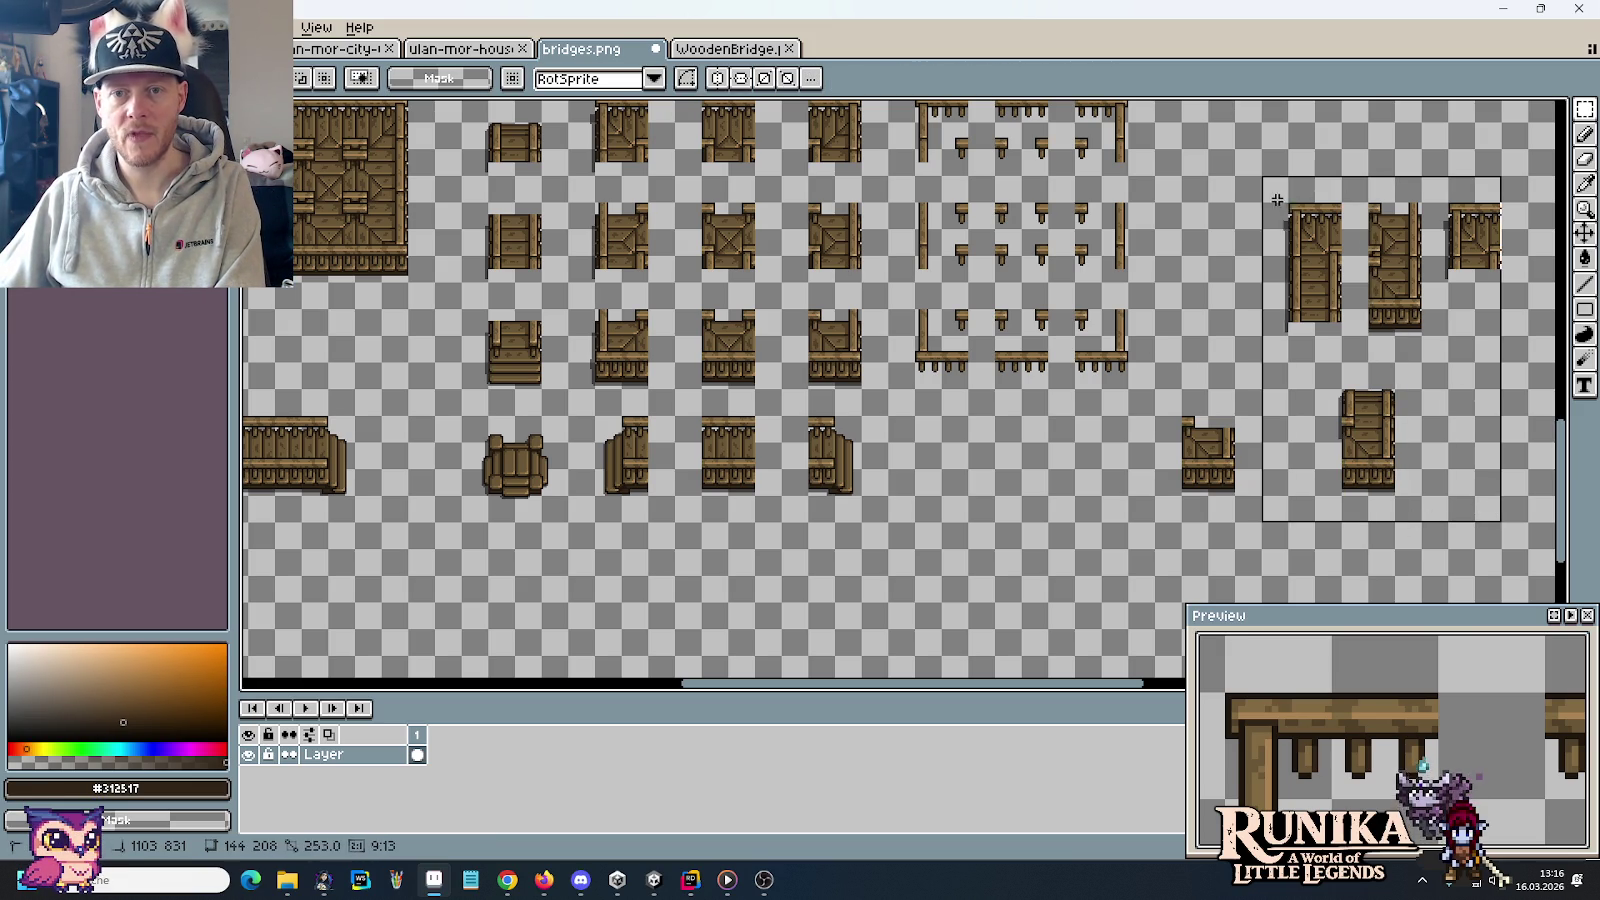
key("Delete")
Build a new arrangement by copying several bridge tiles side by side and aligning them
mouse_move(648, 280)
left_mouse_down()
mouse_move(600, 210)
mouse_move(1300, 350)
left_mouse_up()
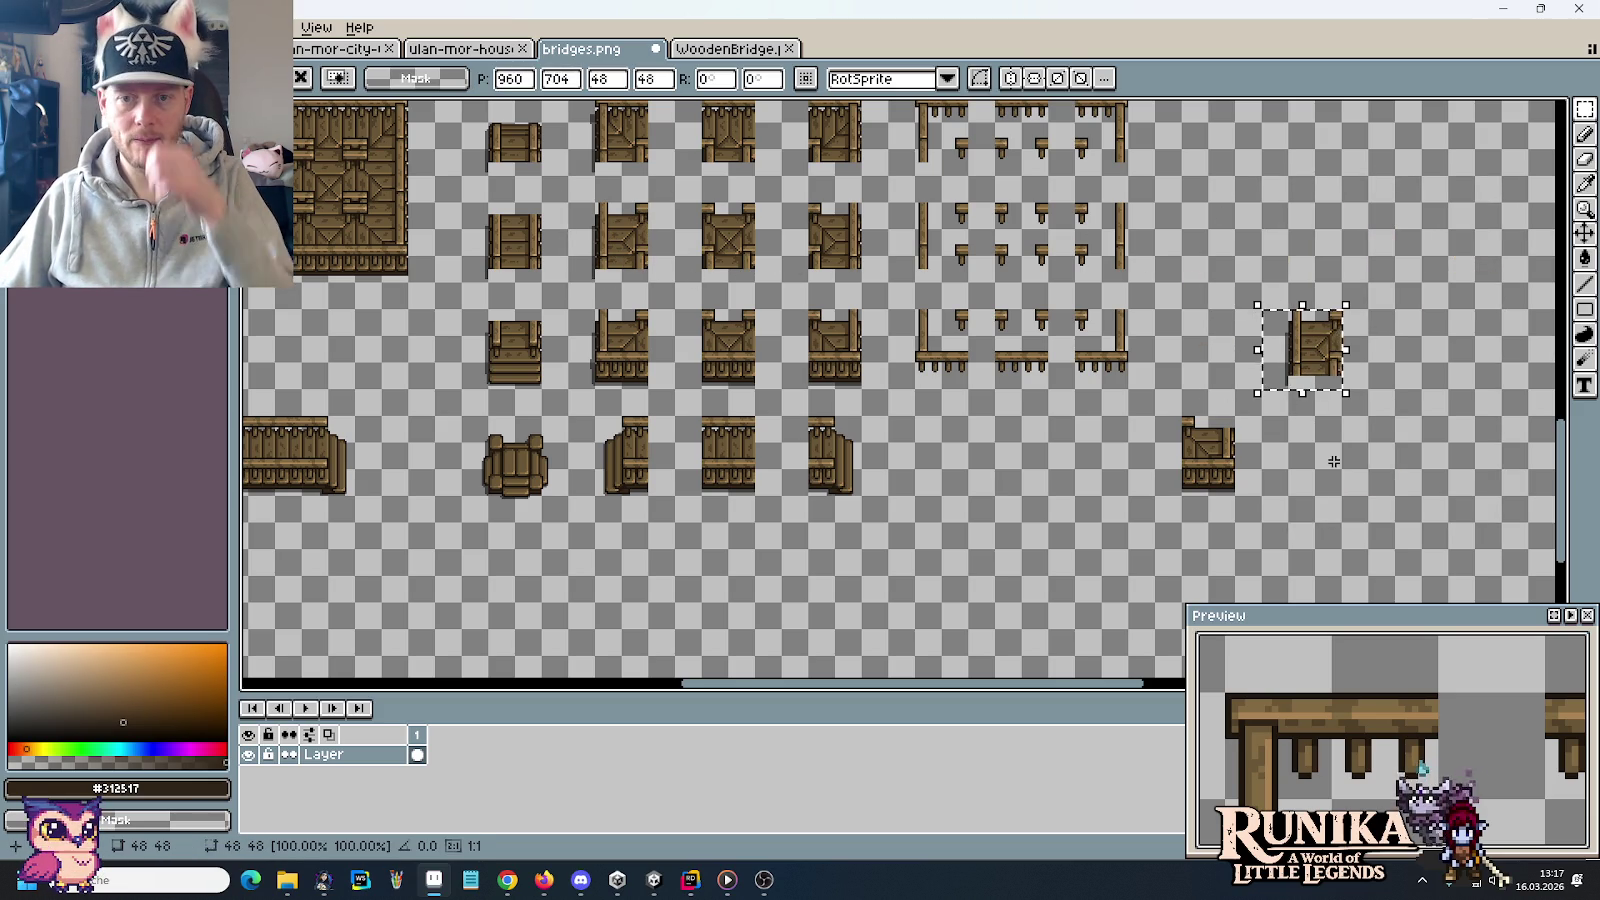
key("Escape")
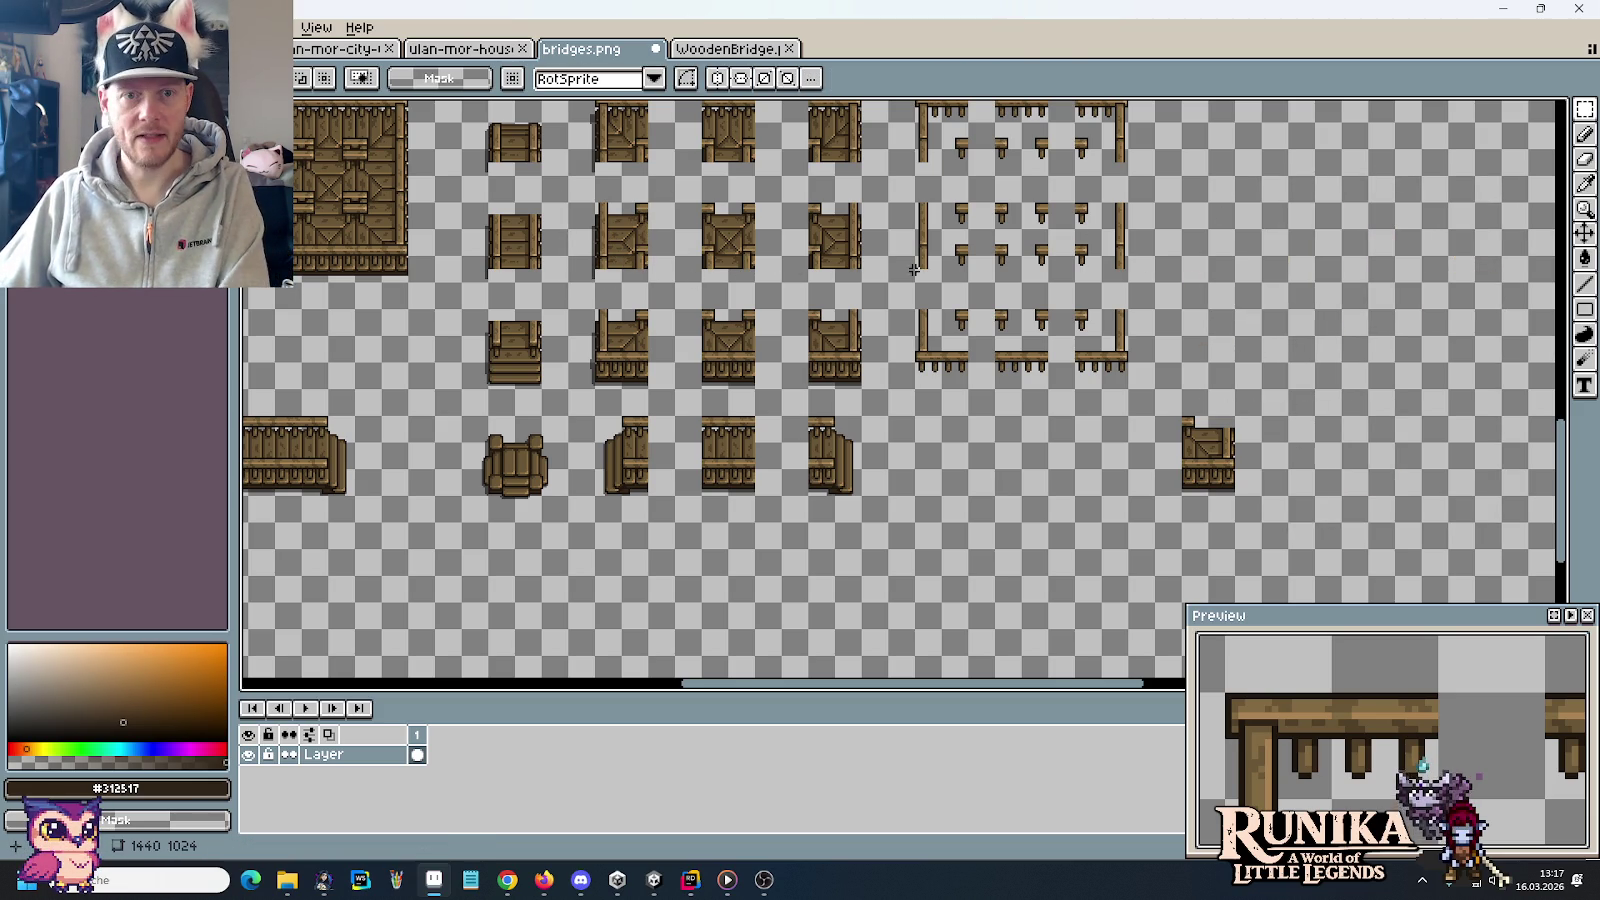
left_click_drag(821, 221, 1320, 375)
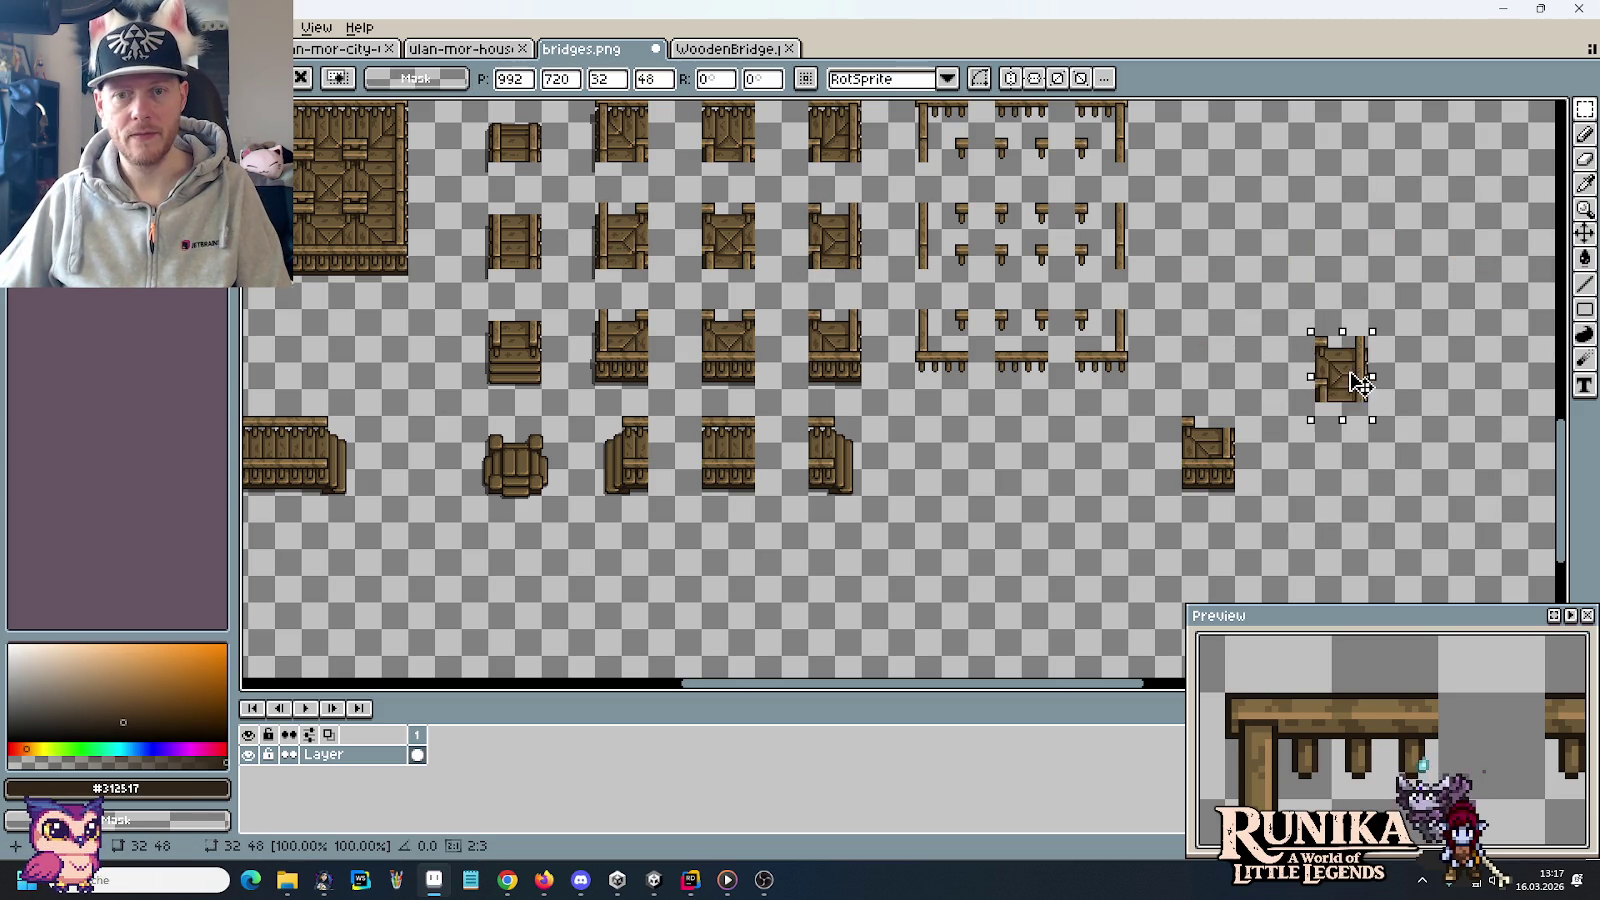
left_click(1358, 452)
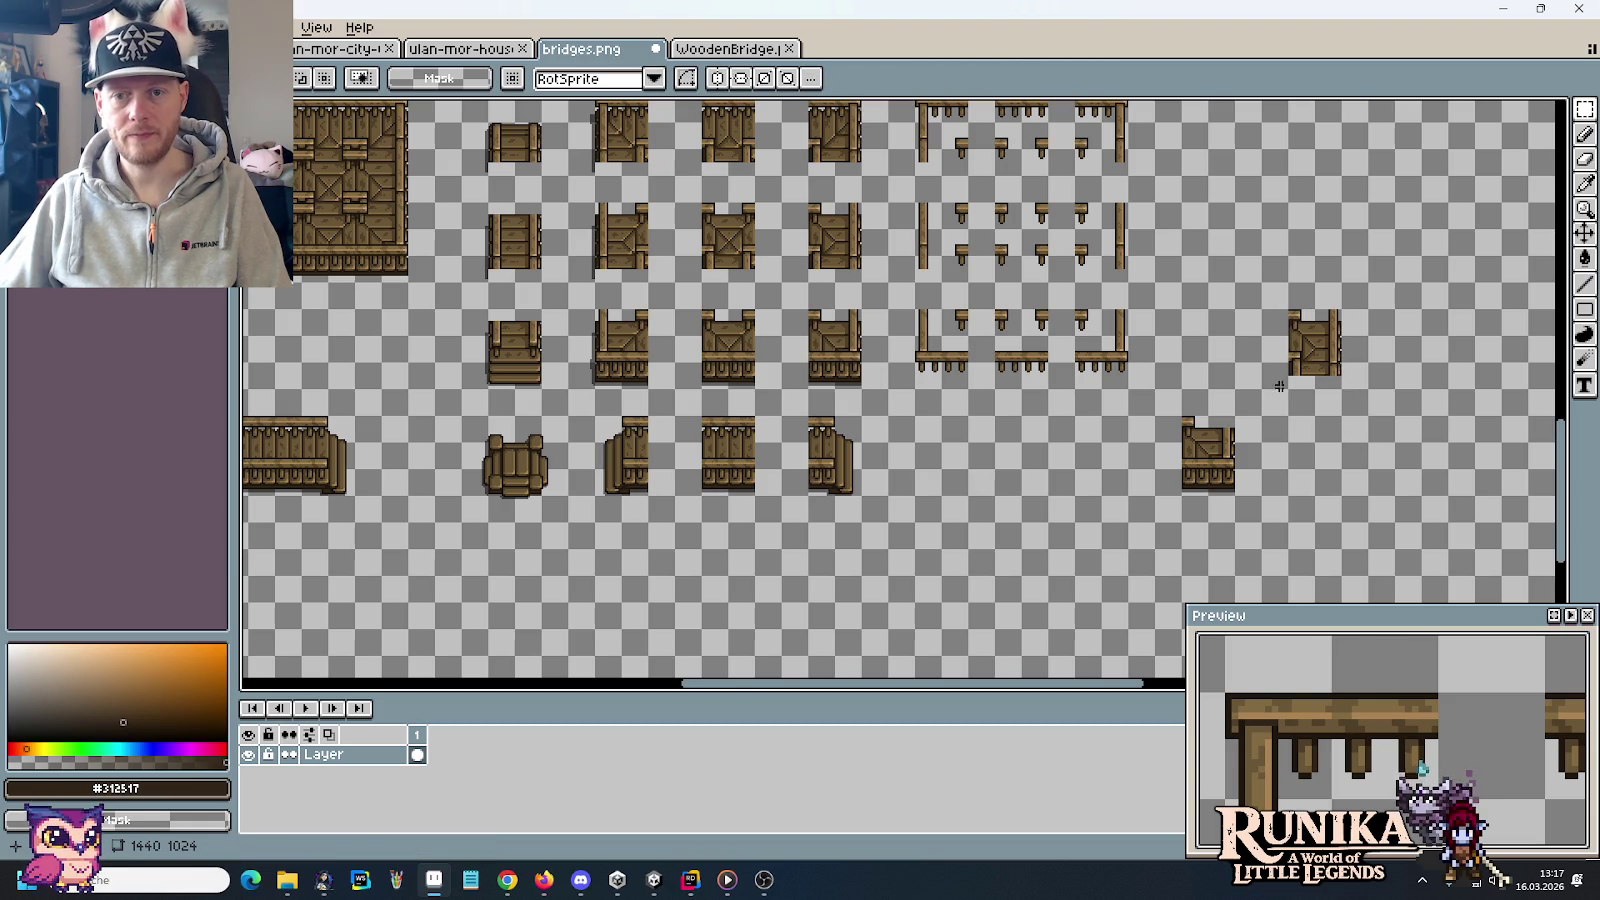
left_click_drag(1330, 372, 1410, 372)
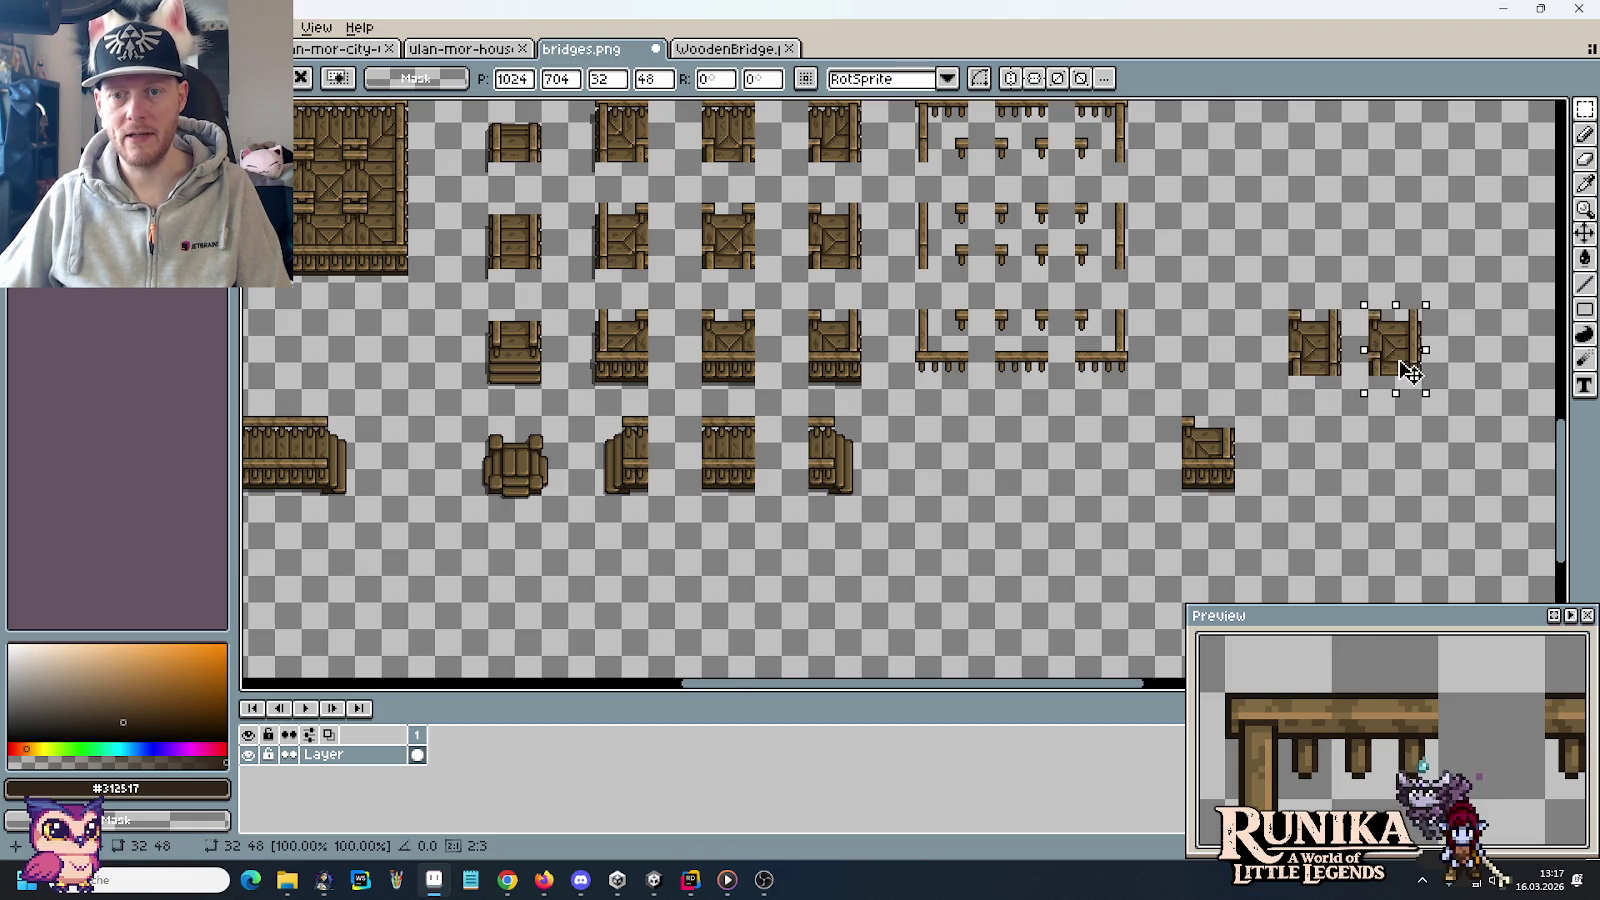
left_click(835, 393)
mouse_move(808, 306)
left_mouse_down()
mouse_move(862, 388)
mouse_move(1313, 410)
left_mouse_up()
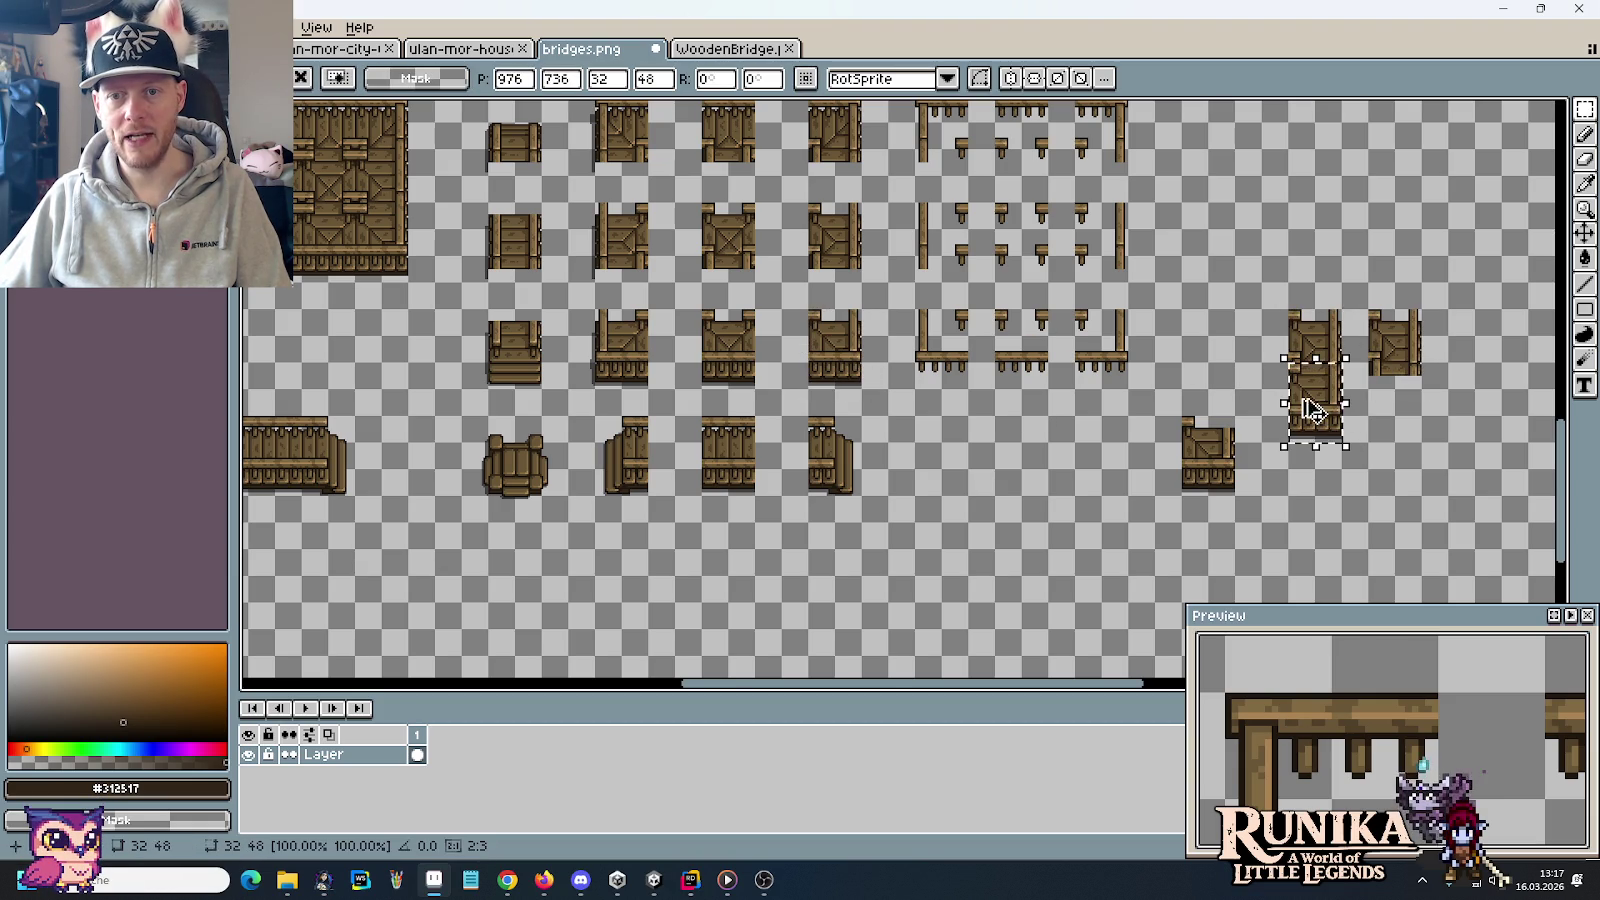
scroll(1313, 410, "up", 6)
left_click_drag(1392, 350, 1393, 358)
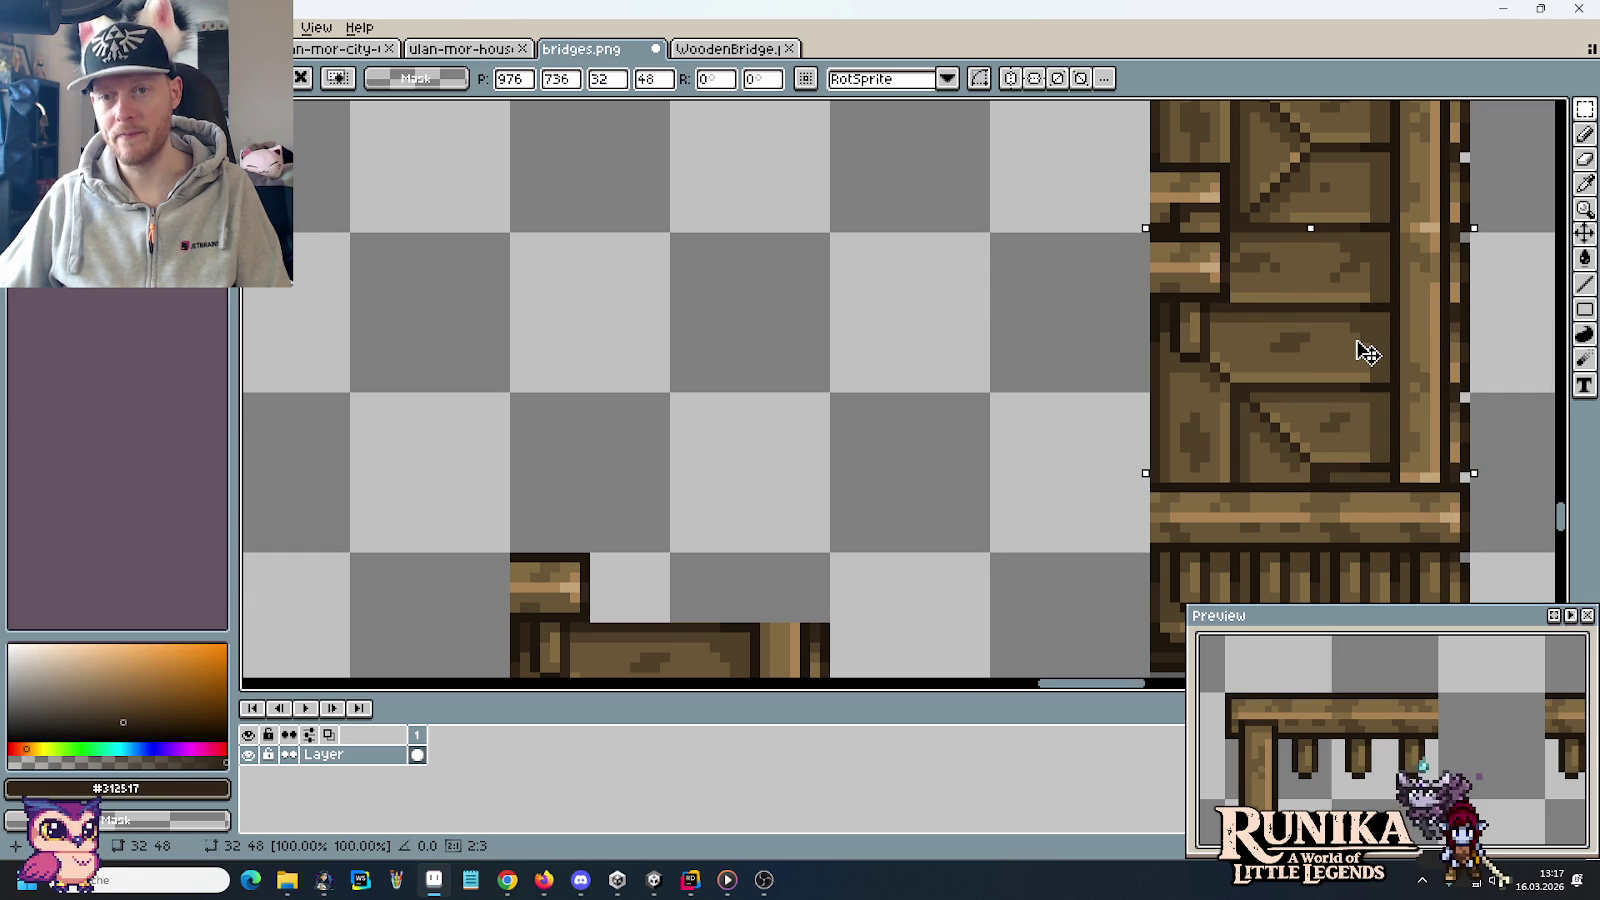
Undo the stray tile copy and duplicate the plank tile beside the right-hand tile
key("ctrl+z")
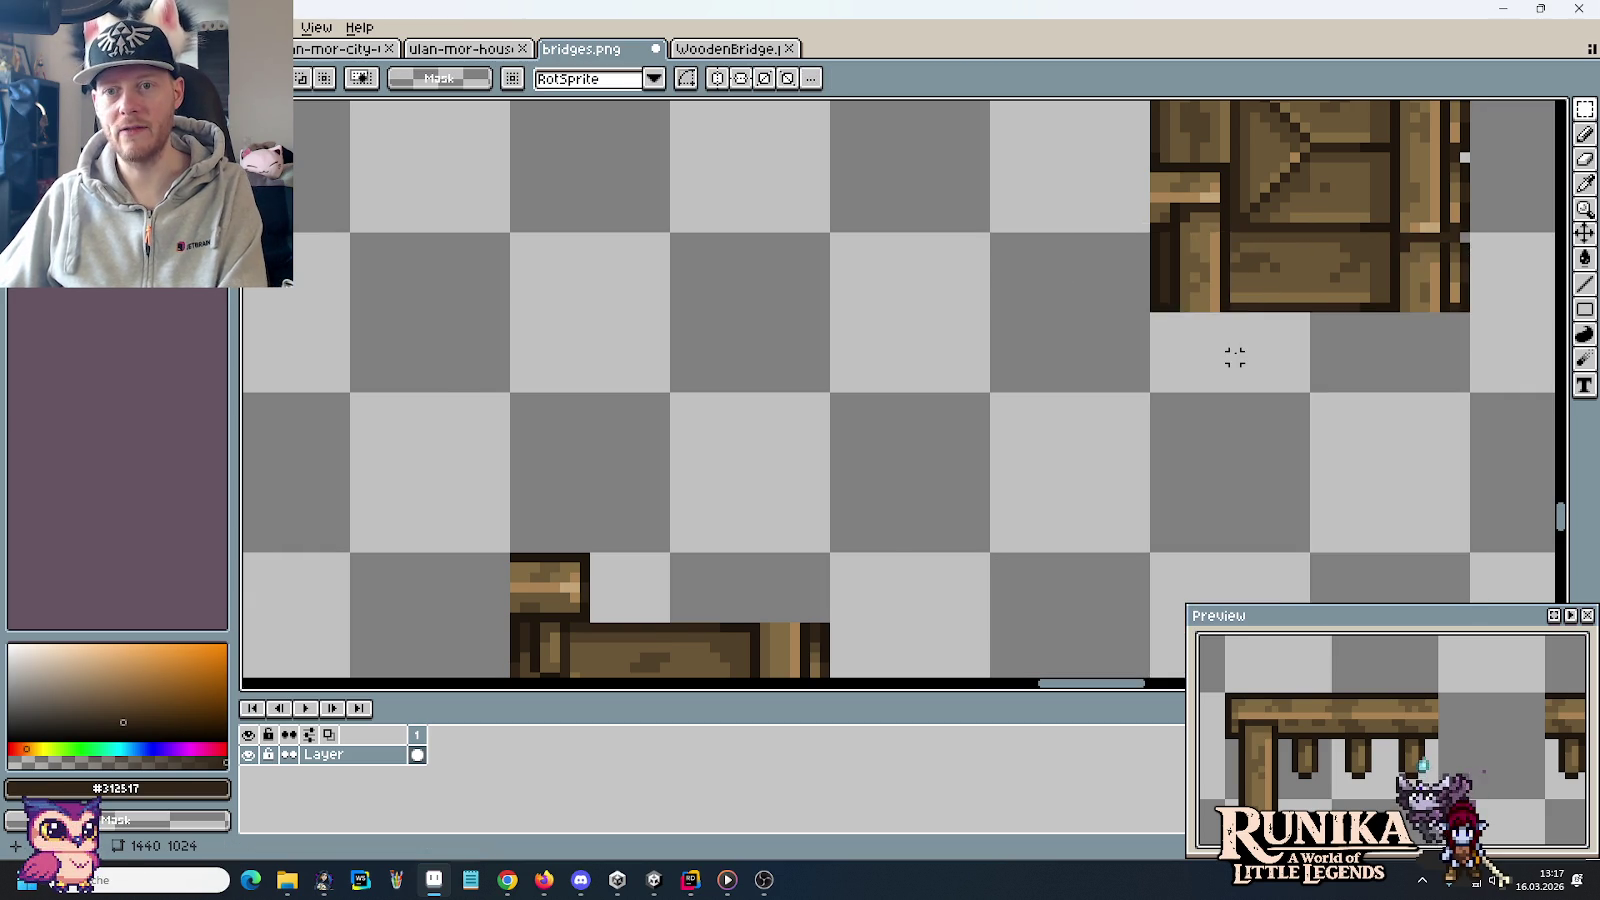
scroll(1235, 356, "down", 2)
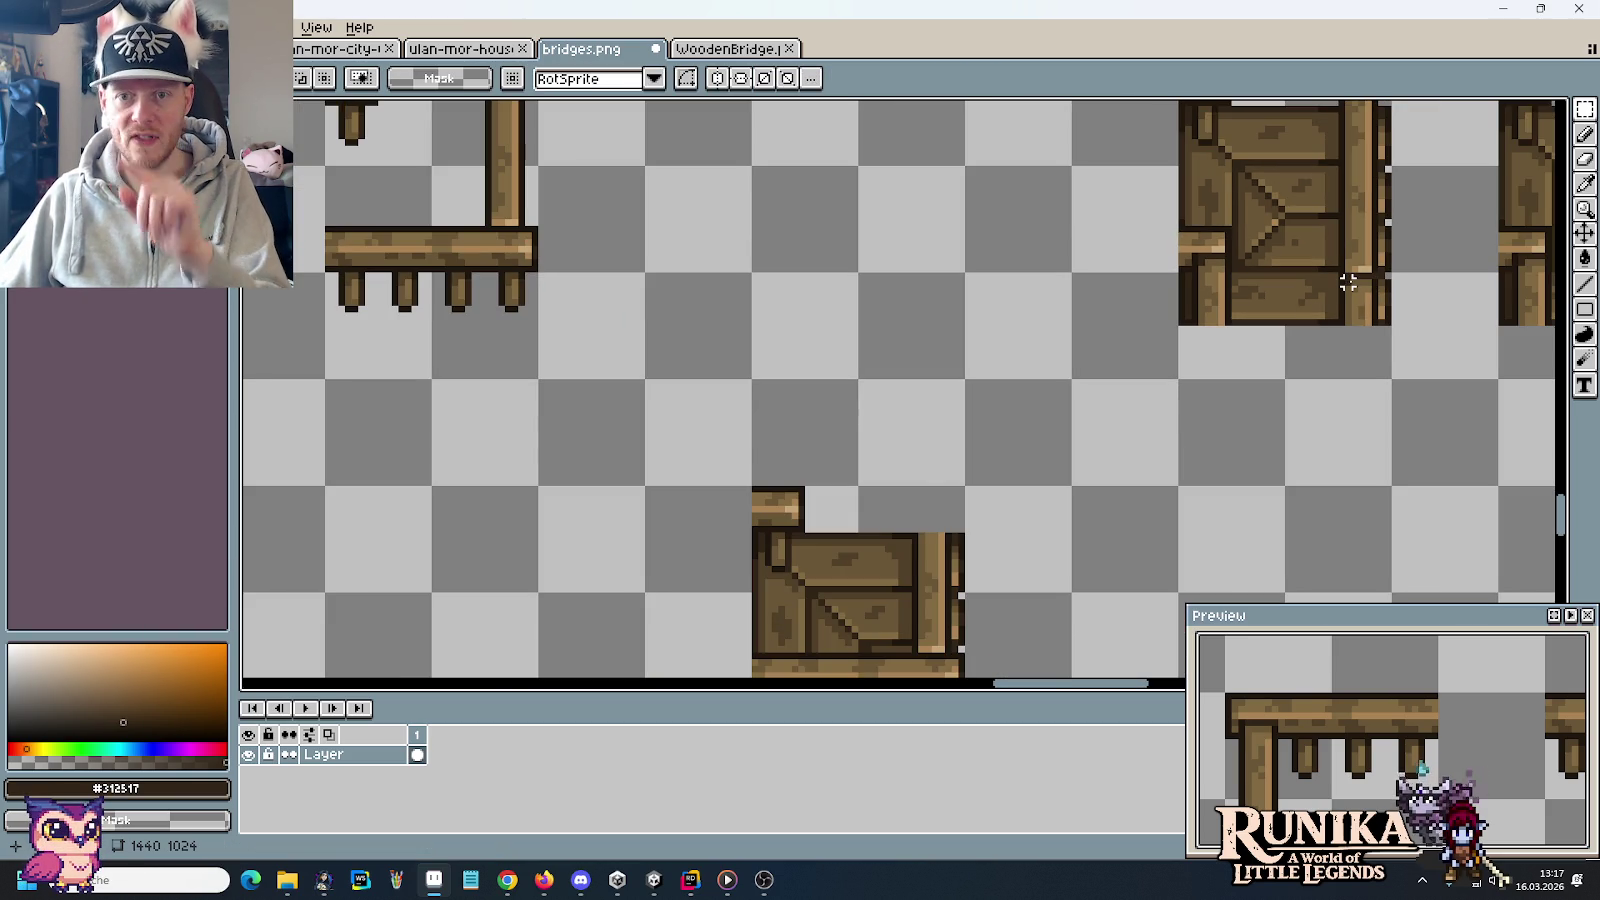
scroll(793, 509, "down", 1)
left_click_drag(867, 642, 772, 497)
mouse_move(815, 571)
left_mouse_down()
mouse_move(982, 553)
mouse_move(1208, 494)
left_mouse_up()
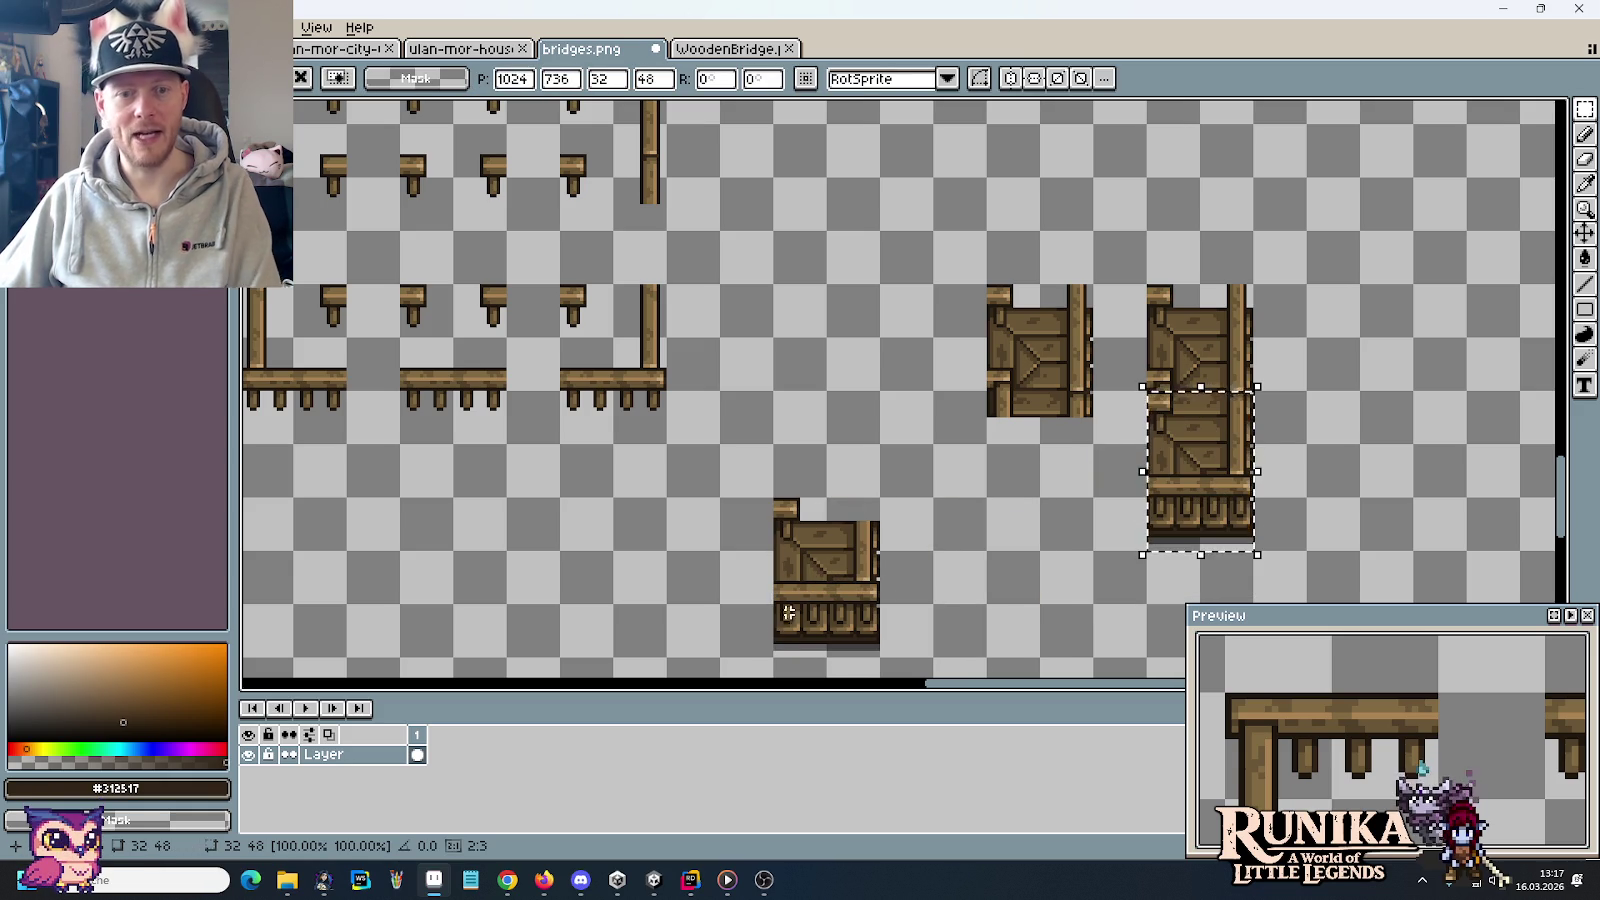
left_click_drag(775, 655, 1235, 287)
left_click(1235, 287)
Erase the post top sticking up above the middle crate tile
scroll(1235, 287, "down", 2)
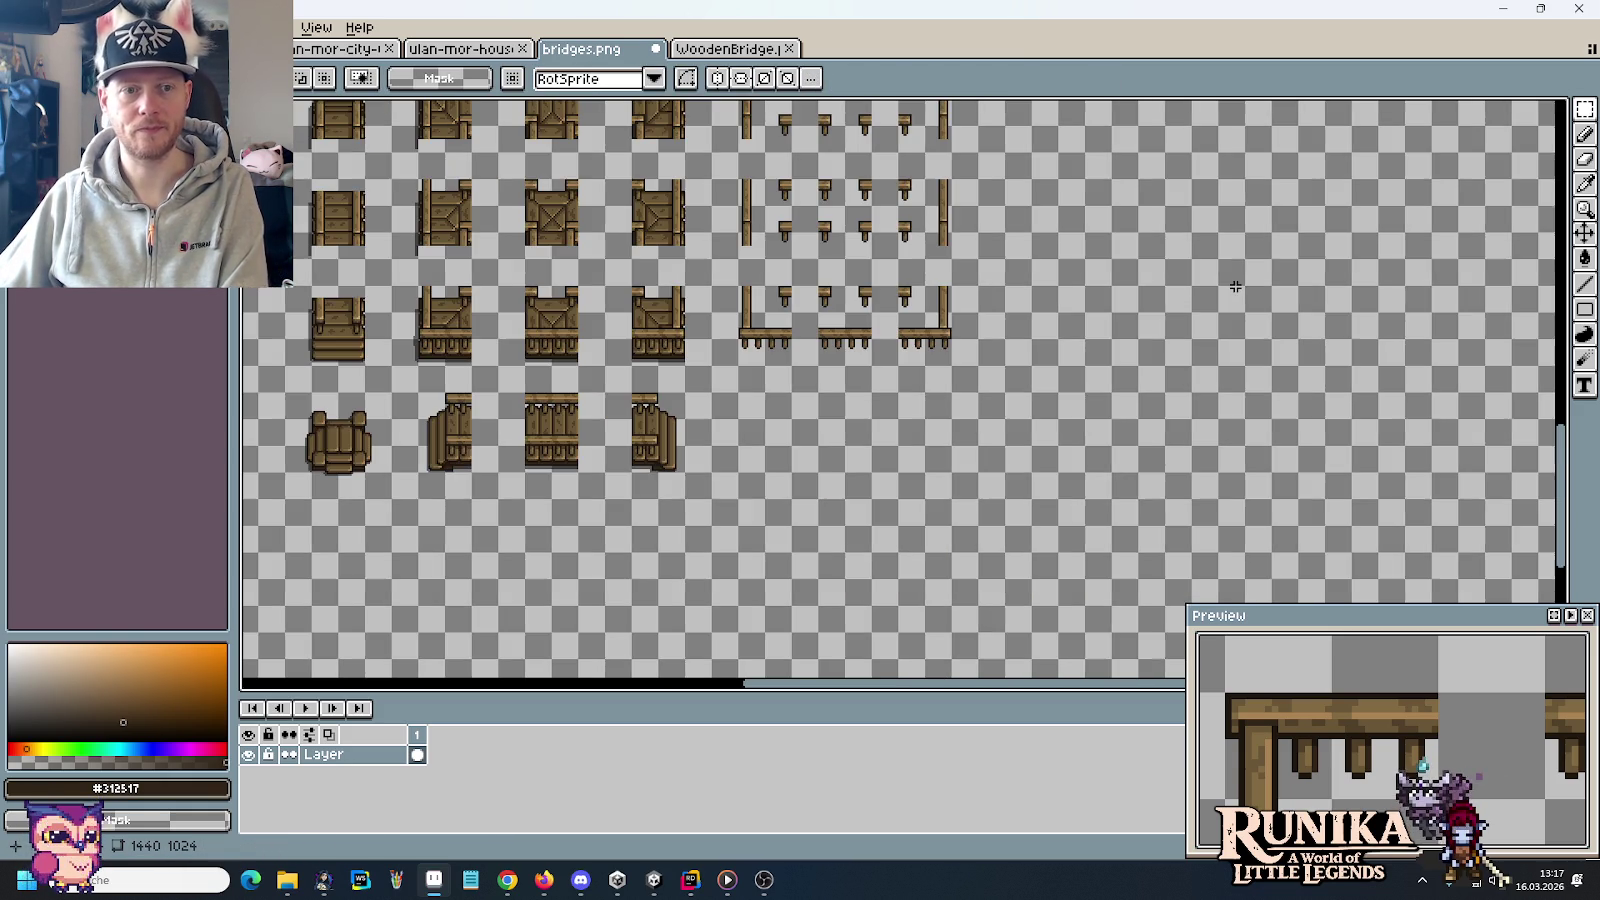
scroll(1010, 348, "up", 2)
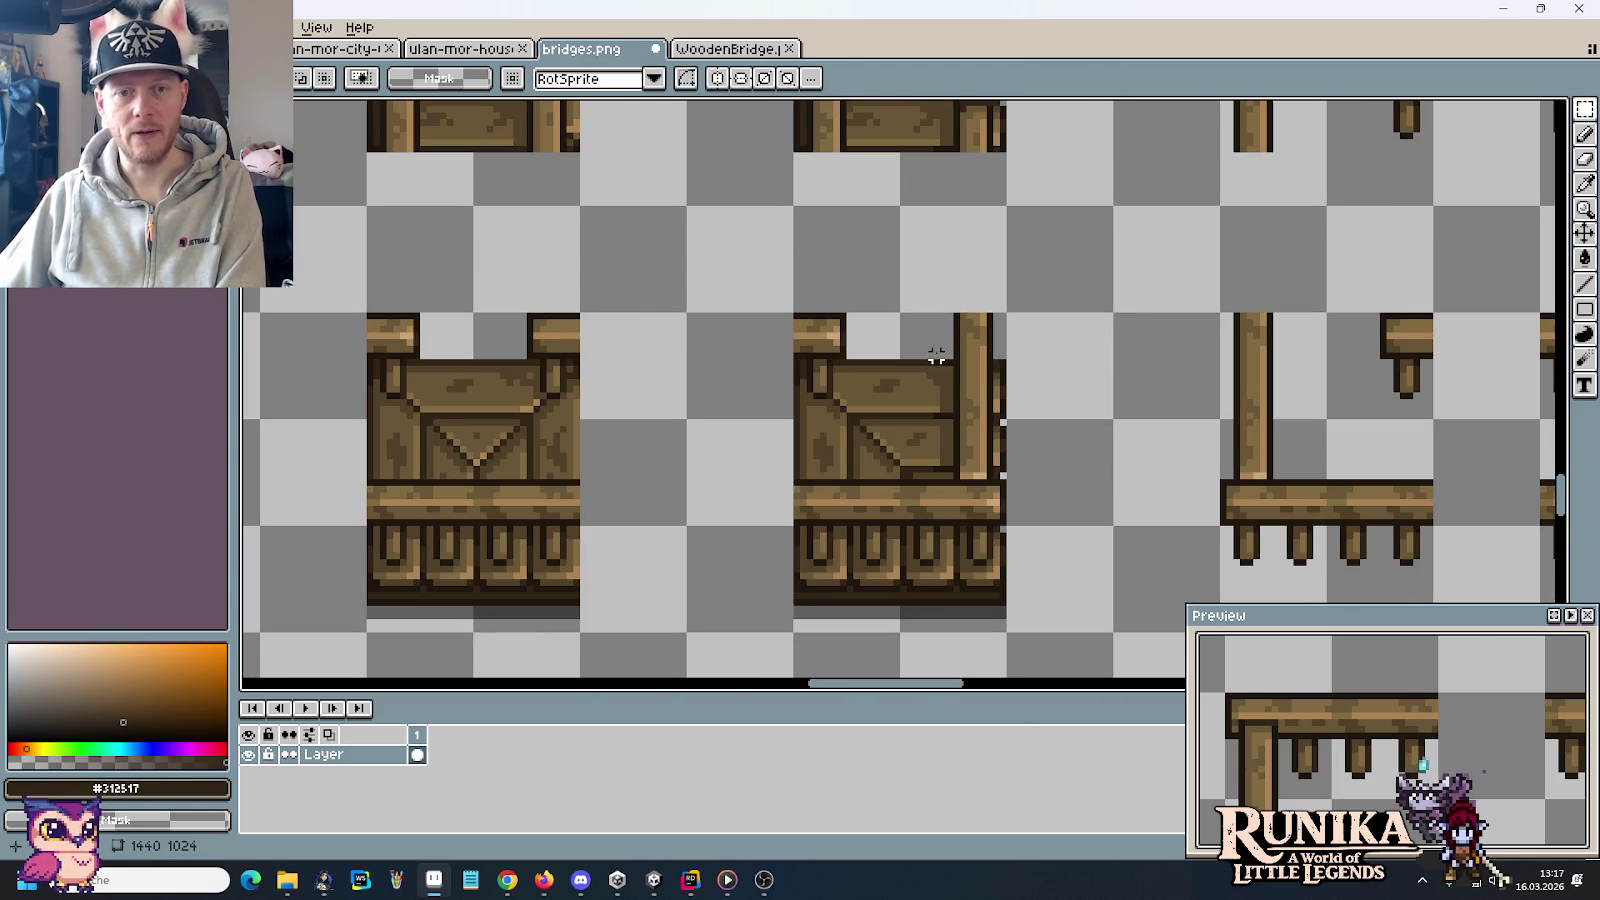
scroll(936, 345, "up", 1)
left_click_drag(625, 357, 736, 426)
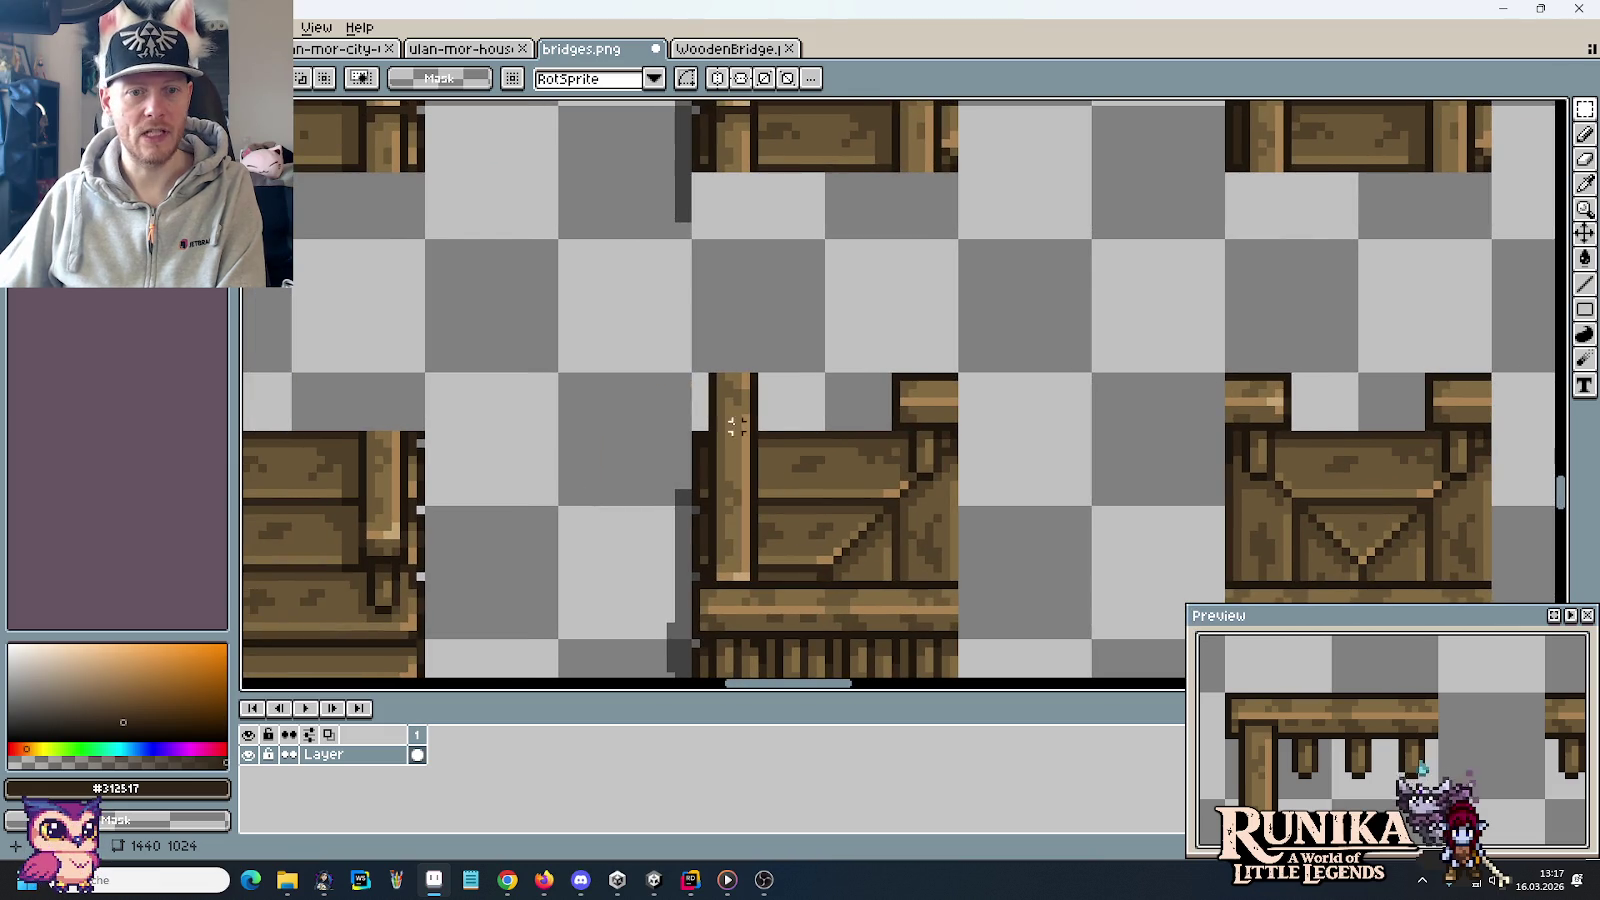
scroll(884, 343, "down", 2)
mouse_move(886, 343)
left_mouse_down()
mouse_move(850, 182)
mouse_move(814, 429)
left_mouse_up()
scroll(686, 303, "up", 2)
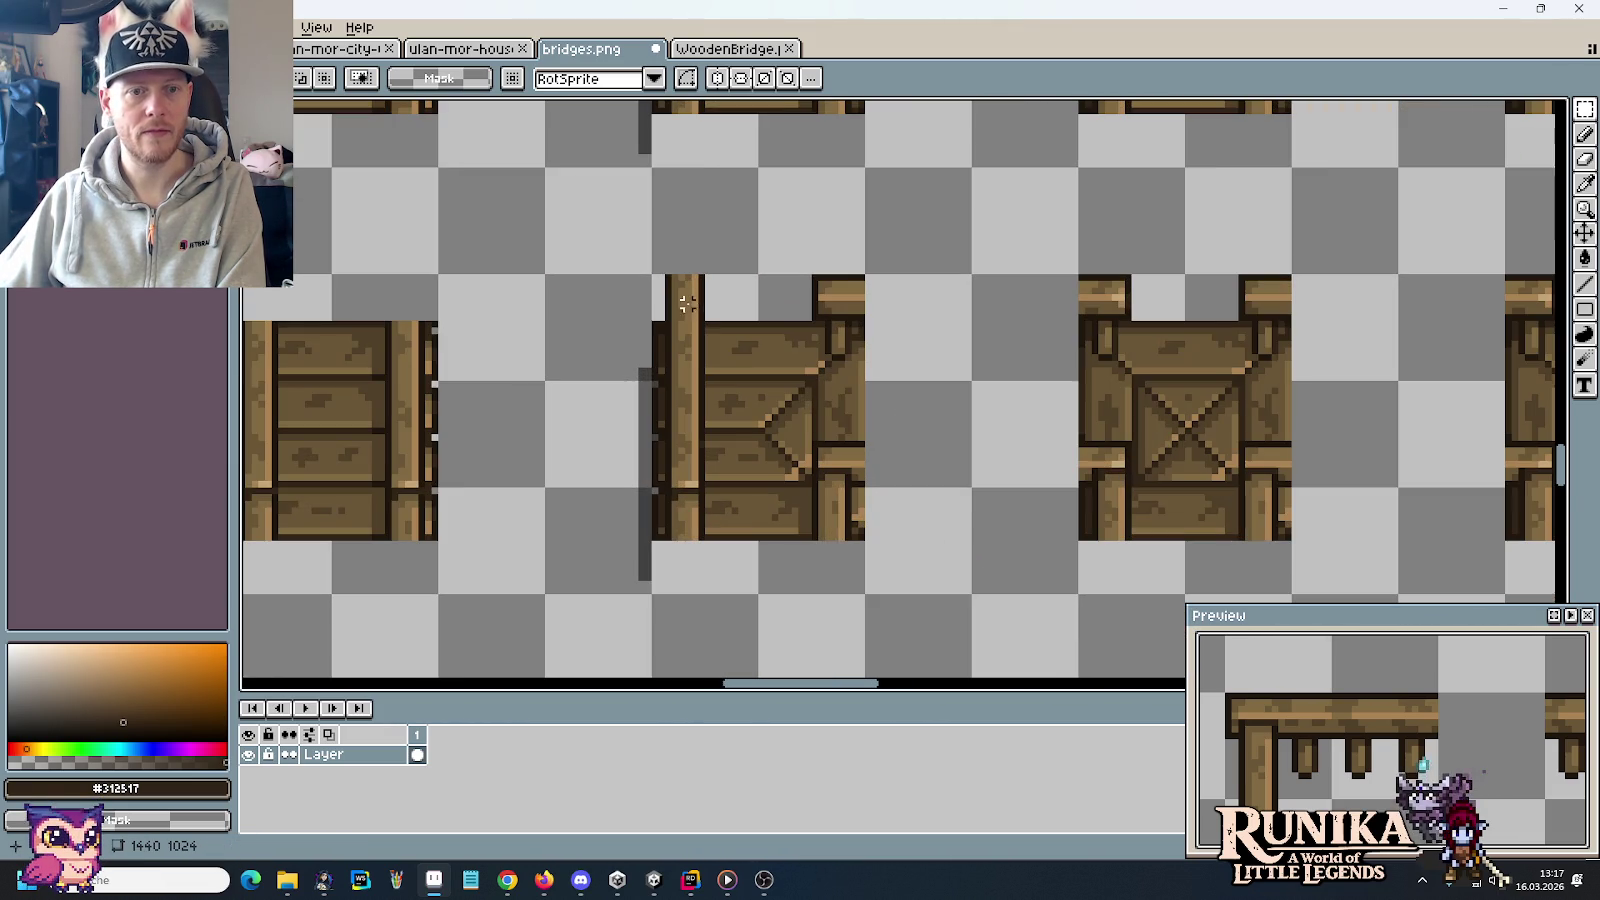
left_click_drag(714, 316, 660, 270)
key("Delete")
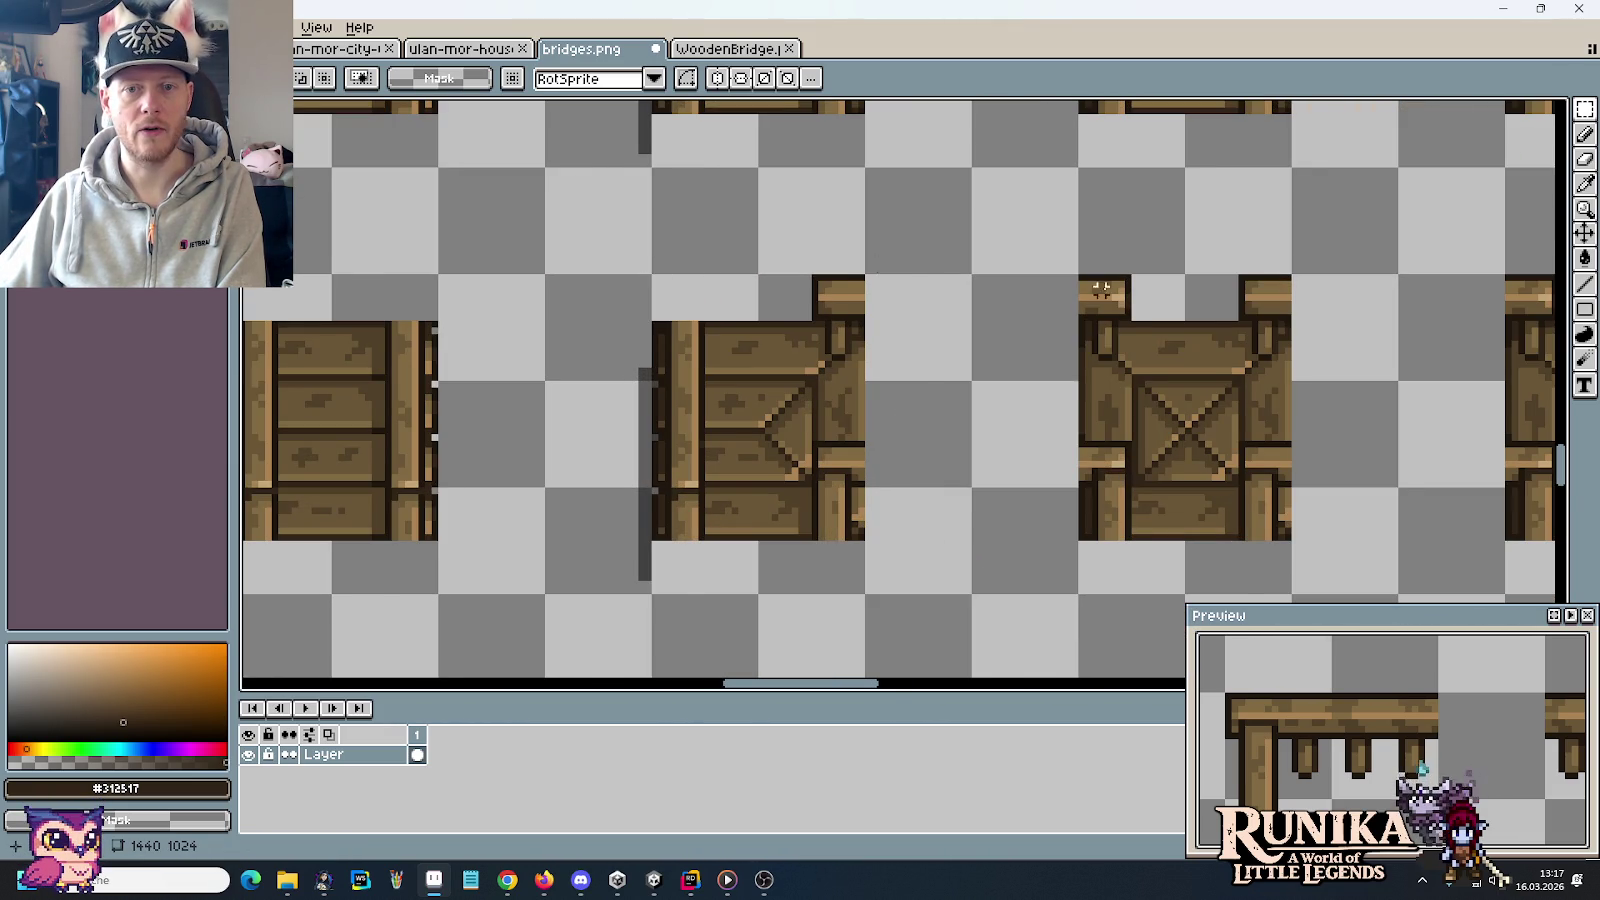
Erase the post top above the next crate tile
left_click_drag(1101, 289, 583, 384)
left_click_drag(914, 345, 1030, 412)
key("Delete")
scroll(1029, 411, "down", 2)
left_click_drag(752, 397, 818, 379)
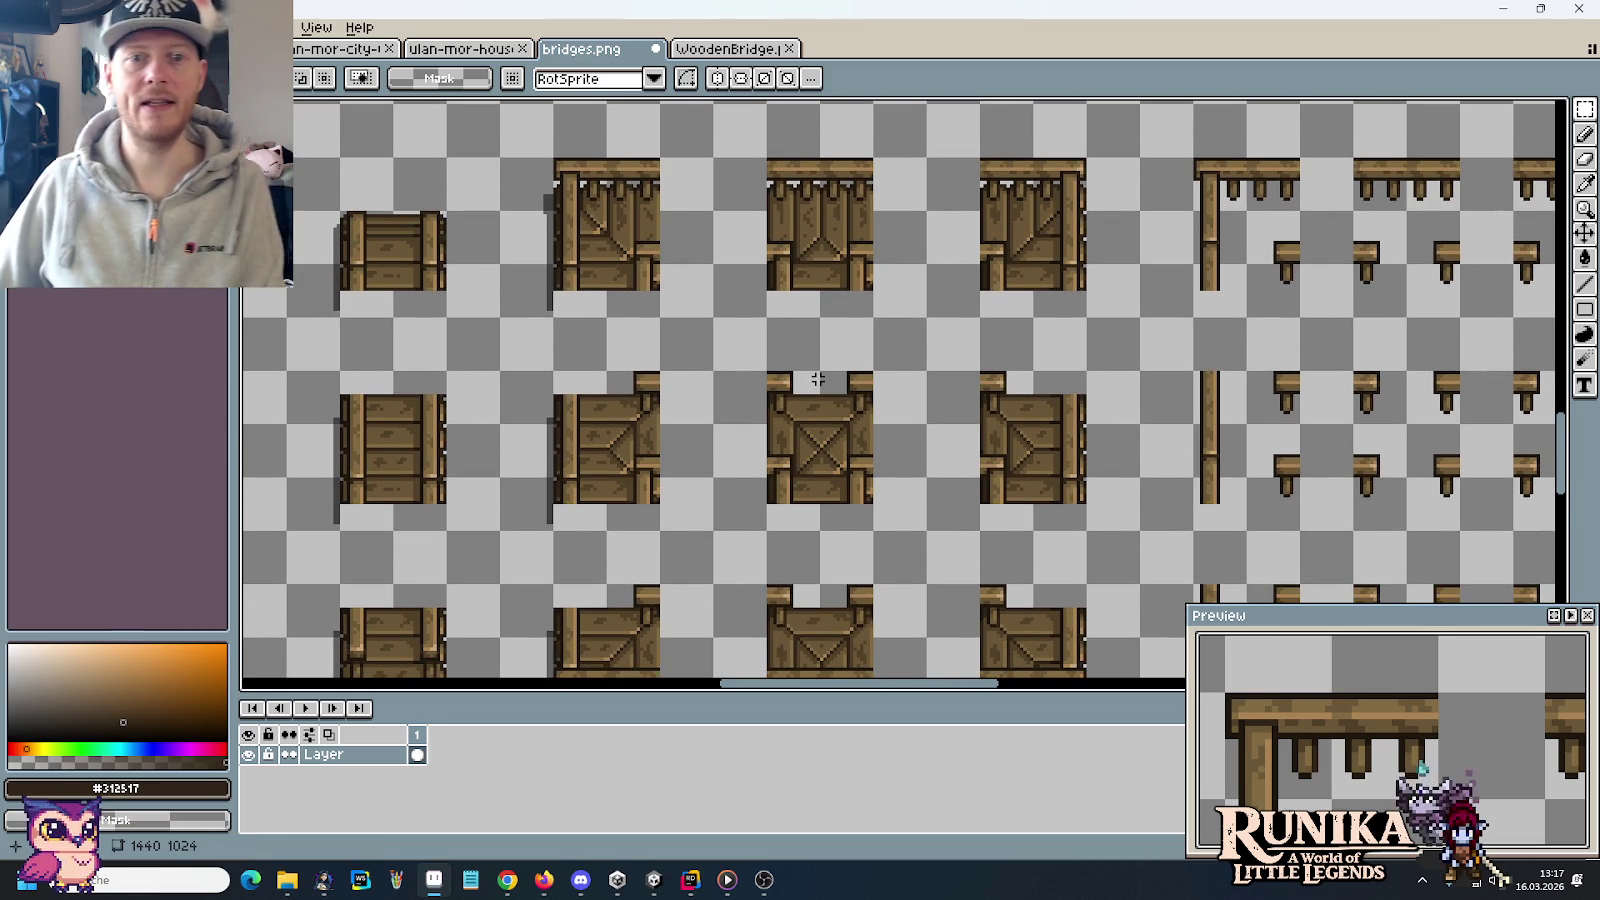
scroll(824, 376, "down", 2)
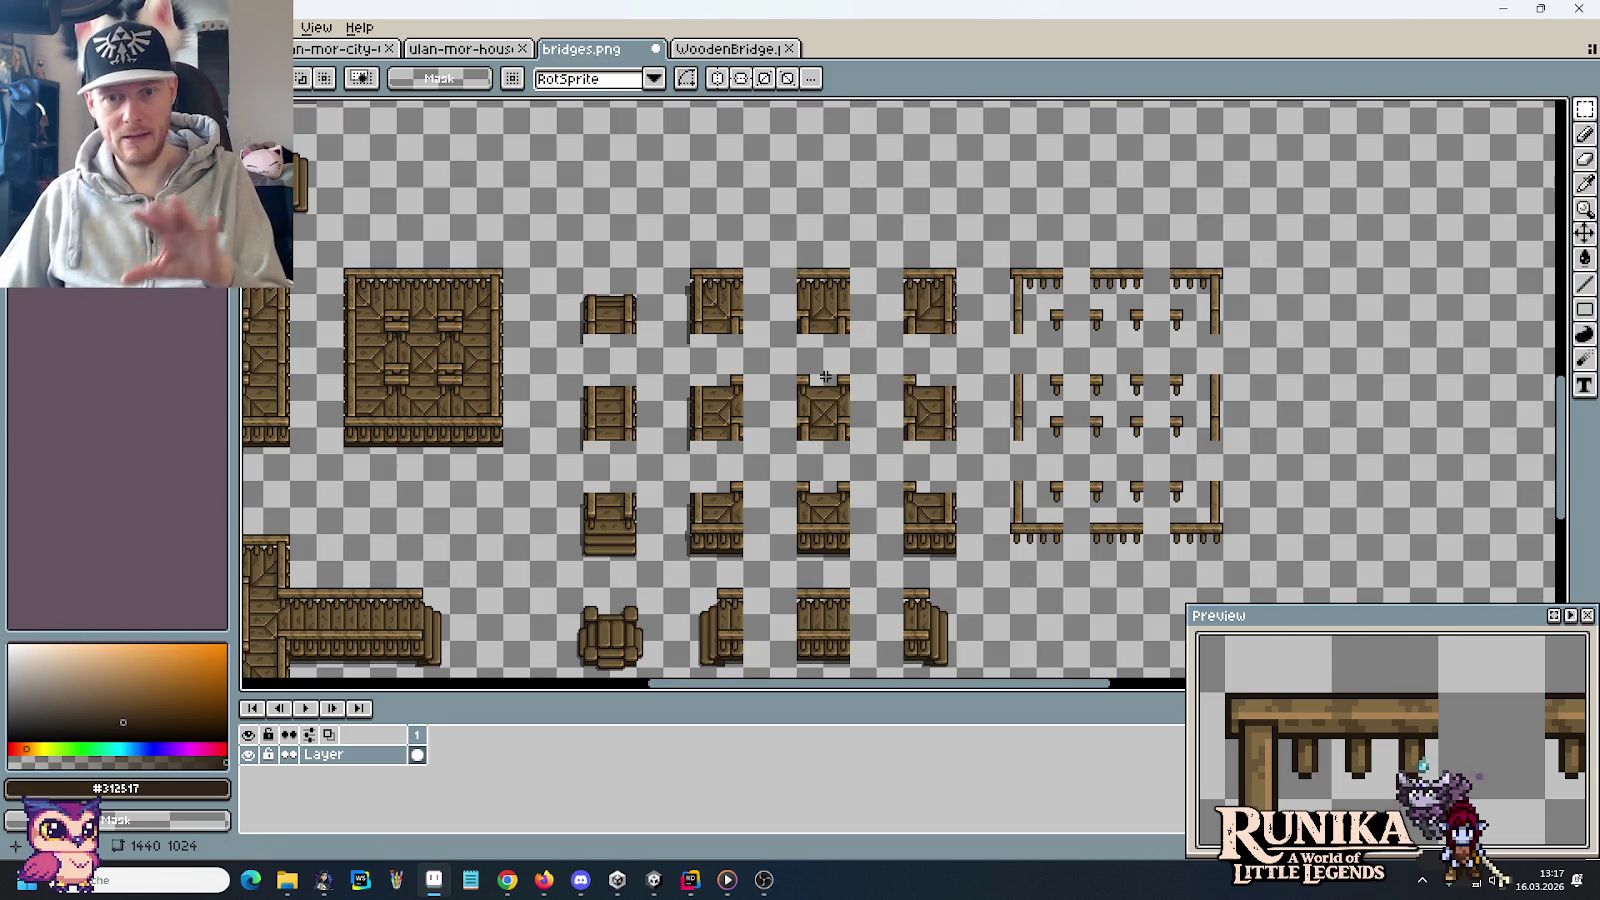
left_click_drag(835, 470, 845, 395)
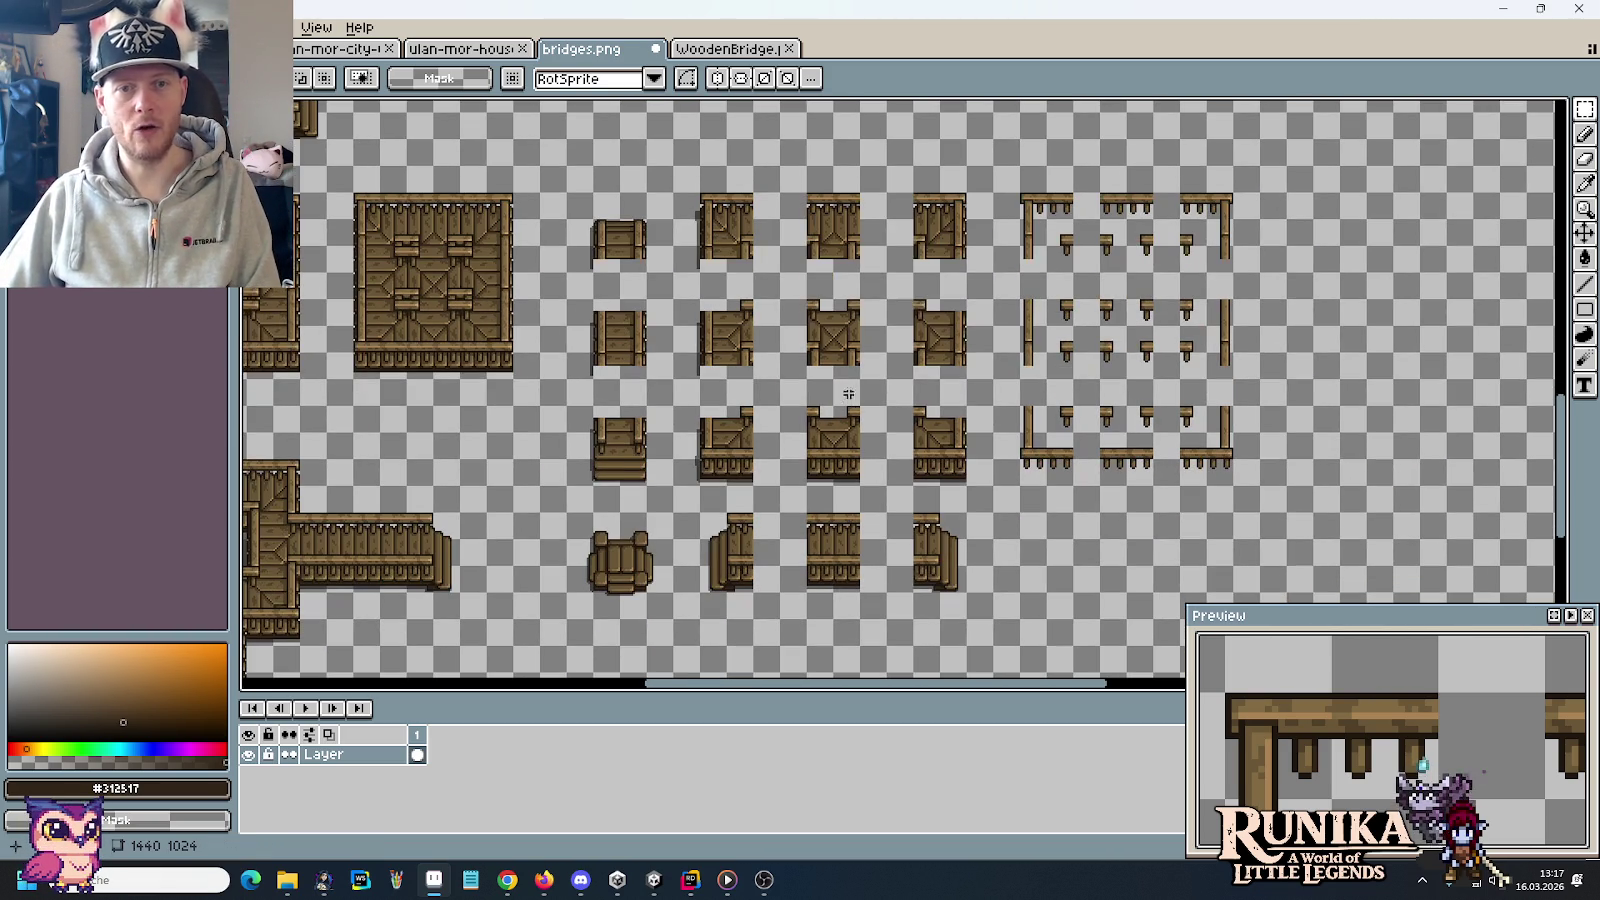
Paste the 4×4 bridge tile block over WoodenBridge.png's old contents and save the file
mouse_move(990, 616)
left_mouse_down()
mouse_move(622, 218)
mouse_move(590, 222)
left_mouse_up()
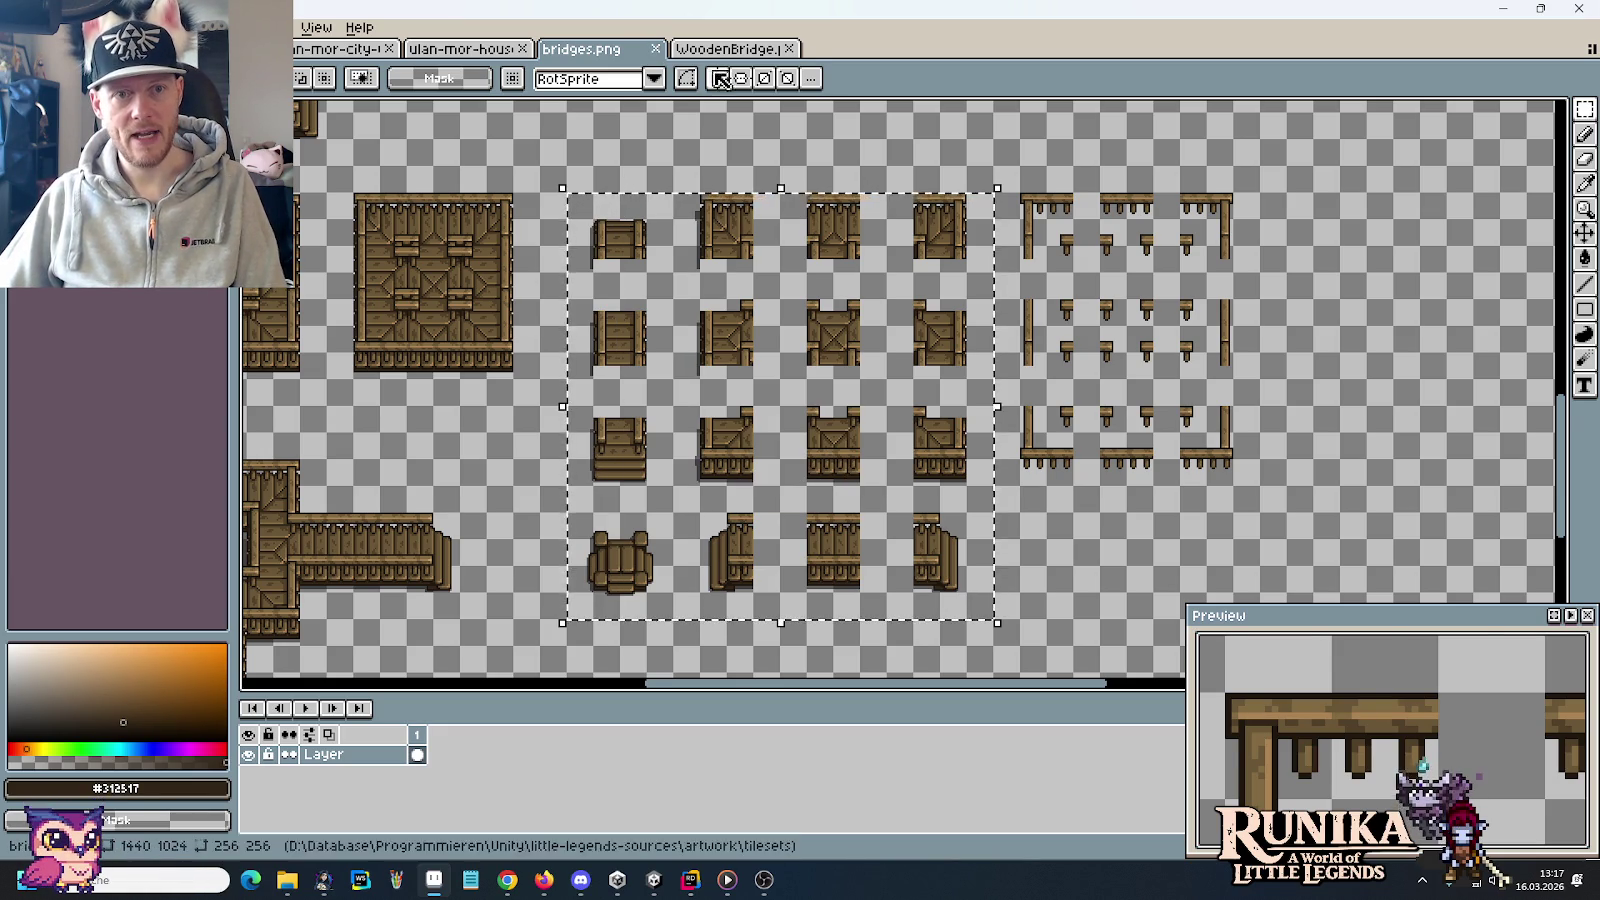
left_click(728, 50)
key("Delete")
key("ctrl+v")
key("ctrl+s")
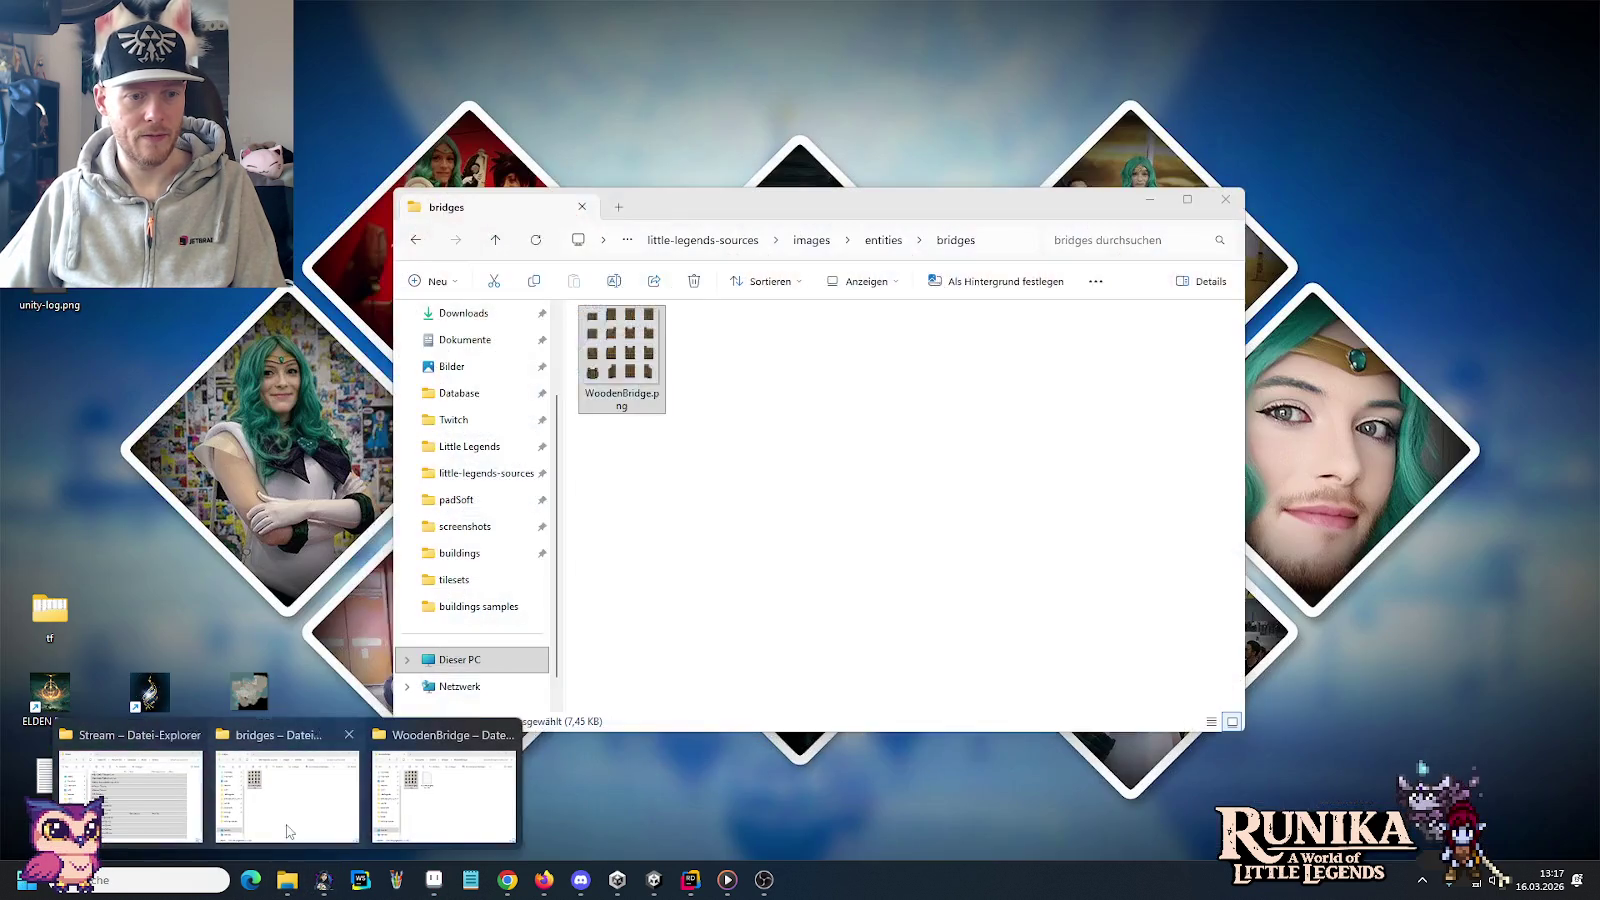
left_click(287, 825)
Copy the updated WoodenBridge.png into the Unity WoodenBridge folder, replacing the old file
left_click_drag(763, 482, 608, 349)
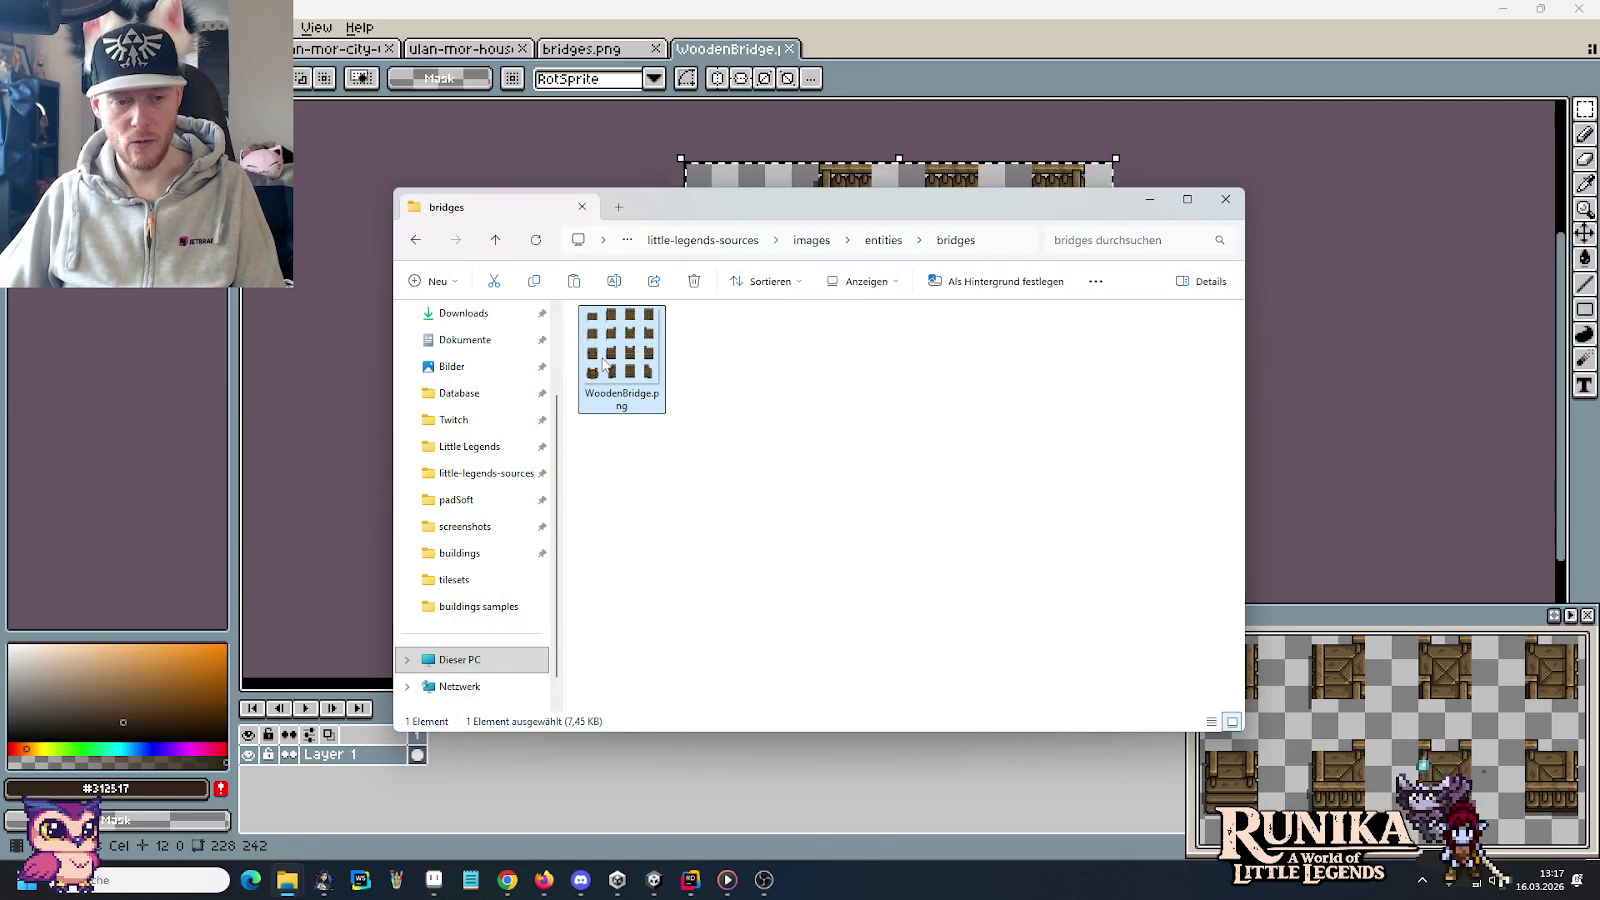
left_click(287, 880)
left_click(400, 795)
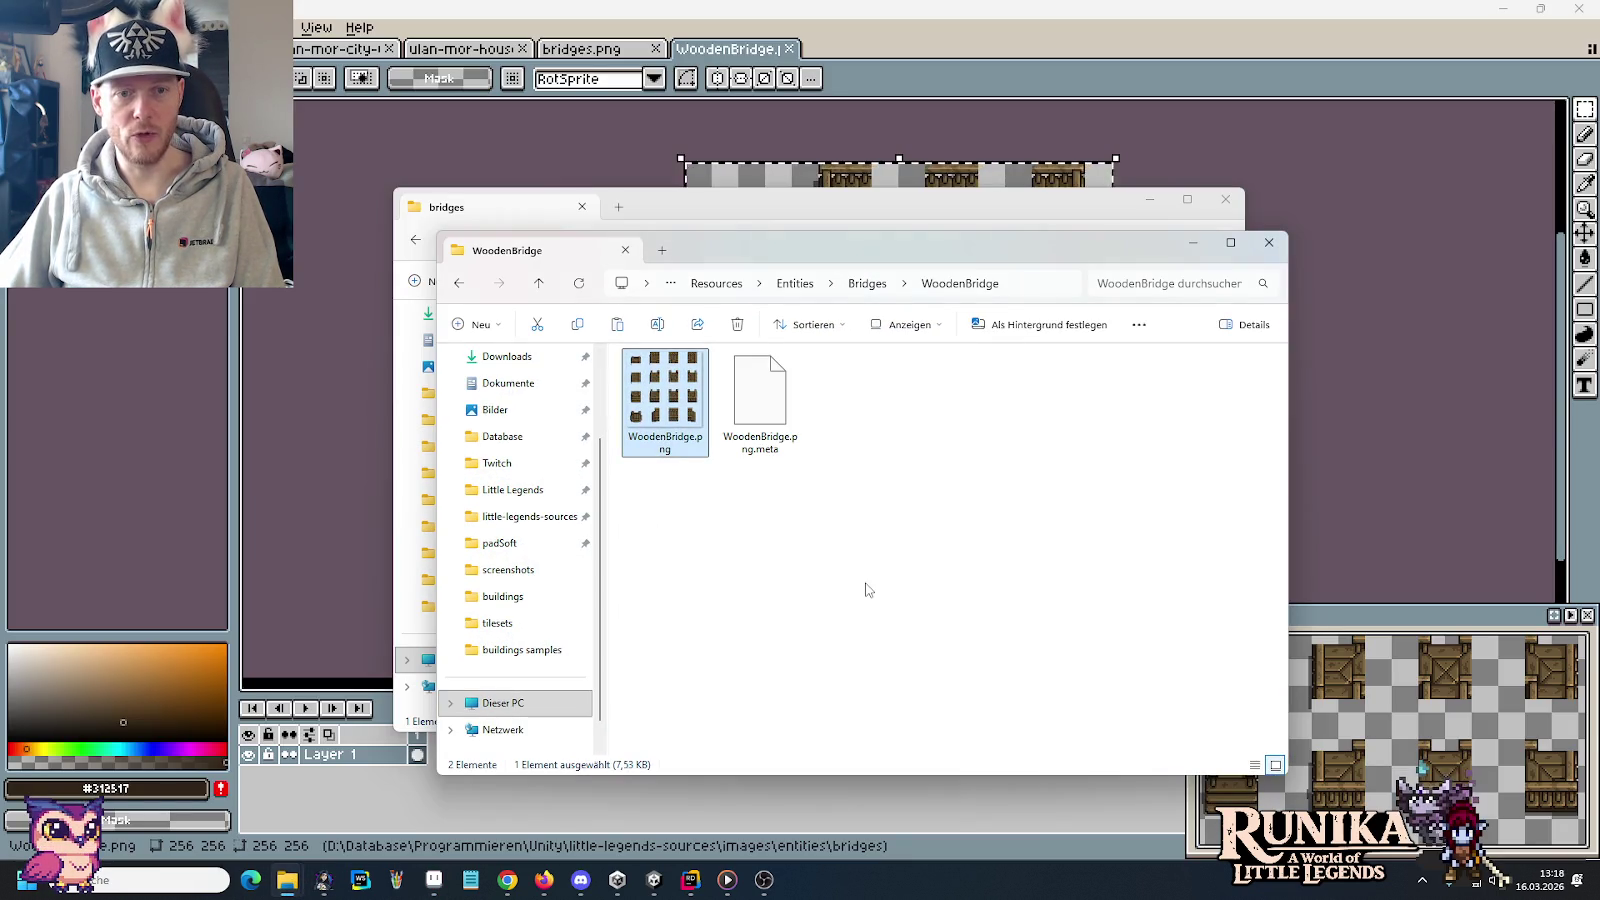
key("ctrl+v")
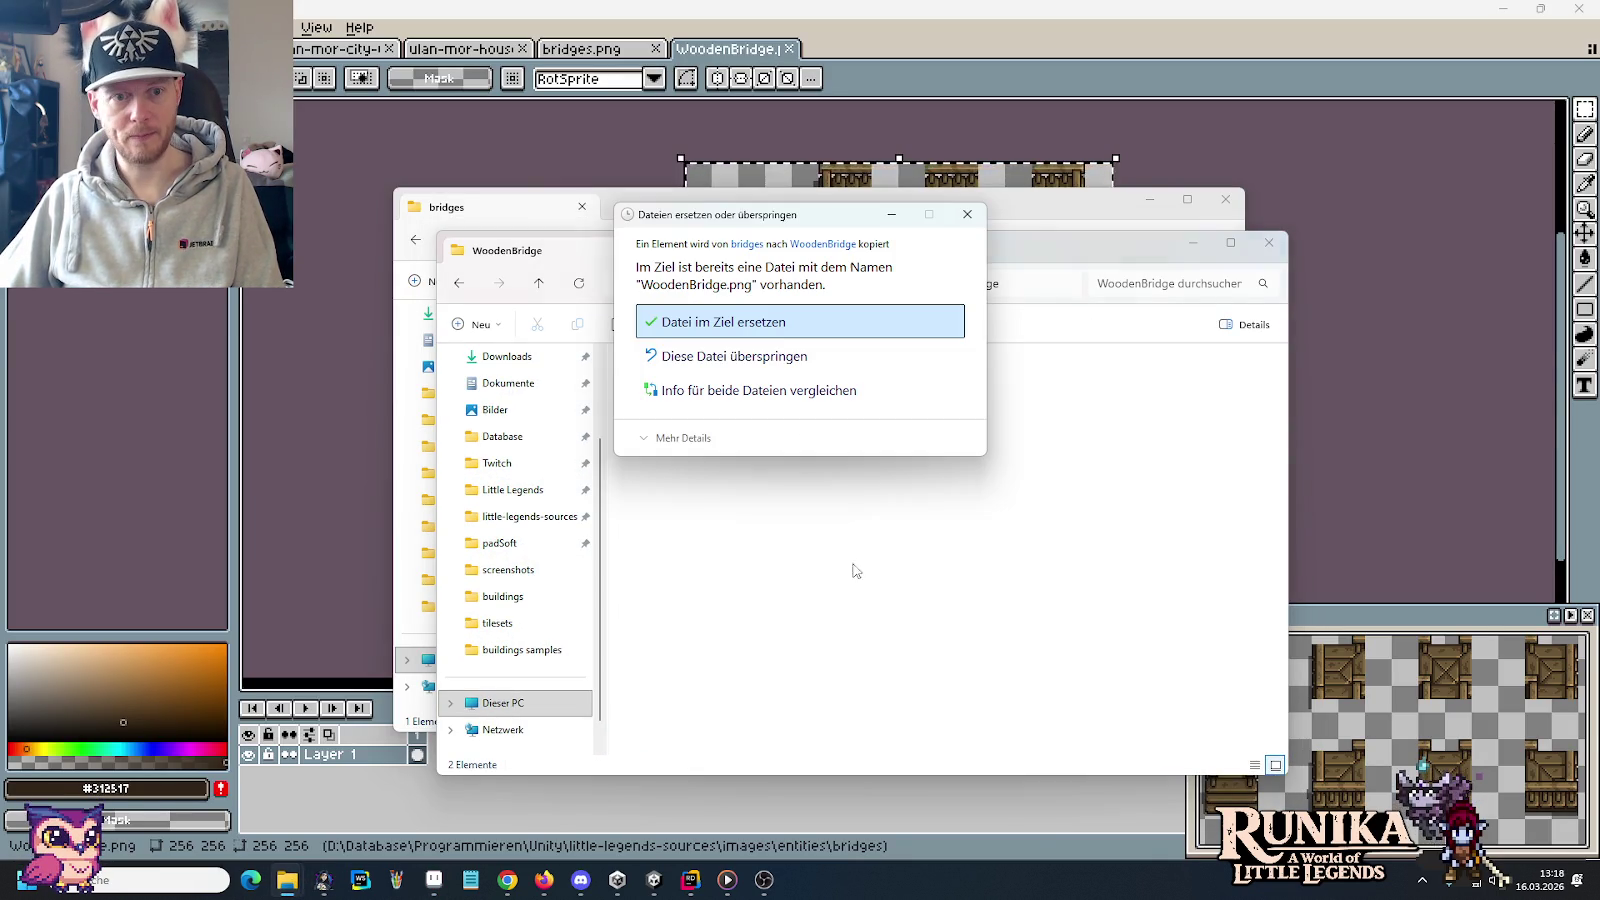
left_click(724, 328)
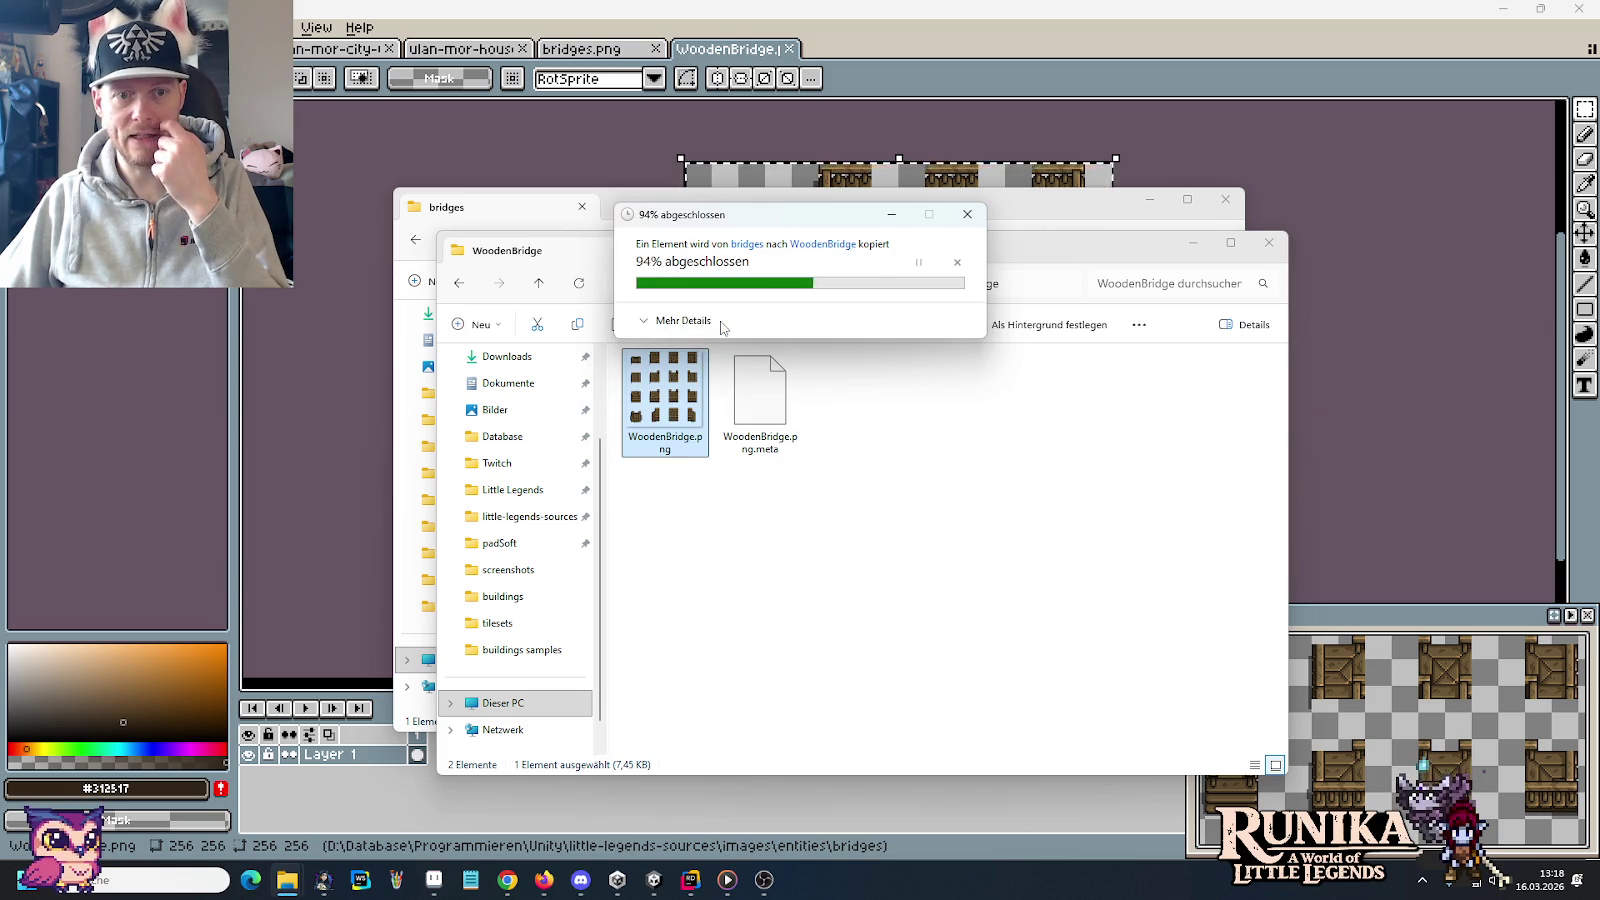
left_click(933, 54)
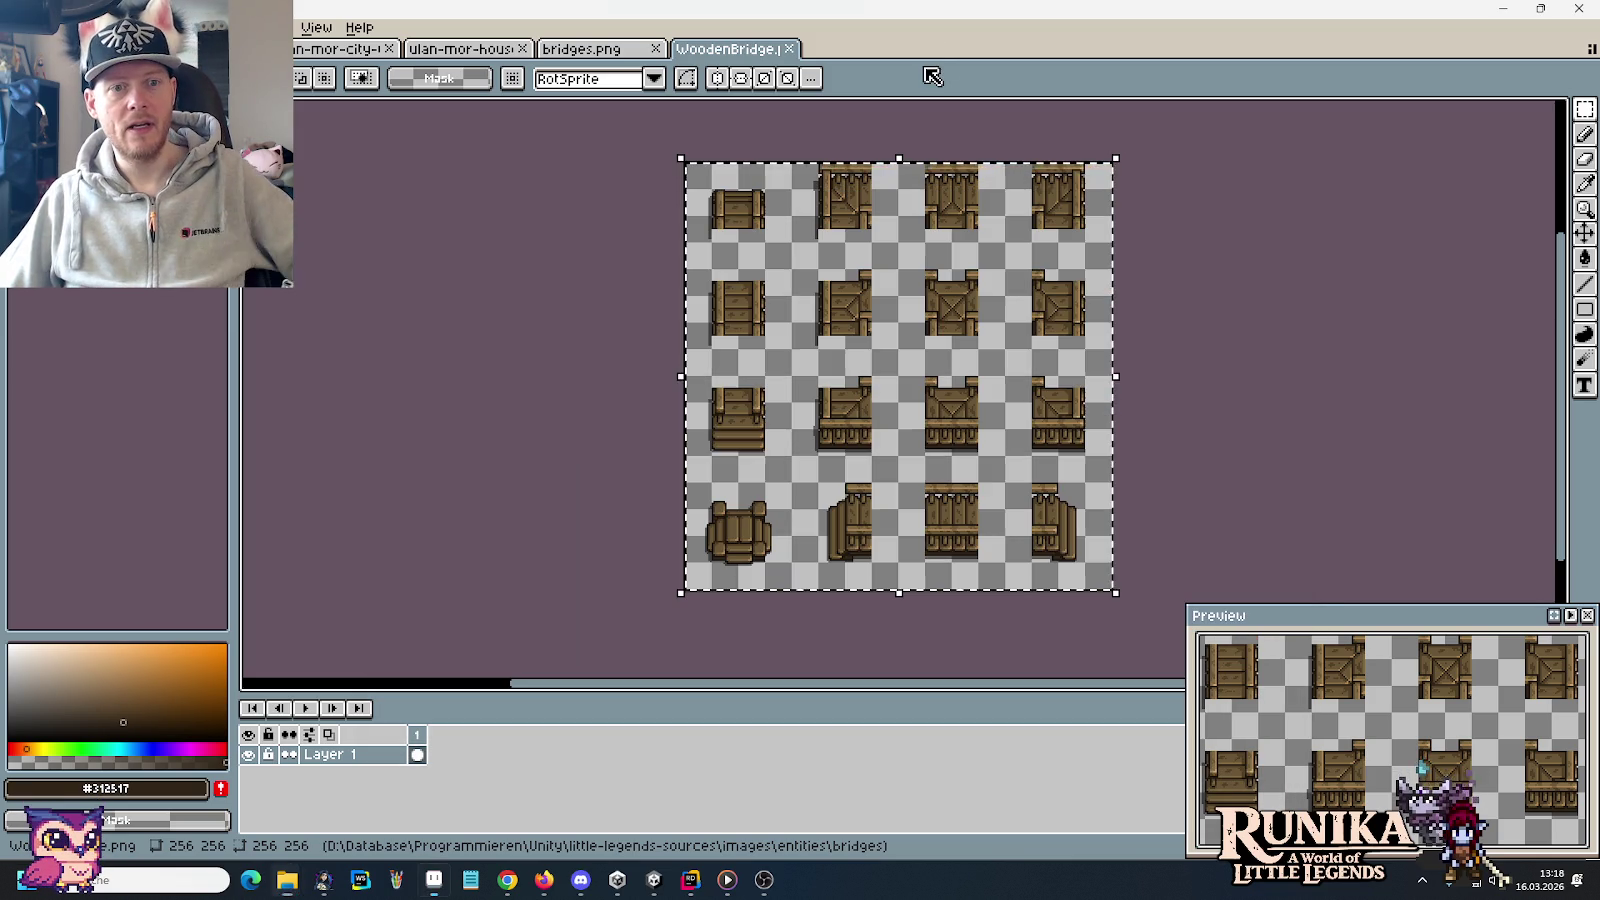
Return to bridges.png, clear the tile selection and zoom in to inspect the crate pixels
left_click(577, 52)
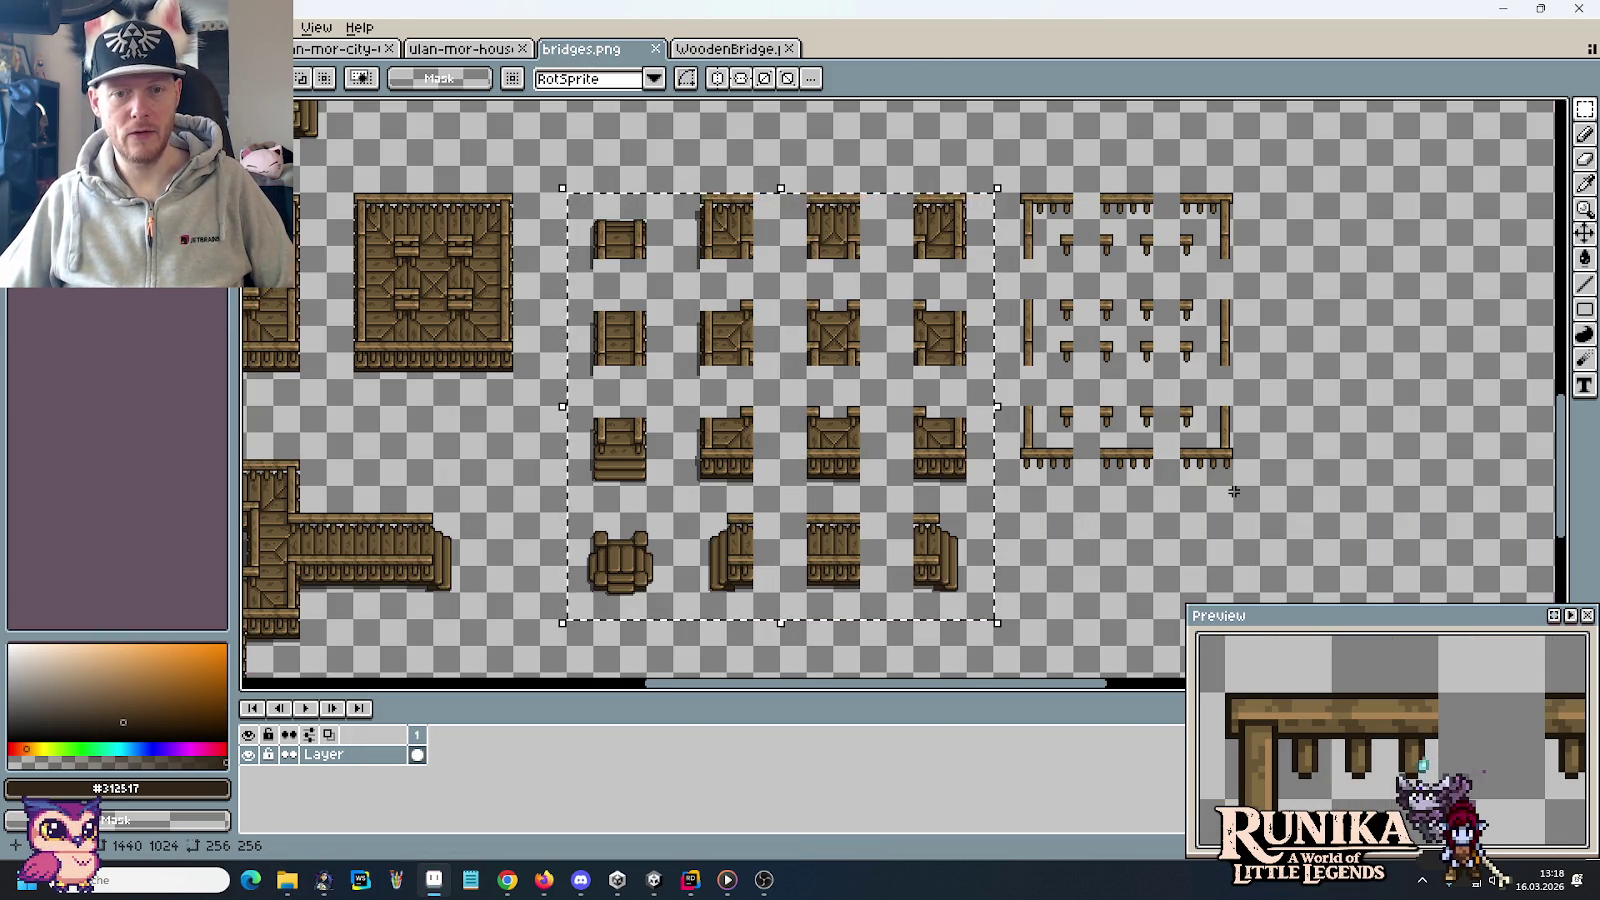
left_click_drag(1250, 494, 1157, 467)
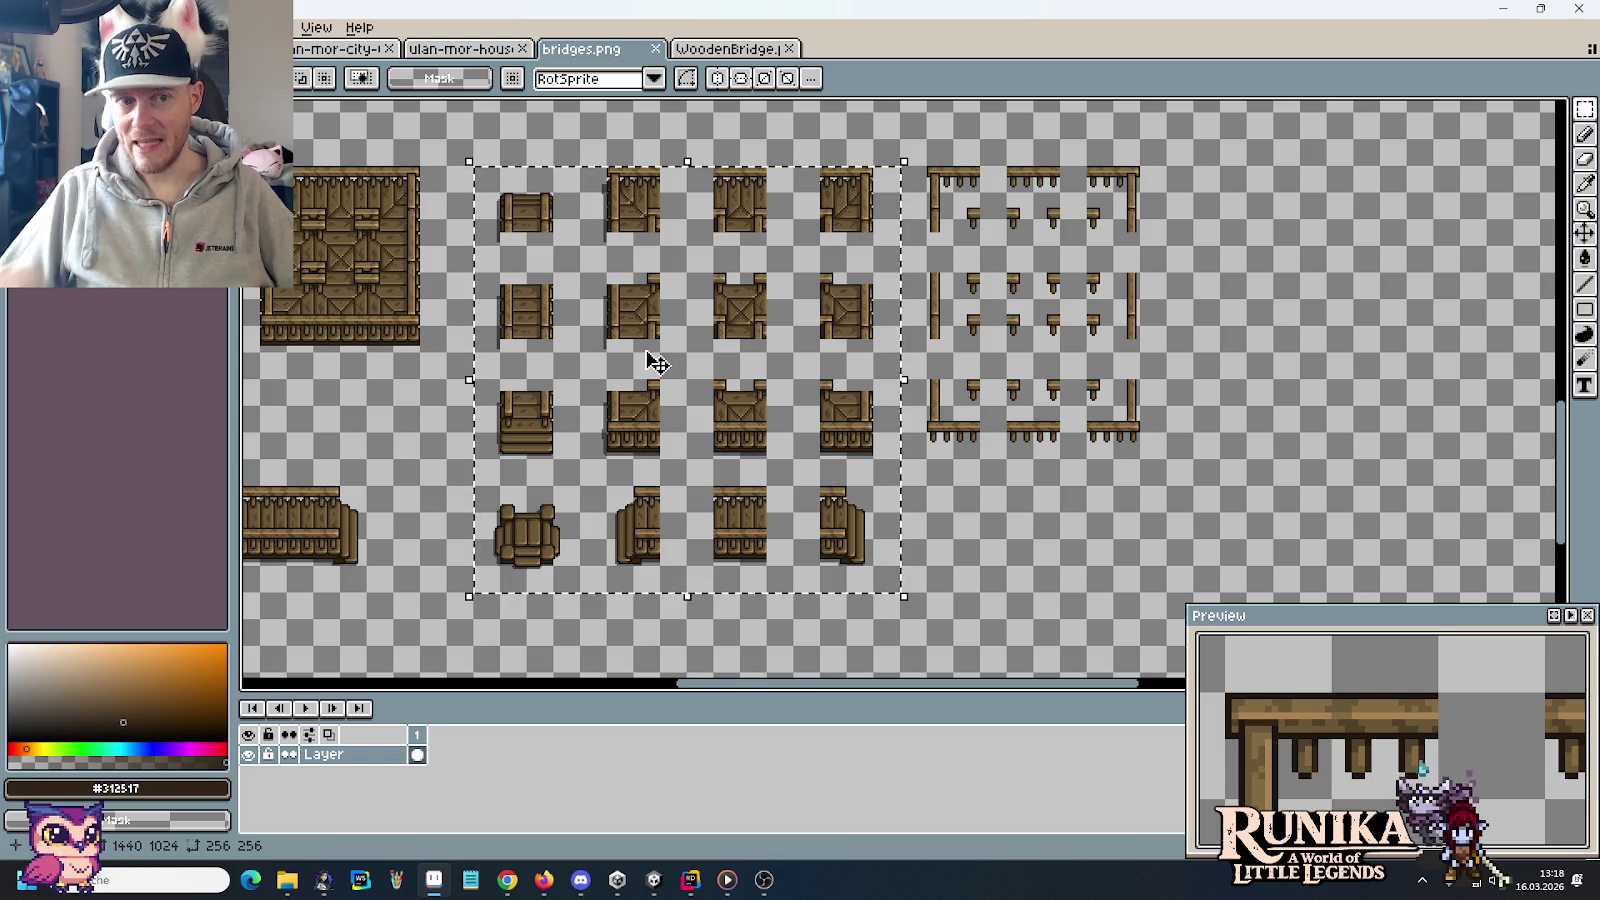
left_click(1062, 501)
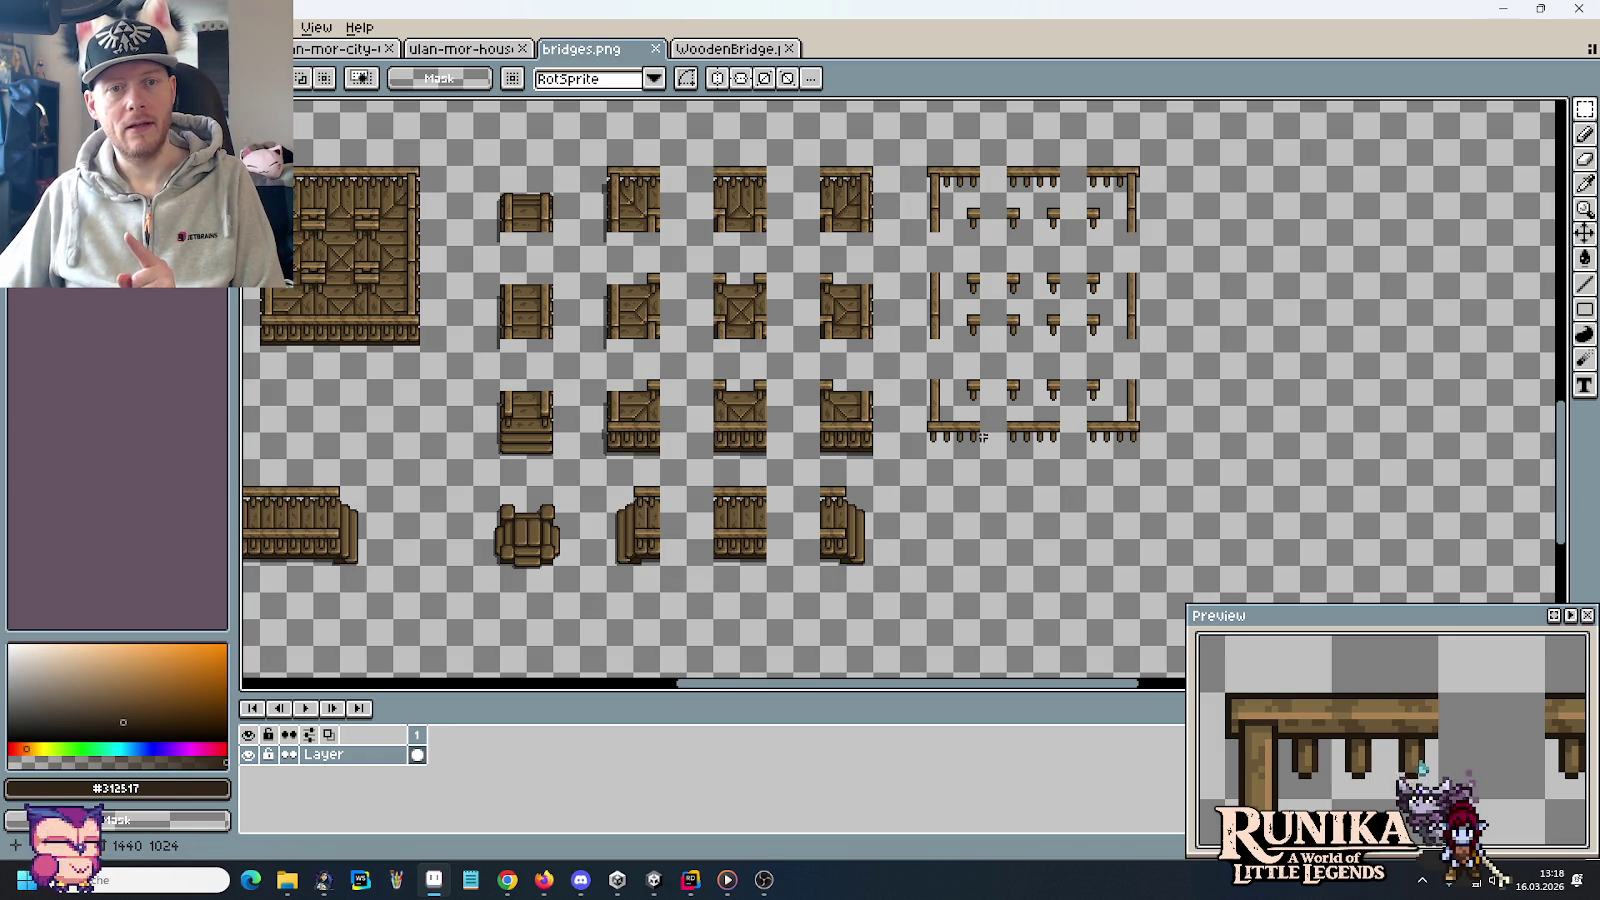
scroll(870, 222, "up", 3)
scroll(818, 311, "up", 1)
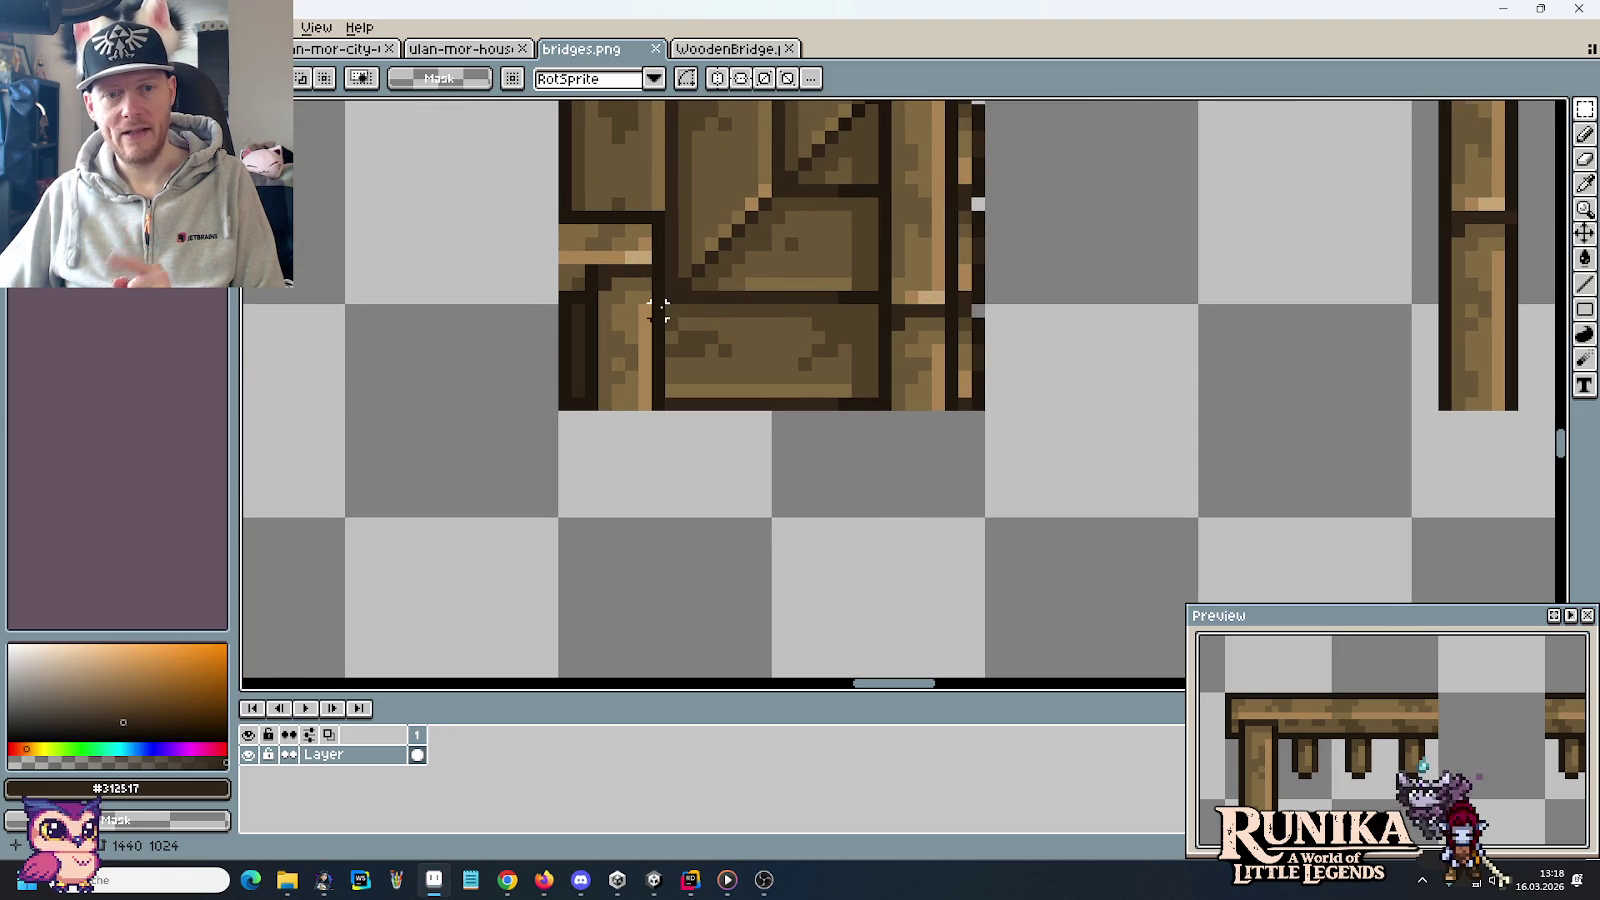
left_click_drag(659, 311, 603, 311)
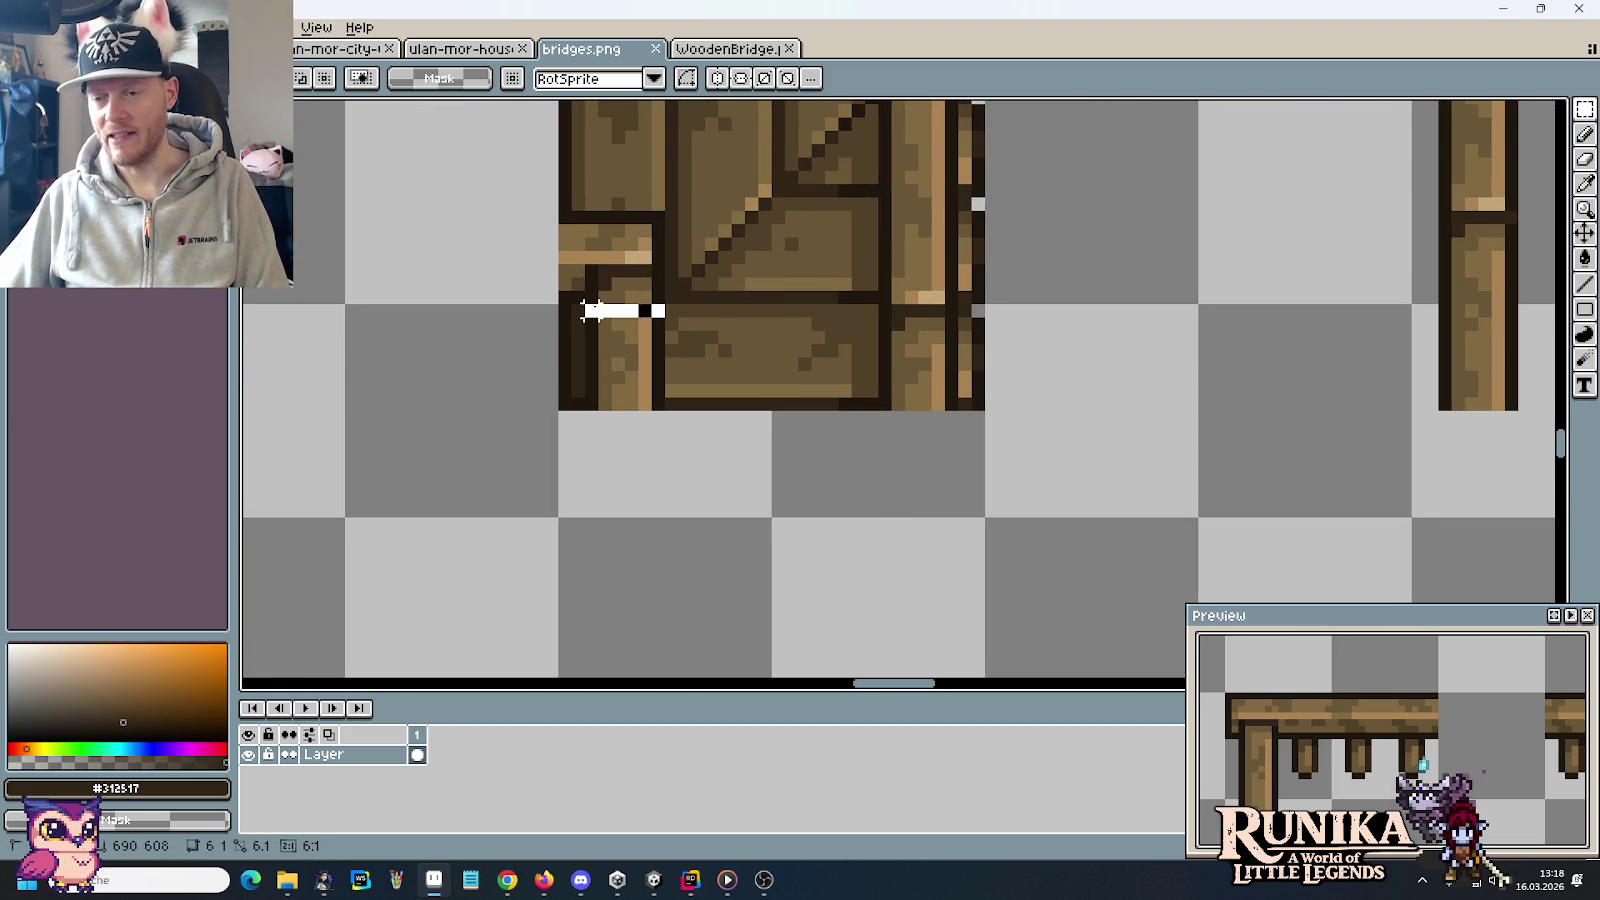
key("ctrl+d")
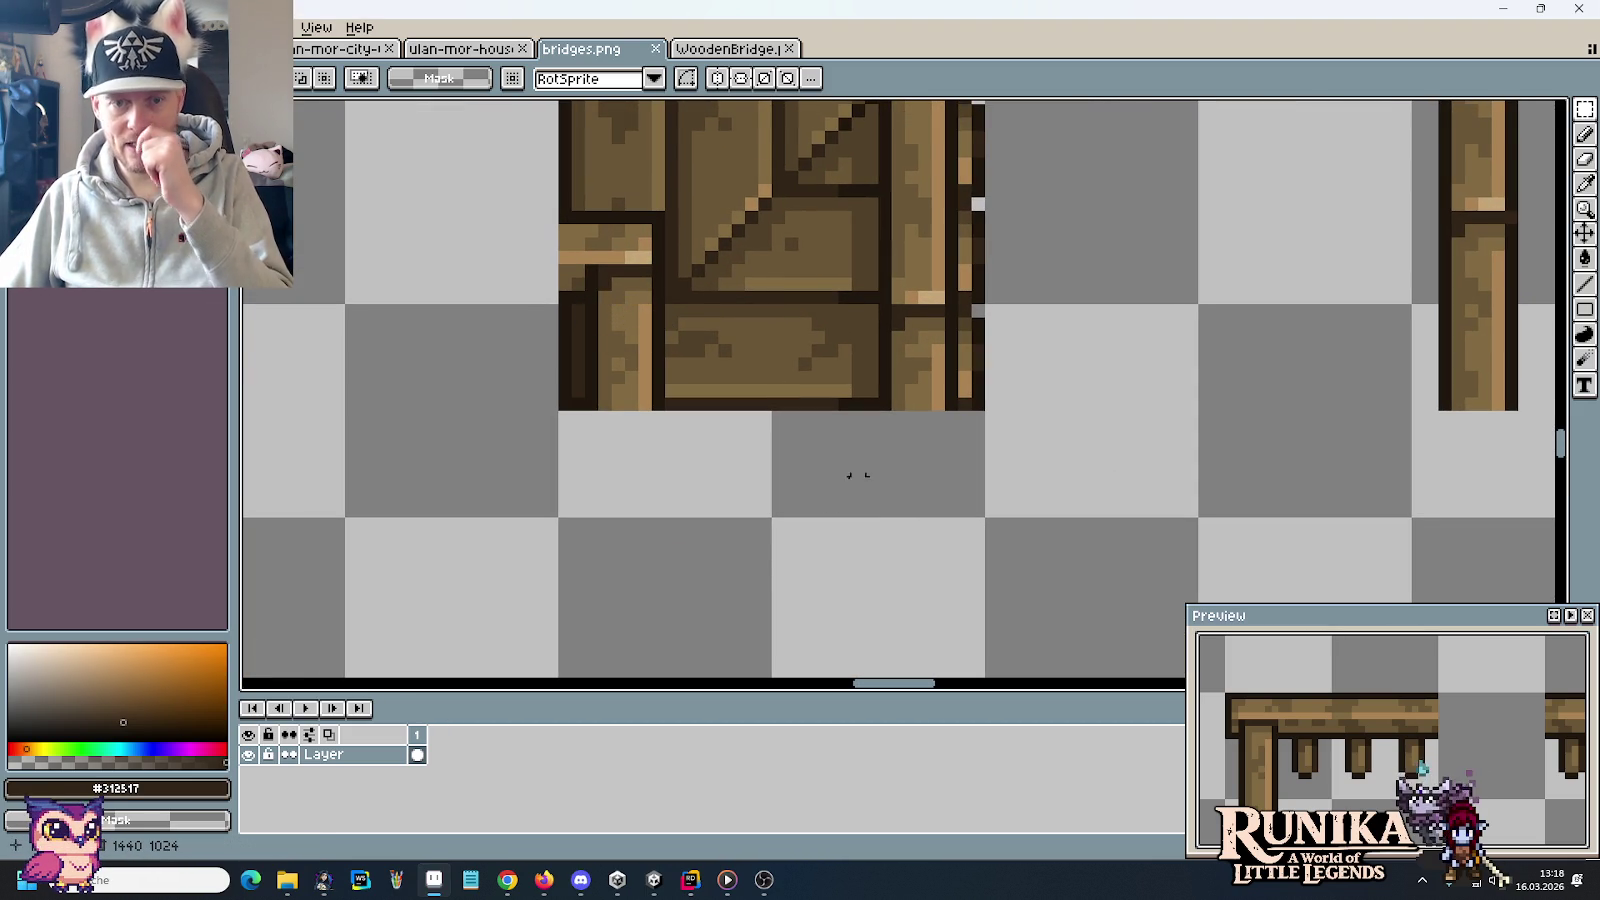
Marquee-select the left column of three bridge tiles
scroll(779, 578, "down", 2)
scroll(779, 578, "down", 1)
scroll(779, 578, "down", 1)
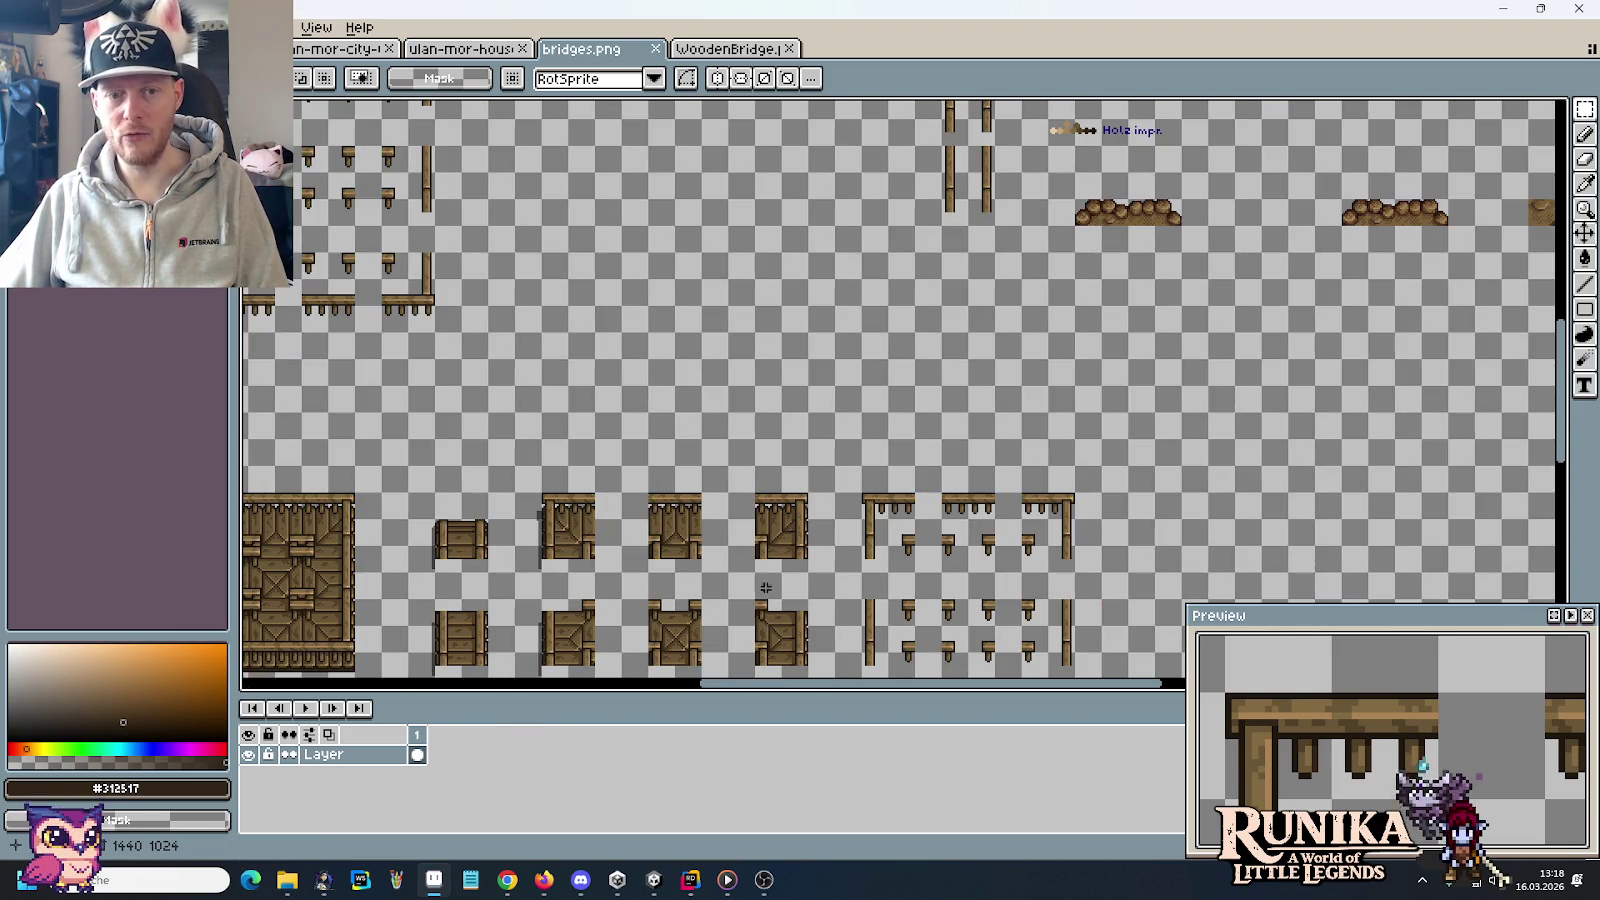
scroll(519, 212, "up", 1)
key("ctrl+shift+d")
left_click_drag(508, 204, 619, 527)
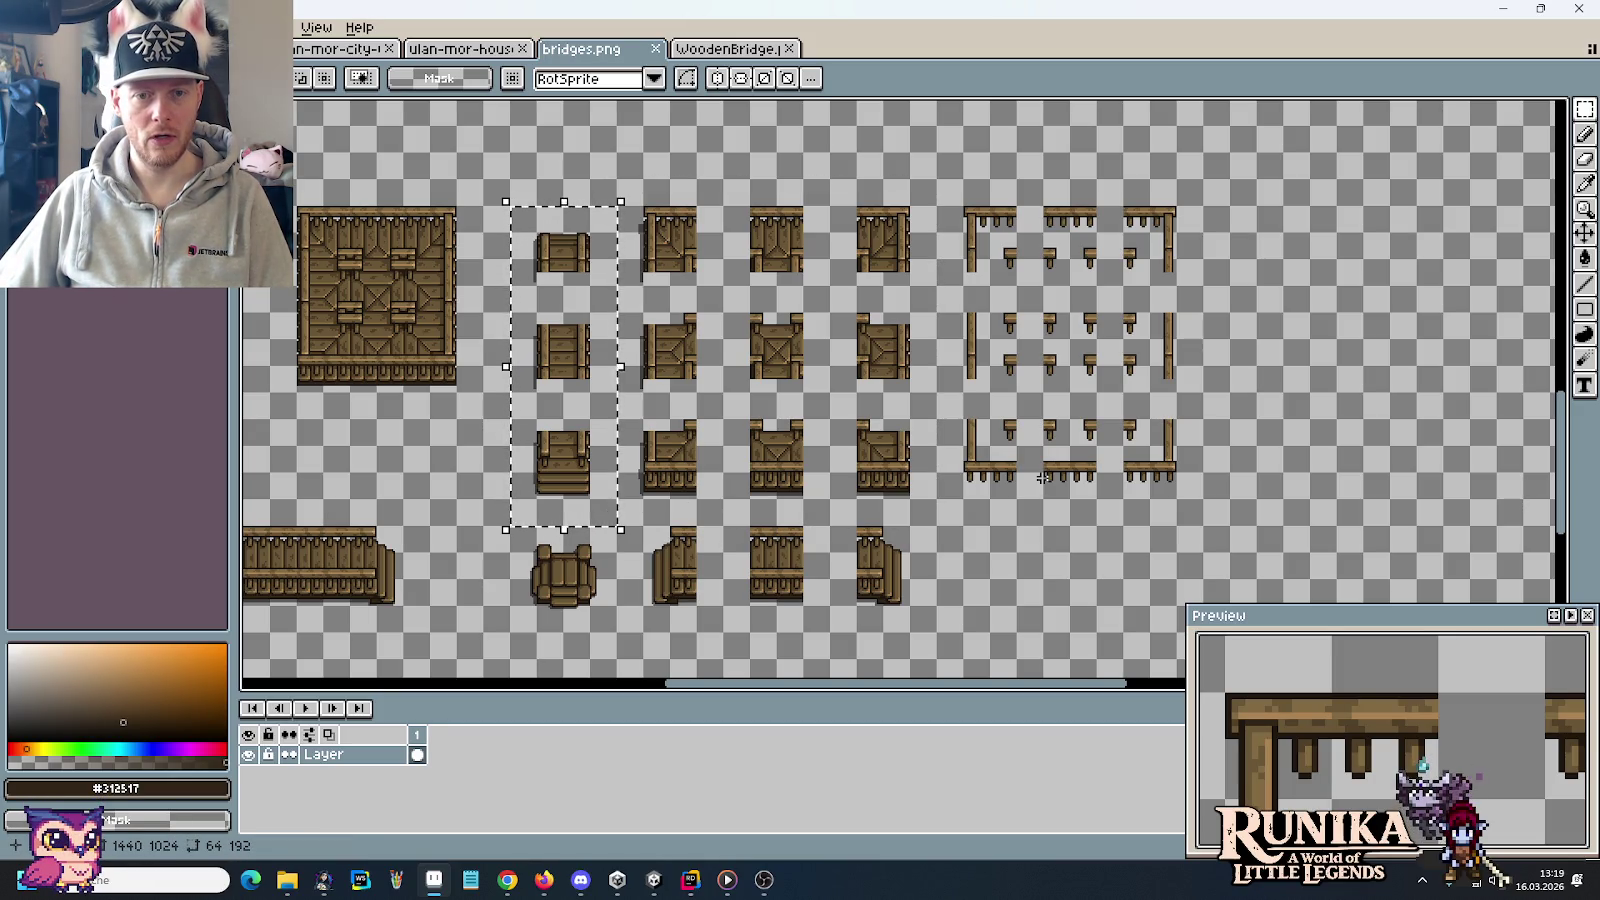
Nudge the middle and right railing columns slightly to the right
scroll(1043, 478, "up", 3)
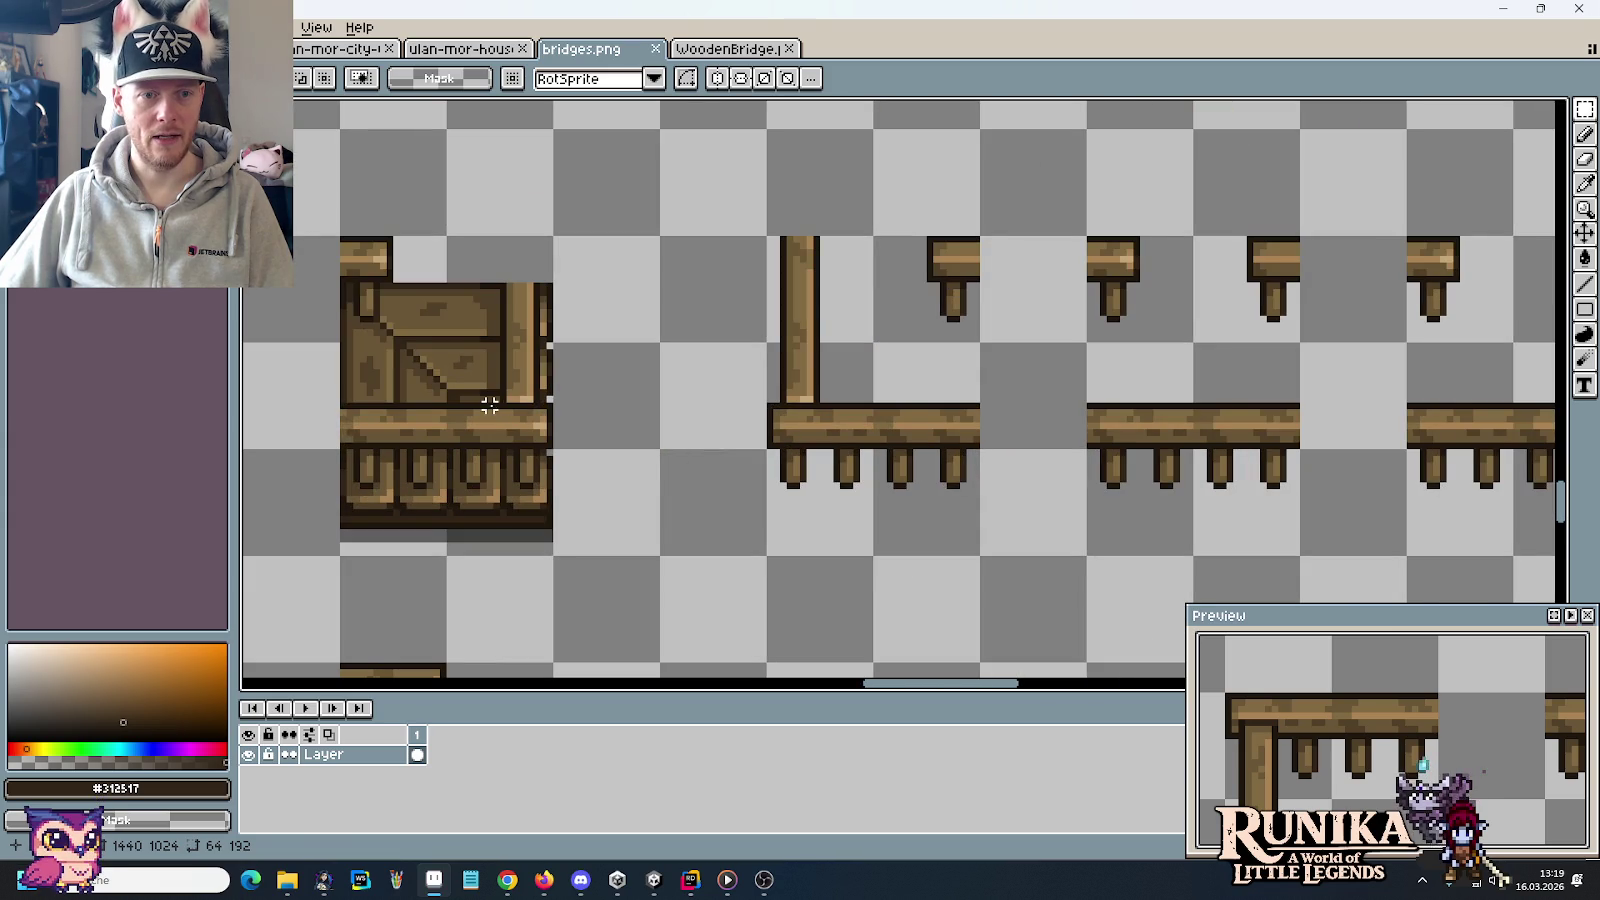
left_click_drag(489, 405, 1100, 572)
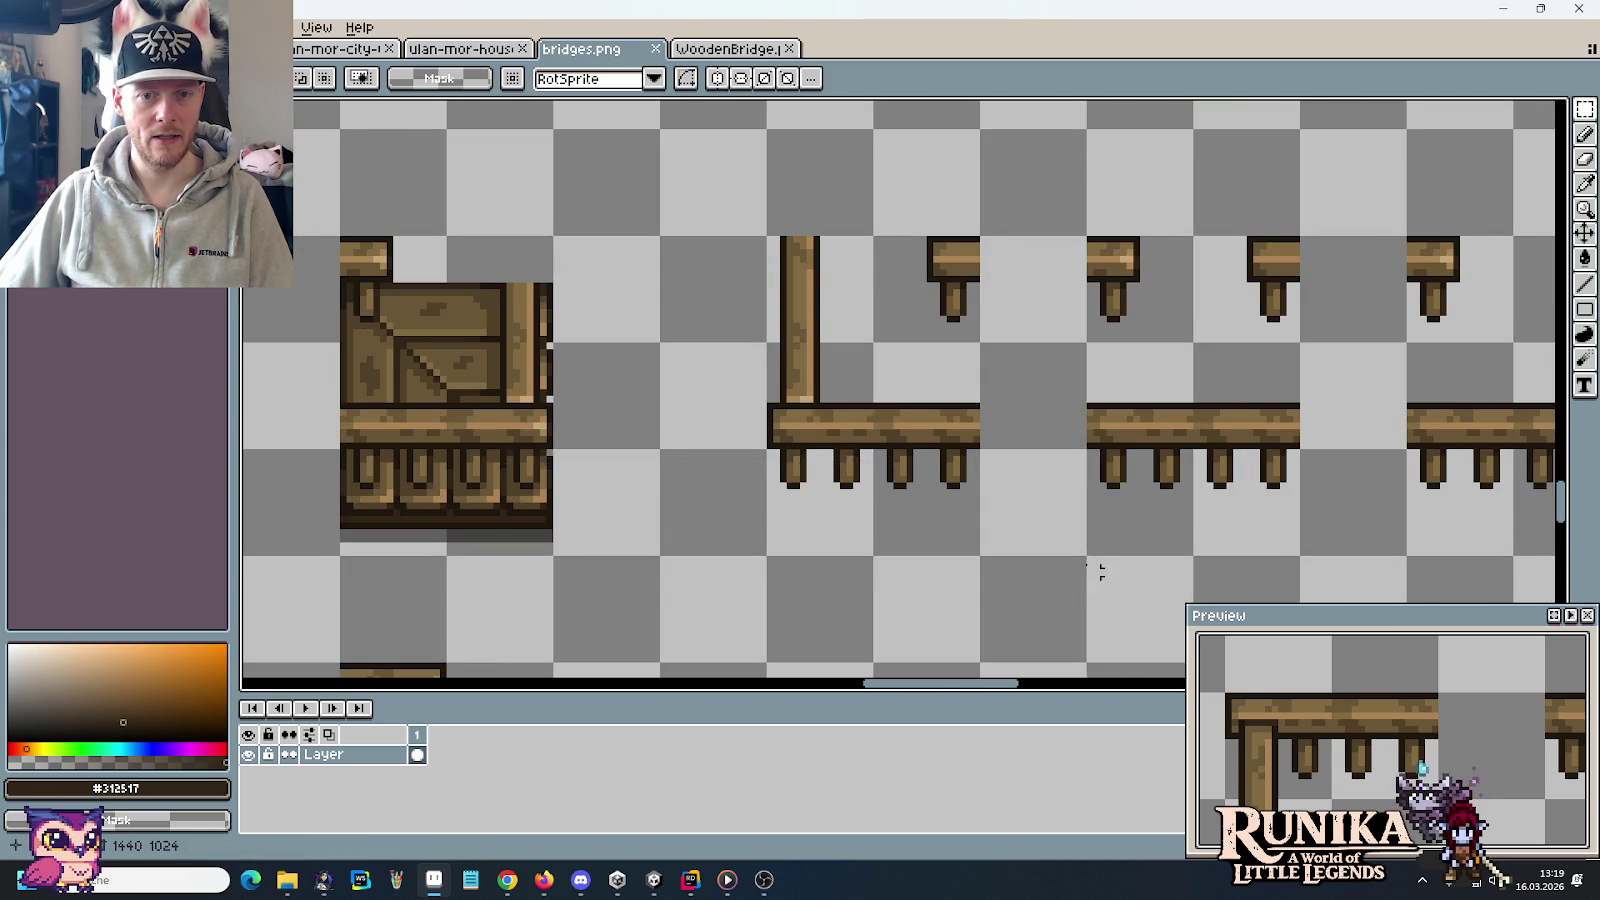
scroll(1000, 530, "down", 2)
scroll(998, 526, "down", 1)
left_click_drag(1013, 489, 975, 469)
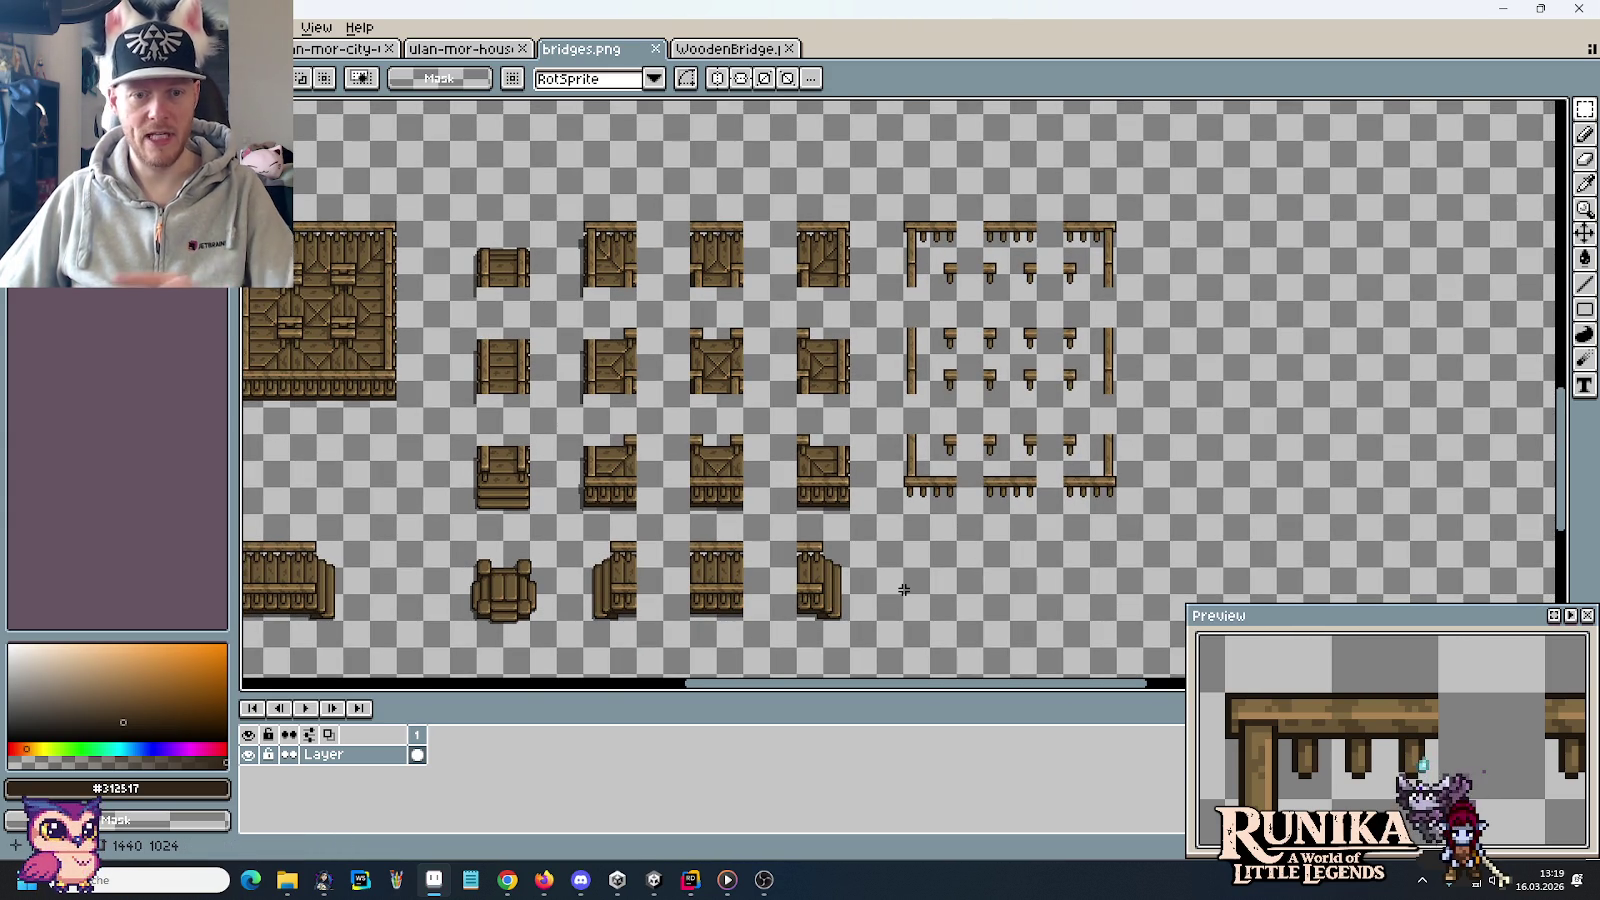
left_click_drag(875, 220, 1118, 515)
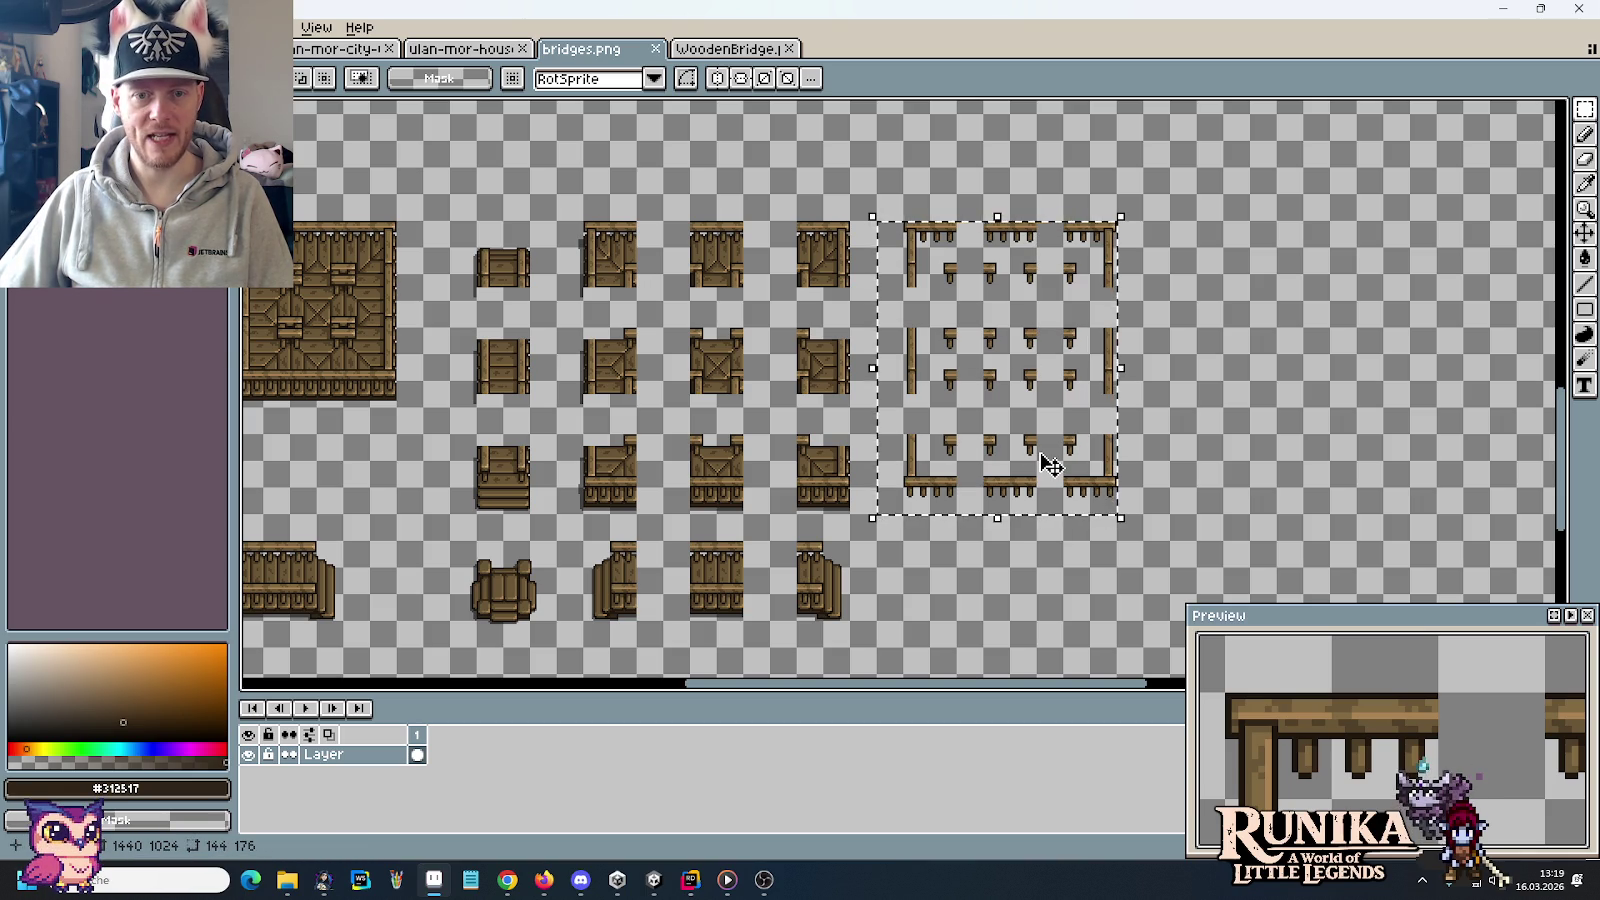
key("ctrl+d")
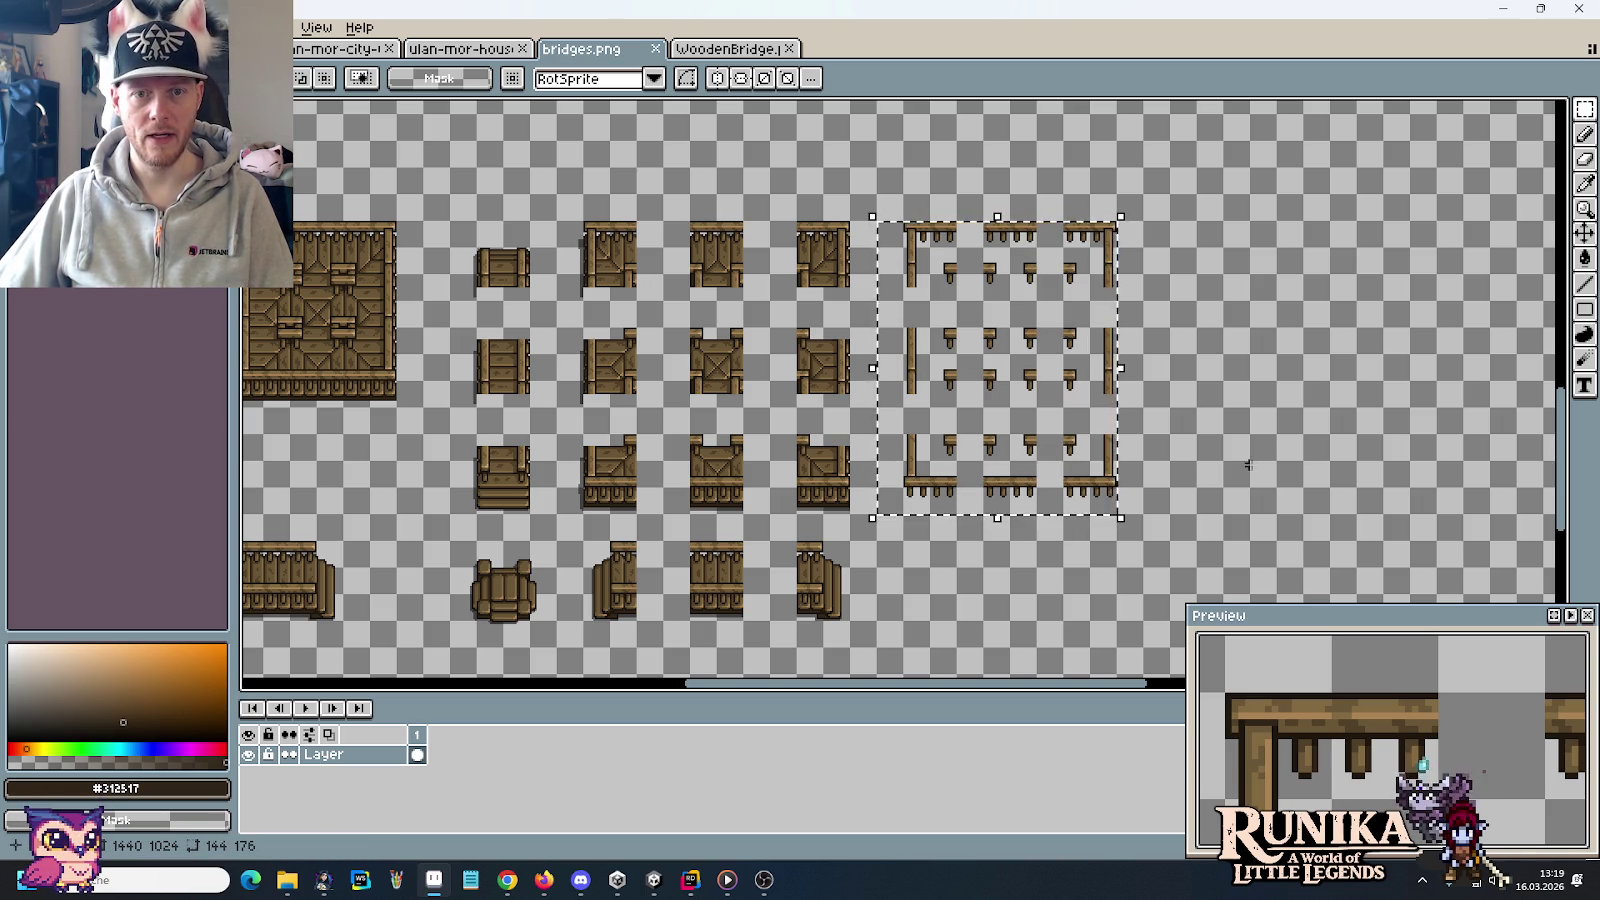
mouse_move(1167, 221)
left_mouse_down()
mouse_move(980, 505)
mouse_move(1063, 464)
mouse_move(1170, 222)
left_mouse_up()
key("ctrl+d")
left_click_drag(1133, 305, 1160, 305)
key("ctrl+d")
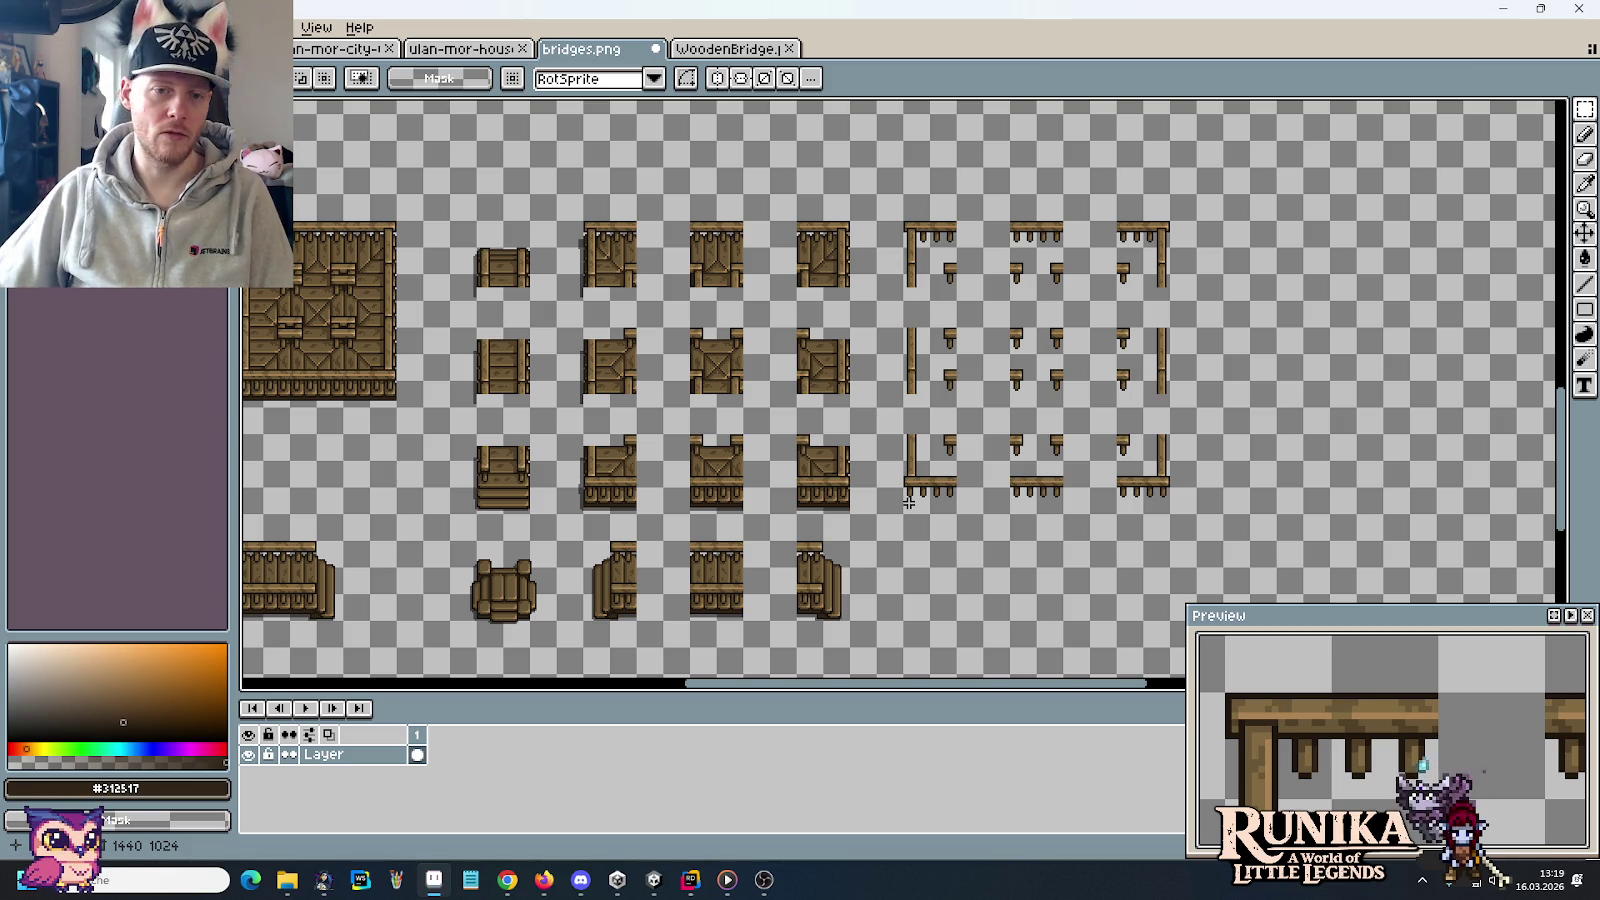
Move the whole rearranged railing block further right and drop it in place
left_click_drag(908, 502, 1150, 233)
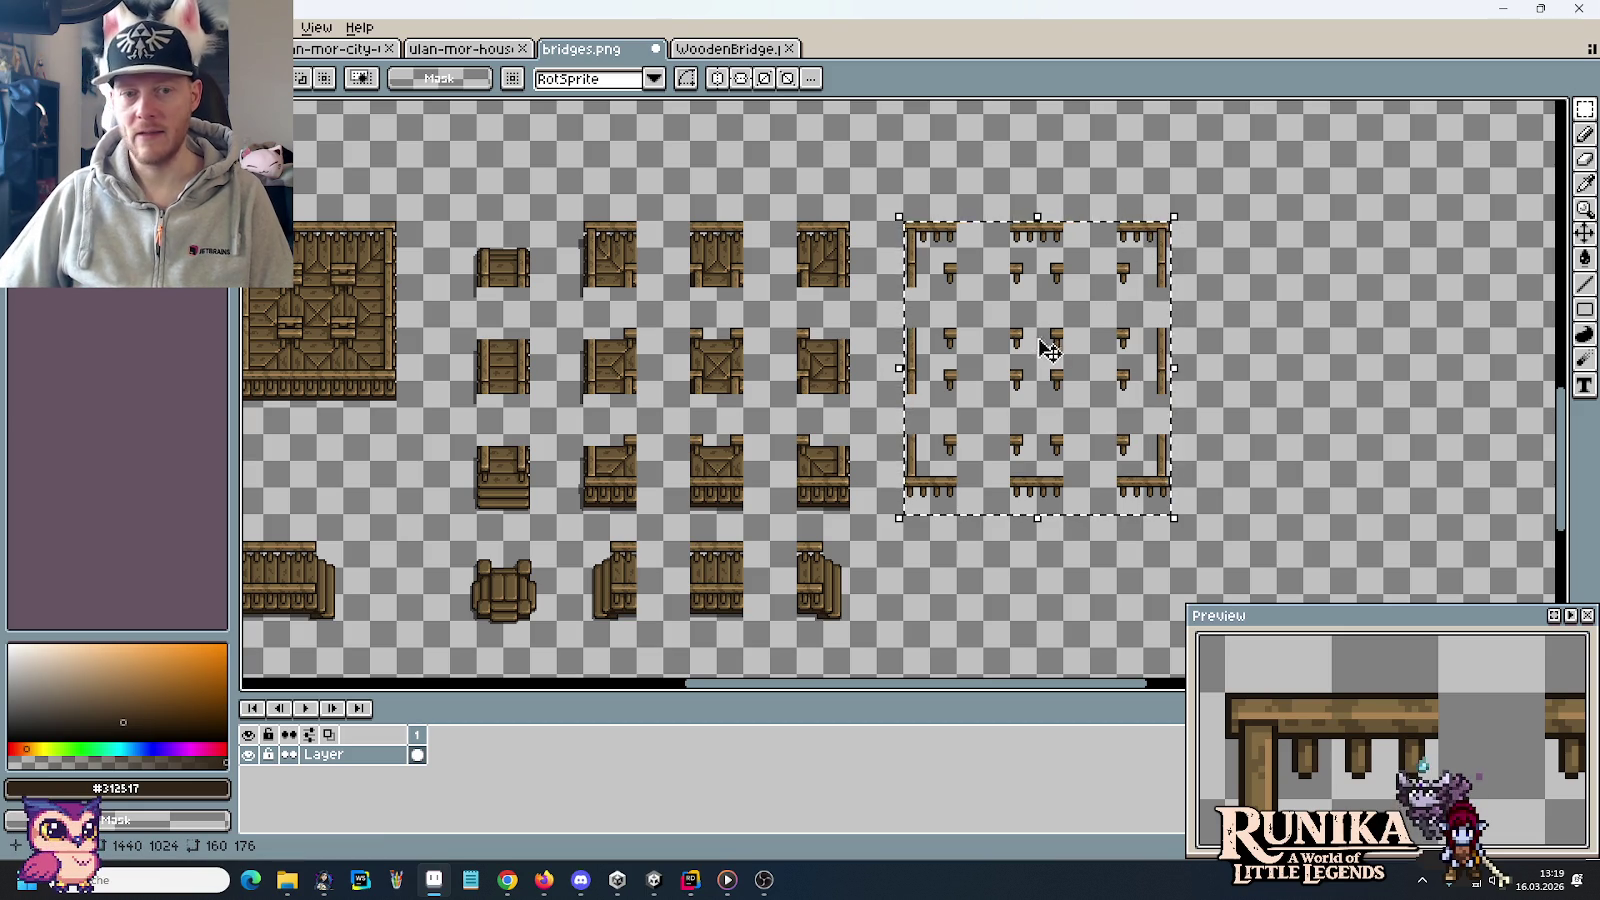
scroll(810, 390, "up", 3)
scroll(941, 366, "up", 1)
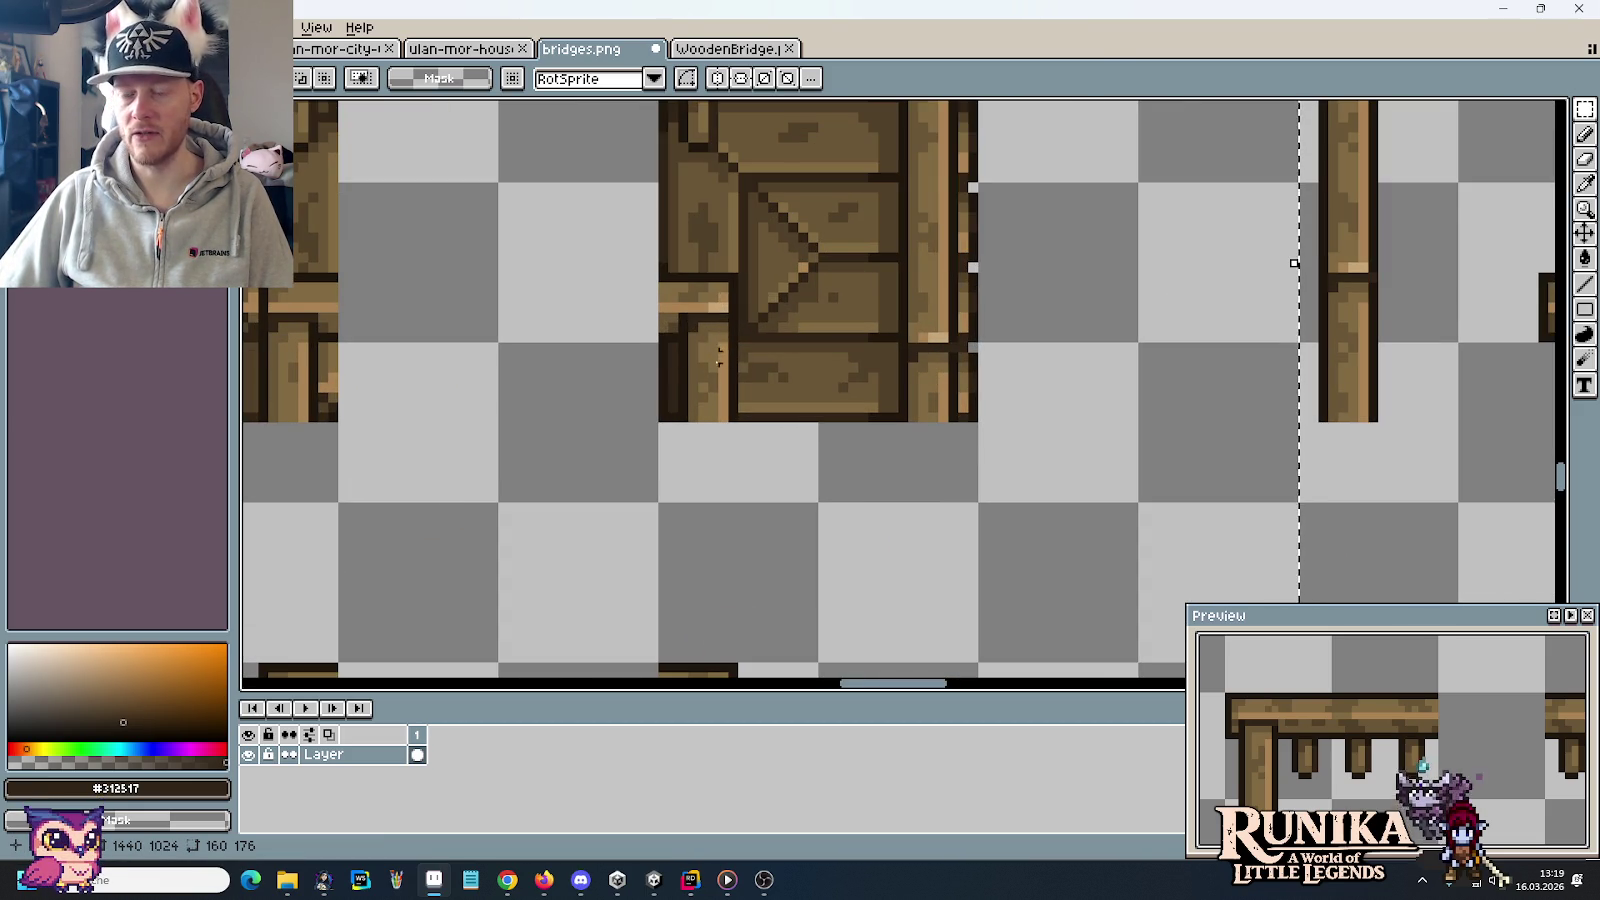
scroll(693, 357, "down", 3)
scroll(705, 362, "down", 1)
scroll(715, 370, "up", 1)
scroll(715, 370, "left", 2)
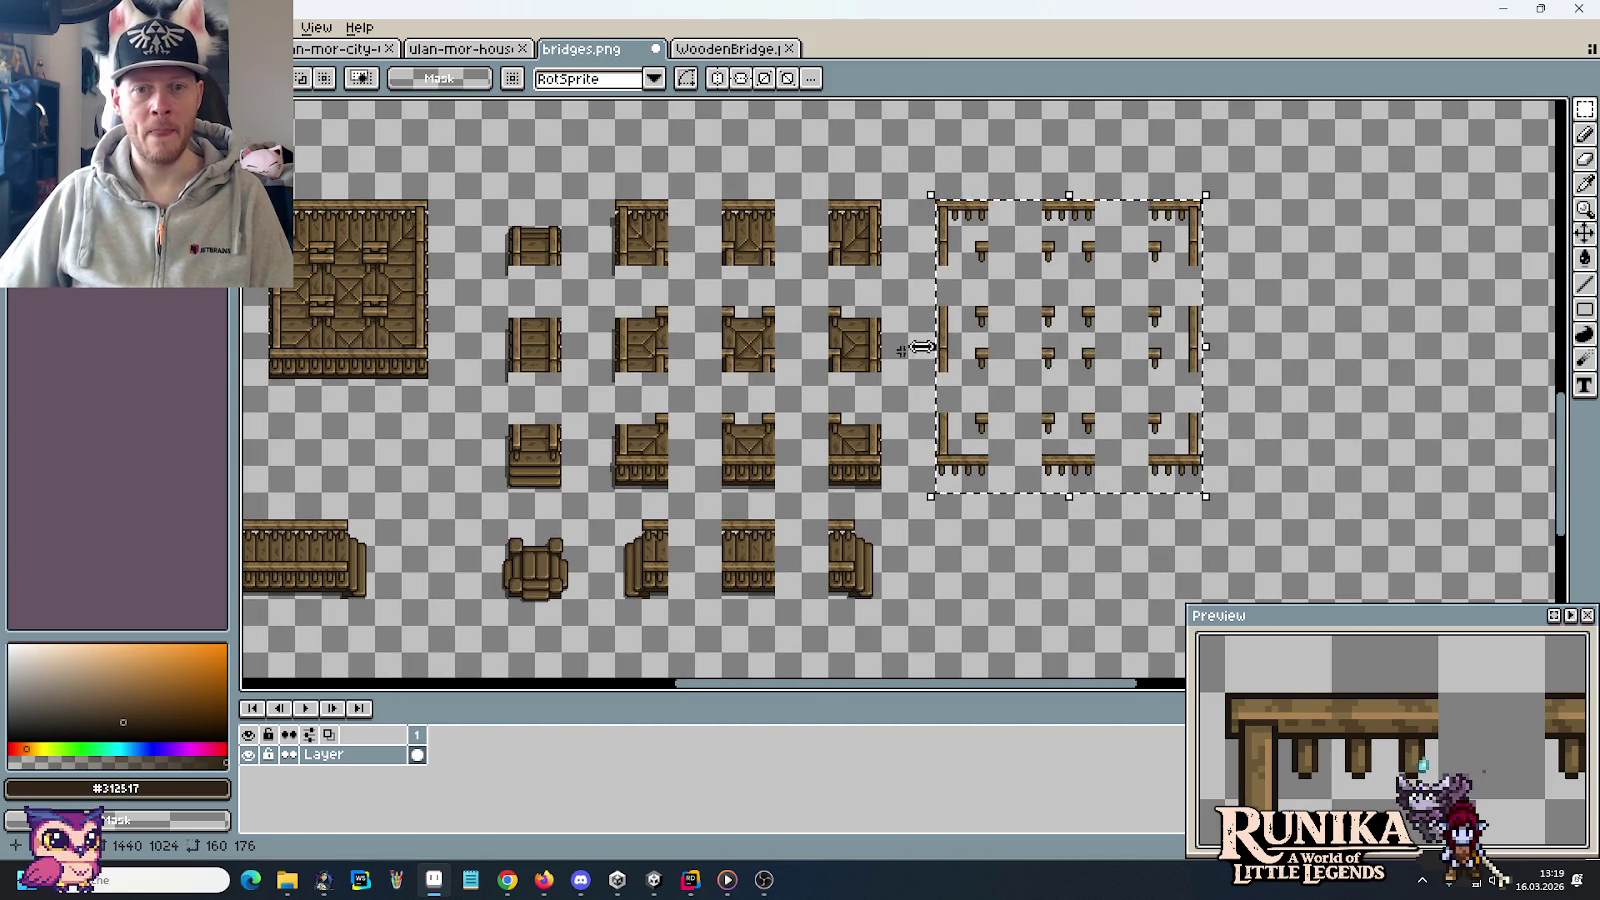
left_click_drag(1054, 346, 1178, 353)
left_click(972, 315)
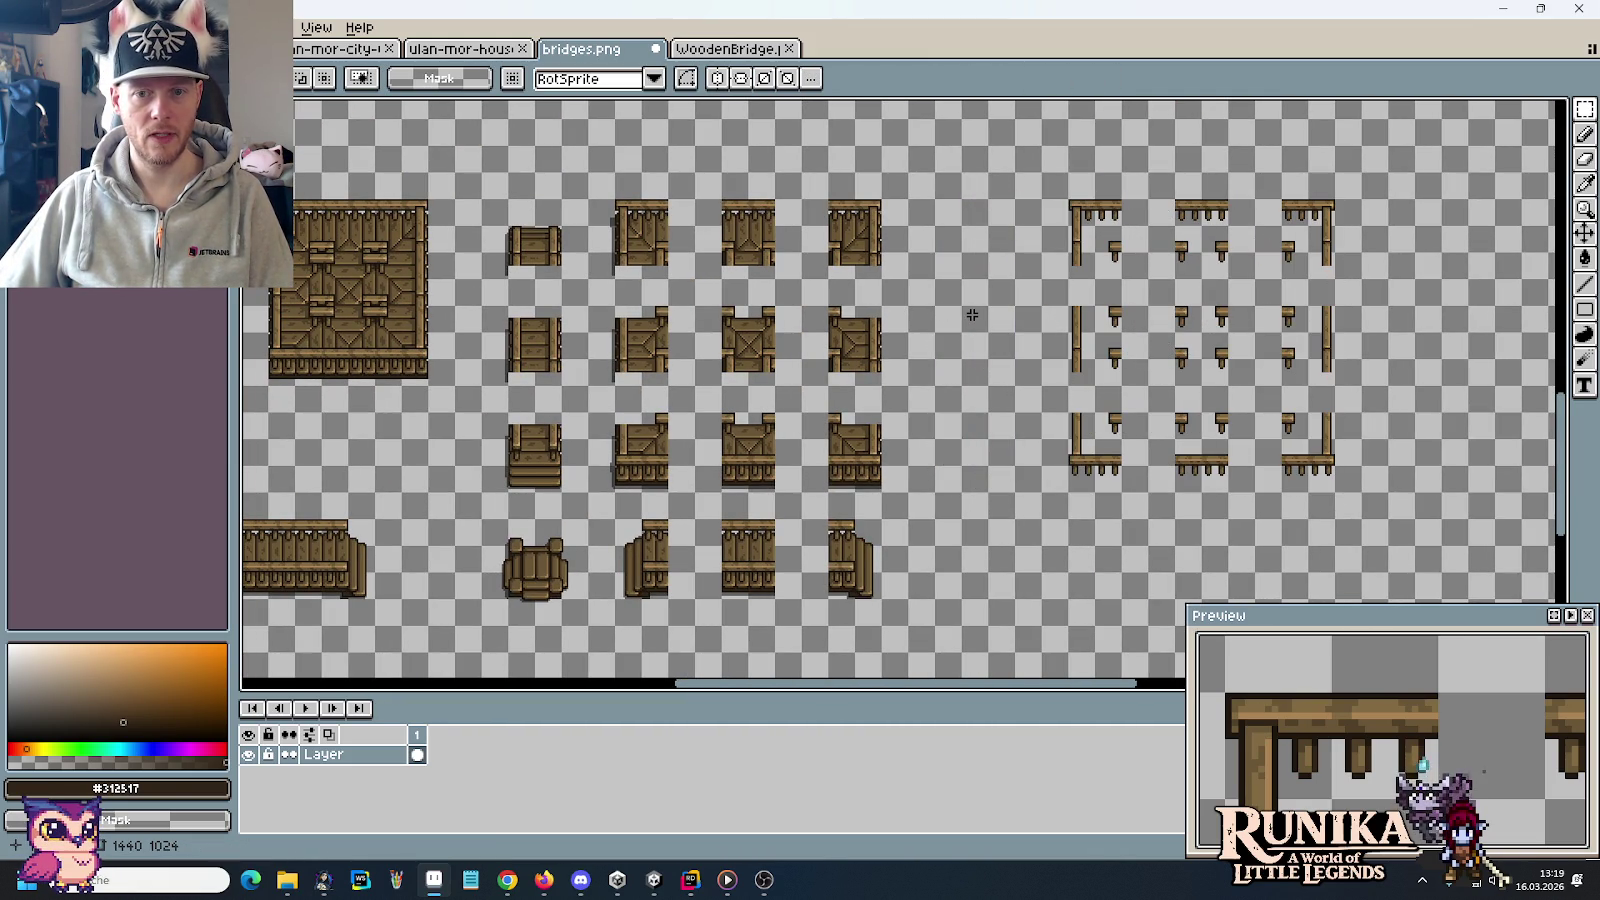
Copy the second tile column into the gap and three bottom-row bridge pieces beneath the railings
mouse_move(500, 215)
left_mouse_down()
mouse_move(582, 622)
mouse_move(1010, 590)
left_mouse_up()
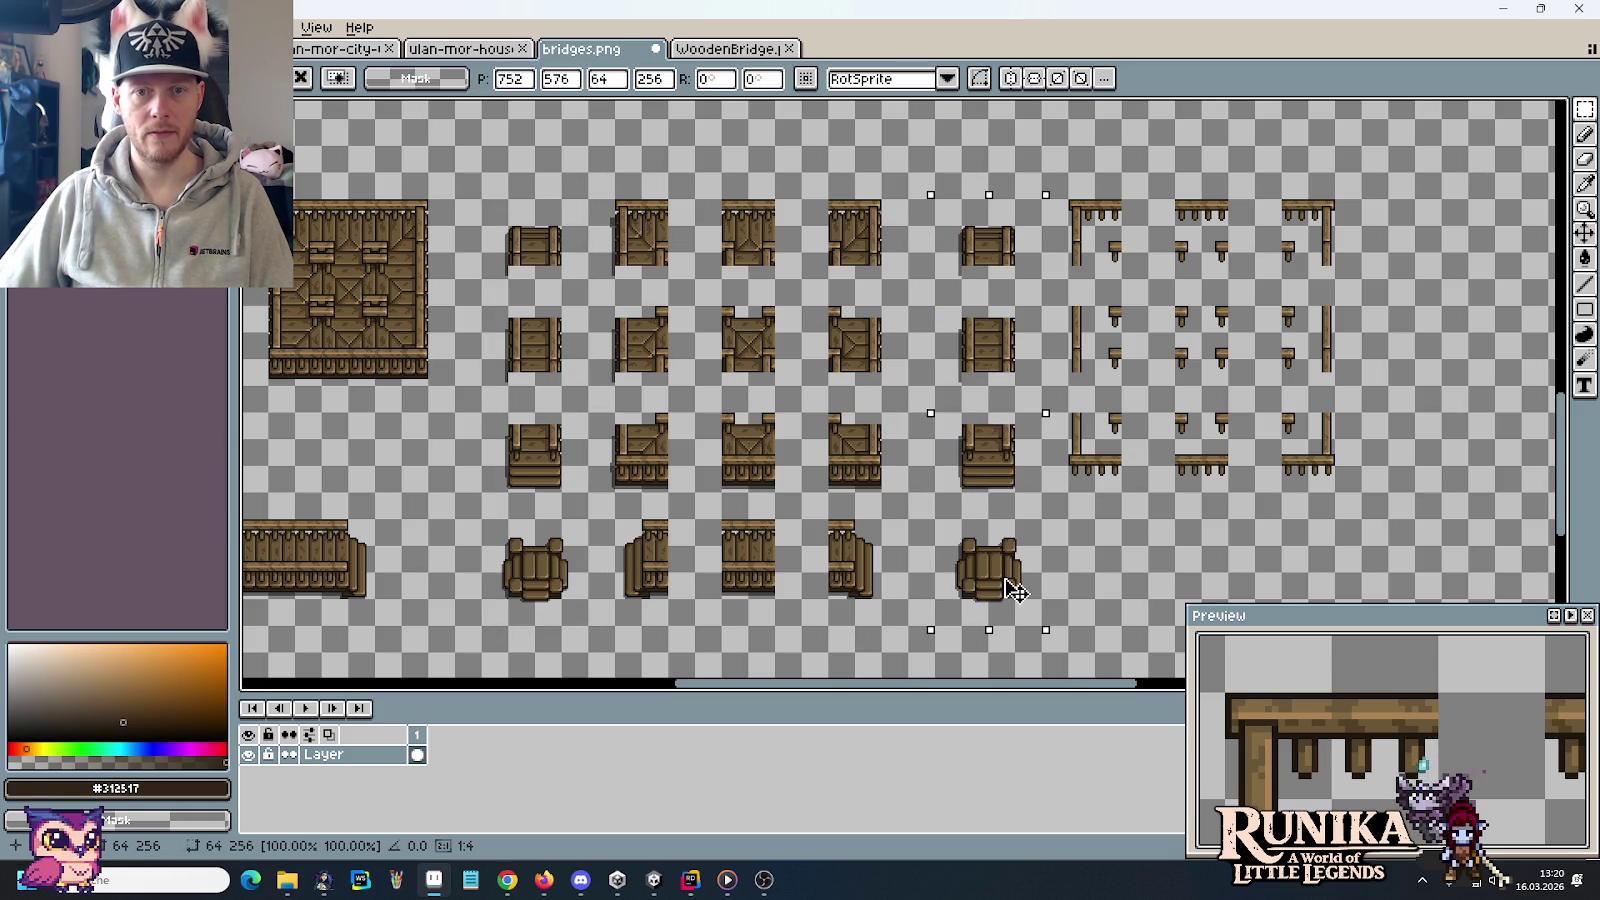
left_click_drag(590, 520, 880, 598)
left_click_drag(784, 562, 1232, 560)
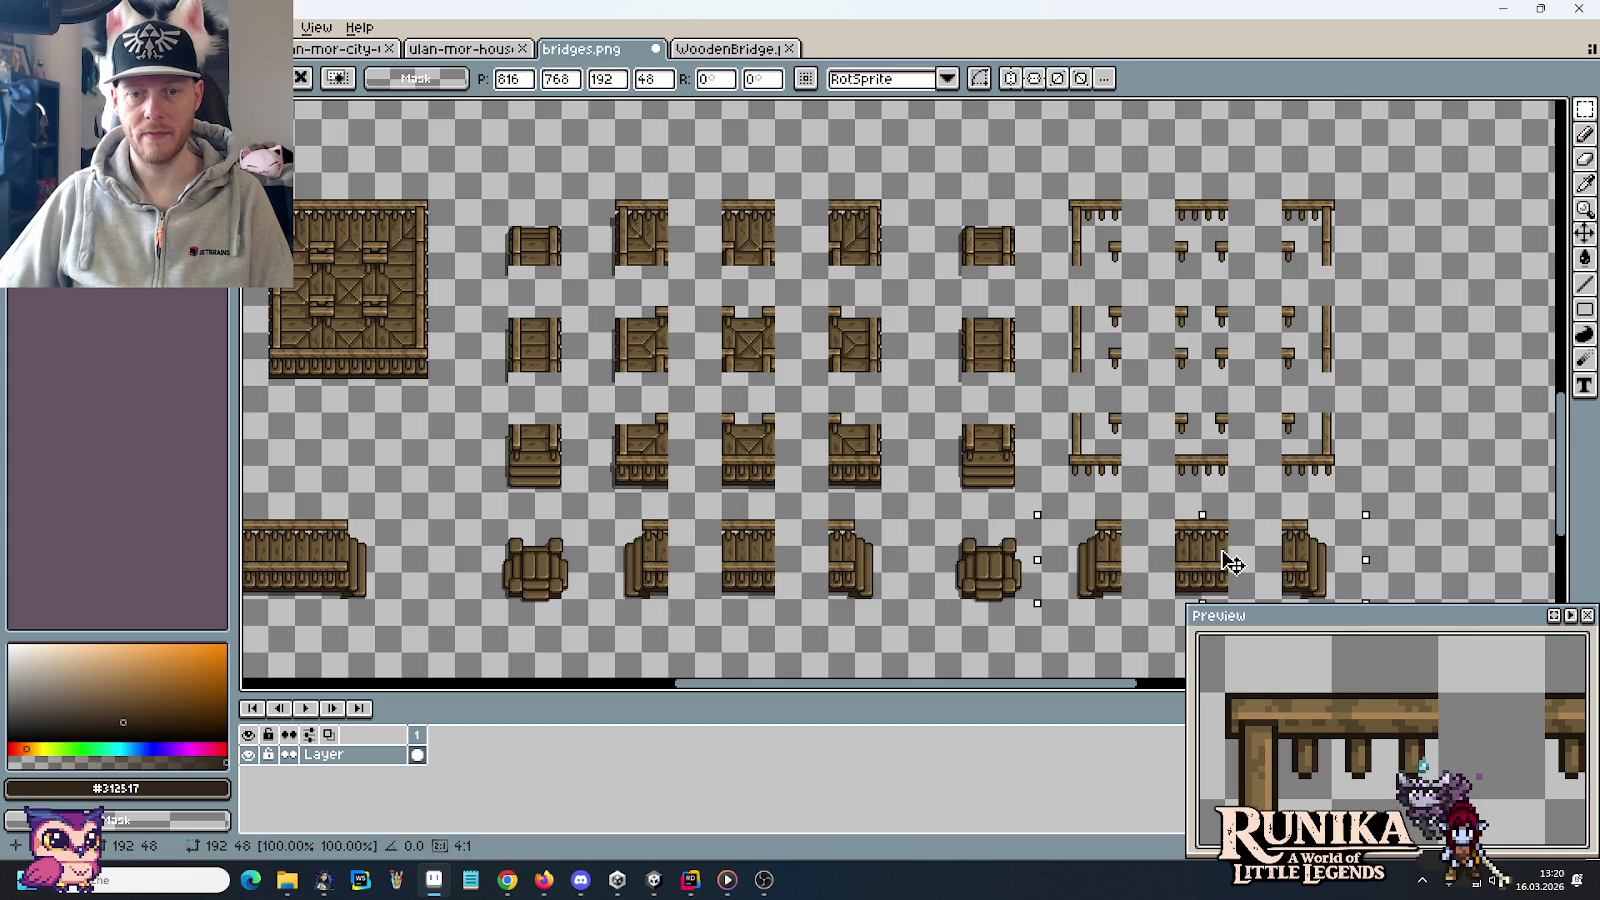
left_click(1173, 441)
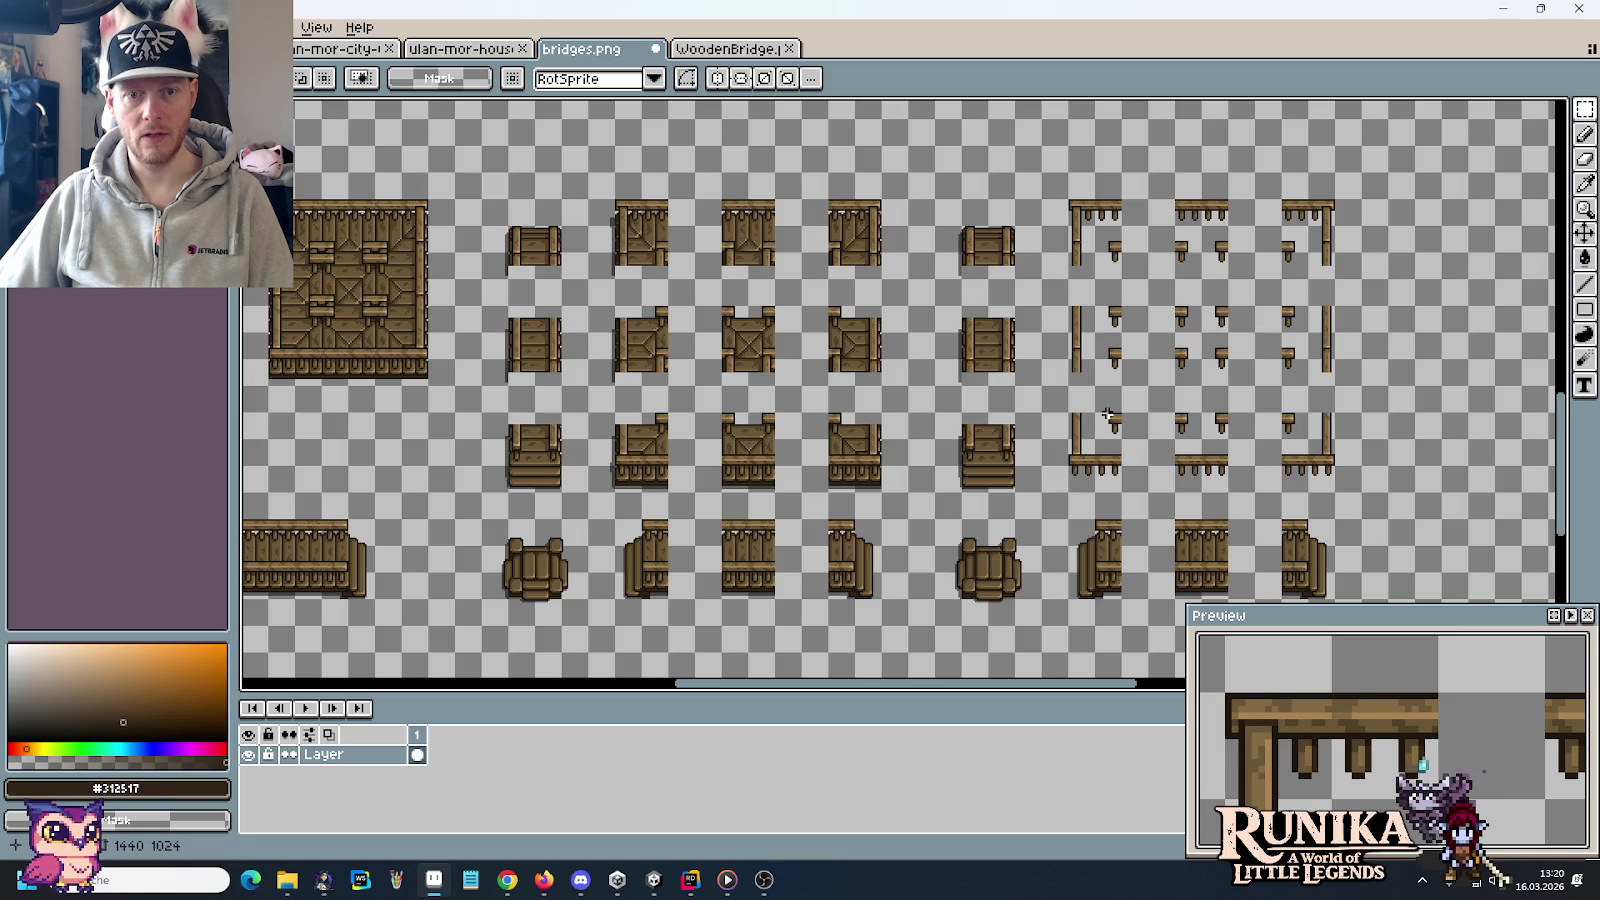
scroll(1107, 414, "up", 3)
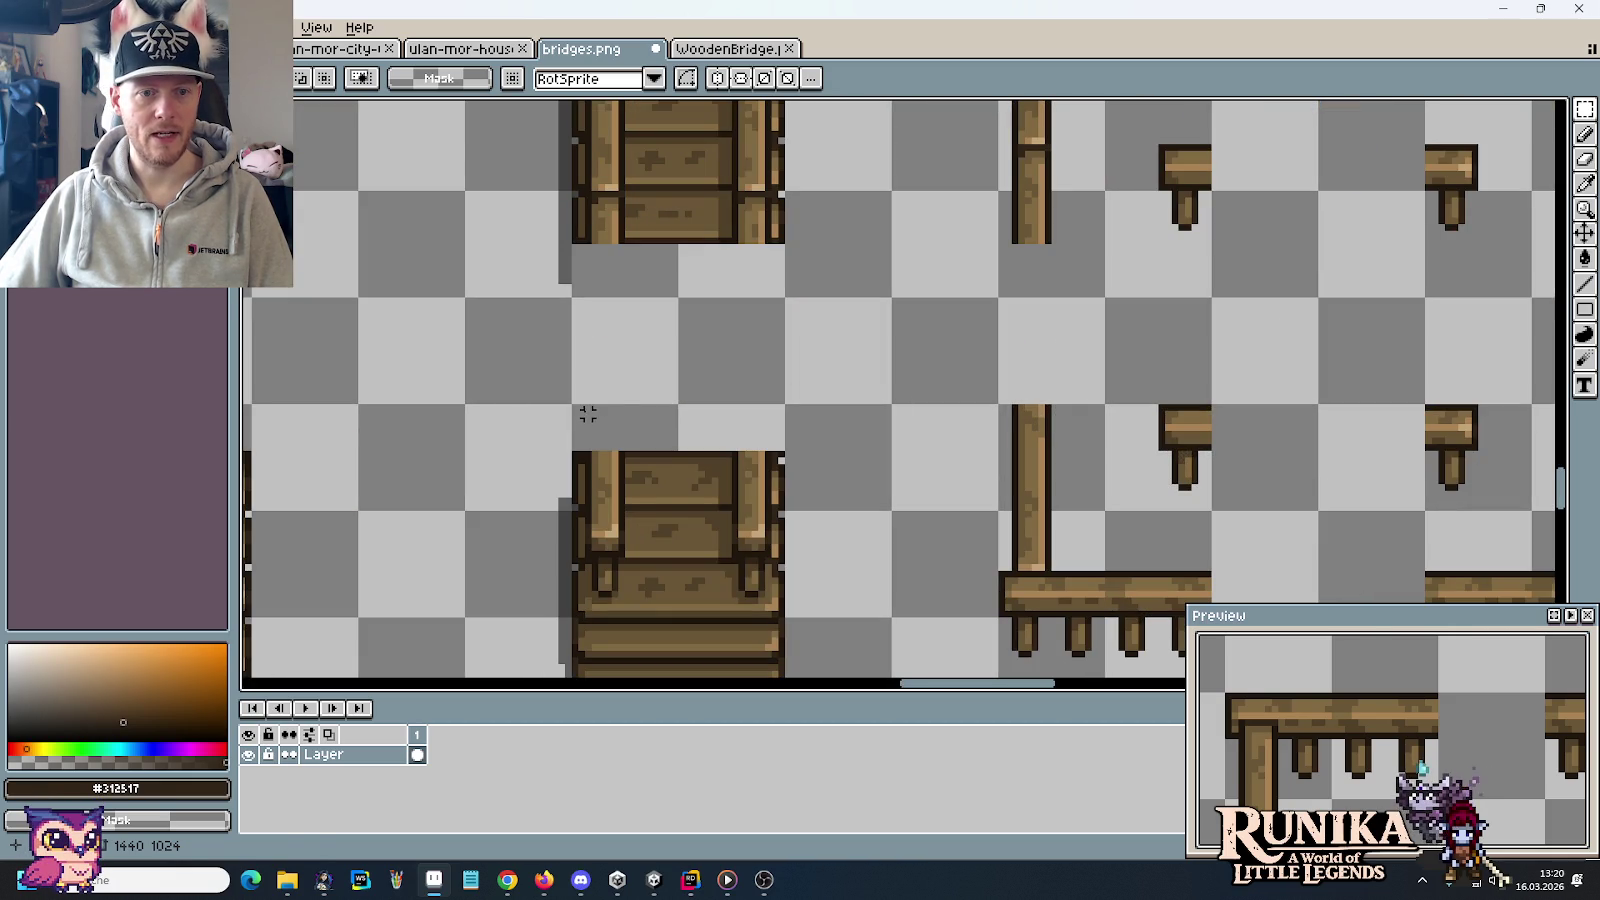
left_click_drag(587, 406, 621, 447)
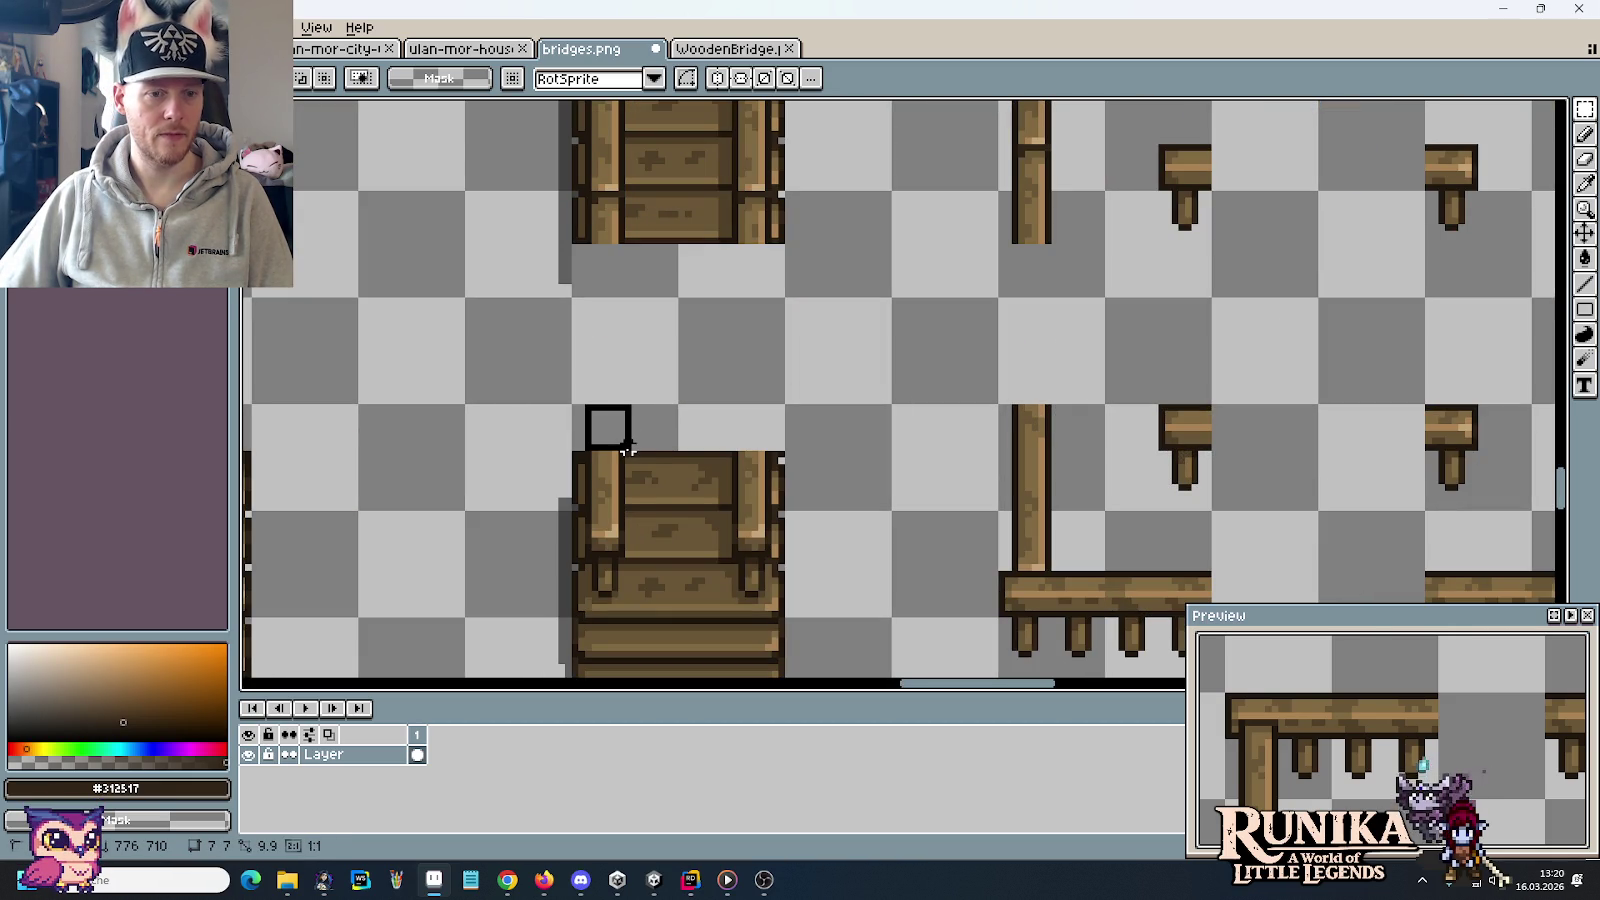
key("ctrl+d")
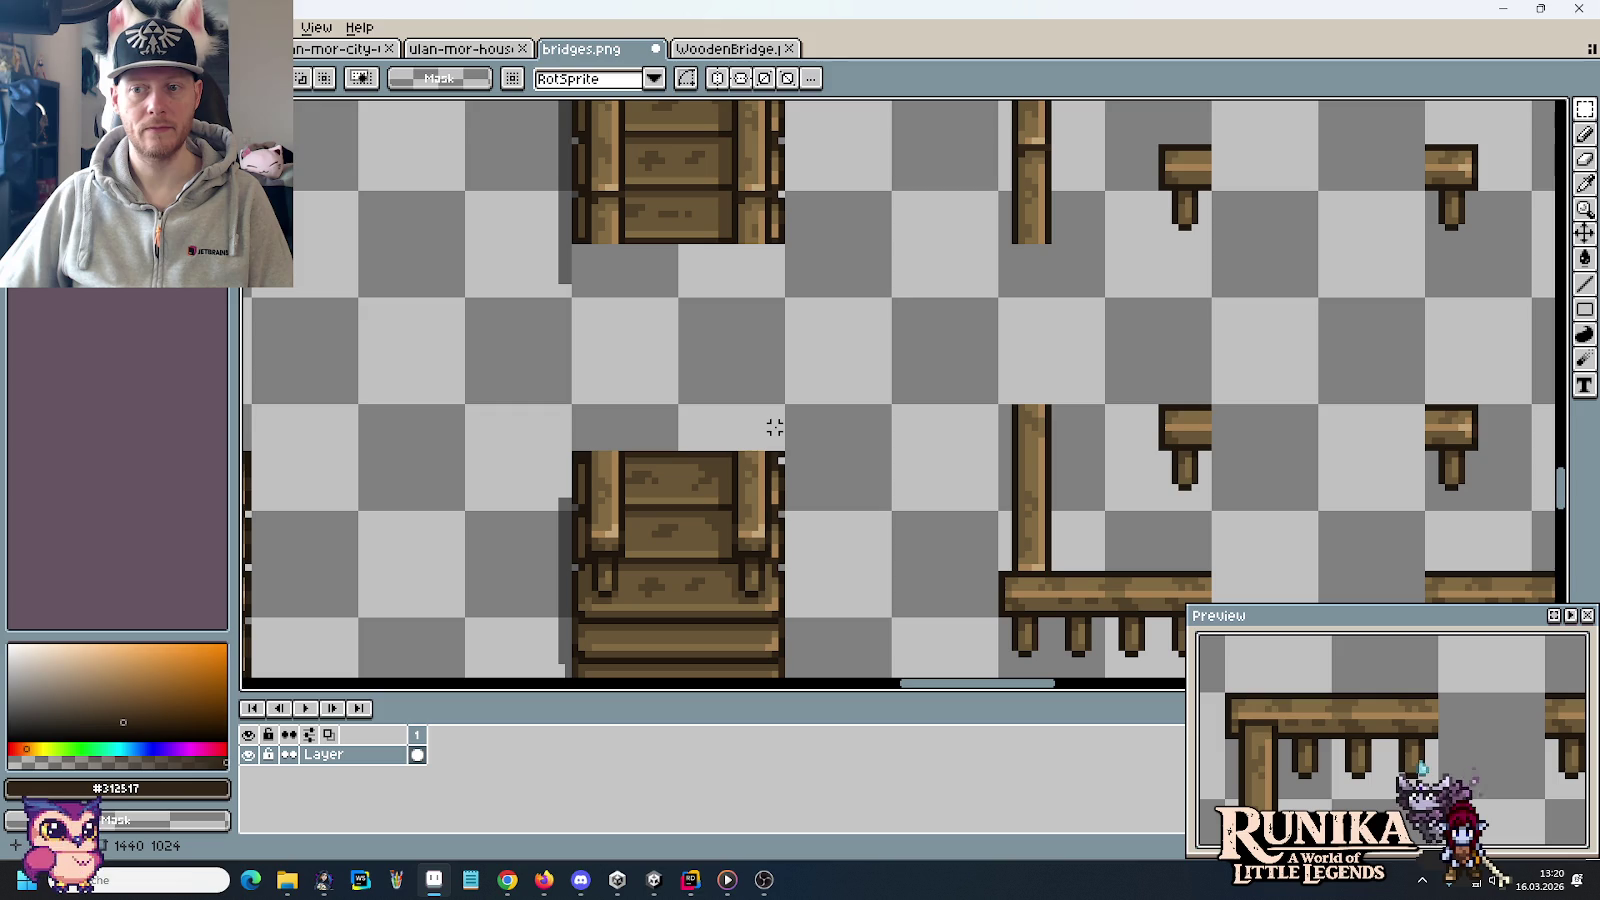
scroll(775, 427, "down", 2)
scroll(800, 425, "down", 2)
scroll(830, 425, "up", 2)
scroll(848, 424, "up", 1)
scroll(848, 424, "up", 3)
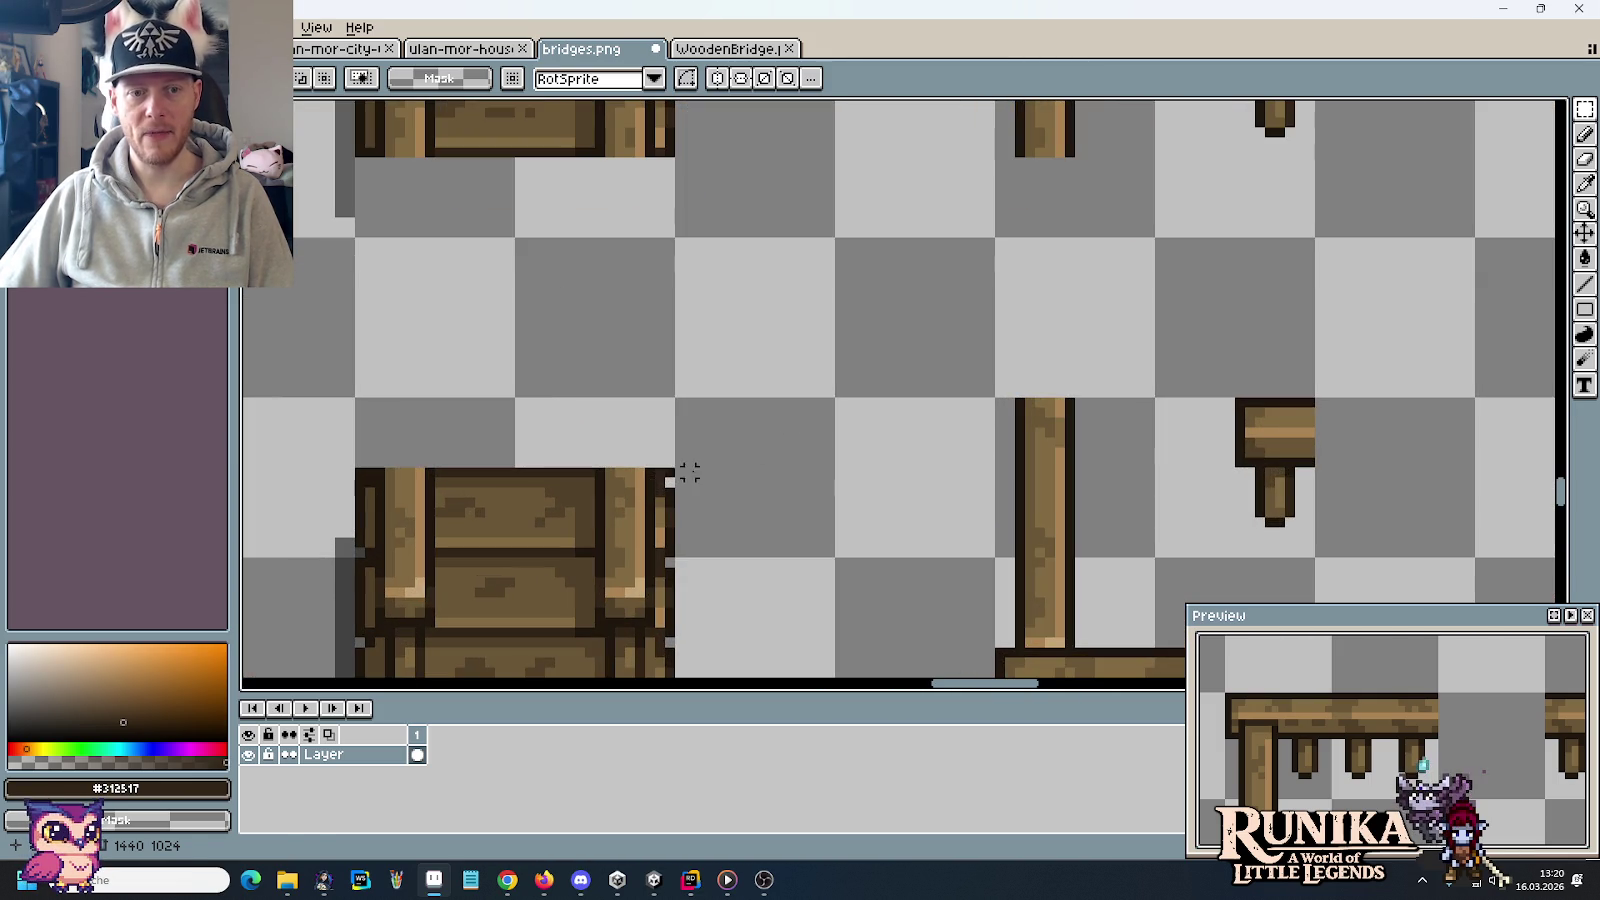
left_click_drag(689, 473, 335, 470)
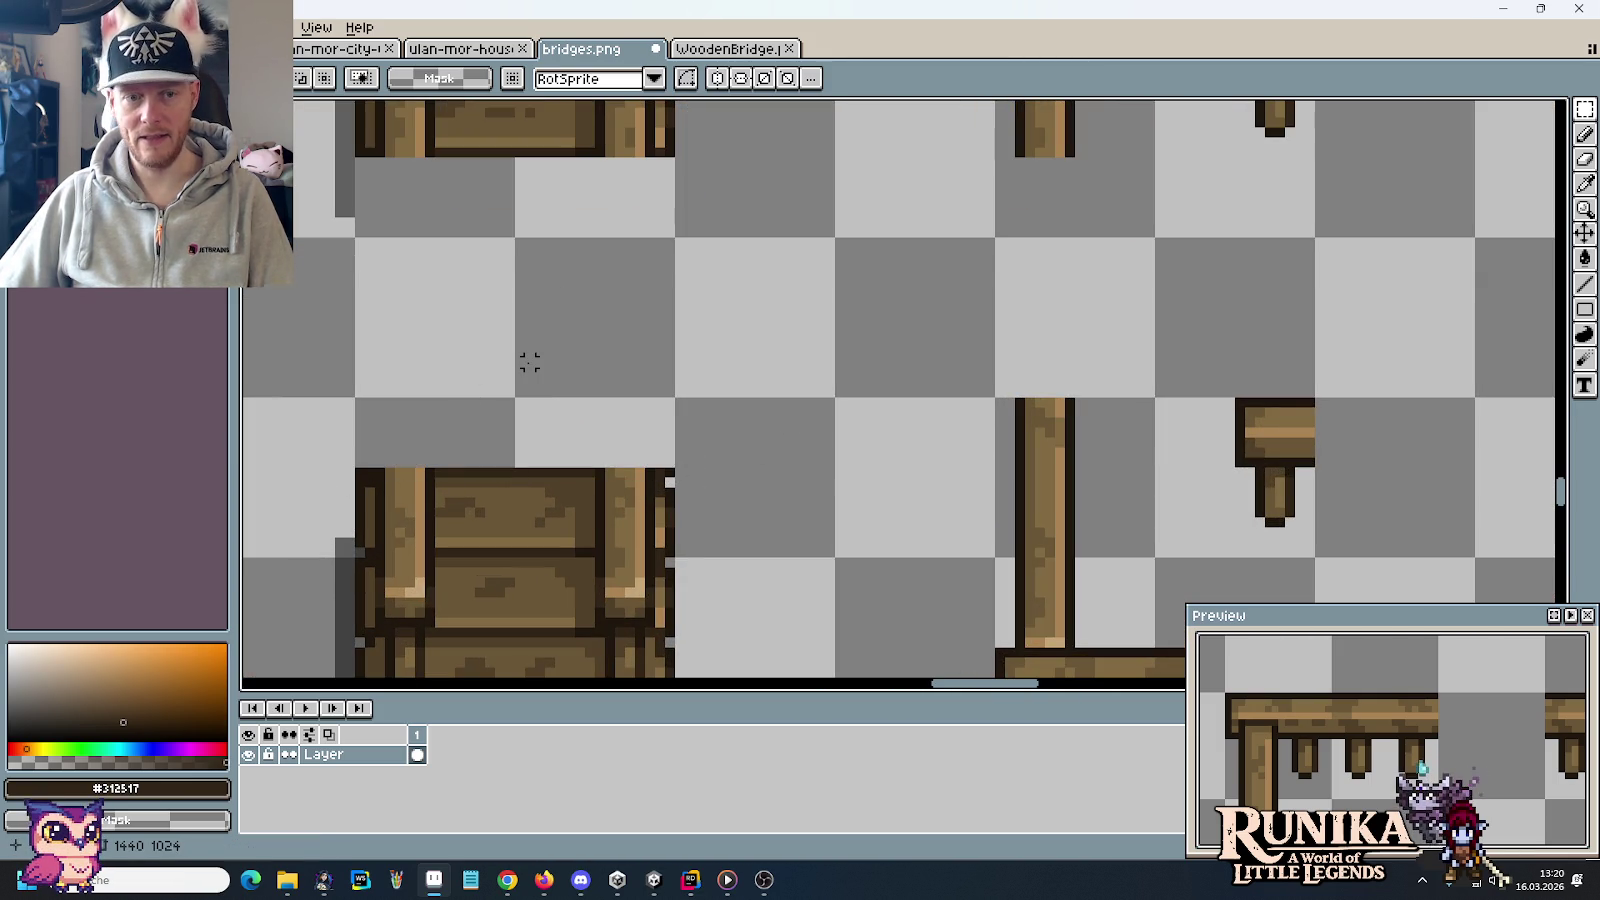
scroll(529, 362, "down", 1)
scroll(529, 362, "down", 1)
scroll(529, 362, "down", 1)
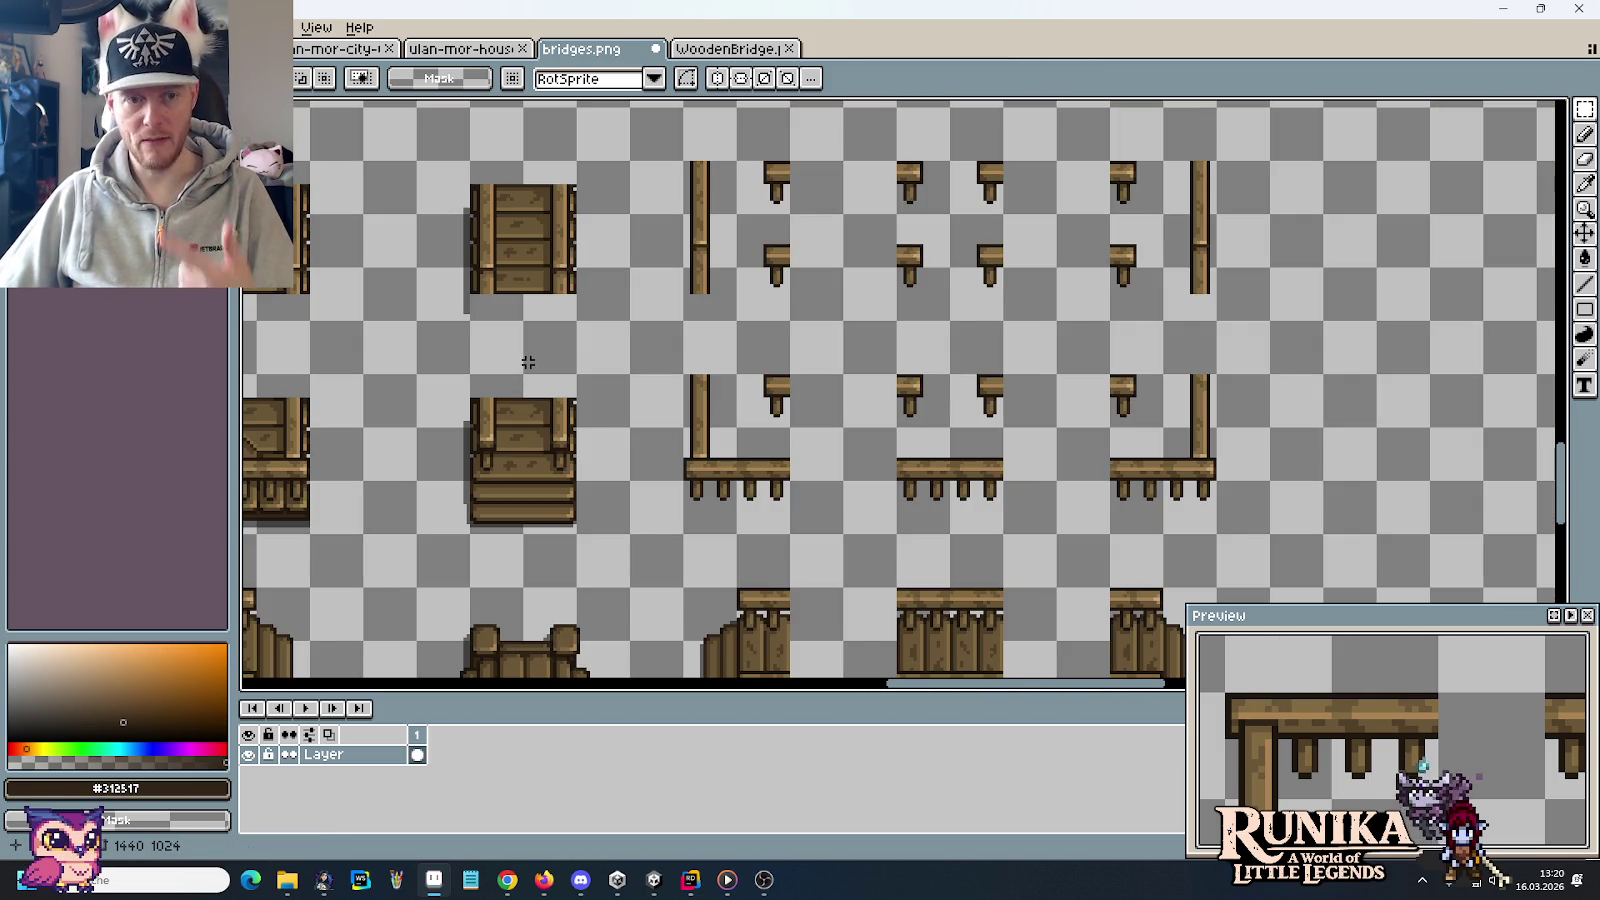
left_click_drag(528, 362, 821, 357)
scroll(930, 460, "up", 2)
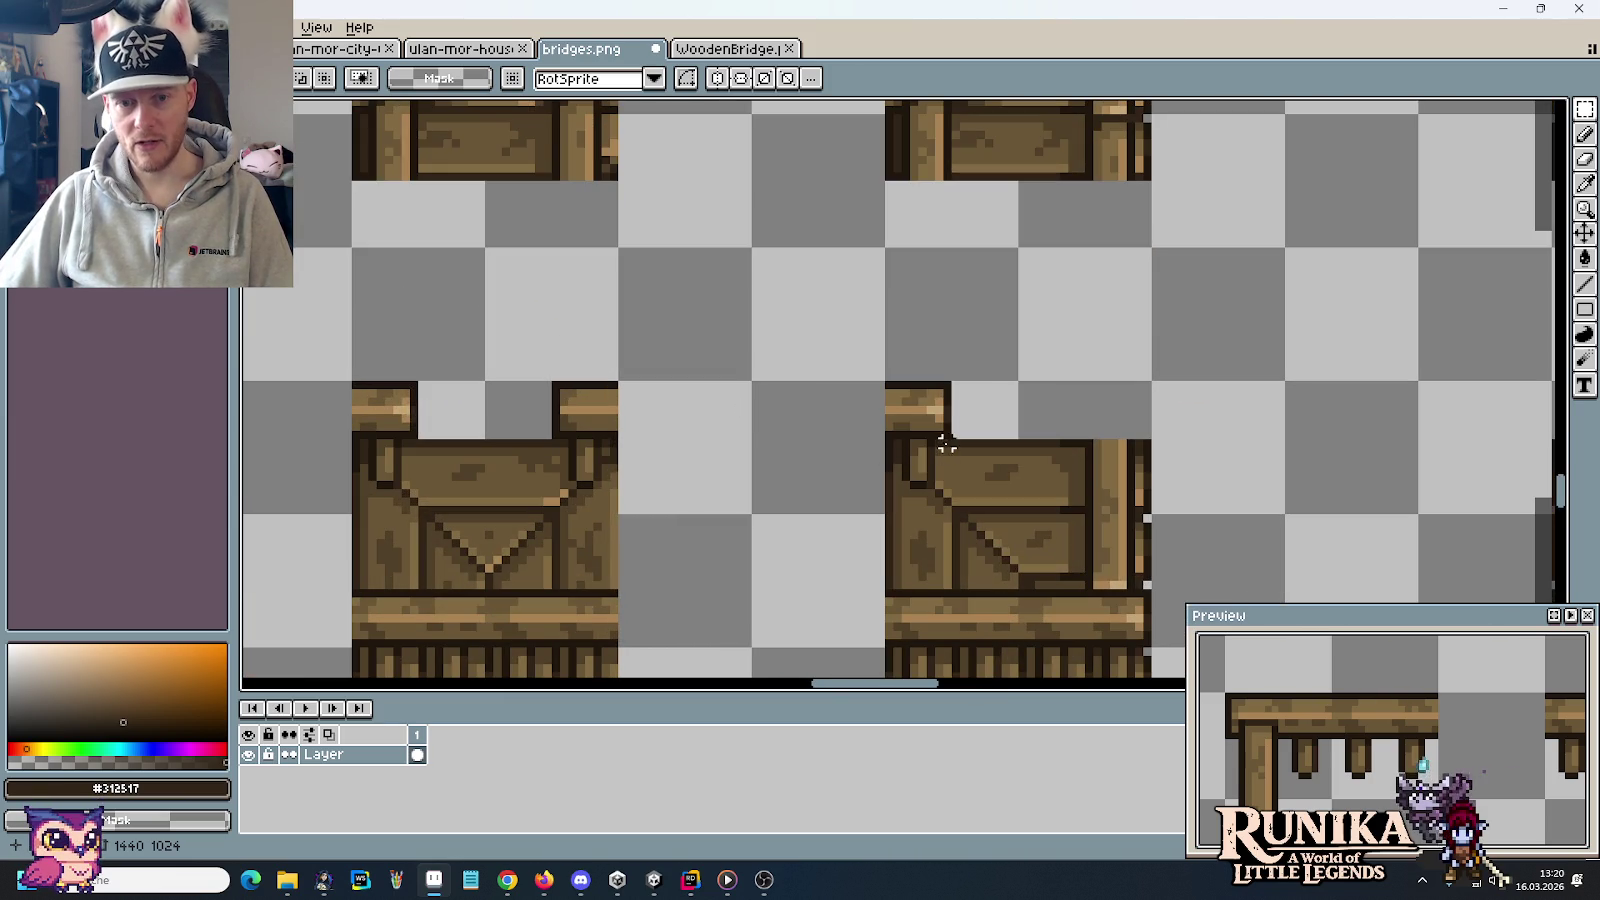
scroll(946, 444, "up", 2)
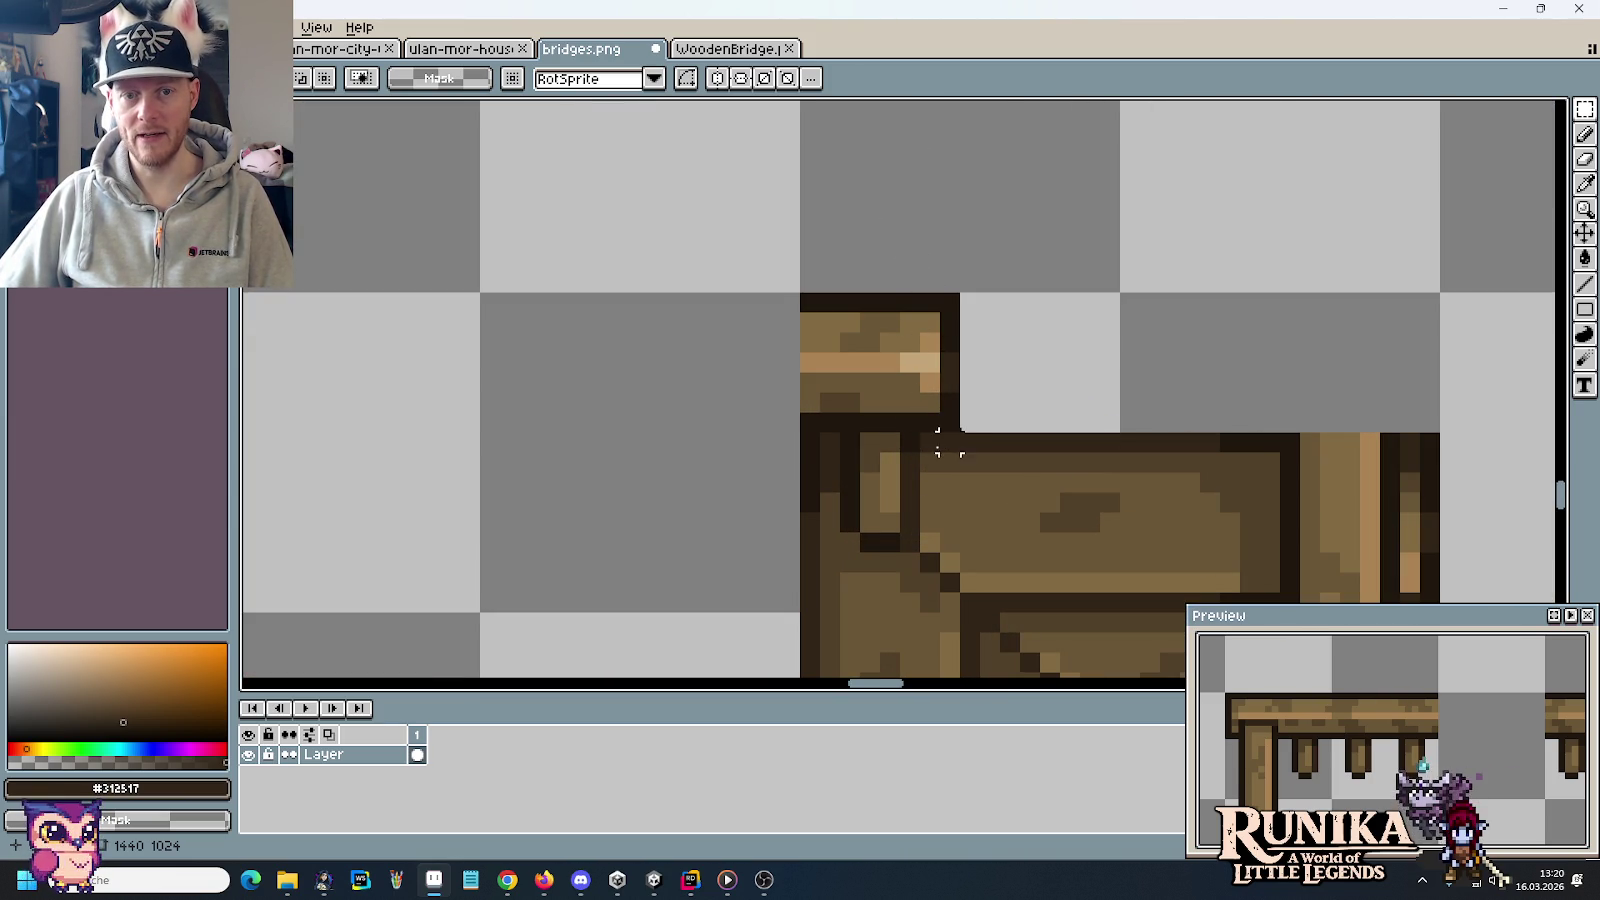
scroll(908, 441, "down", 4)
scroll(878, 434, "down", 1)
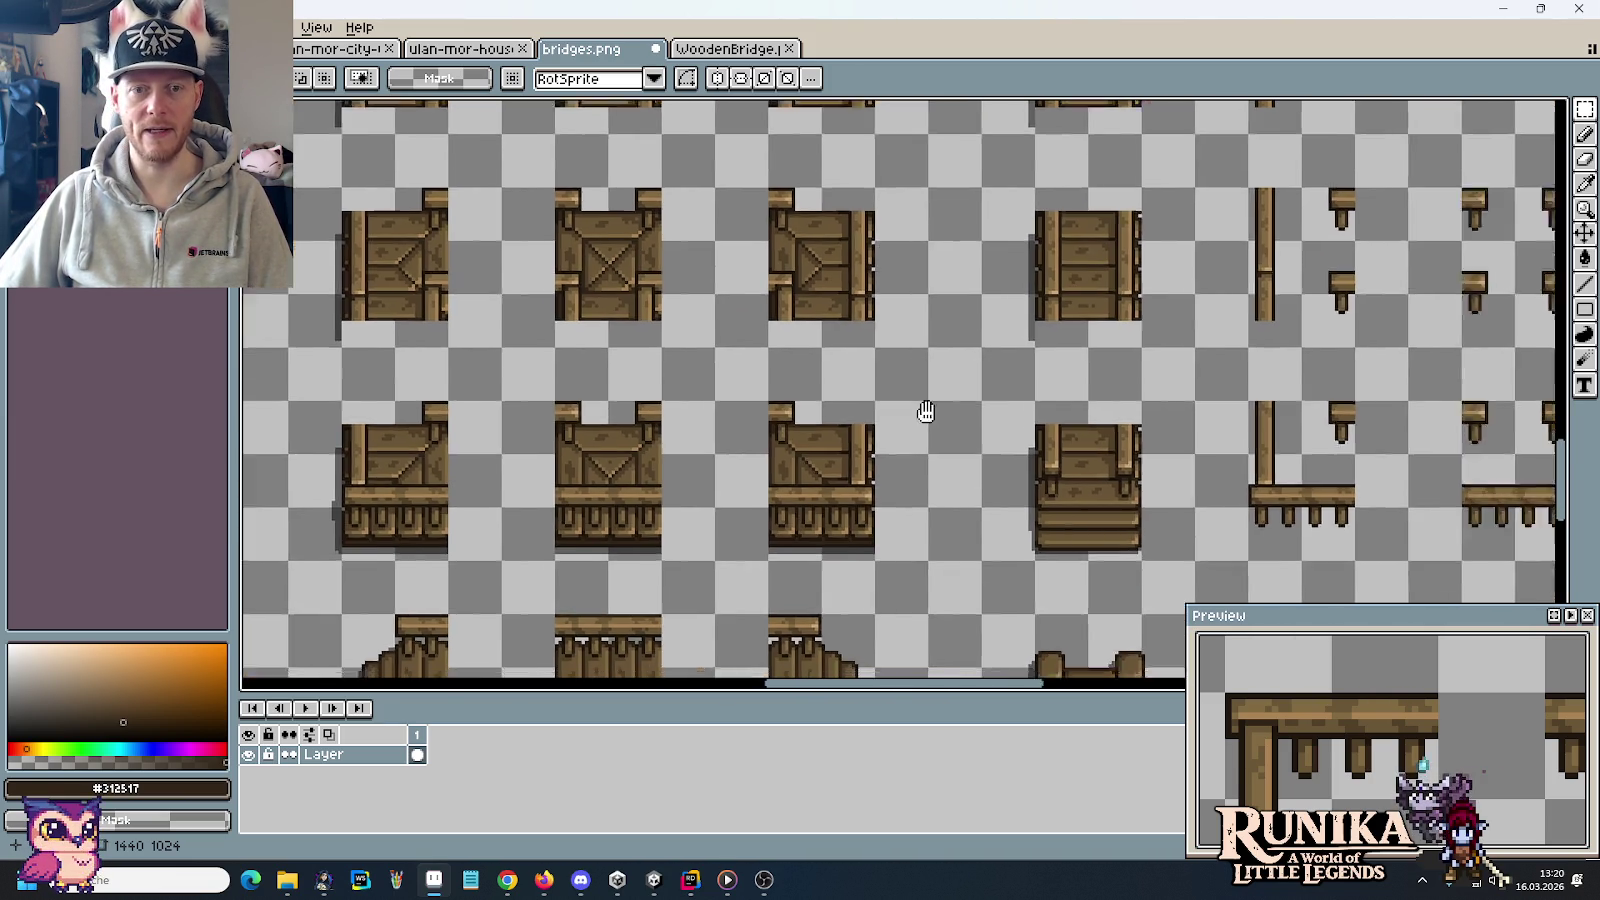
scroll(925, 414, "down", 1)
scroll(753, 386, "down", 1)
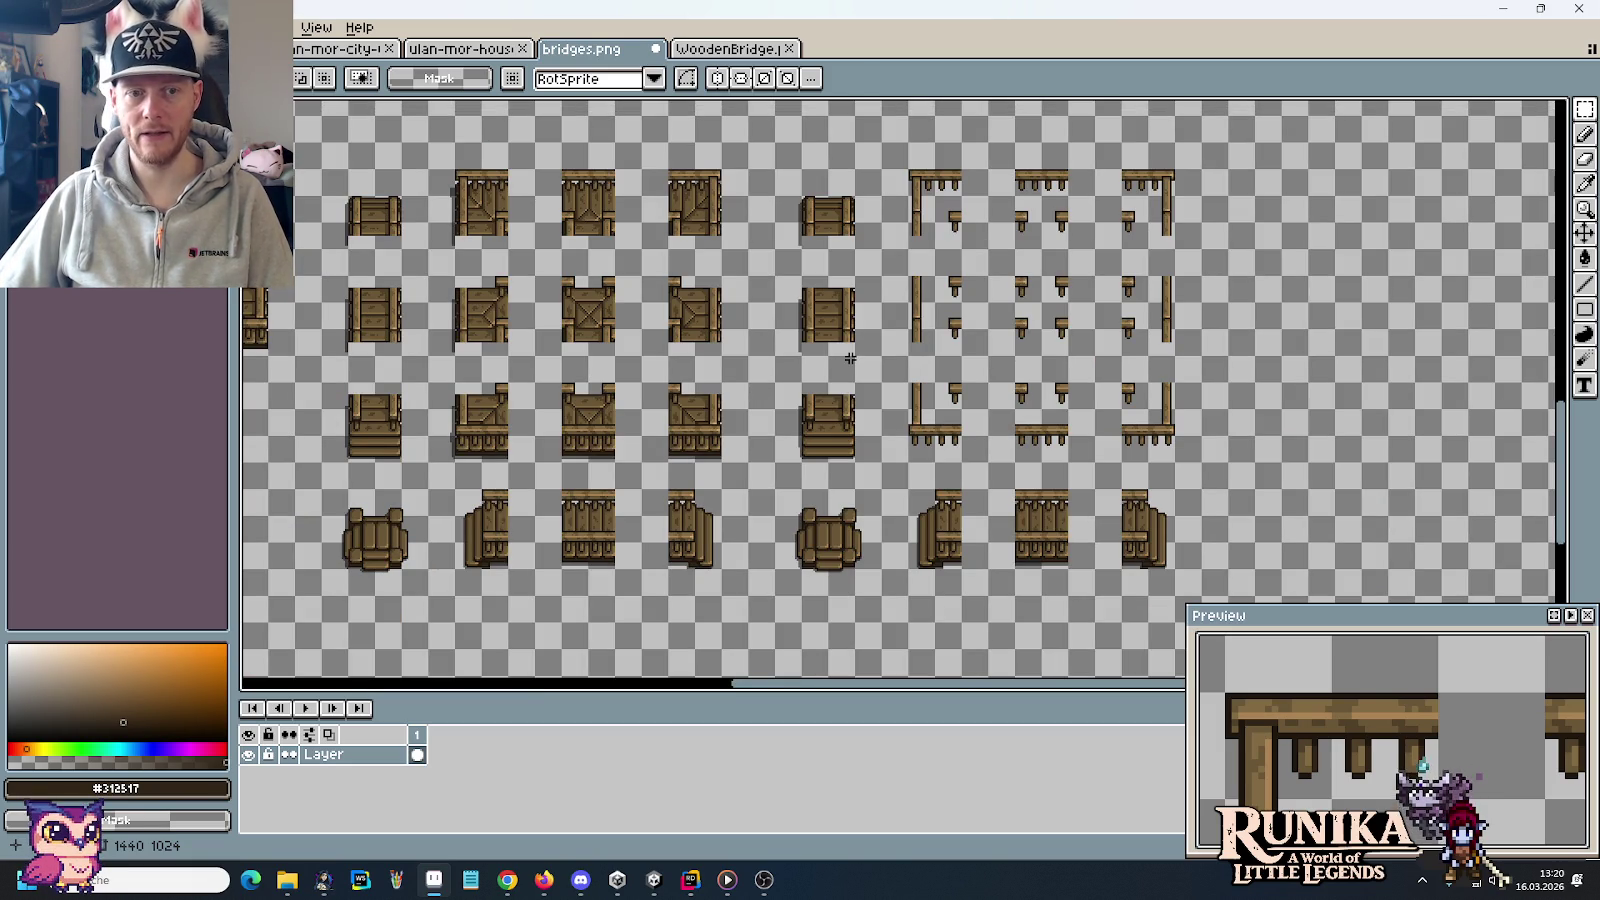
scroll(1034, 370, "up", 1)
scroll(1030, 370, "up", 1)
scroll(1025, 370, "up", 1)
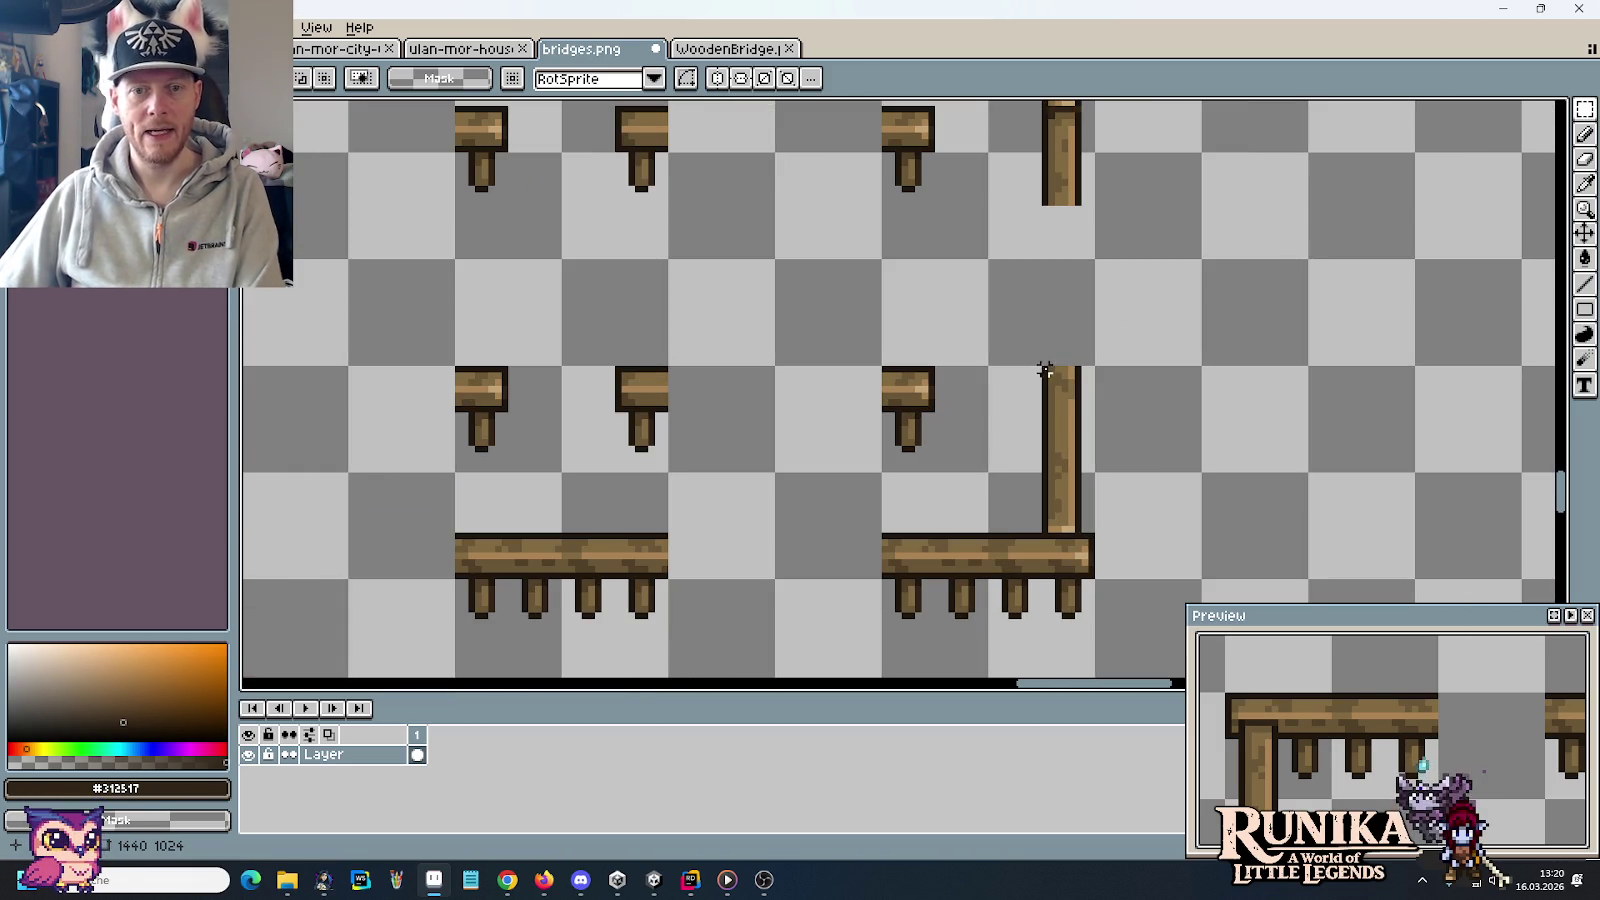
left_click_drag(1025, 370, 1130, 418)
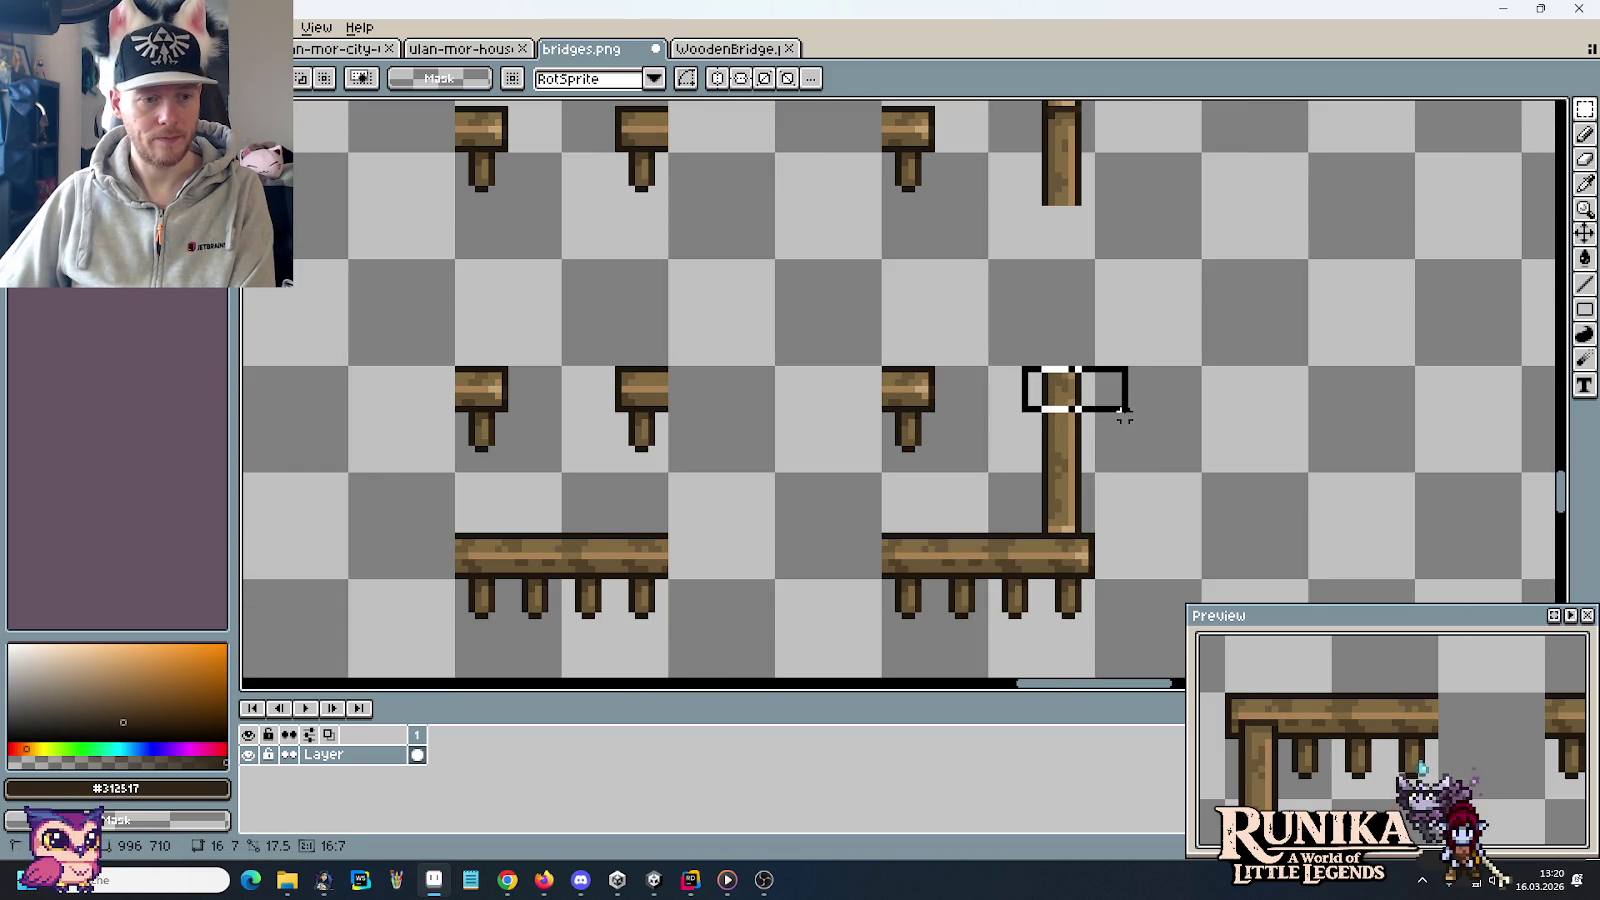
left_click_drag(496, 331, 1225, 385)
left_click_drag(731, 421, 796, 462)
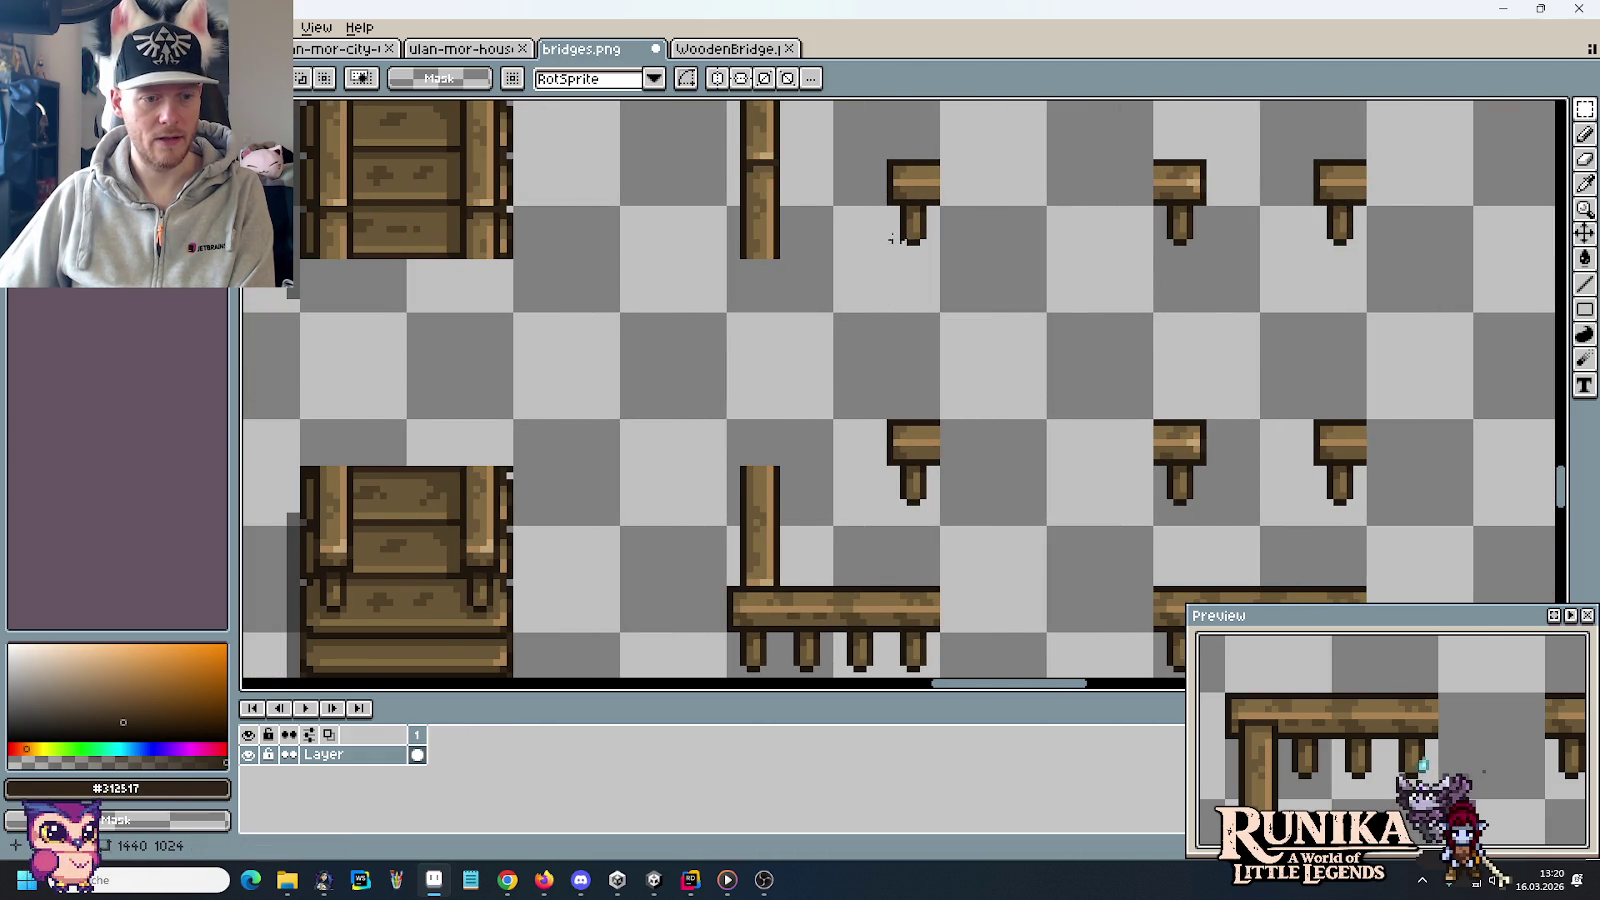
scroll(721, 329, "up", 5)
left_click_drag(694, 349, 768, 389)
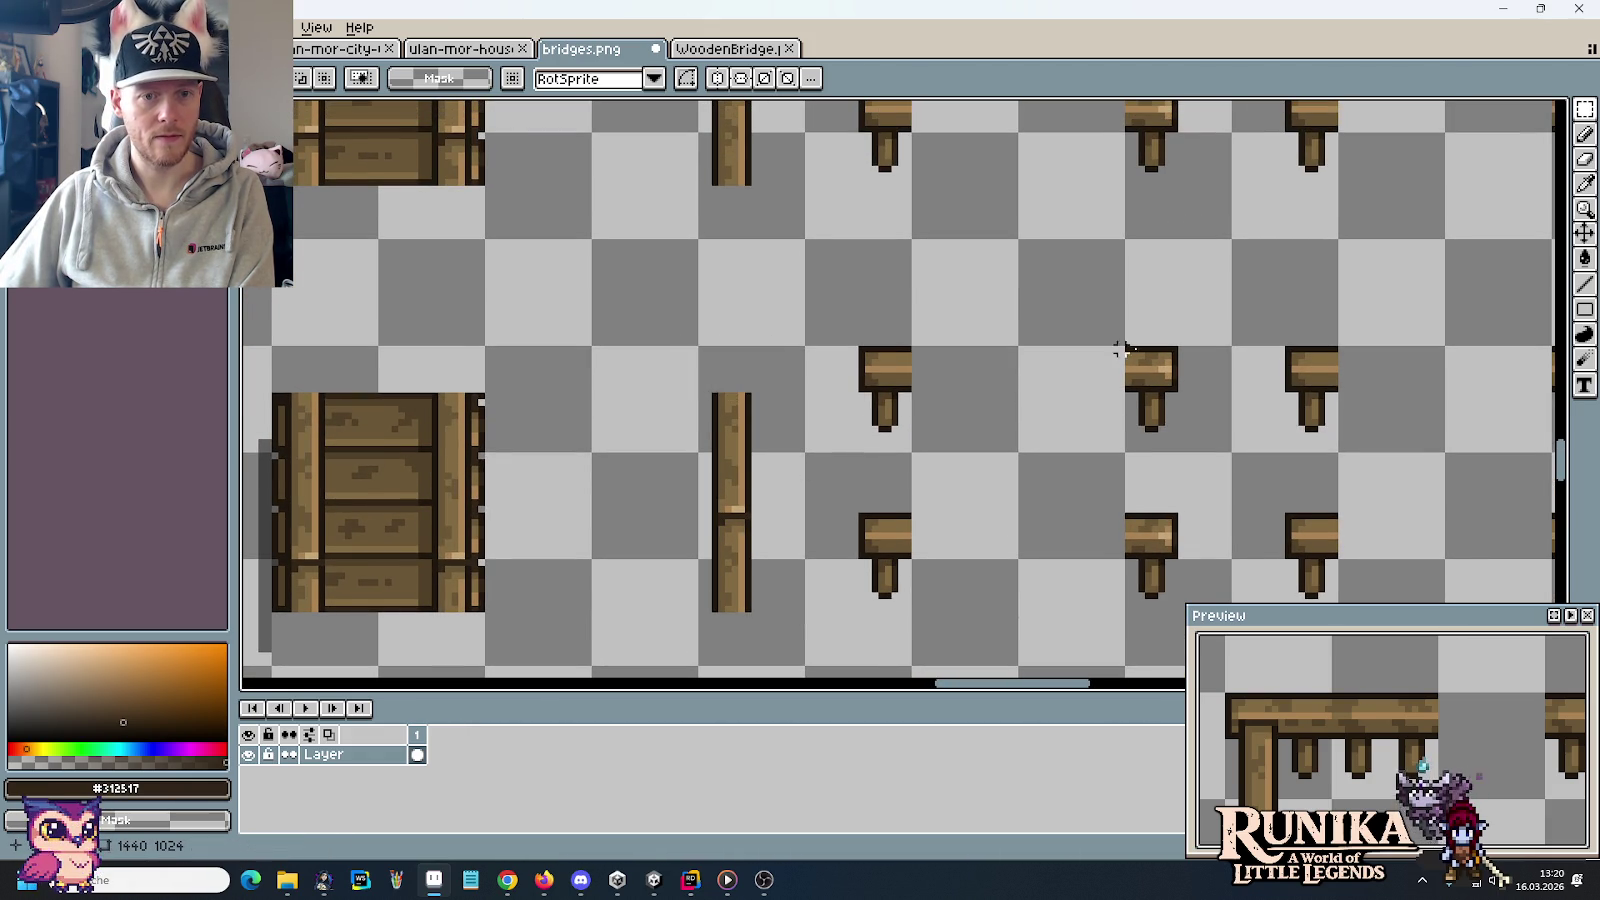
scroll(445, 333, "right", 5)
left_click_drag(971, 331, 1097, 370)
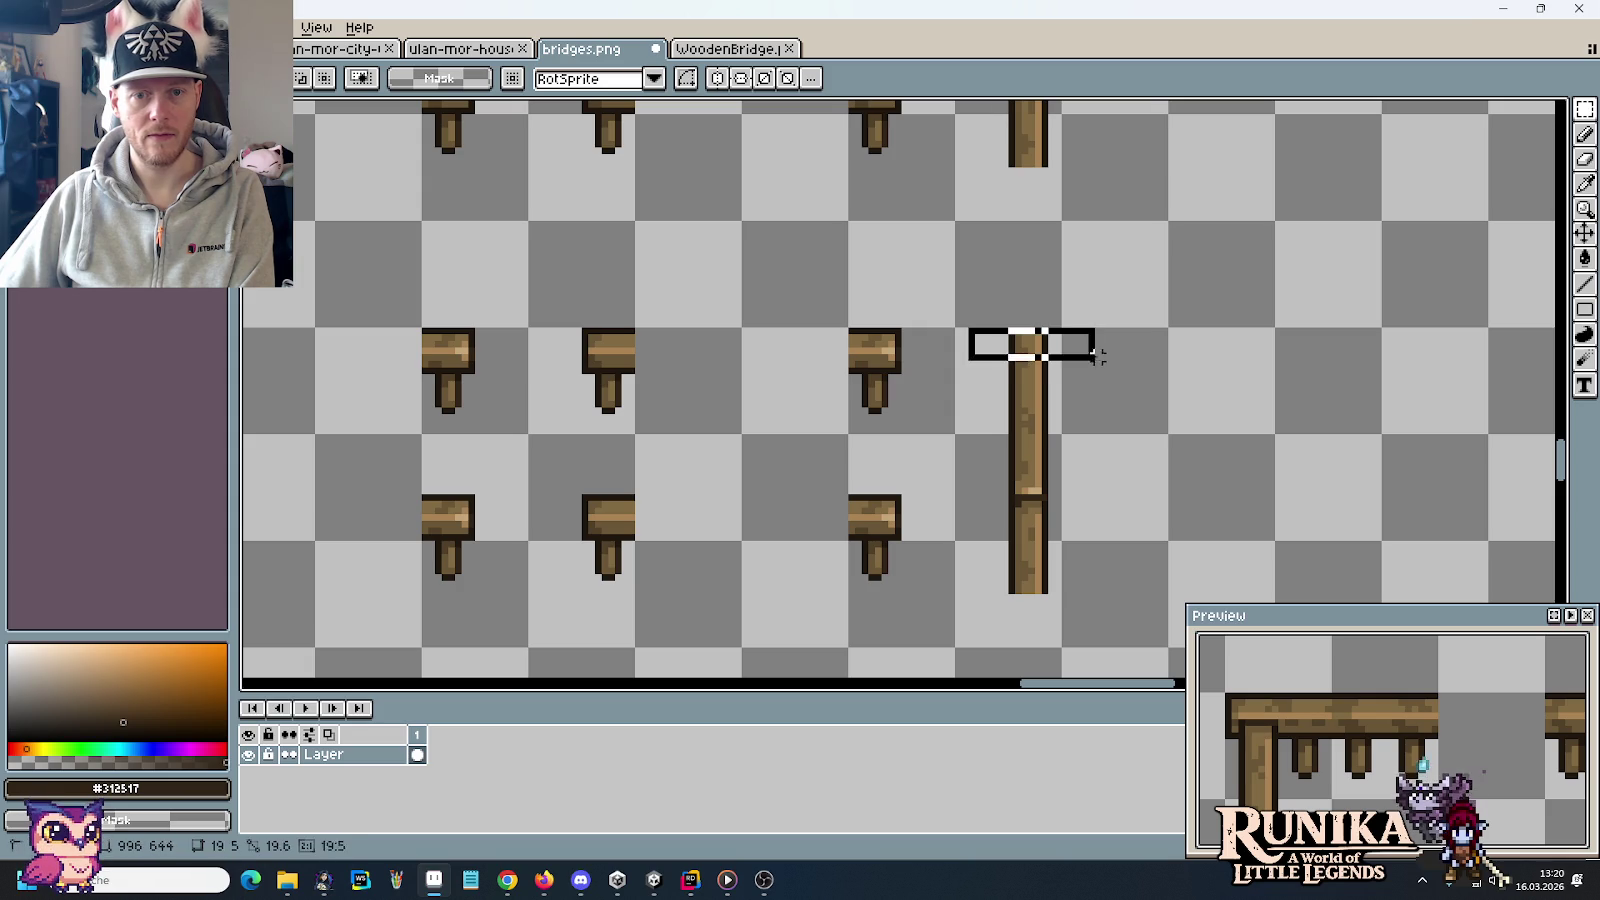
key("ctrl+d")
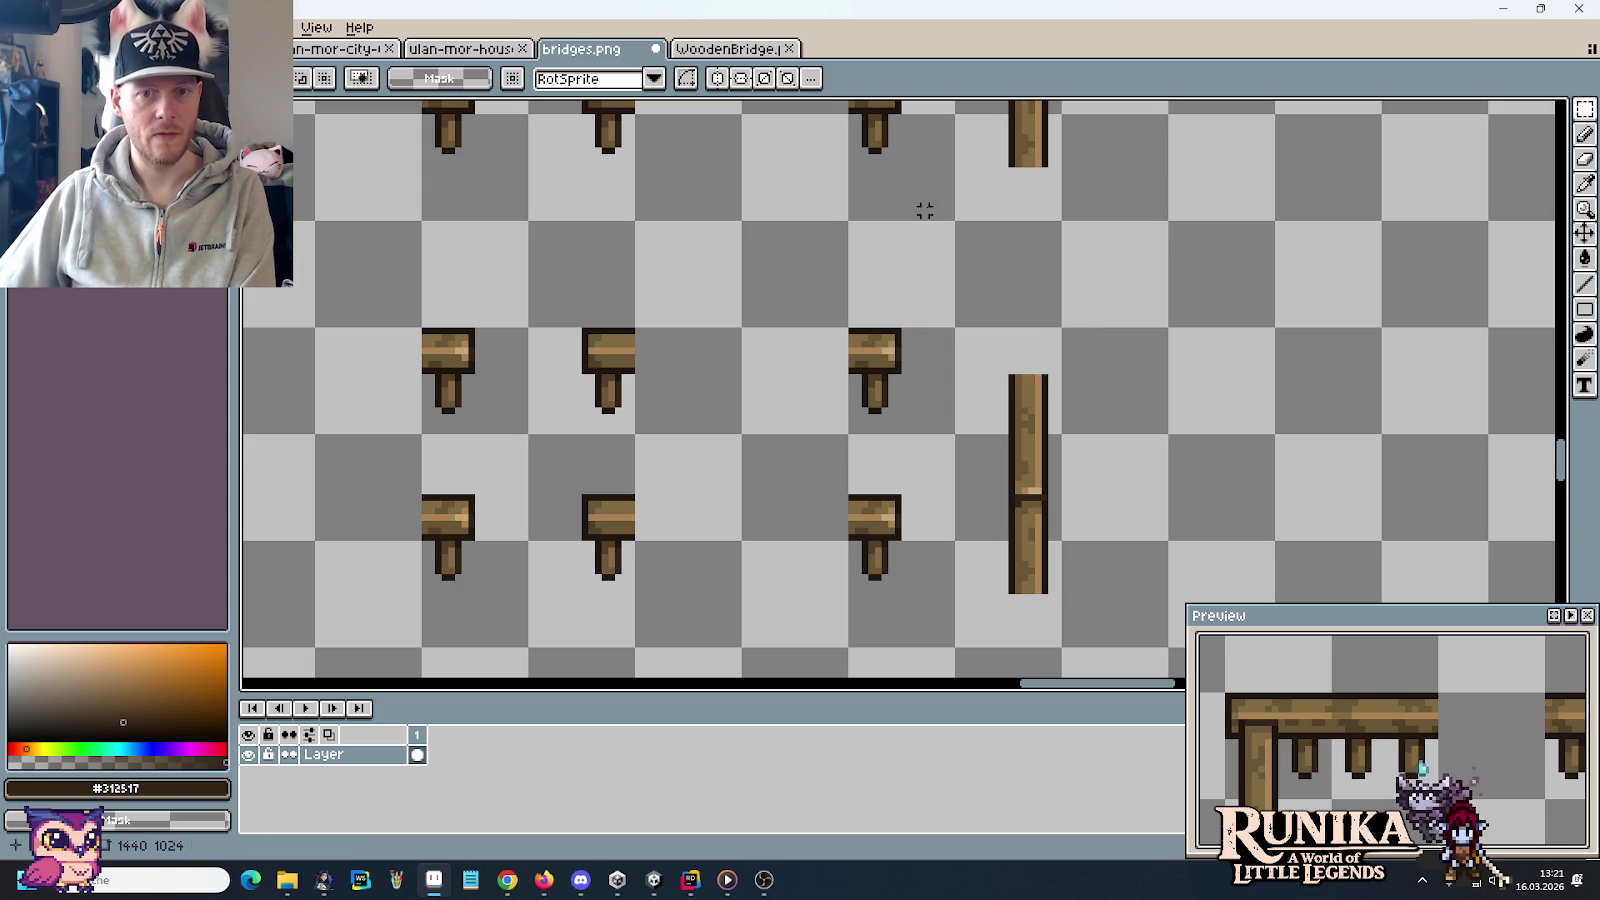
scroll(964, 507, "down", 2)
scroll(971, 507, "down", 1)
scroll(972, 508, "down", 2)
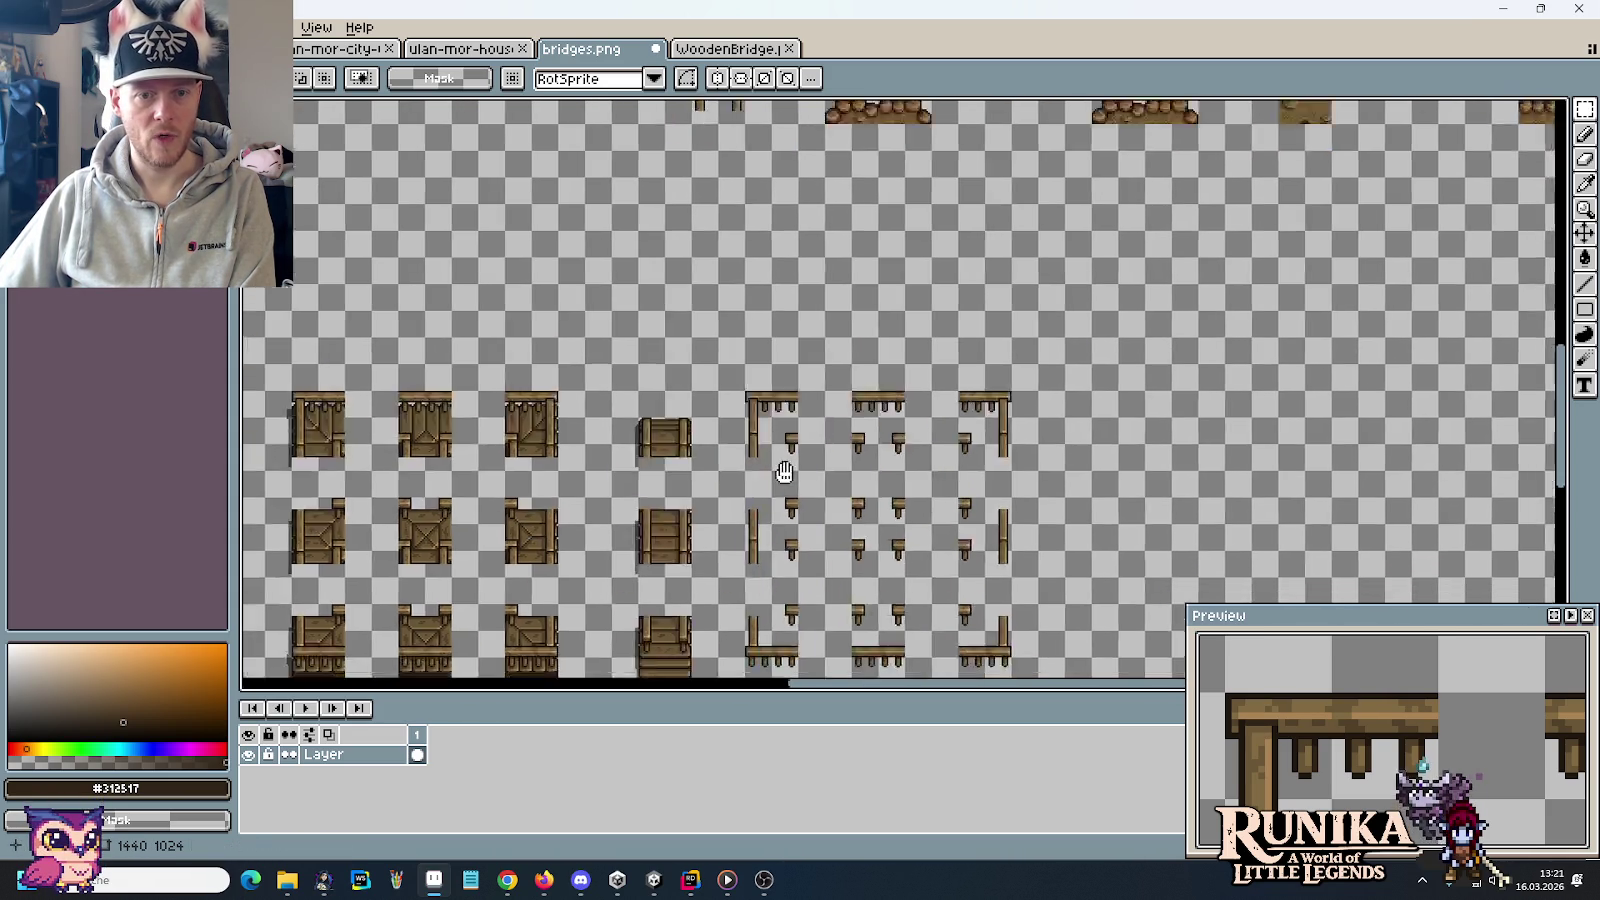
scroll(785, 464, "down", 3)
scroll(893, 275, "left", 3)
scroll(928, 333, "up", 1)
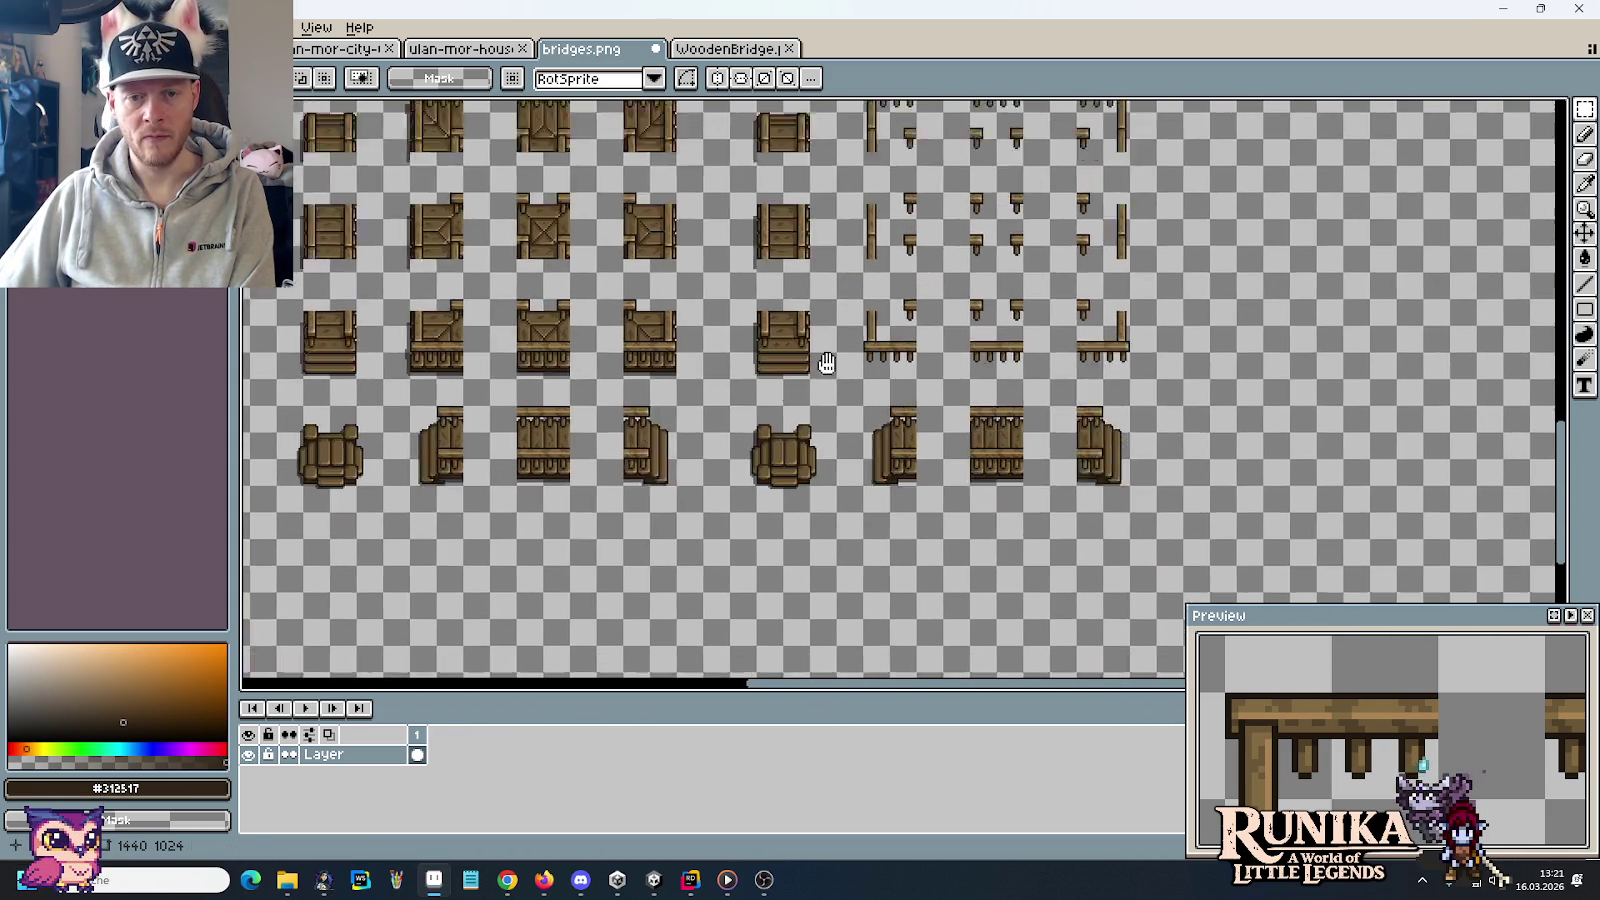
scroll(1046, 421, "up", 3)
scroll(1239, 550, "up", 3)
scroll(1298, 530, "up", 1)
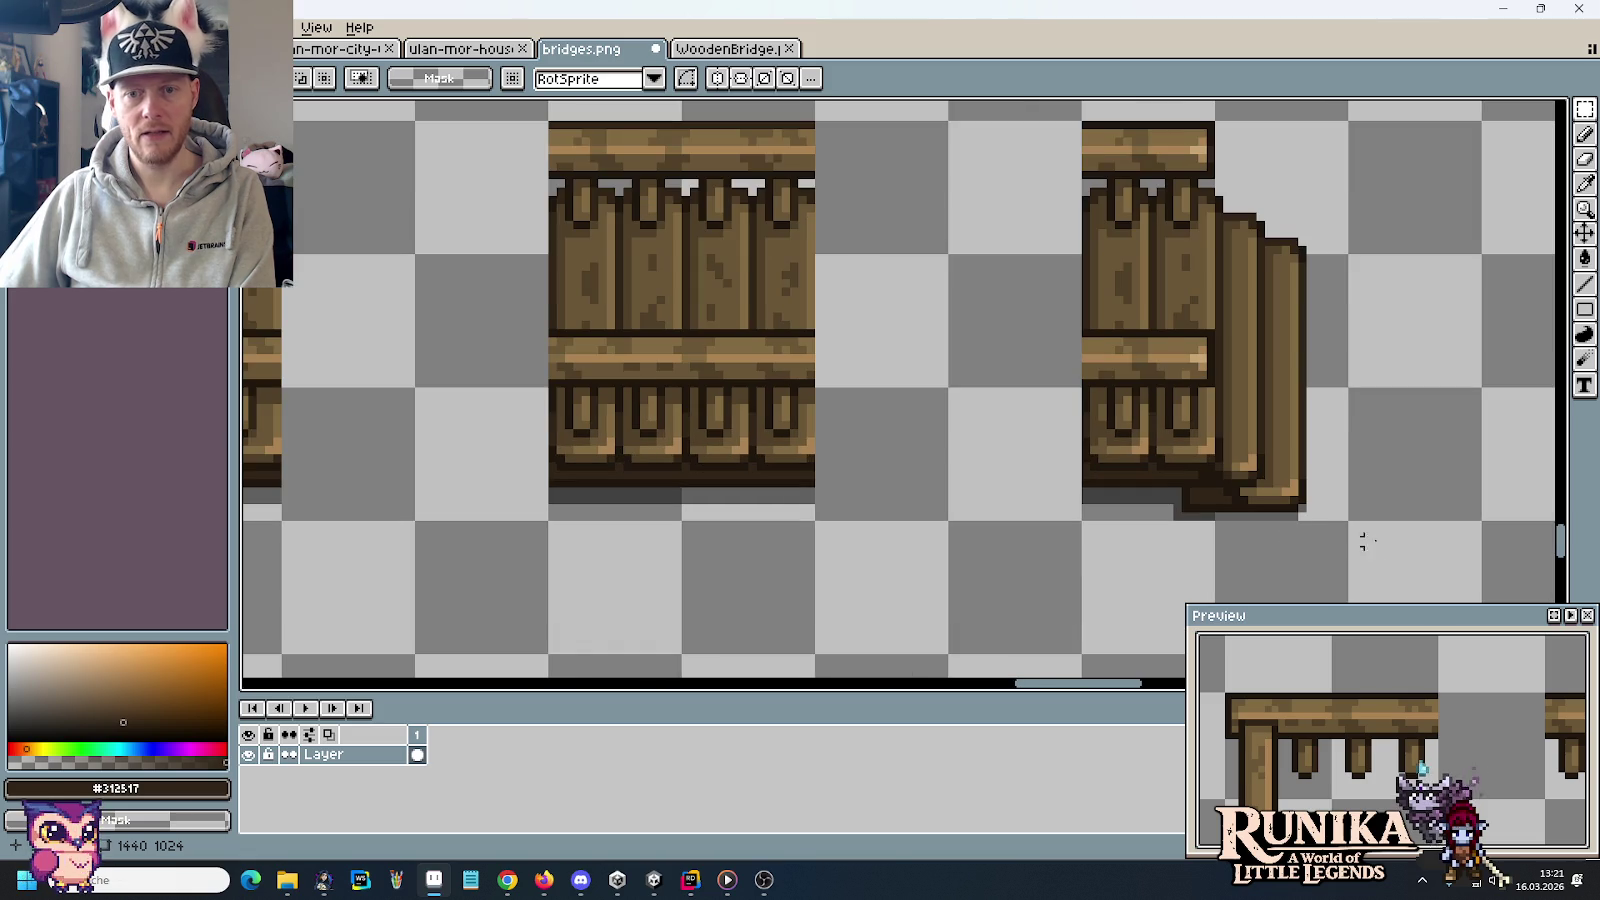
left_click_drag(1388, 558, 502, 443)
Erase the bottom rows, middle band and extra right-side posts of both rail pieces
key("Delete")
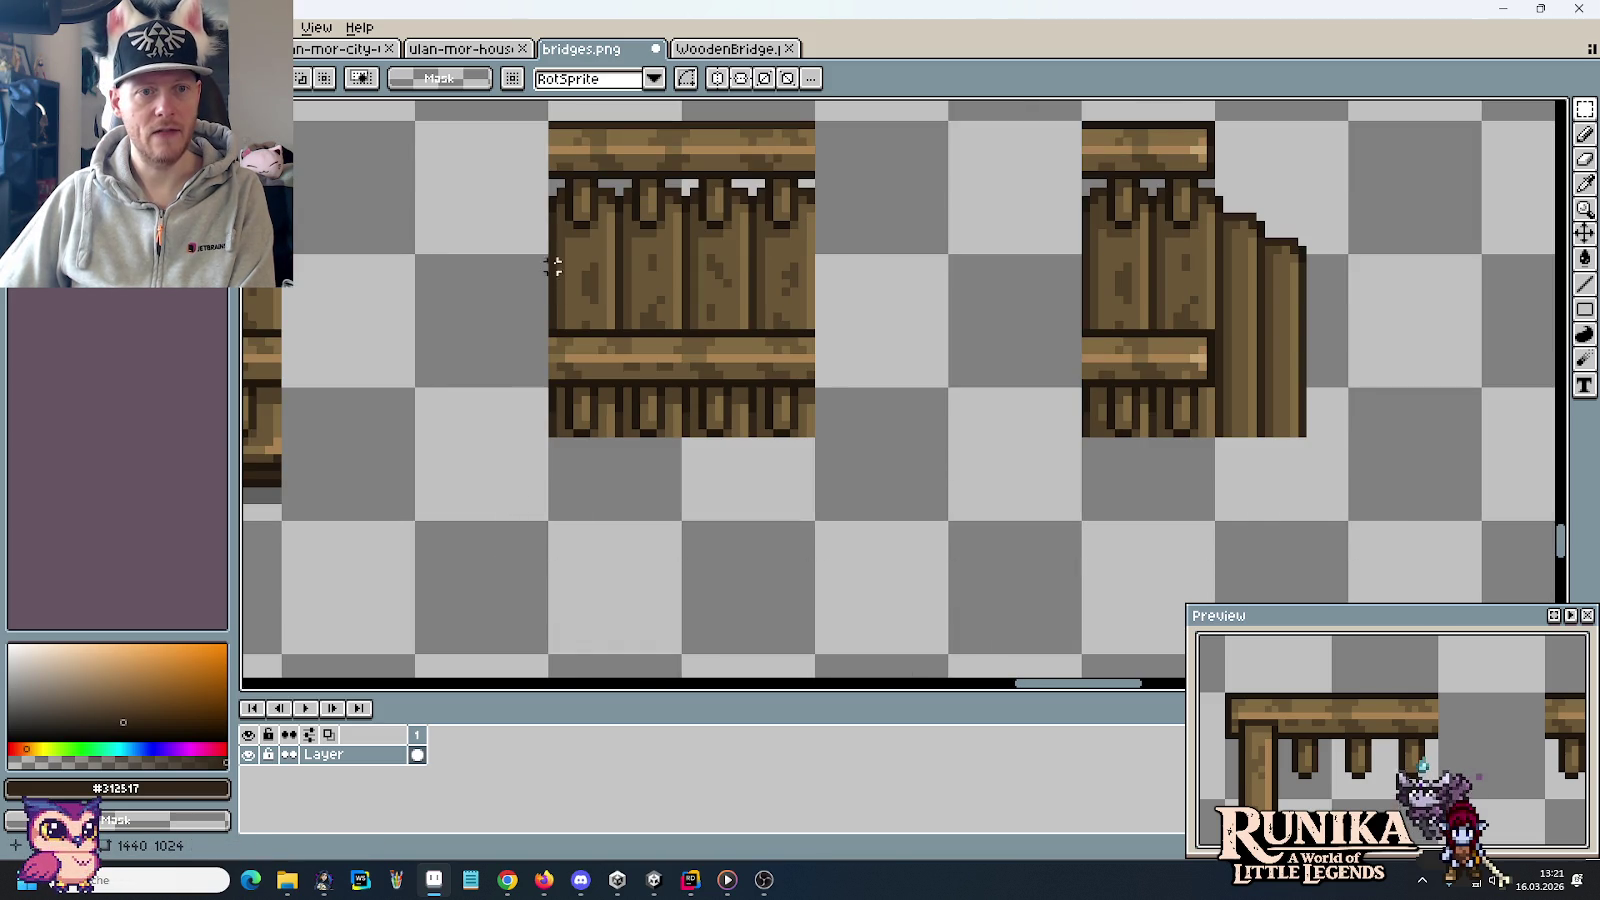
left_click_drag(543, 232, 1318, 330)
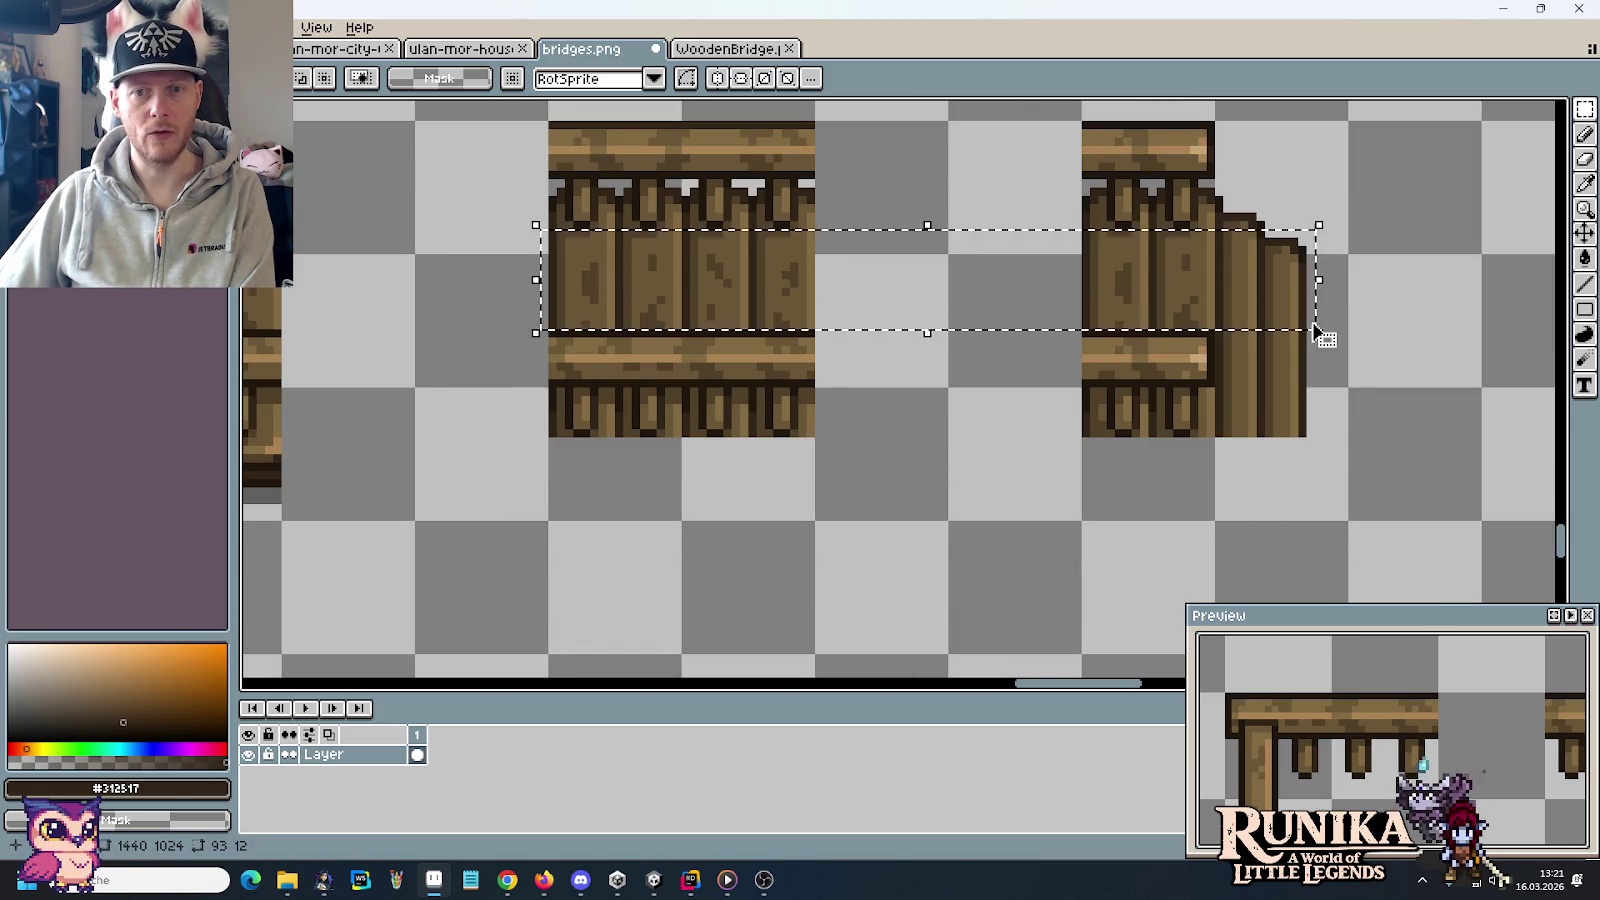
key("Delete")
left_click_drag(1356, 197, 1222, 484)
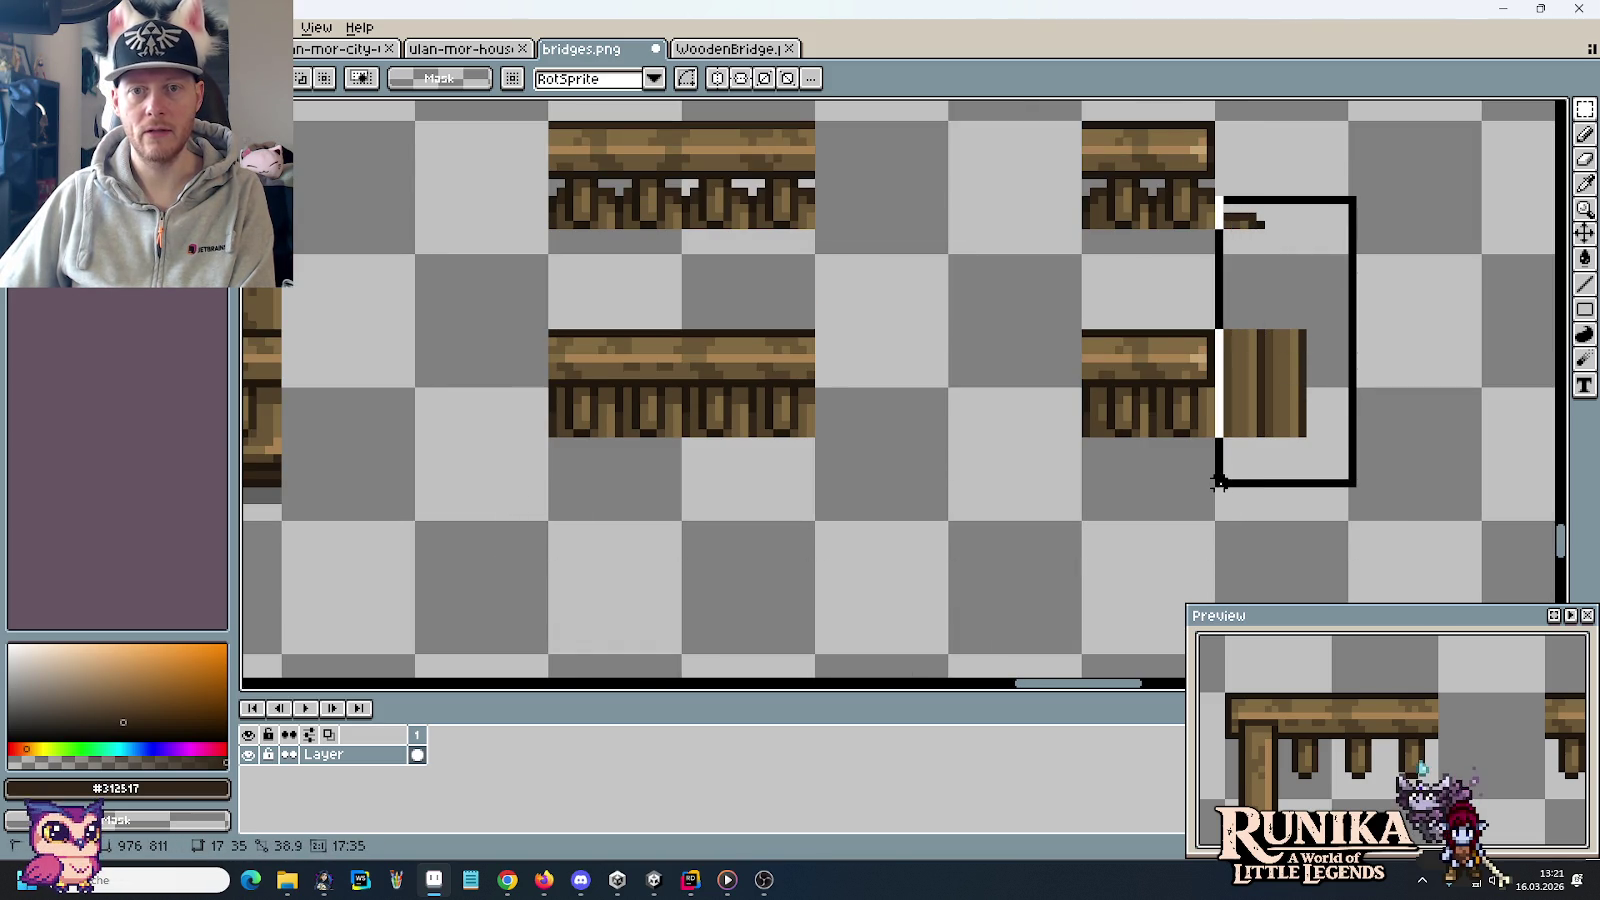
key("Delete")
left_click_drag(1192, 178, 1232, 250)
key("Delete")
left_click_drag(1135, 172, 1172, 266)
key("Delete")
left_click_drag(1052, 175, 1110, 267)
key("Delete")
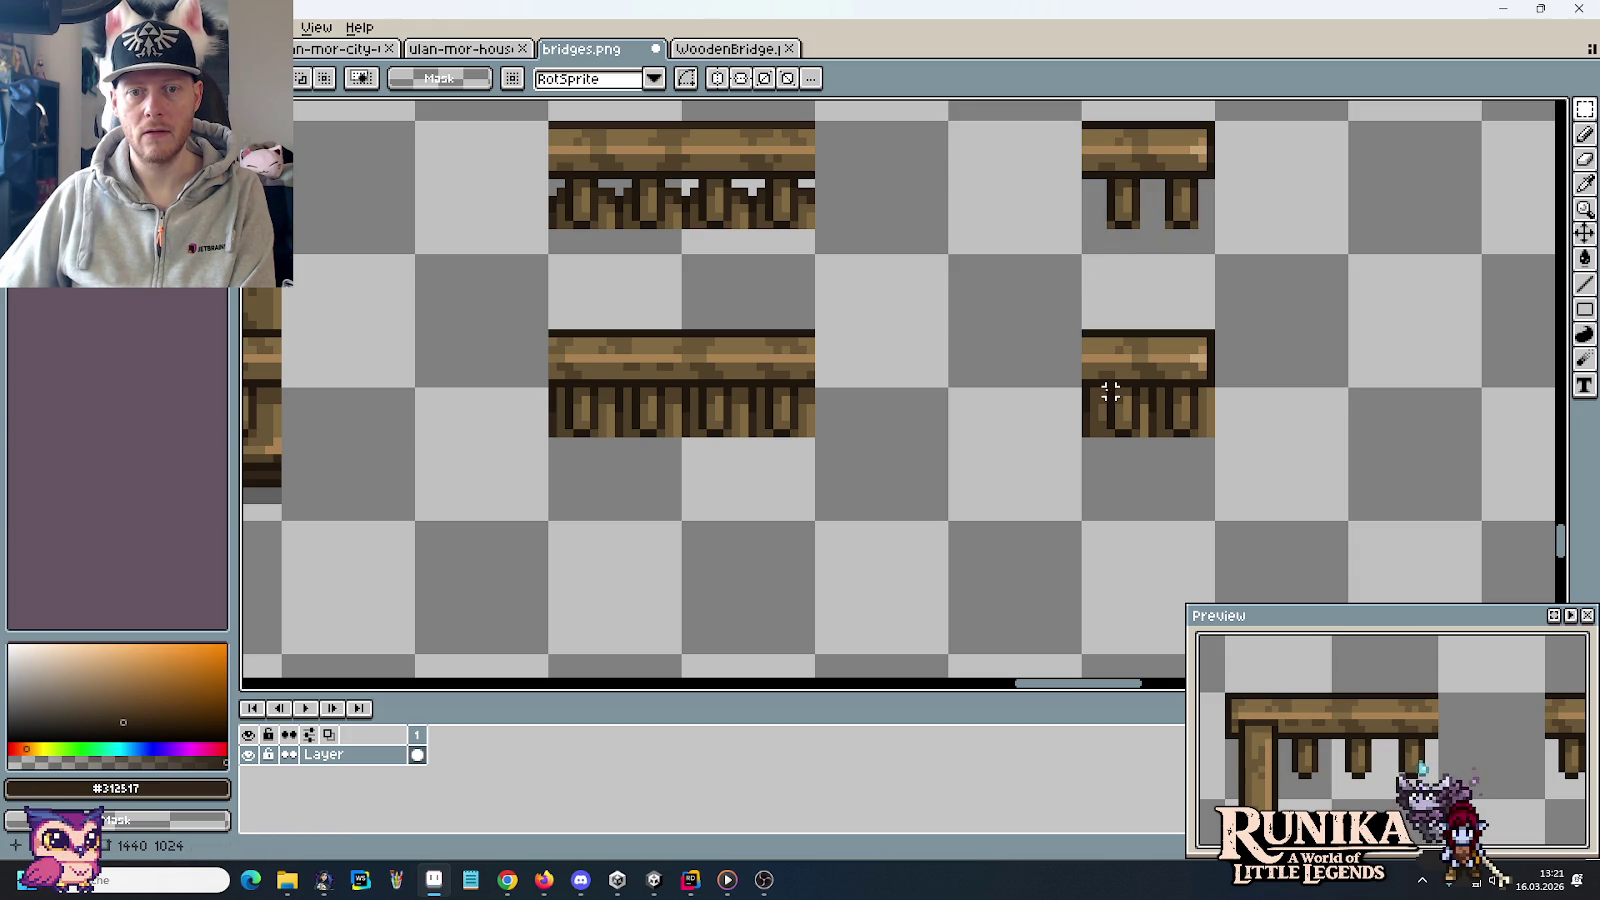
left_click_drag(1105, 388, 1068, 468)
left_click_drag(1140, 388, 1156, 447)
key("Delete")
left_click_drag(1195, 385, 1248, 485)
key("ctrl+d")
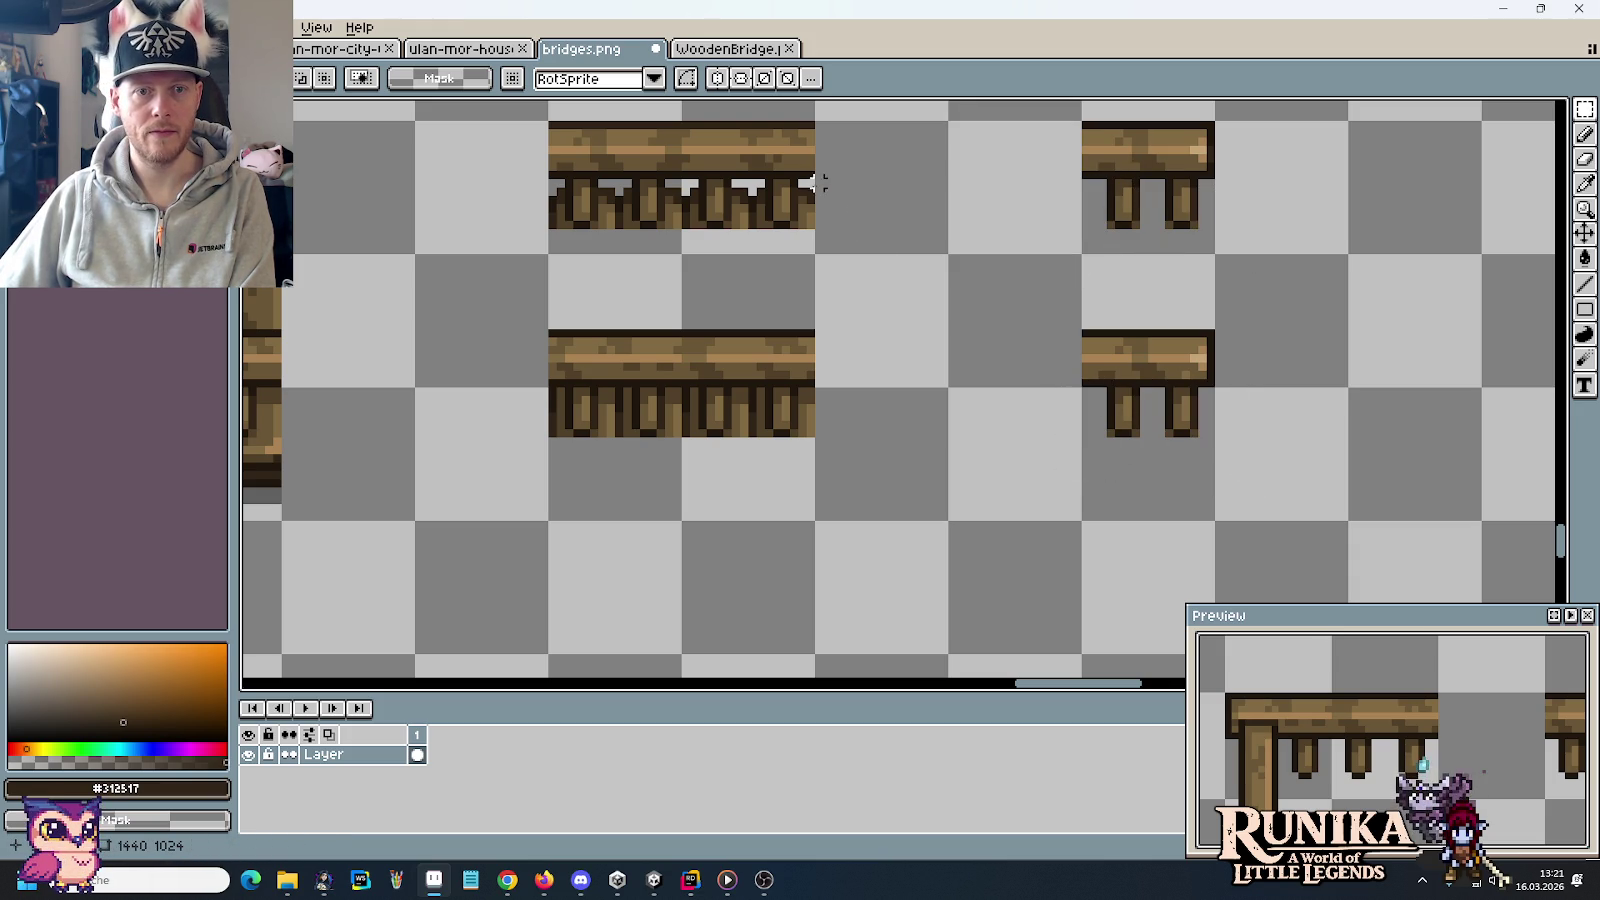
Delete the extra posts and left edge strip along the top rail
left_click_drag(798, 183, 856, 268)
key("Delete")
left_click_drag(733, 180, 766, 245)
key("Delete")
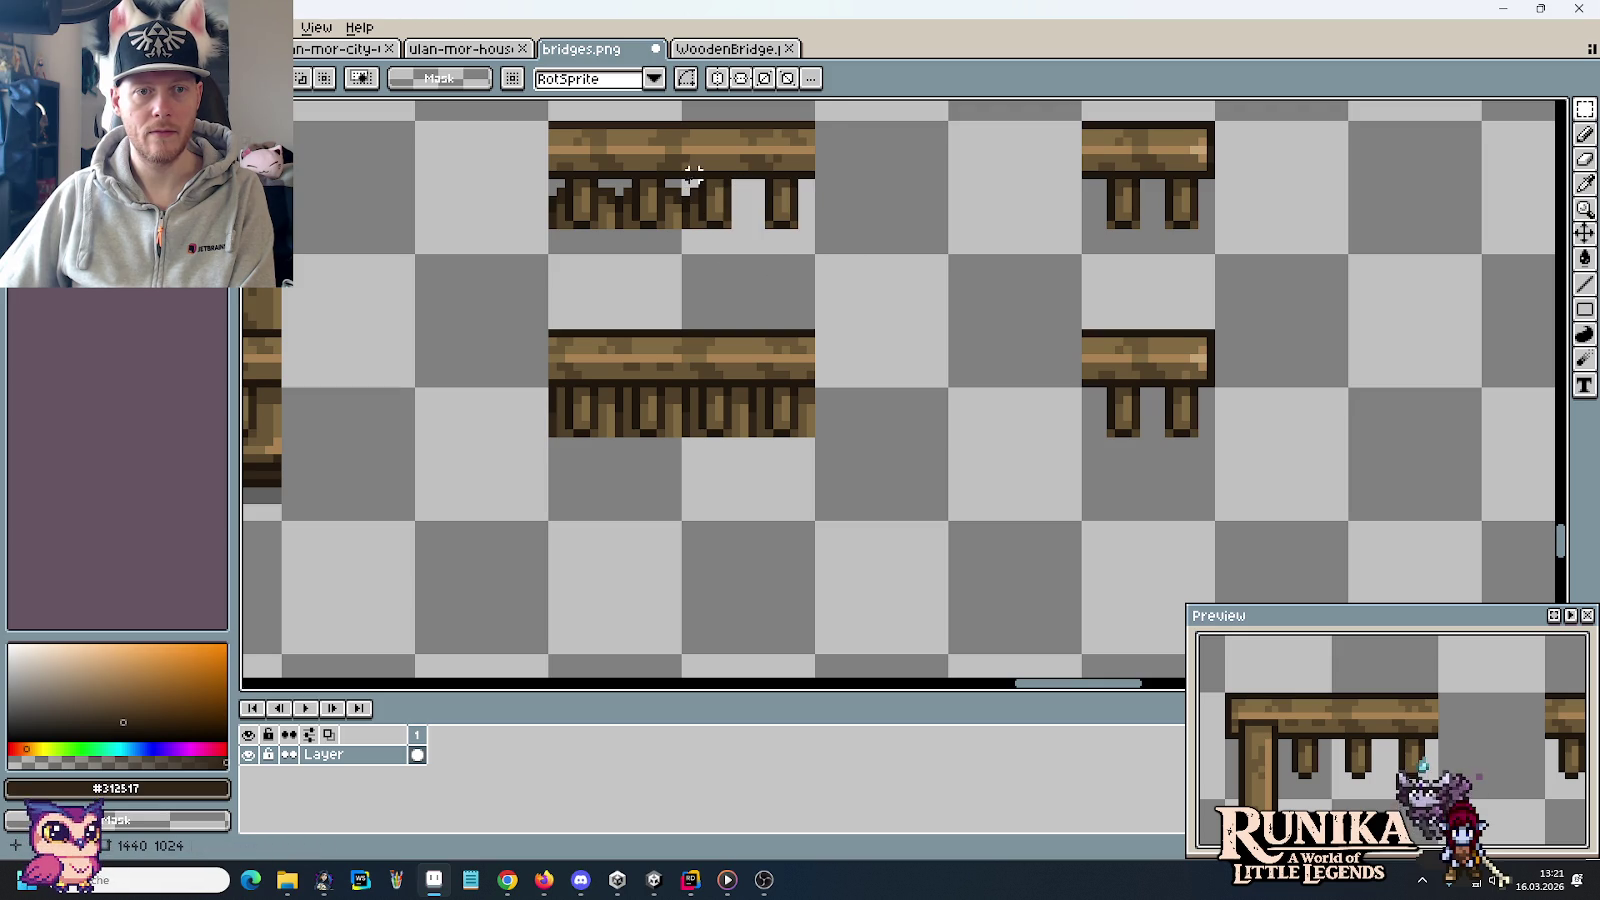
left_click_drag(665, 180, 699, 258)
key("Delete")
key("ctrl+d")
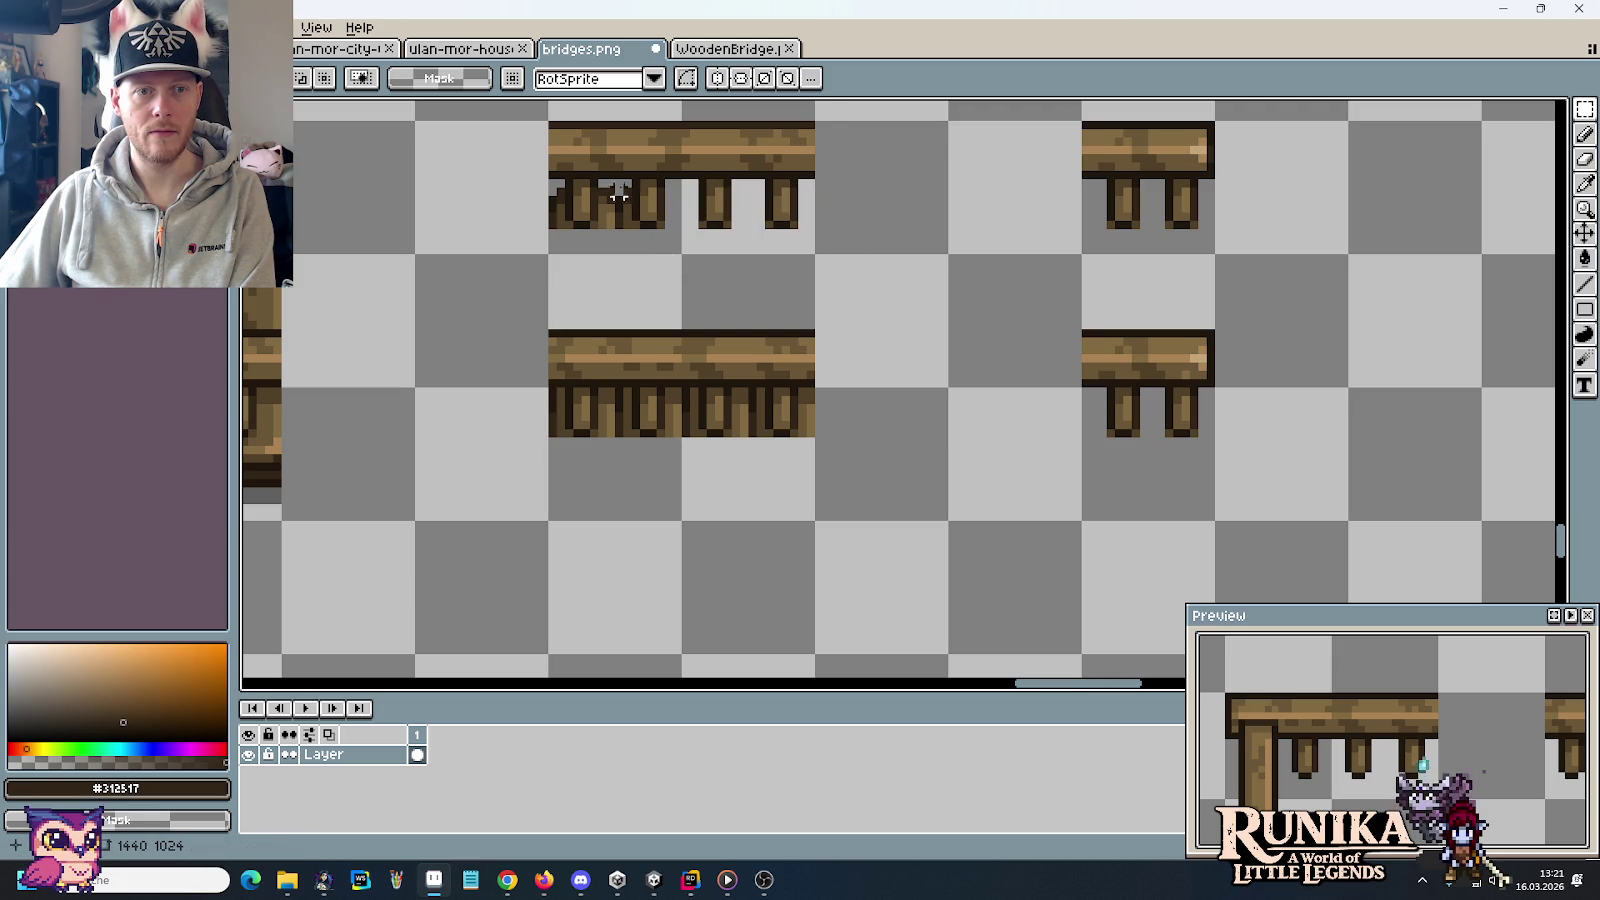
left_click_drag(599, 180, 632, 258)
key("Delete")
key("ctrl+d")
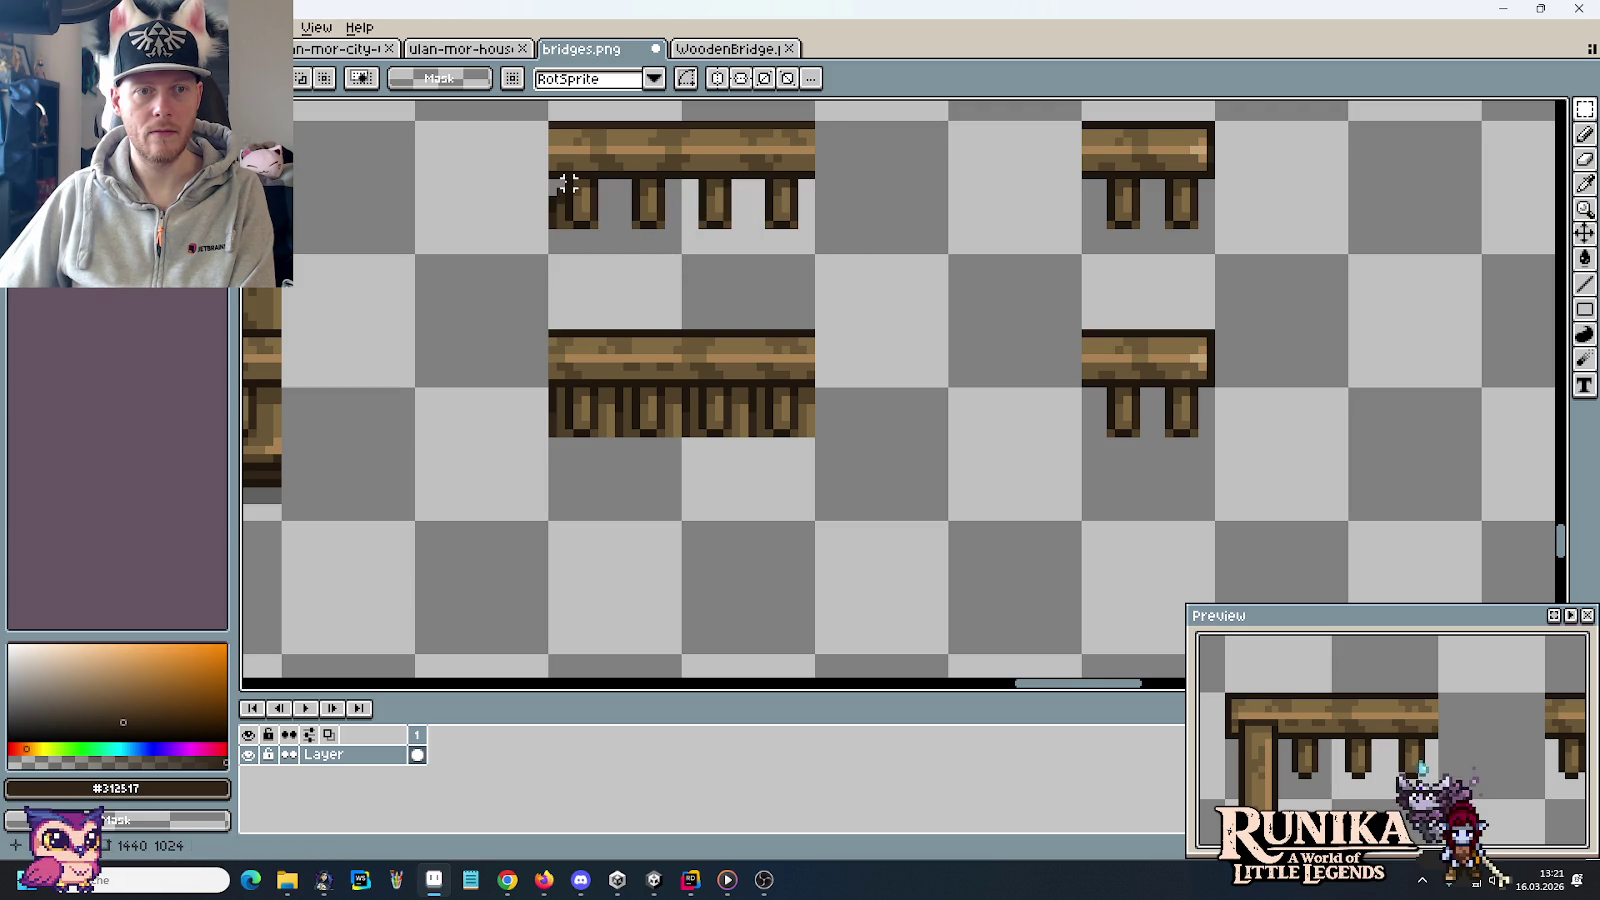
left_click_drag(548, 180, 565, 250)
key("Delete")
key("ctrl+d")
Delete the left edge strip and extra posts along the bottom rail
left_click_drag(548, 386, 565, 440)
key("Delete")
key("ctrl+d")
left_click_drag(599, 386, 632, 440)
key("Delete")
key("ctrl+d")
left_click_drag(665, 388, 698, 460)
key("Delete")
key("ctrl+d")
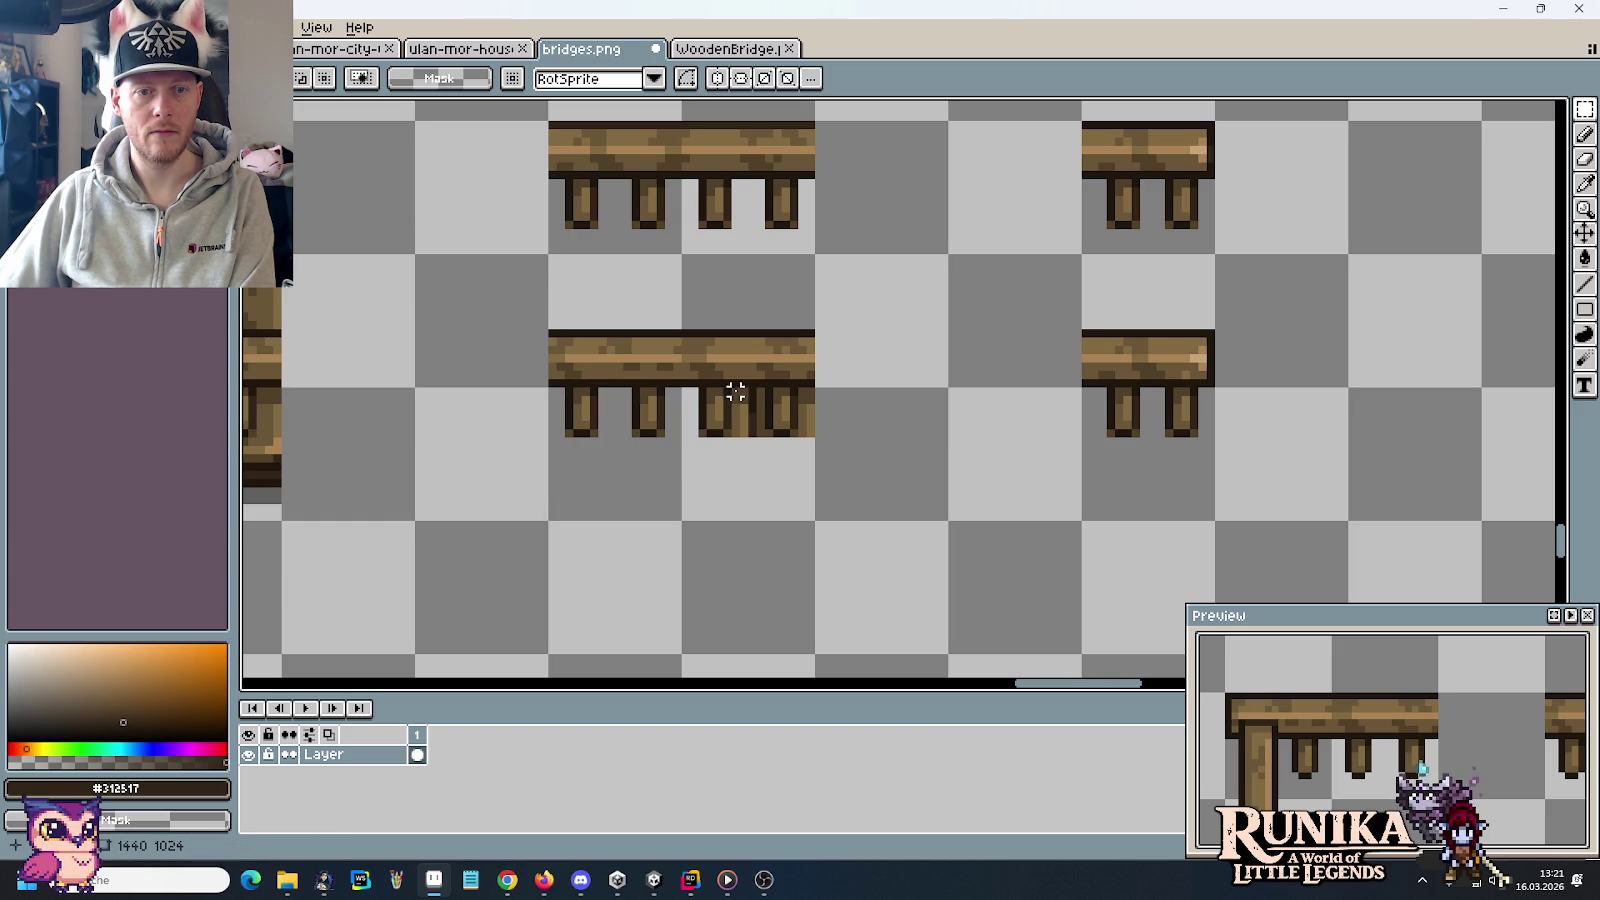
left_click_drag(732, 388, 762, 458)
key("Delete")
key("ctrl+d")
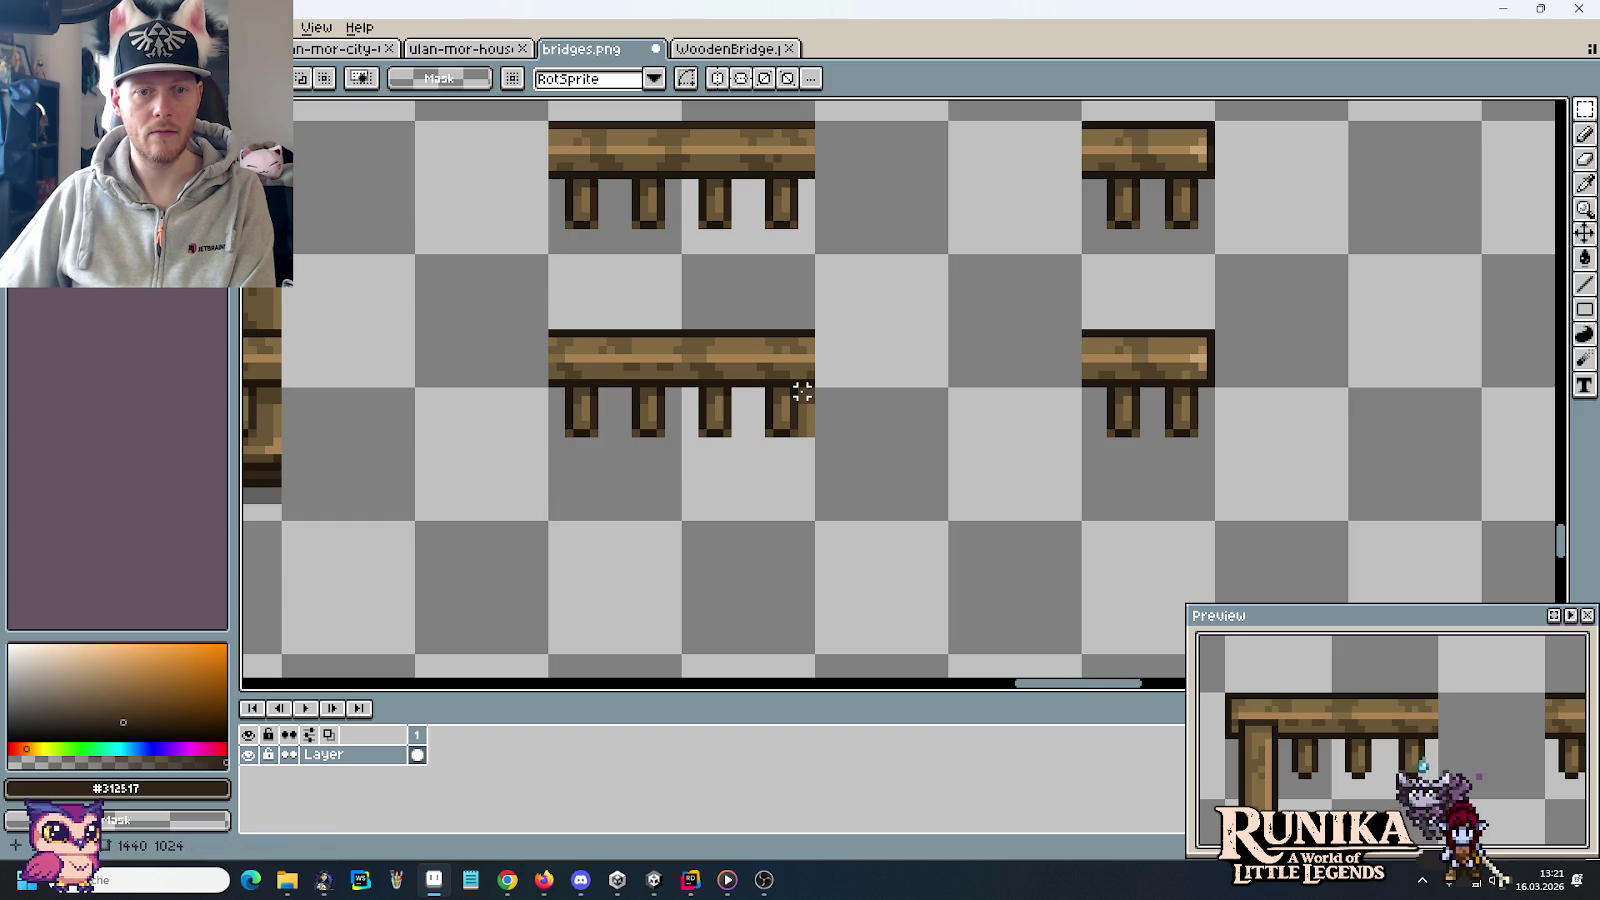
key("b")
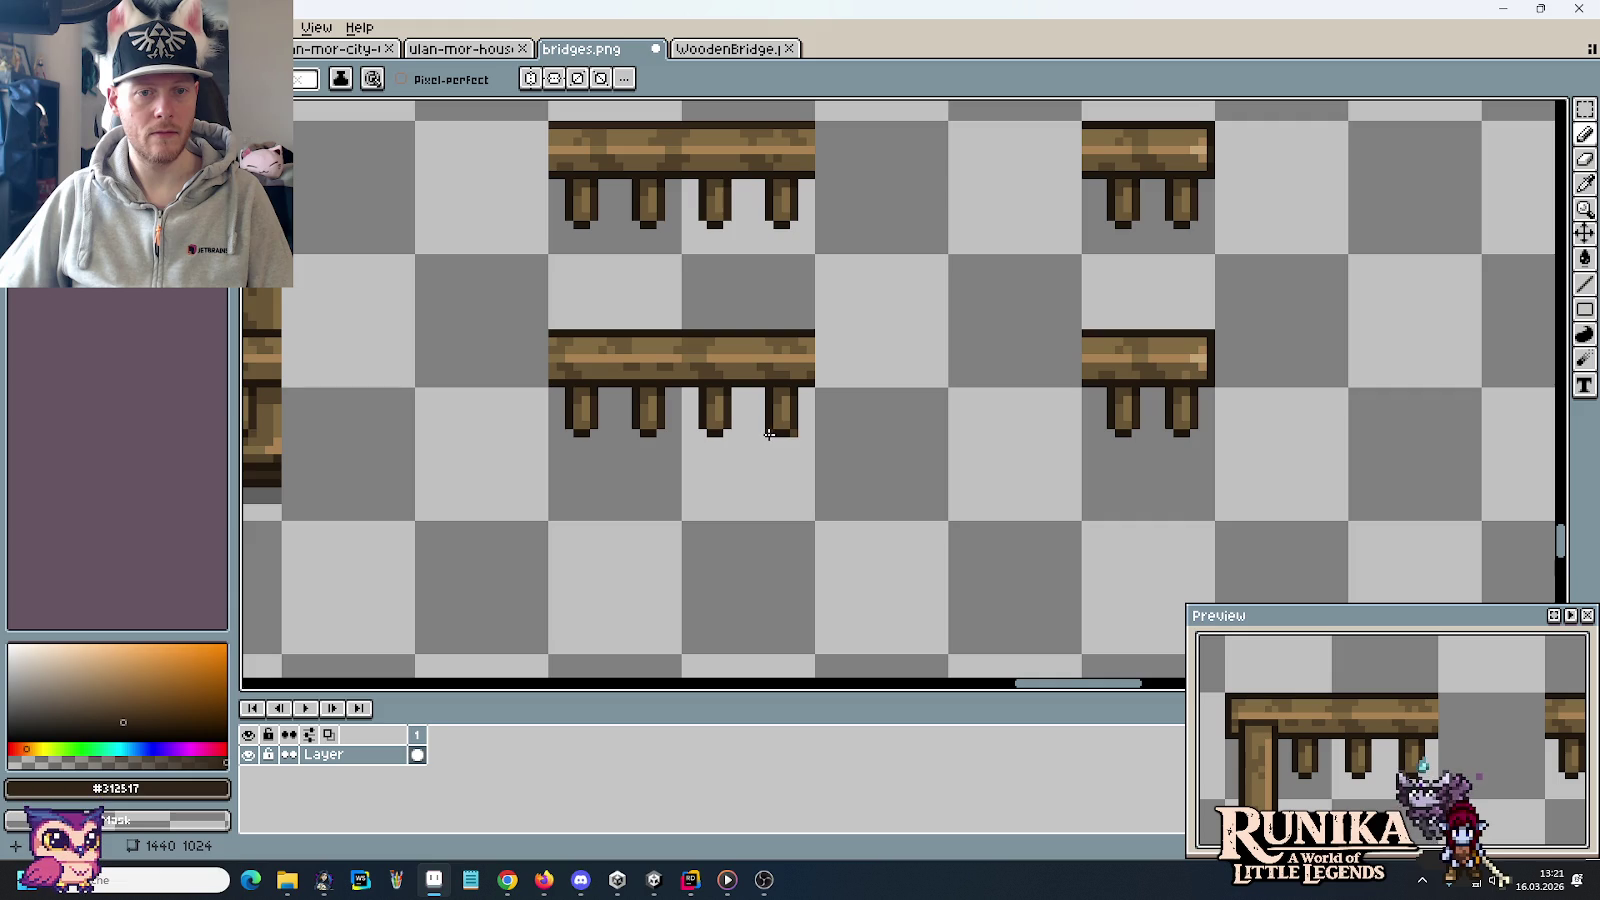
scroll(797, 431, "down", 2)
Erase the leftover plank pixels beside the two short rails near the round crate
scroll(1036, 507, "down", 2)
scroll(936, 446, "up", 1)
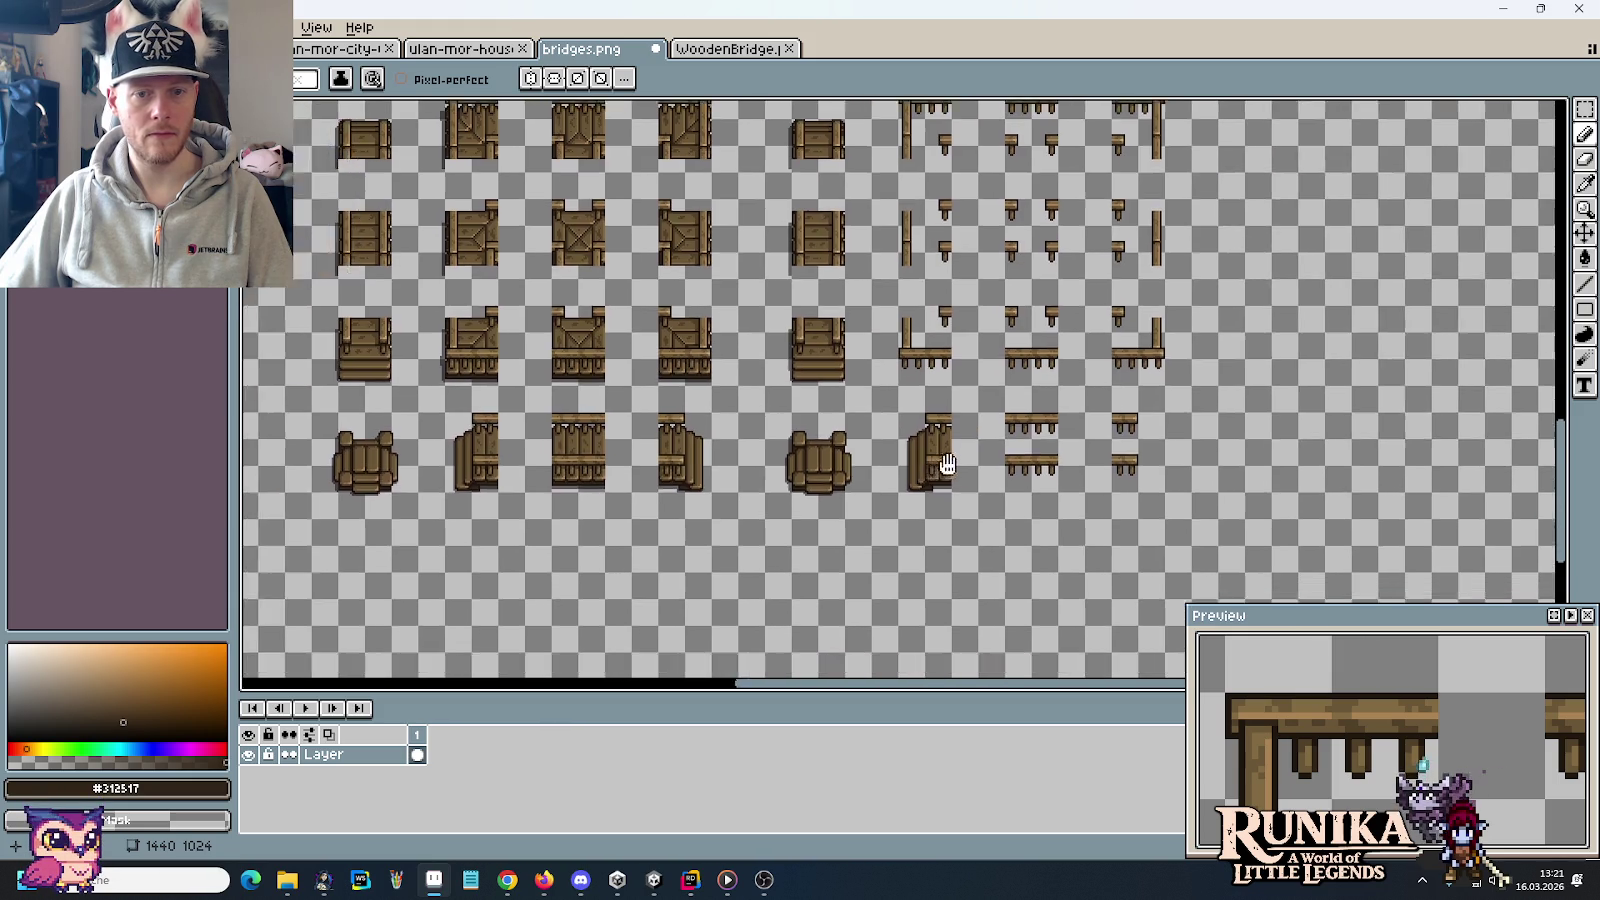
scroll(967, 459, "up", 2)
scroll(967, 459, "up", 1)
key("m")
left_click_drag(1040, 402, 822, 320)
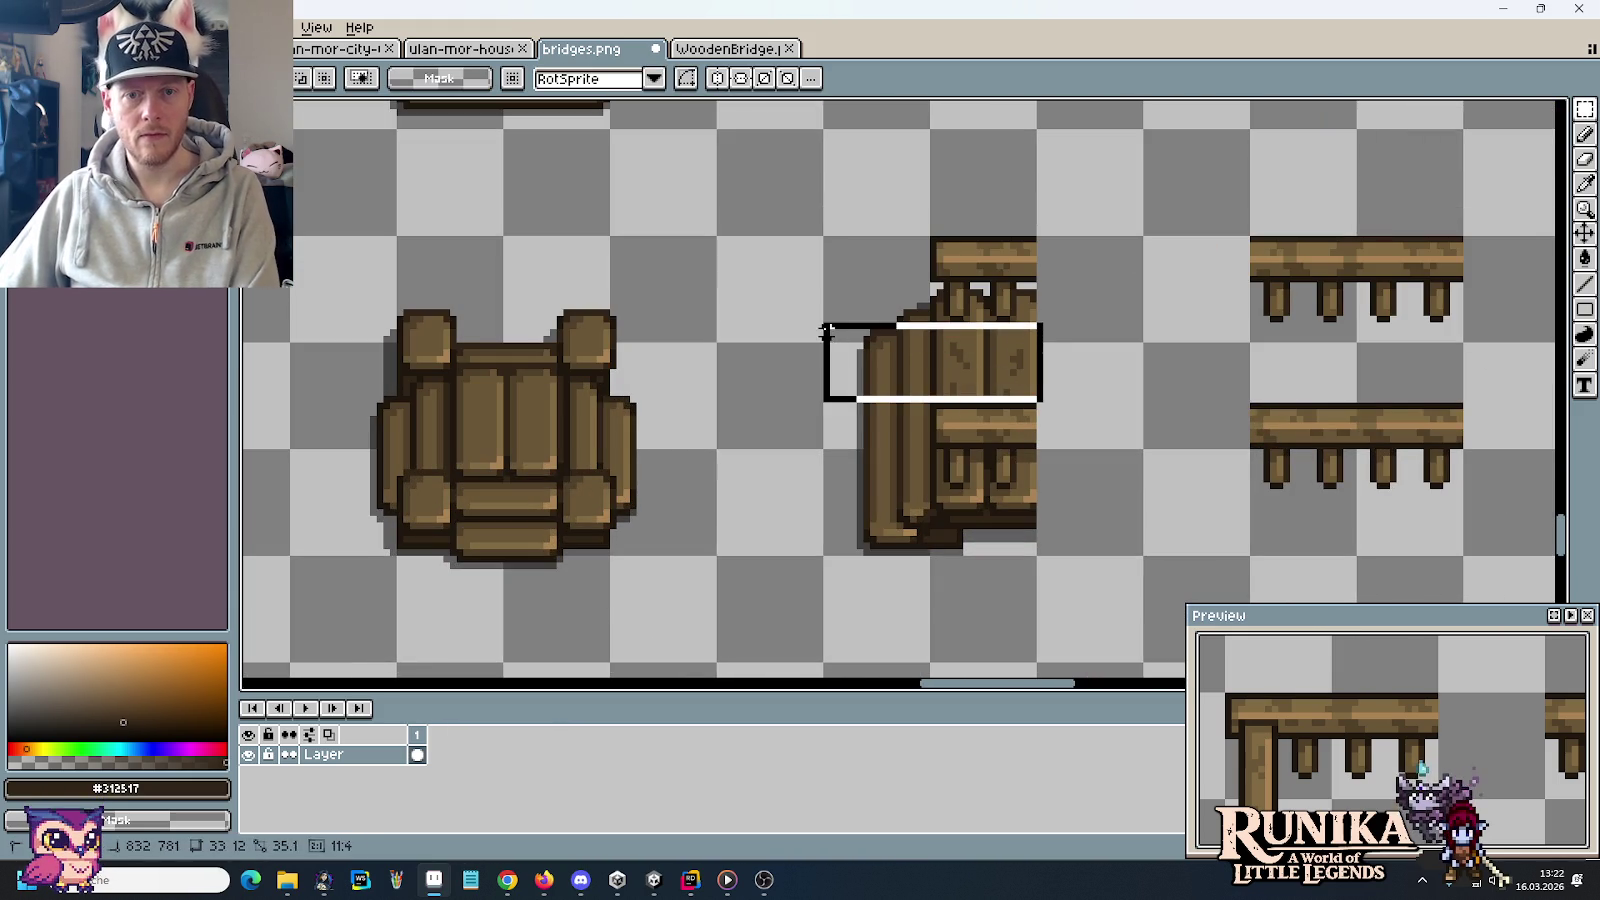
key("Delete")
key("u")
mouse_move(805, 232)
left_mouse_down()
mouse_move(925, 605)
mouse_move(1072, 491)
left_mouse_up()
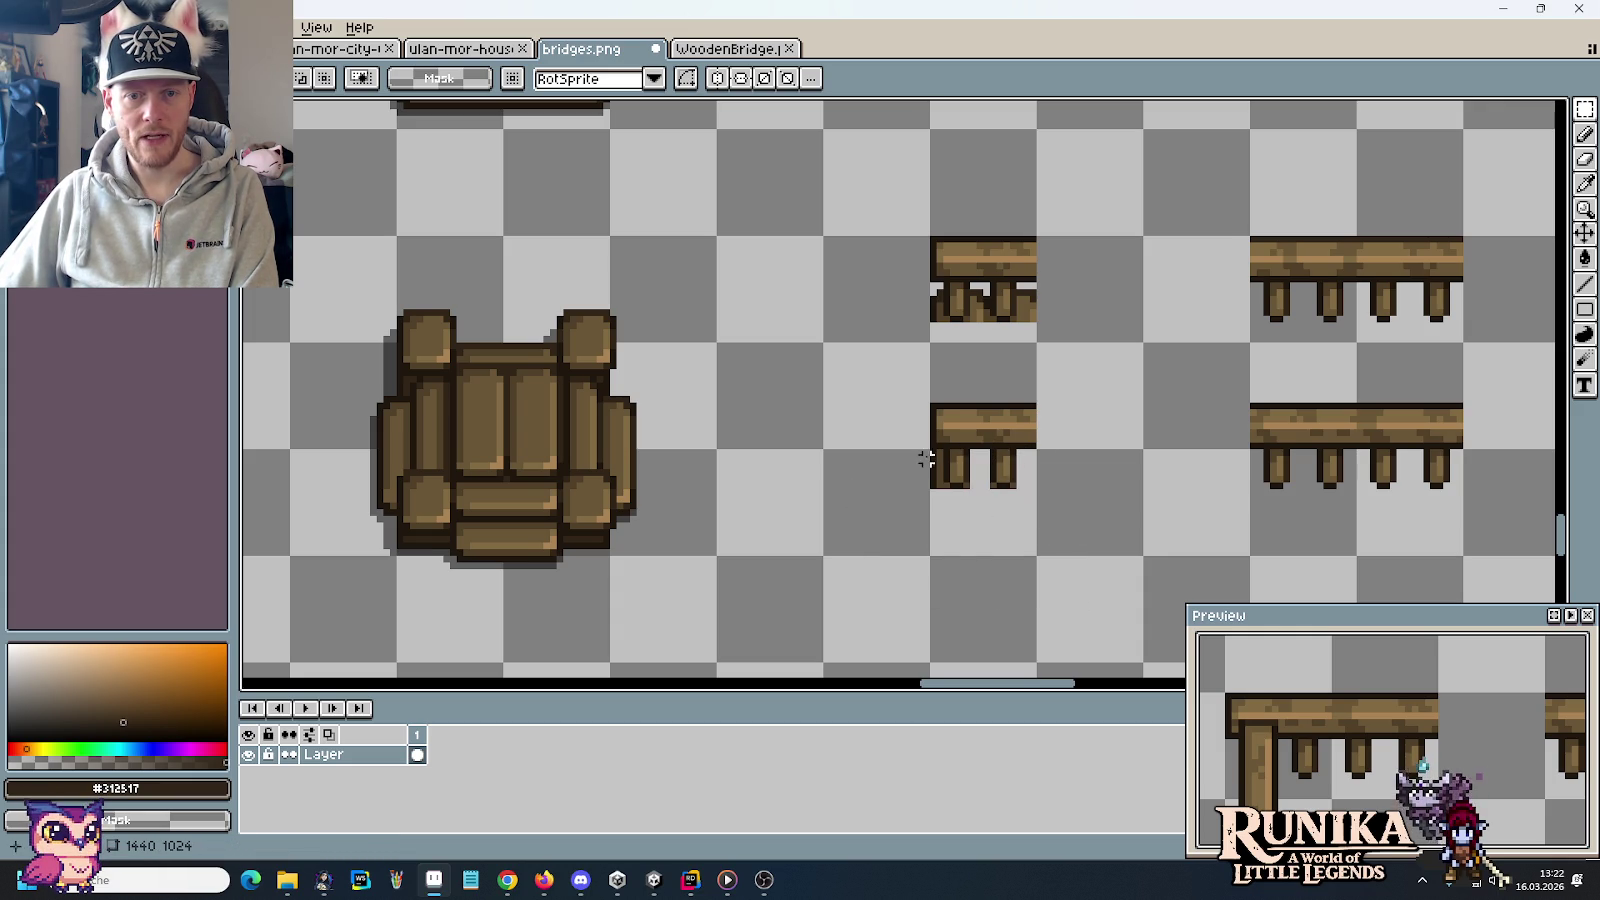
left_click_drag(940, 453, 912, 530)
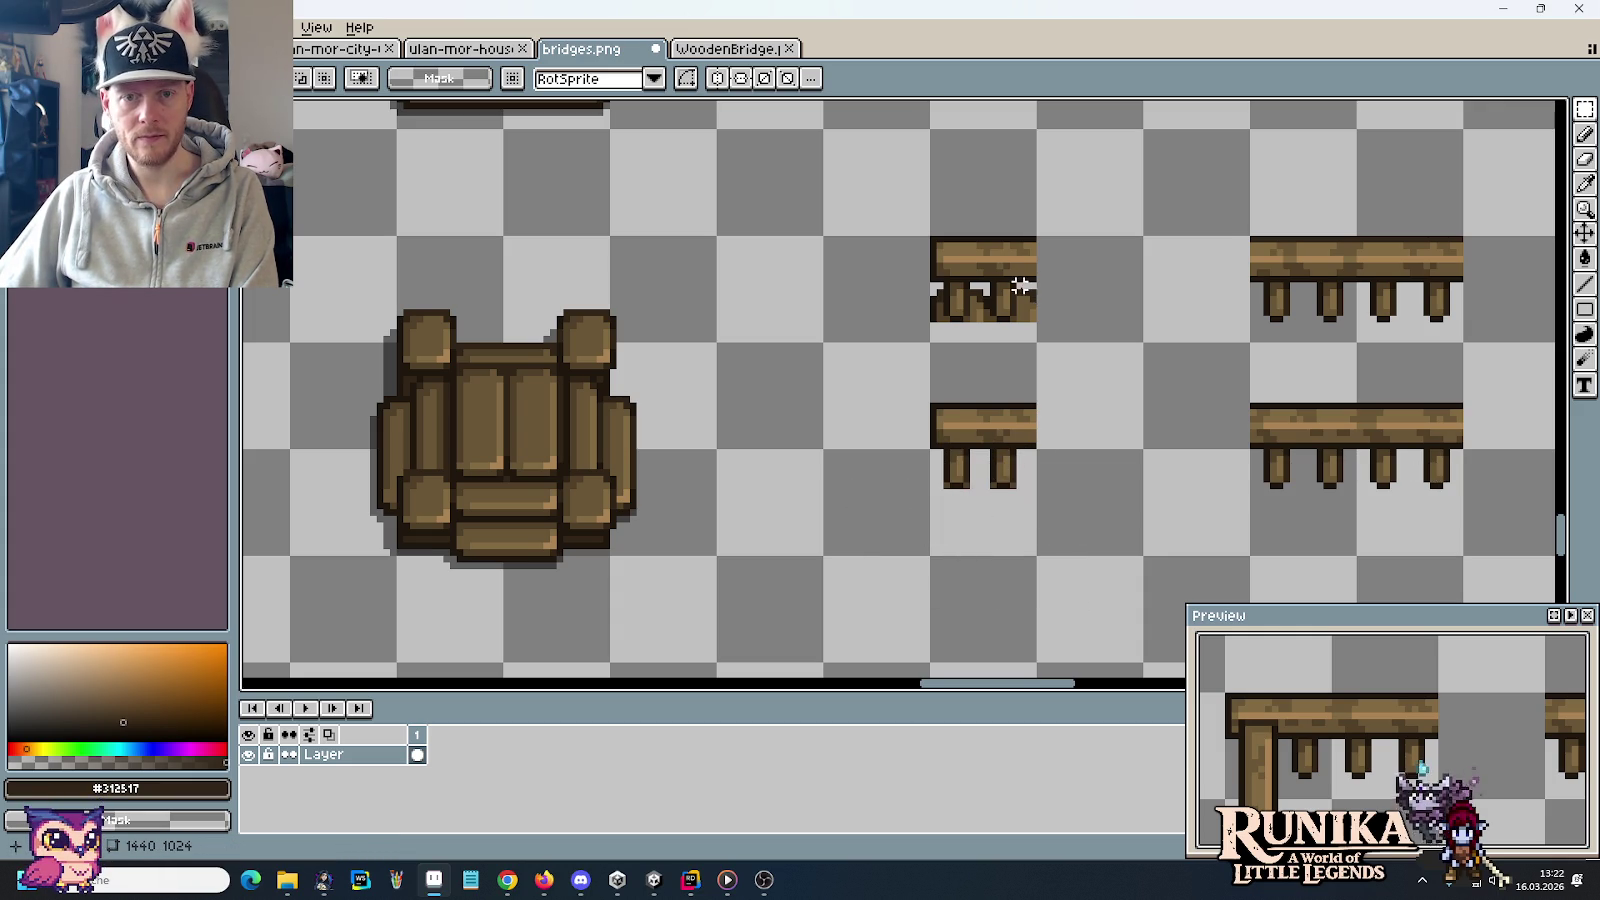
Undo the accidental shift of the upper short rail's left post and zoom back out
left_click_drag(992, 279, 962, 346)
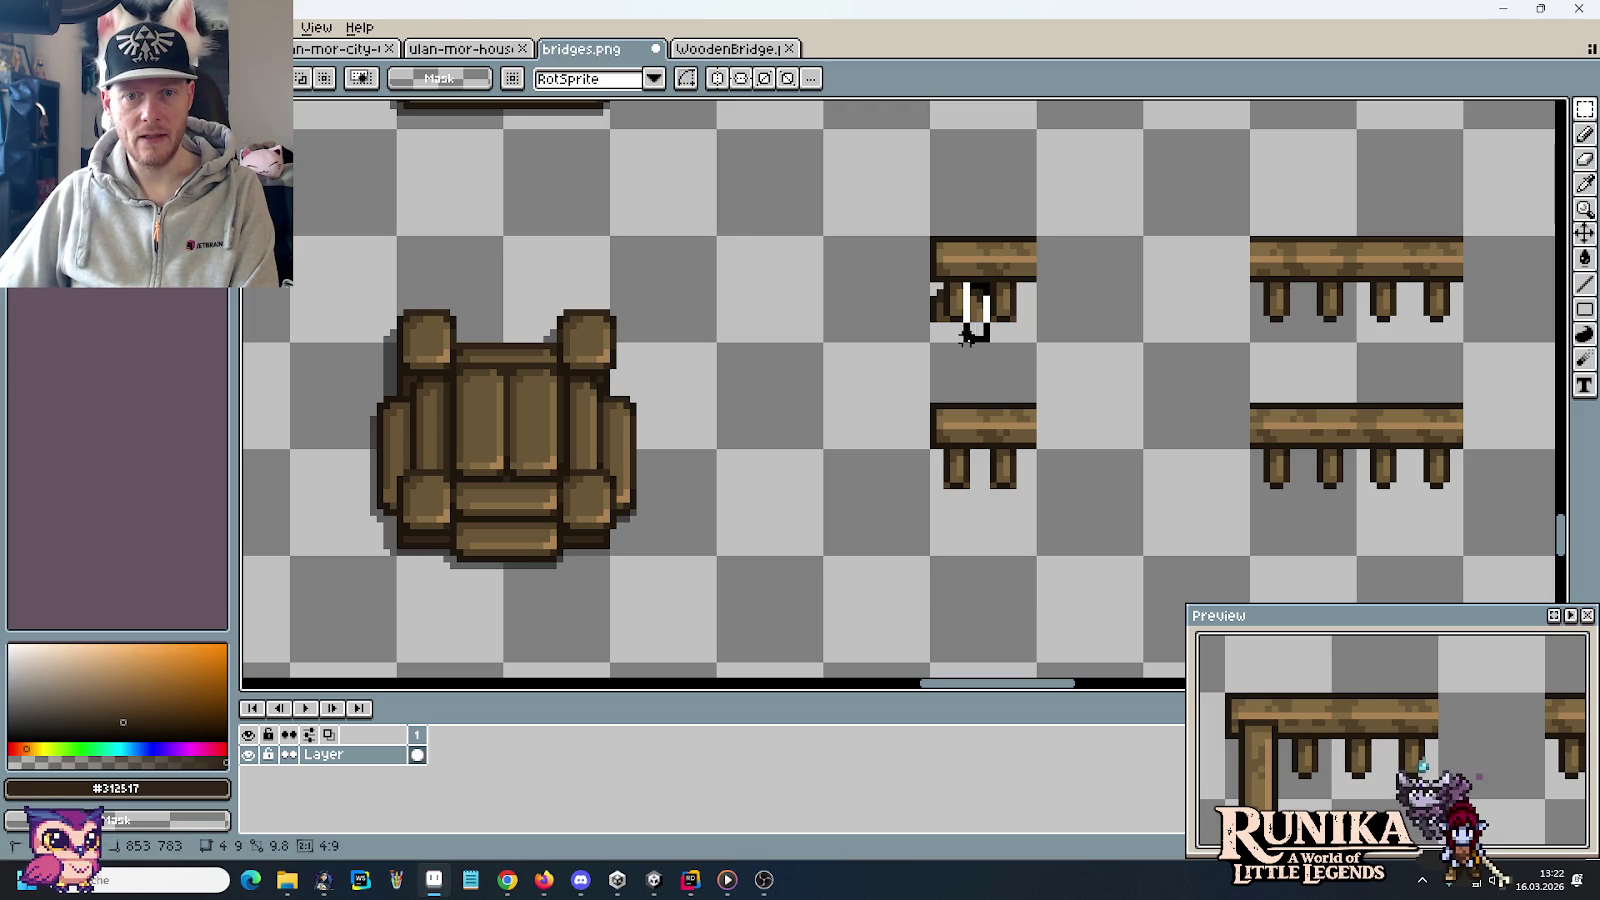
left_click_drag(990, 279, 975, 335)
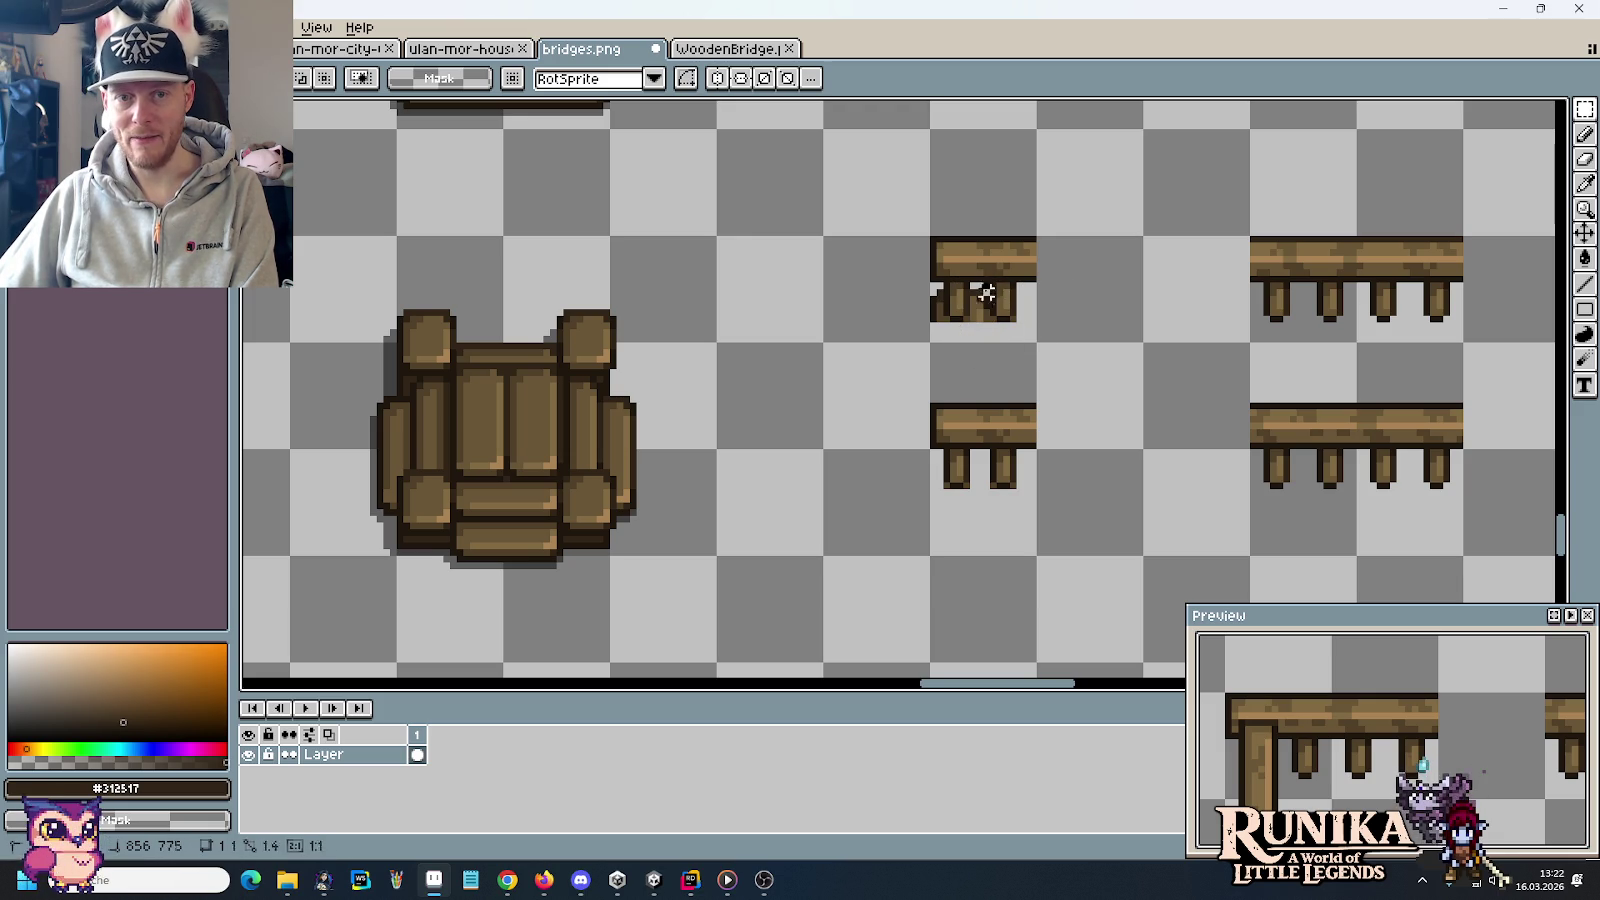
left_click(945, 292)
key("ctrl+z")
key("b")
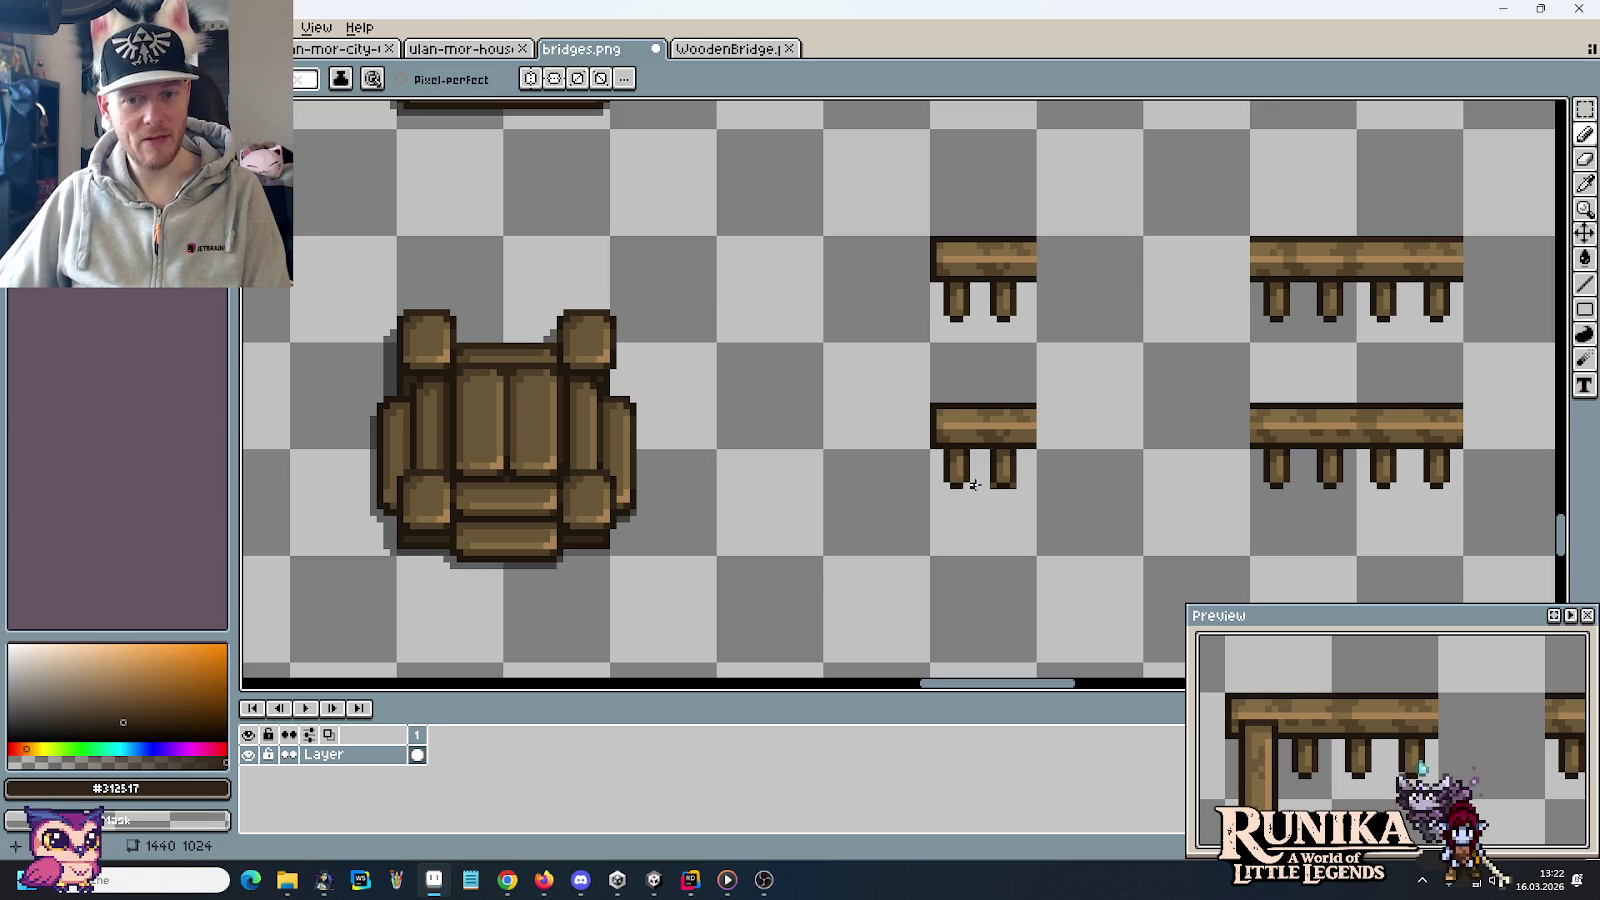
scroll(1010, 485, "down", 1)
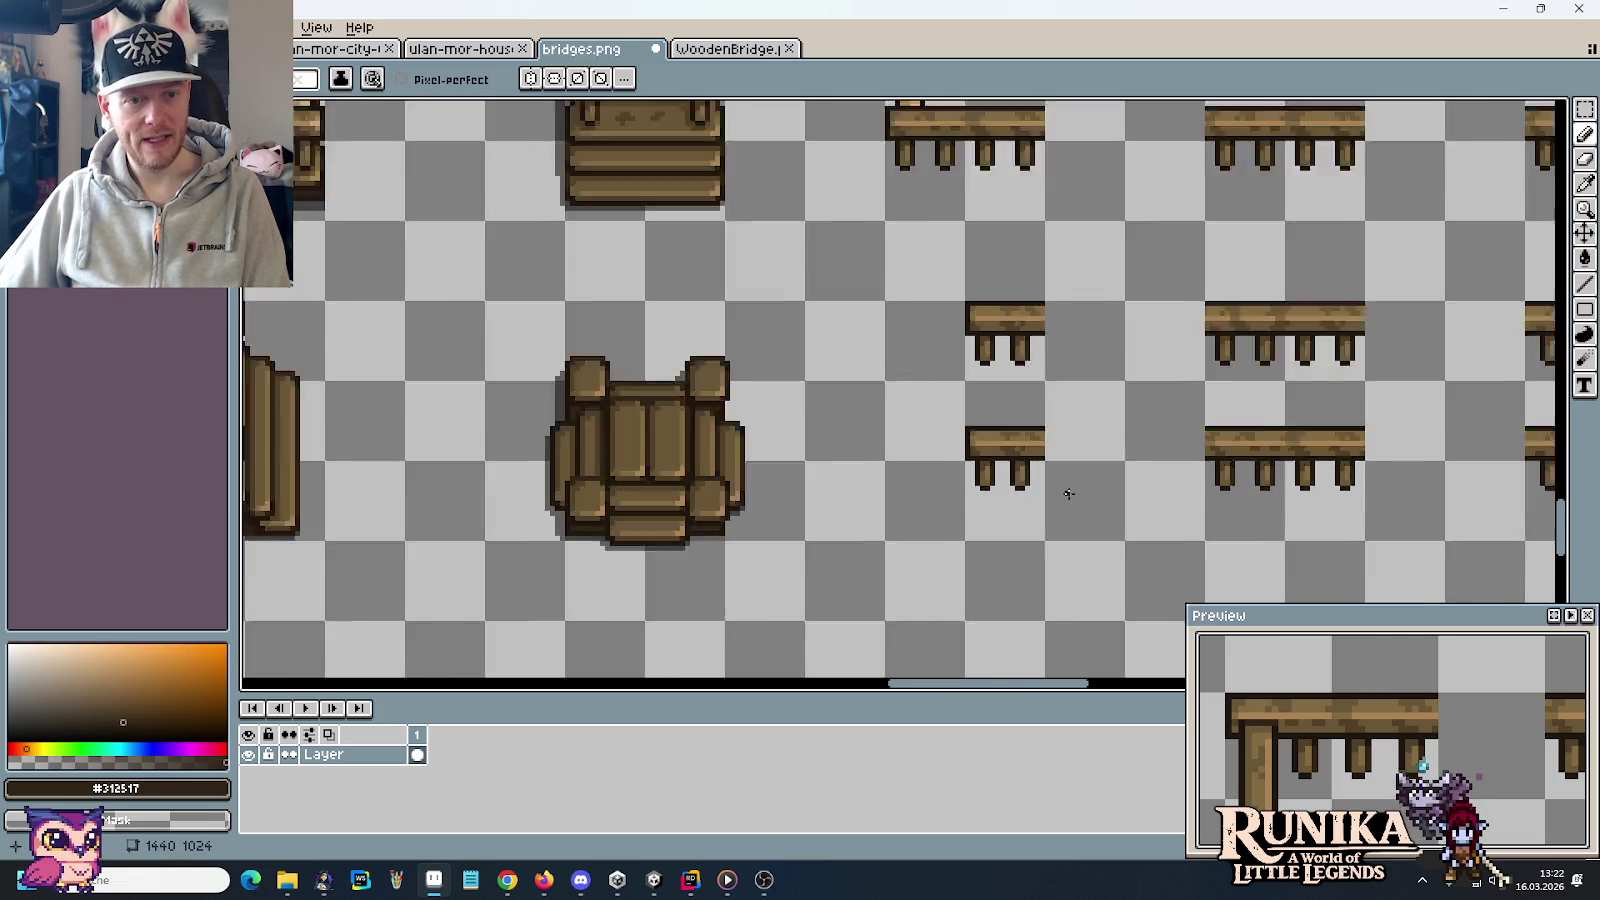
scroll(1066, 493, "down", 1)
mouse_move(936, 321)
left_mouse_down()
mouse_move(728, 348)
mouse_move(946, 589)
mouse_move(757, 243)
mouse_move(768, 475)
left_mouse_up()
Delete the plank fill and shadow strips so each of the three column tiles keeps two thin posts
left_click_drag(790, 269, 788, 270)
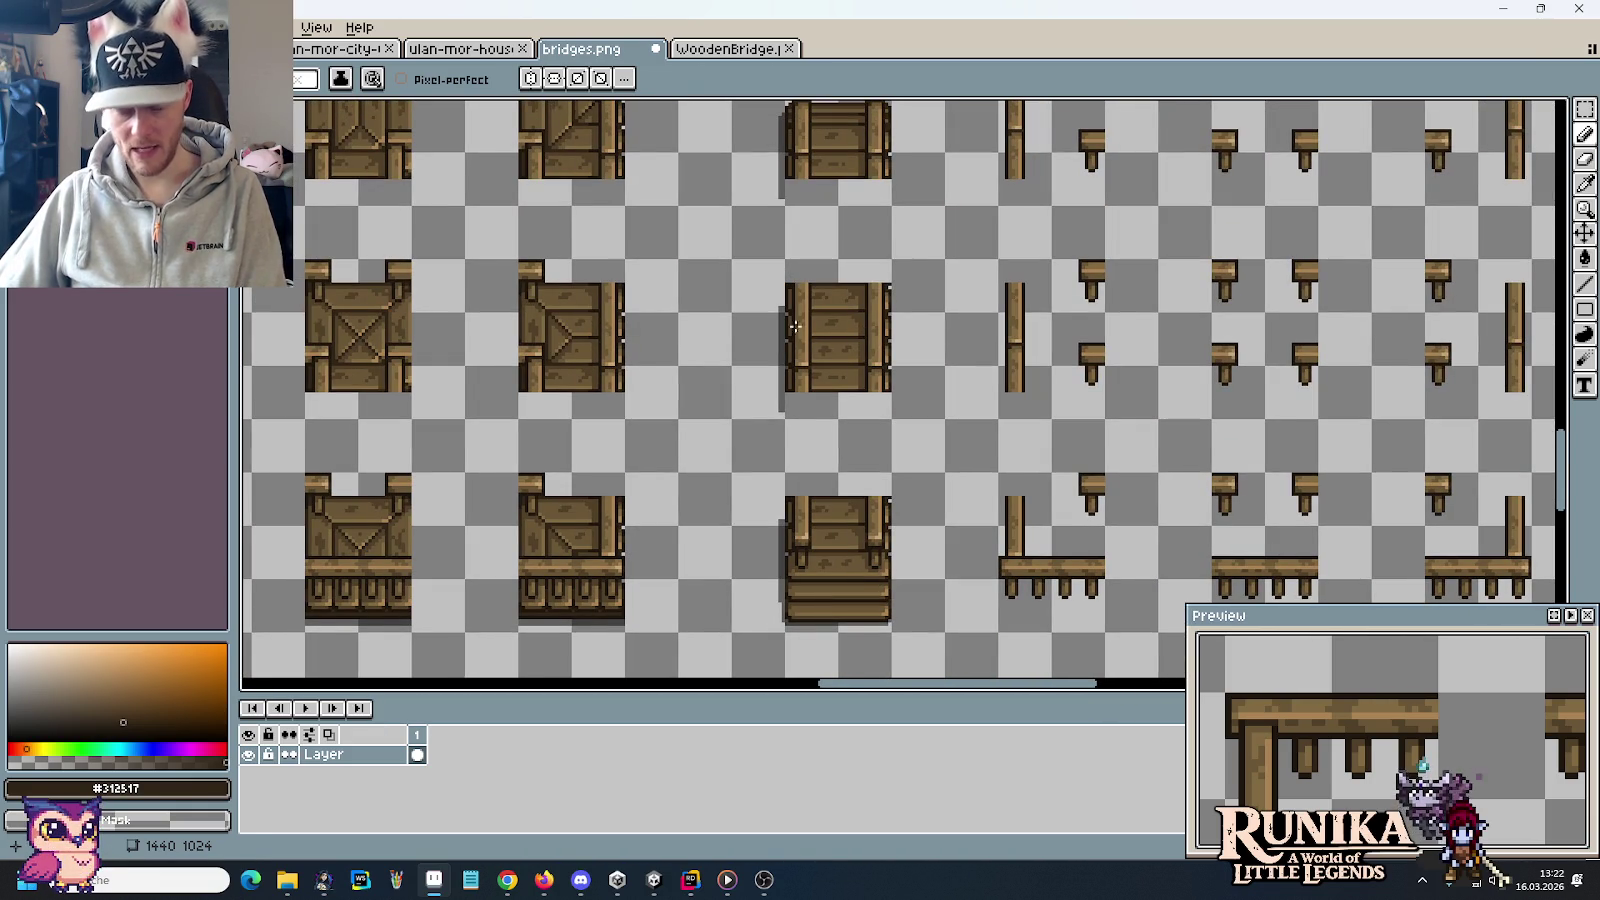
key("m")
left_click_drag(903, 626, 766, 574)
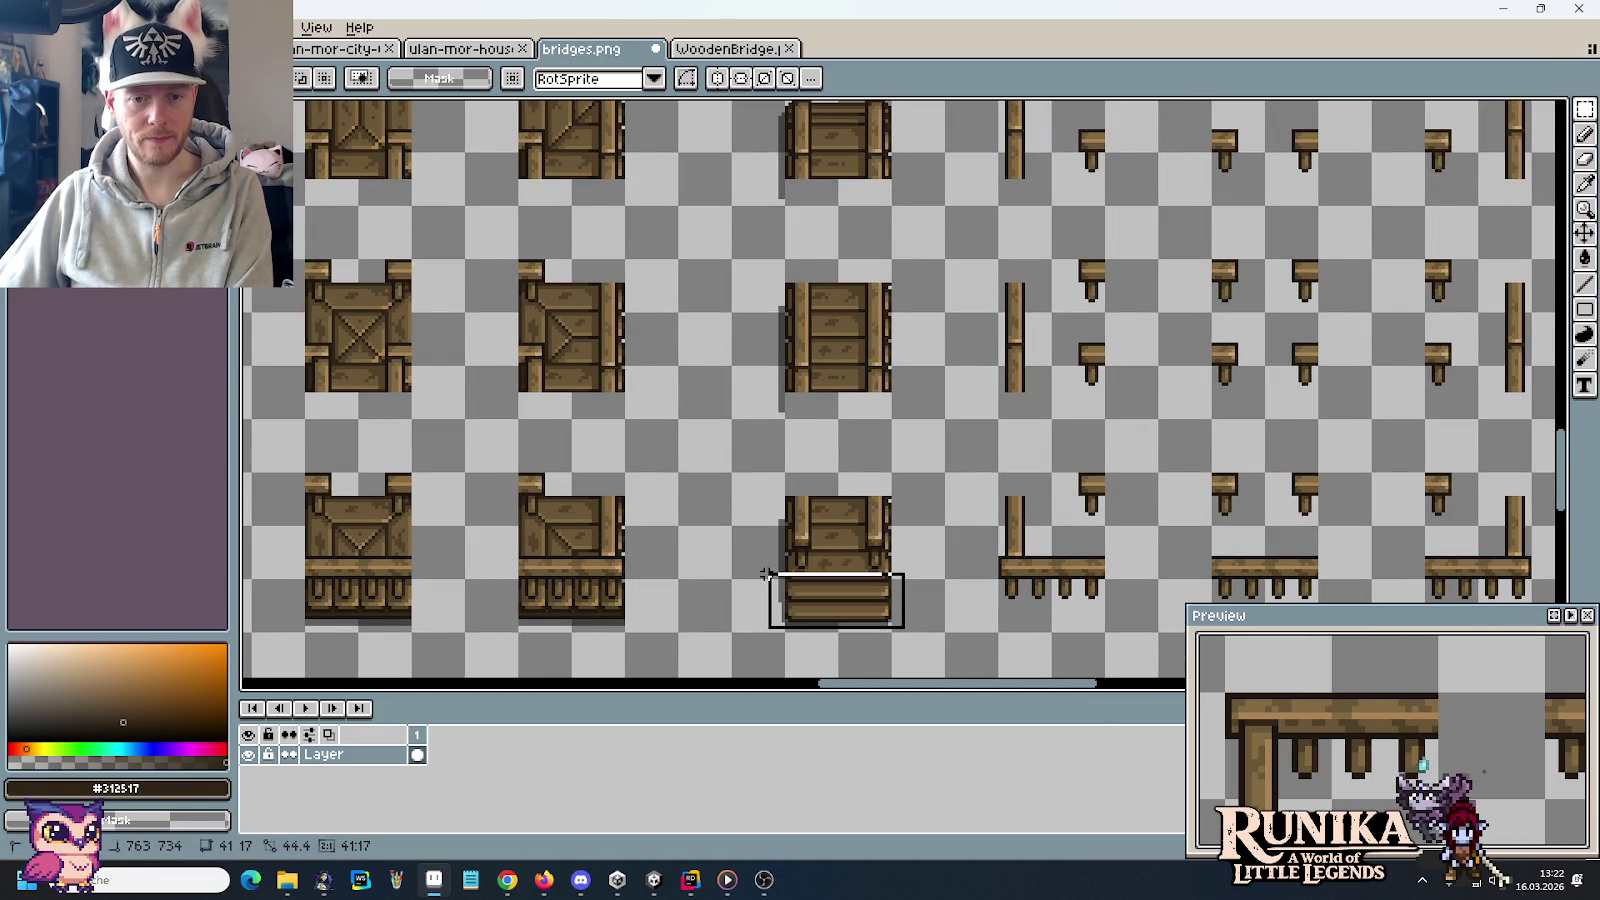
key("Delete")
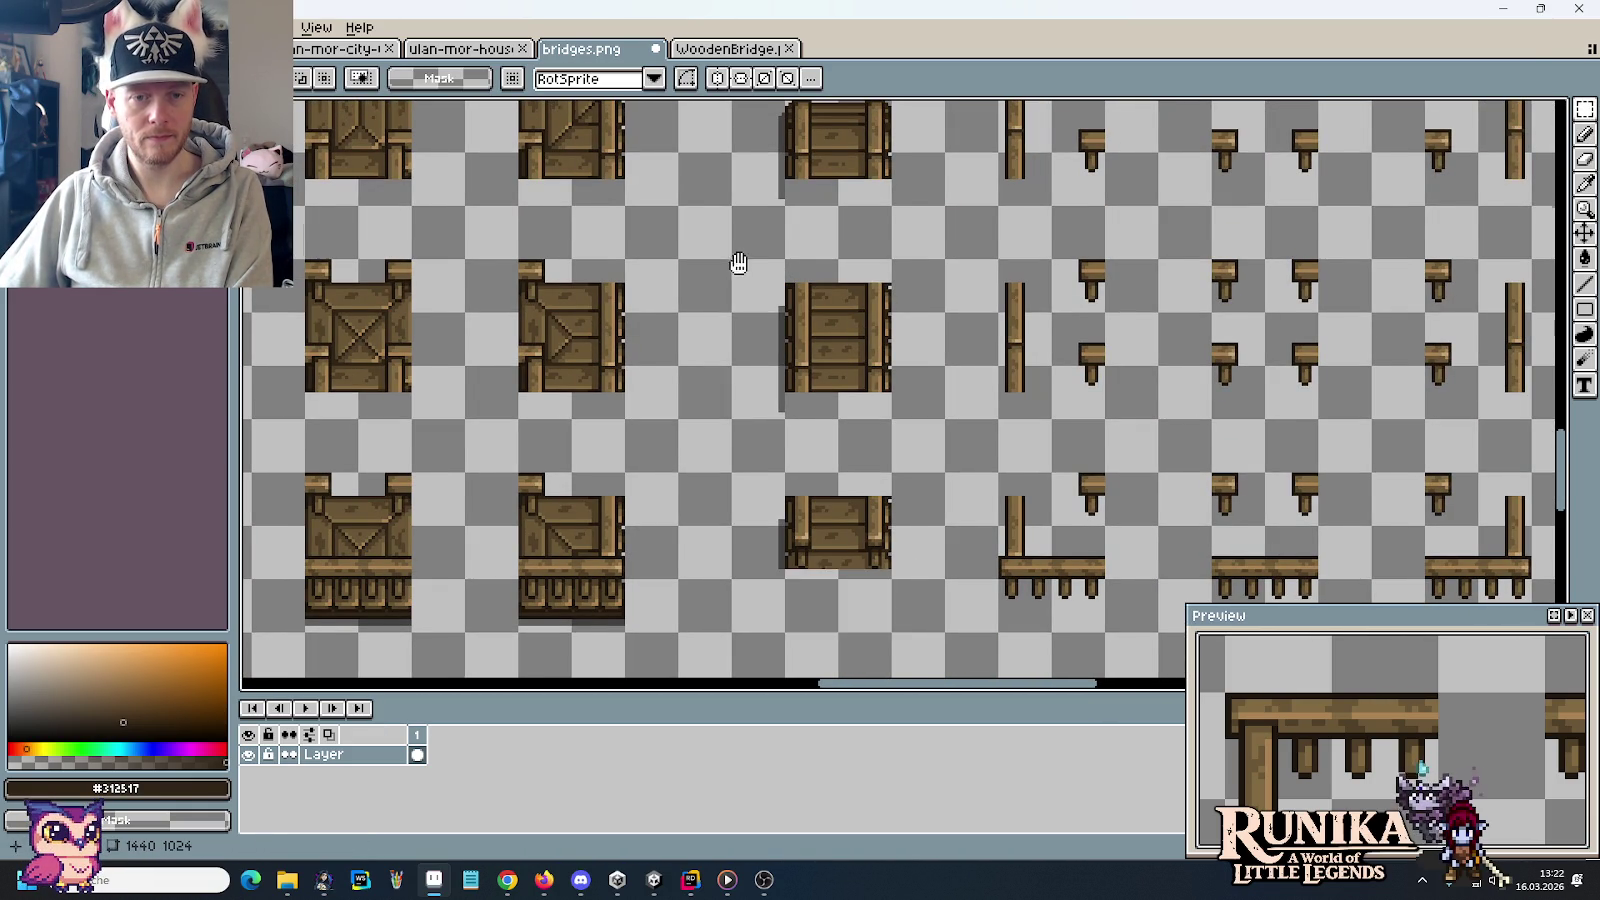
left_click_drag(735, 257, 732, 295)
left_click_drag(809, 135, 859, 634)
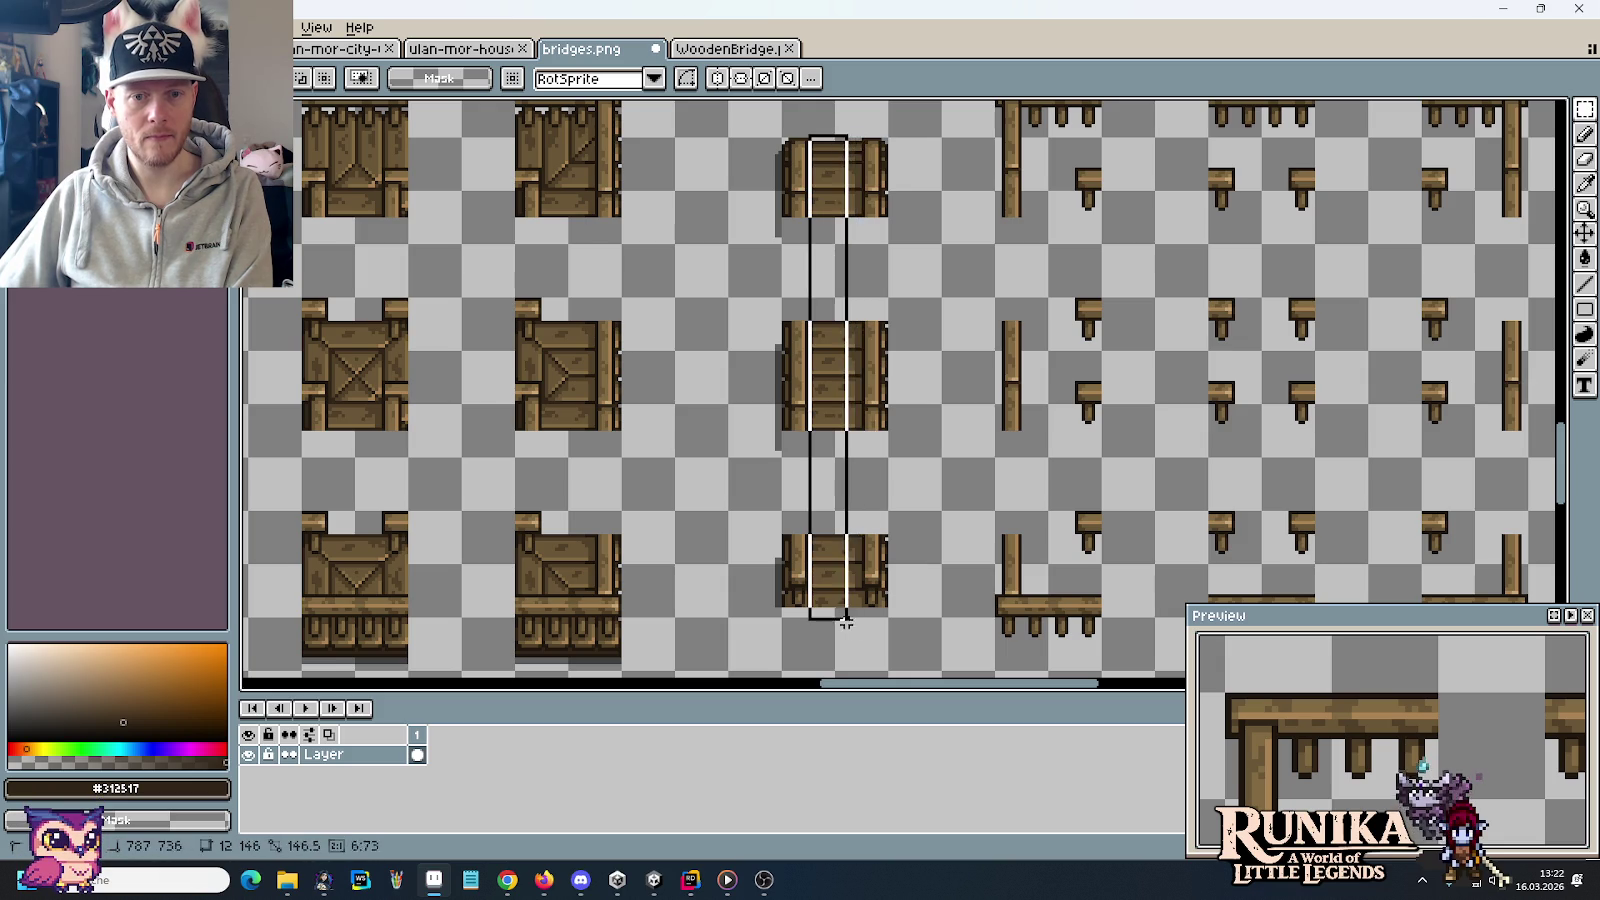
key("Delete")
left_click_drag(934, 633, 885, 119)
key("Delete")
mouse_move(731, 113)
left_mouse_down()
mouse_move(733, 548)
mouse_move(787, 636)
left_mouse_up()
key("Delete")
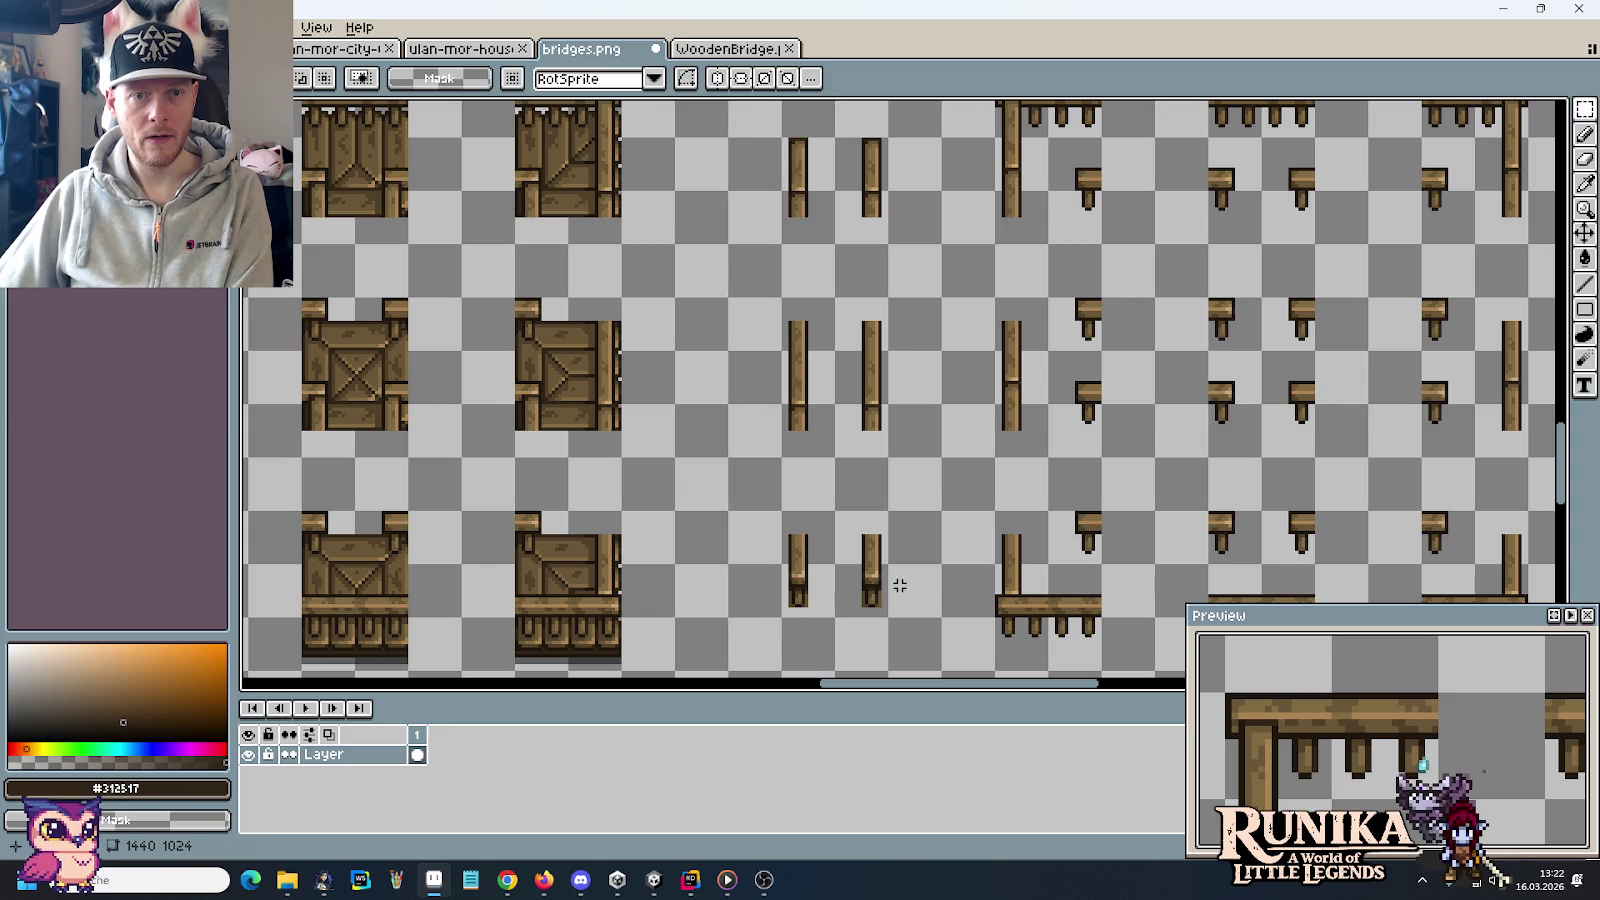
Erase the outer outline columns at the lower ends of both third-row posts to slim their feet
scroll(821, 402, "down", 2)
scroll(813, 444, "up", 2)
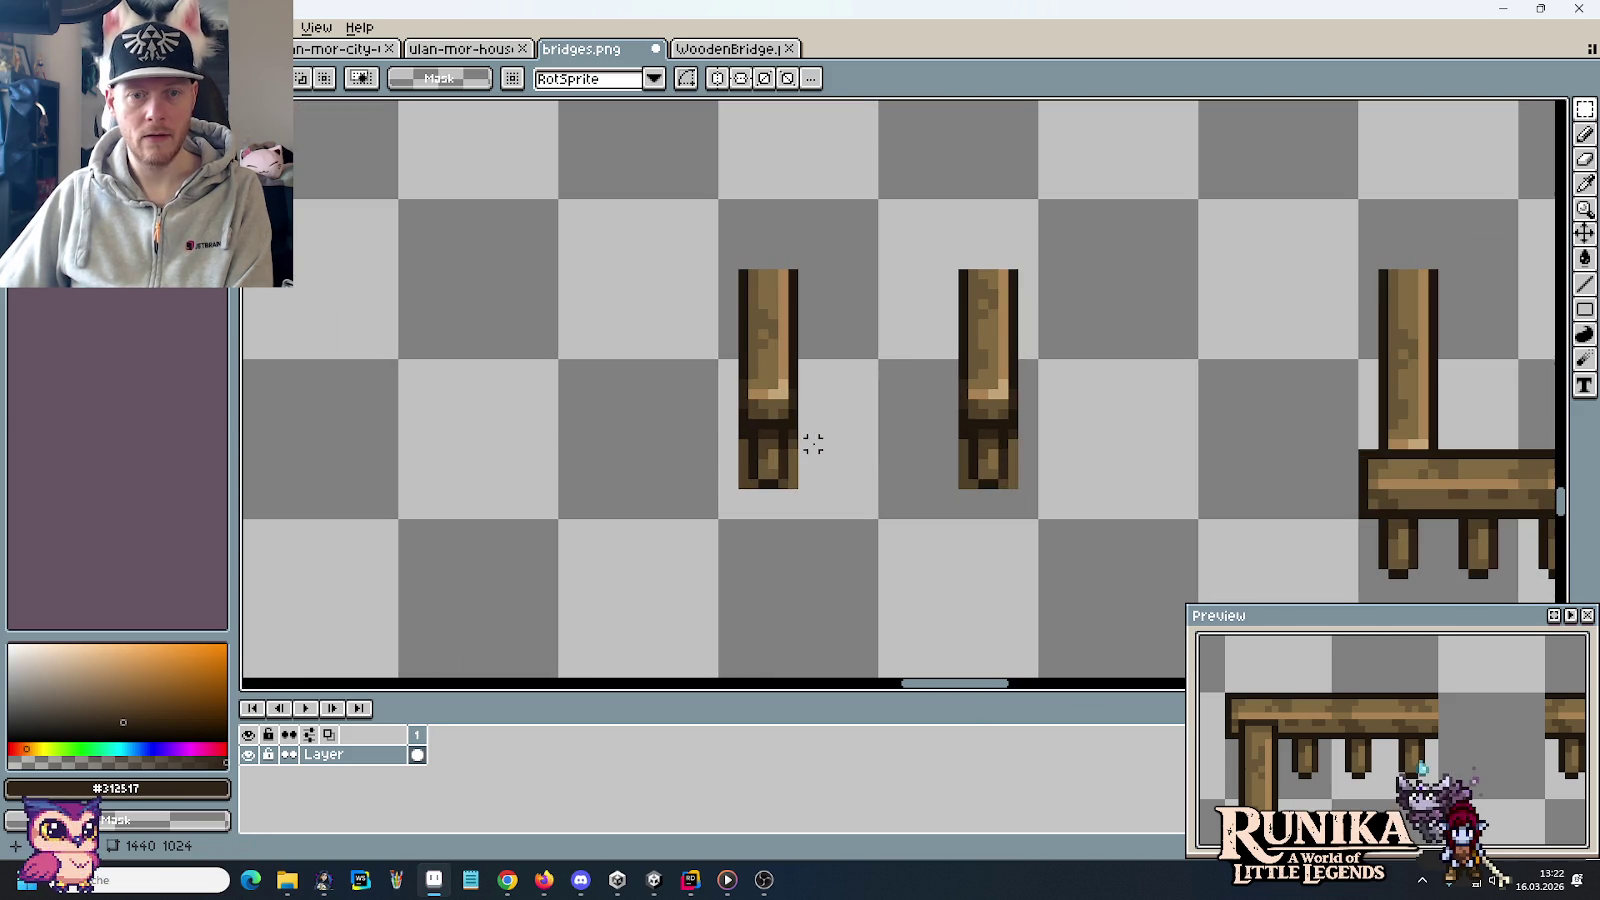
scroll(813, 444, "up", 1)
key("e")
left_click_drag(1082, 425, 1084, 478)
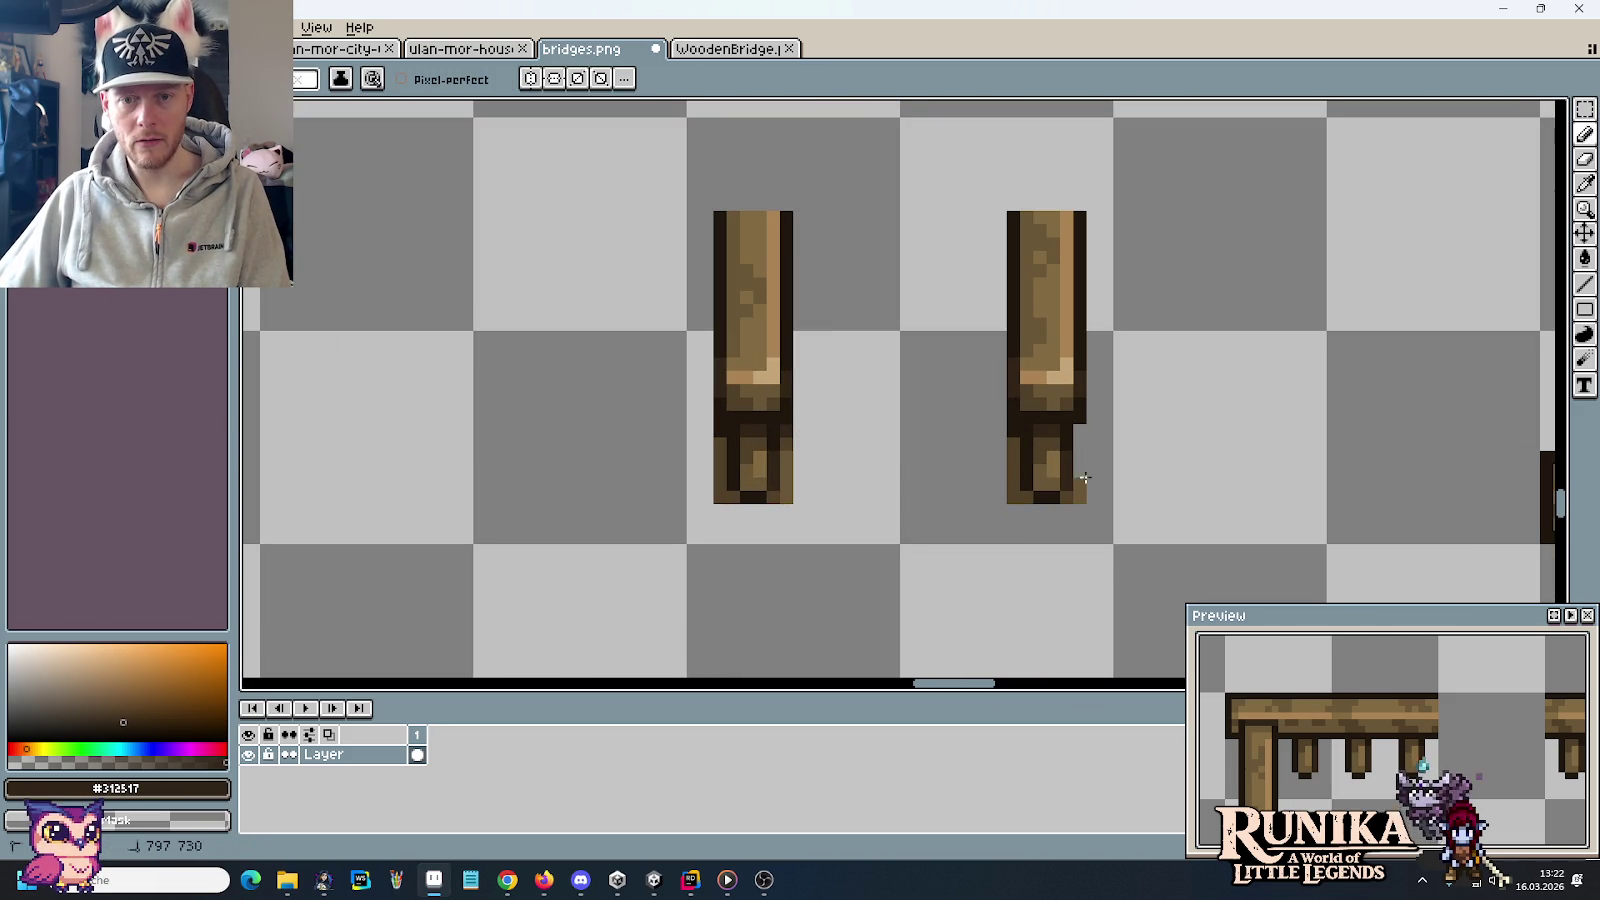
left_click_drag(1002, 432, 1002, 455)
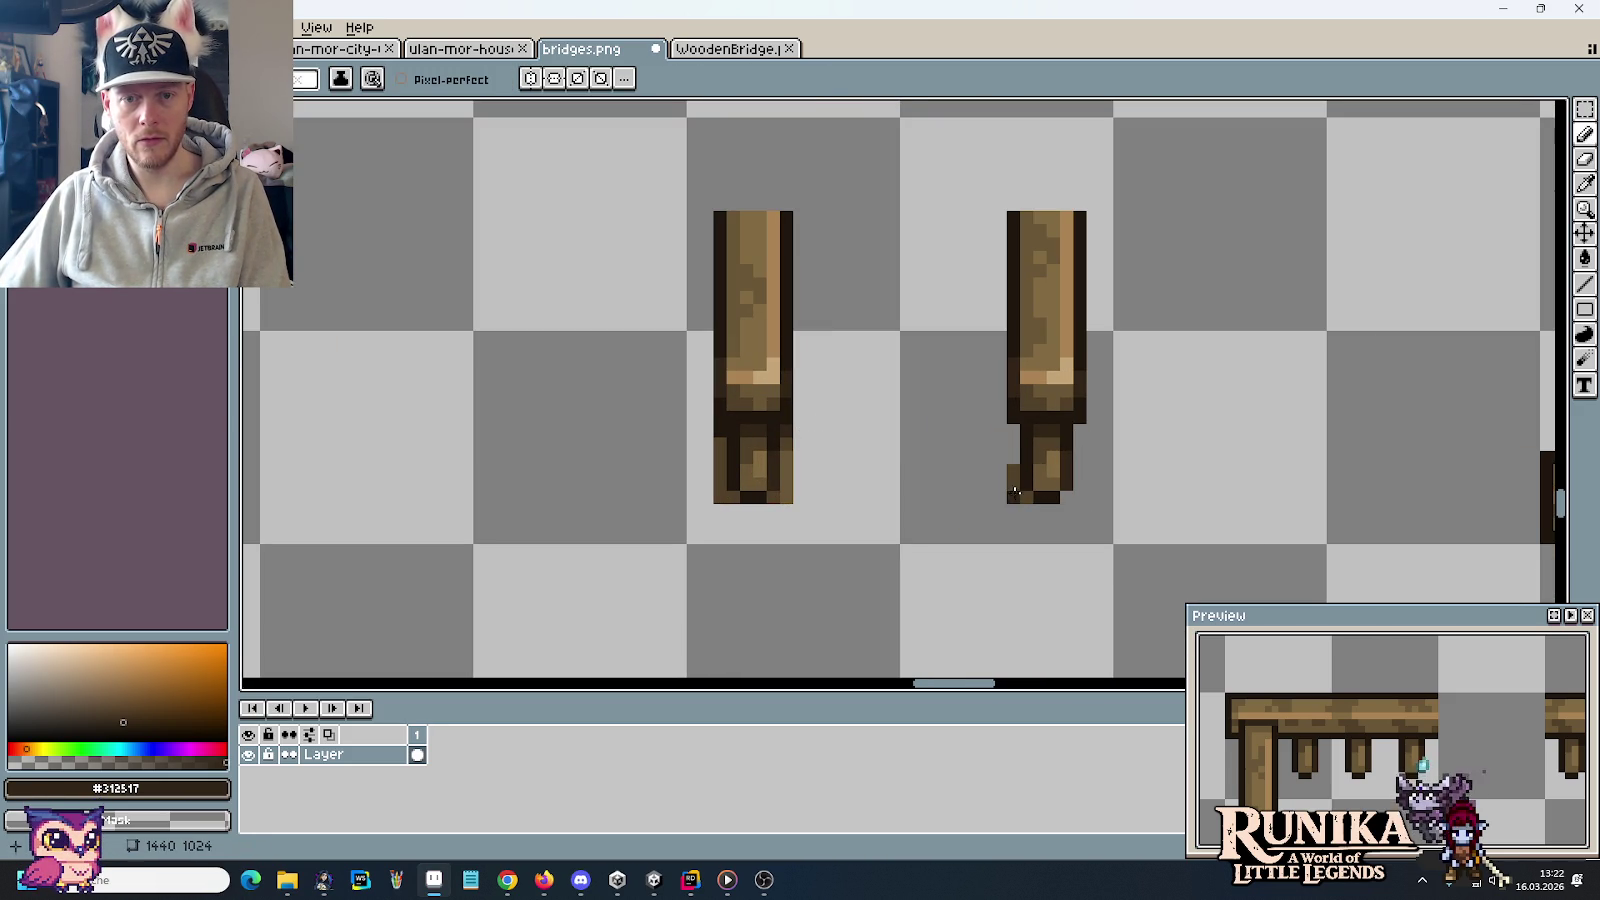
left_click_drag(789, 428, 790, 490)
left_click(771, 495)
left_click_drag(719, 427, 714, 482)
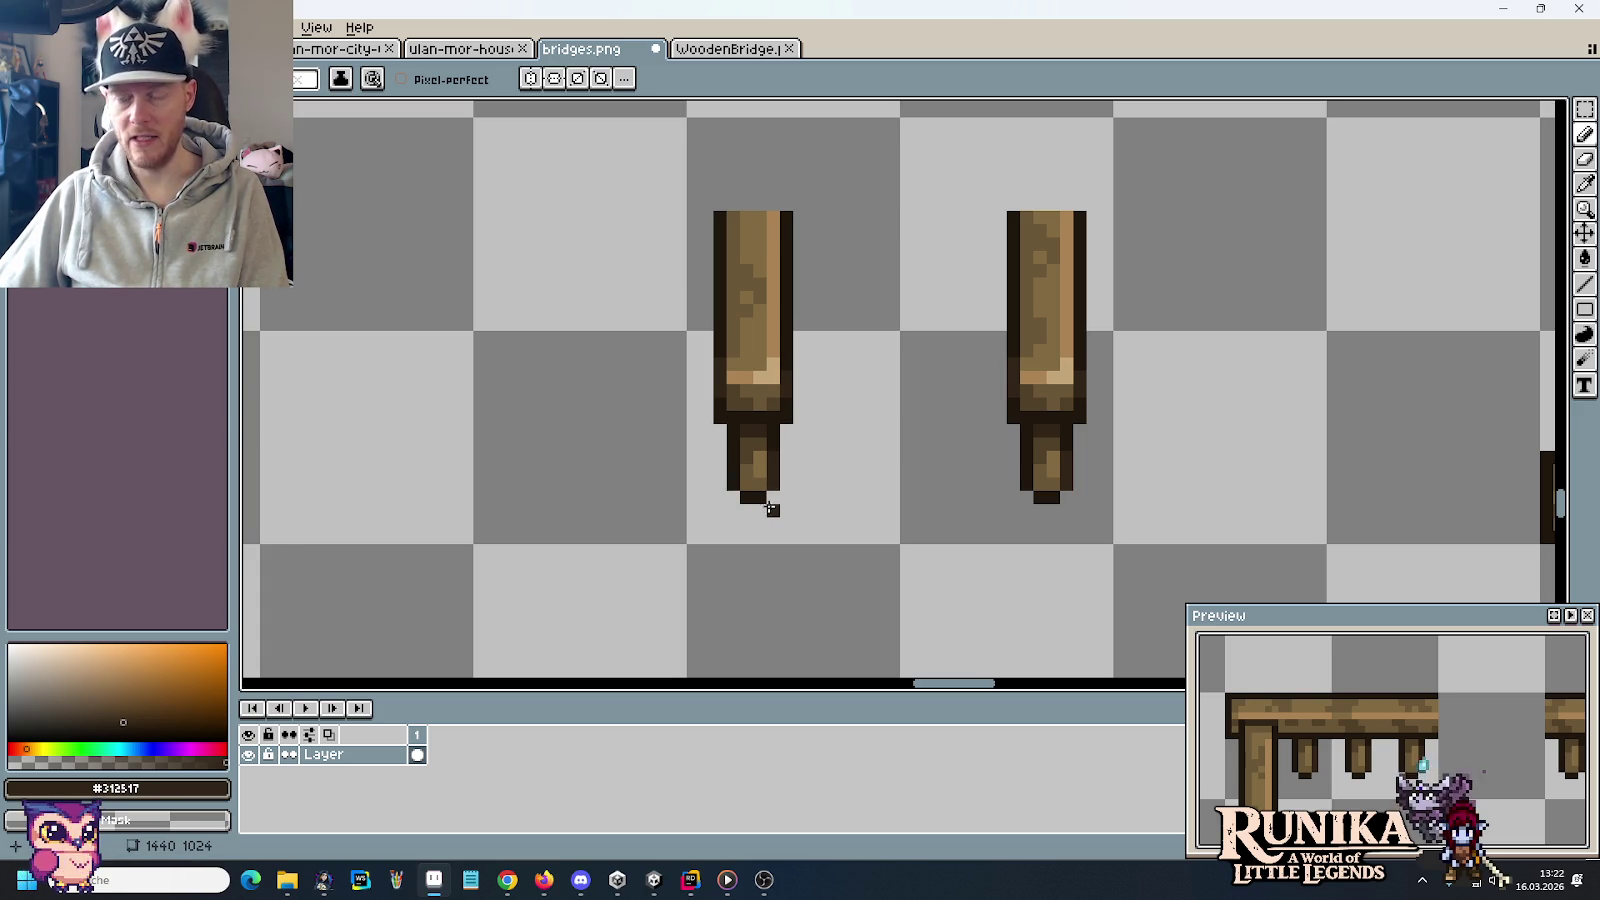
scroll(771, 510, "down", 2)
scroll(750, 480, "down", 1)
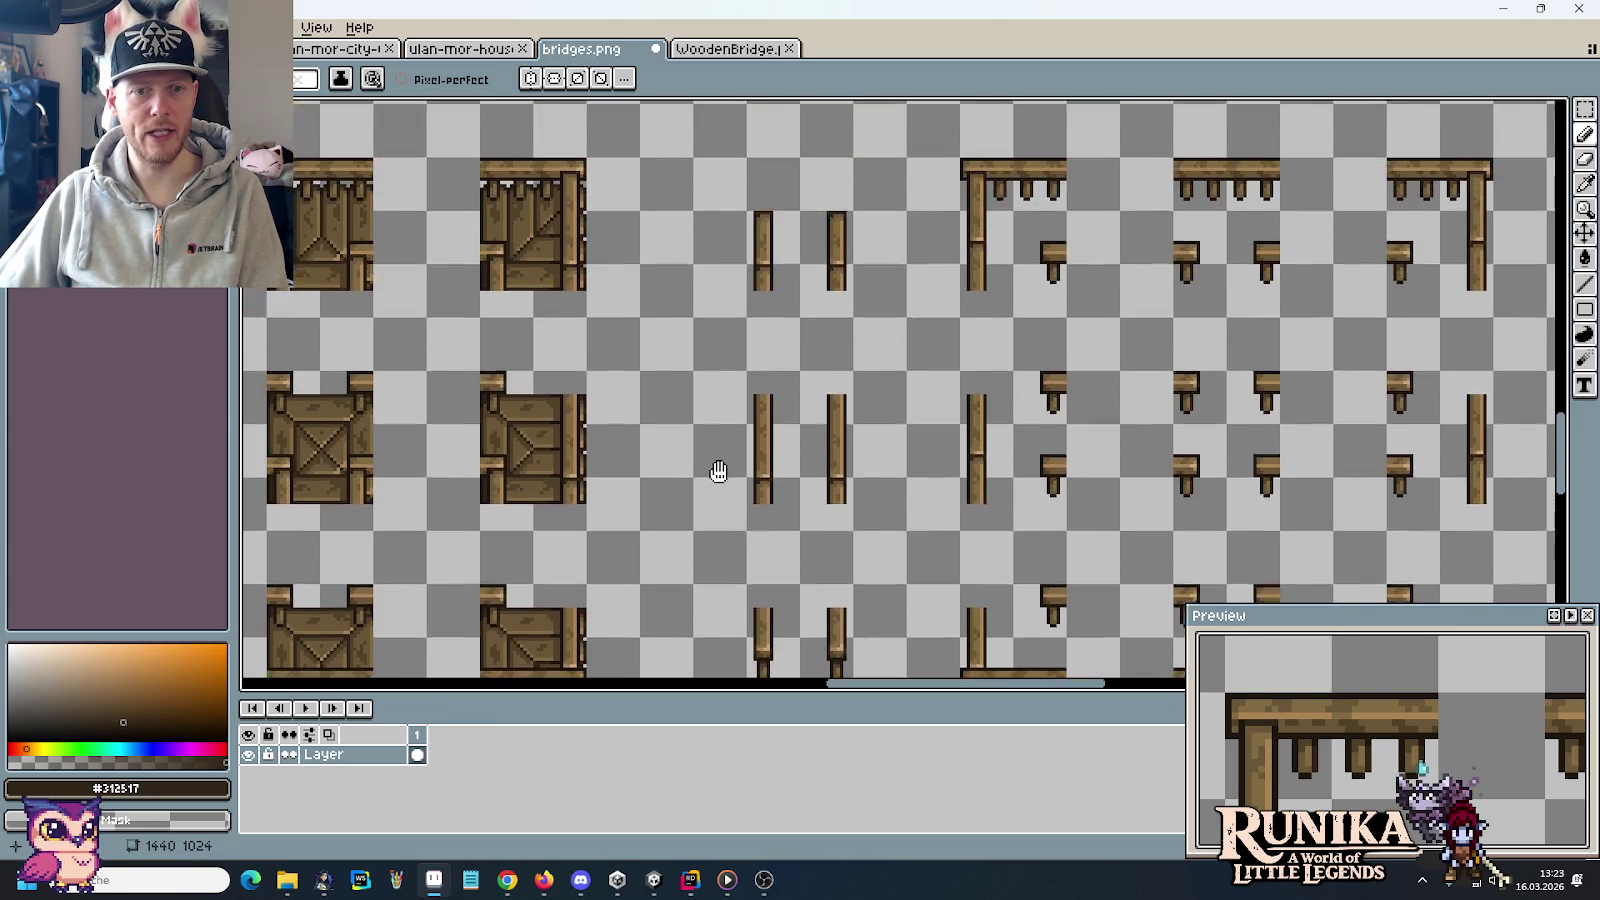
scroll(775, 276, "up", 2)
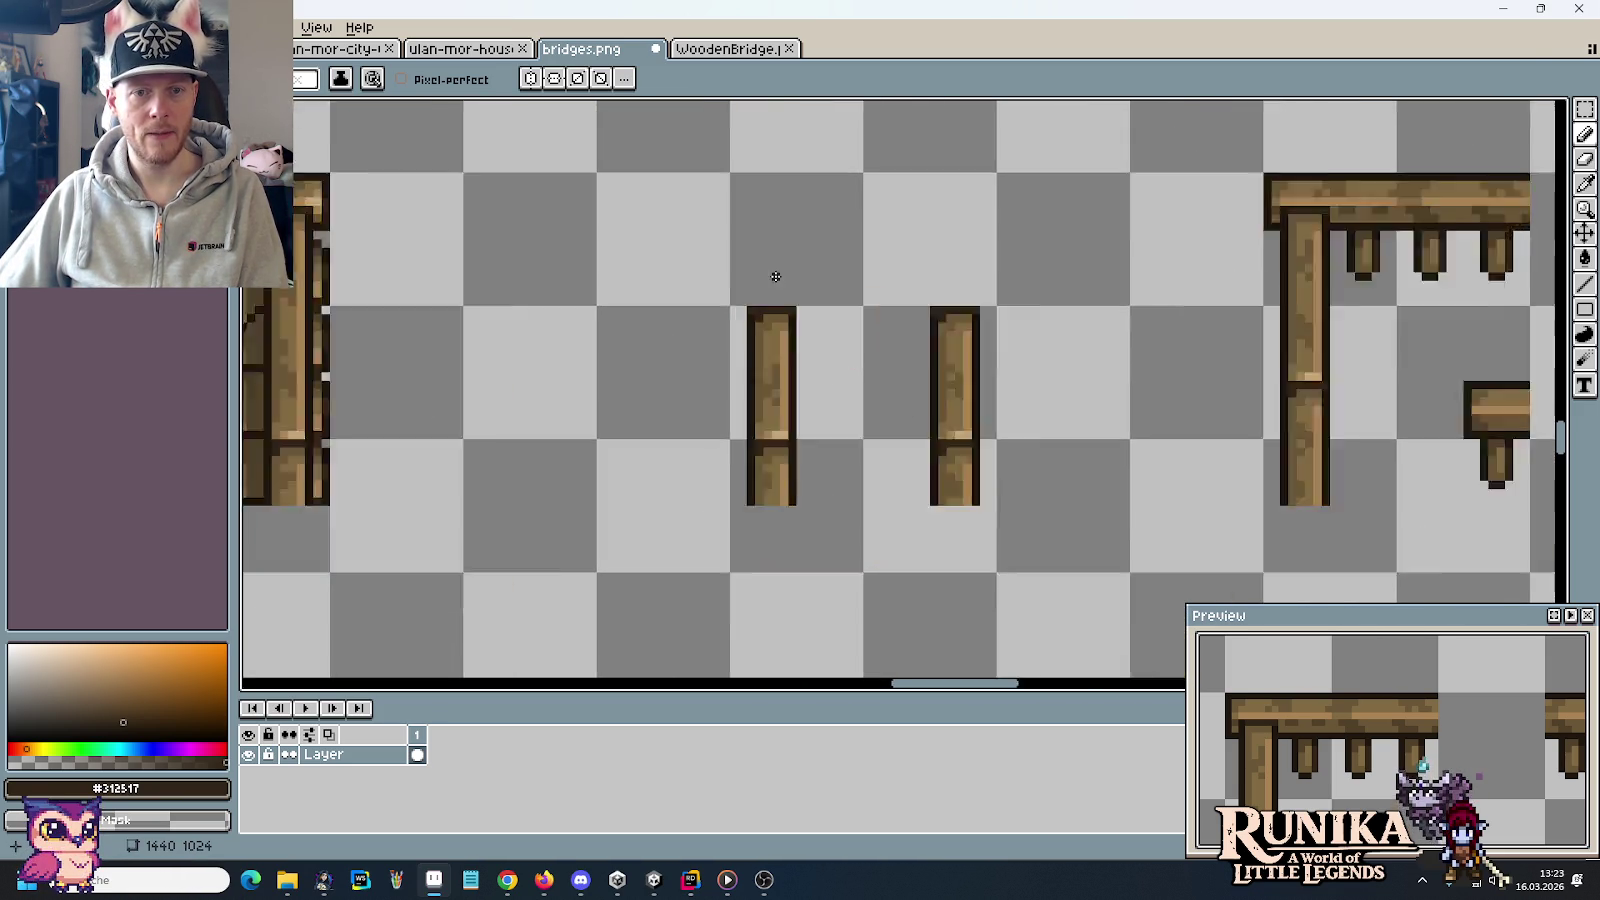
scroll(775, 276, "up", 1)
scroll(775, 276, "down", 1)
scroll(775, 276, "down", 2)
scroll(775, 276, "down", 1)
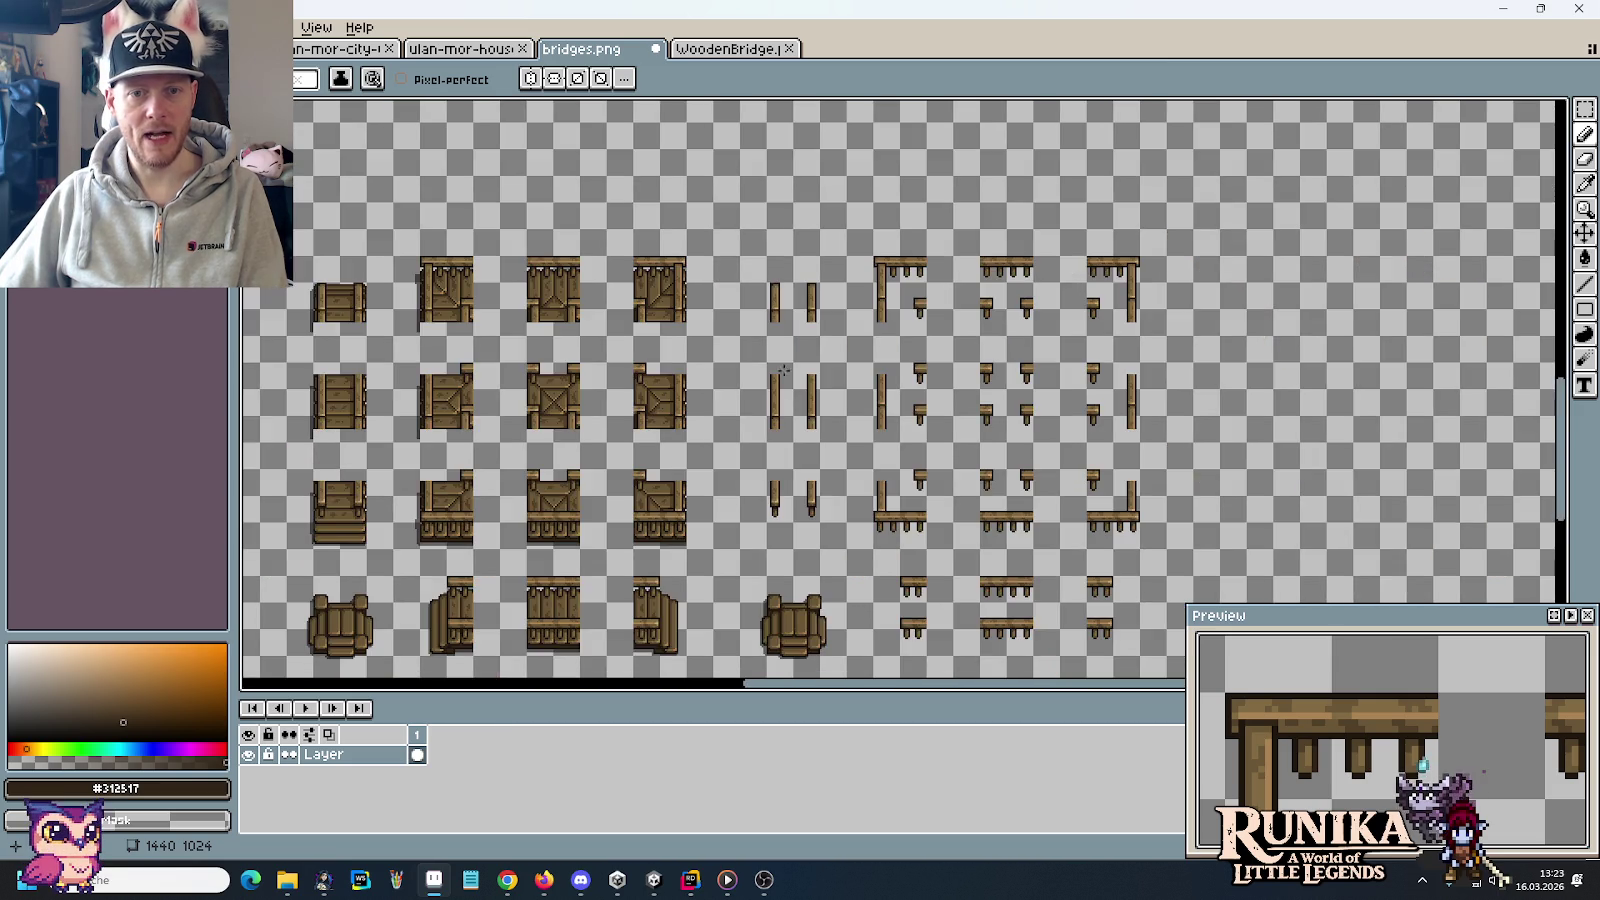
left_click_drag(787, 404, 802, 358)
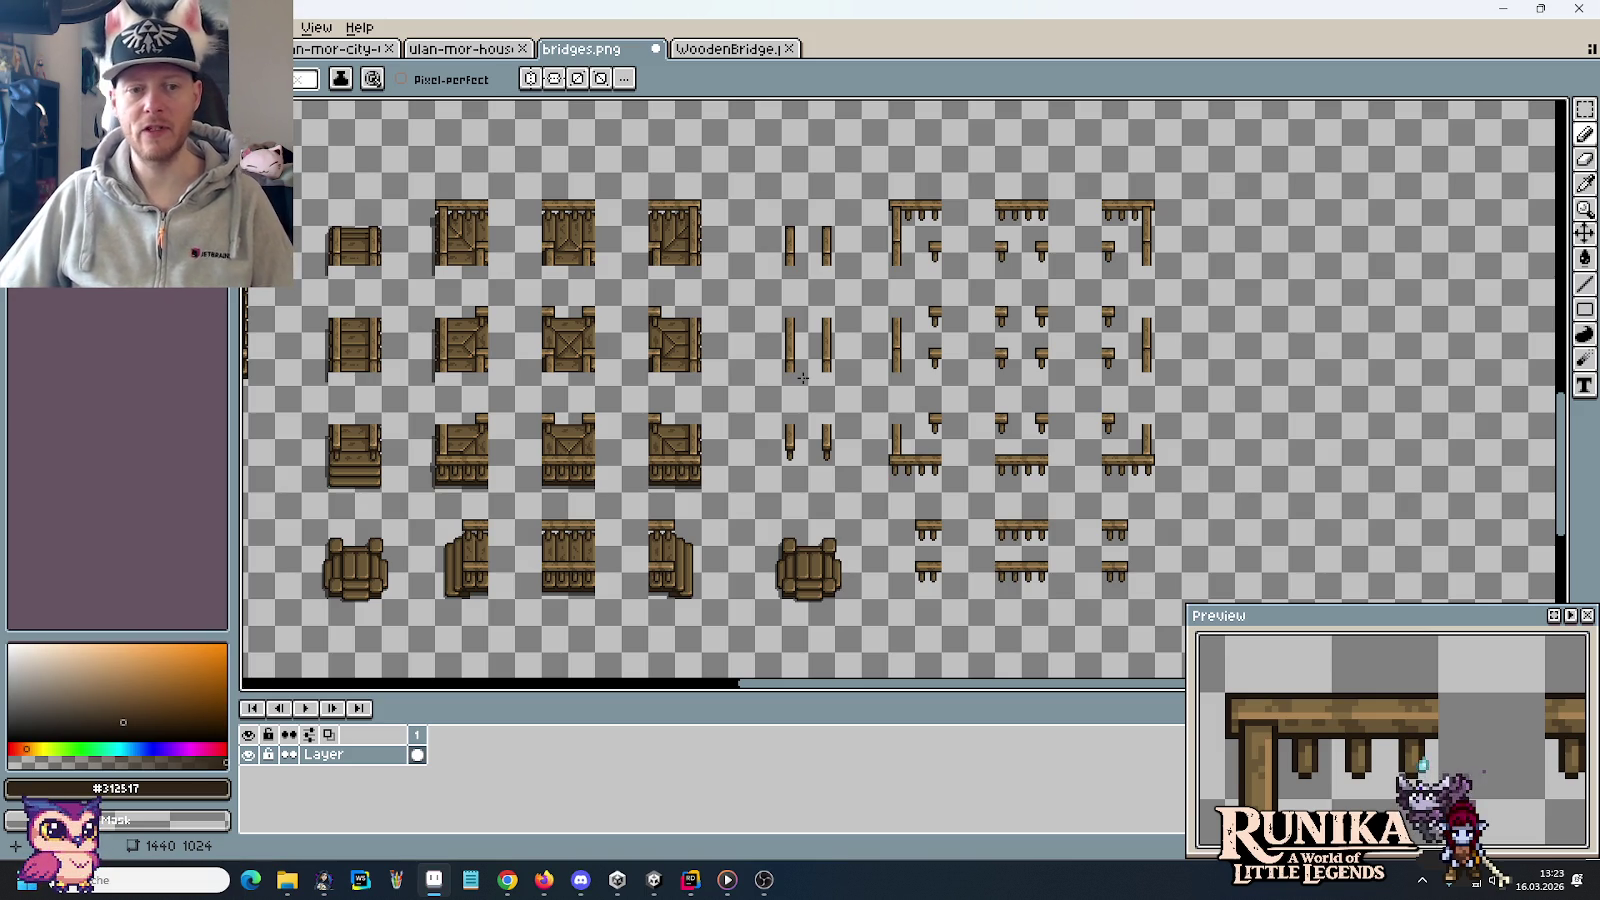
Duplicate the block of bridge railing and post pieces into the empty area to the right
key("m")
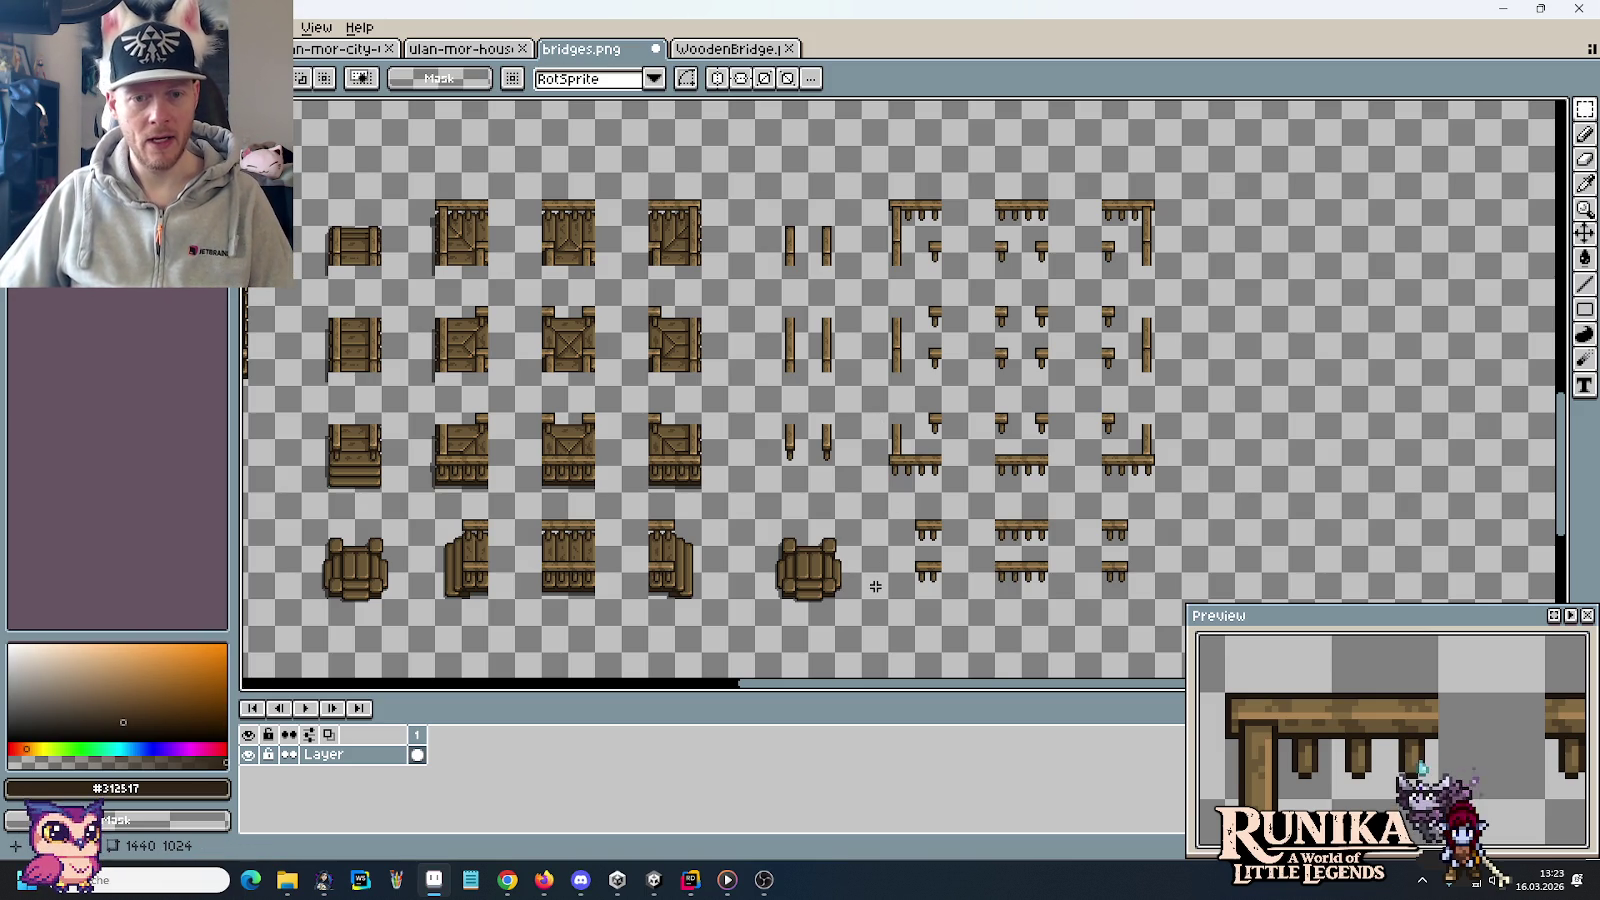
scroll(875, 590, "down", 2)
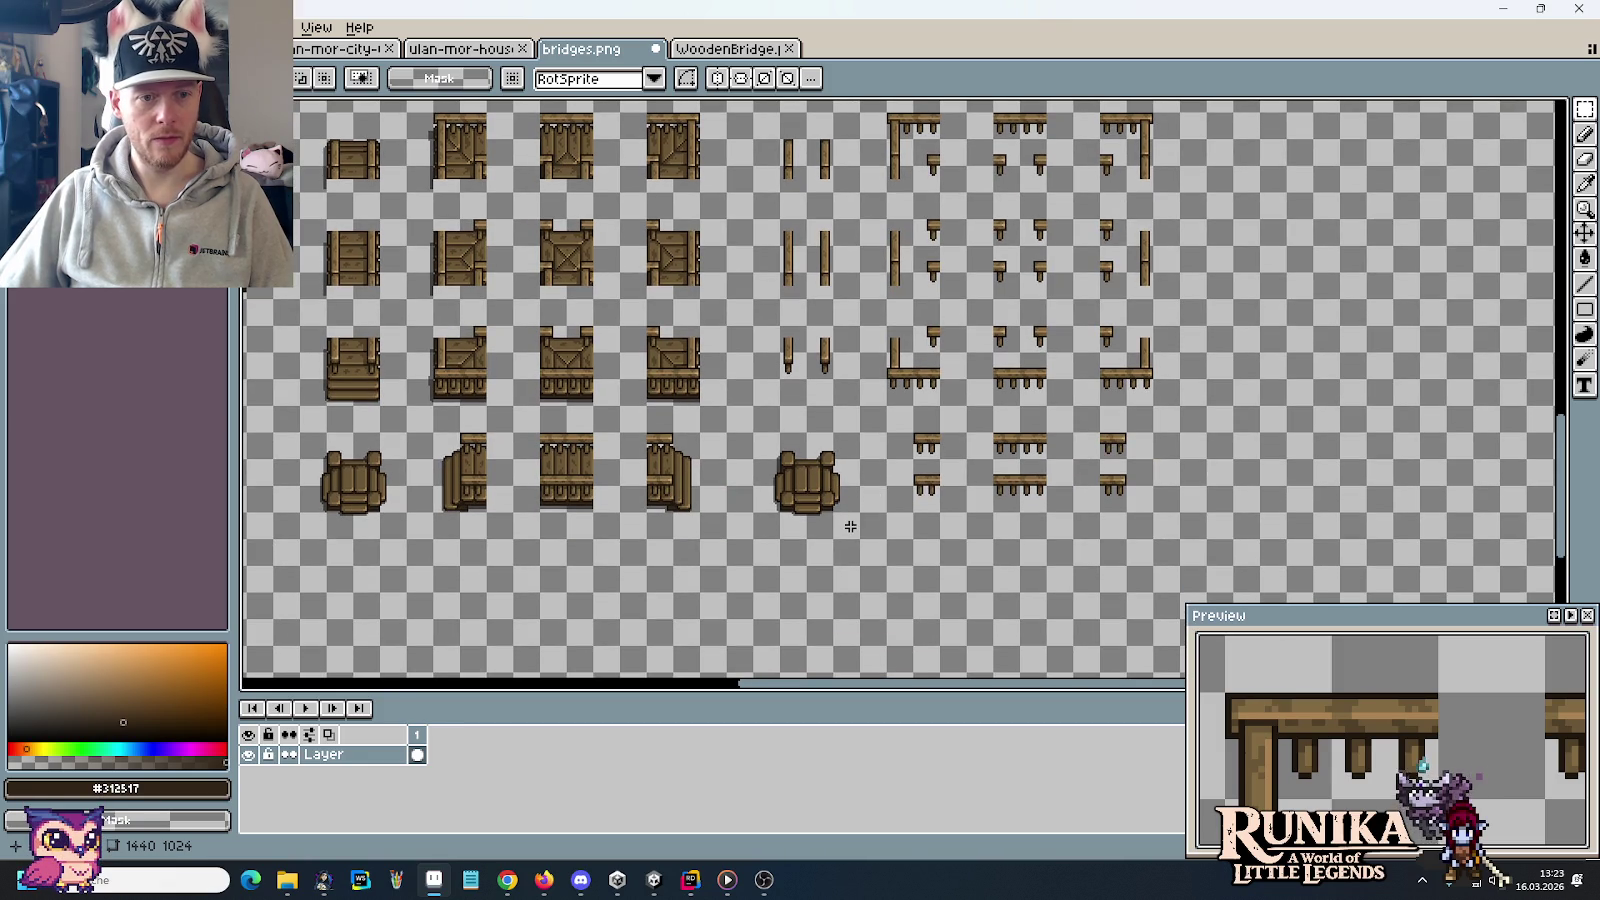
left_click_drag(863, 542, 749, 428)
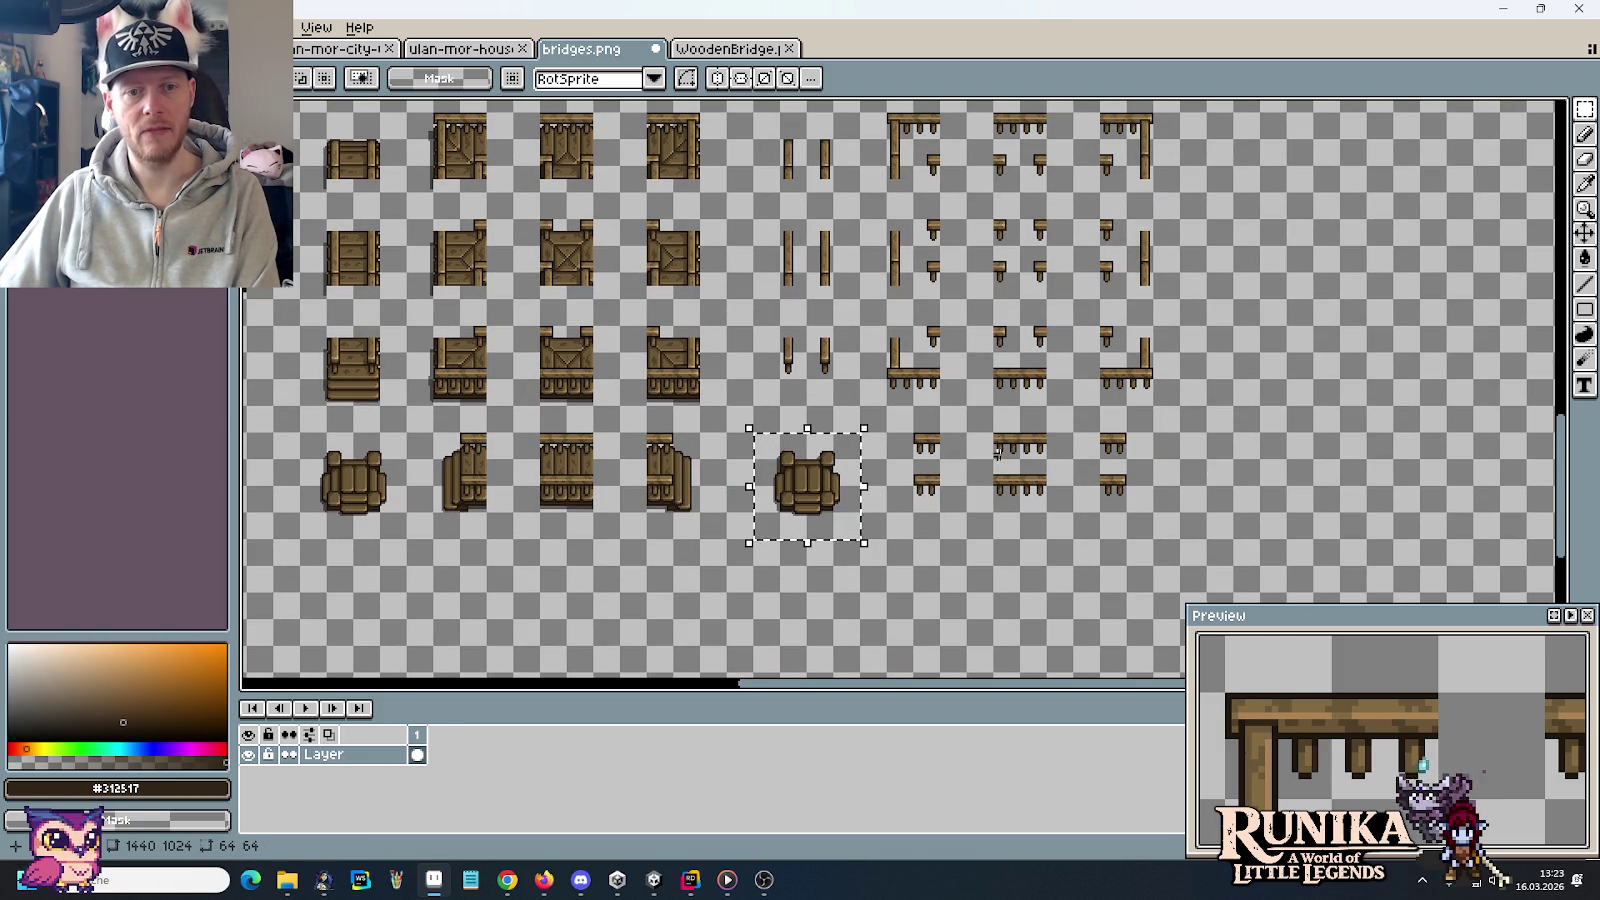
key("ctrl+d")
left_click_drag(1127, 416, 982, 494)
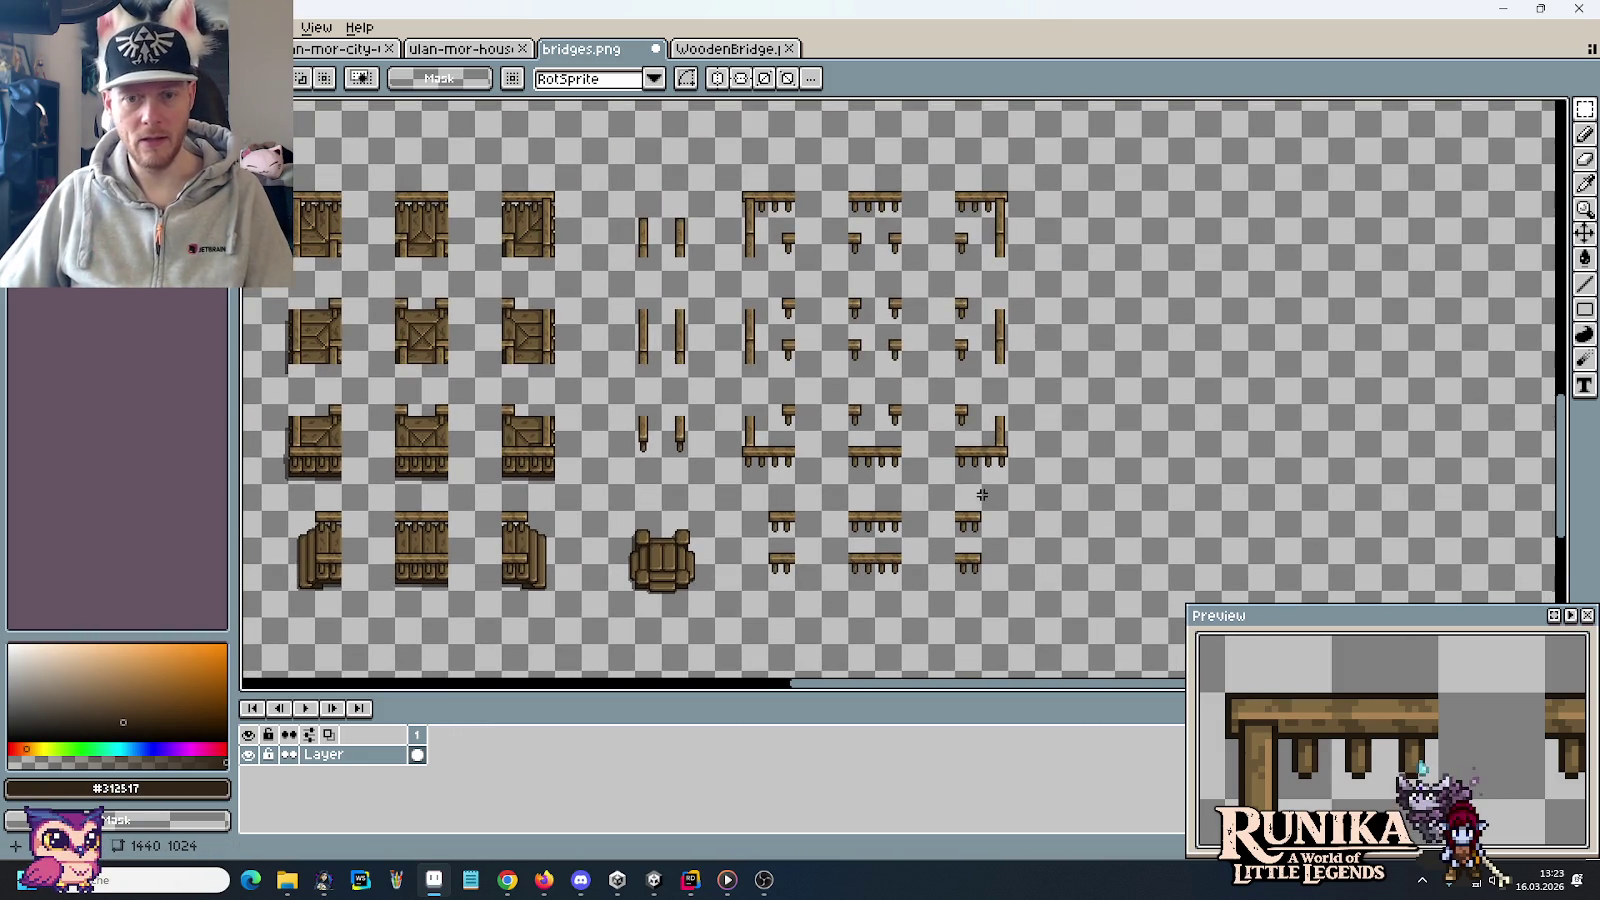
left_click_drag(1038, 161, 605, 647)
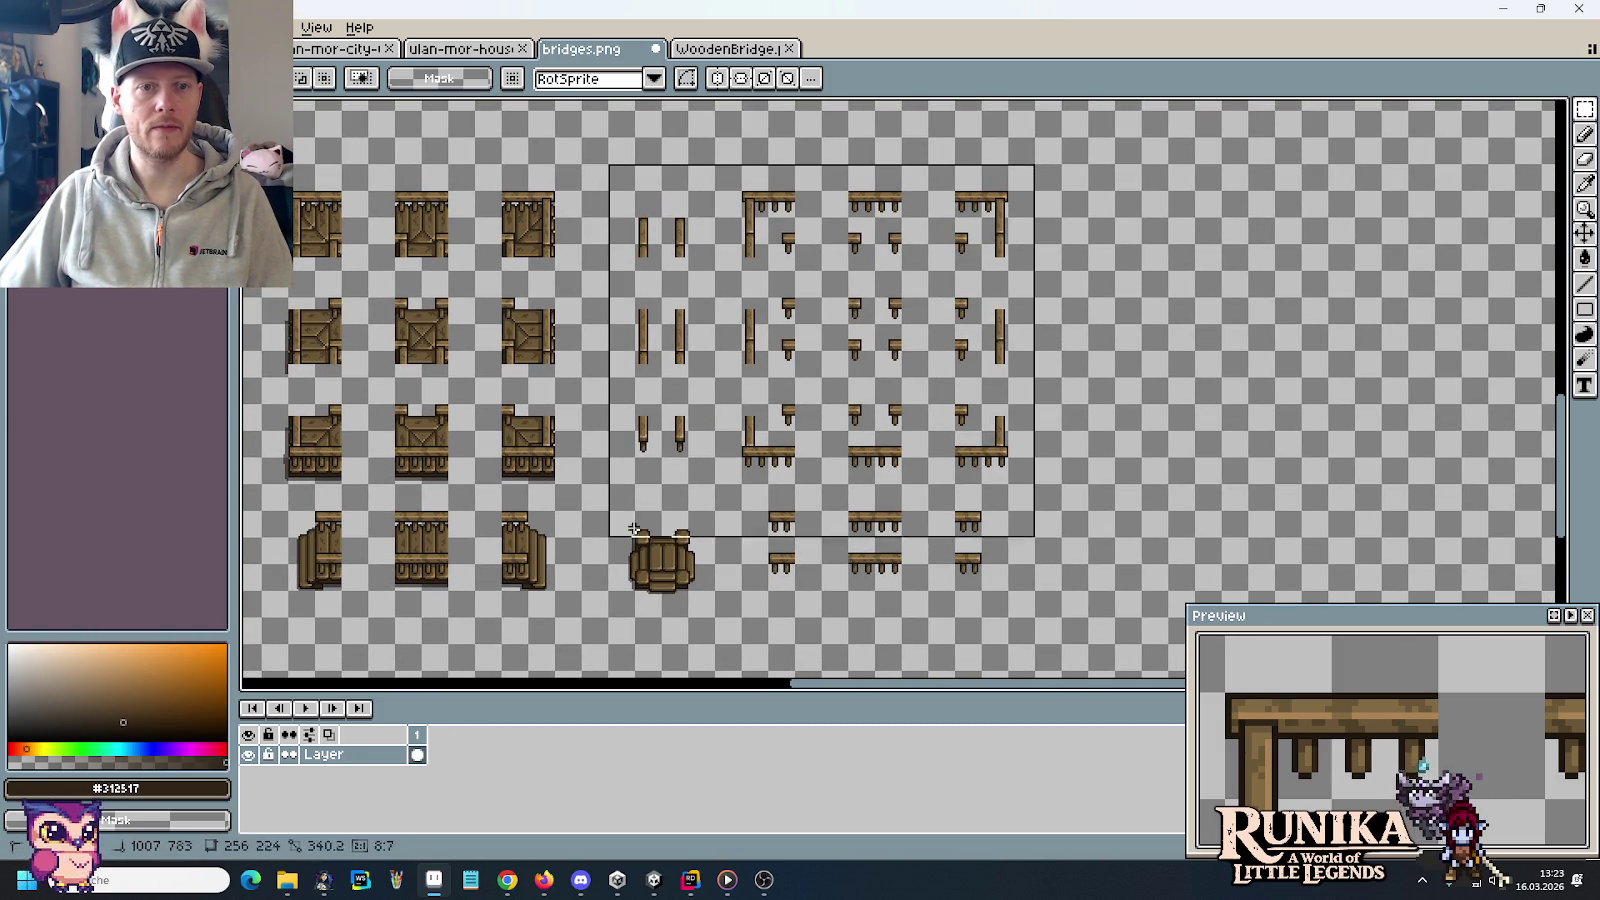
left_click_drag(680, 605, 1150, 552)
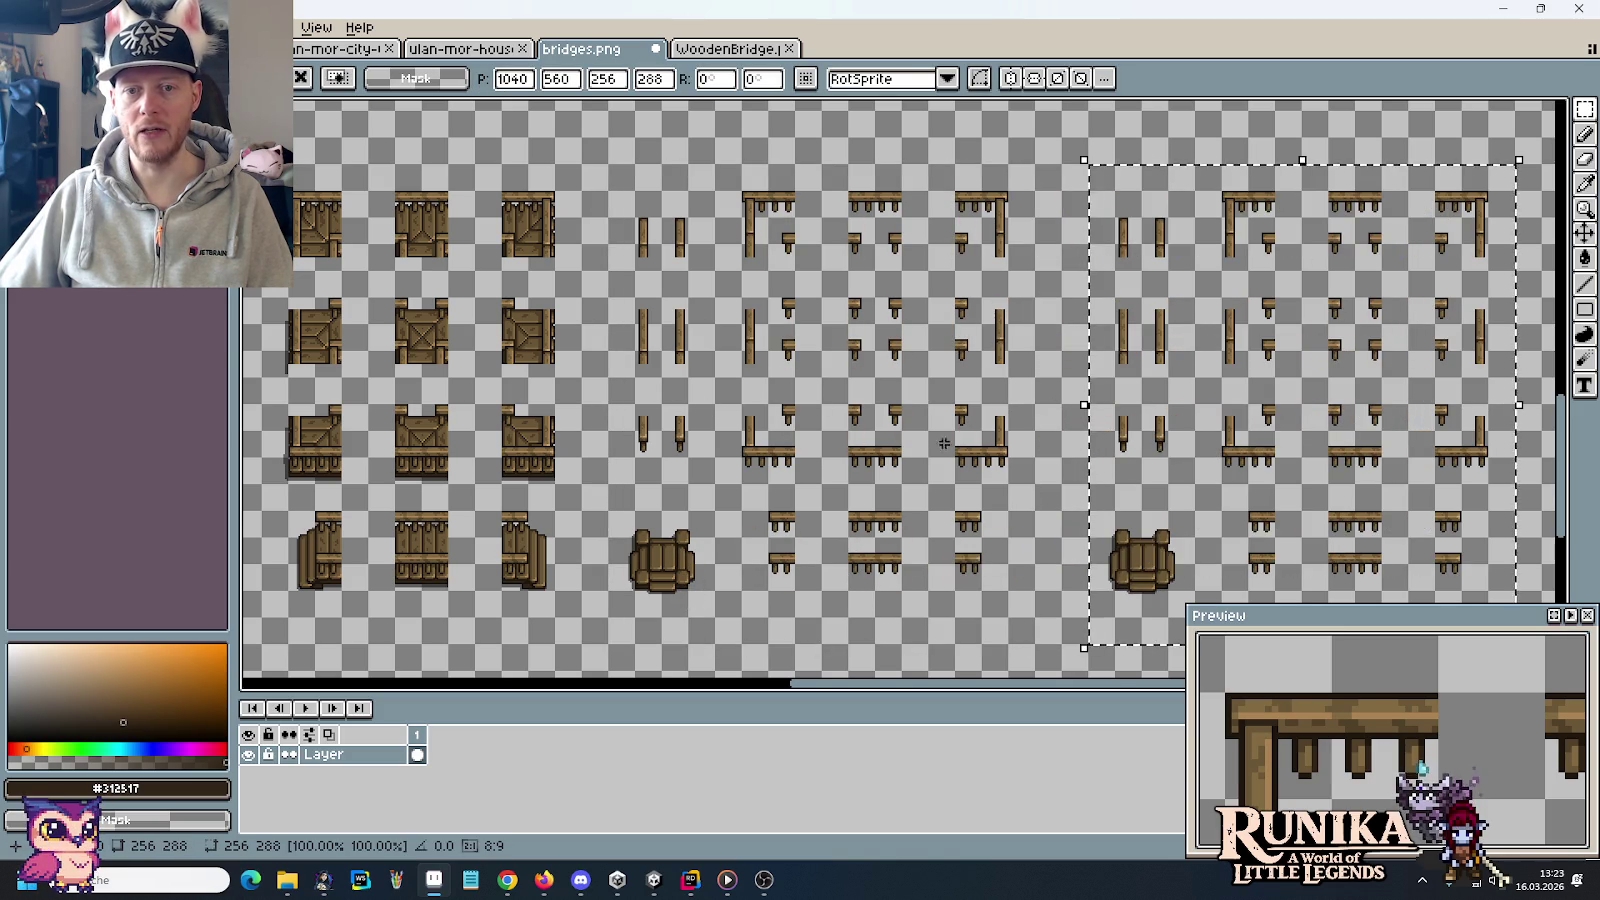
scroll(700, 450, "down", 1)
scroll(669, 513, "up", 1)
left_click(669, 513)
scroll(669, 513, "down", 1)
scroll(669, 513, "left", 1)
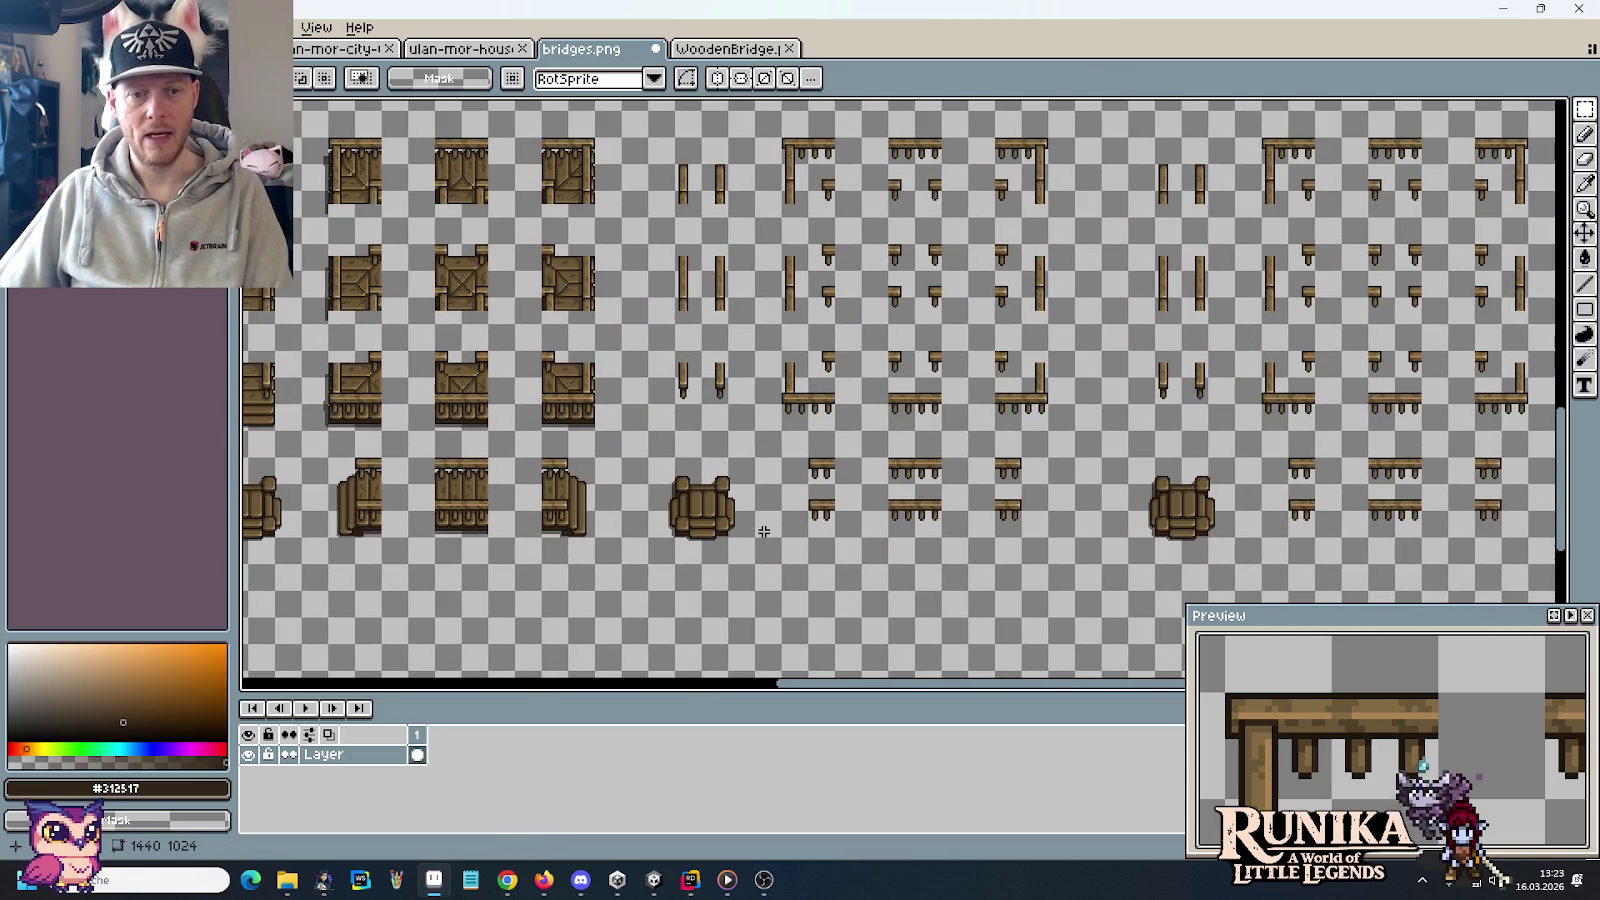
Delete the barrel and the upper row of short railings from the left set
left_click_drag(752, 560, 655, 465)
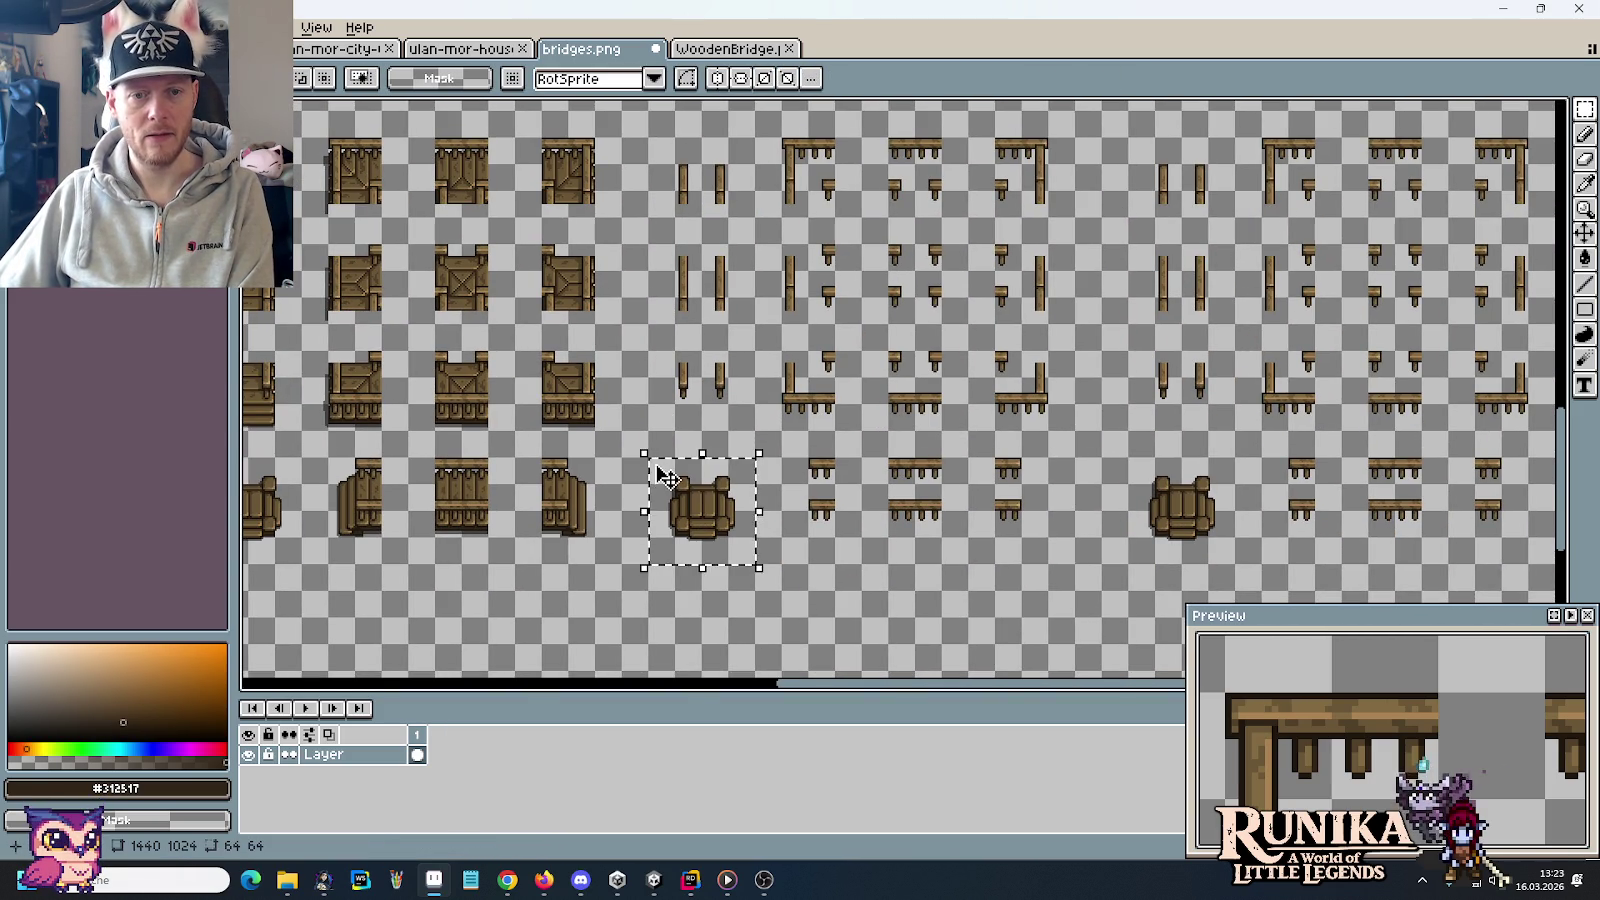
key("Delete")
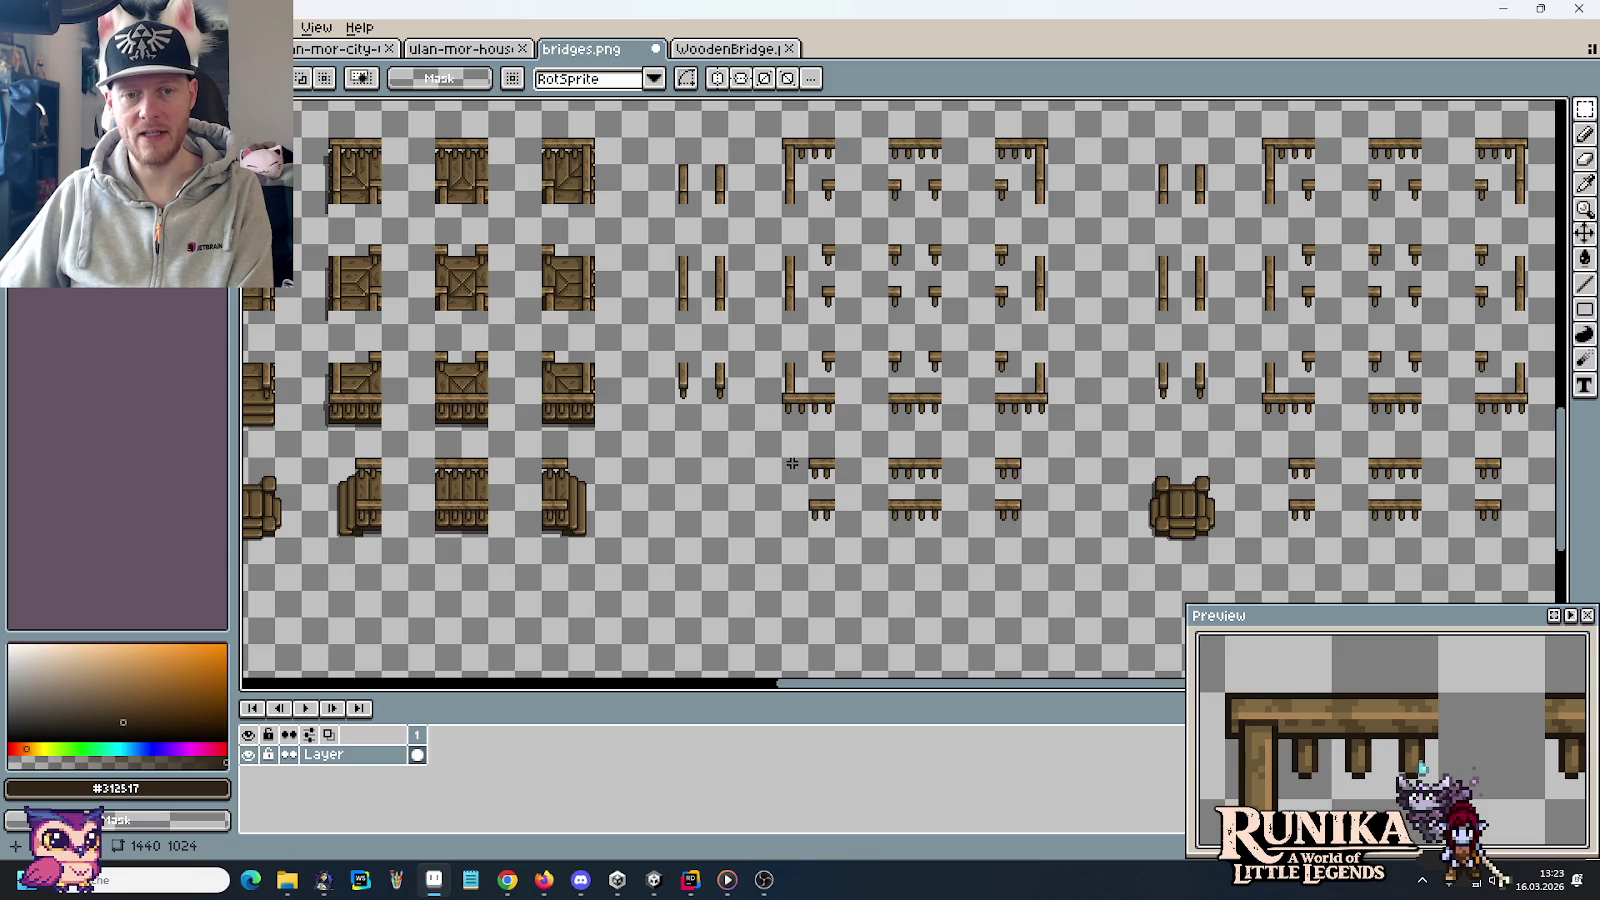
left_click_drag(791, 463, 1027, 465)
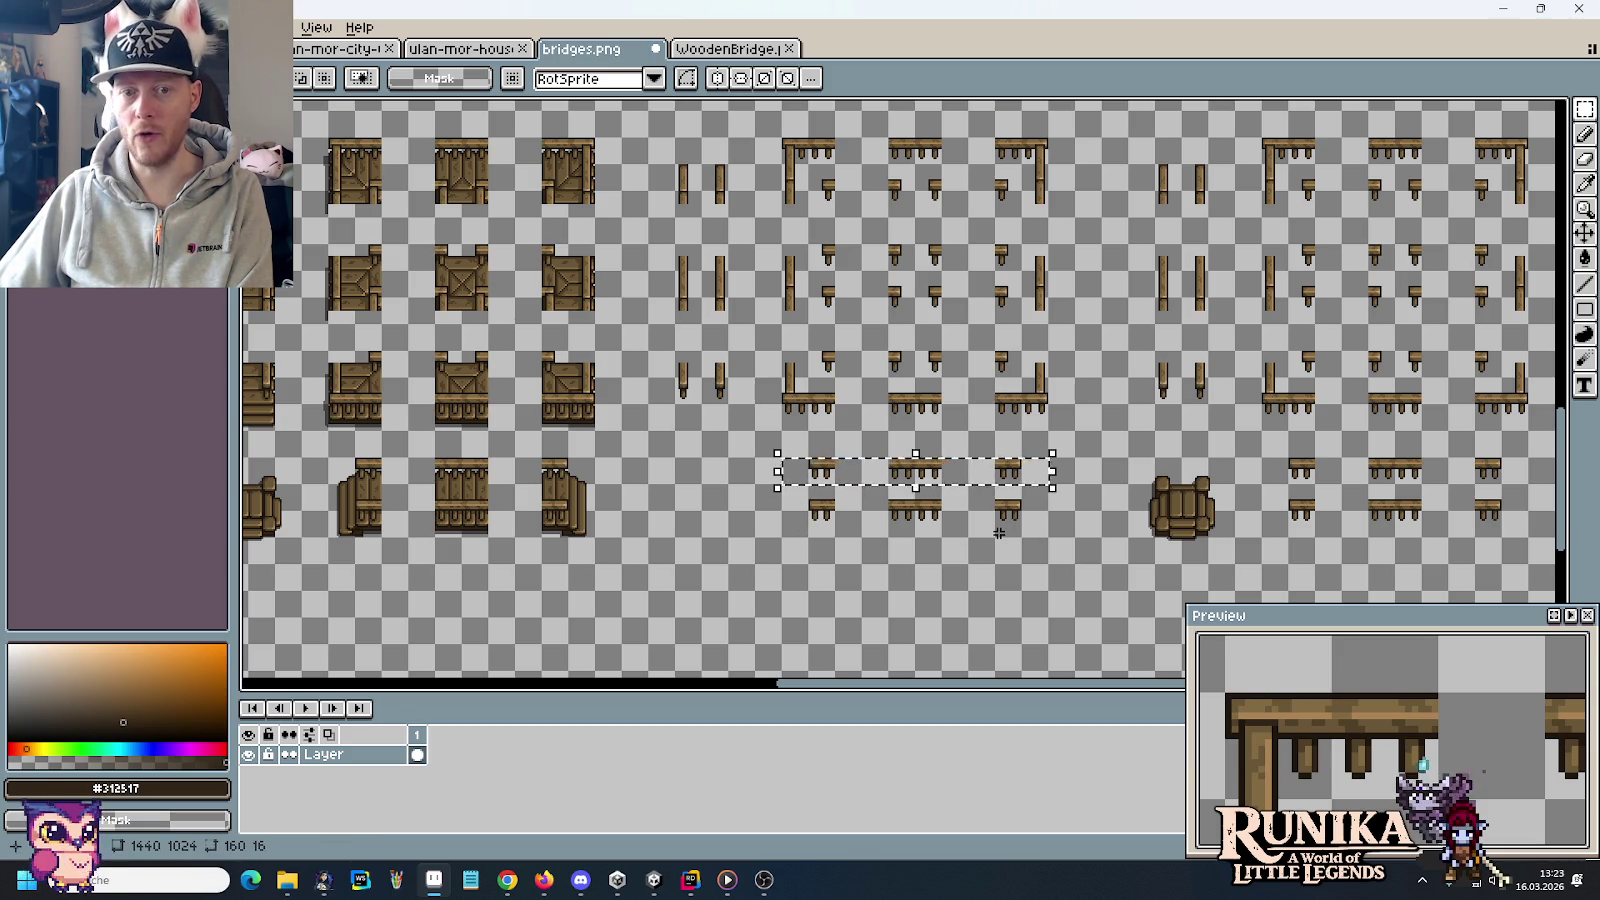
key("Delete")
scroll(832, 415, "up", 1)
scroll(768, 446, "up", 2)
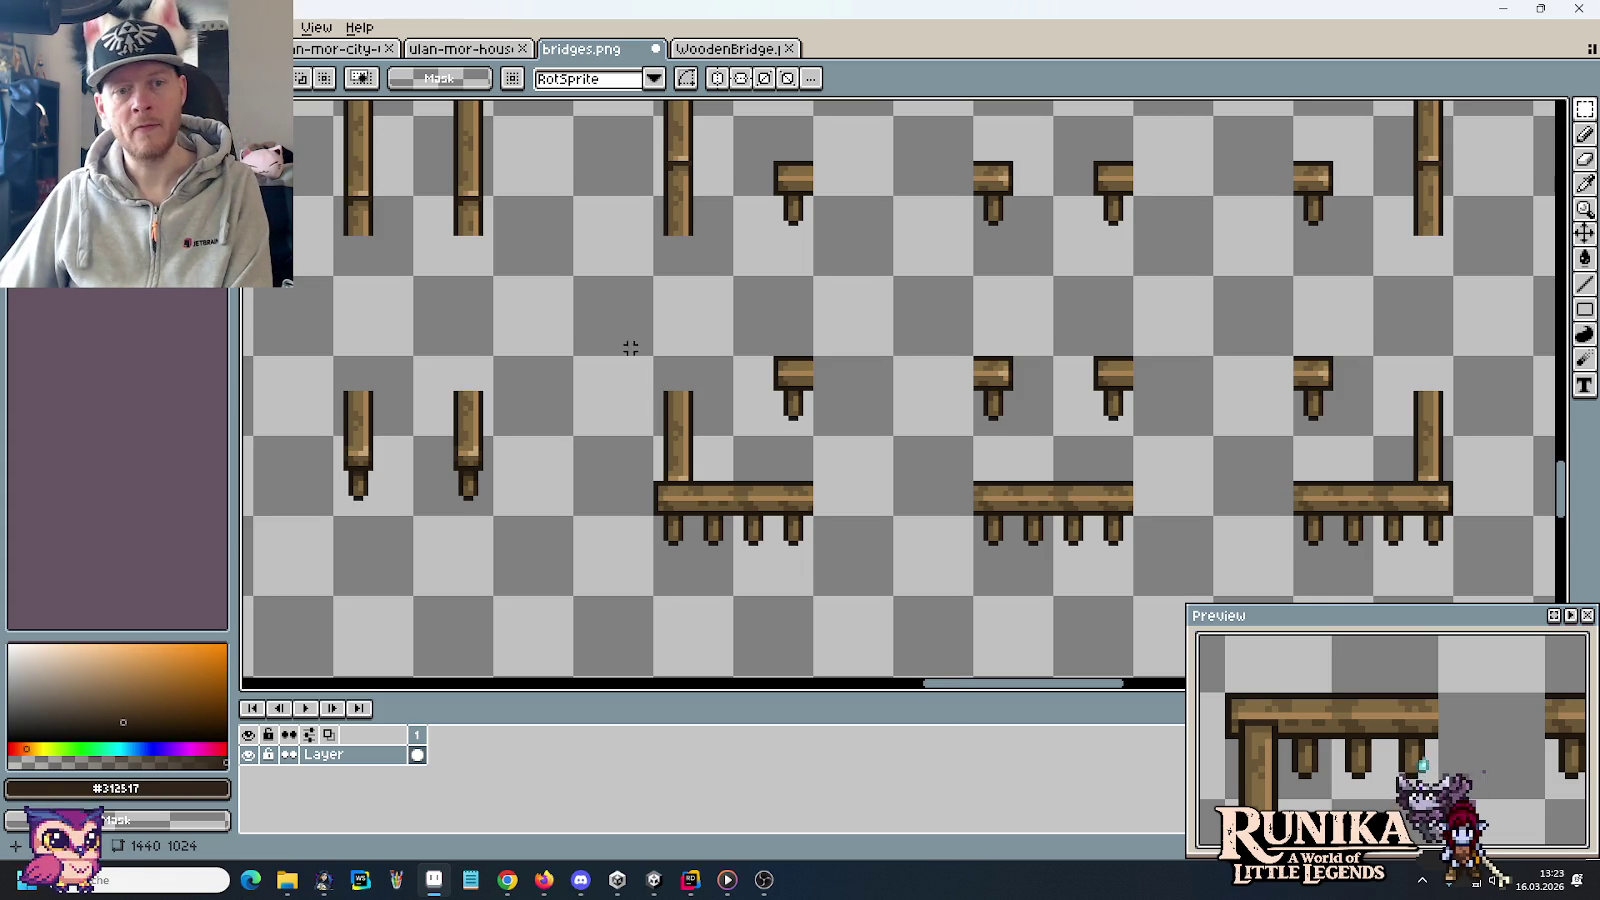
Delete the row of four small post tops and the right-hand post
left_click_drag(716, 478, 605, 347)
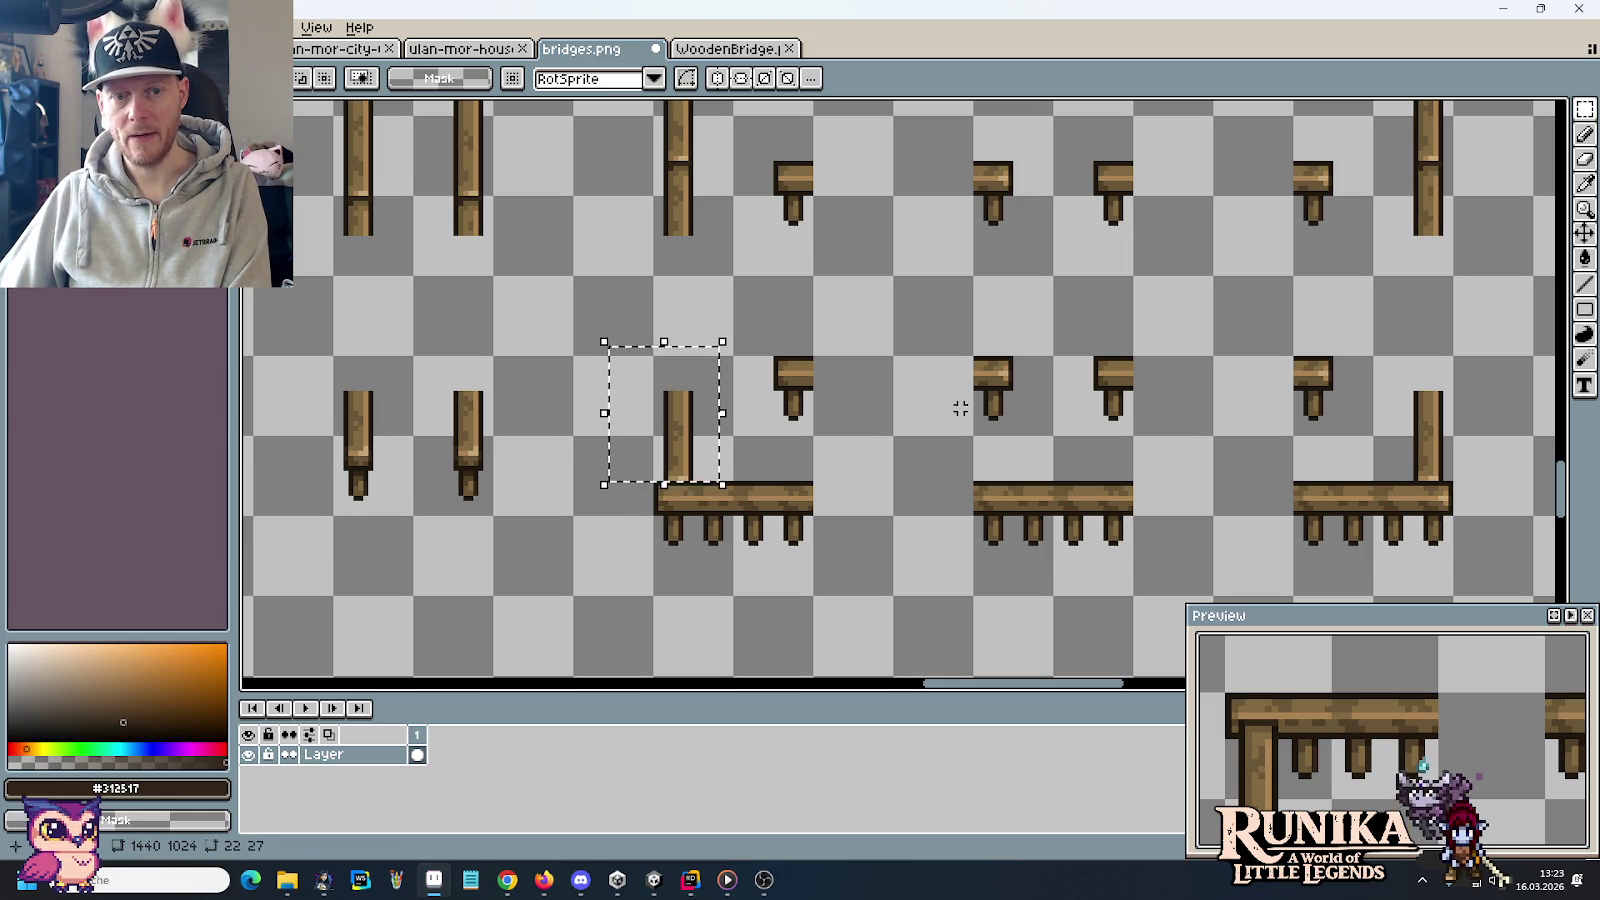
left_click_drag(720, 328, 1345, 432)
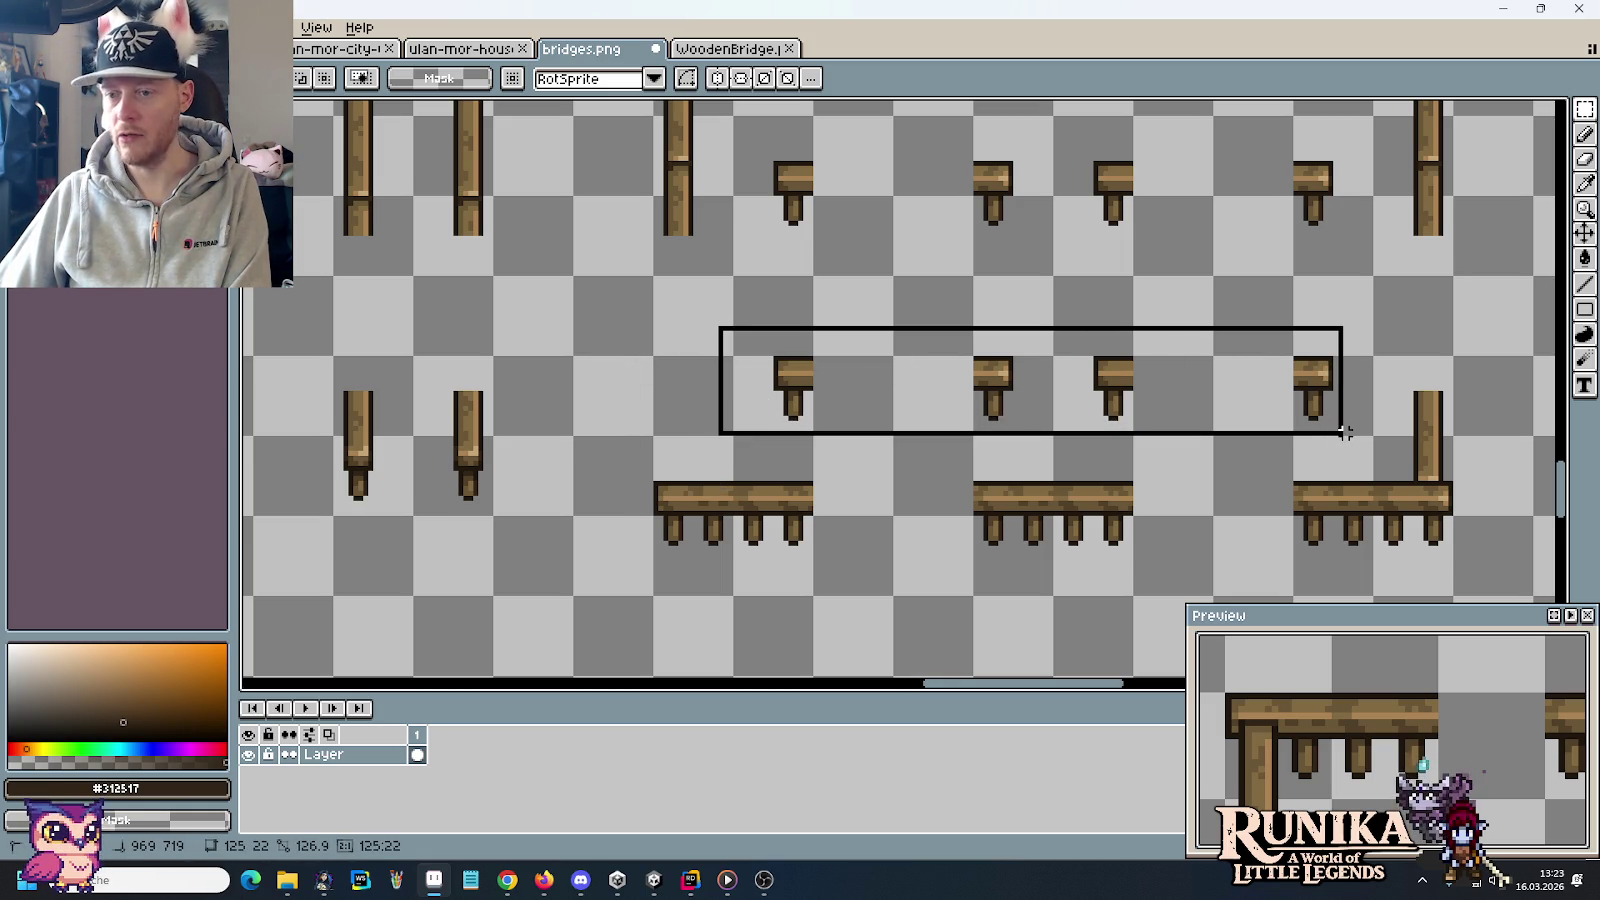
key("Delete")
left_click_drag(1384, 484, 1502, 357)
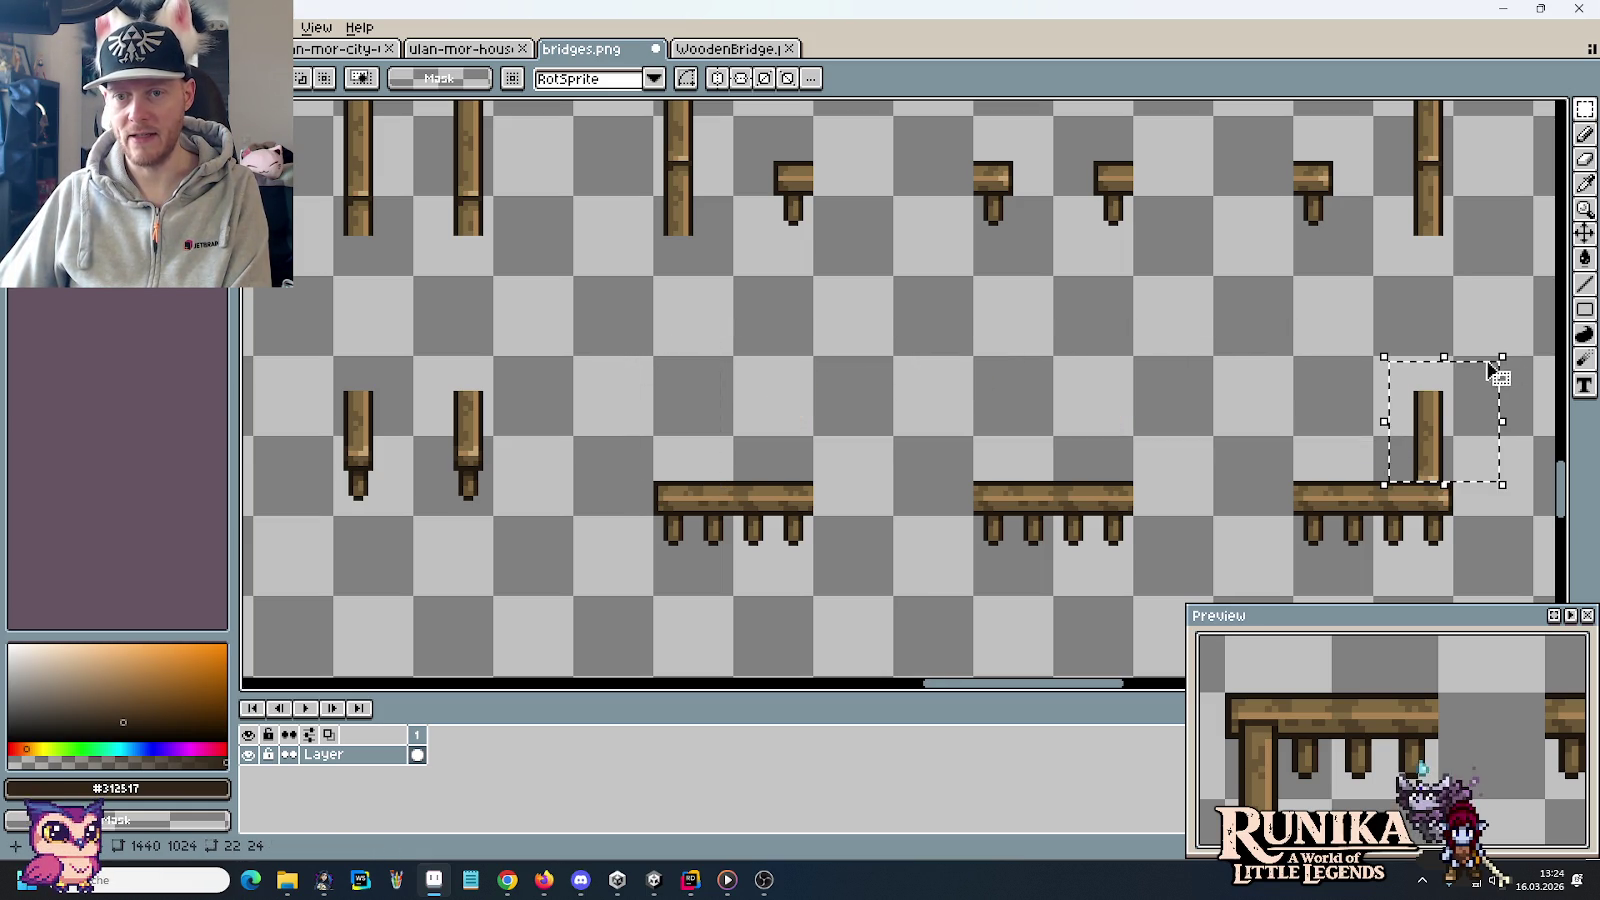
key("Delete")
scroll(750, 440, "left", 5)
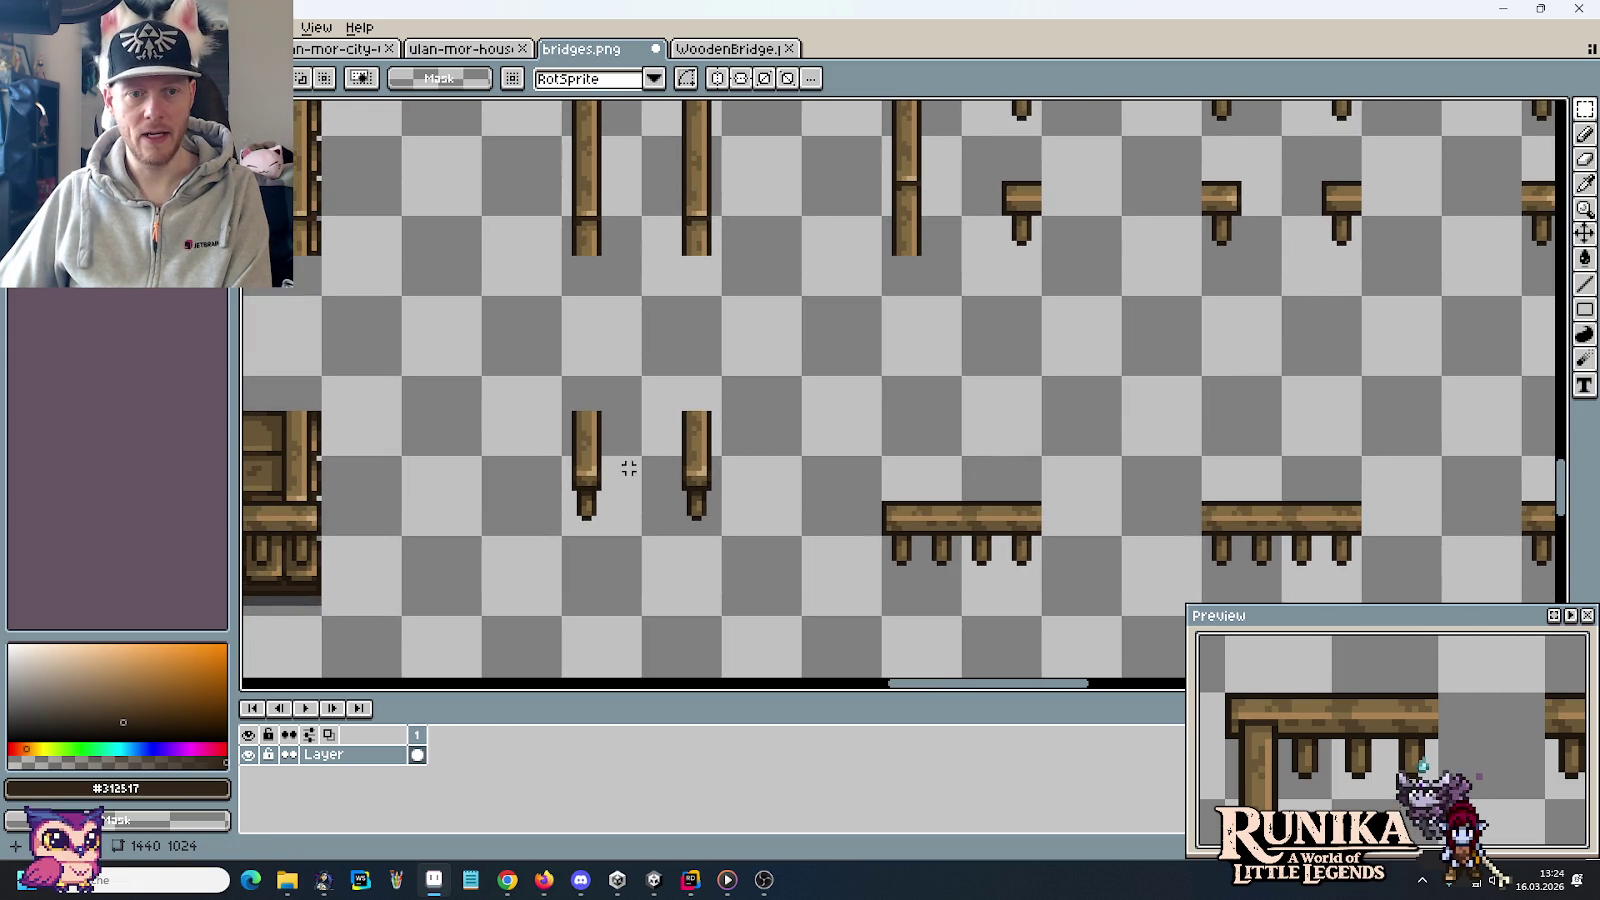
scroll(604, 388, "down", 4)
scroll(626, 445, "up", 2)
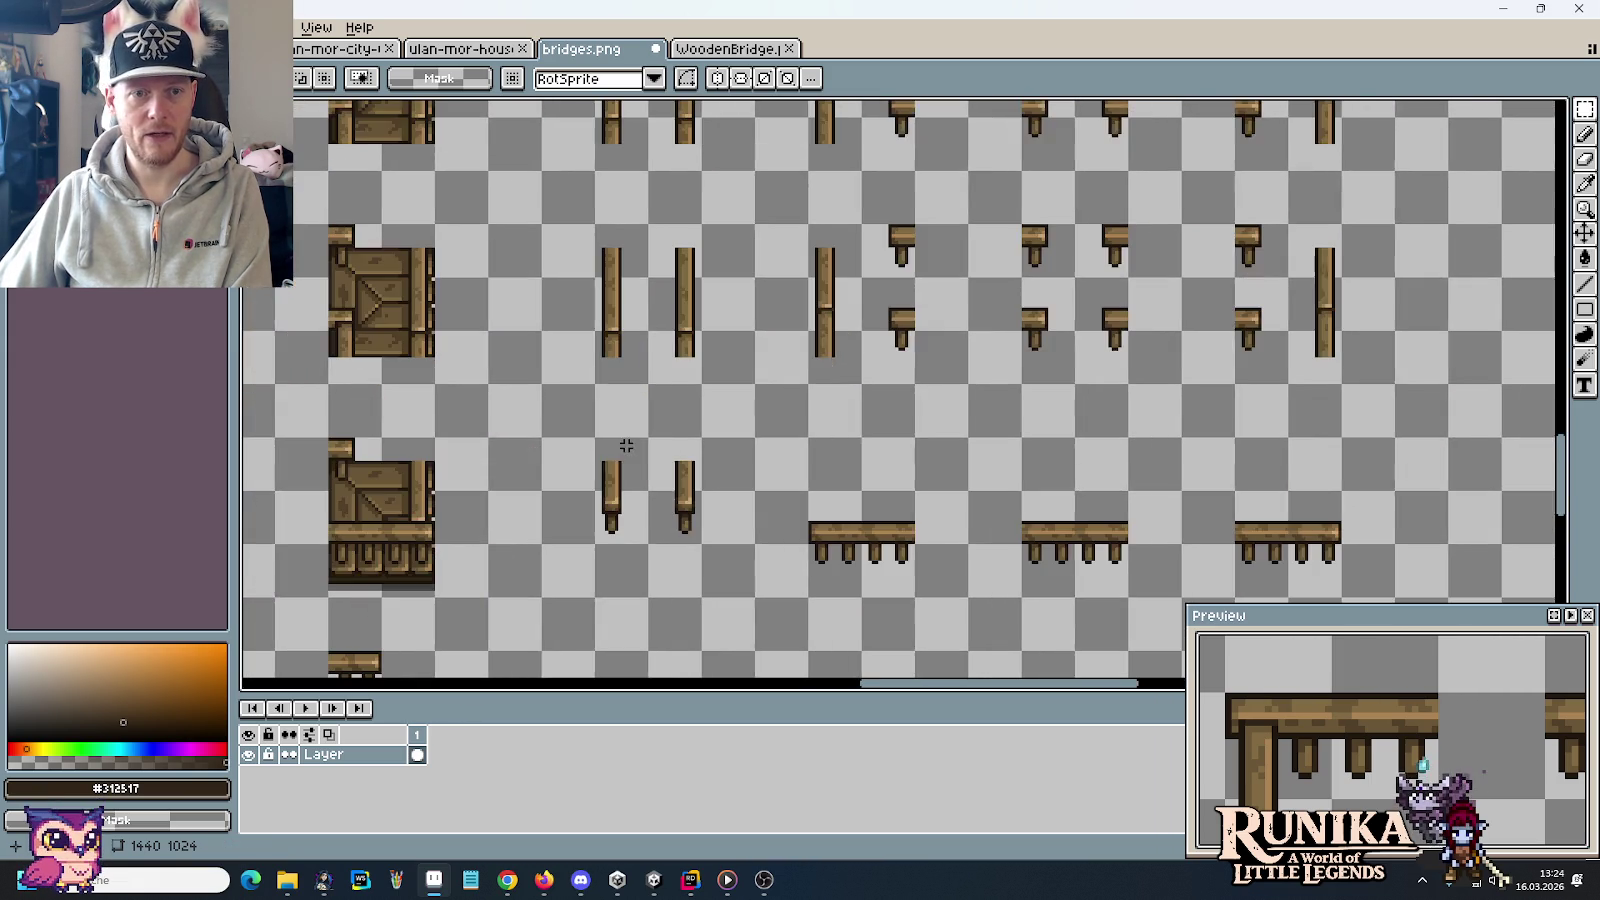
scroll(651, 300, "up", 2)
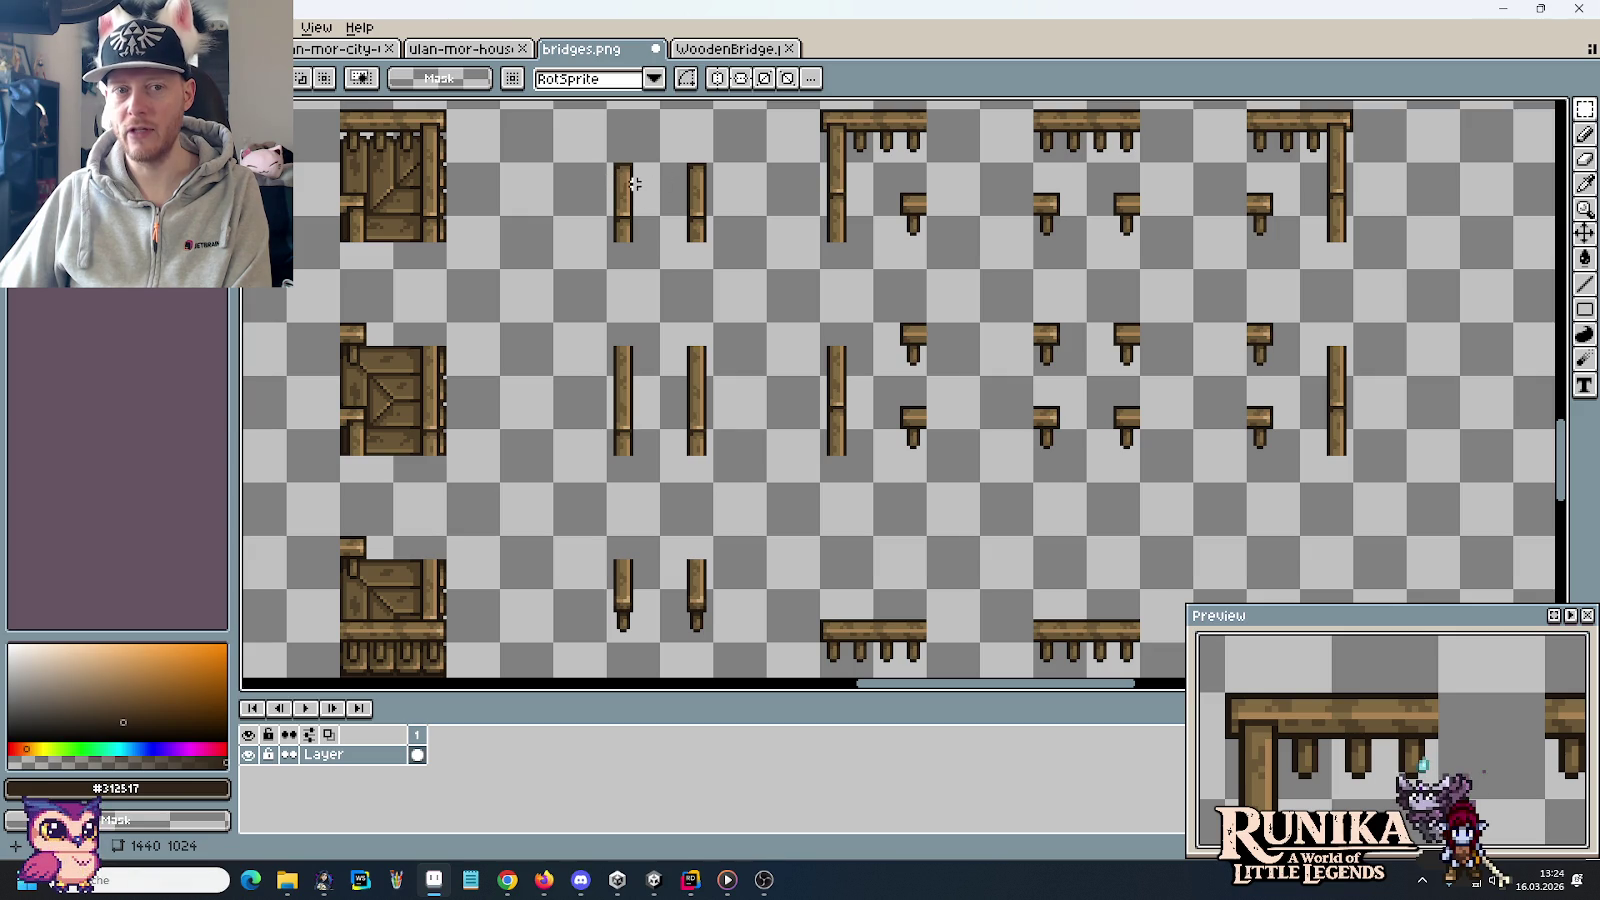
Remove the vertical post columns, the corner pieces and the middle row of post tops
mouse_move(623, 230)
left_mouse_down()
mouse_move(668, 287)
mouse_move(700, 630)
left_mouse_up()
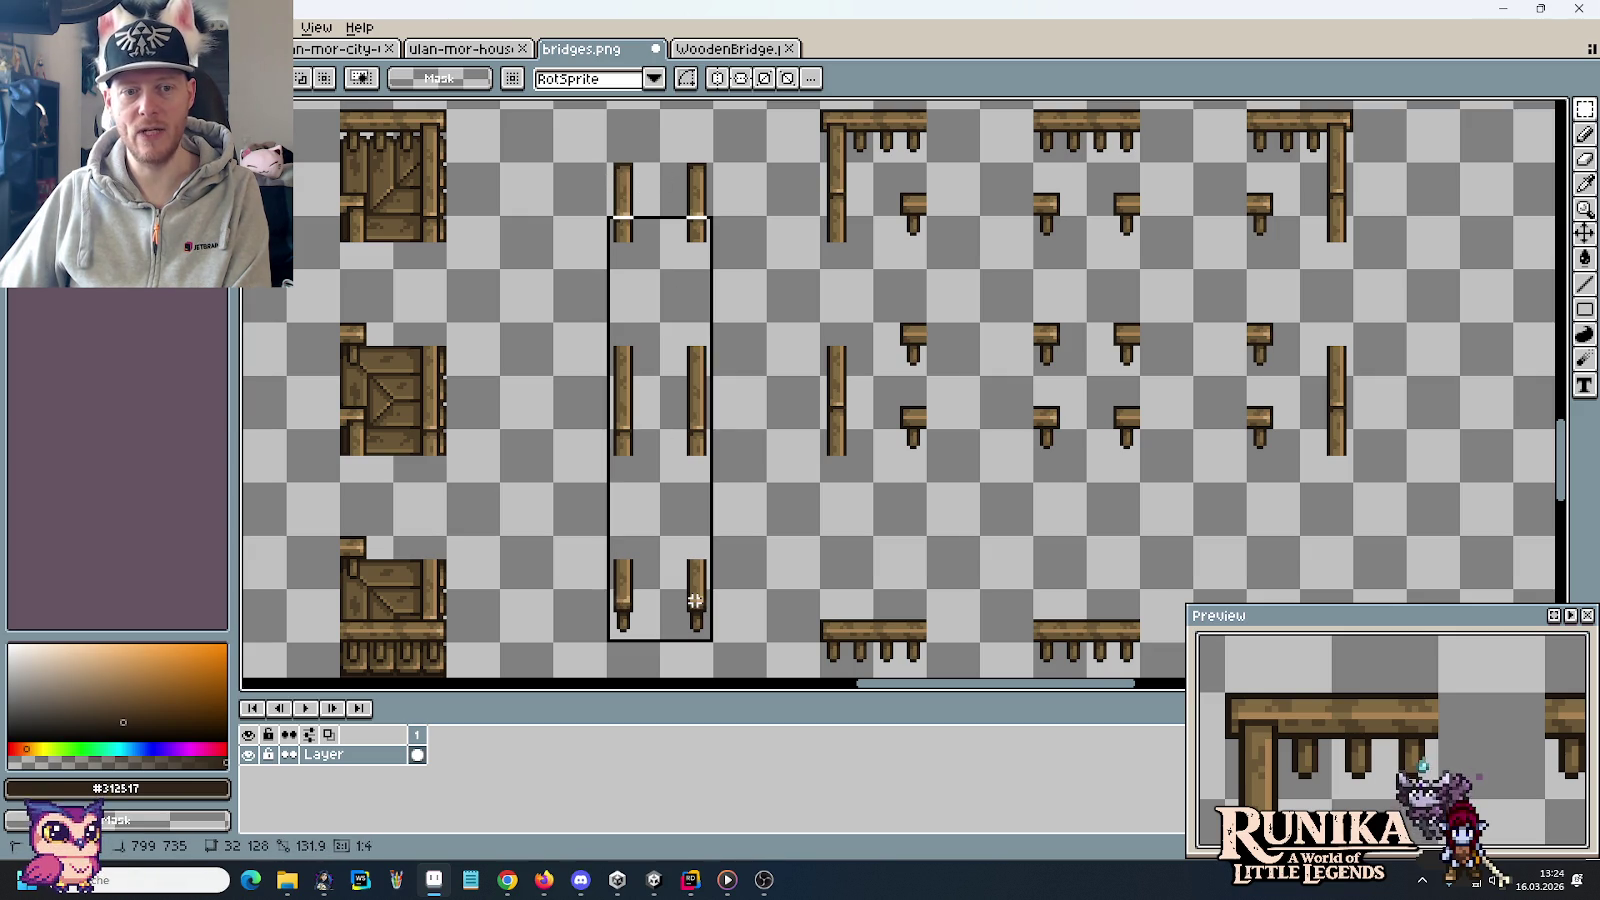
key("Delete")
left_click_drag(828, 348, 656, 451)
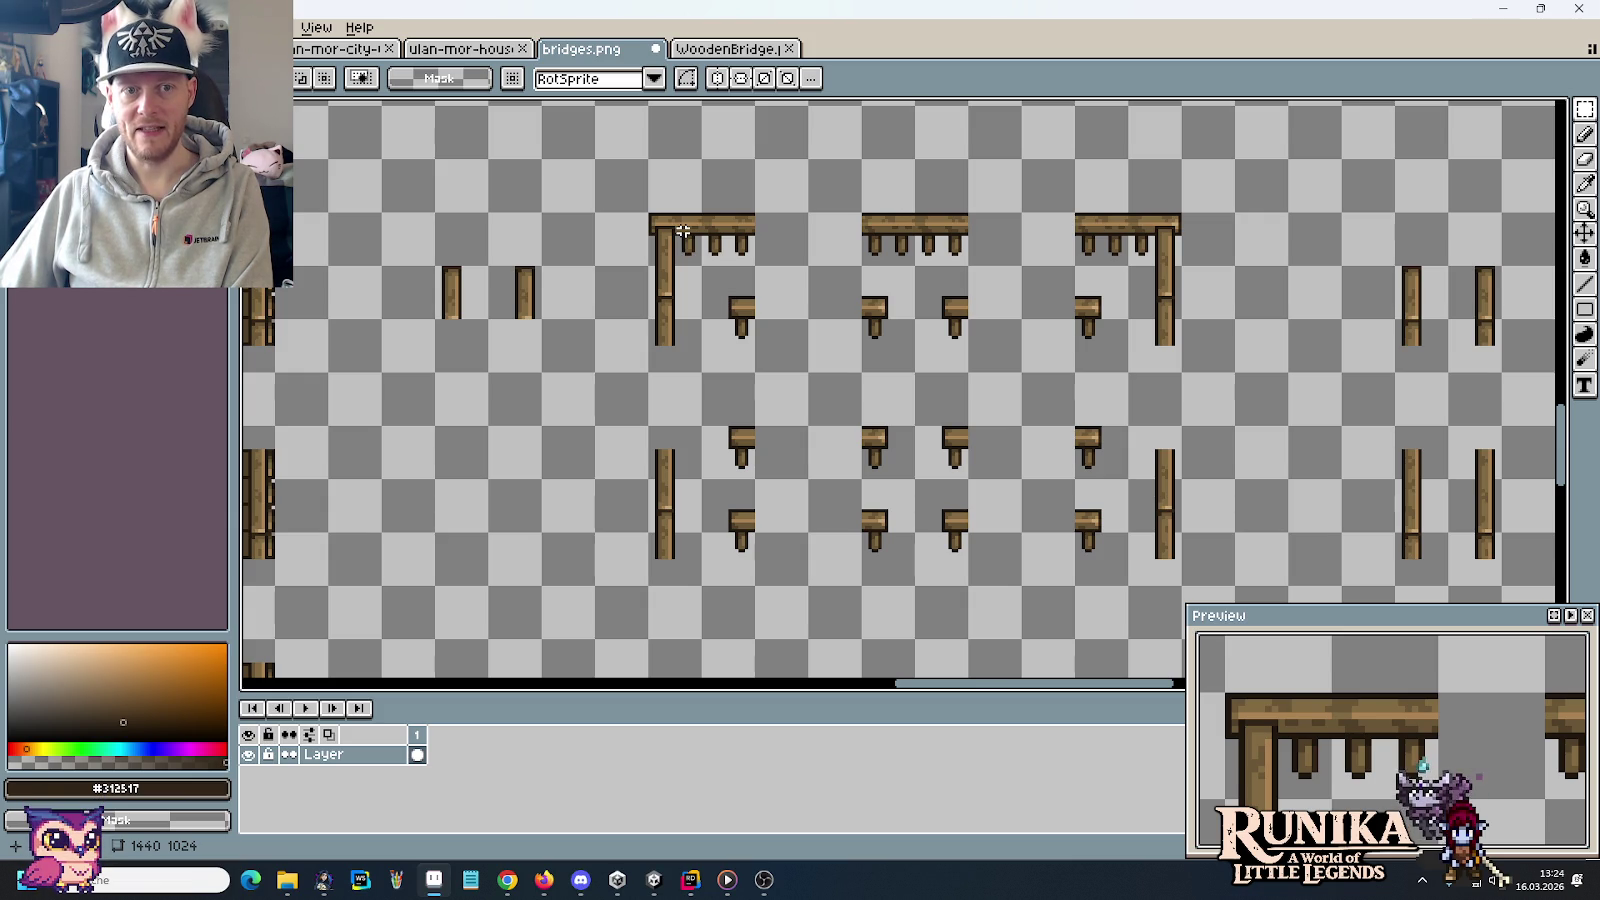
left_click_drag(646, 561, 687, 246)
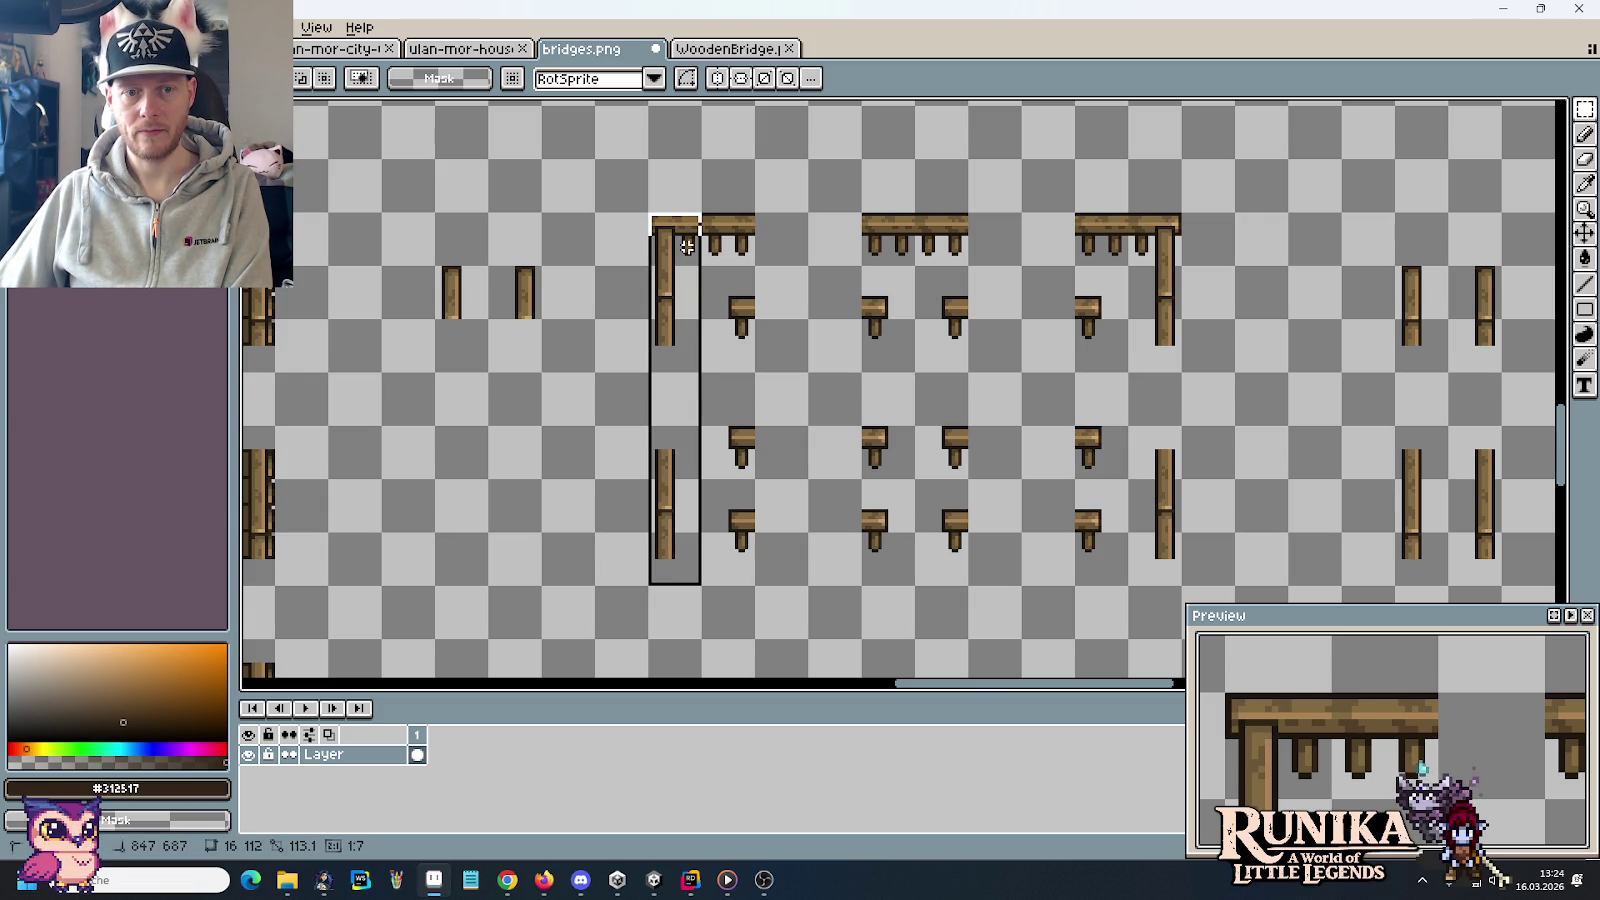
key("Delete")
left_click_drag(725, 445, 1136, 457)
key("Delete")
mouse_move(1150, 565)
left_mouse_down()
mouse_move(1165, 257)
mouse_move(714, 240)
left_mouse_up()
key("Delete")
scroll(683, 427, "down", 2)
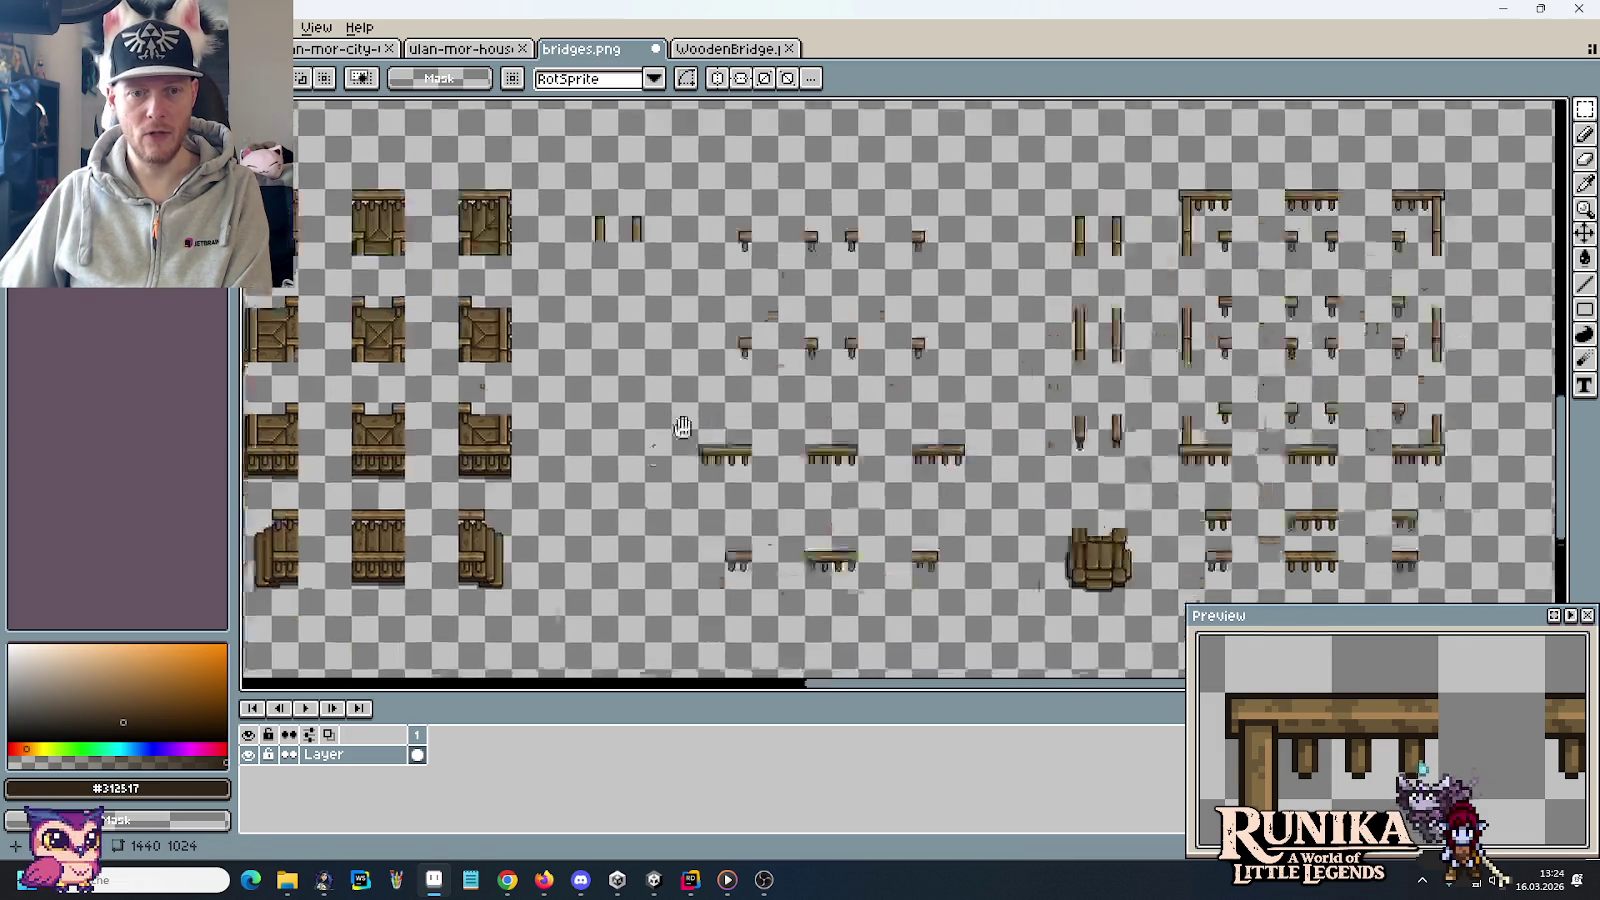
left_click_drag(683, 427, 745, 376)
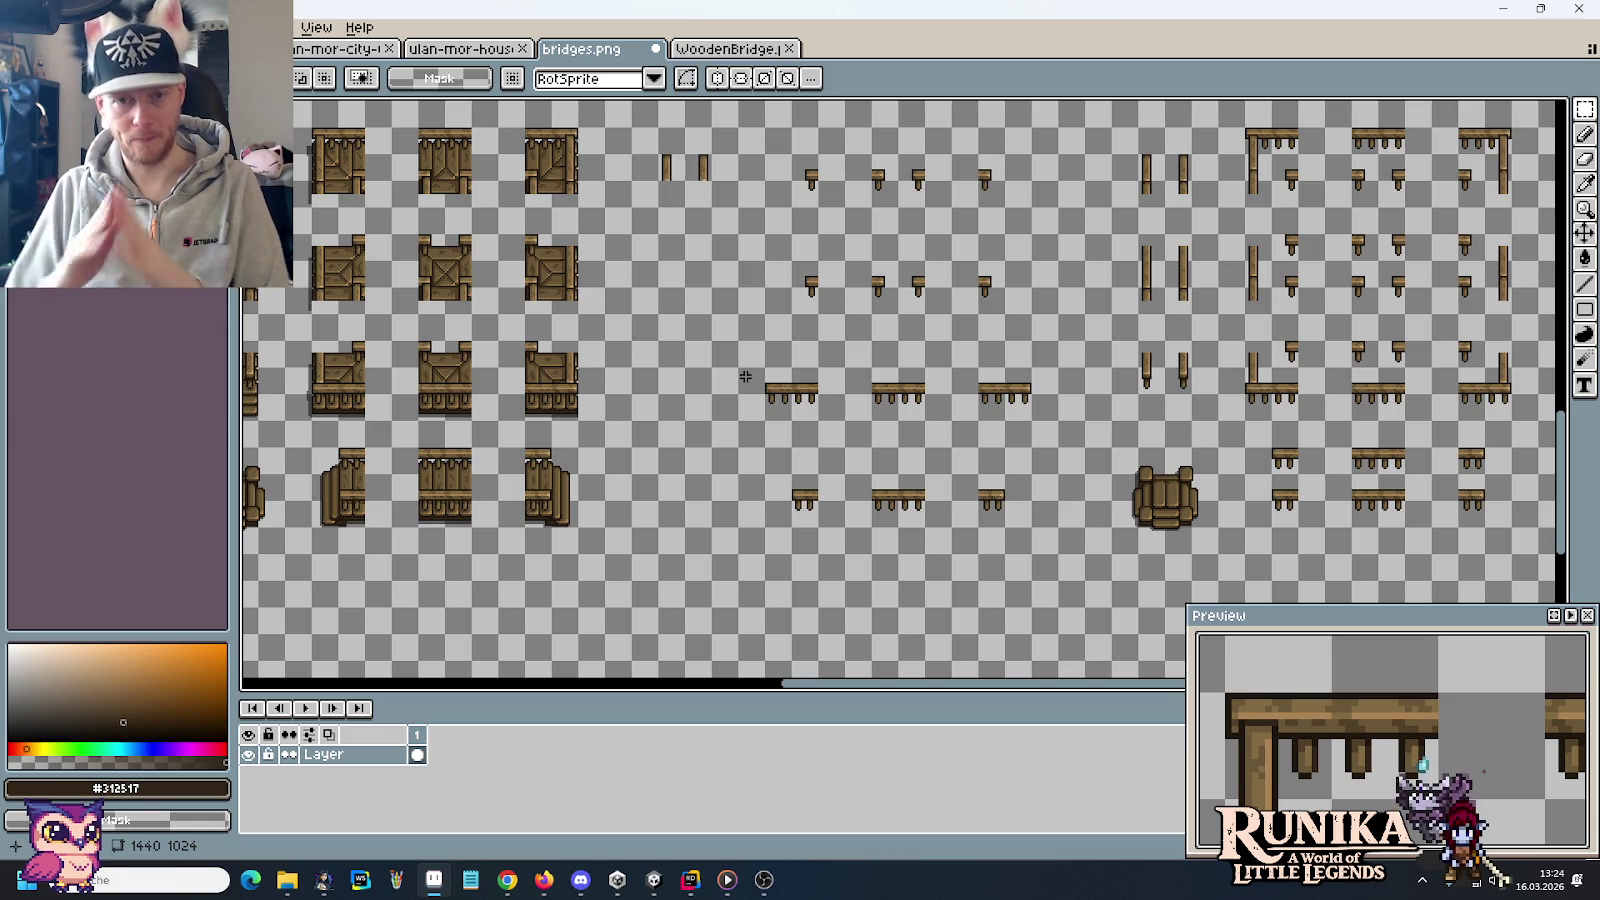
Copy a 256×256 selection around the trimmed bridge pieces and start a matching 256×256 new sprite
left_click_drag(745, 376, 856, 429)
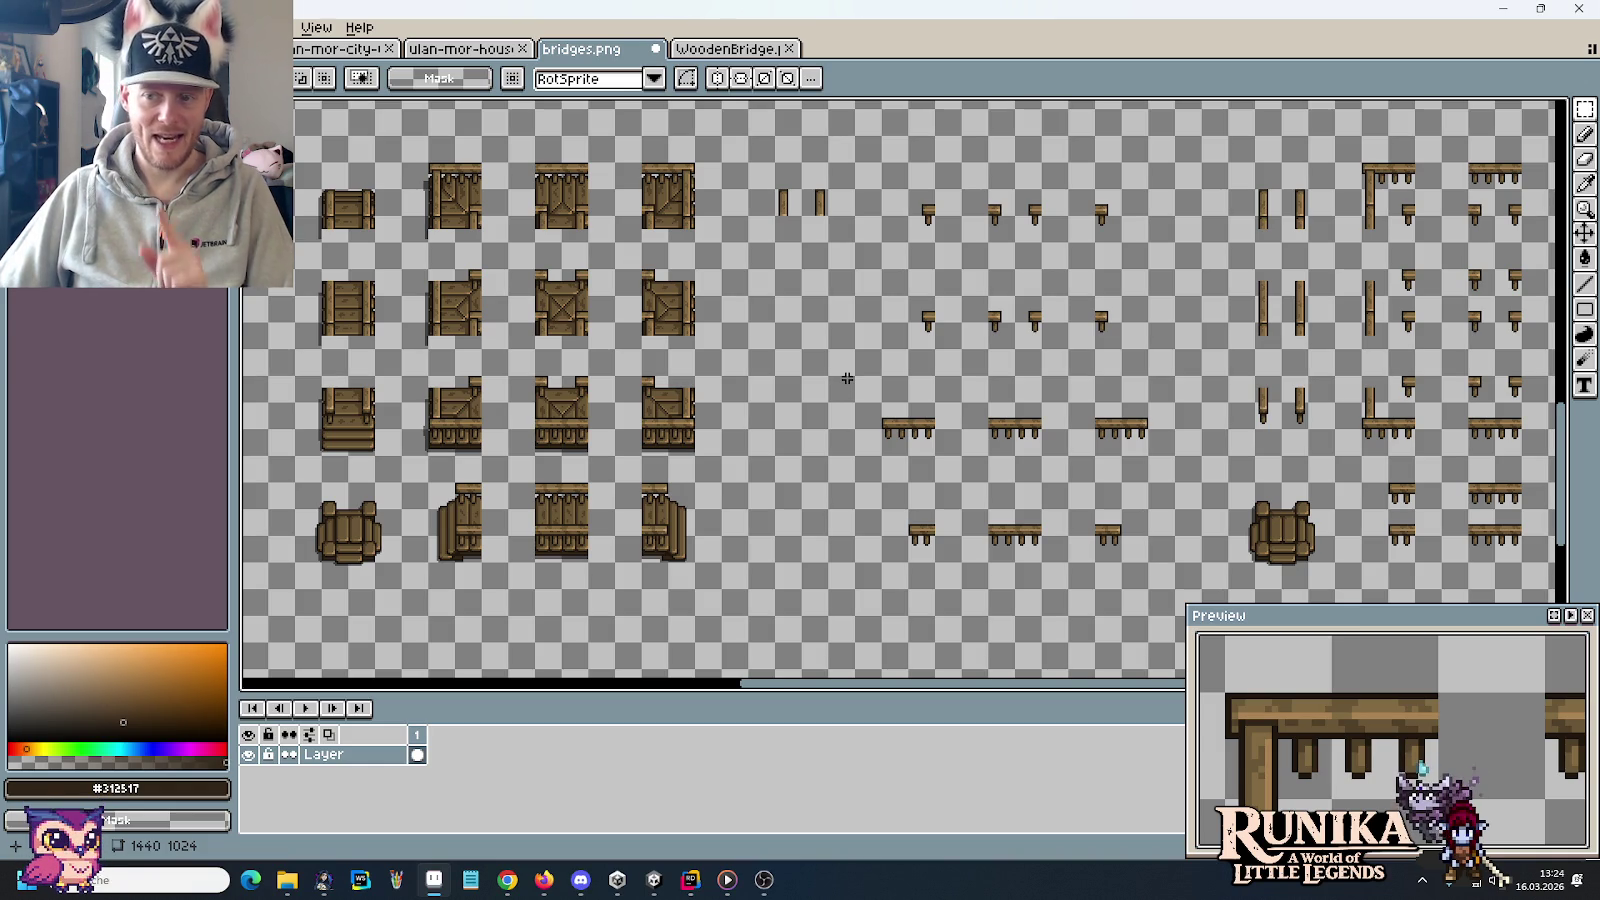
left_click_drag(765, 175, 1168, 573)
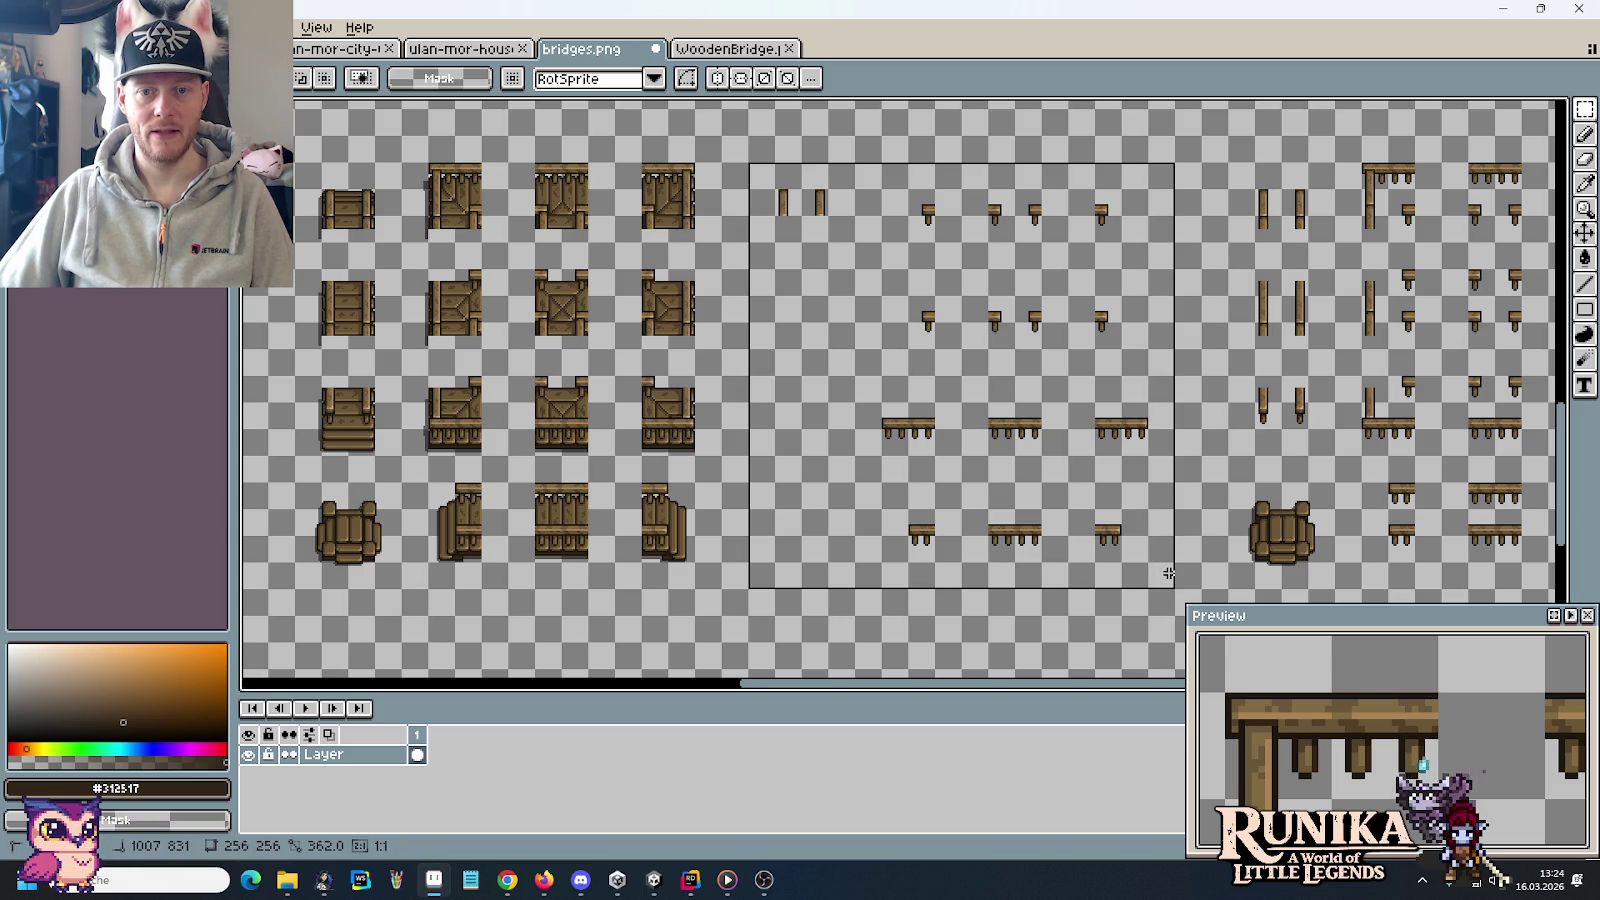
left_click_drag(1149, 573, 1153, 573)
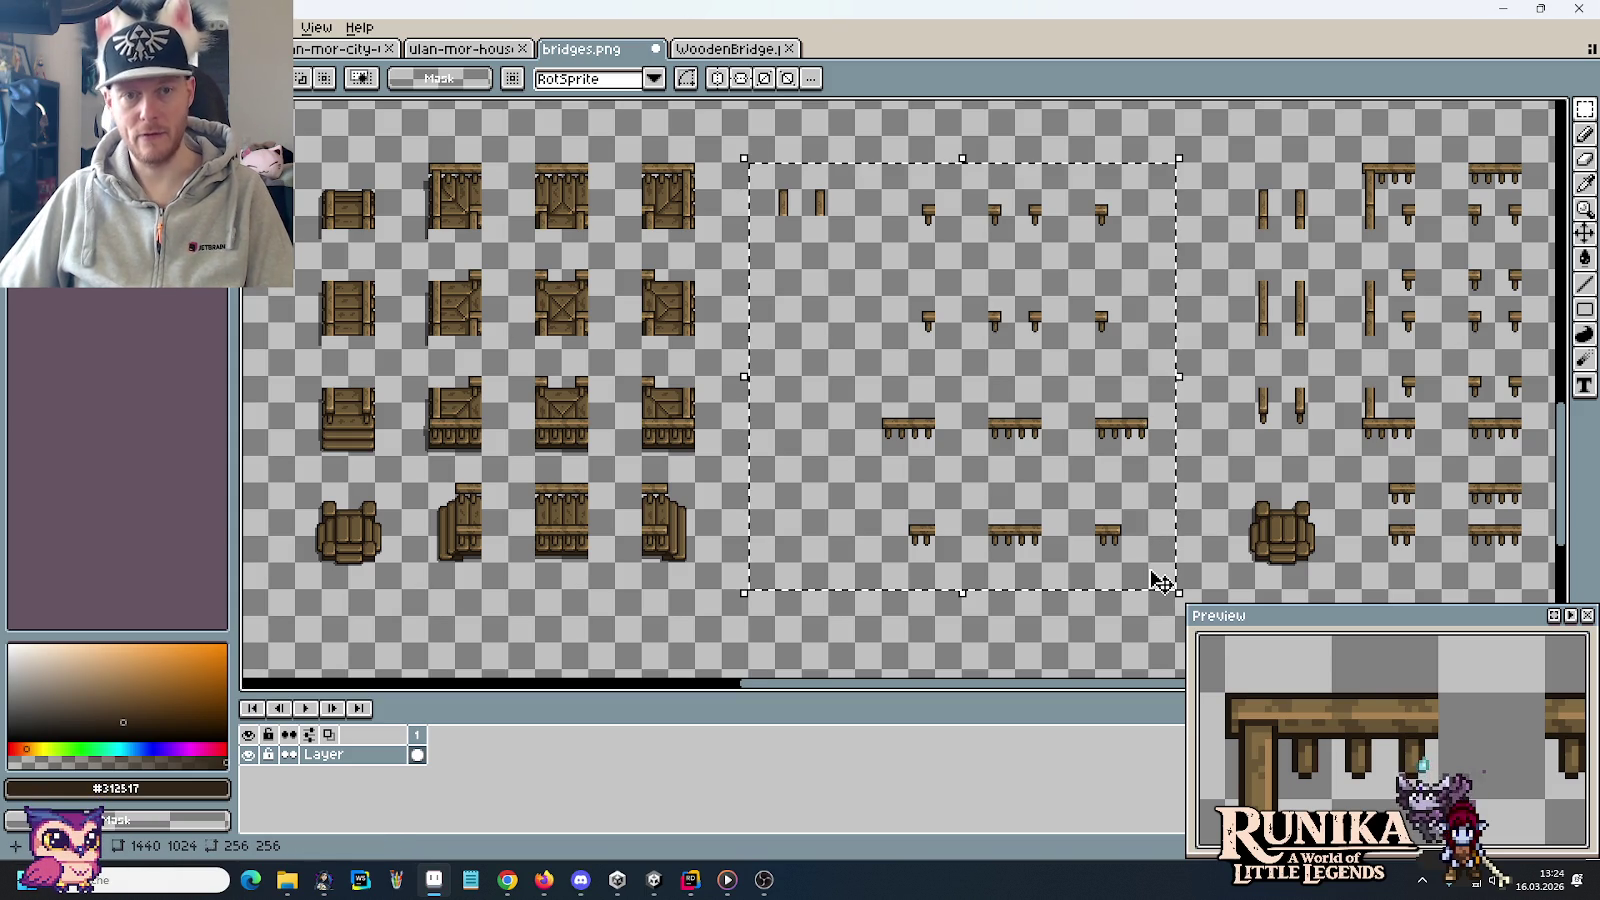
key("ctrl+s")
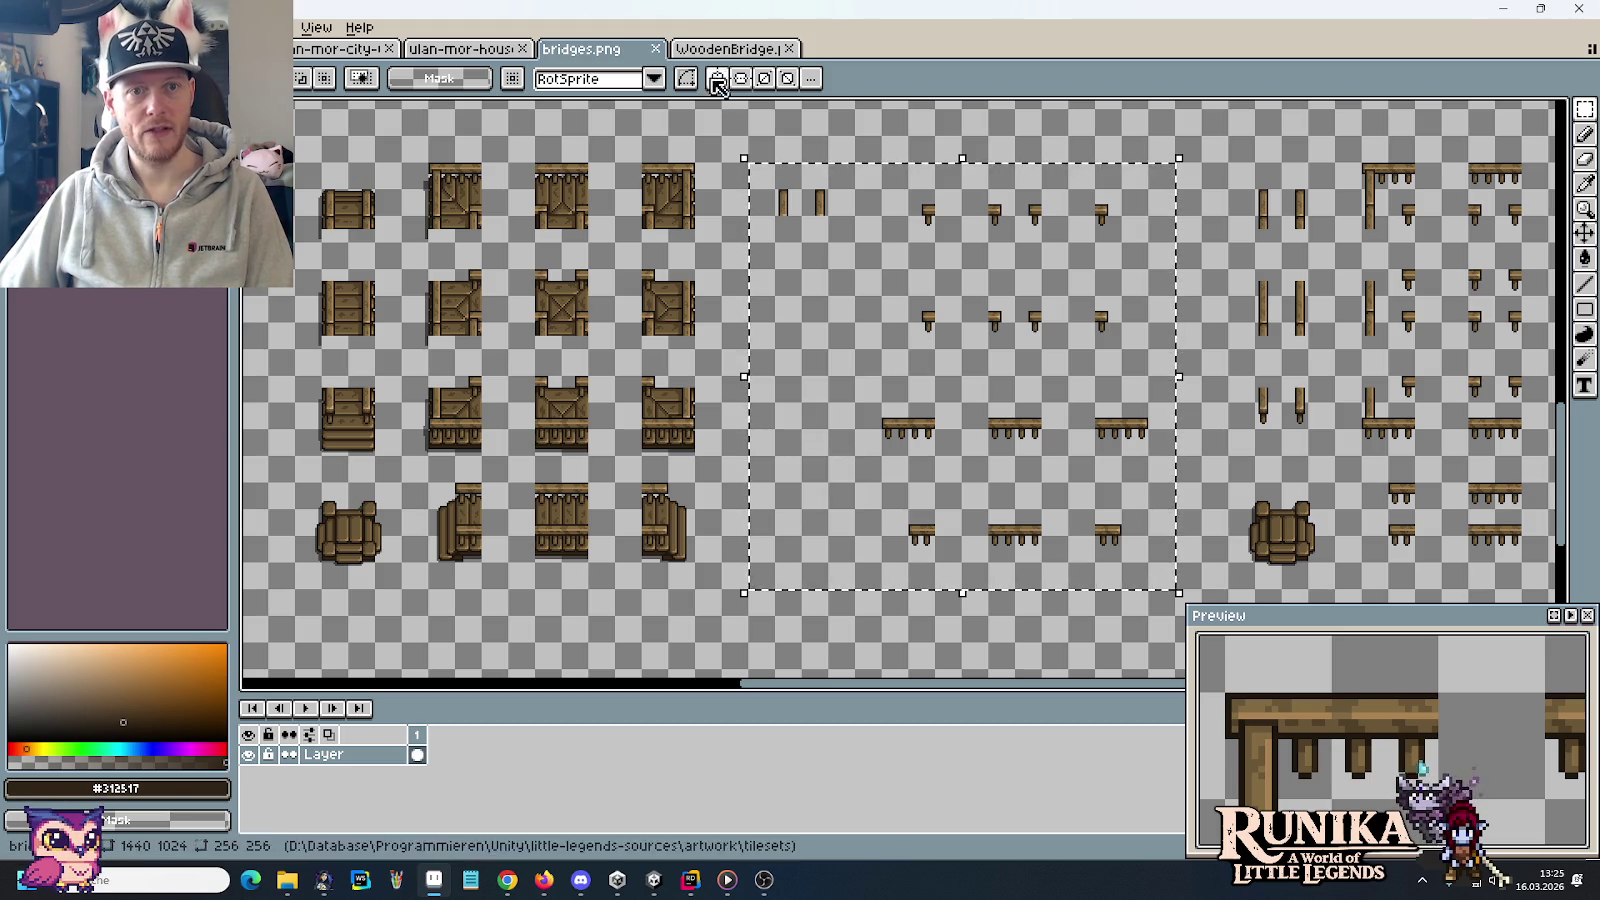
key("ctrl+n")
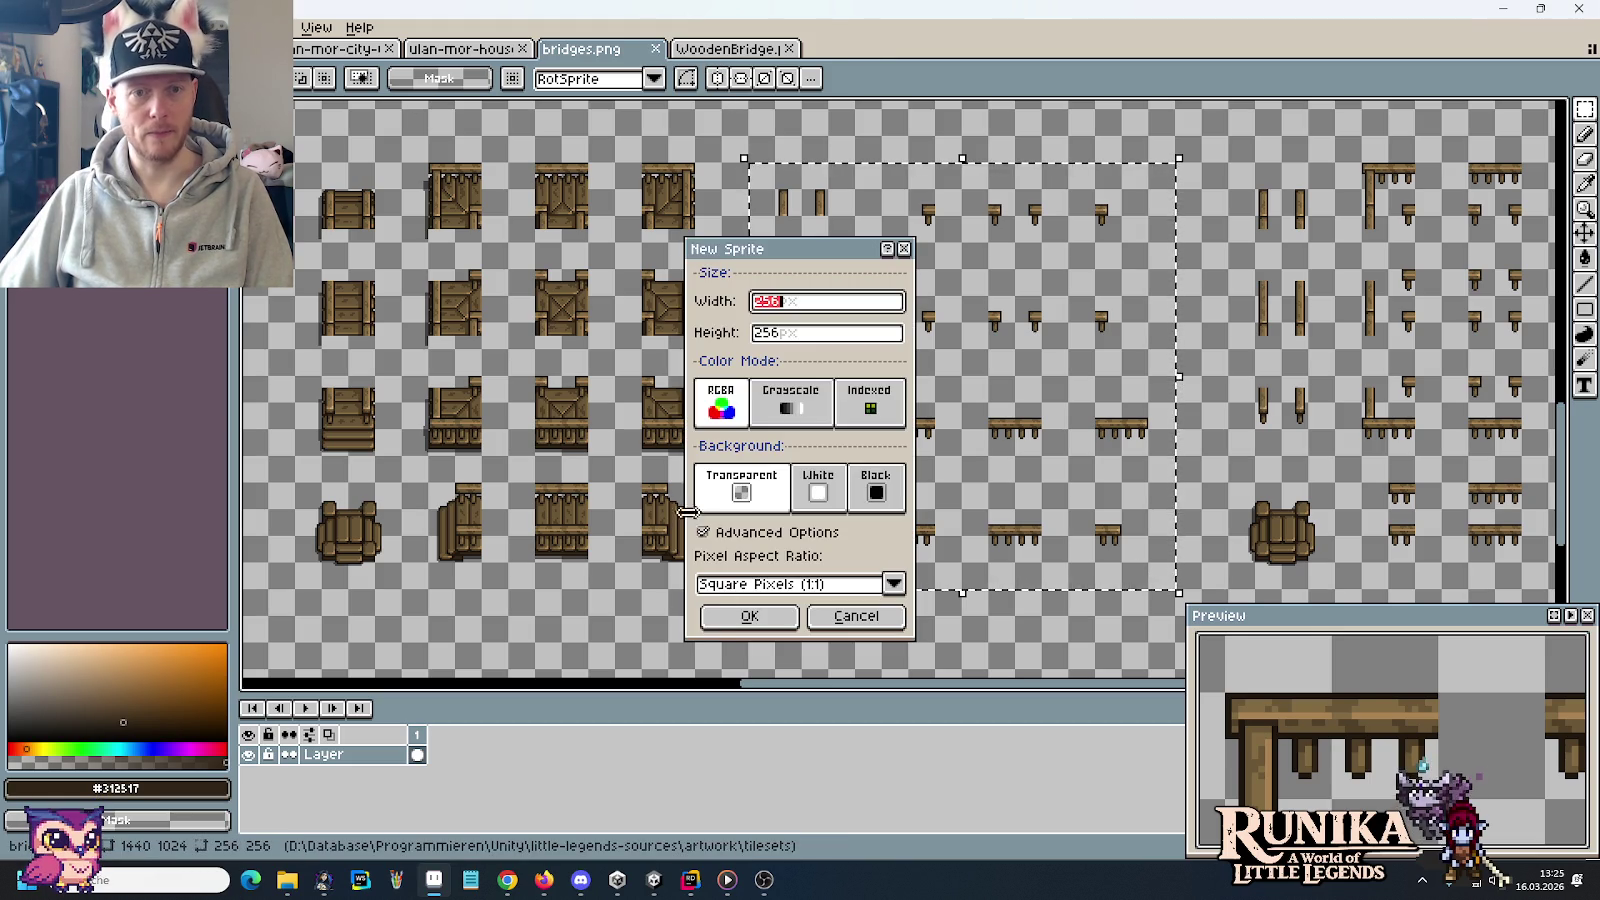
Paste the bridge pieces into the new 256×256 sprite and save it as WoodenBridgeTop.png
left_click(722, 618)
key("ctrl+v")
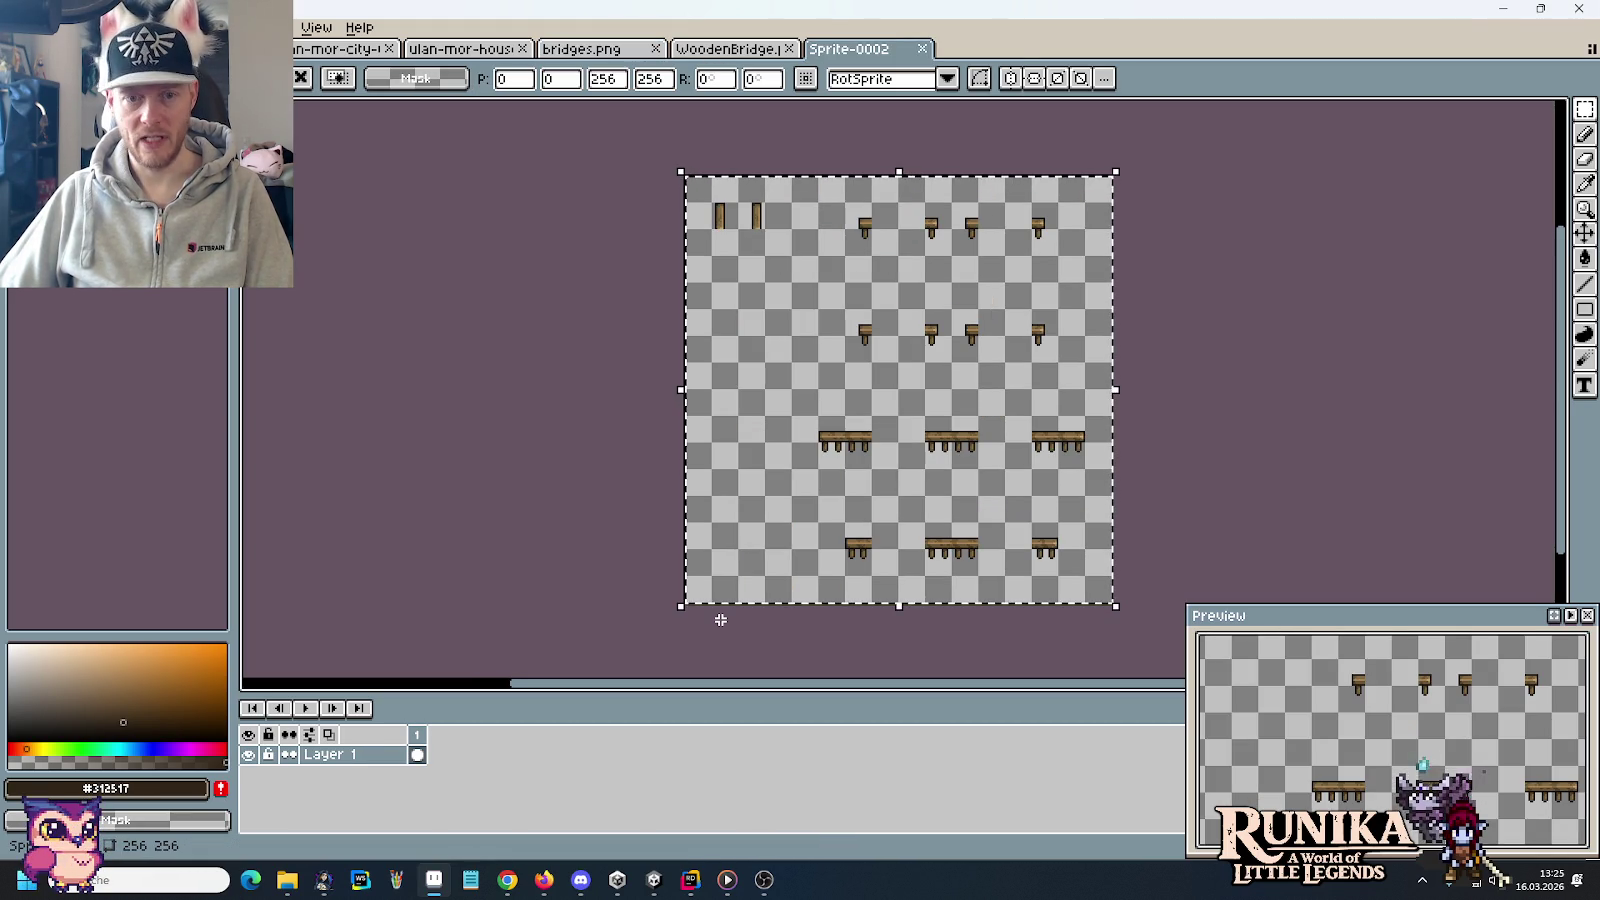
key("ctrl+s")
type("W")
left_click(300, 370)
double_click(183, 351)
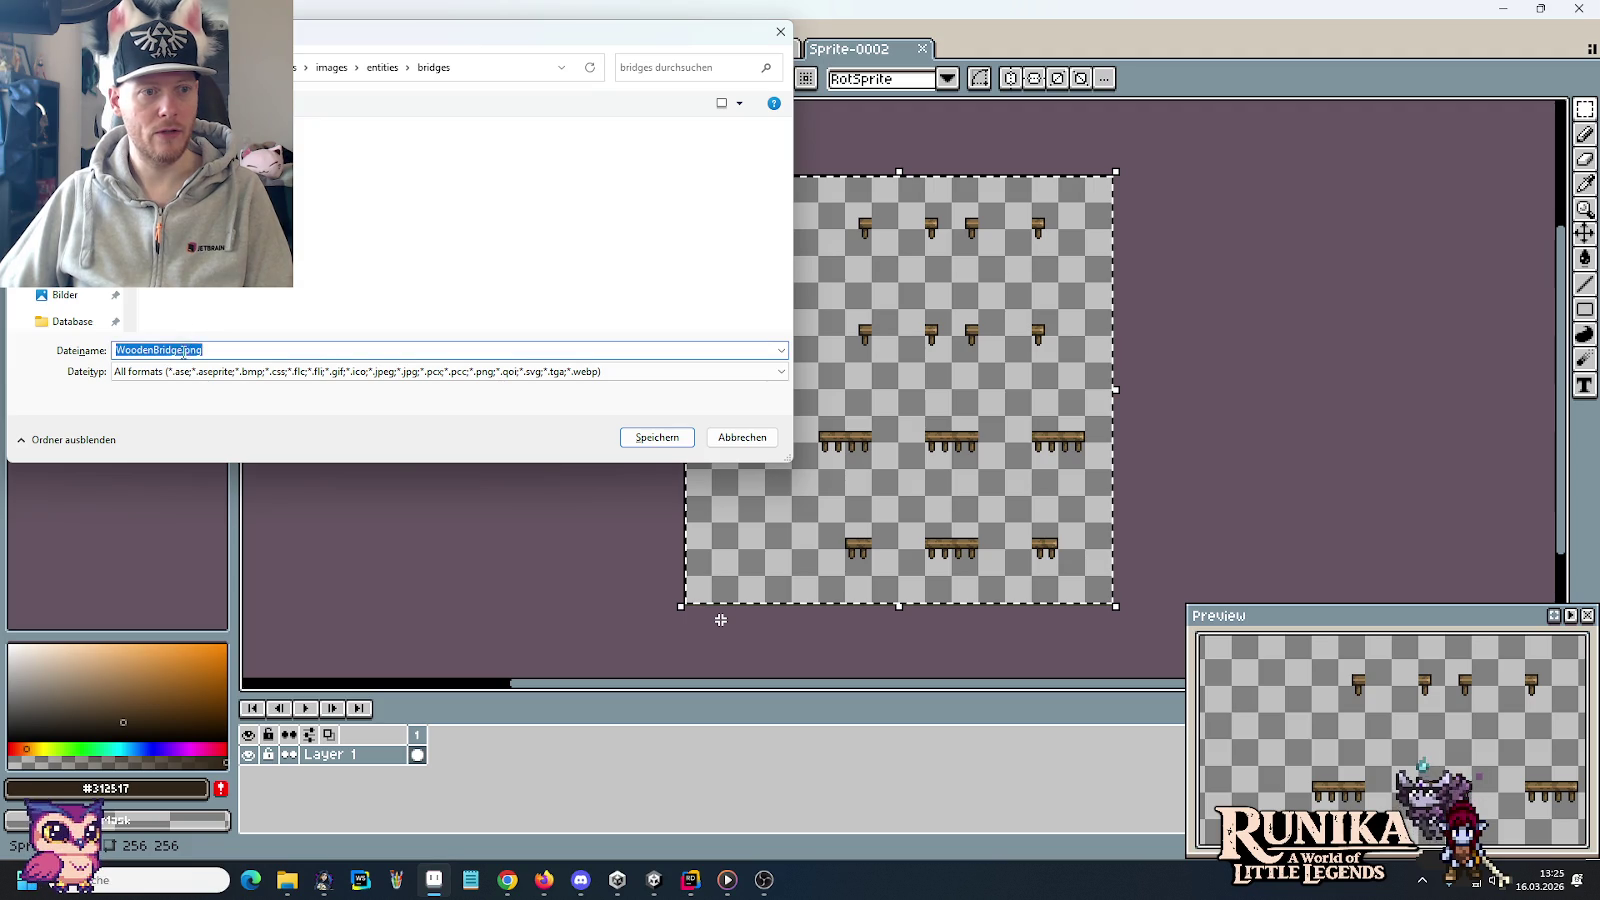
left_click(183, 351)
type("Top")
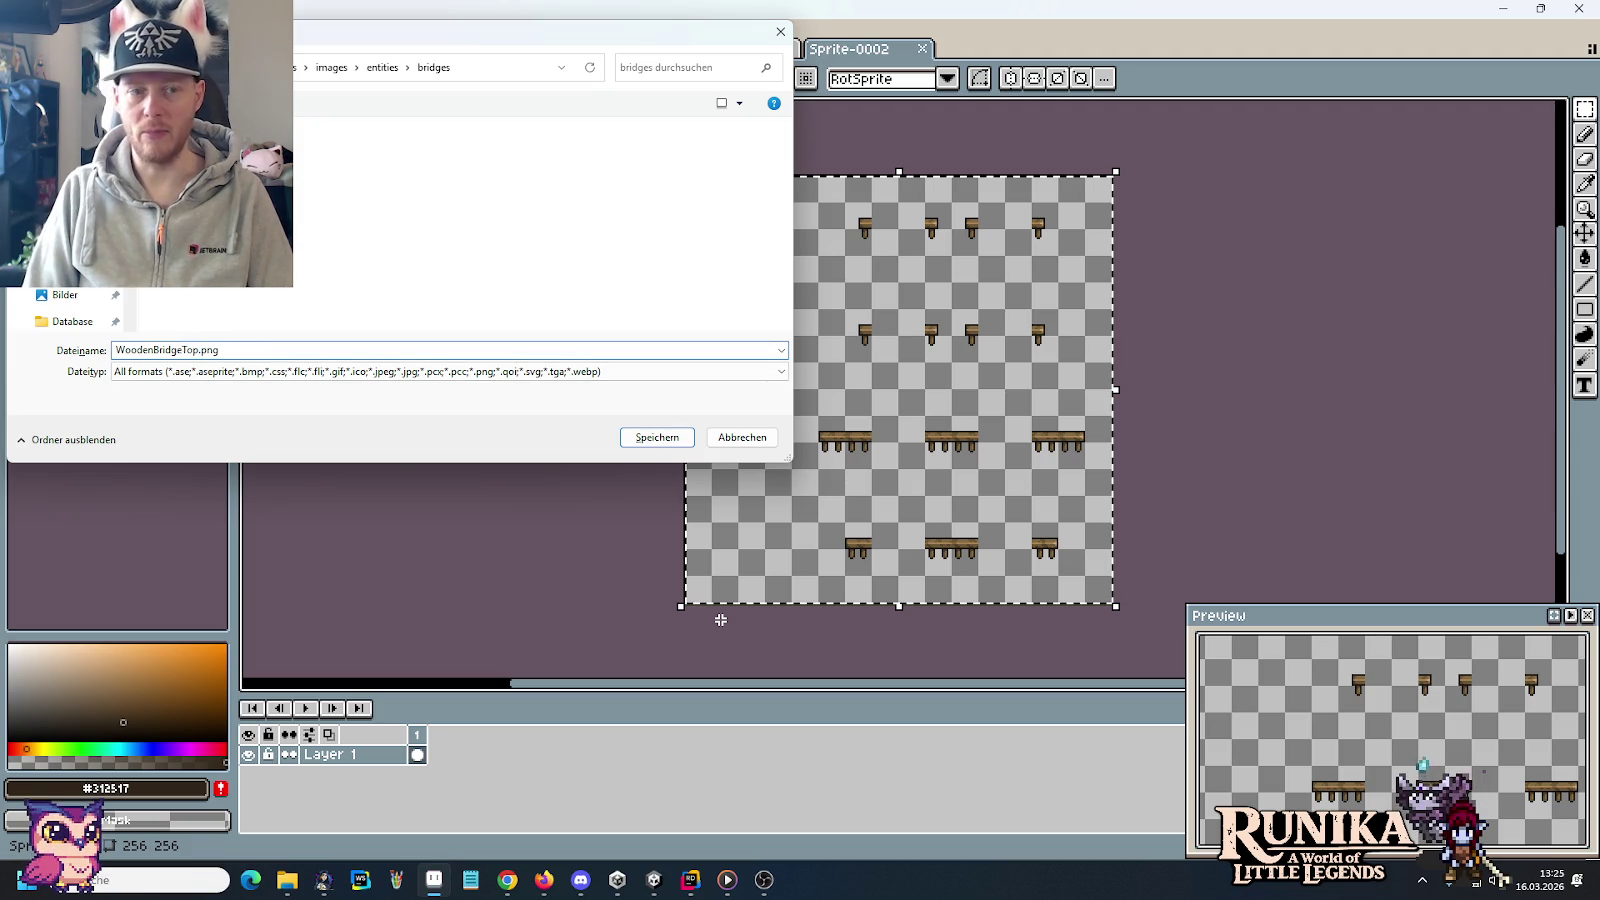
key("Return")
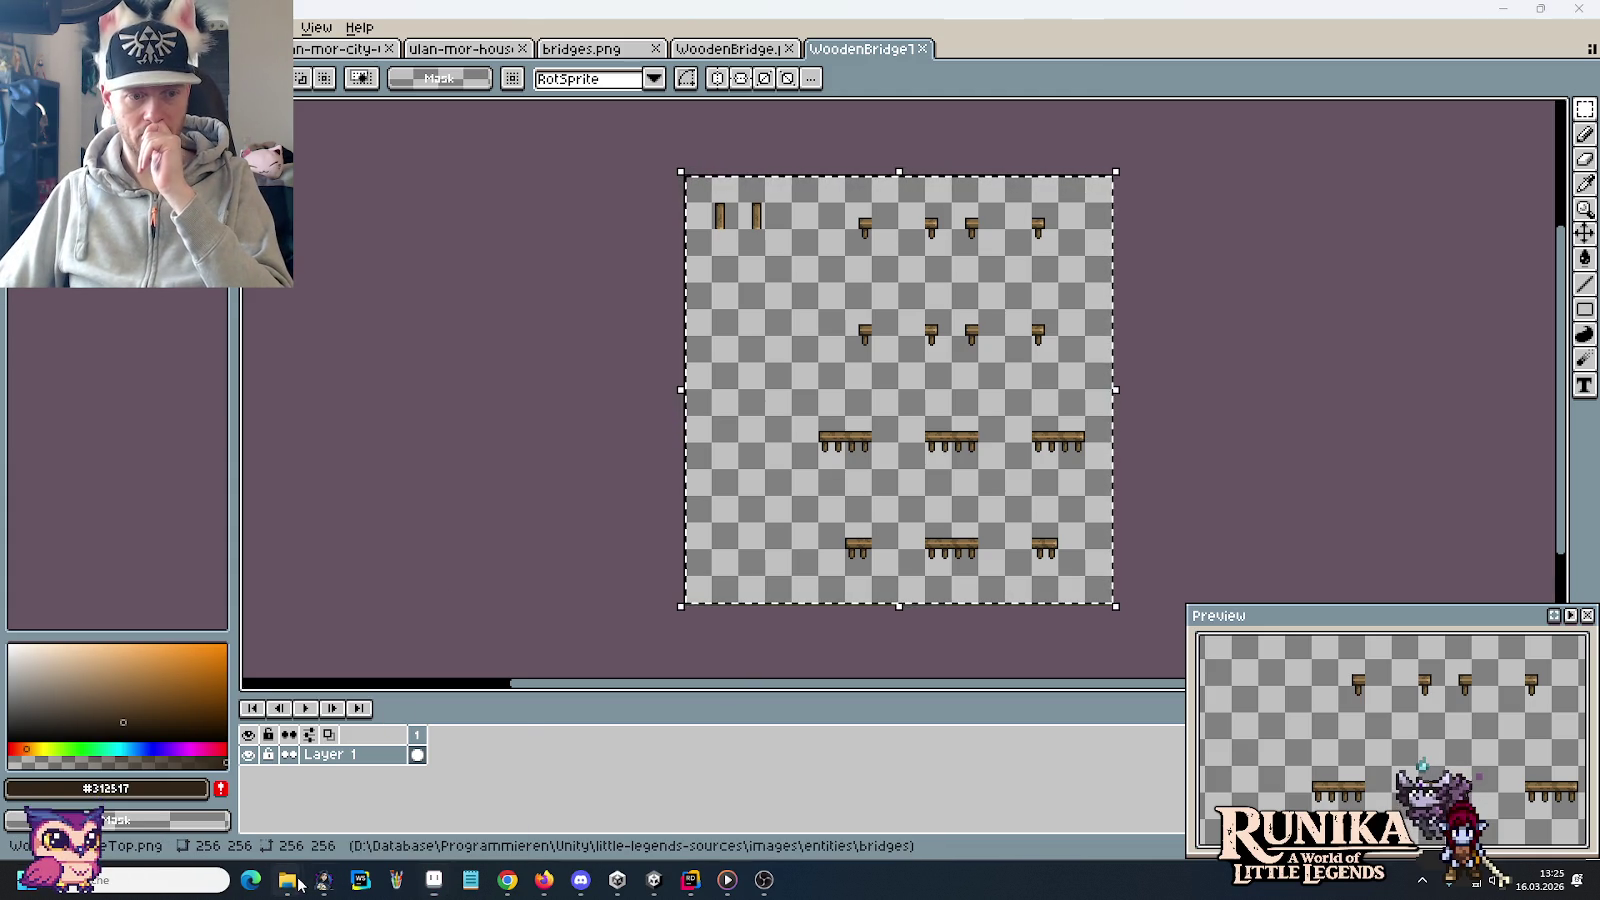
left_click(130, 795)
mouse_move(286, 880)
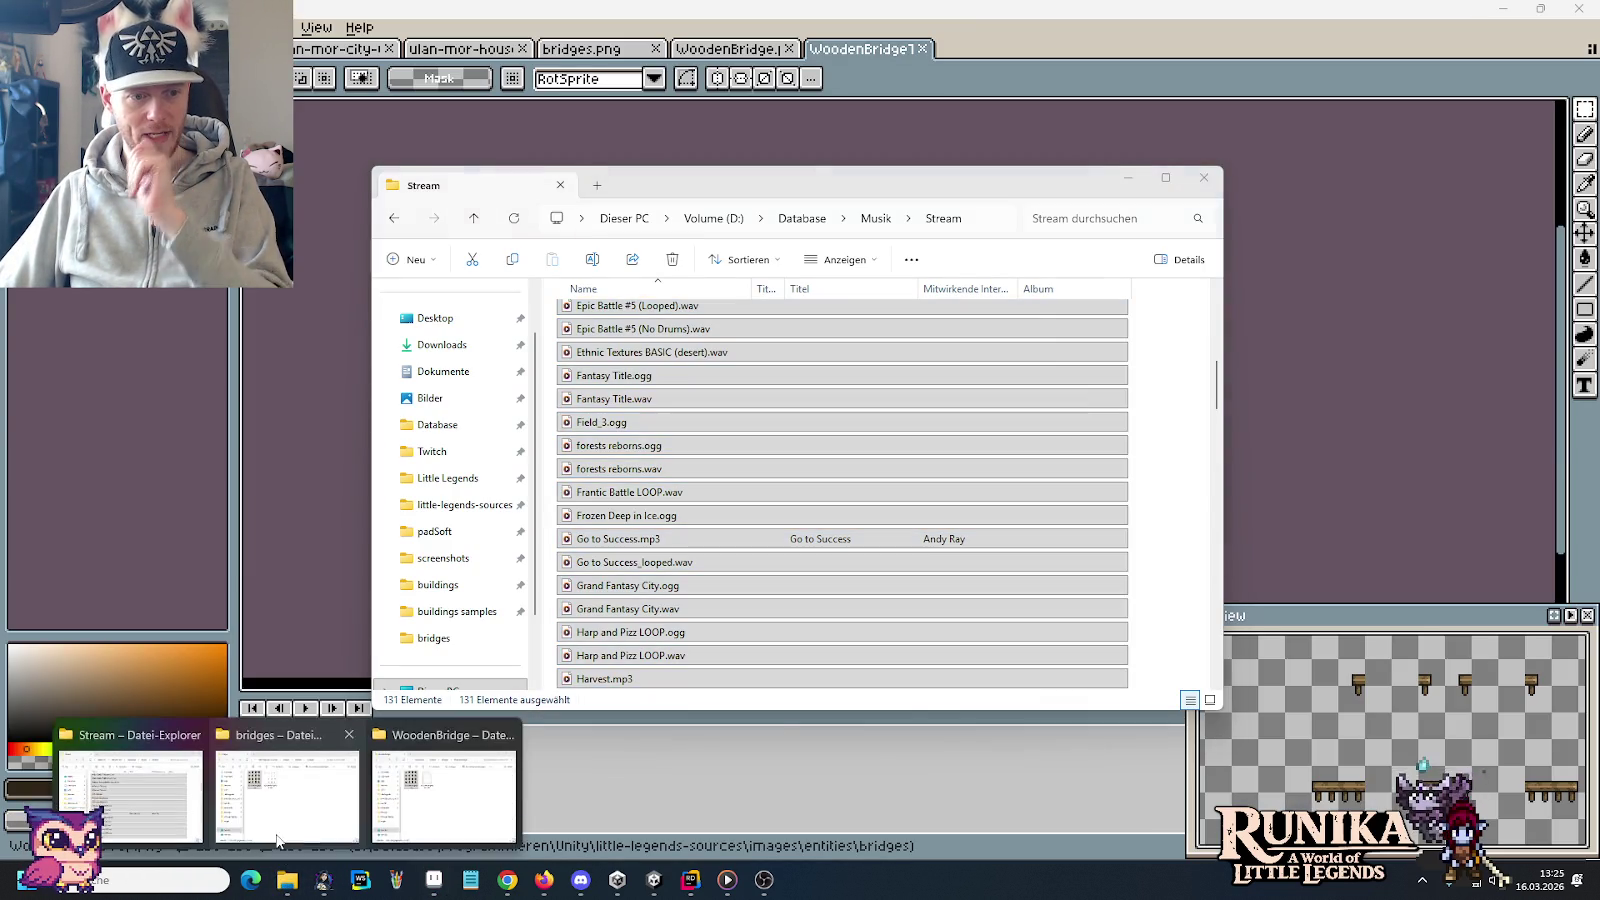
Paste WoodenBridgeTop.png into the project's Resources > Entities > Bridges > WoodenBridge folder
left_click(277, 840)
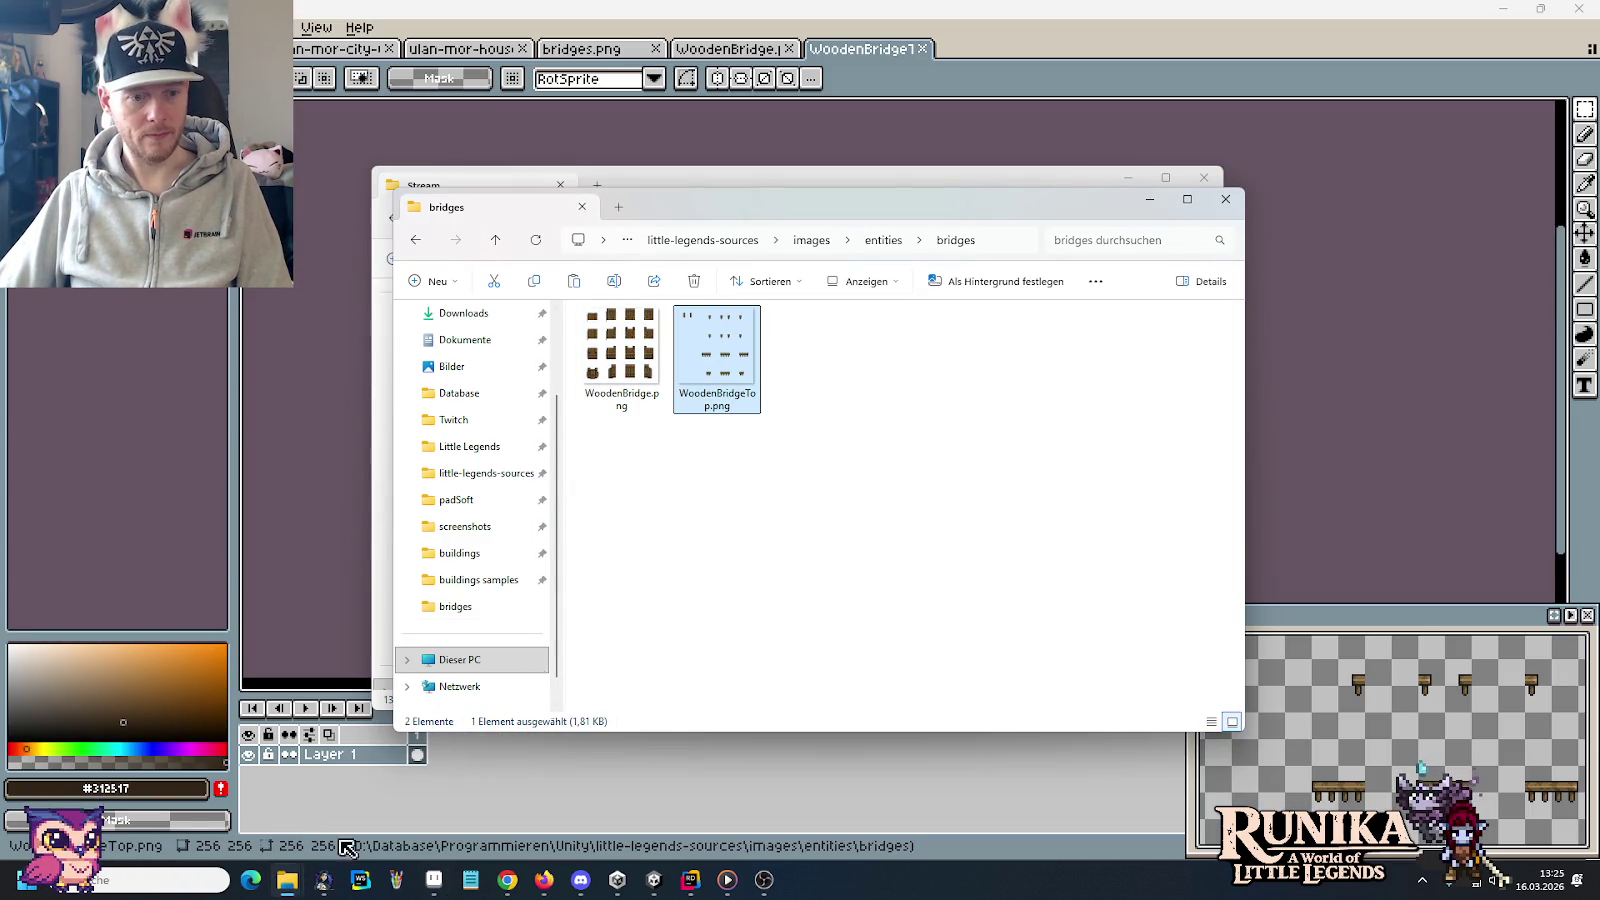
left_click(446, 795)
left_click(971, 503)
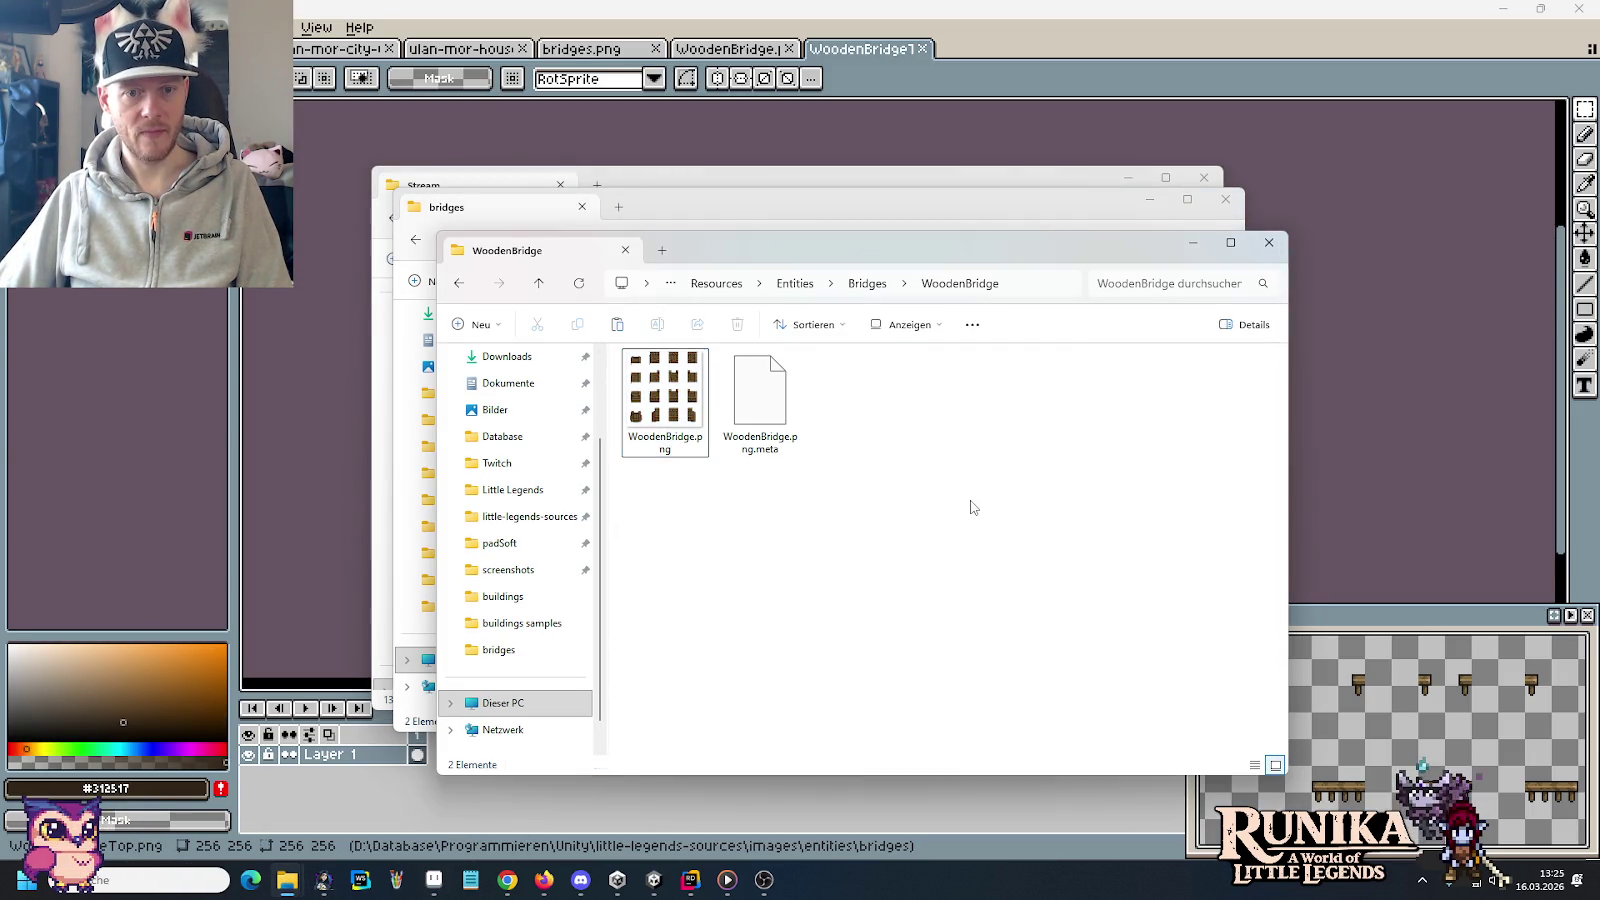
key("ctrl+v")
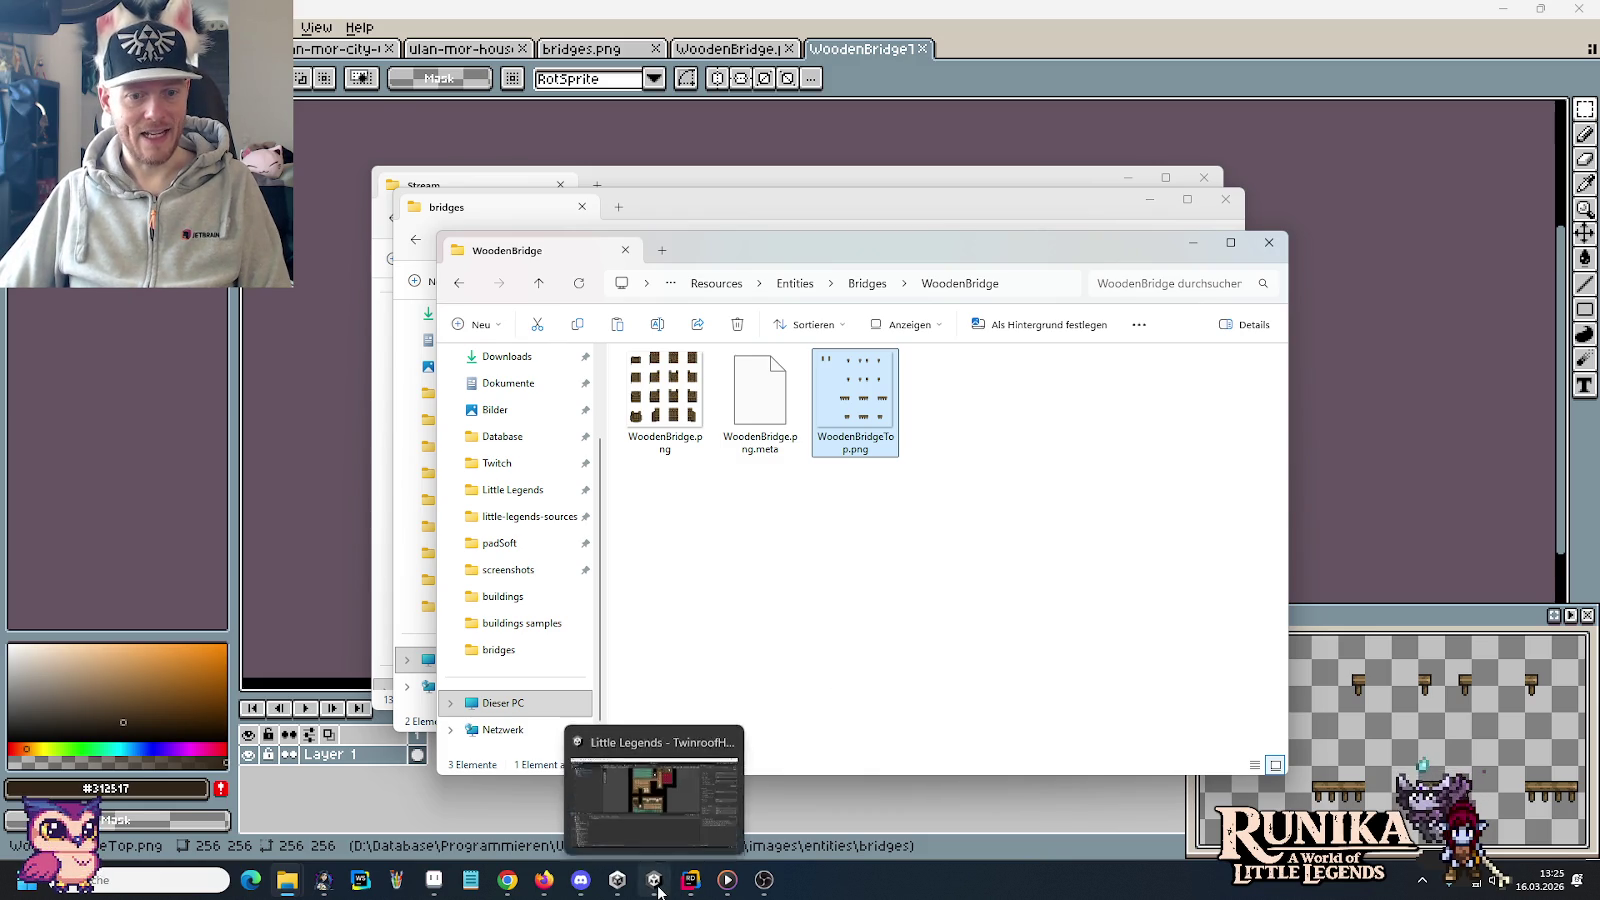
left_click(655, 882)
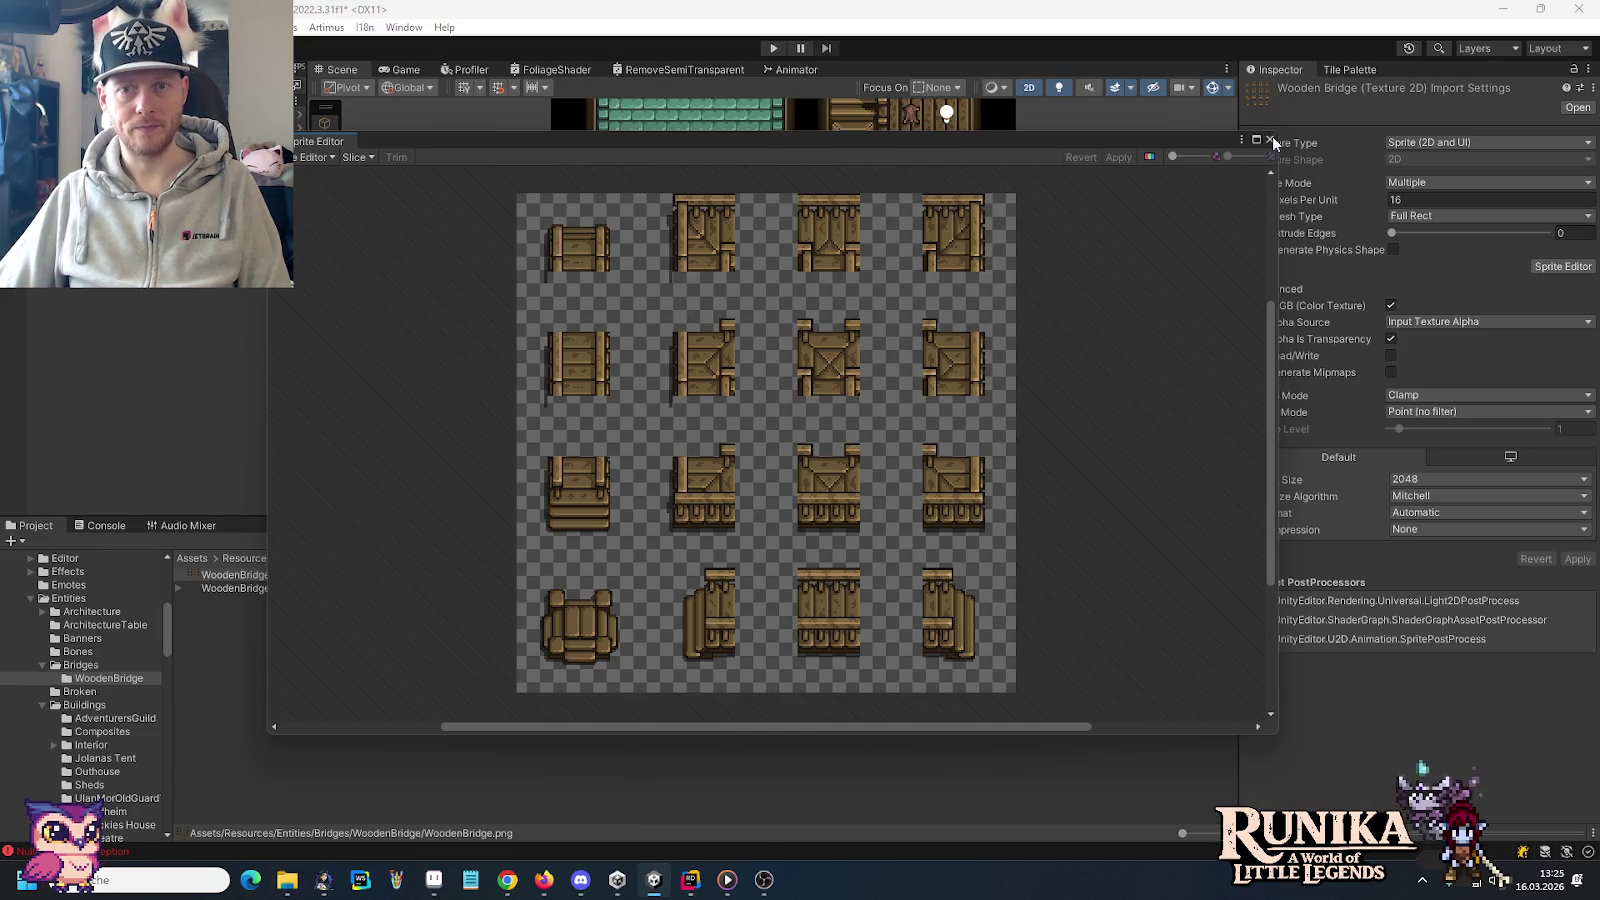
Set WoodenBridgeTop's Sprite Mode to Multiple and apply the import settings
left_click(1270, 140)
left_click(307, 588)
left_click(1405, 184)
left_click(1407, 186)
left_click(1425, 218)
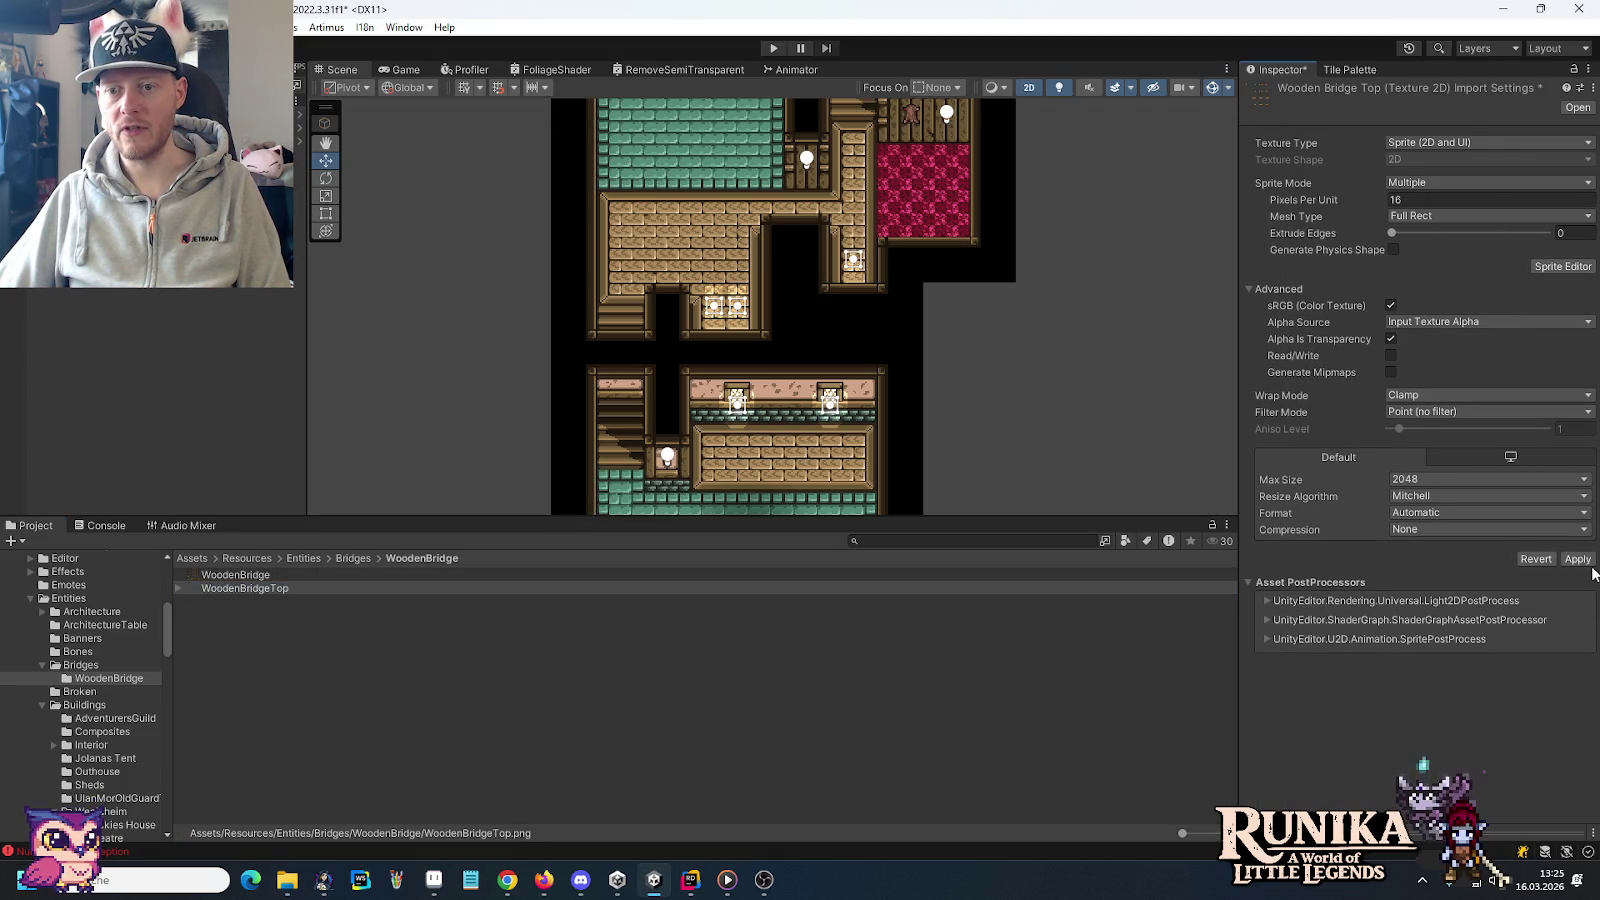
left_click(1580, 559)
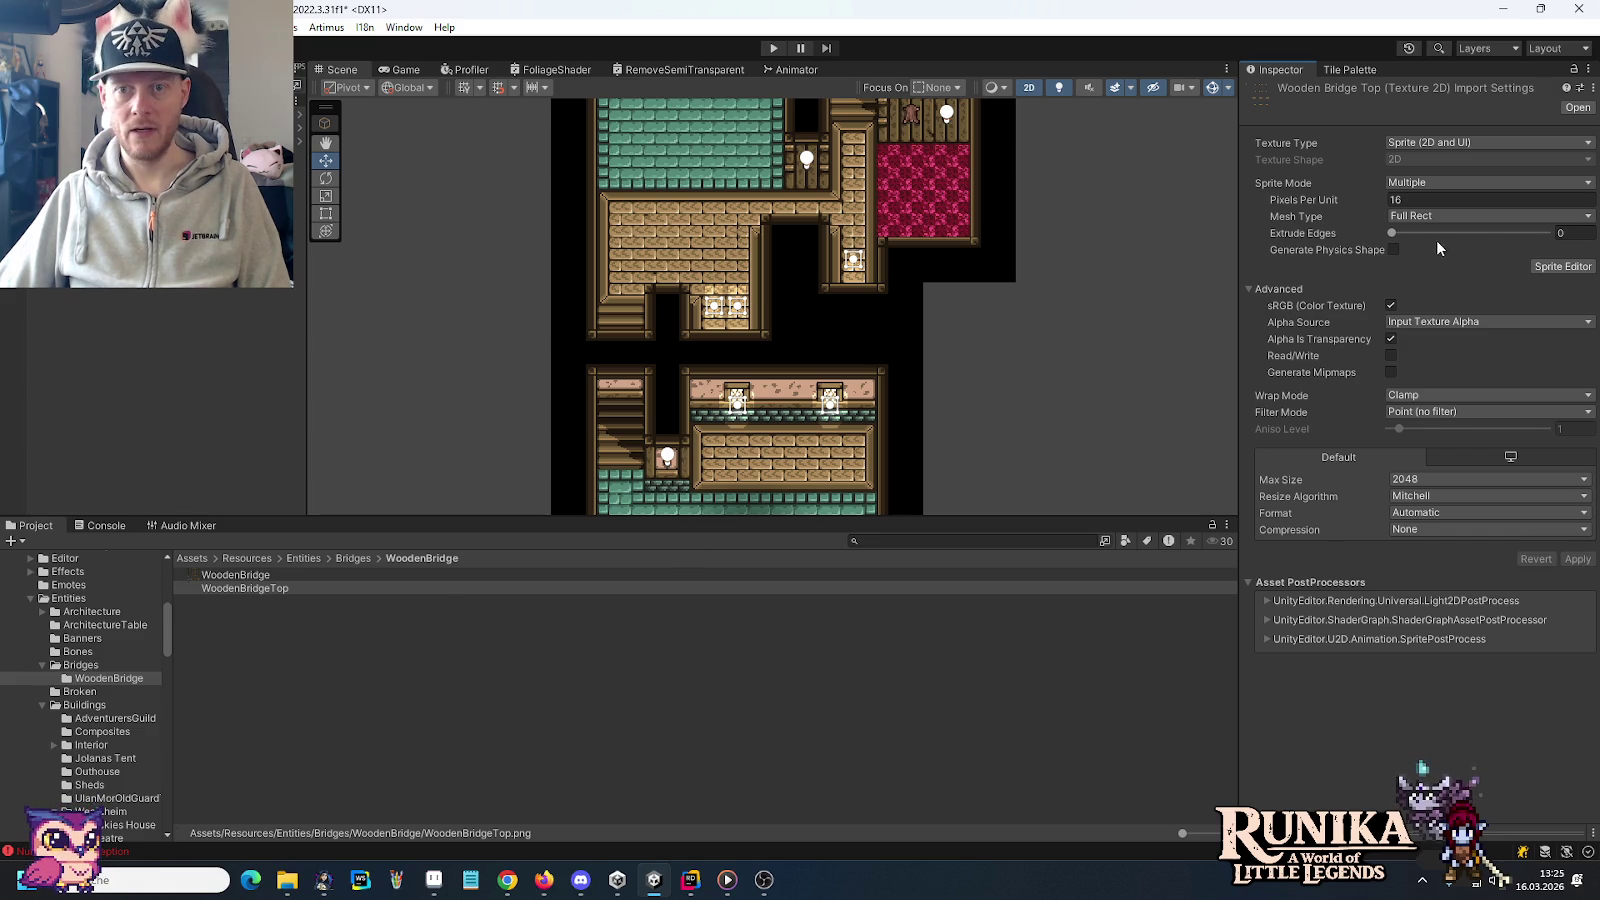
Slice the WoodenBridgeTop sheet into a 4 by 4 grid by cell count and apply it
left_click(1550, 268)
left_click(357, 157)
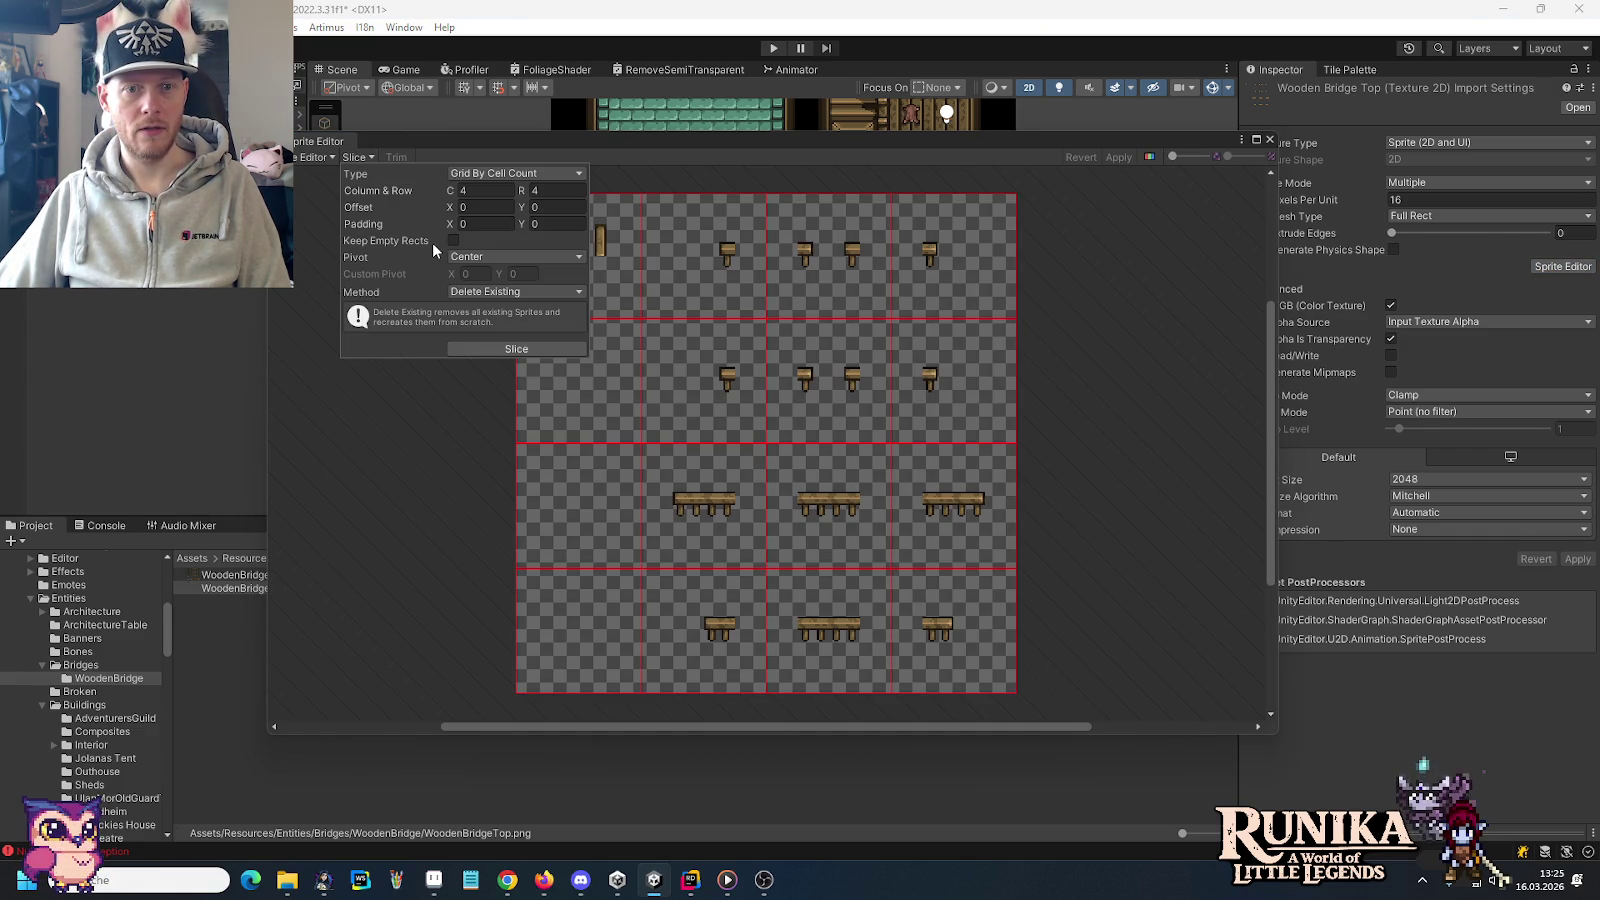
left_click(495, 344)
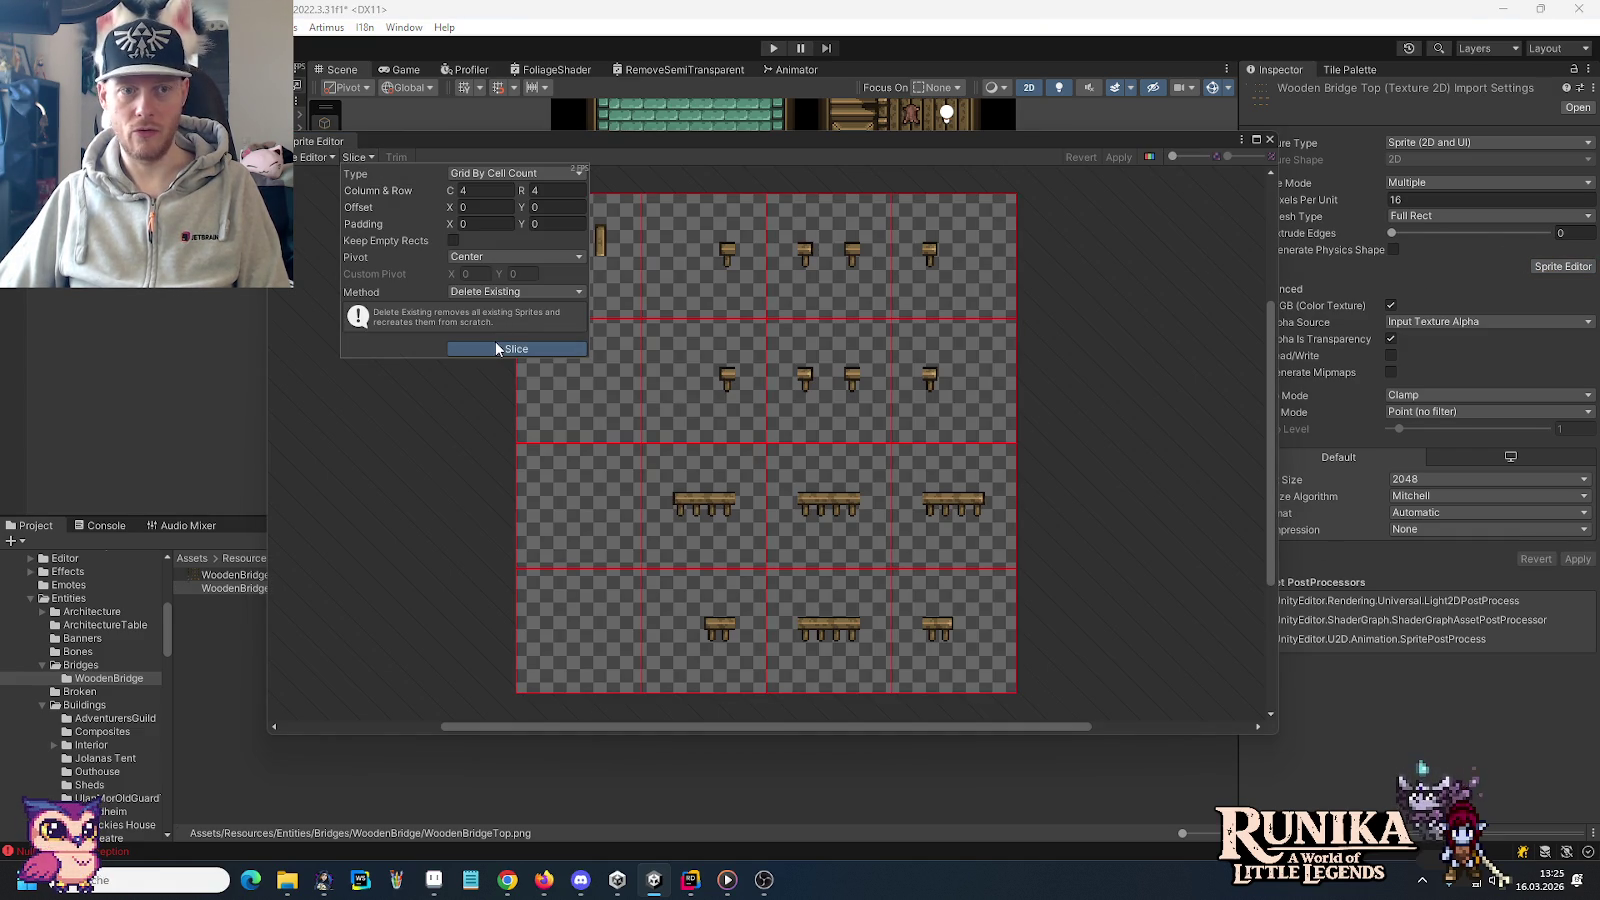
left_click(1118, 157)
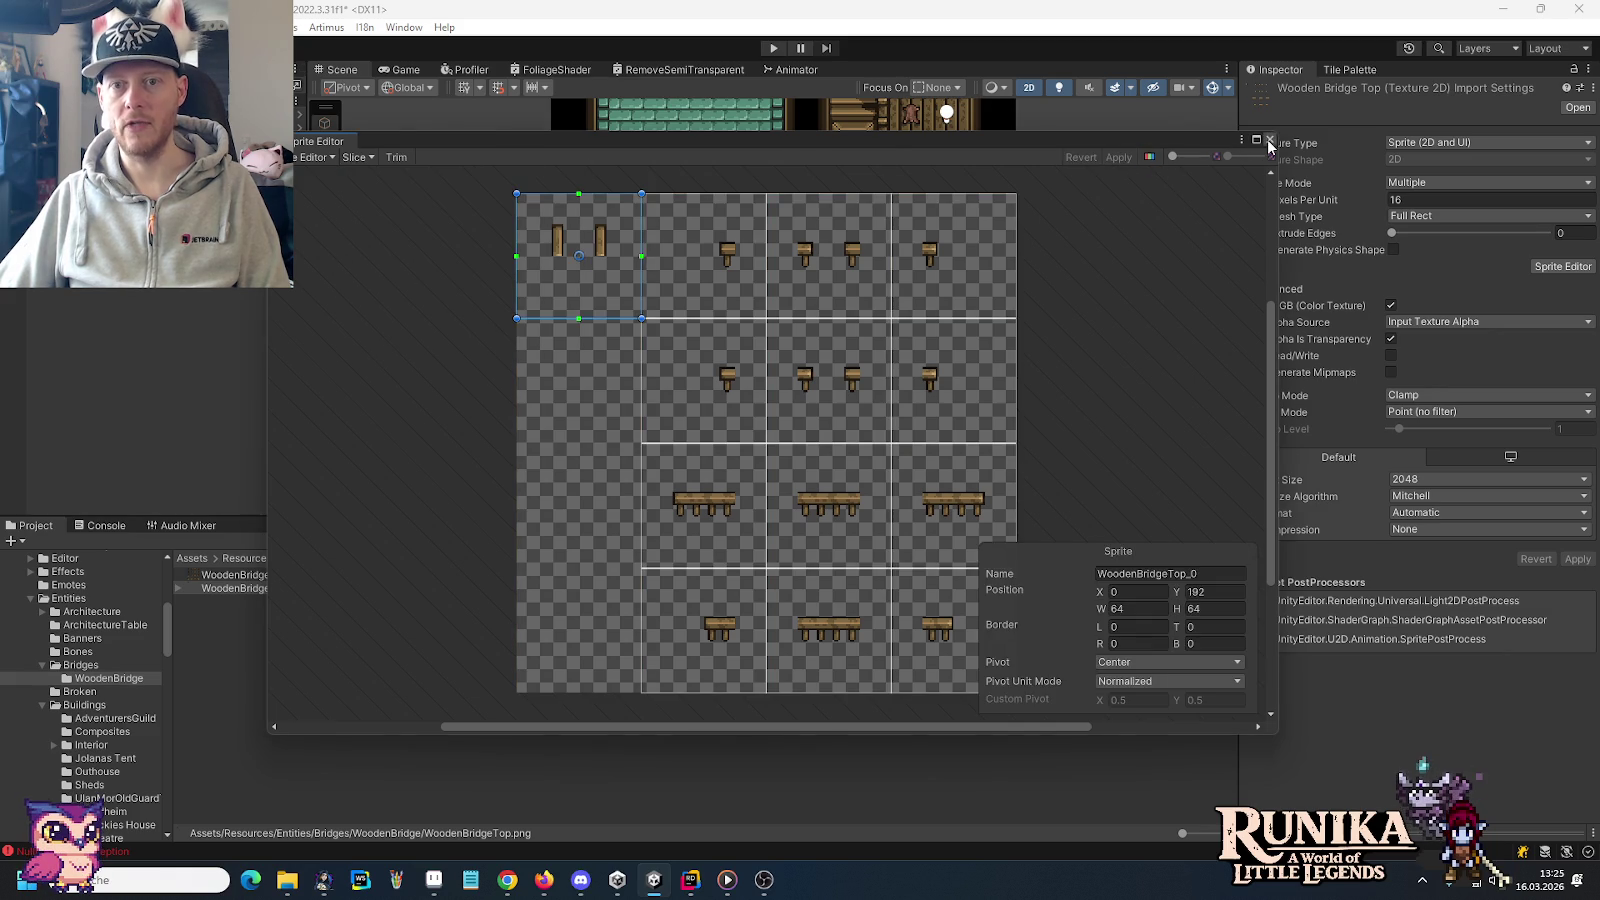
left_click(1270, 139)
right_click(258, 614)
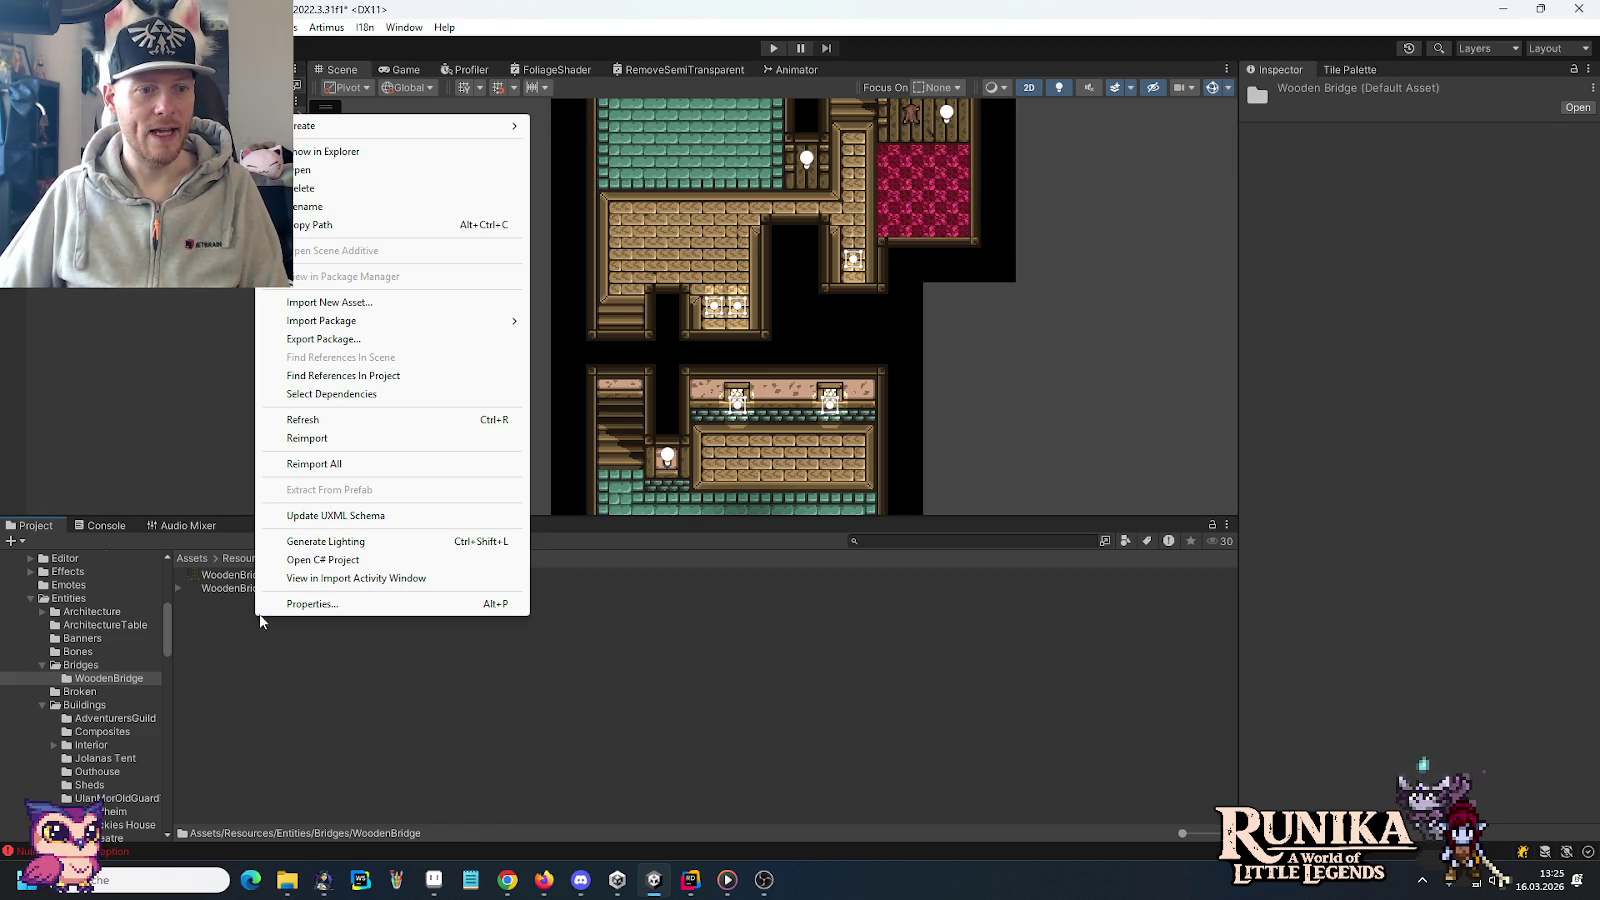
mouse_move(375, 125)
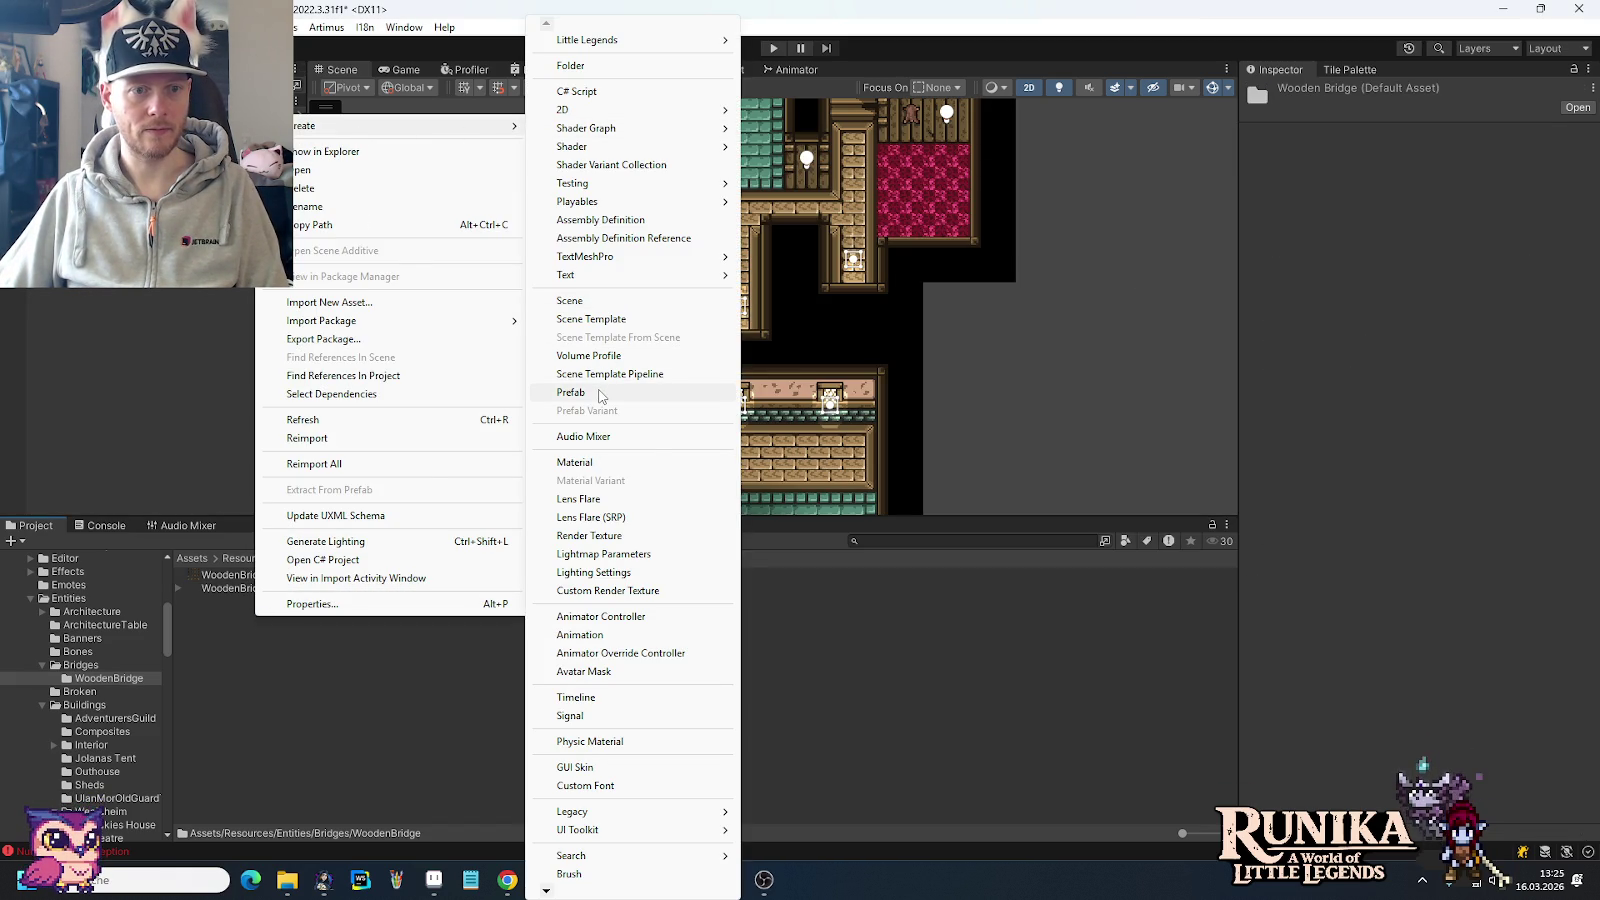
Create a new prefab named BridgeBase in the WoodenBridge folder
left_click(570, 392)
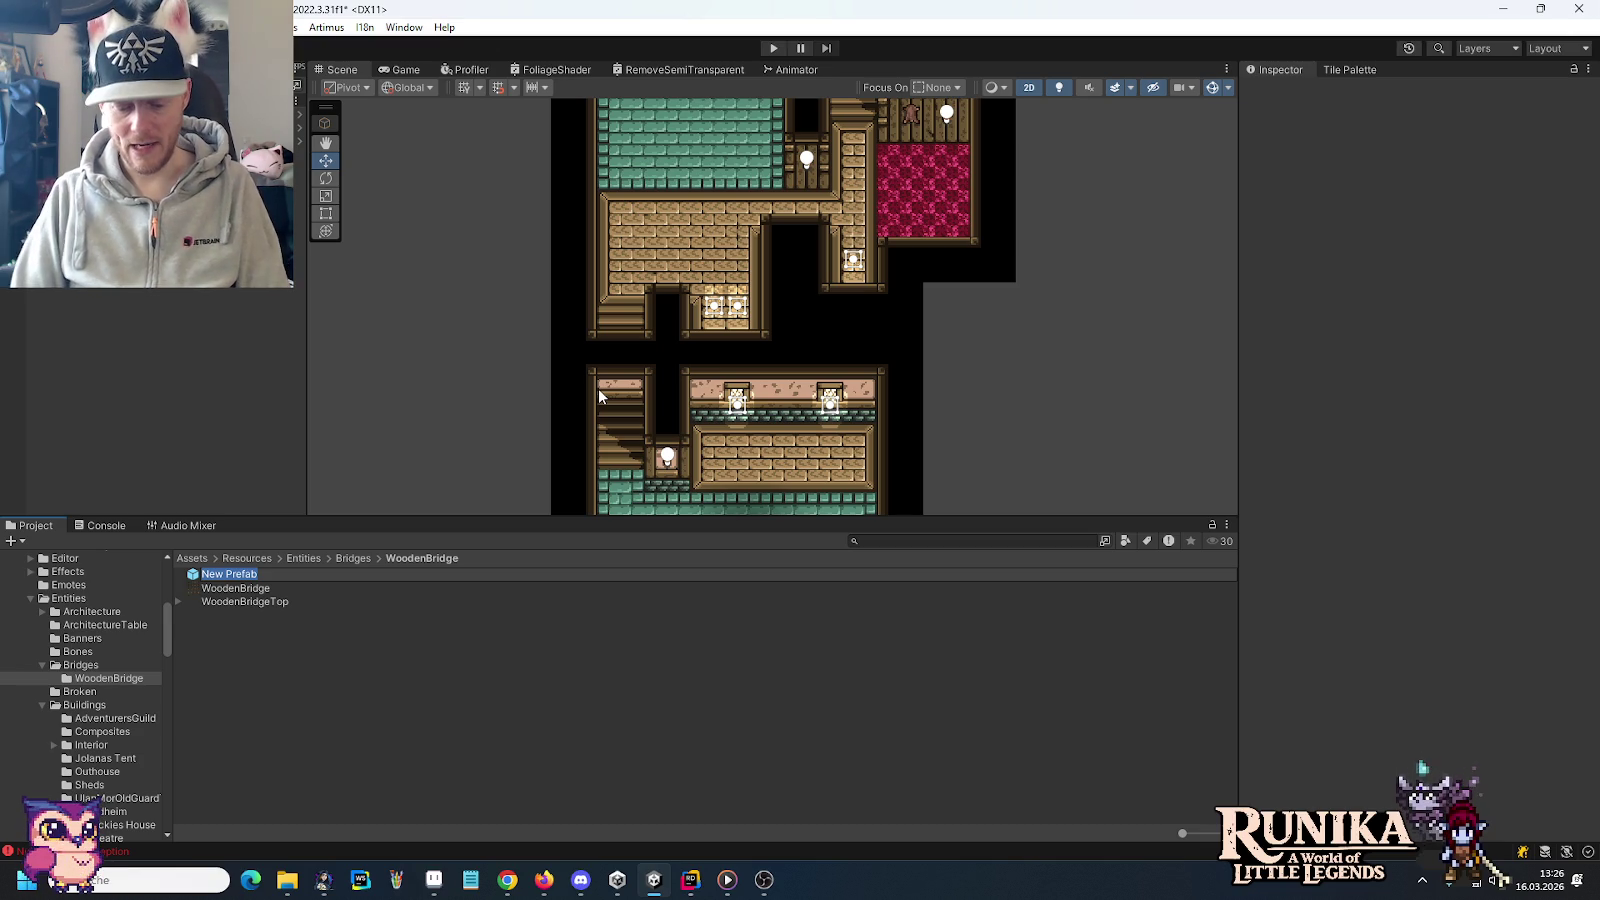
type("BridgeBa")
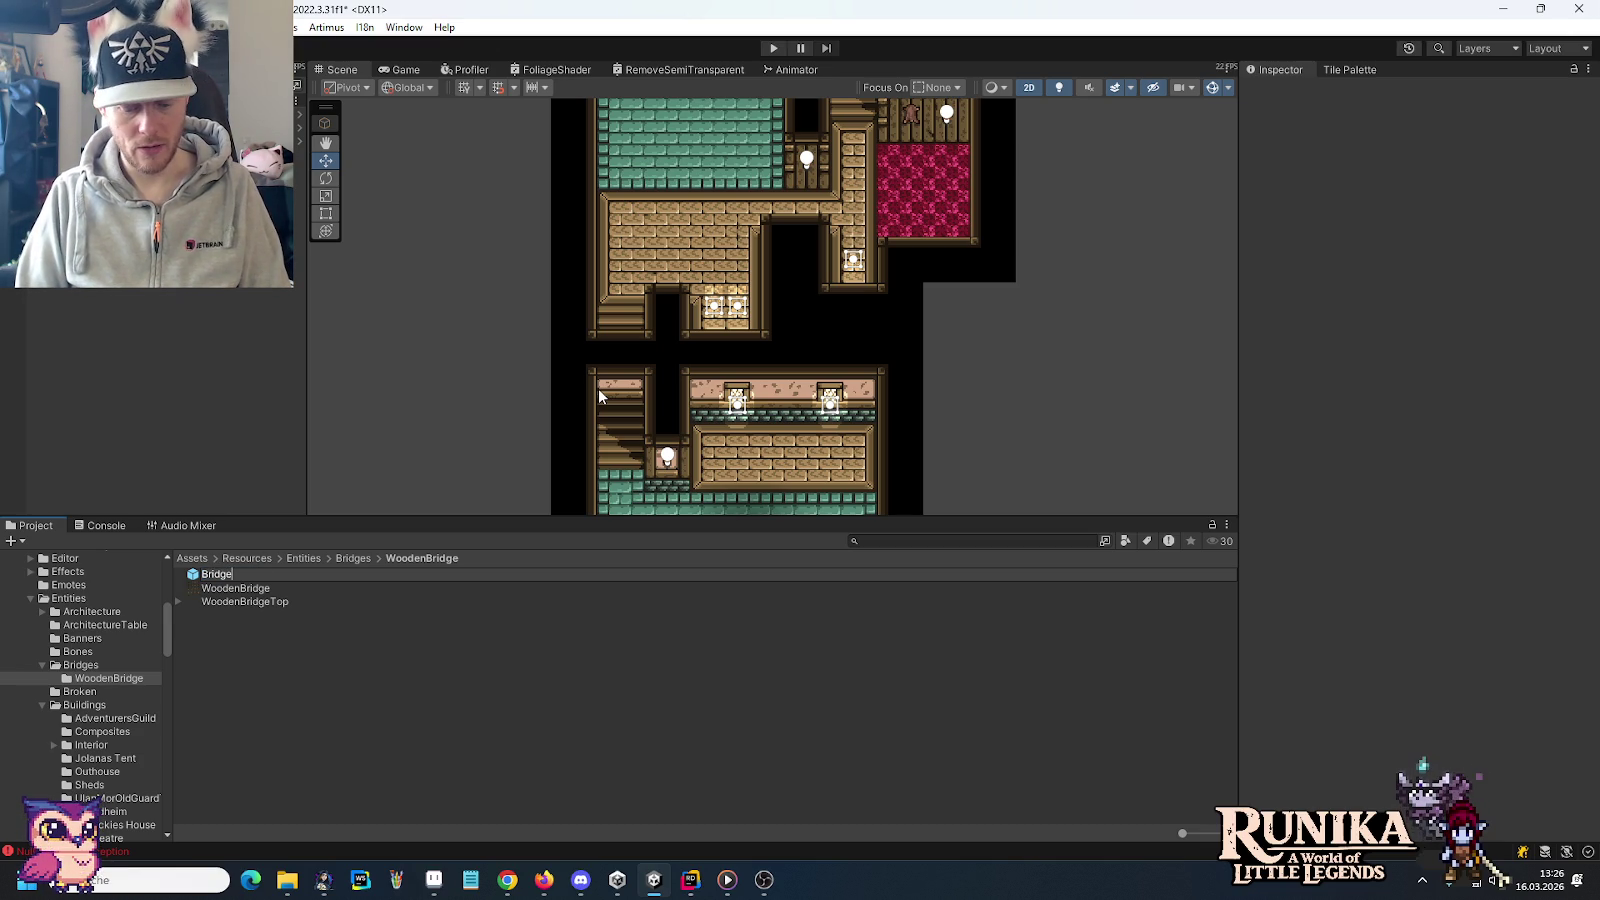
type("se")
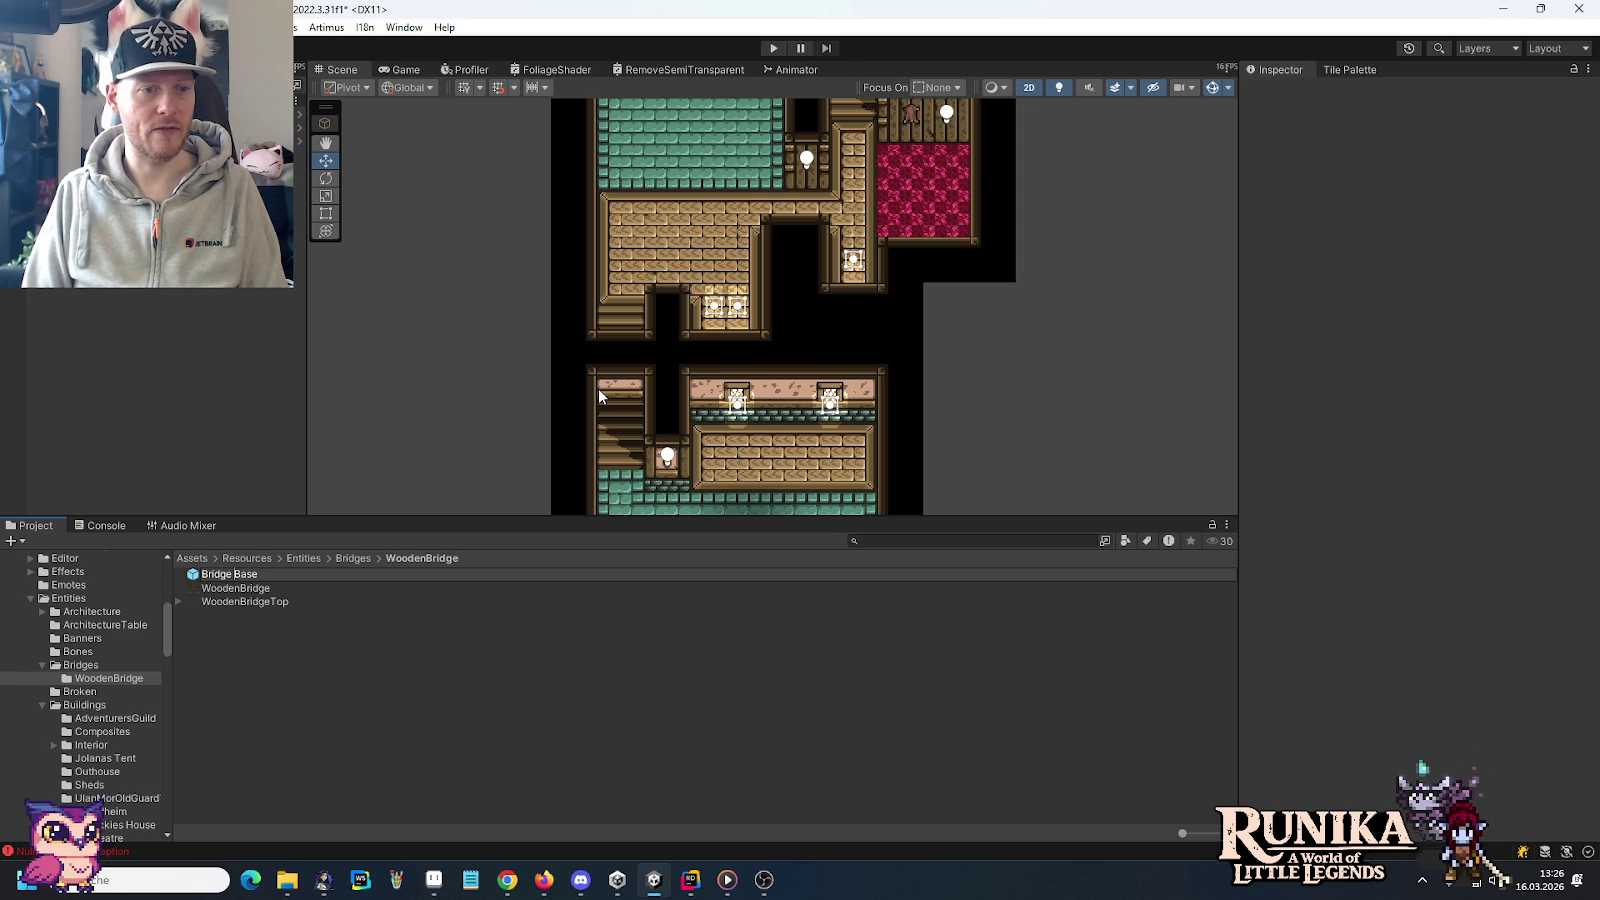
key("Return")
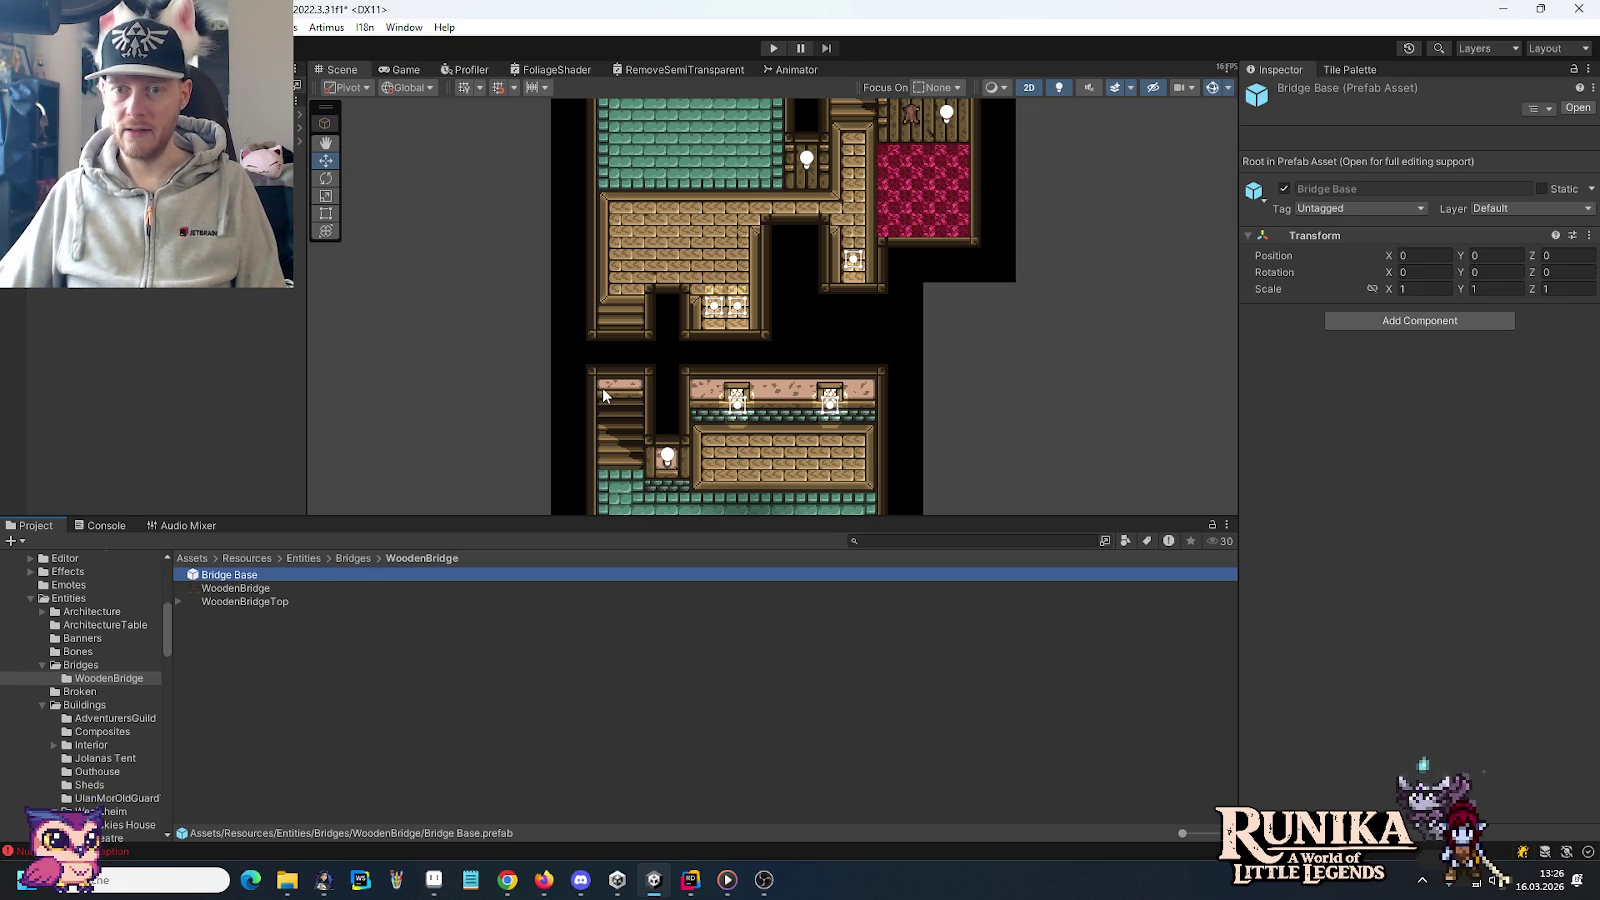
left_click(690, 880)
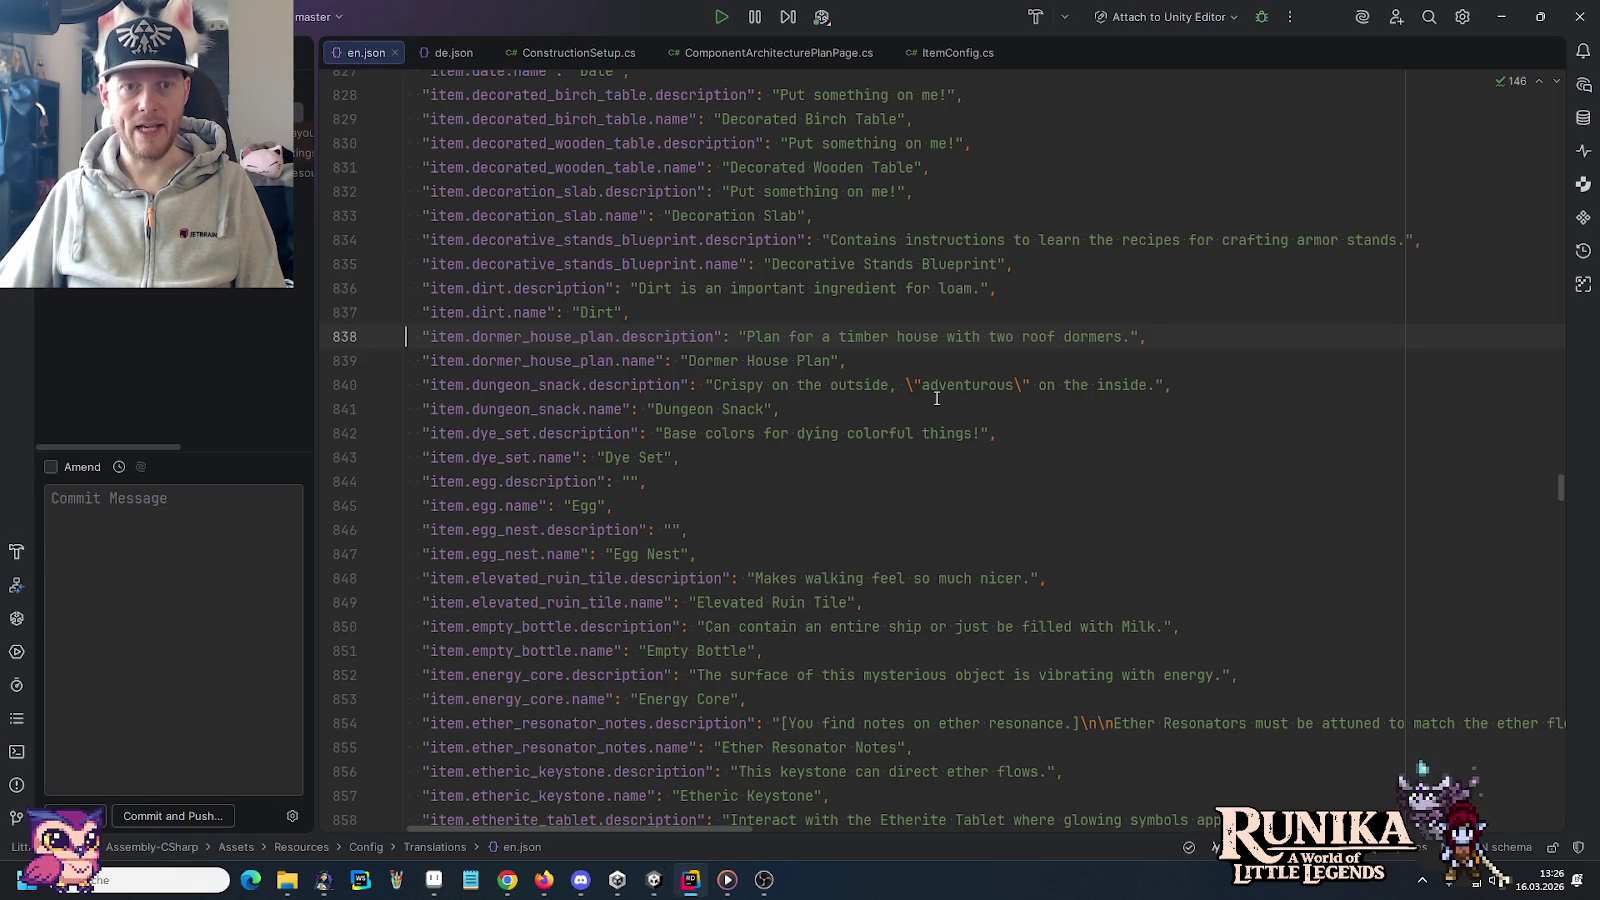
Close the open code tabs and create an EntityBridge C# class in the Entity folder, added to Git
middle_click(955, 58)
middle_click(805, 56)
middle_click(618, 50)
key("alt+1")
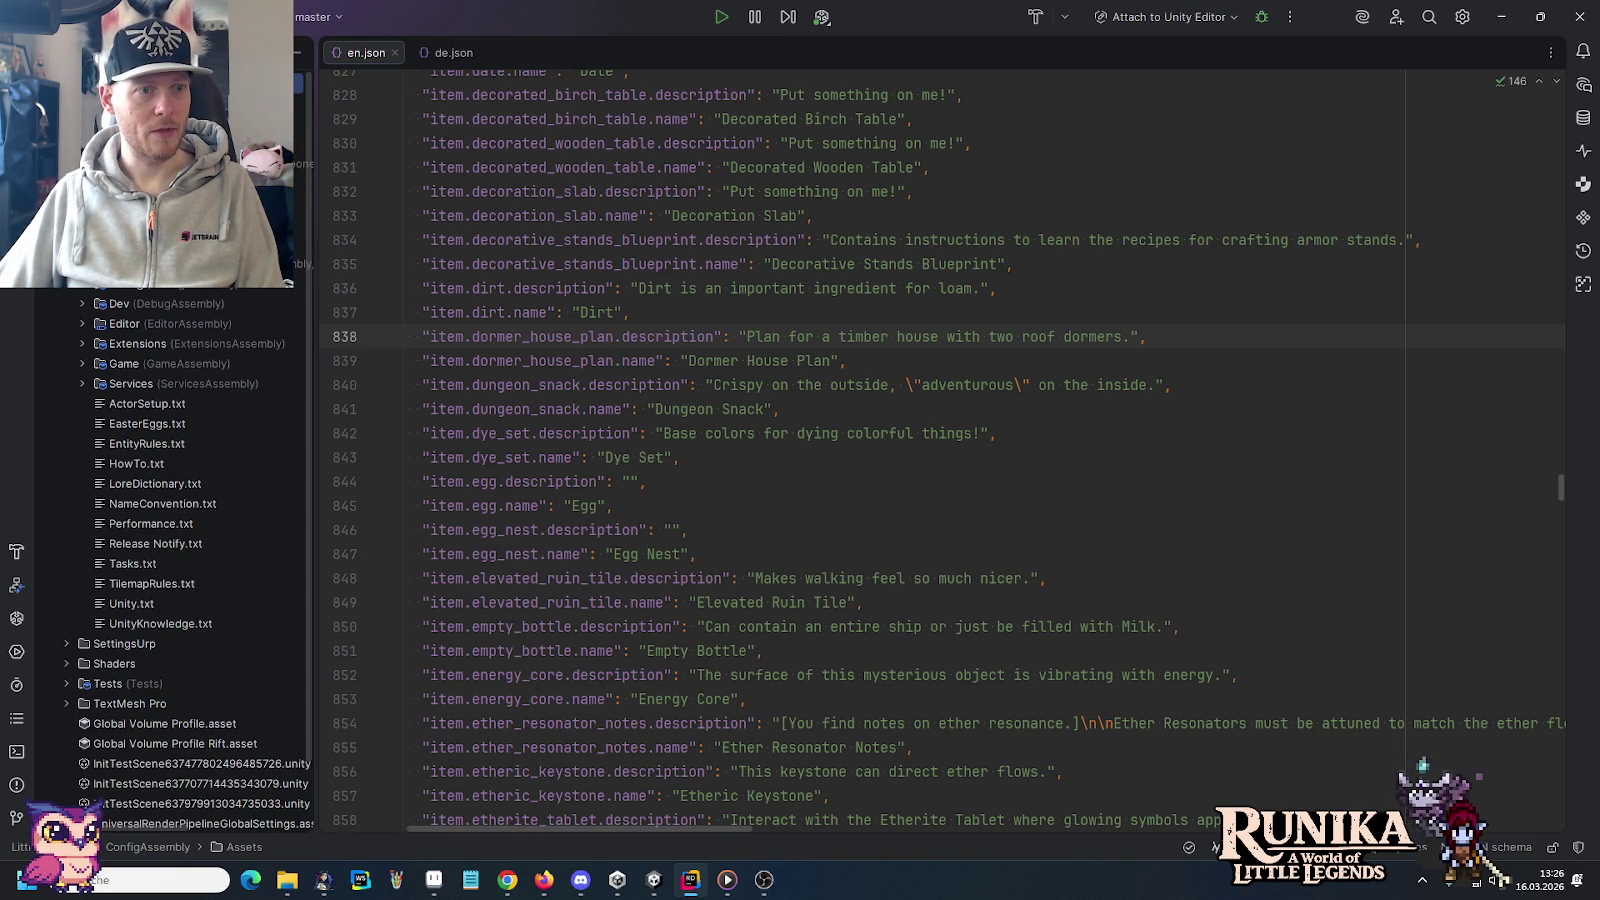
left_click(82, 364)
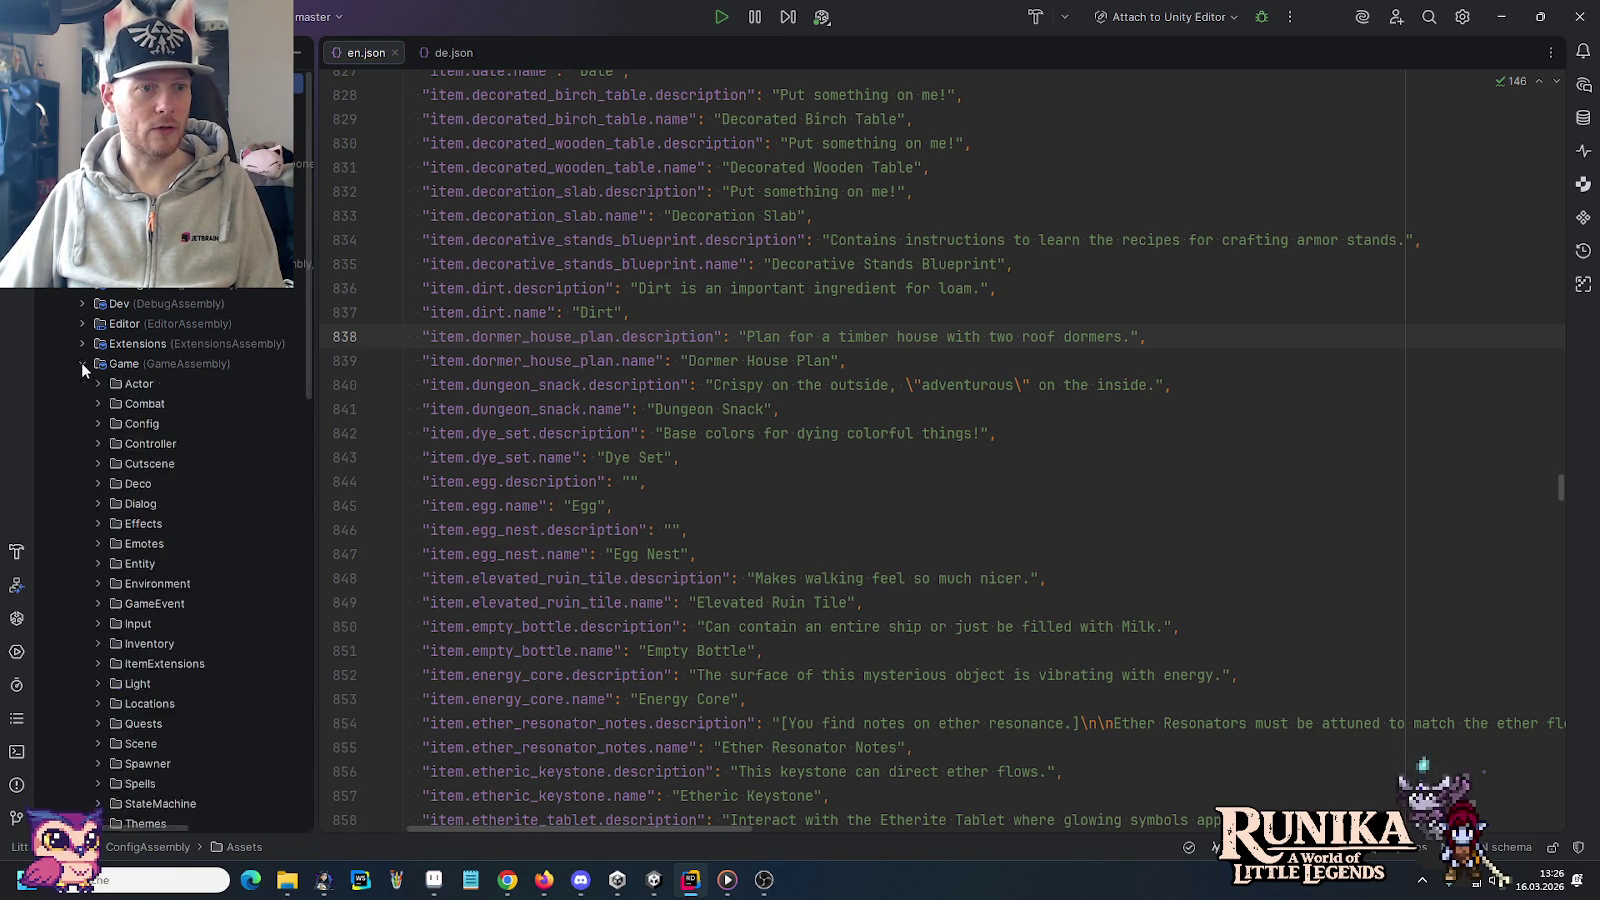
left_click(98, 563)
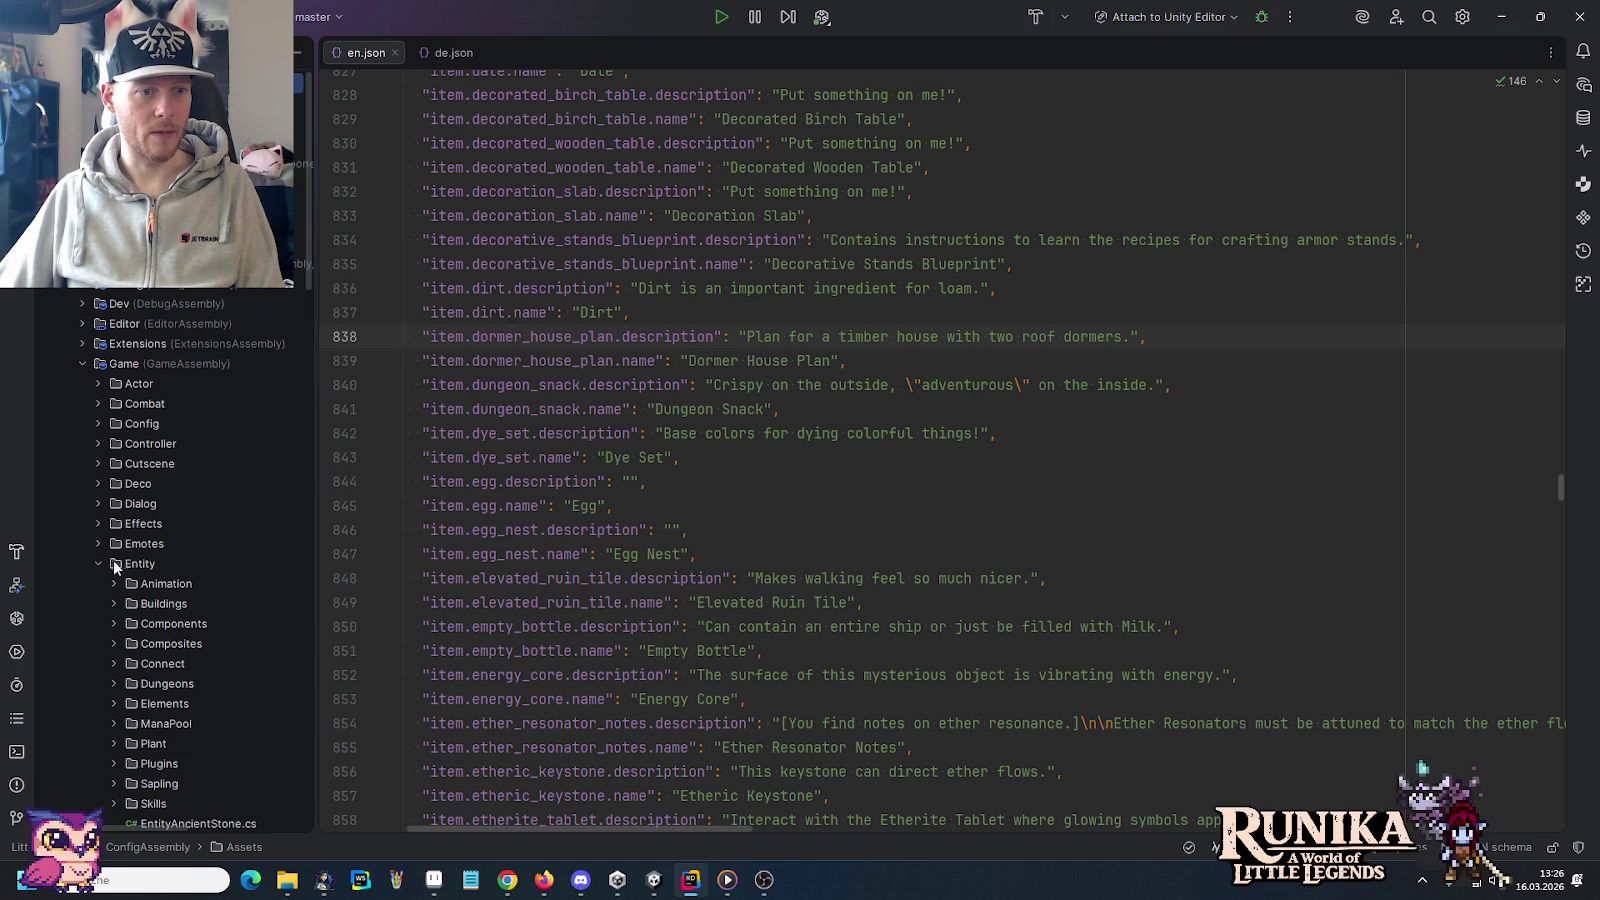
left_click(124, 561)
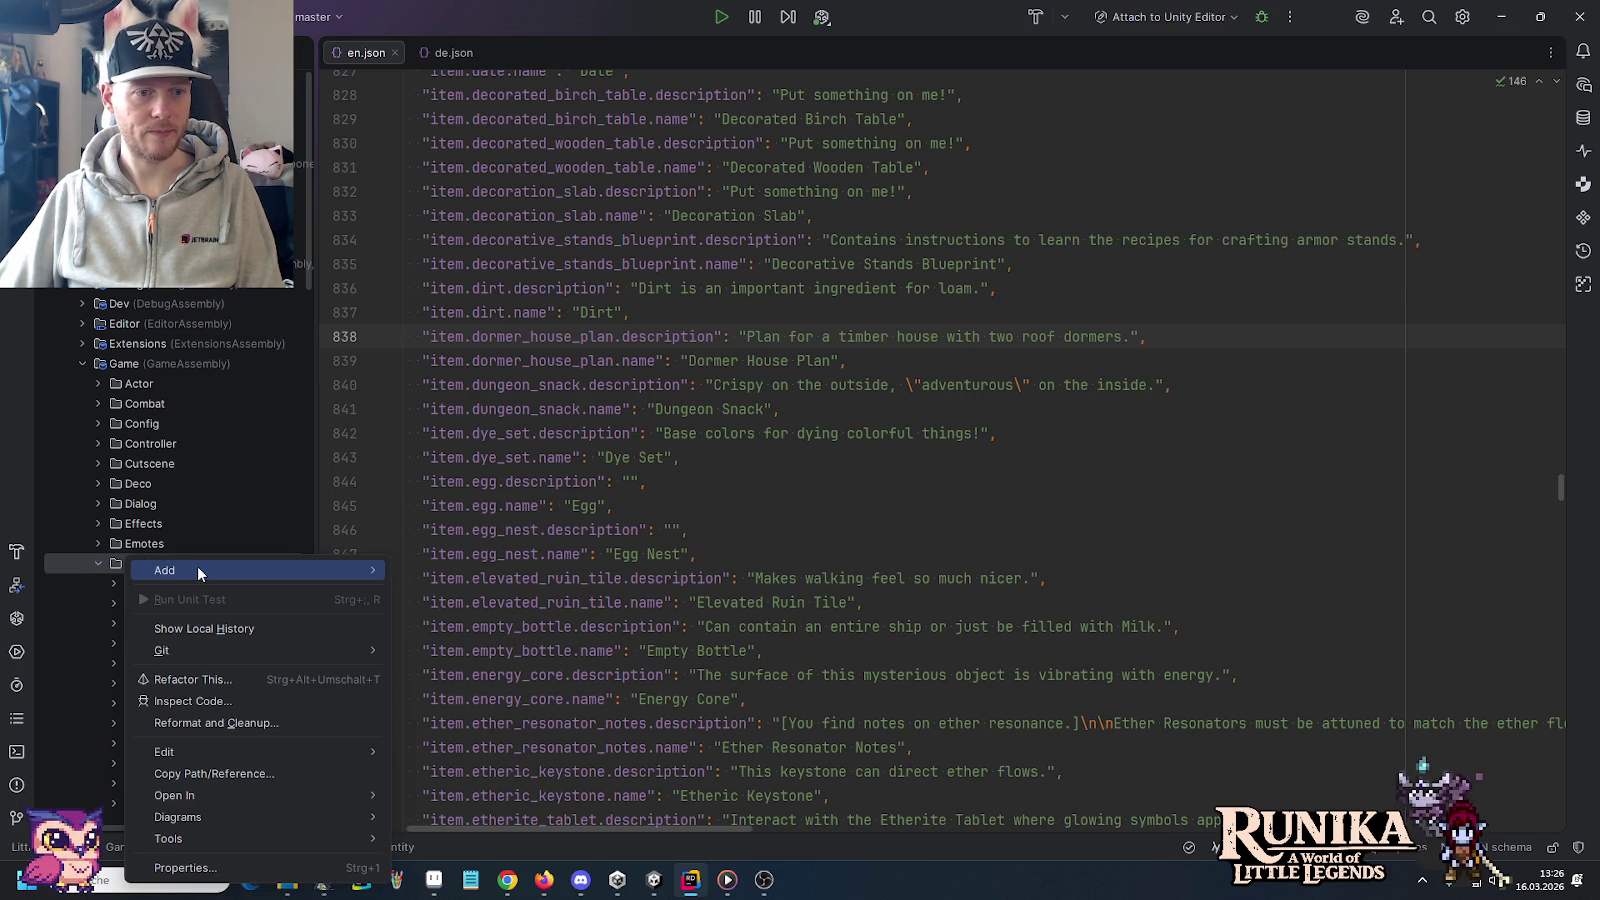
mouse_move(164, 570)
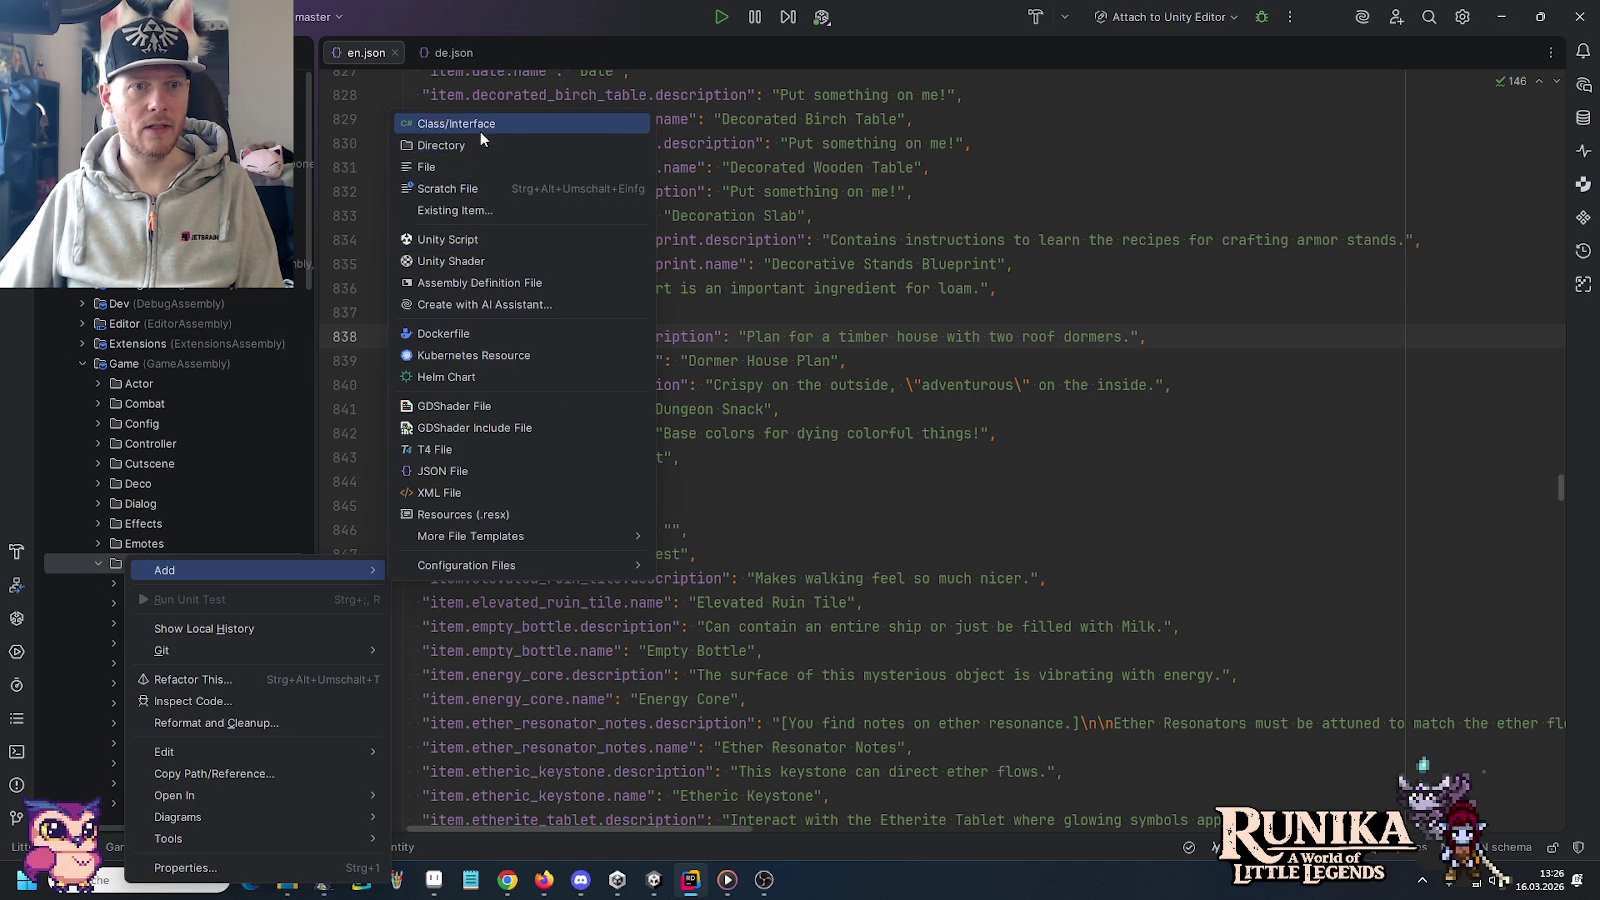
left_click(480, 125)
type("Entit")
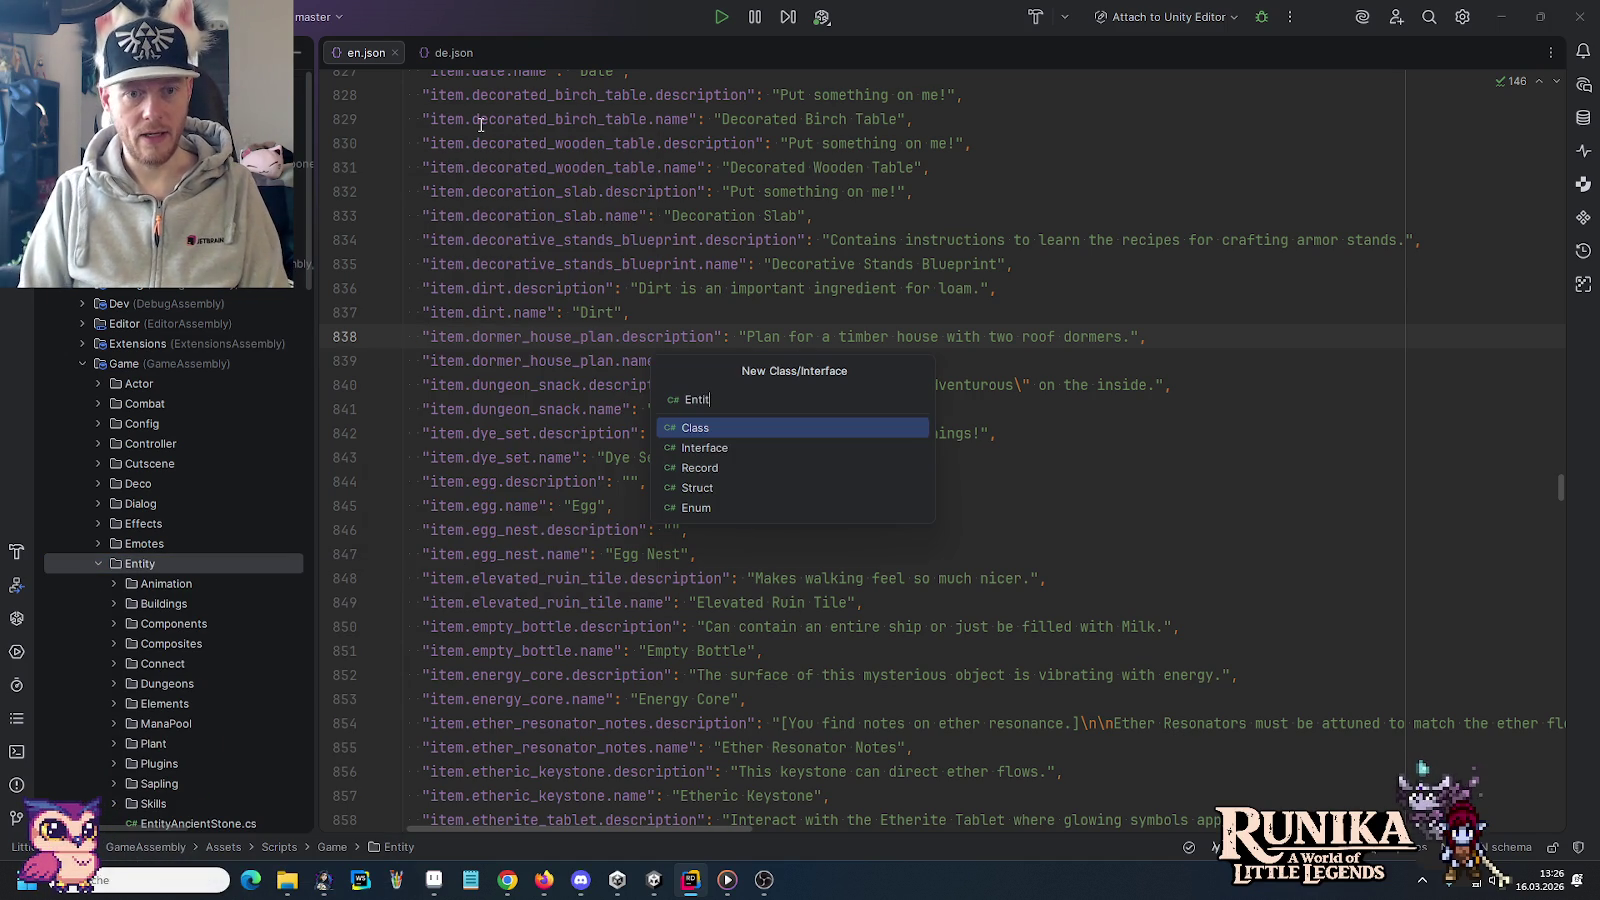
type("yBridge")
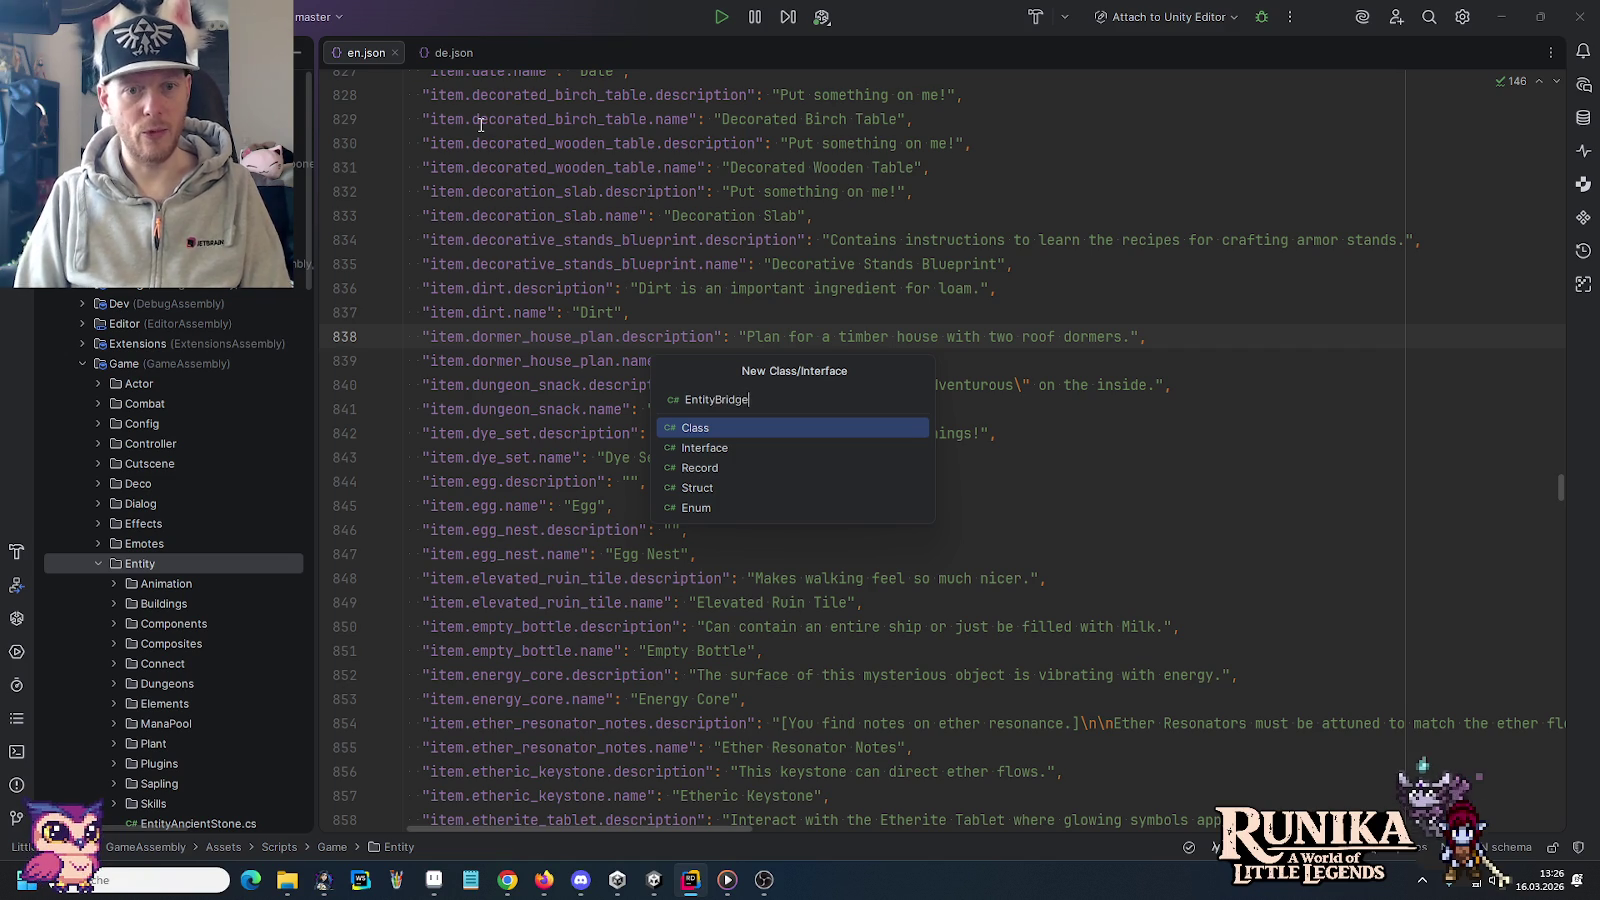
key("Return")
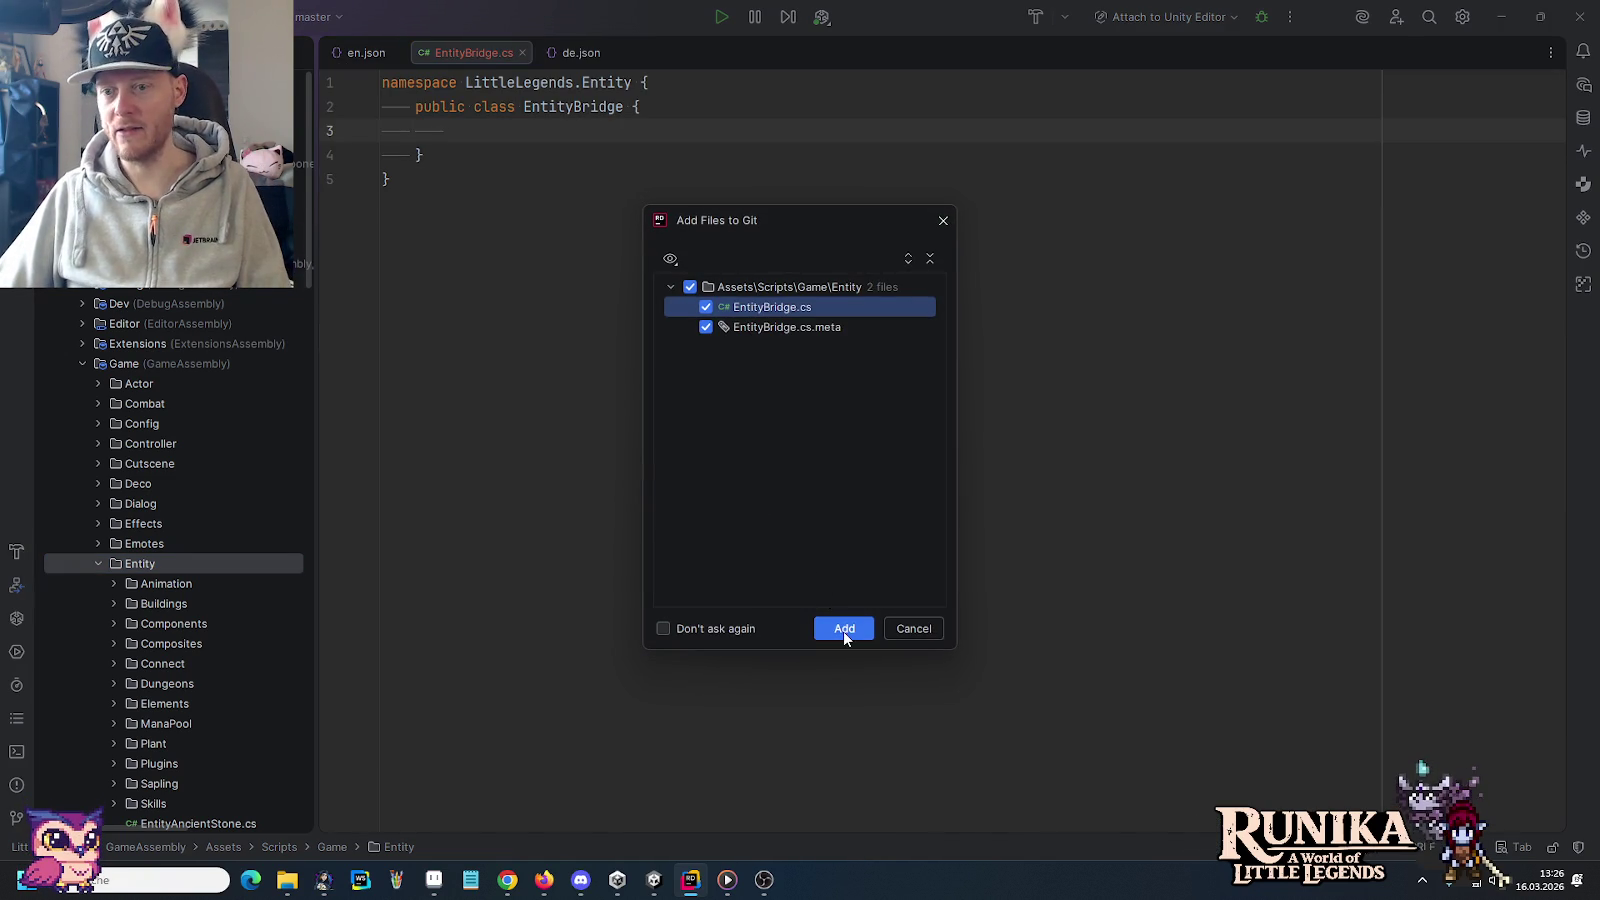
left_click(843, 629)
Make EntityBridge derive from Entity, trimming the namespace and adding a using GameNS directive
left_click(624, 106)
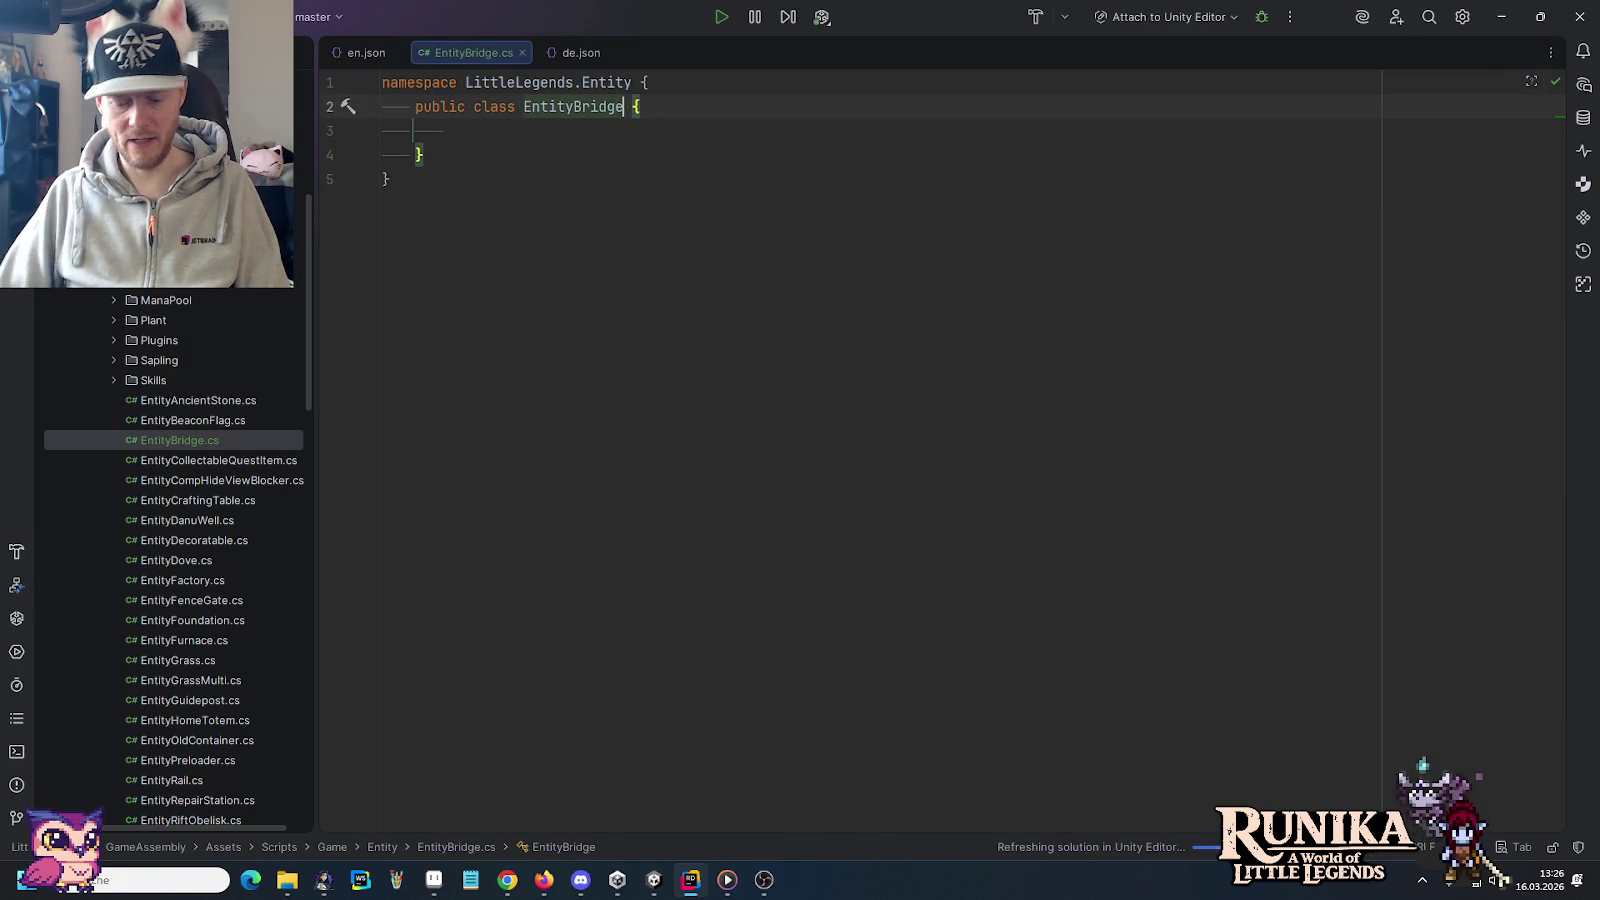
type(": Ent")
key("Down")
key("Down")
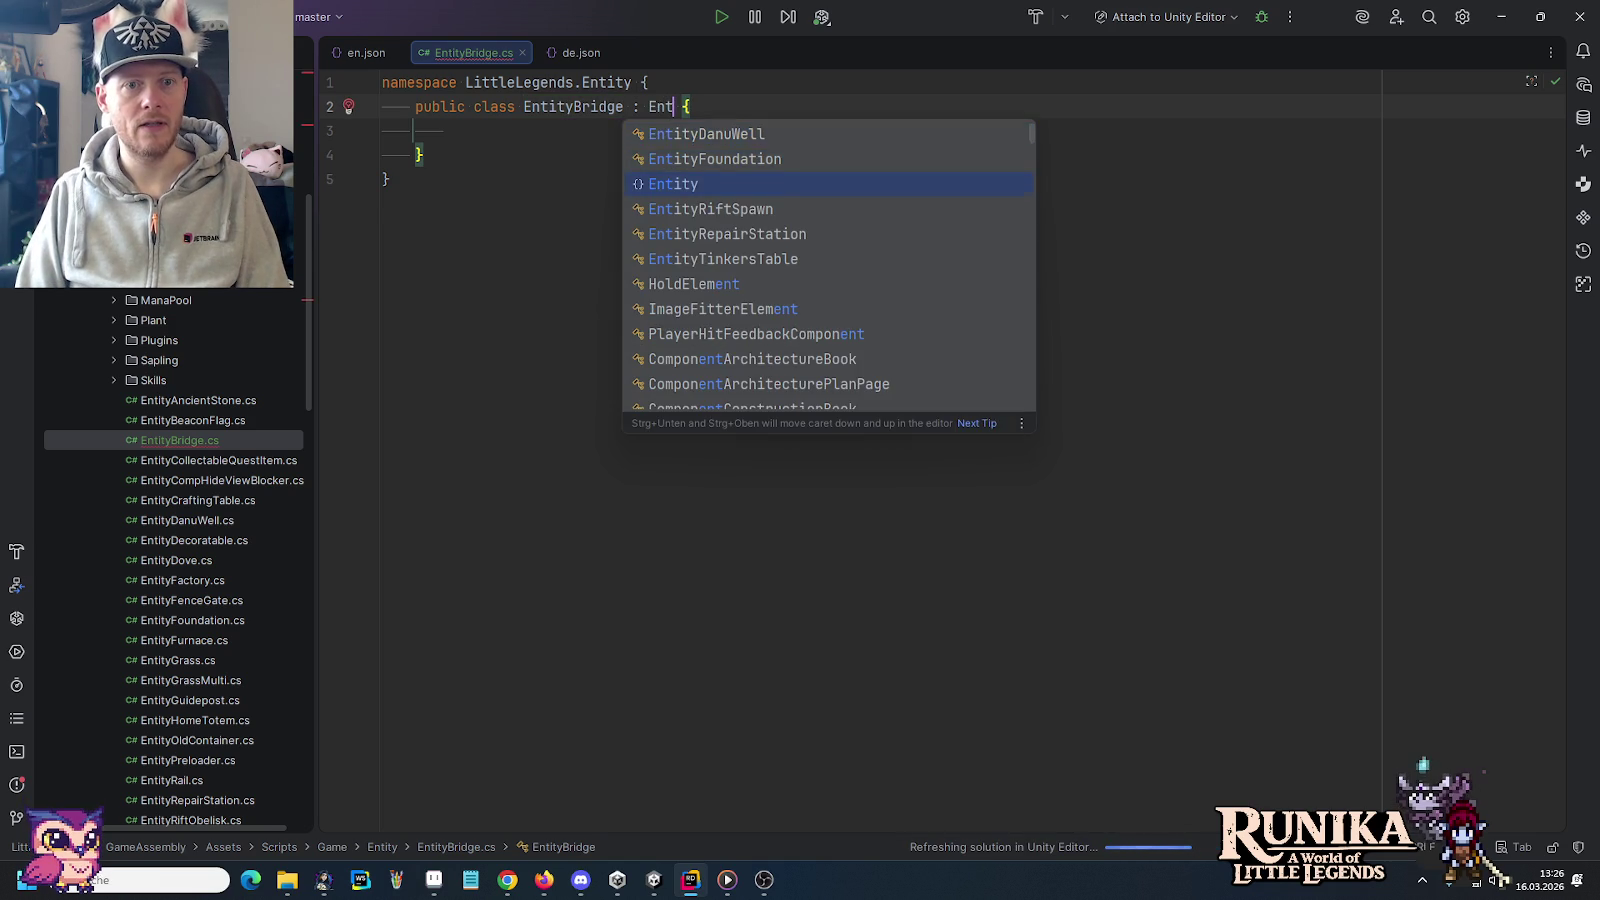
key("Return")
key("alt+Return")
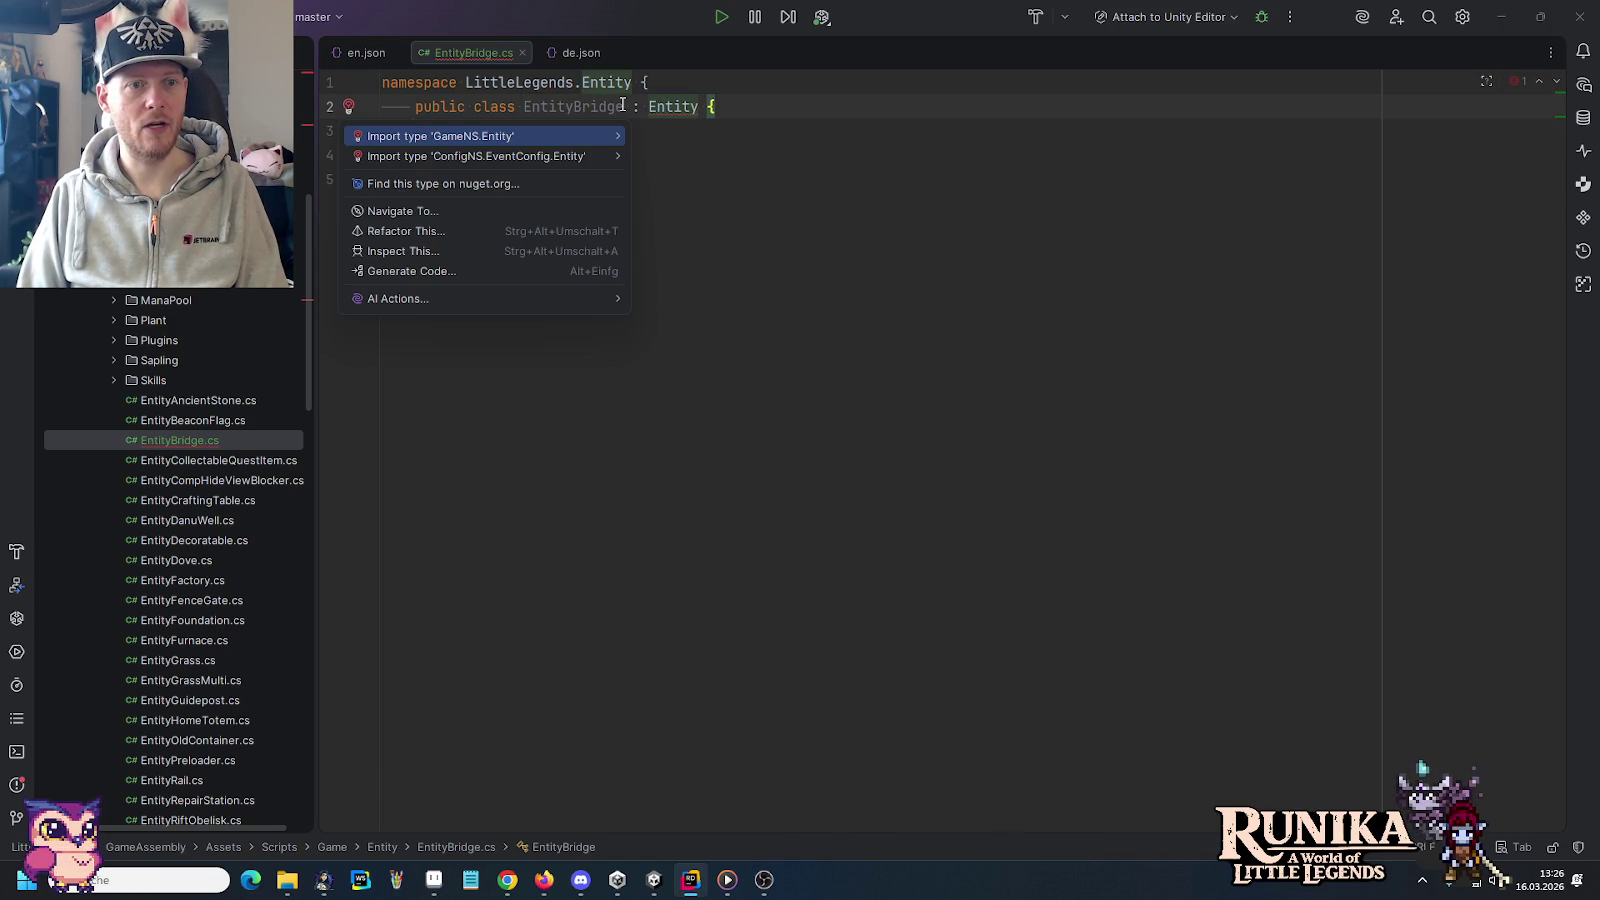
key("Return")
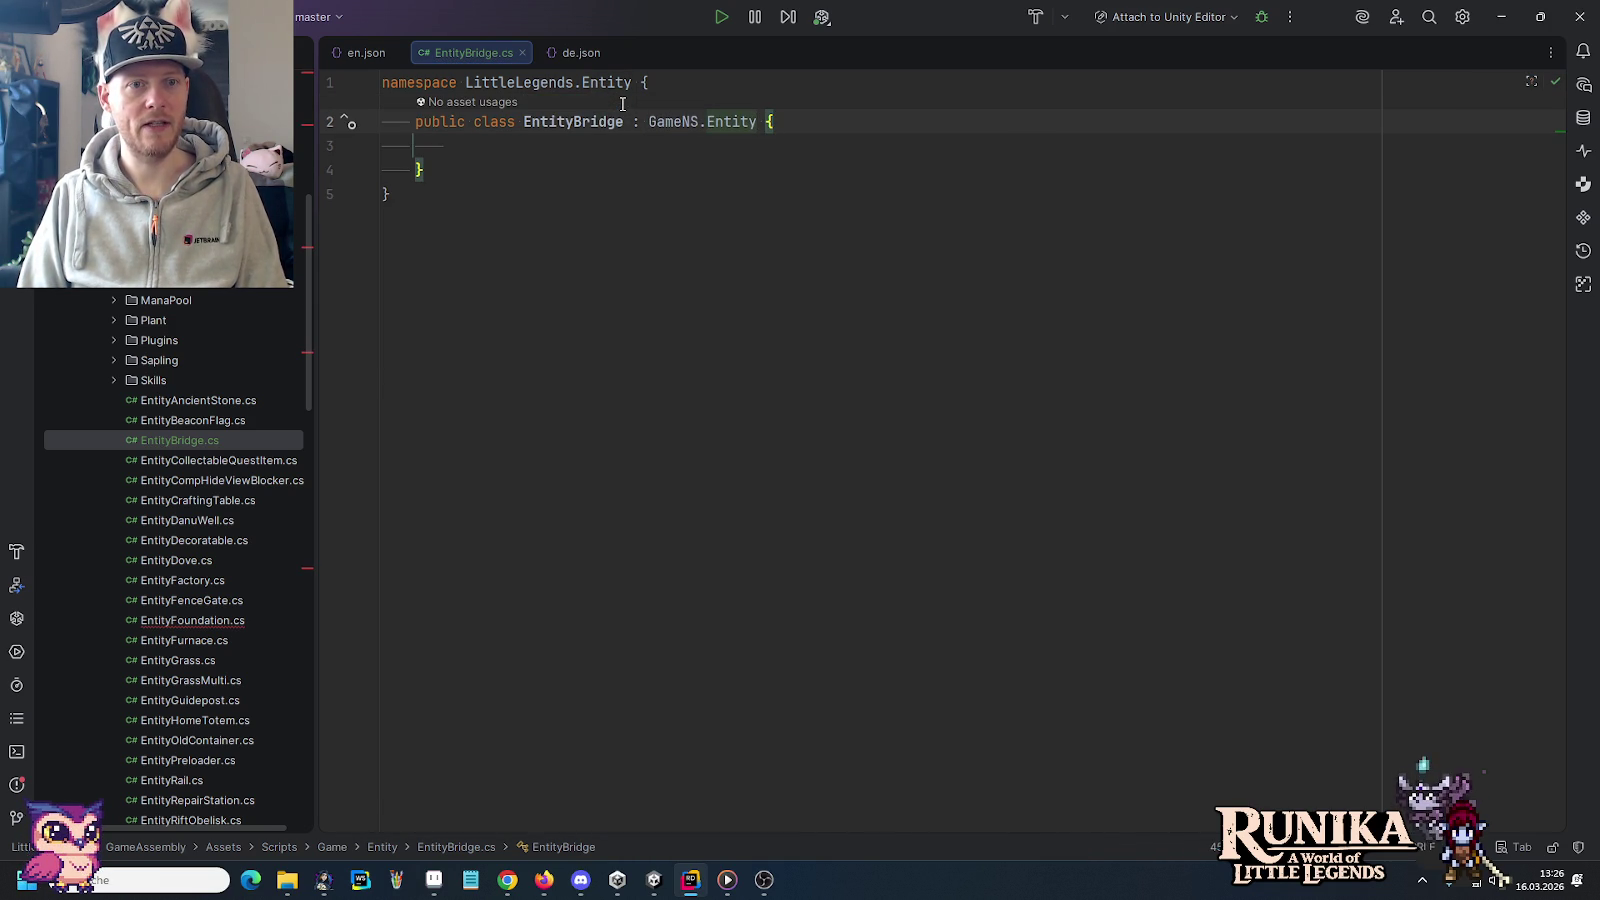
key("Up")
key("BackSpace")
key("BackSpace")
key("BackSpace")
key("BackSpace")
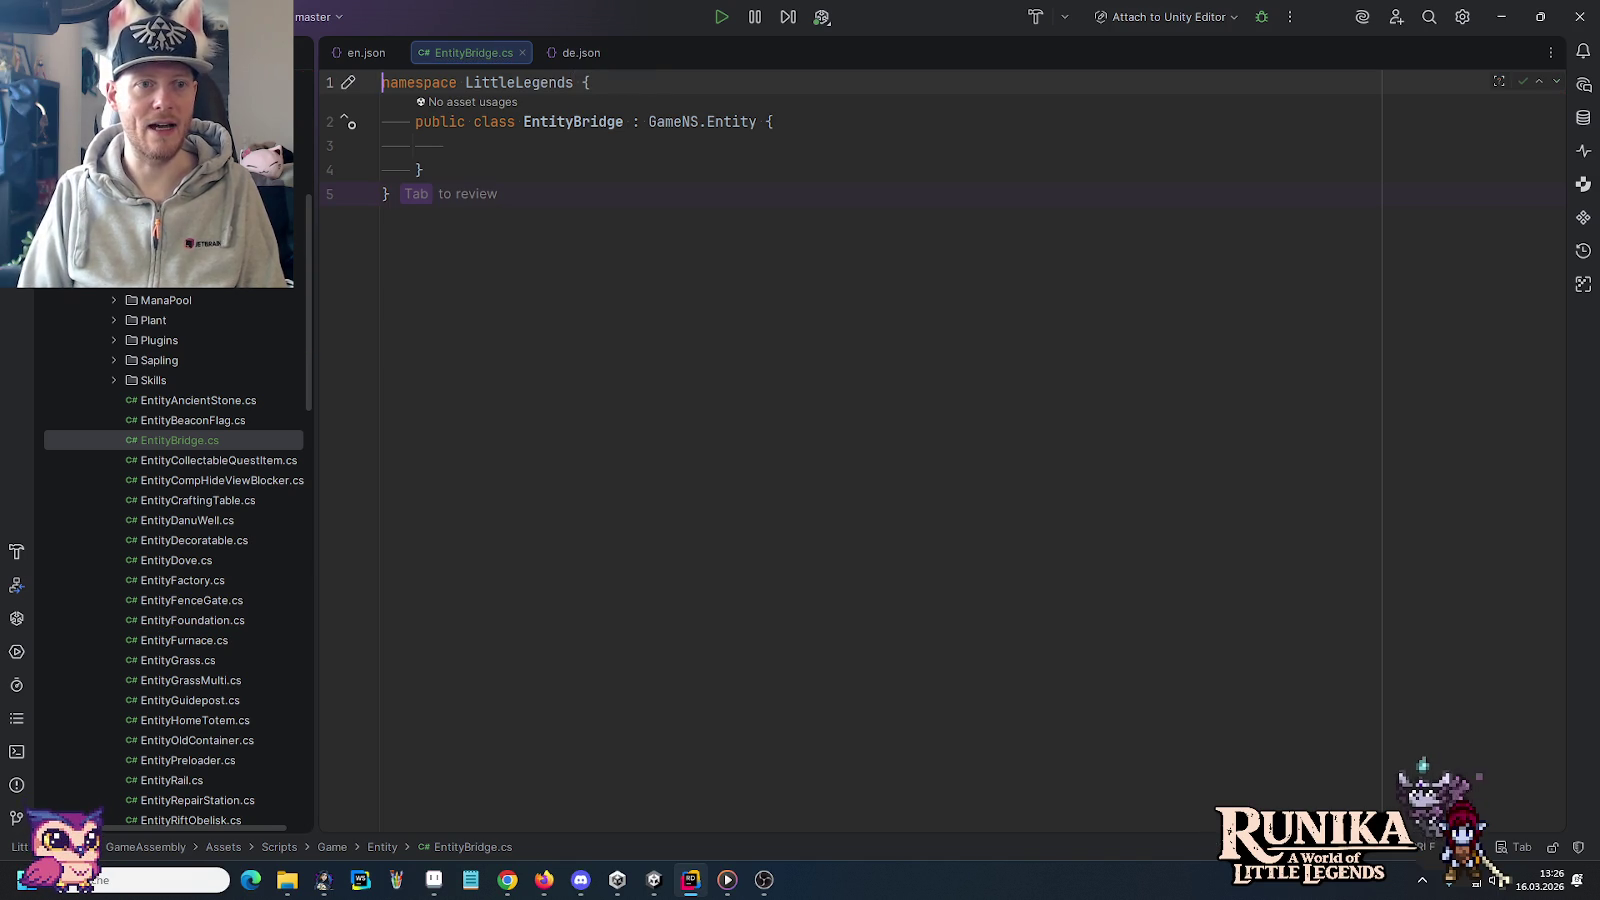
left_click(653, 121)
key("Delete")
key("Delete")
key("Delete")
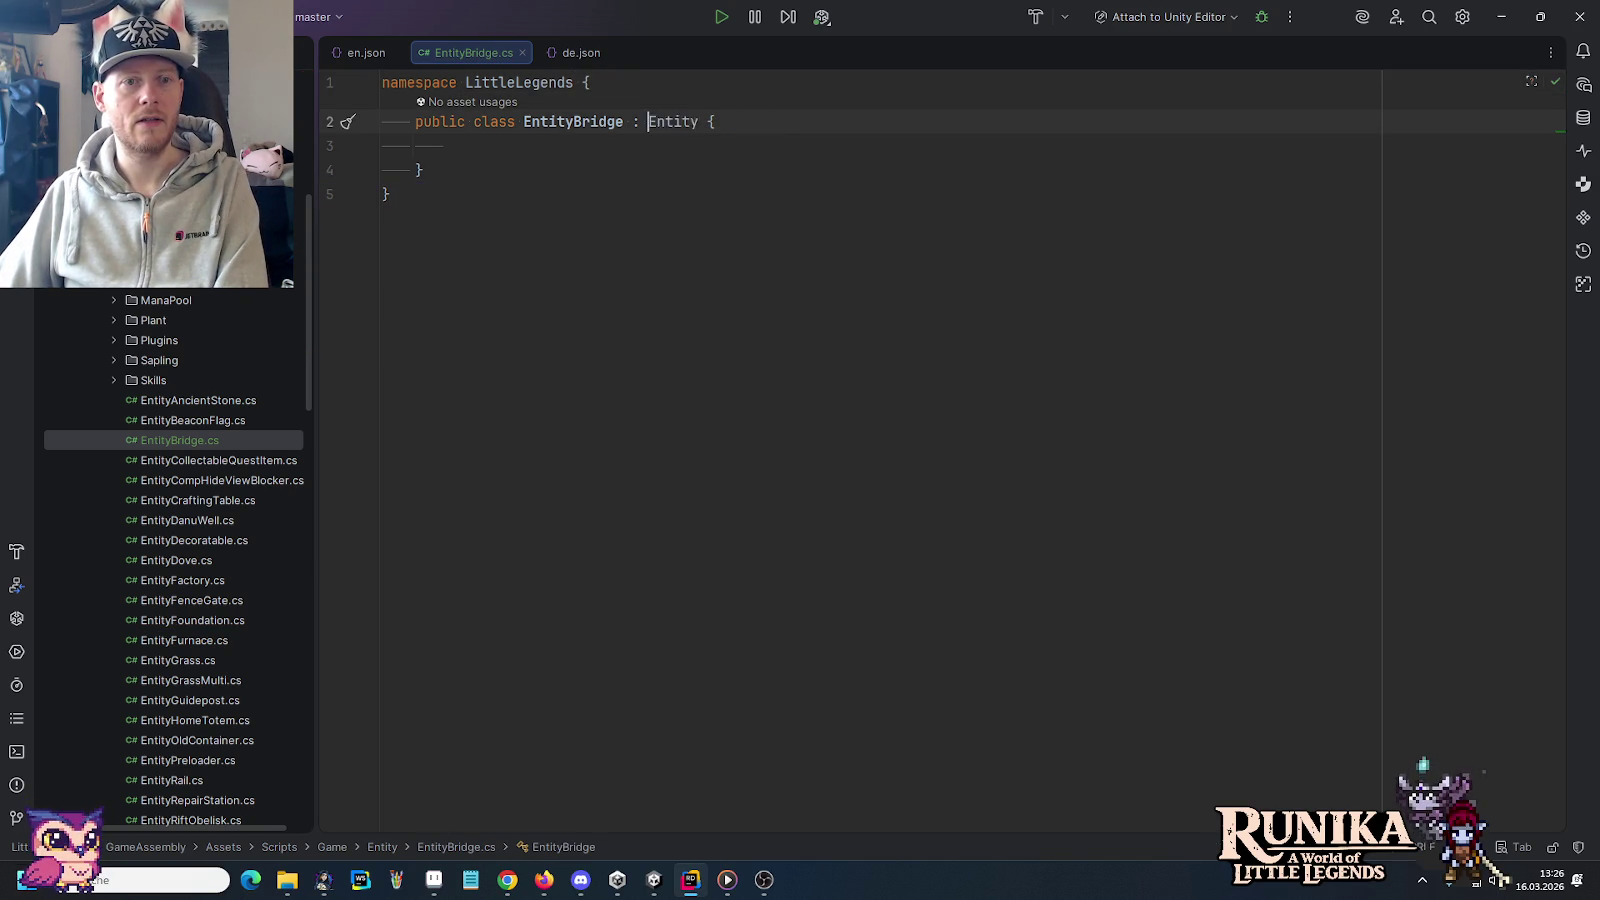
key("alt+Return")
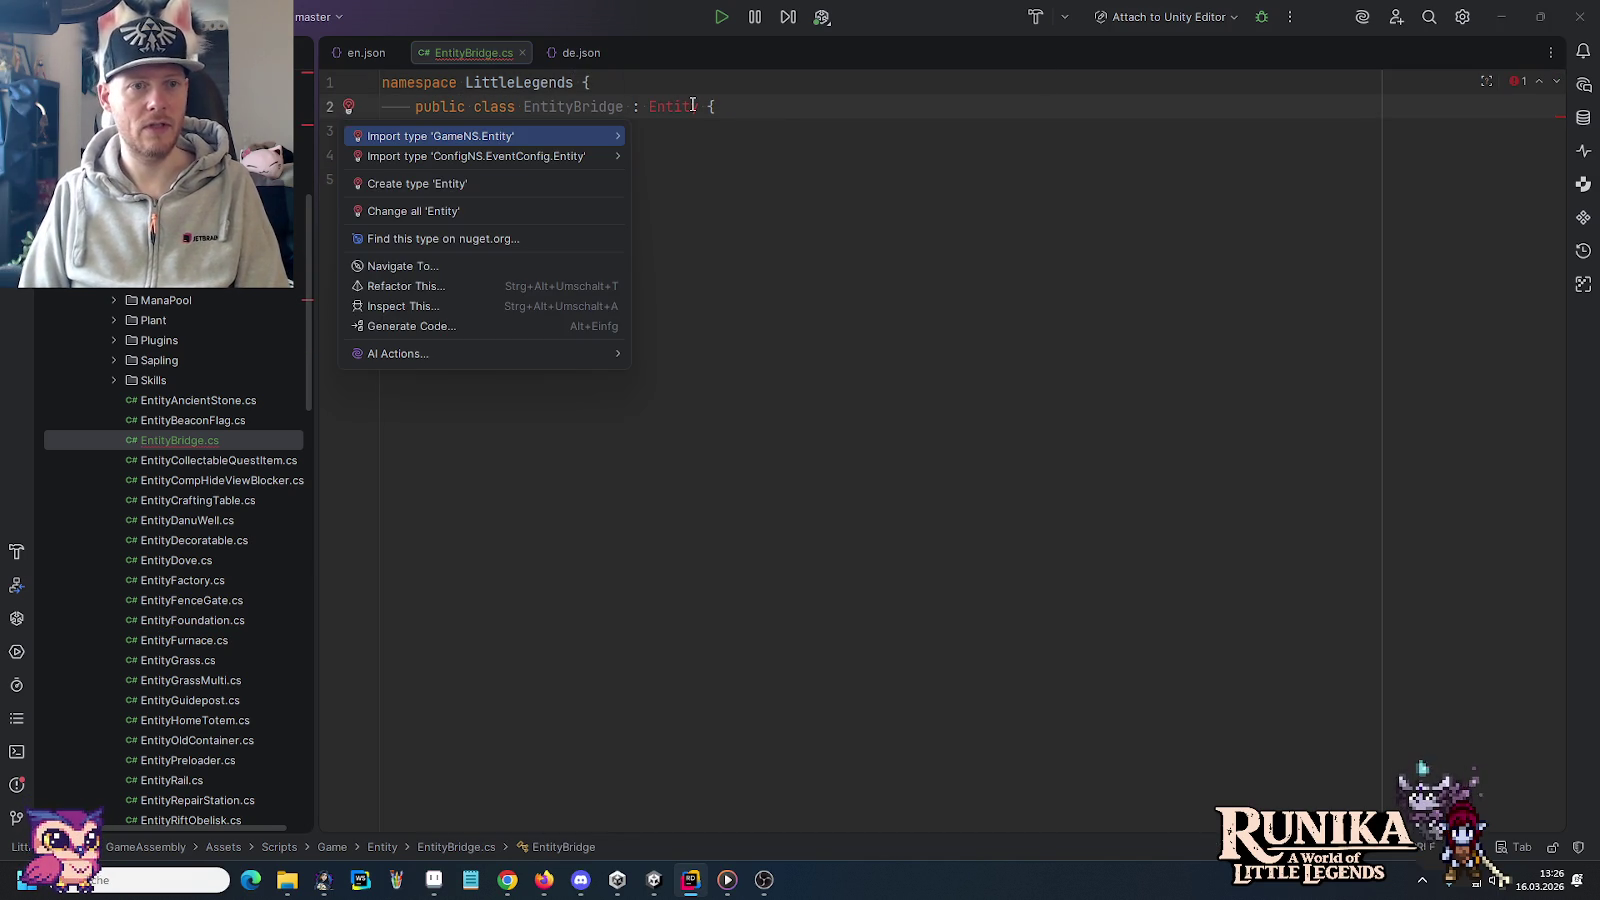
key("Return")
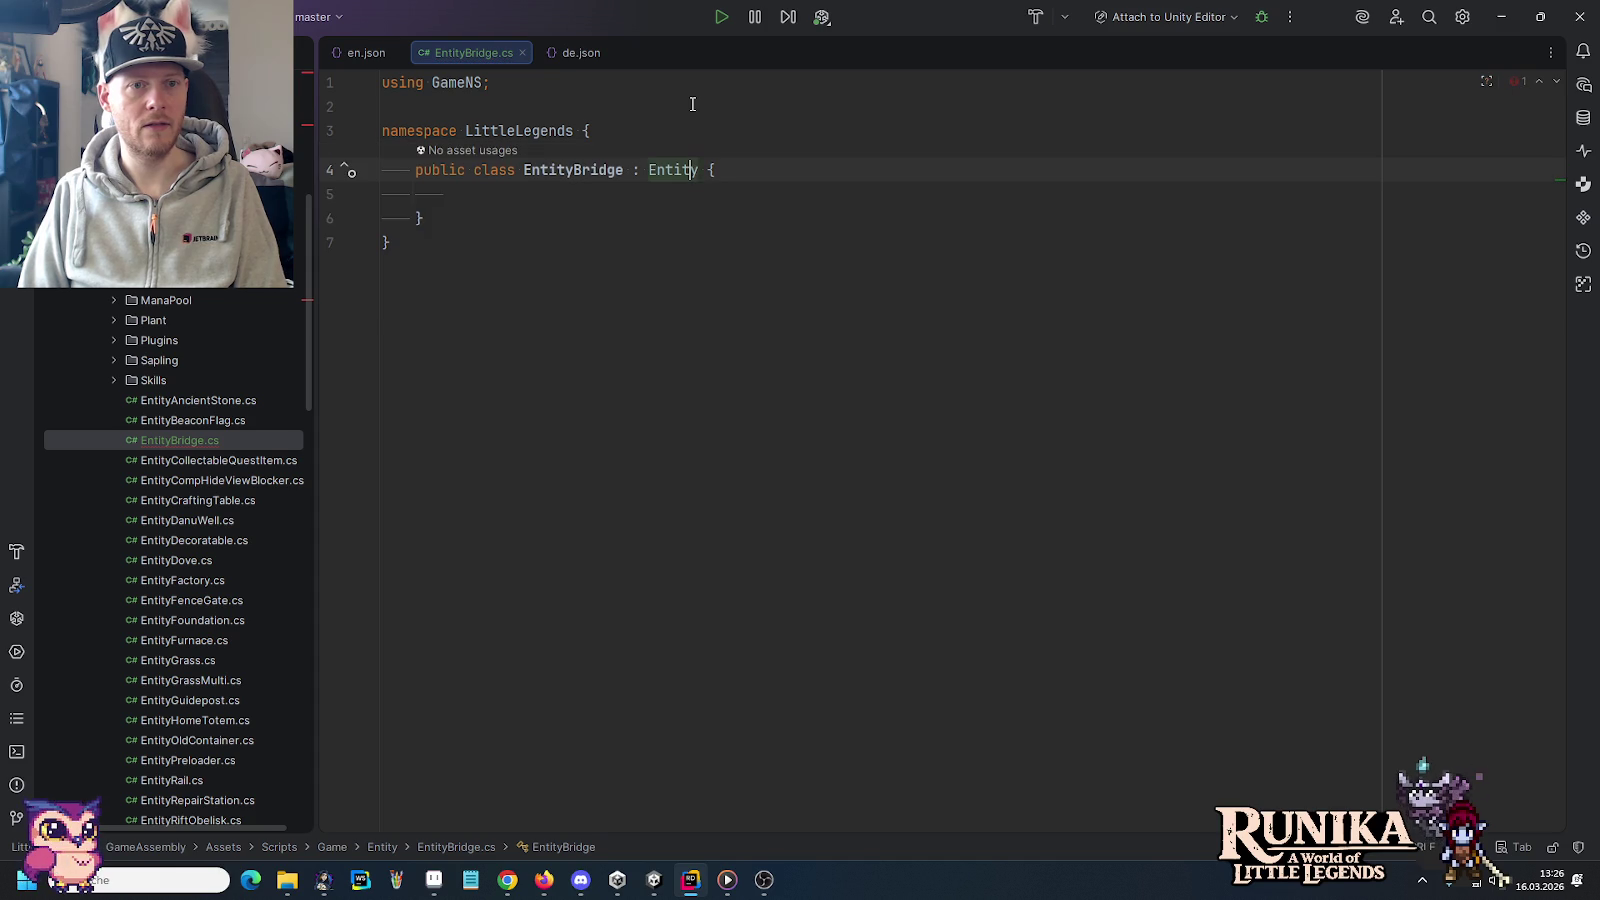
left_click(568, 201)
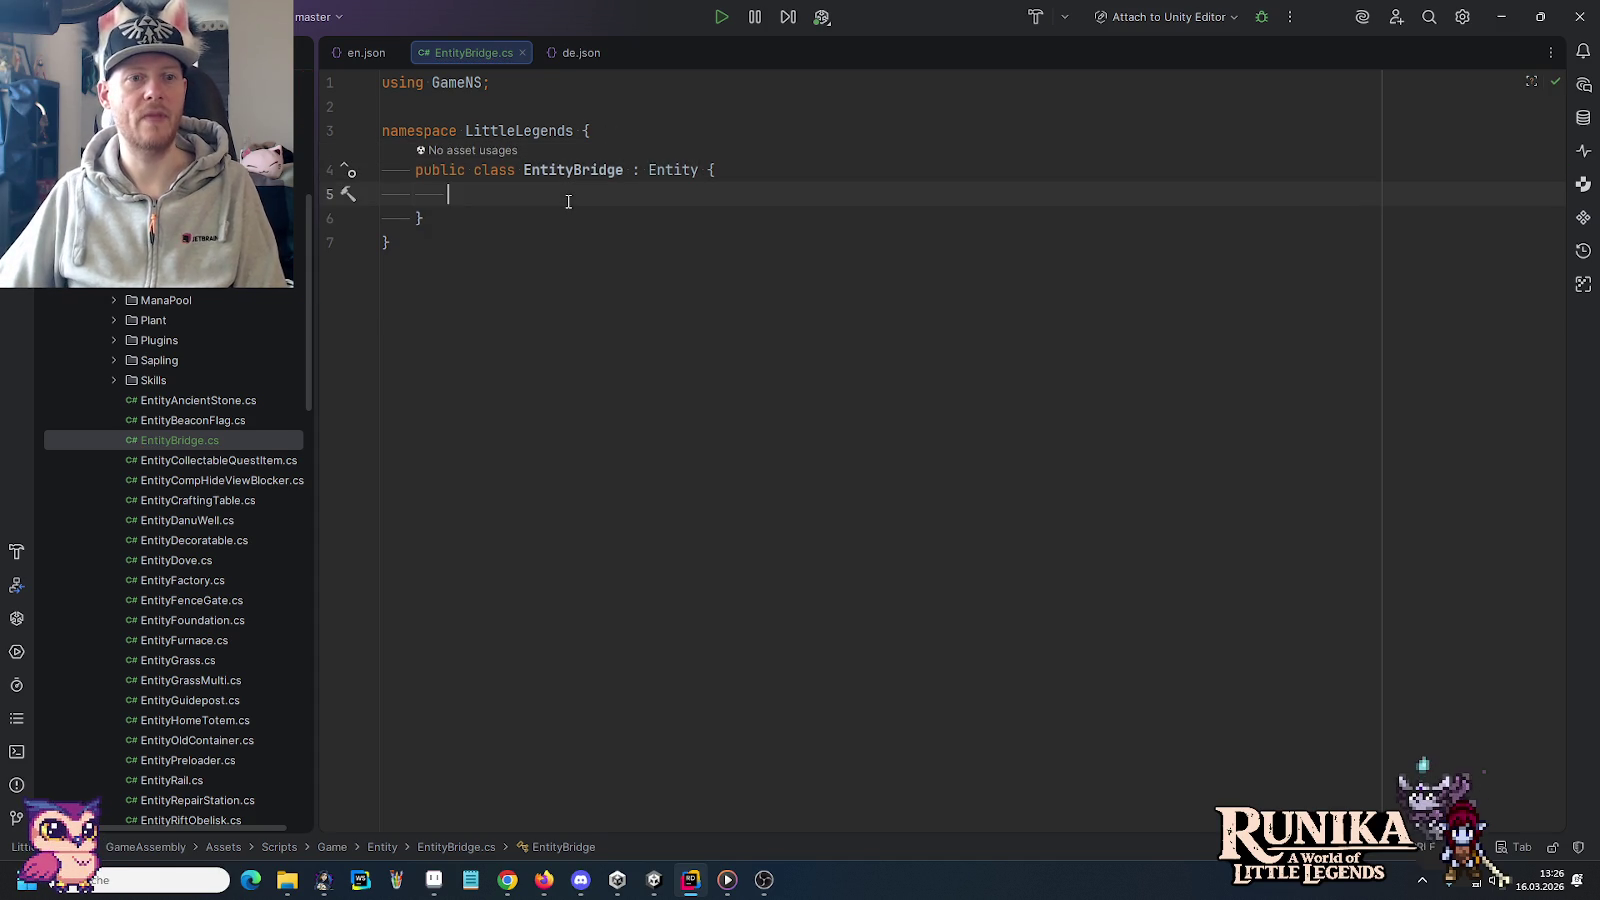
left_click(654, 880)
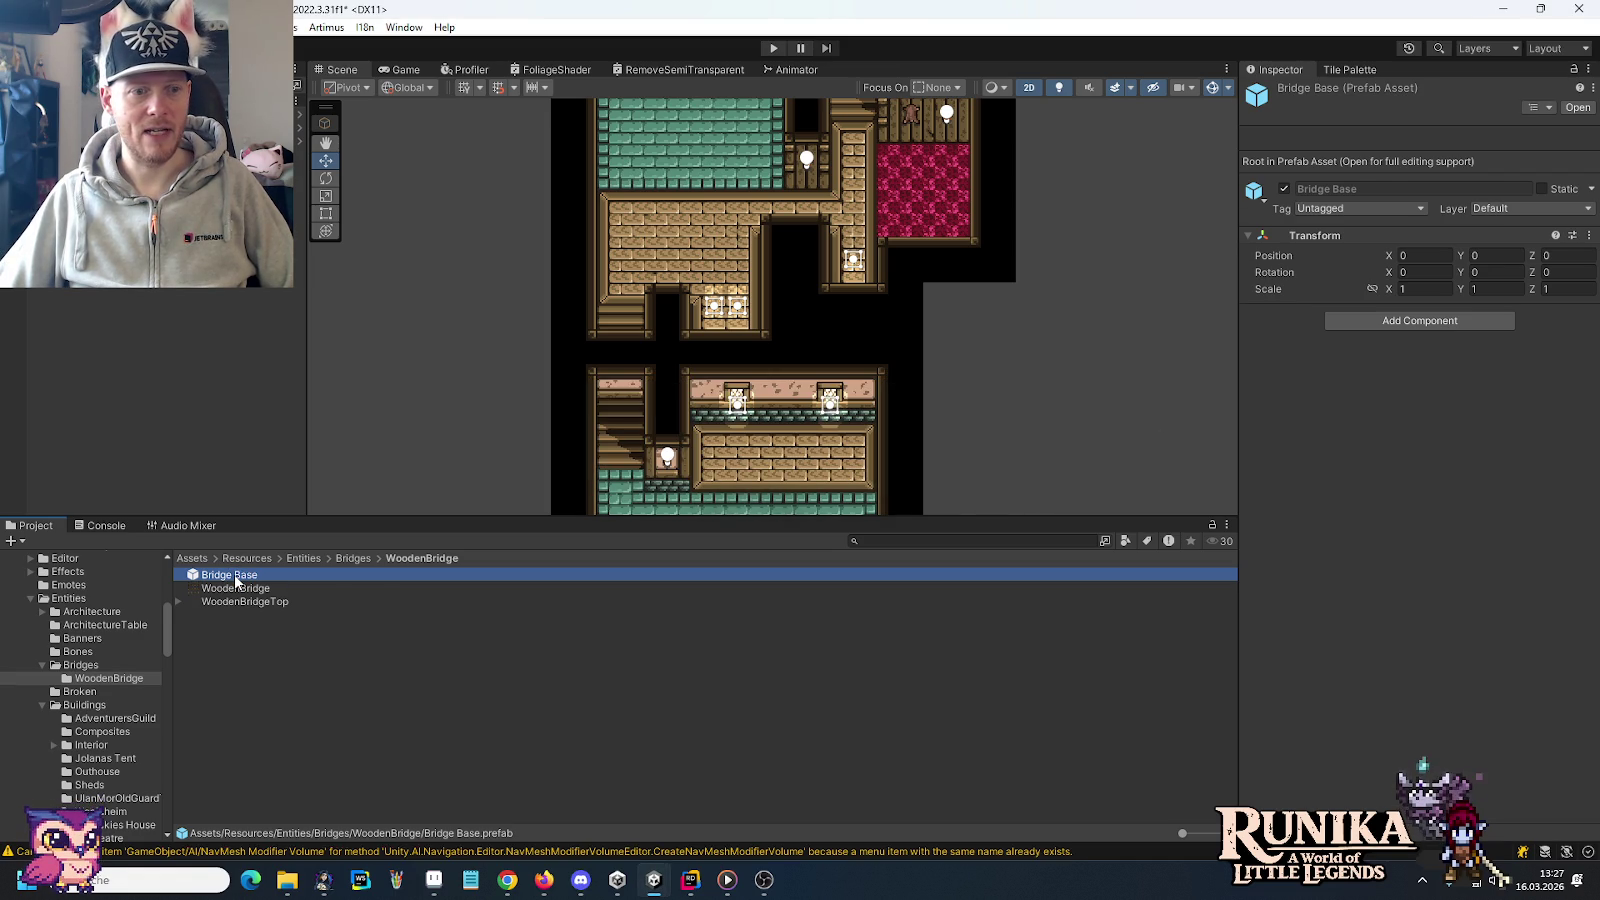
Open Bridge Base, run Artimus Create Default Entity, and remove its generic Entity script
double_click(234, 574)
left_click(324, 30)
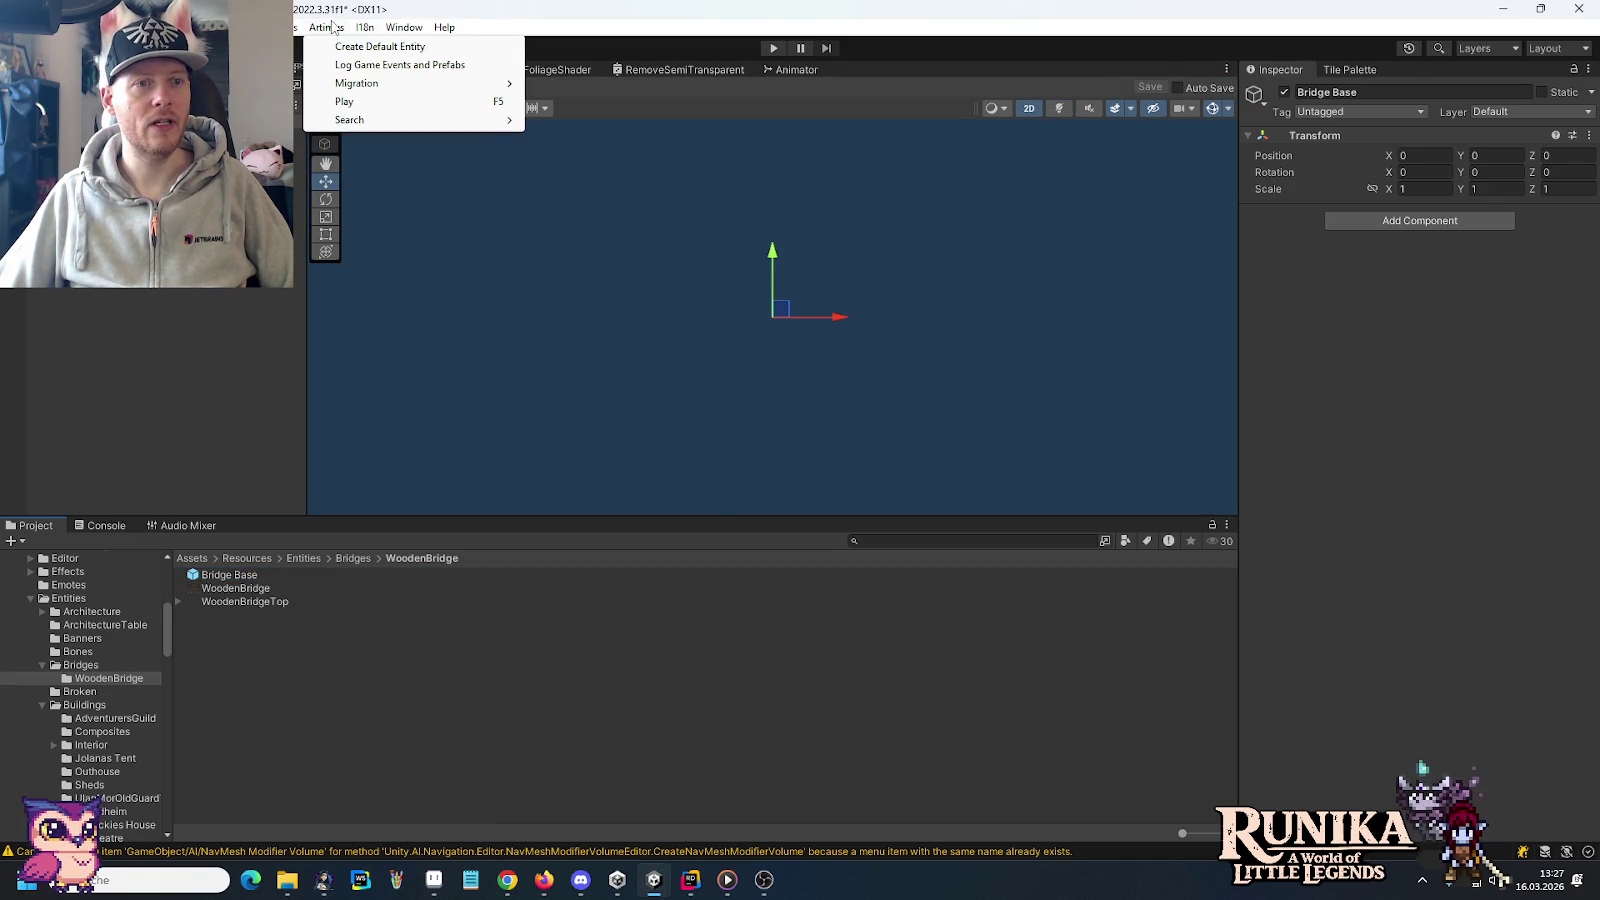
left_click(336, 46)
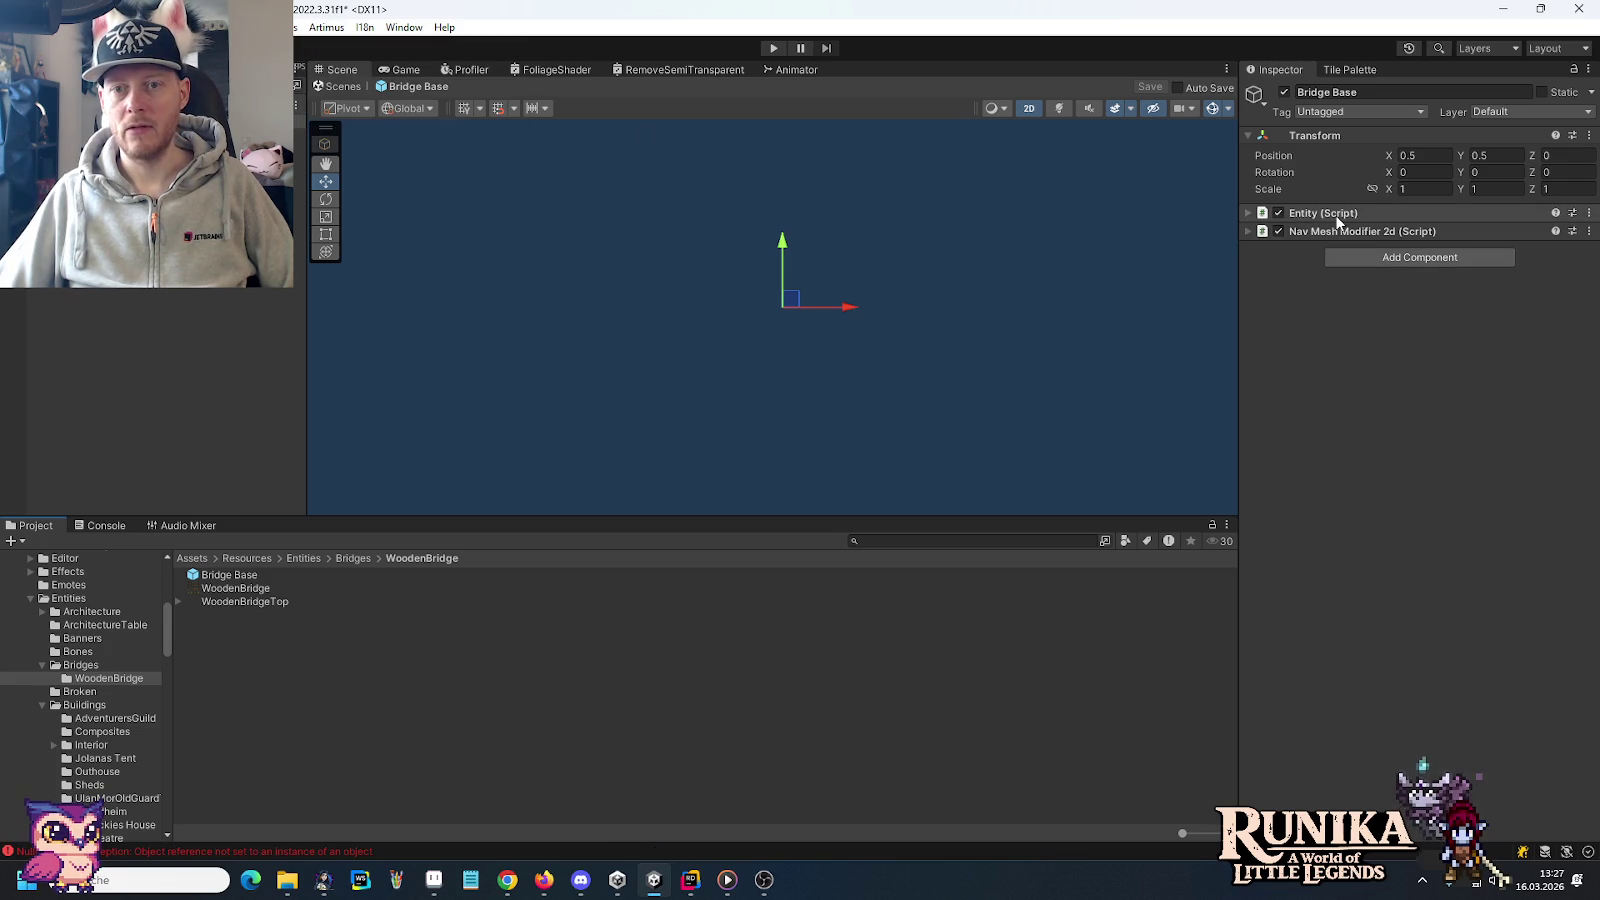
left_click(1416, 214)
right_click(1575, 215)
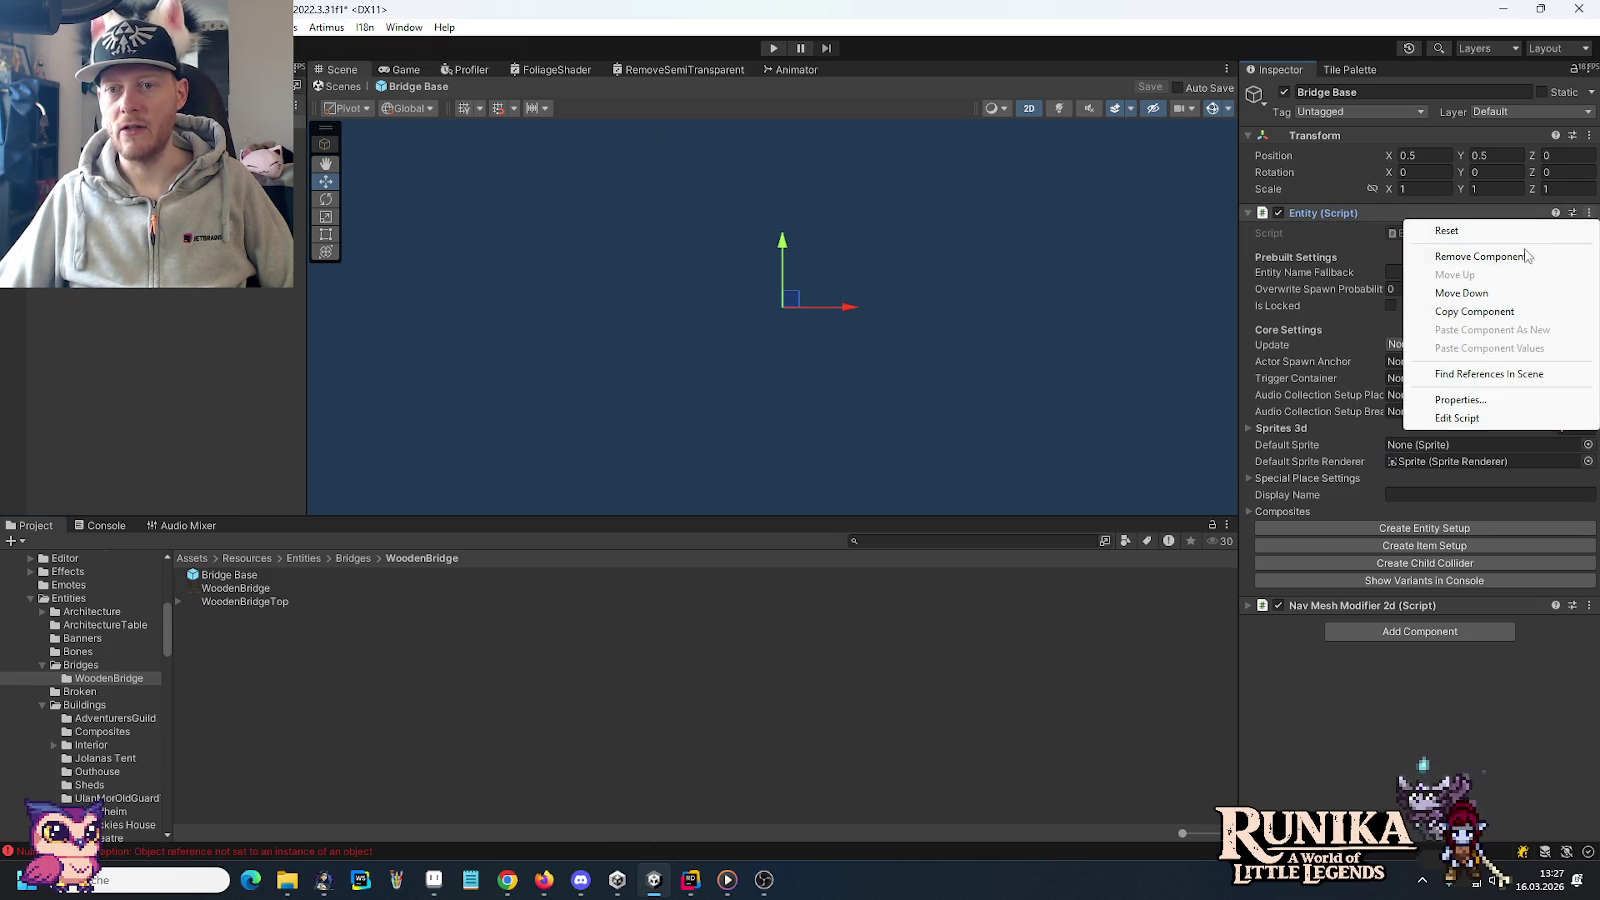
left_click(1490, 257)
Add an Entity Bridge component above Nav Mesh Modifier 2d, then remove Nav Mesh Modifier 2d
left_click(1397, 237)
type("brid")
key("Down")
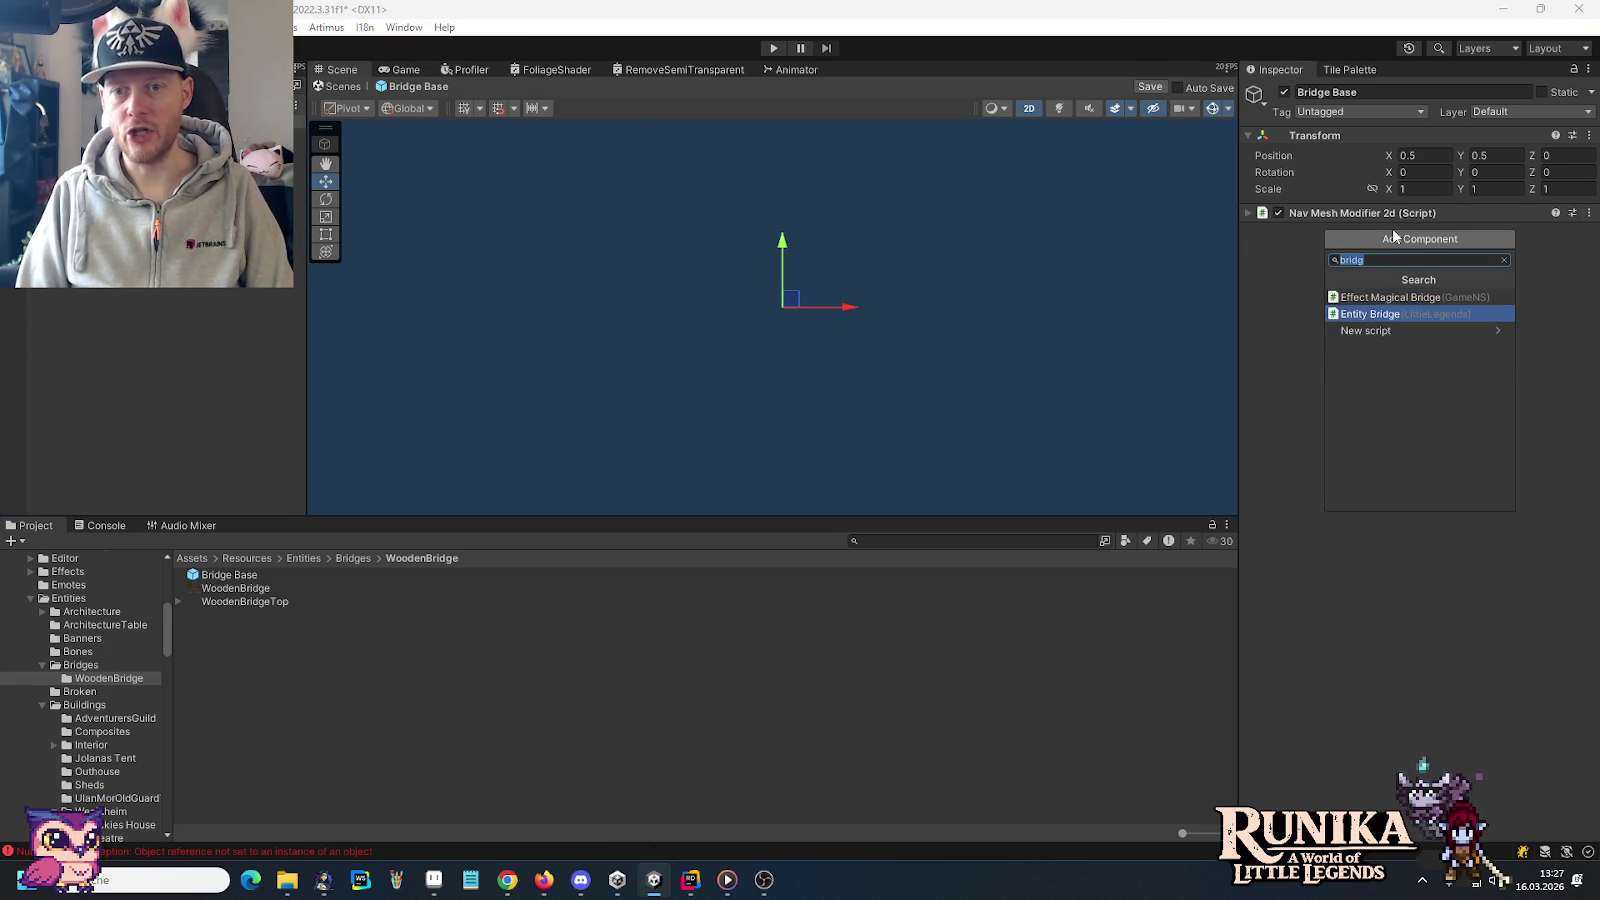
key("Return")
left_click_drag(1378, 231, 1353, 207)
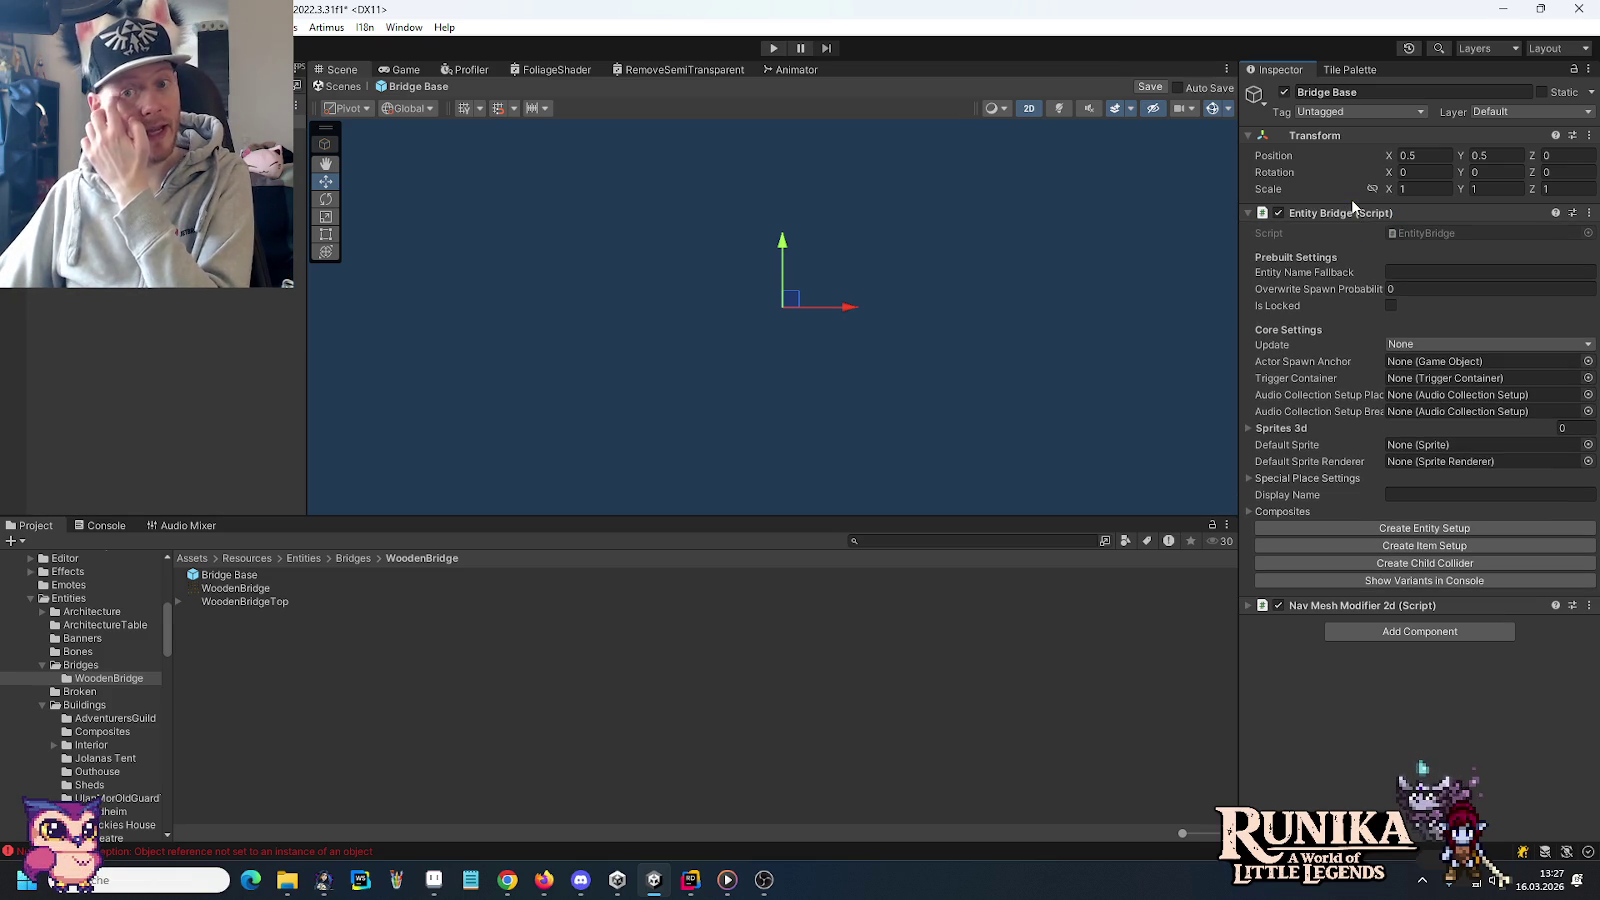
left_click(1342, 214)
left_click(1340, 231)
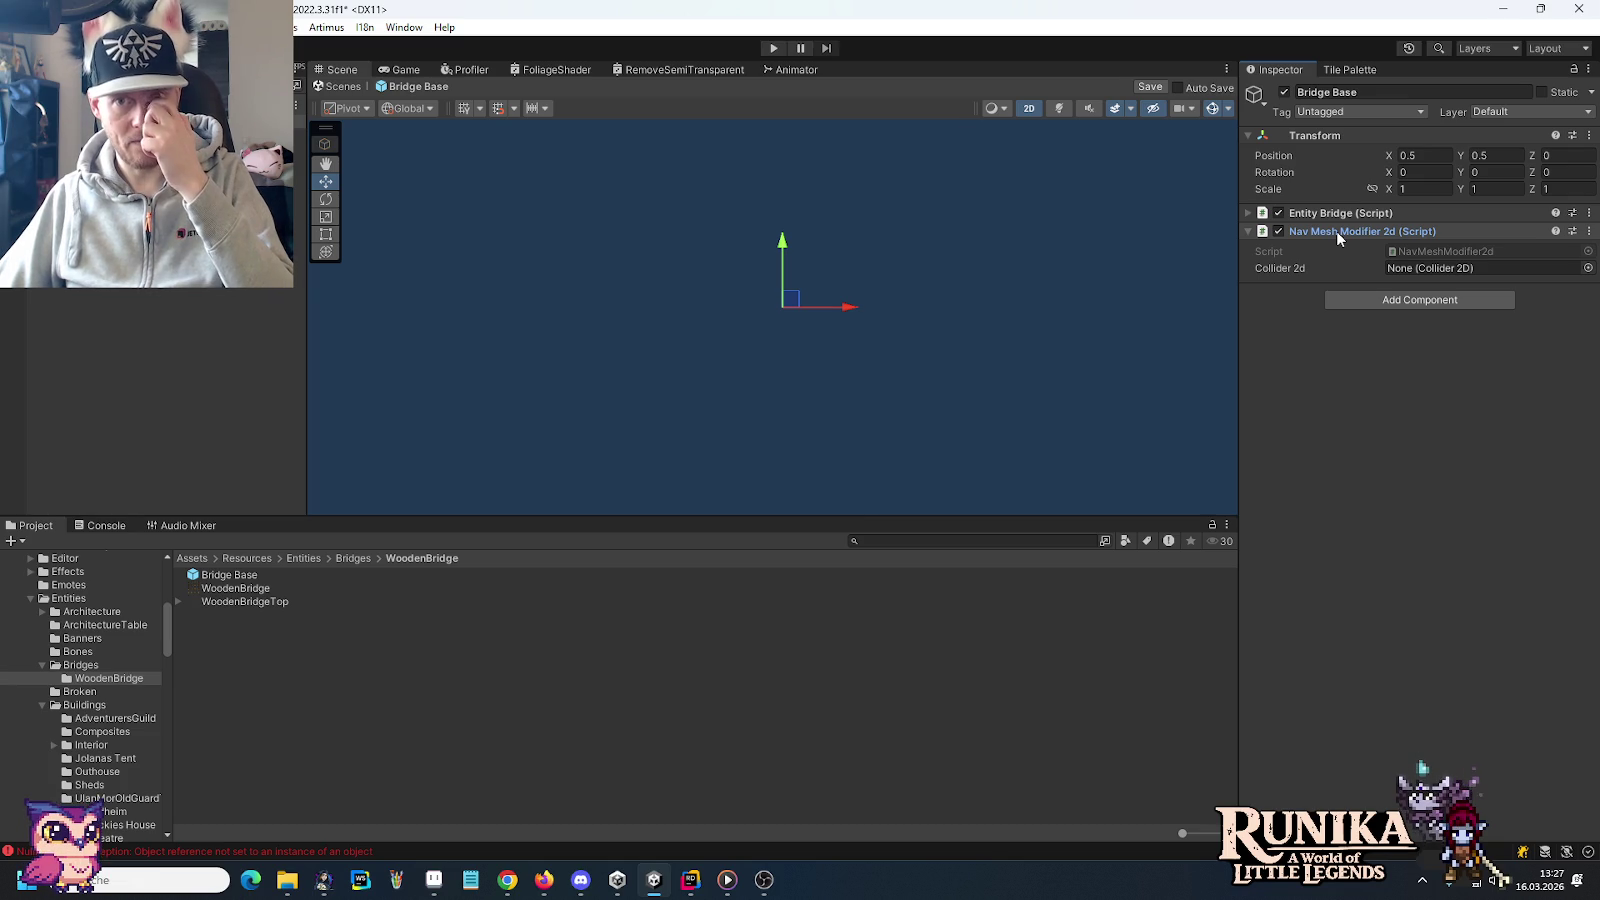
left_click(1589, 231)
left_click(1494, 276)
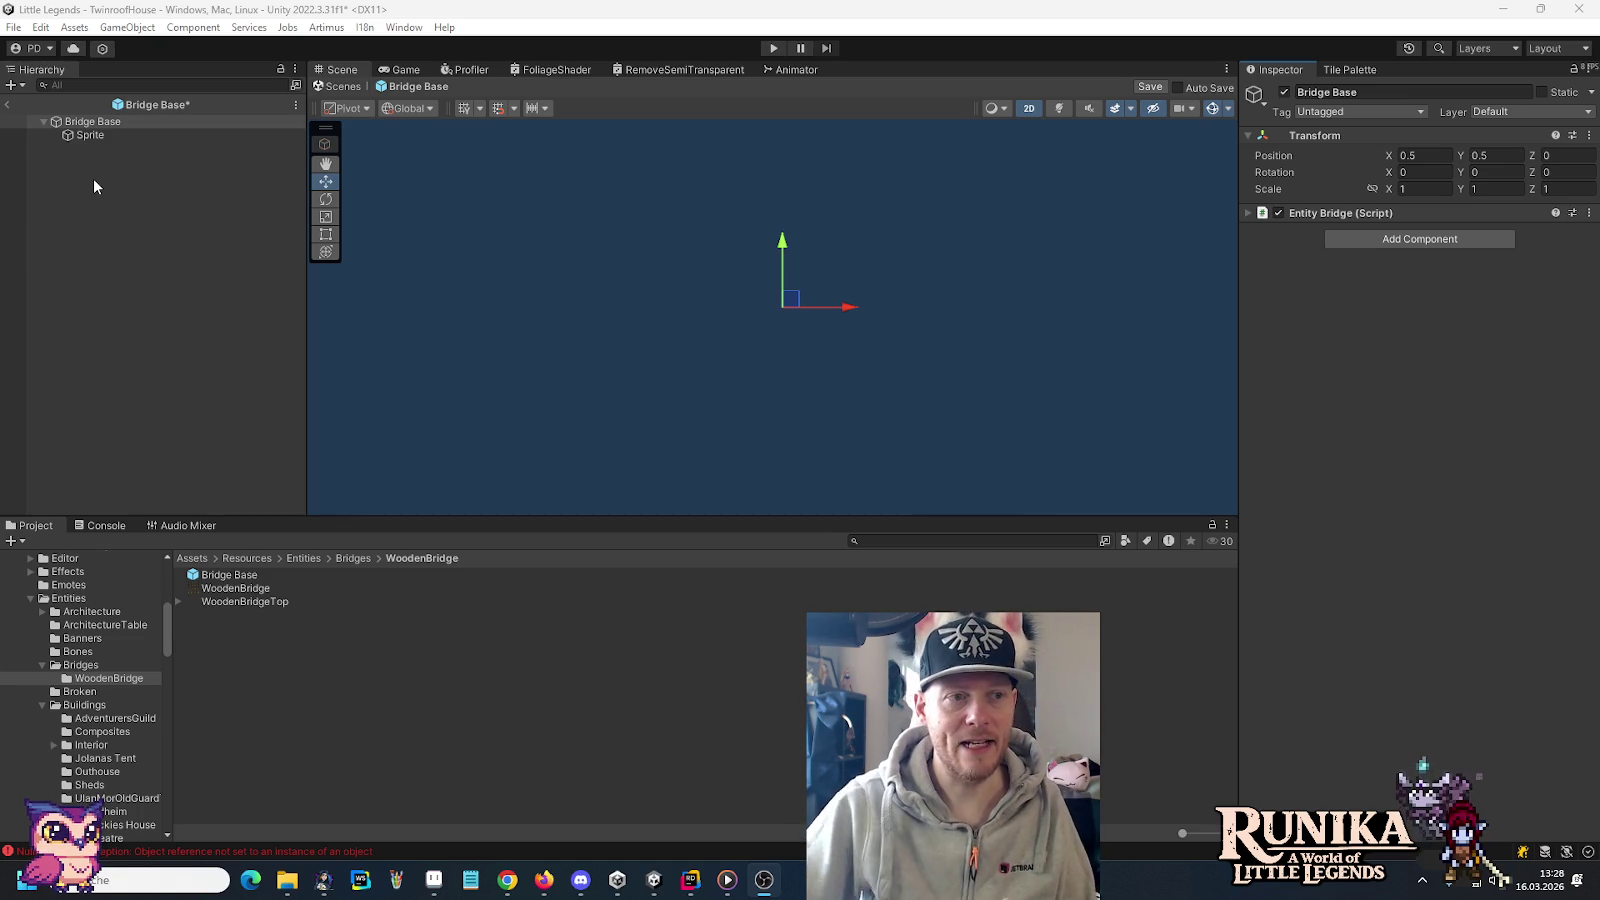
Select Bridge Base's Sprite child object in the Hierarchy
left_click(112, 138)
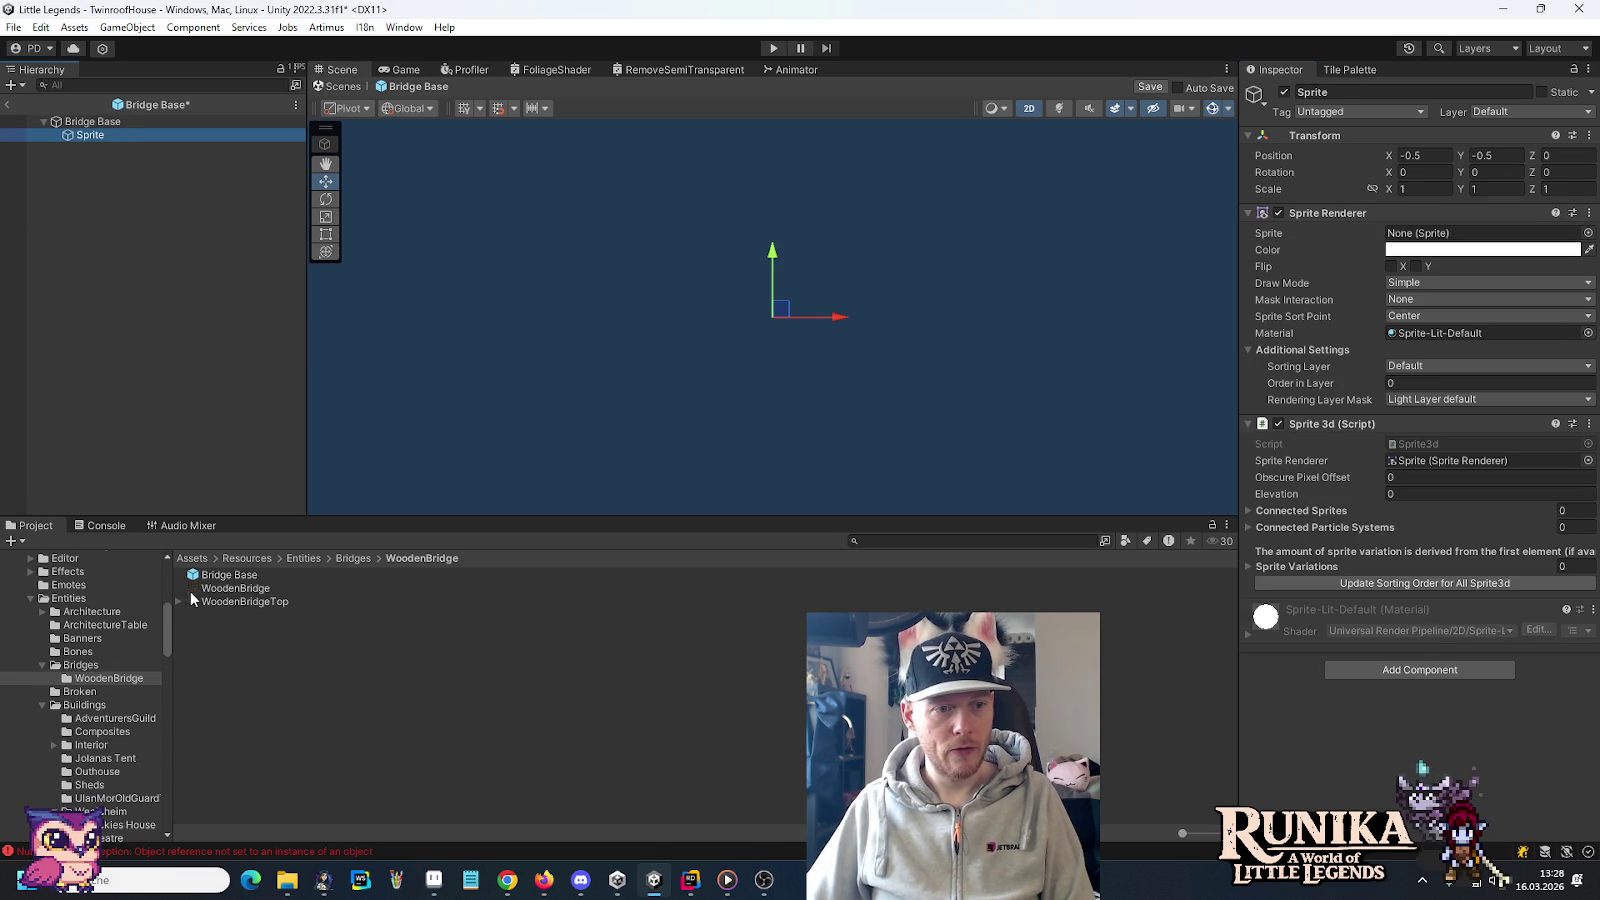
Open the WoodenBridge texture in the Sprite Editor and choose Grid By Cell Count slicing
left_click(218, 590)
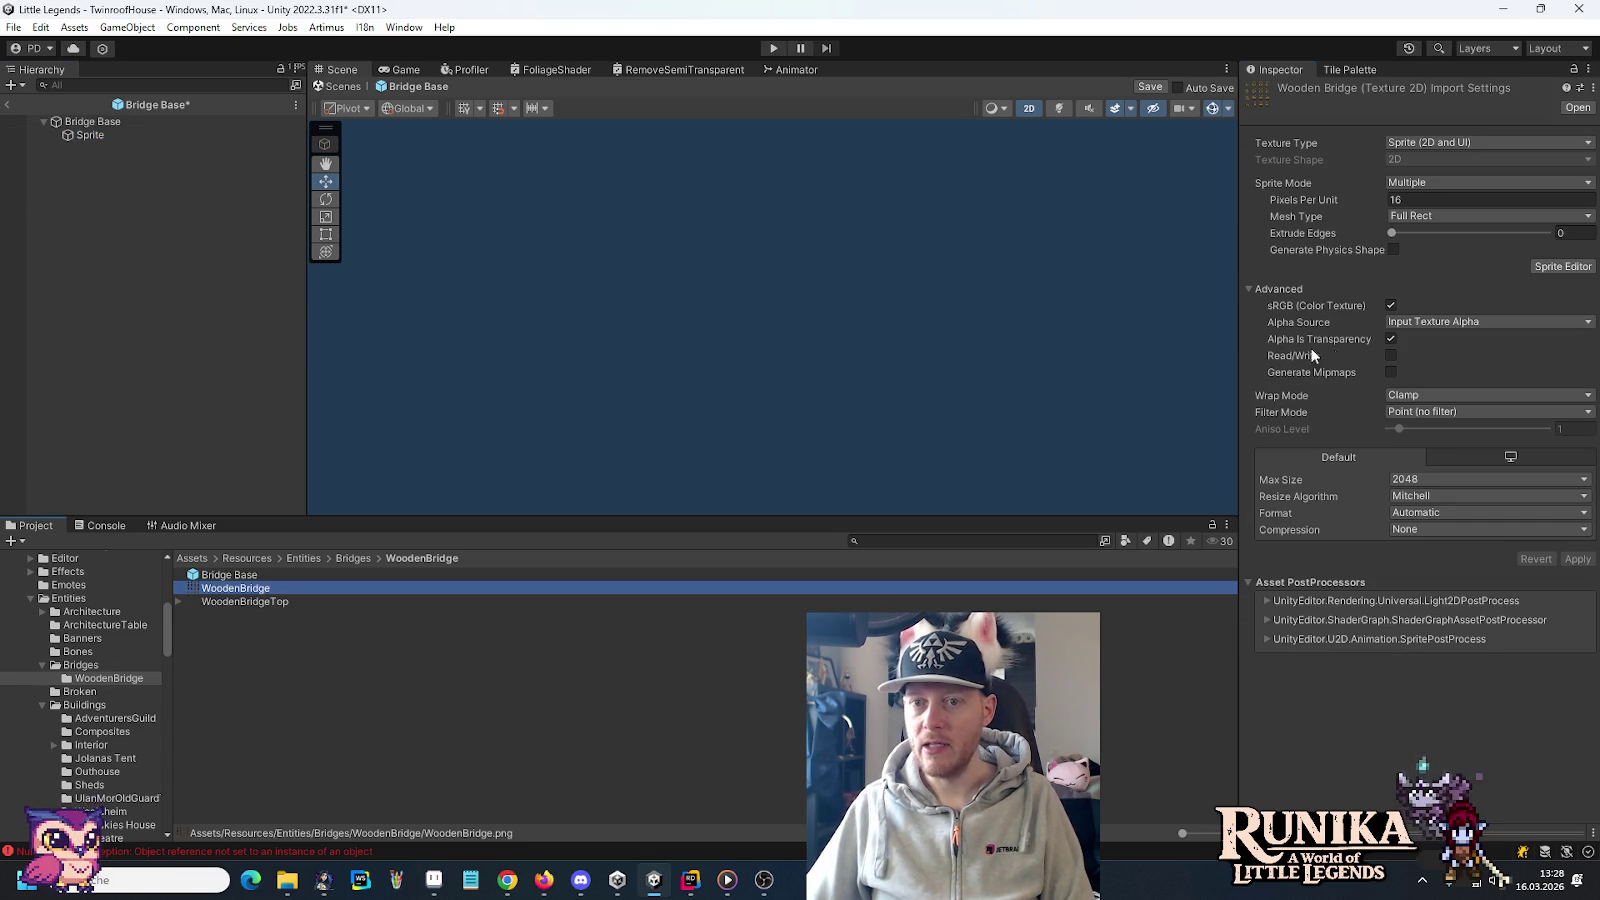
left_click(1563, 266)
left_click(356, 157)
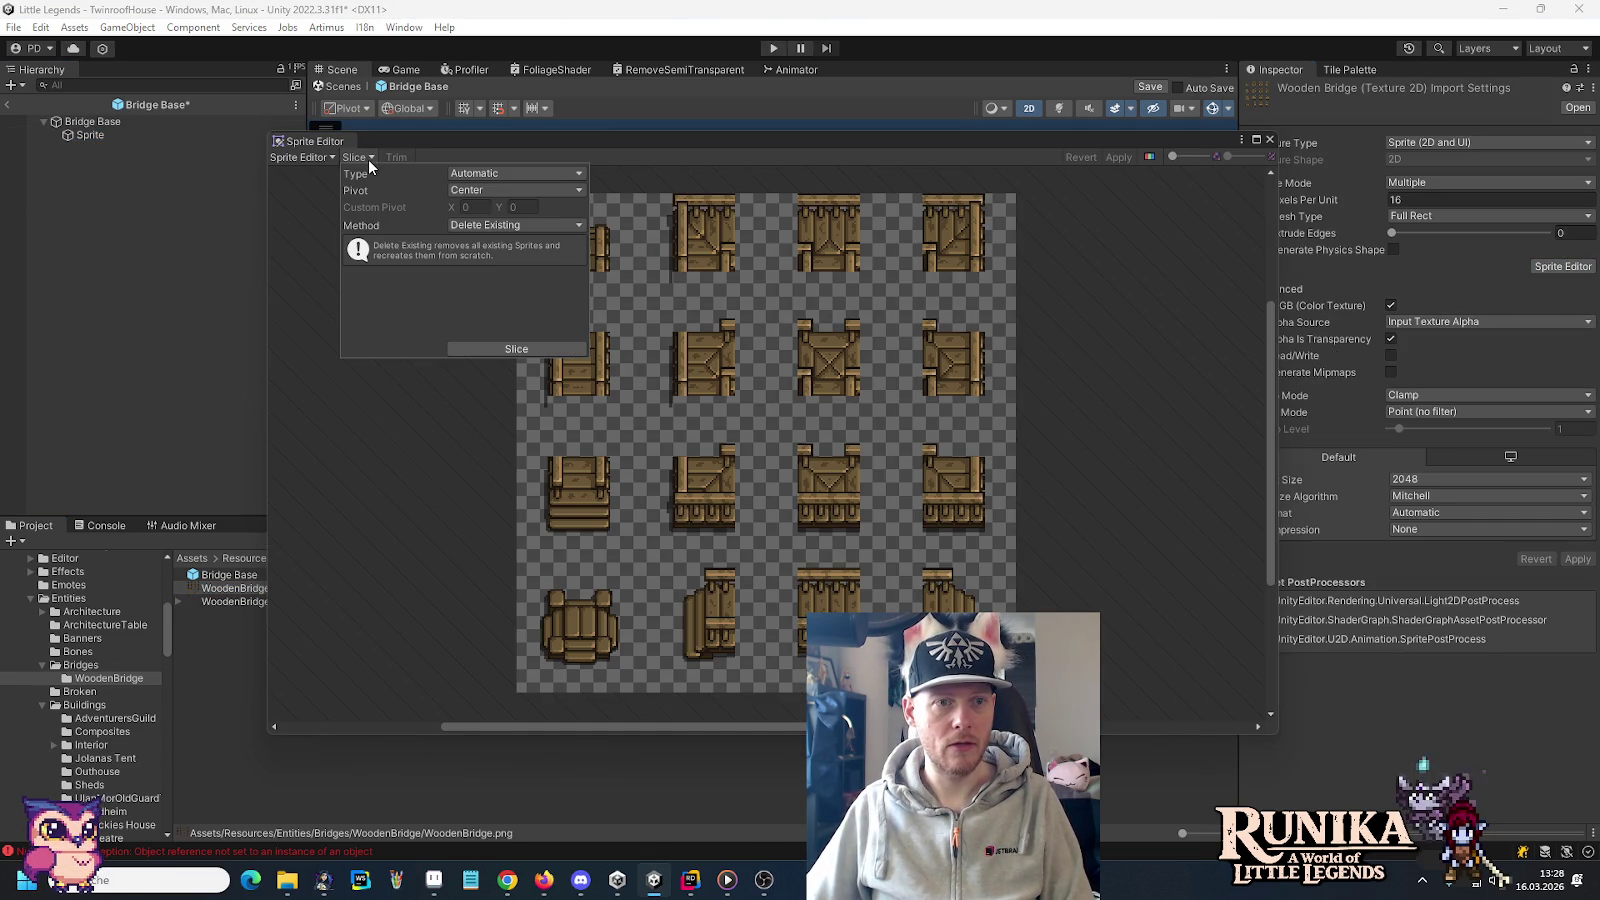
left_click(476, 175)
left_click(480, 228)
Slice the sheet 4 columns by 4 rows, apply, and select the new WoodenBridge_12 sprite
left_click(480, 190)
type("4")
key("Tab")
type("4")
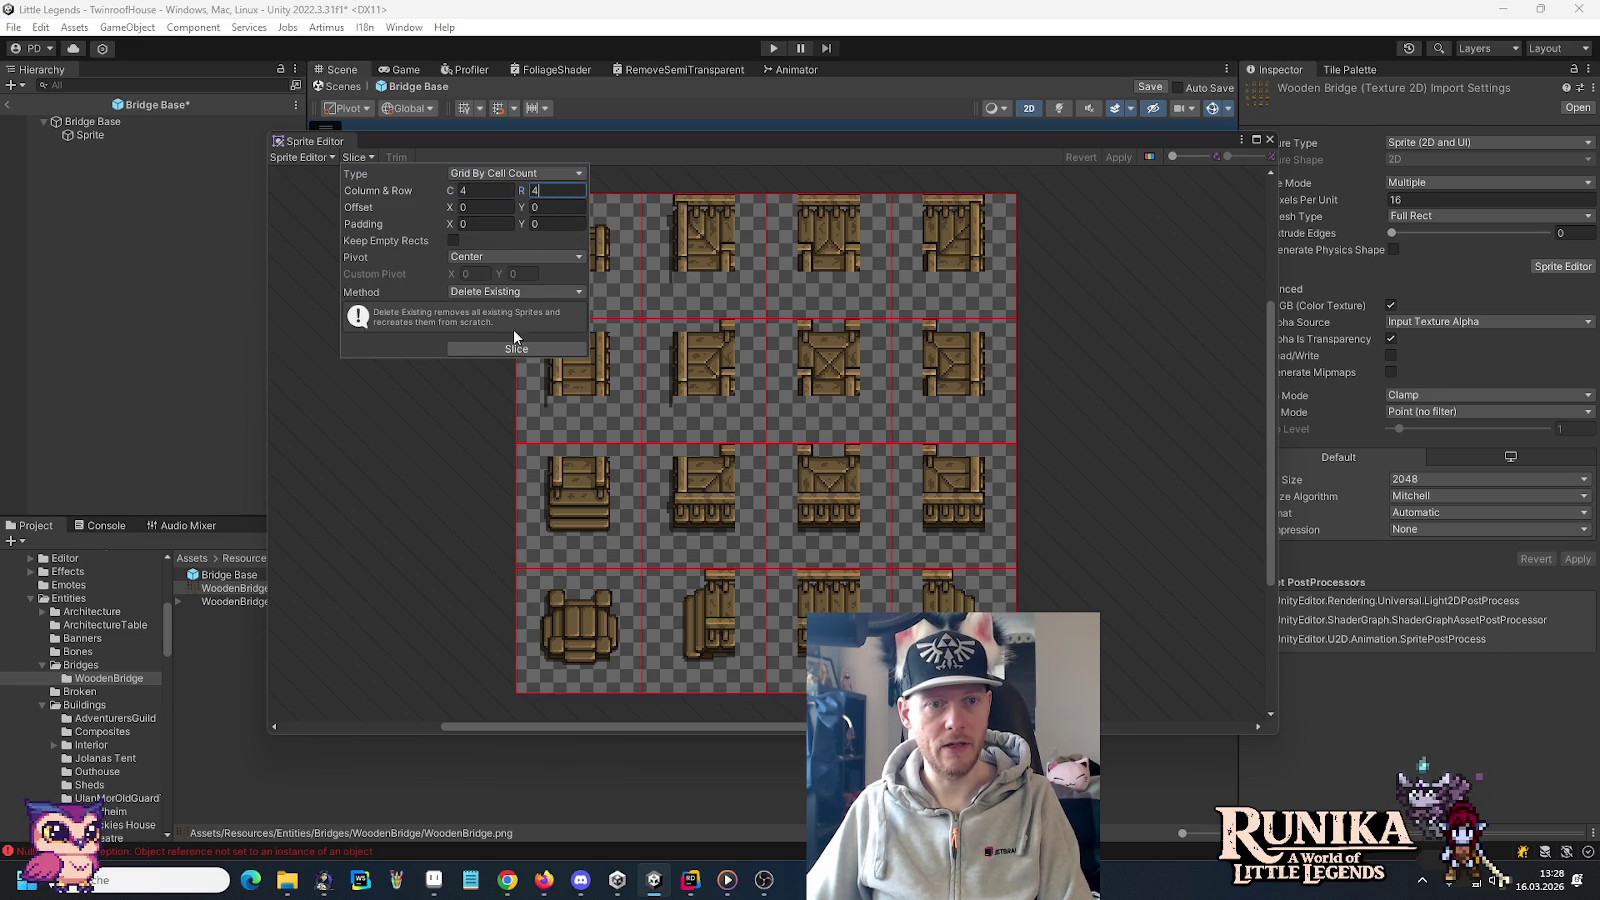
left_click(1119, 158)
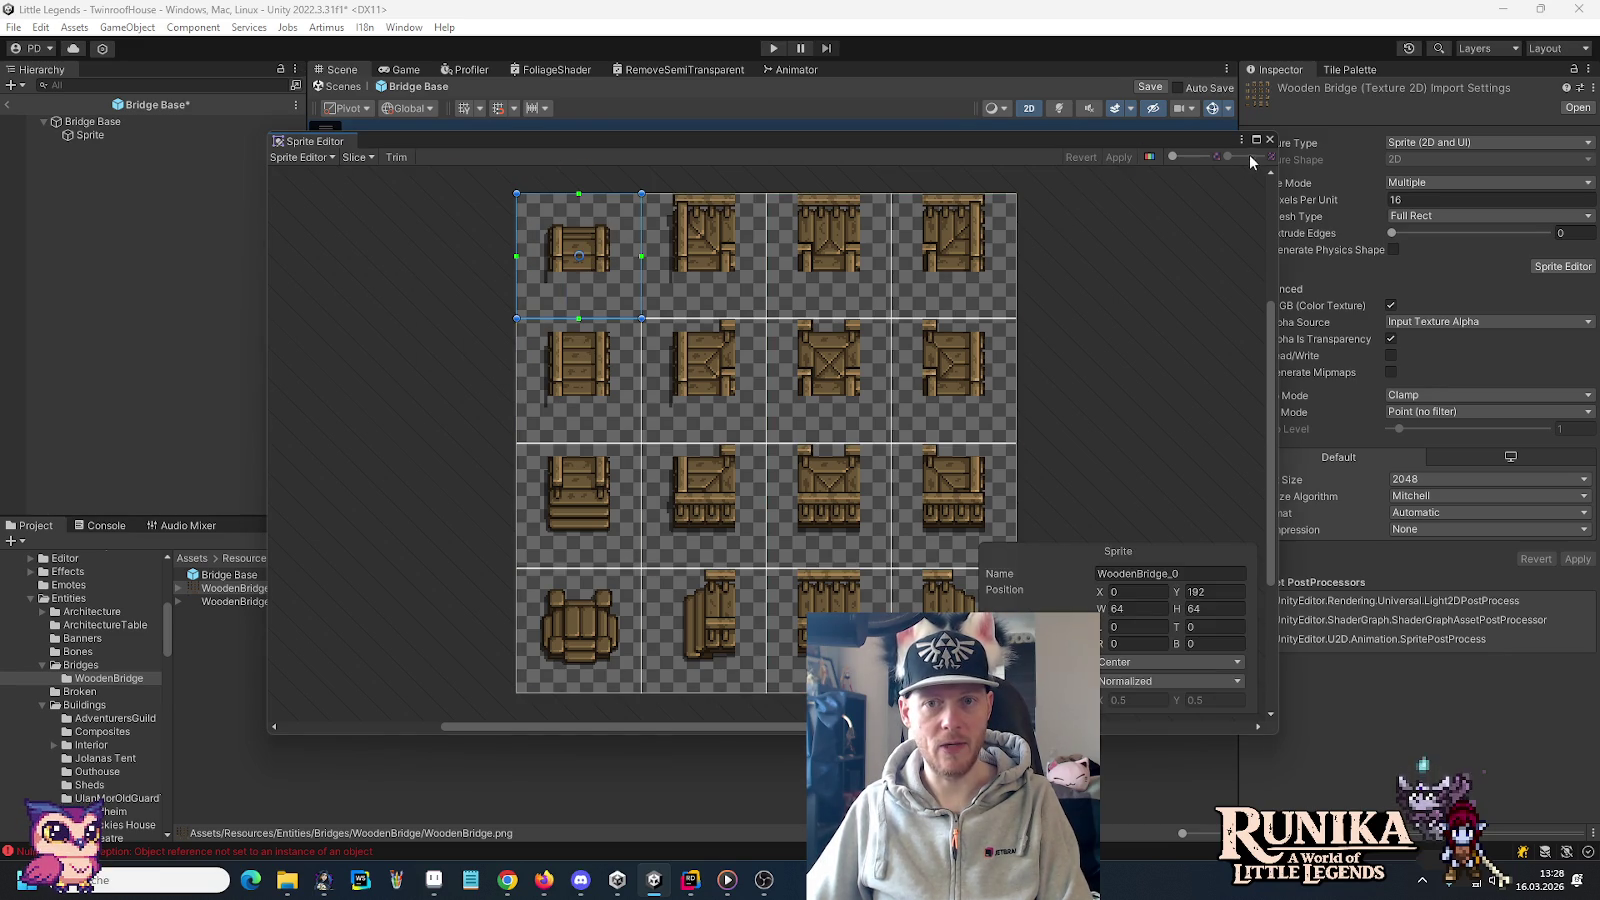
left_click(1270, 141)
left_click(179, 588)
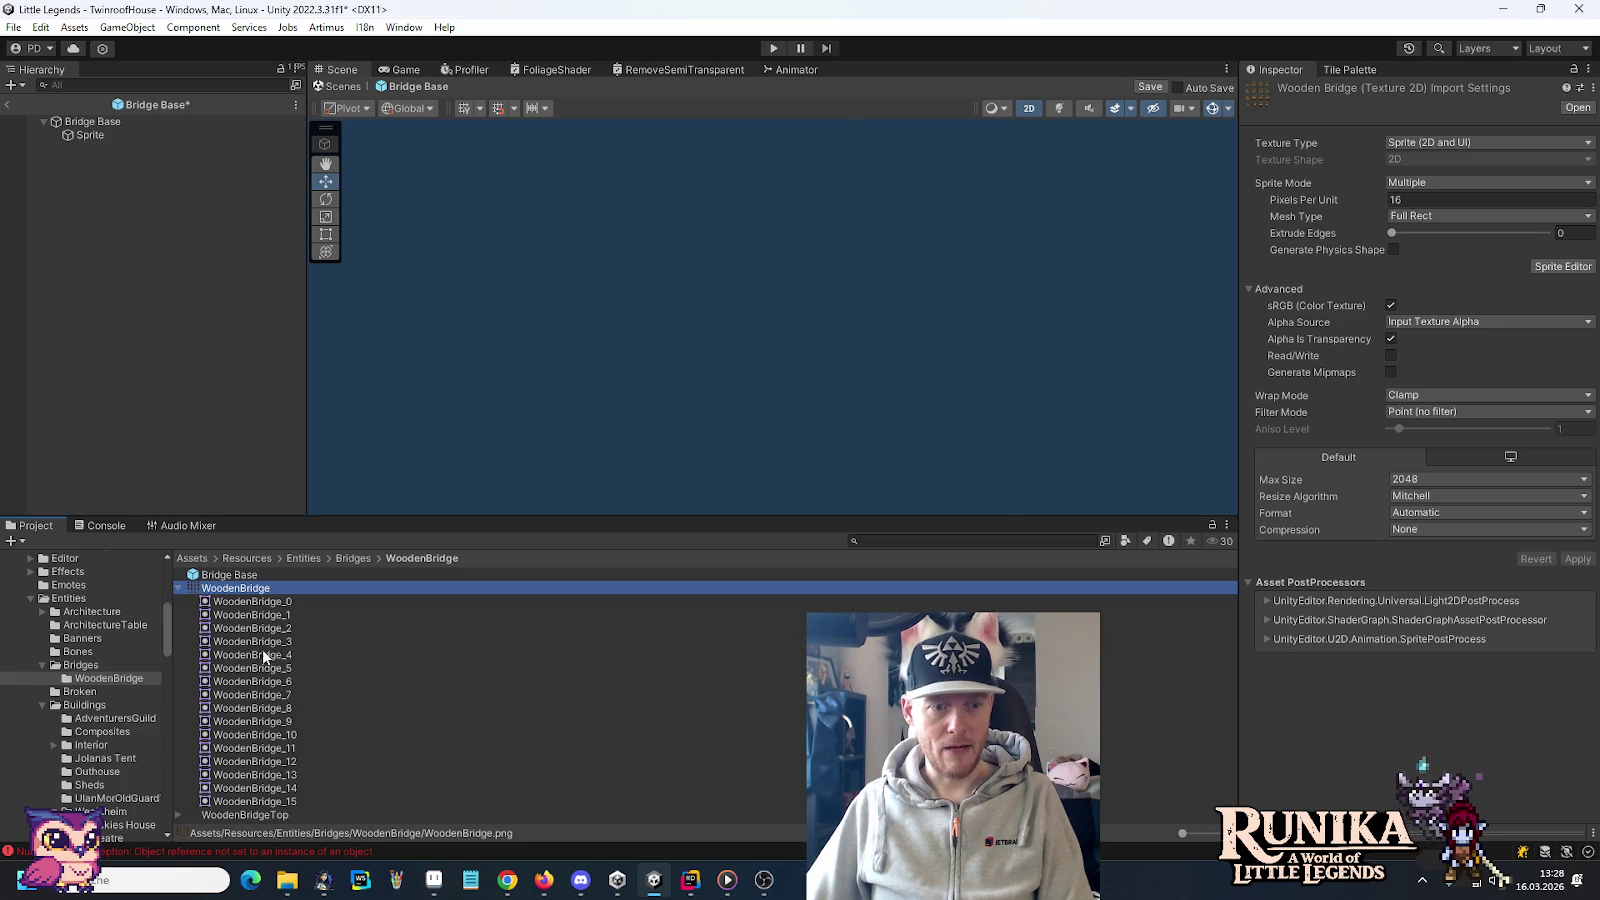
left_click(285, 761)
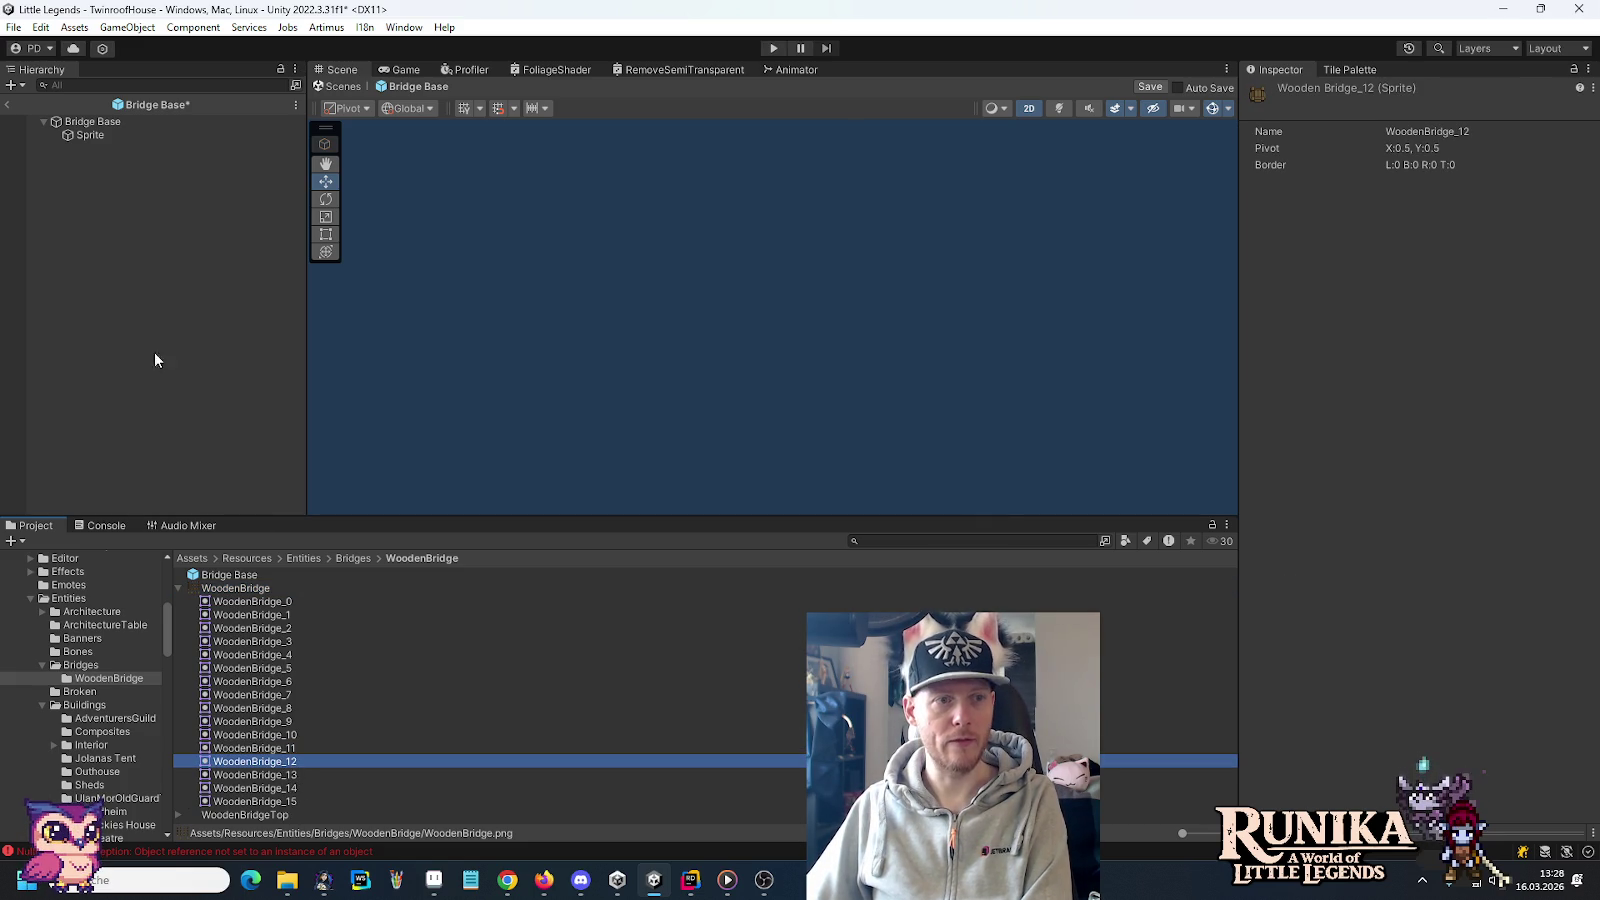
Assign WoodenBridge_12 to the Sprite child's Sprite Renderer, then reopen WoodenBridge in the Sprite Editor
mouse_move(106, 136)
left_mouse_down()
mouse_move(315, 750)
mouse_move(1415, 238)
left_mouse_up()
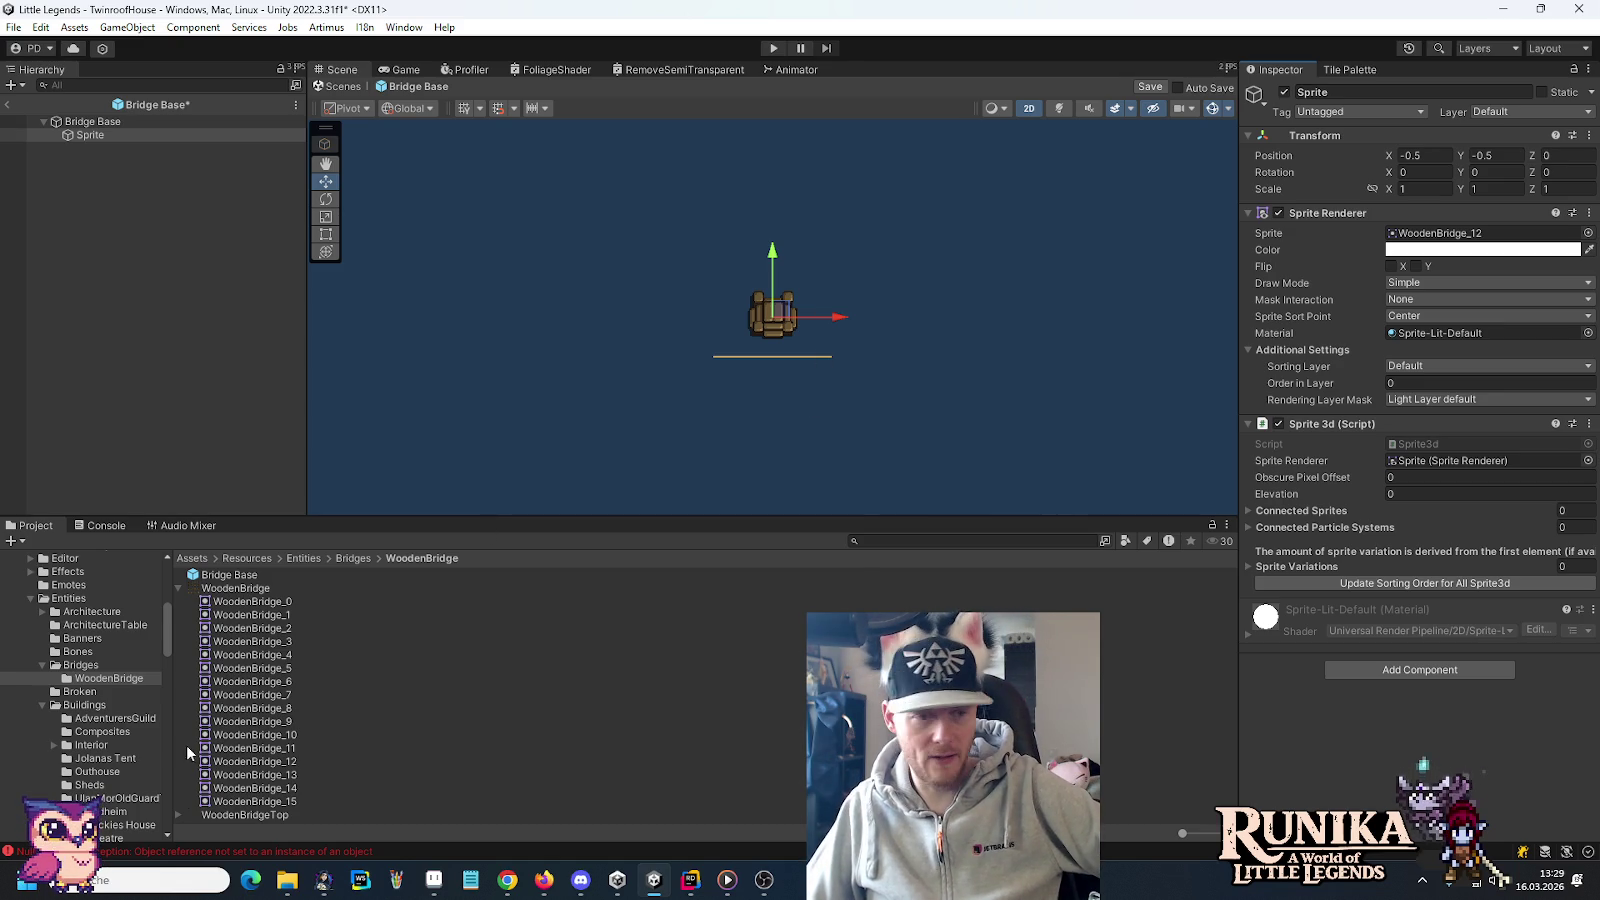
left_click(178, 588)
left_click(205, 590)
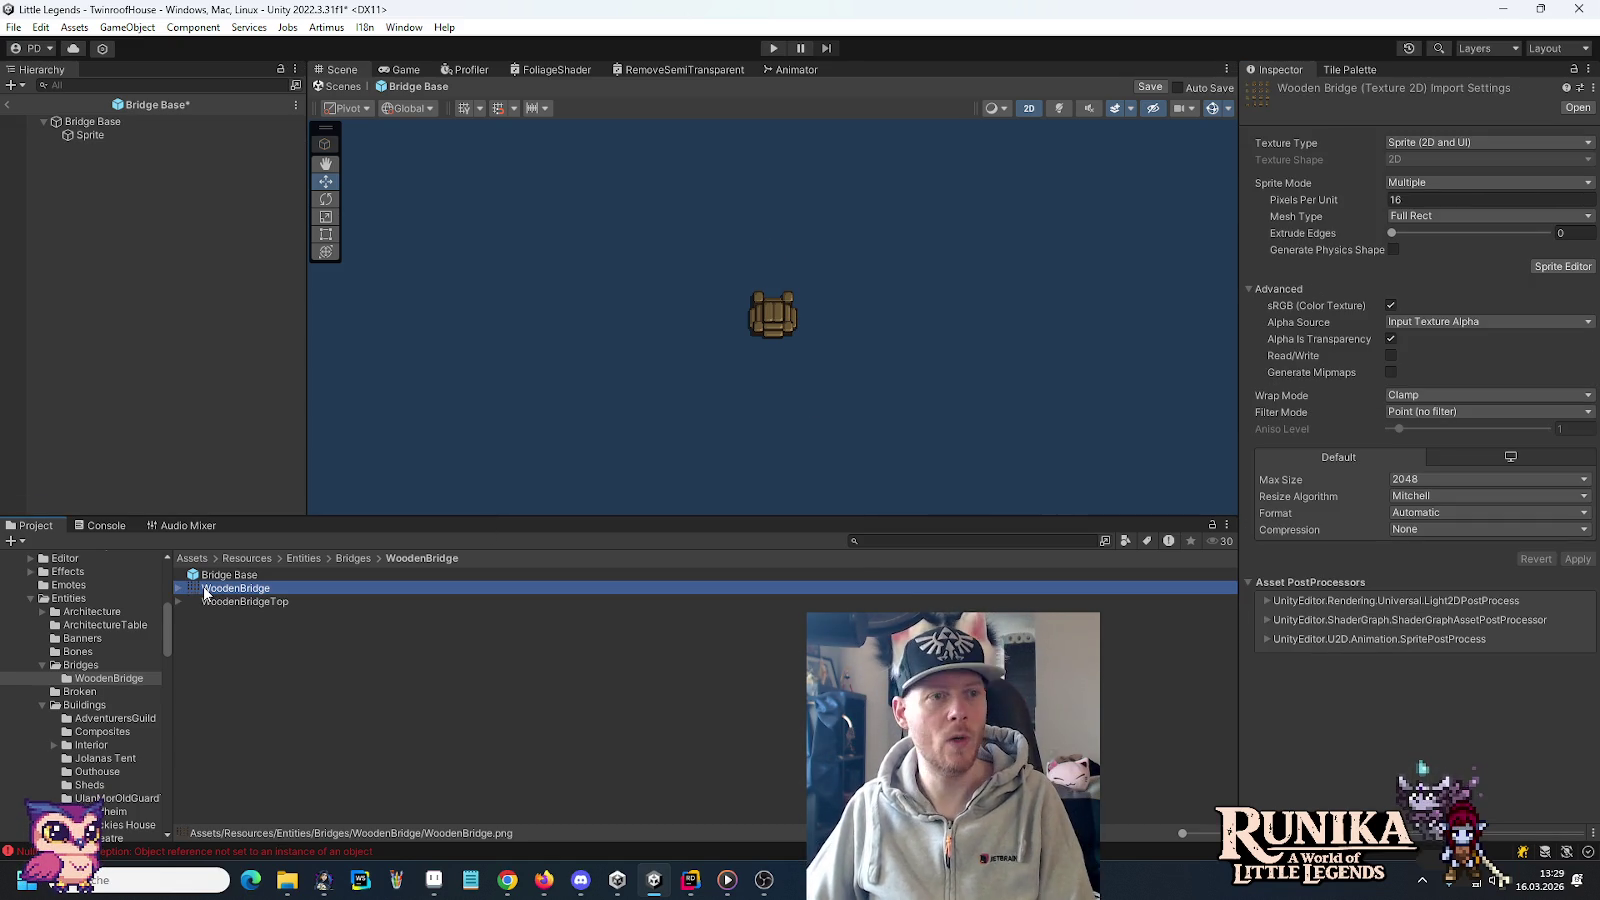
left_click(1556, 270)
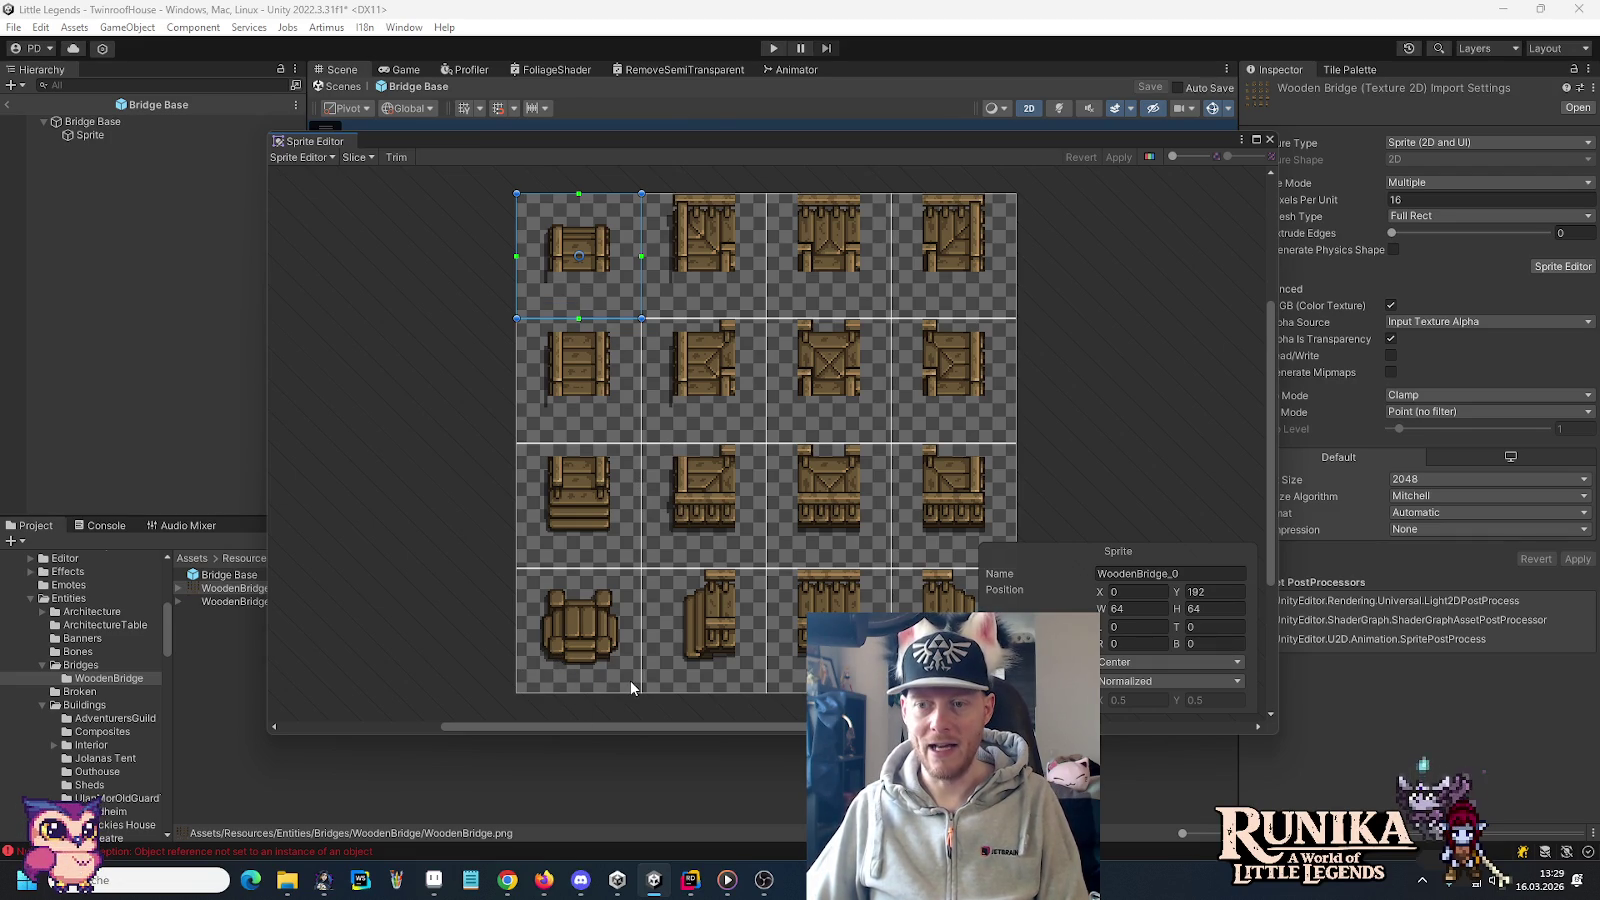
Re-slice WoodenBridge with a Custom pivot of X 0.375 and Y 3/8, then apply and close
left_click(366, 158)
left_click(500, 258)
left_click(500, 446)
left_click(487, 275)
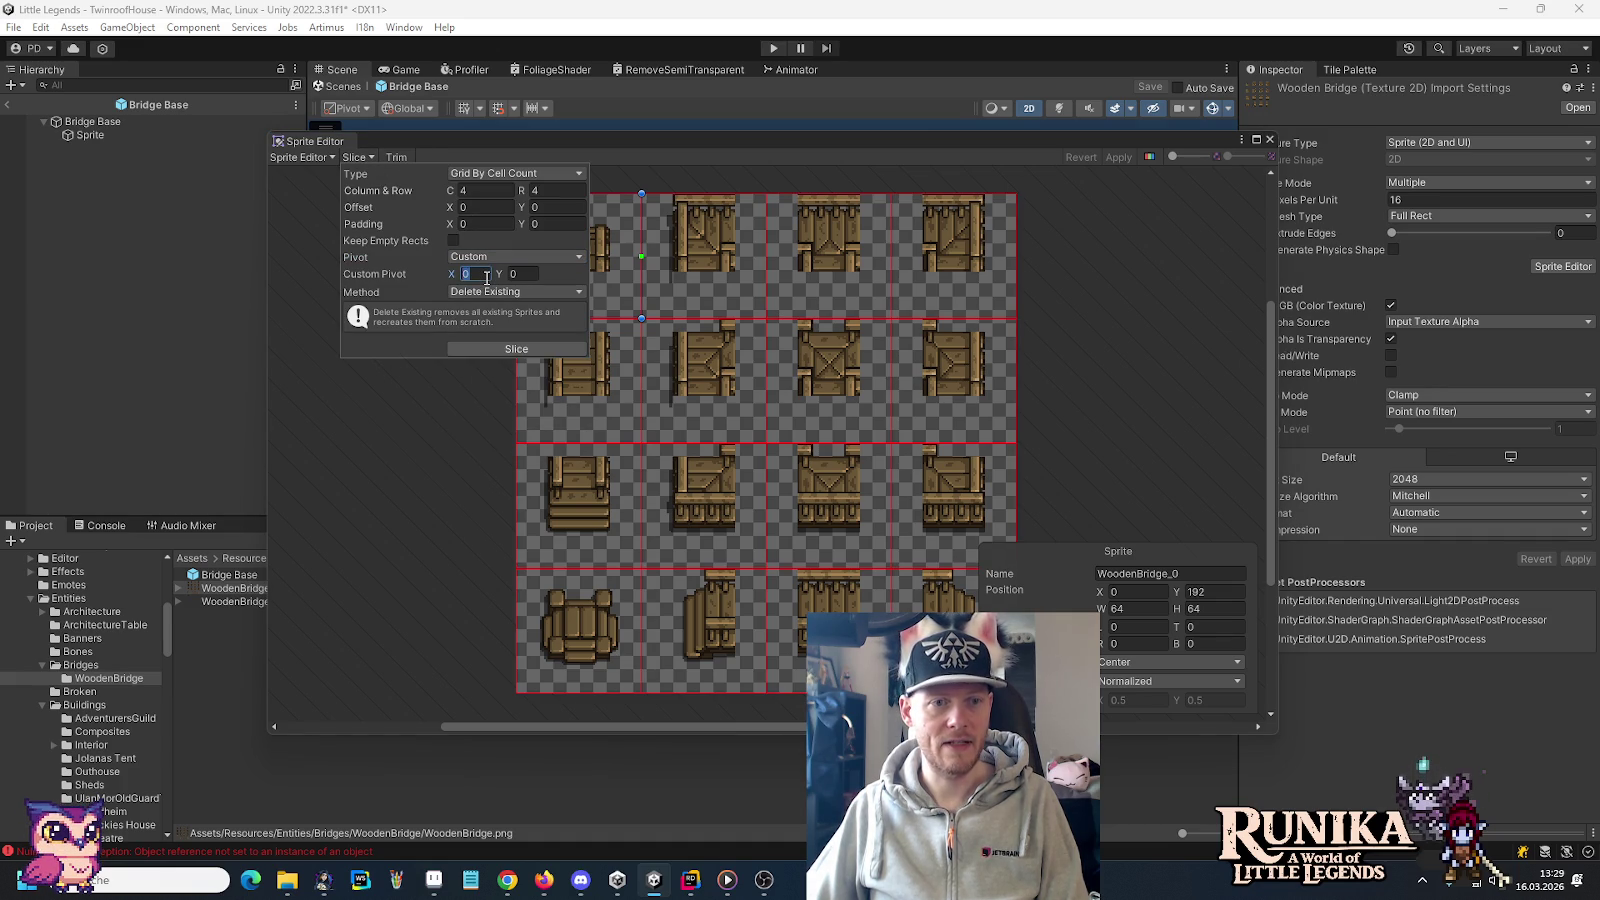
type("0.375")
key("Tab")
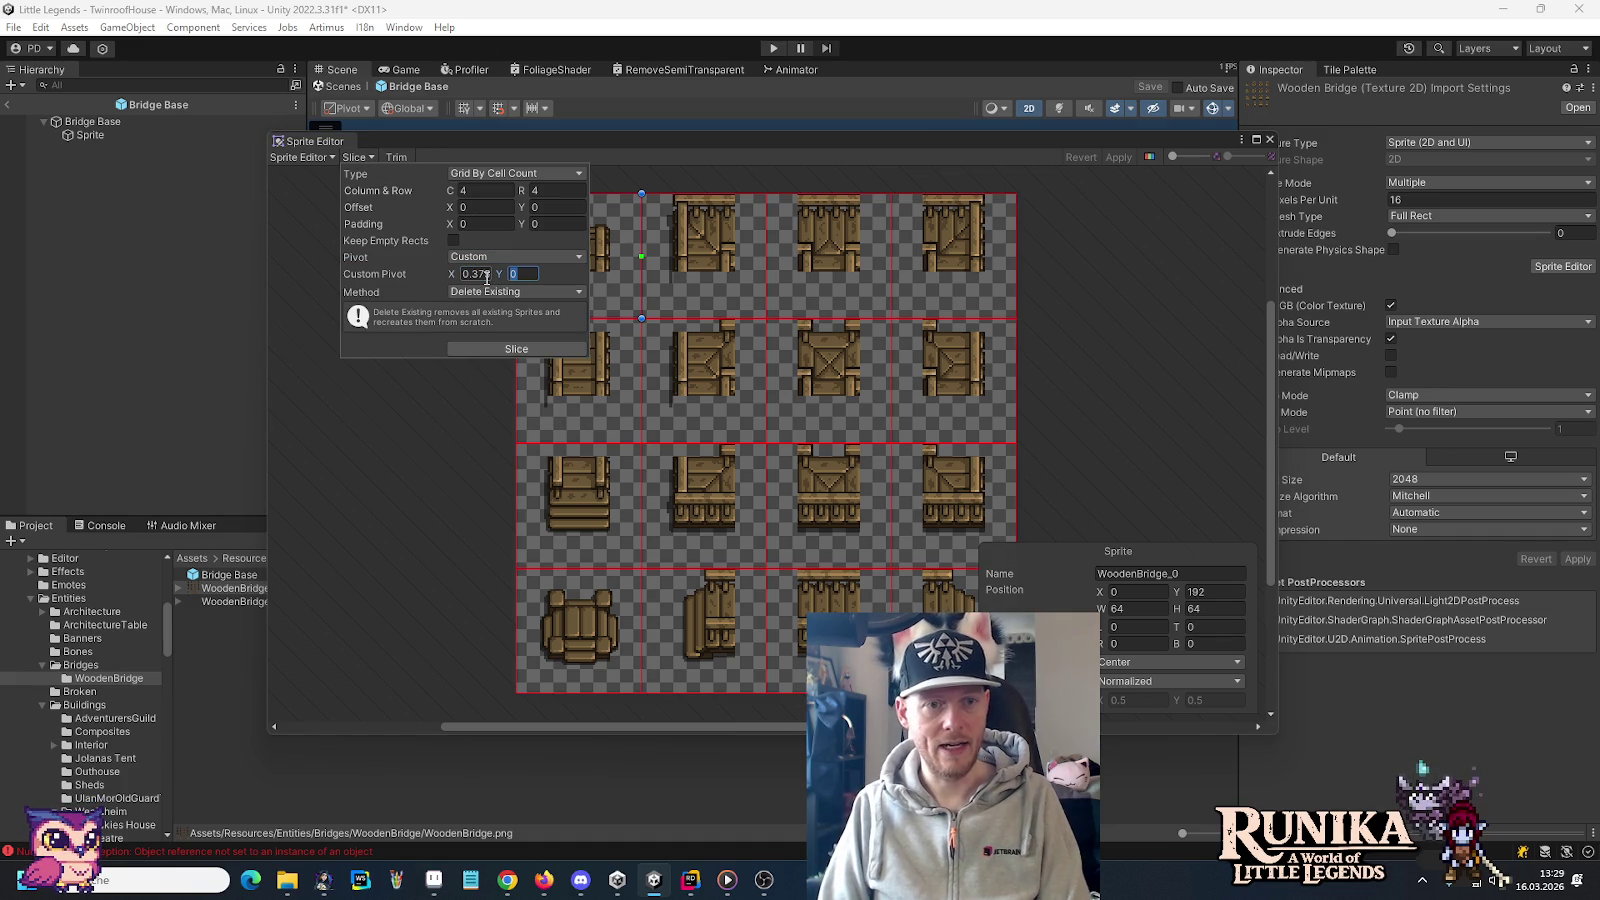
type("3/8")
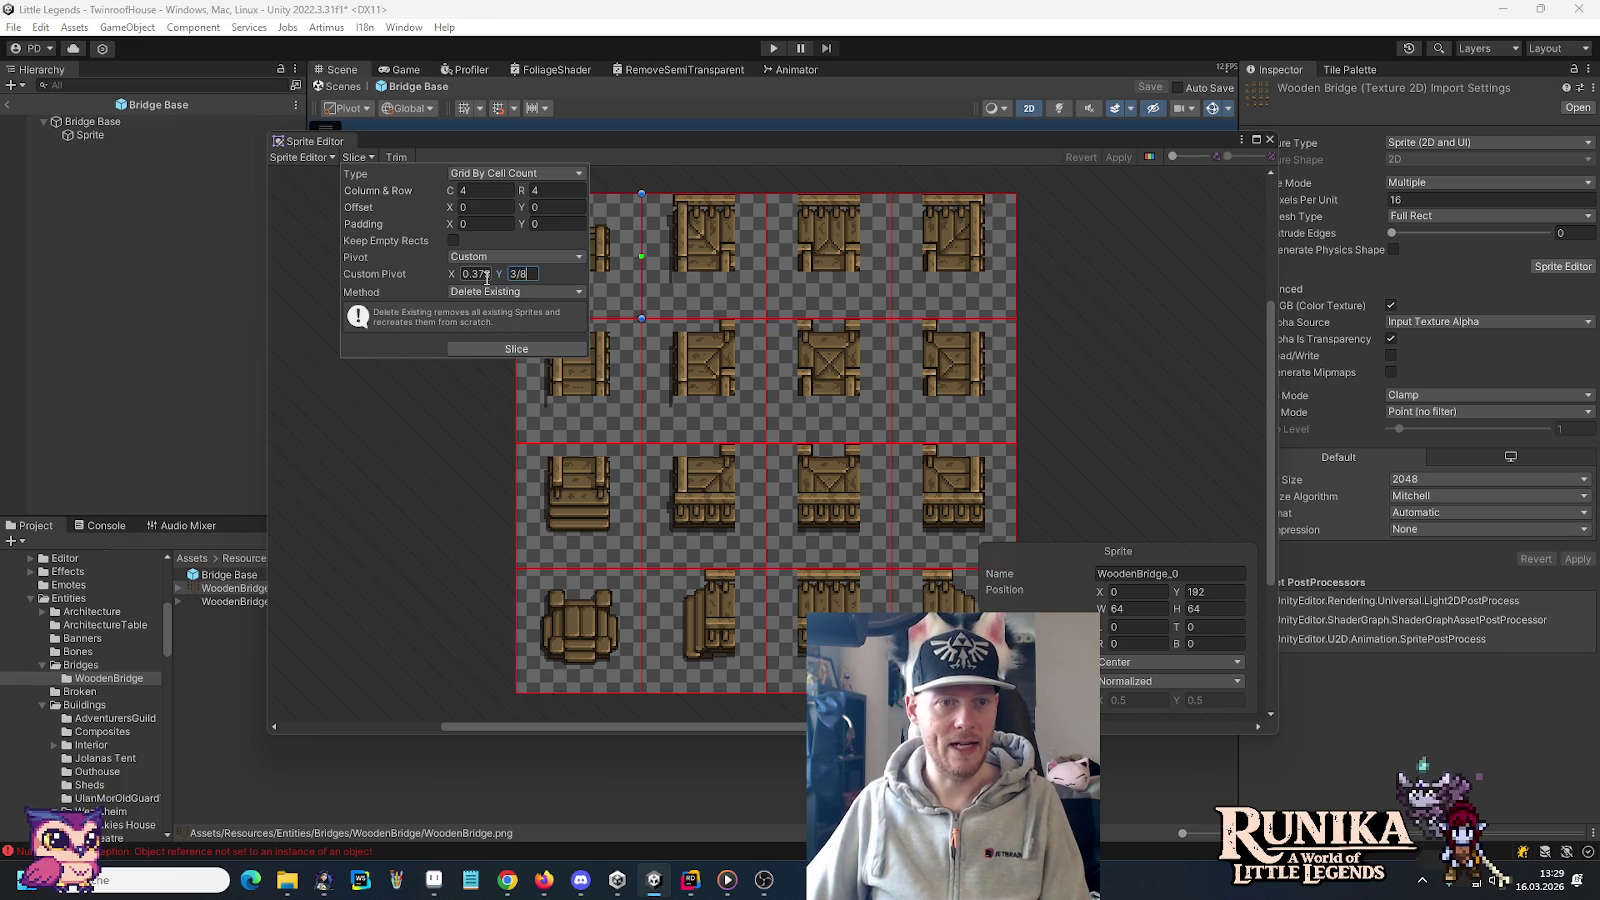
left_click(490, 345)
left_click(560, 645)
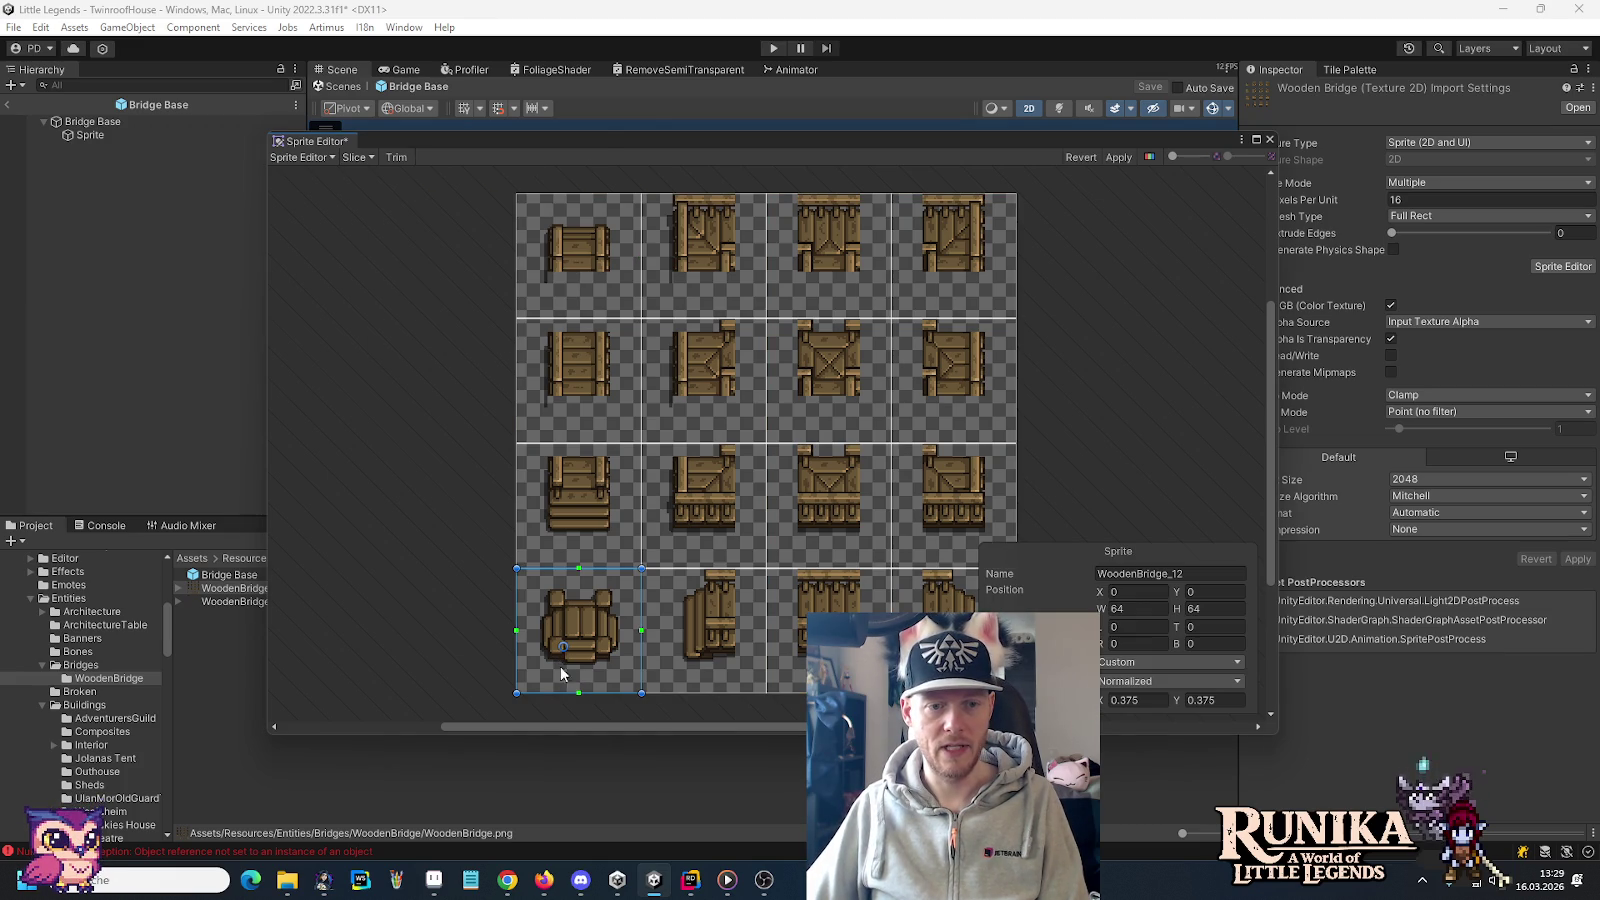
left_click(1118, 157)
left_click(1269, 139)
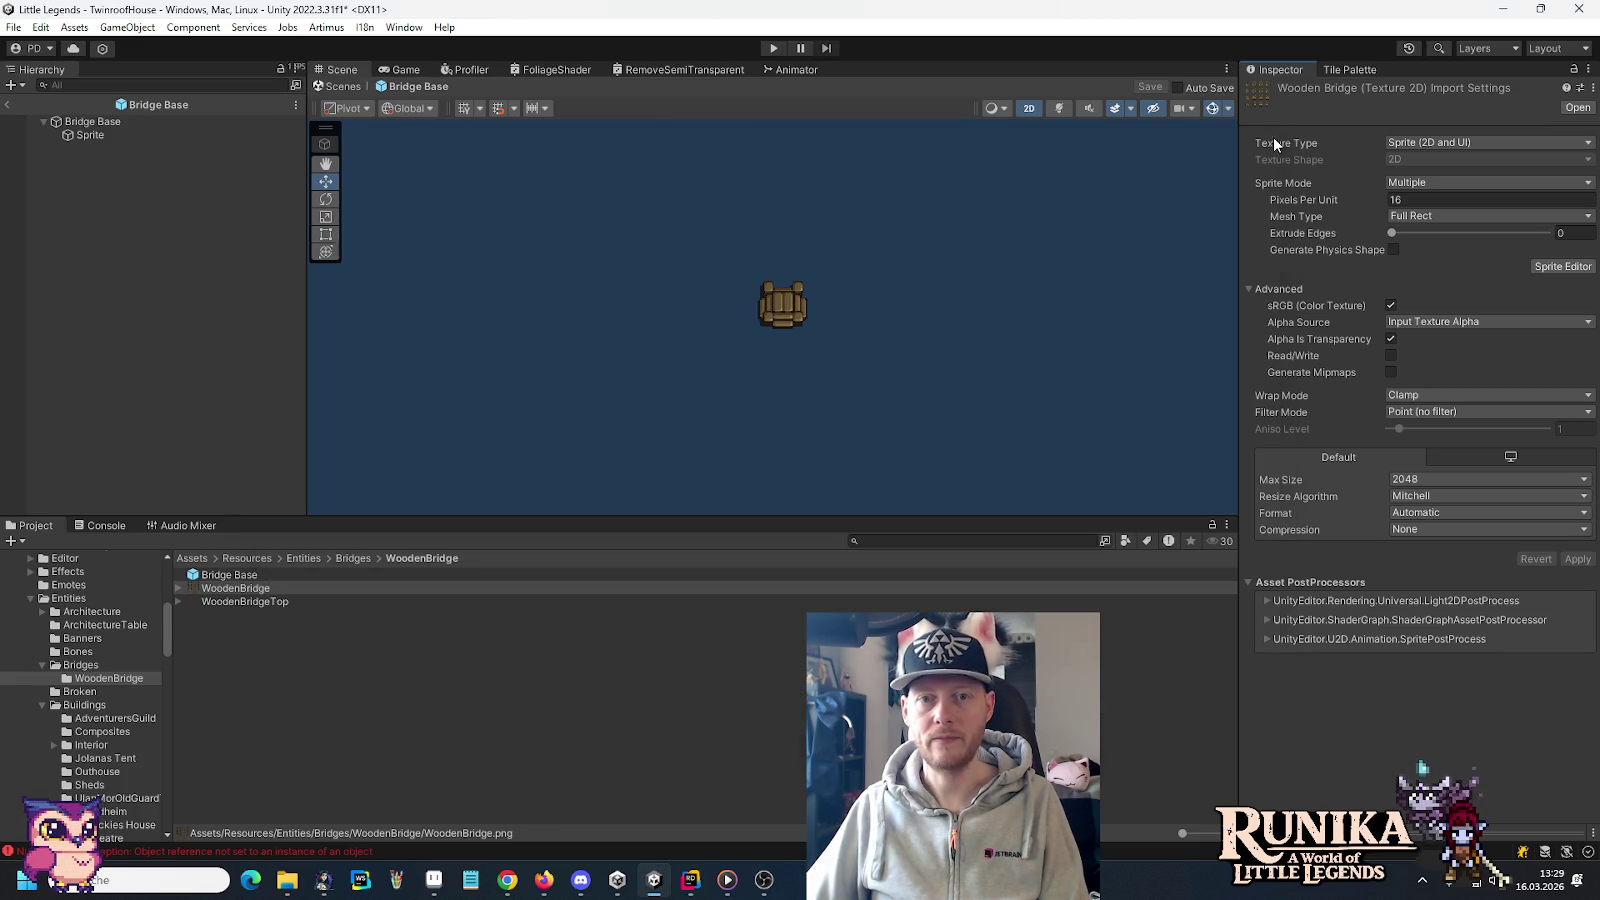
Slice WoodenBridgeTop 4 by 4 with the 0.375, 0.375 custom pivot and show the scene grid
left_click(212, 602)
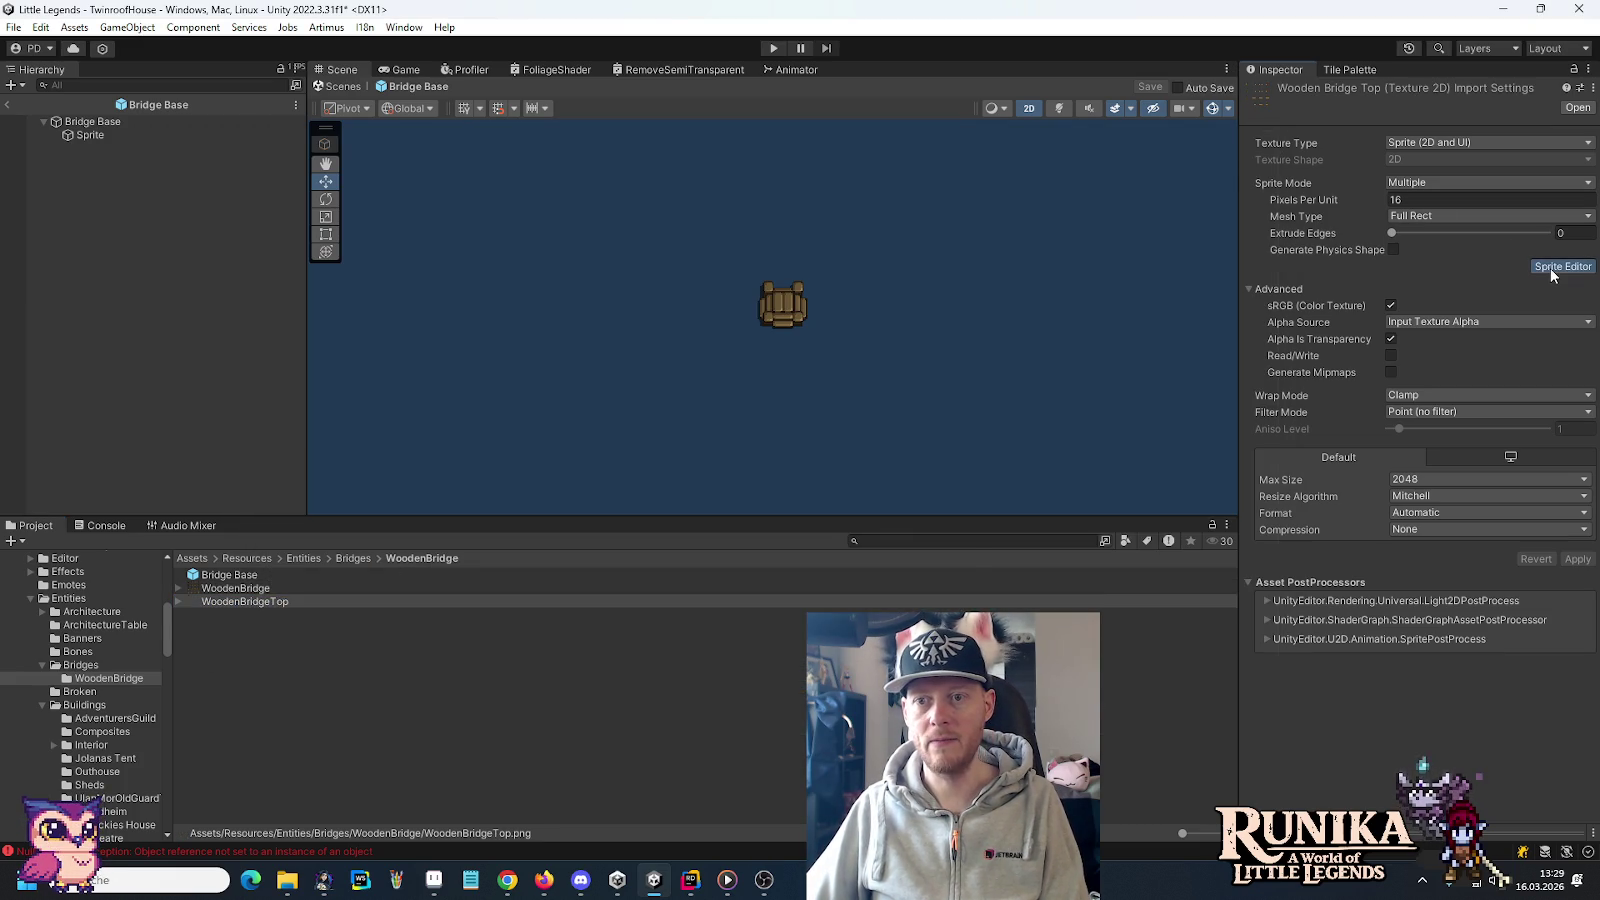
left_click(1562, 267)
left_click(358, 158)
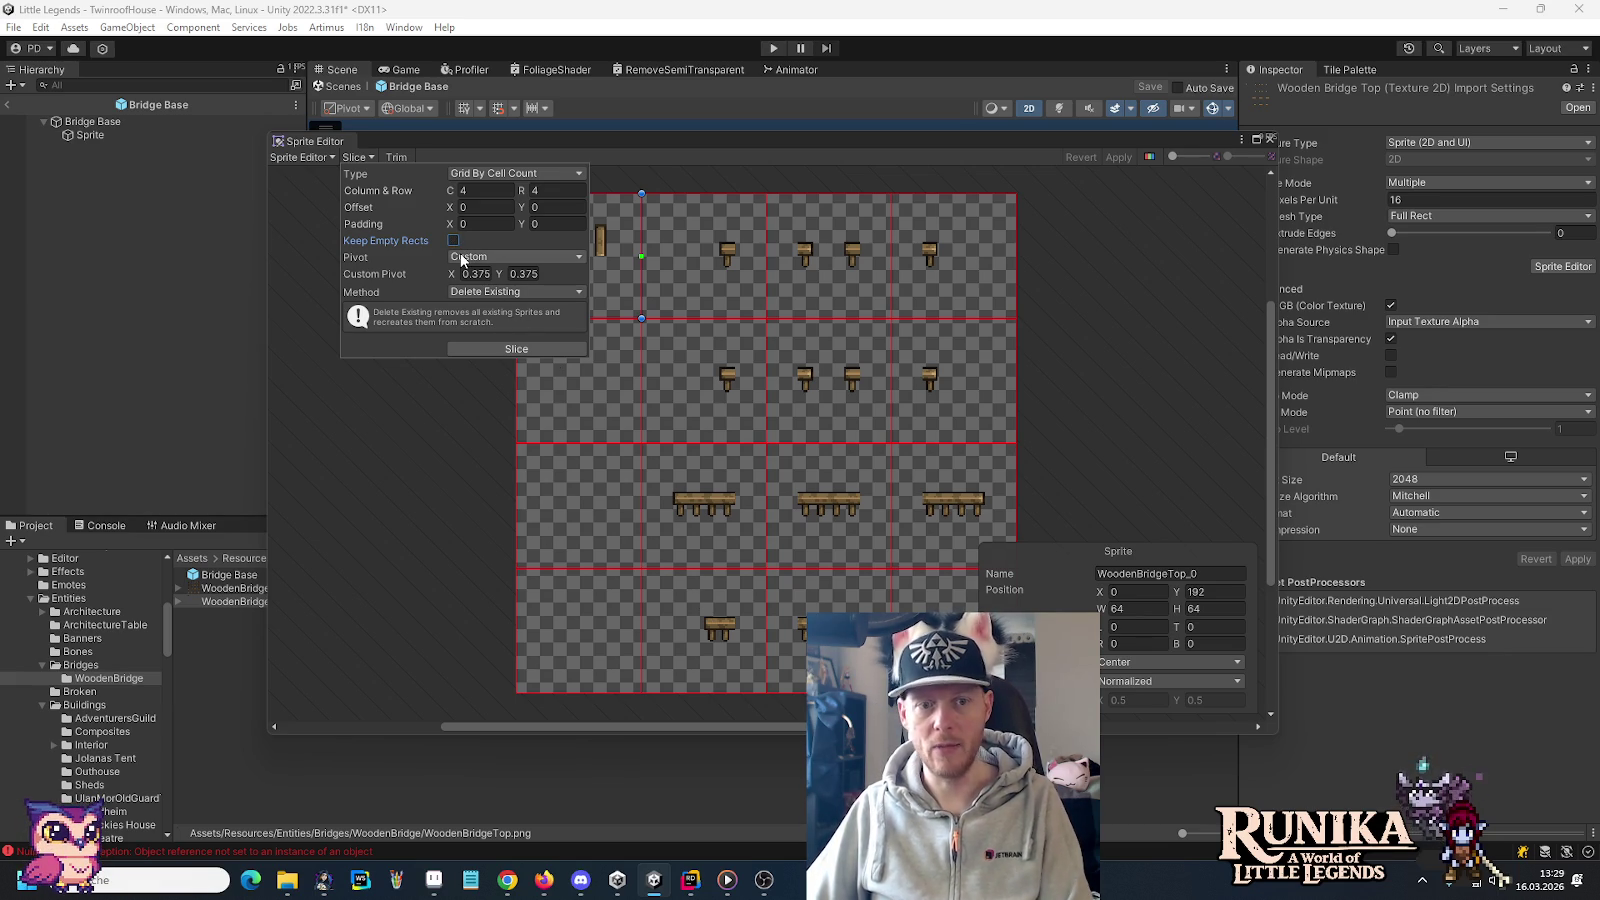
left_click(491, 350)
left_click(678, 630)
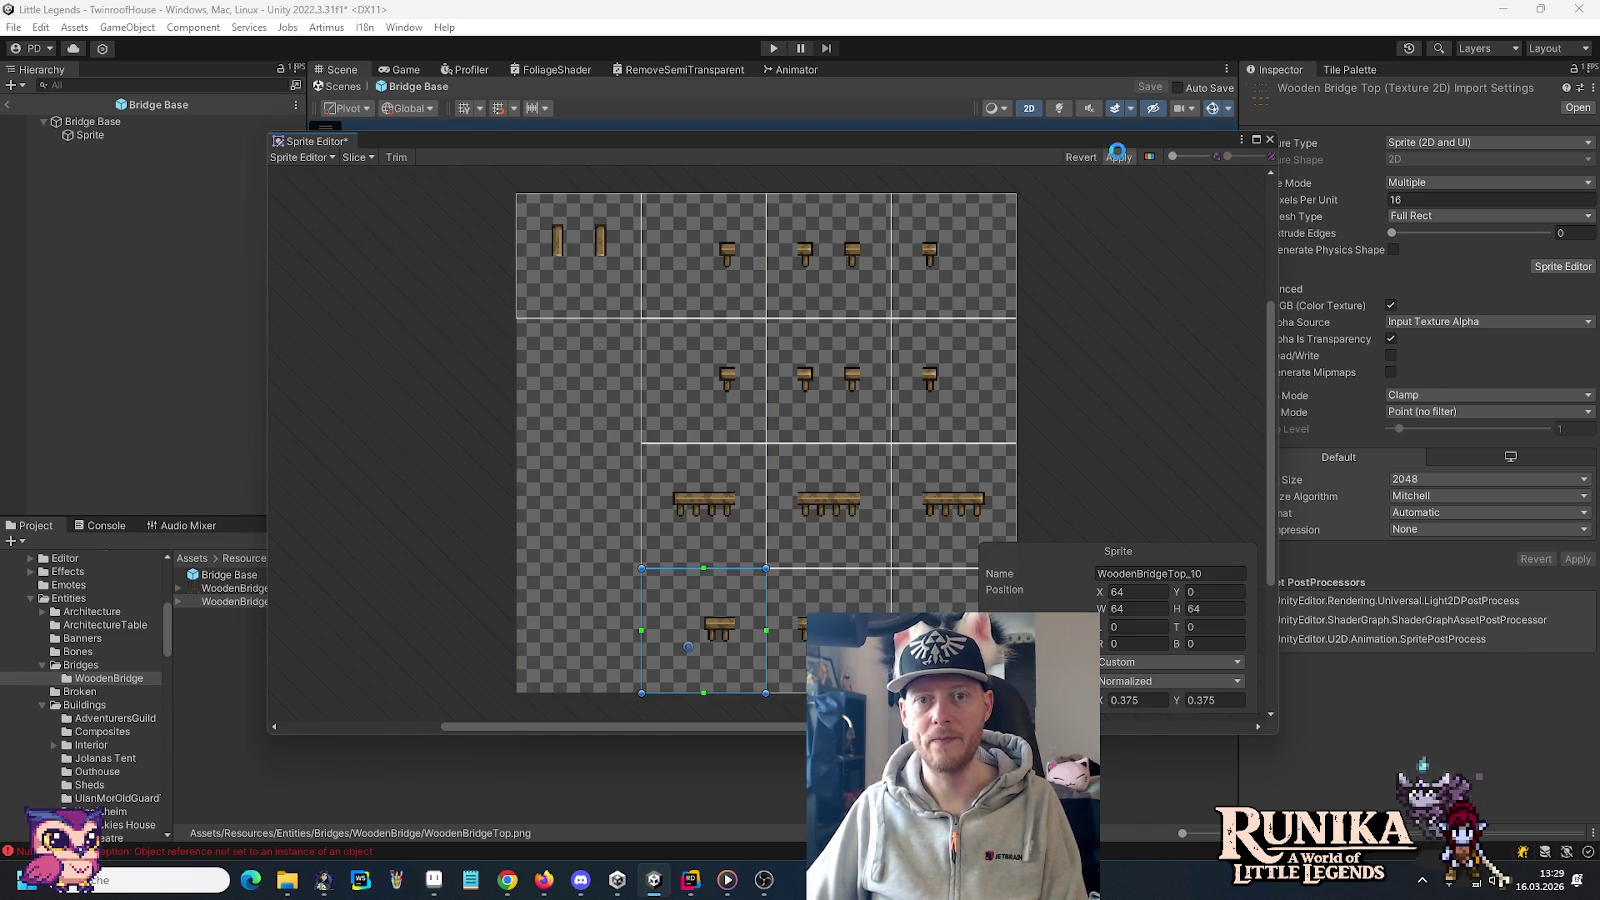
left_click(1270, 141)
left_click(466, 108)
scroll(770, 291, "up", 3)
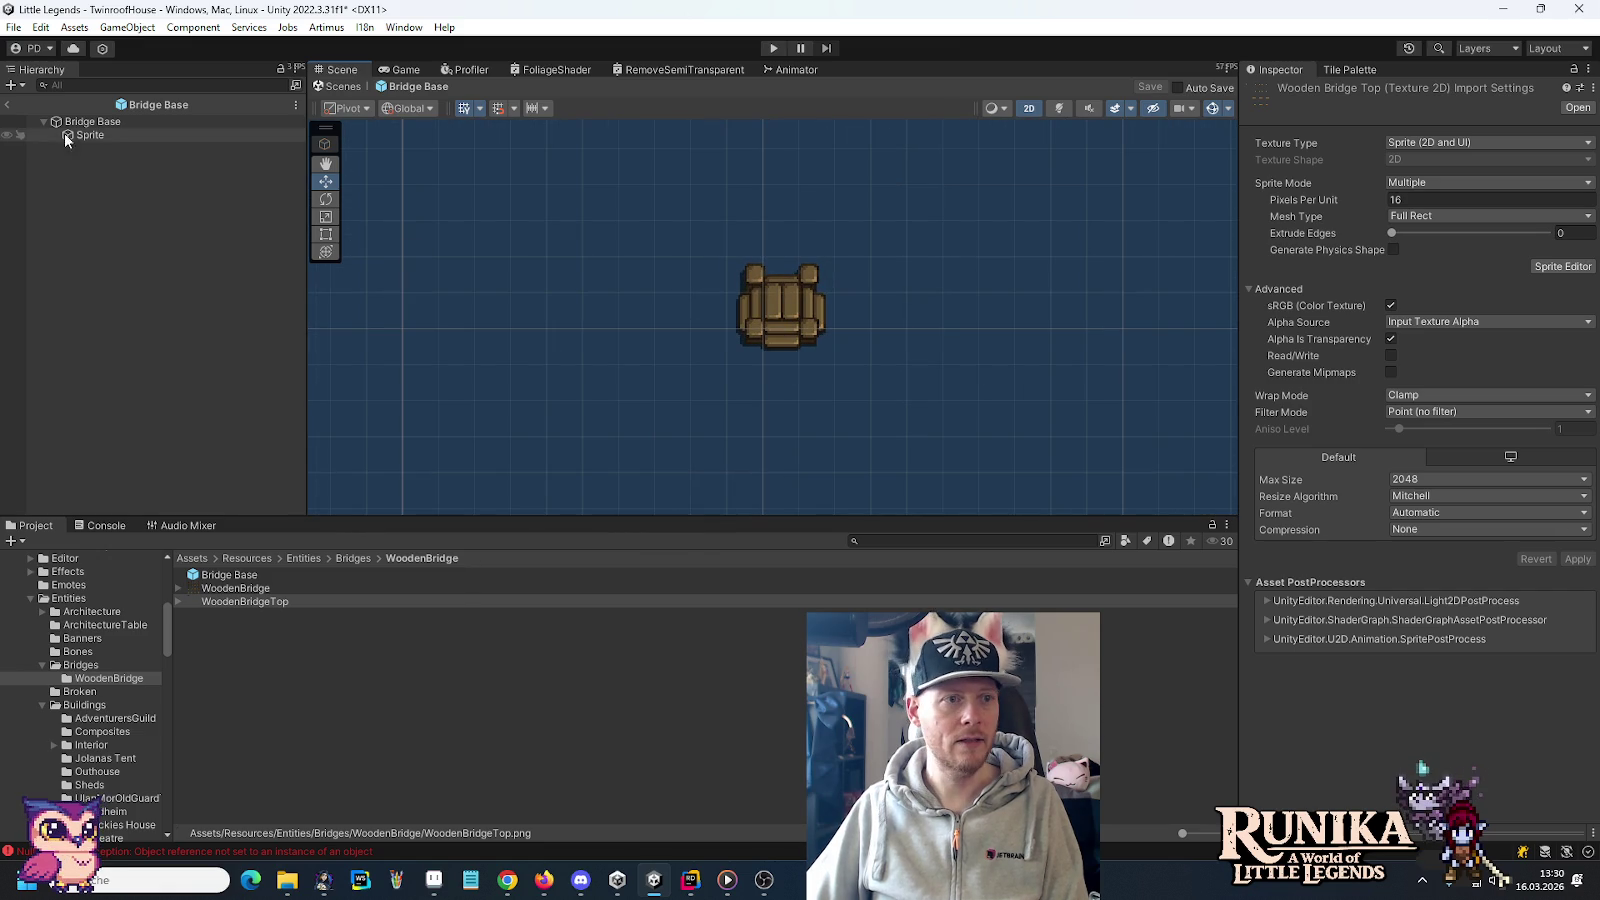
Set the Sprite child's X and Y position to 0
left_click(98, 136)
left_click(1440, 157)
type("0")
left_click(1496, 157)
type("0")
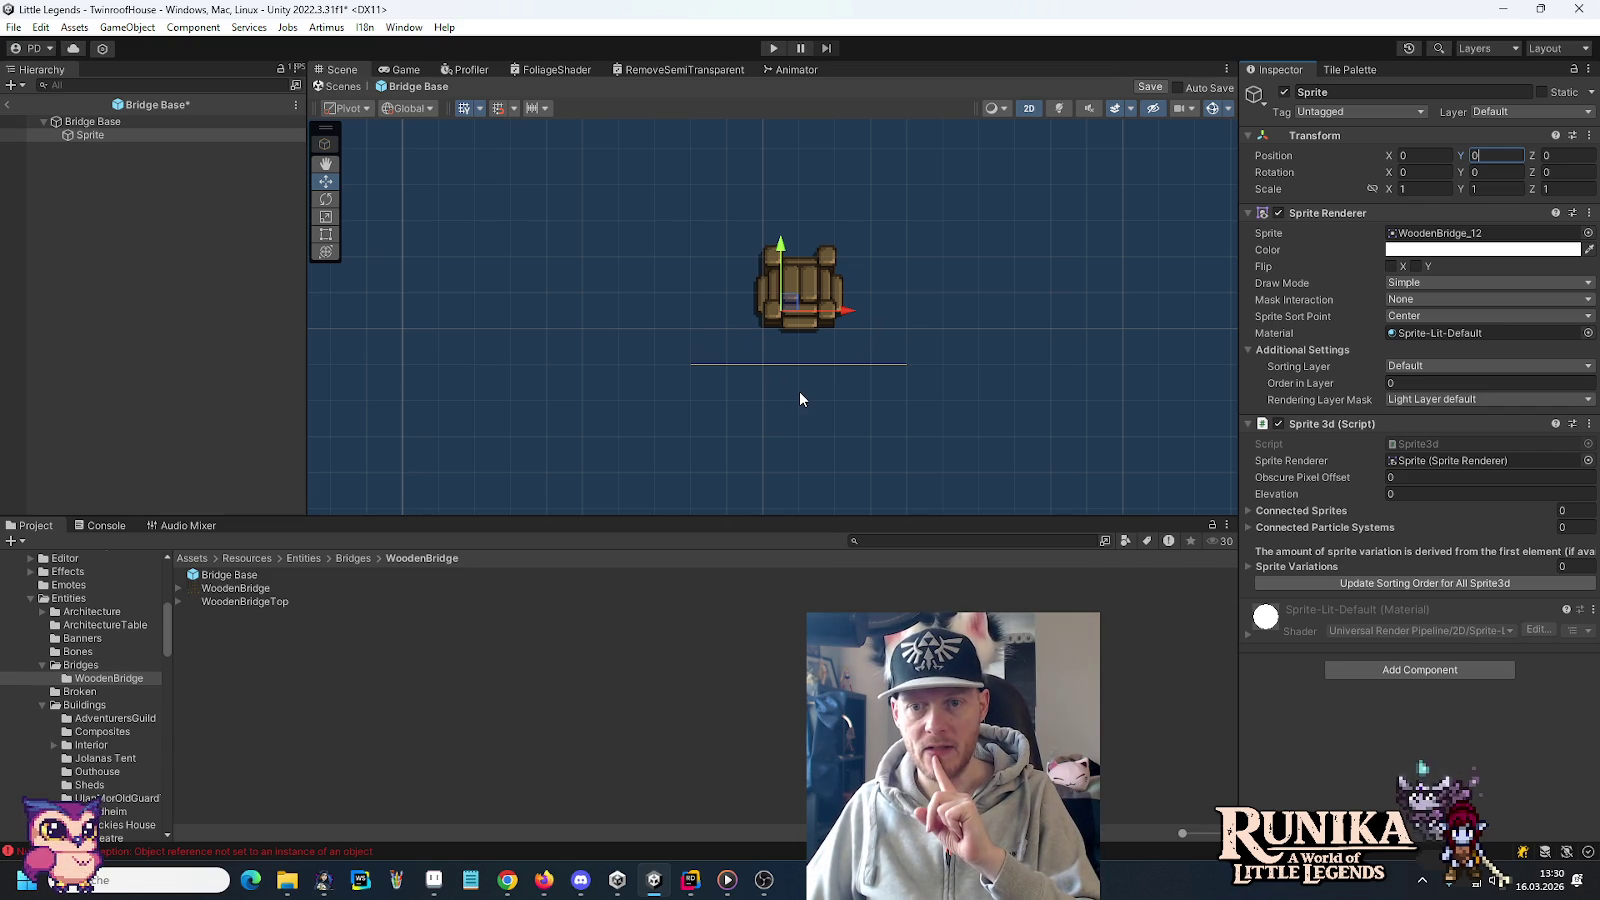
Expand Bridge Base's Entity Bridge settings and its Sprites 3d list
left_click(99, 124)
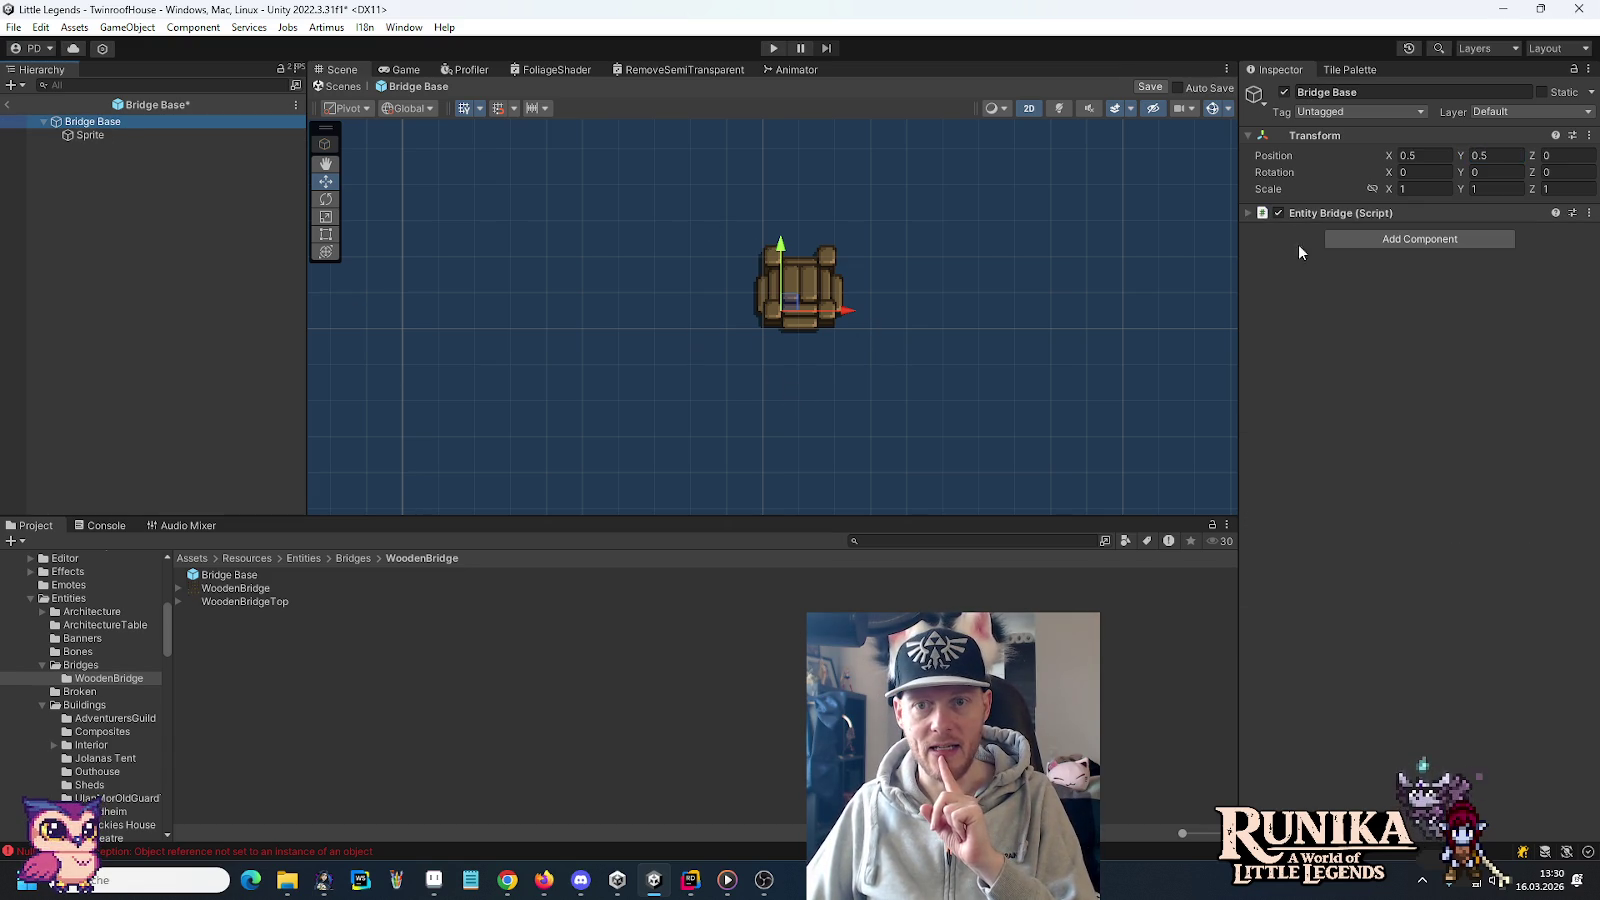
left_click(1248, 212)
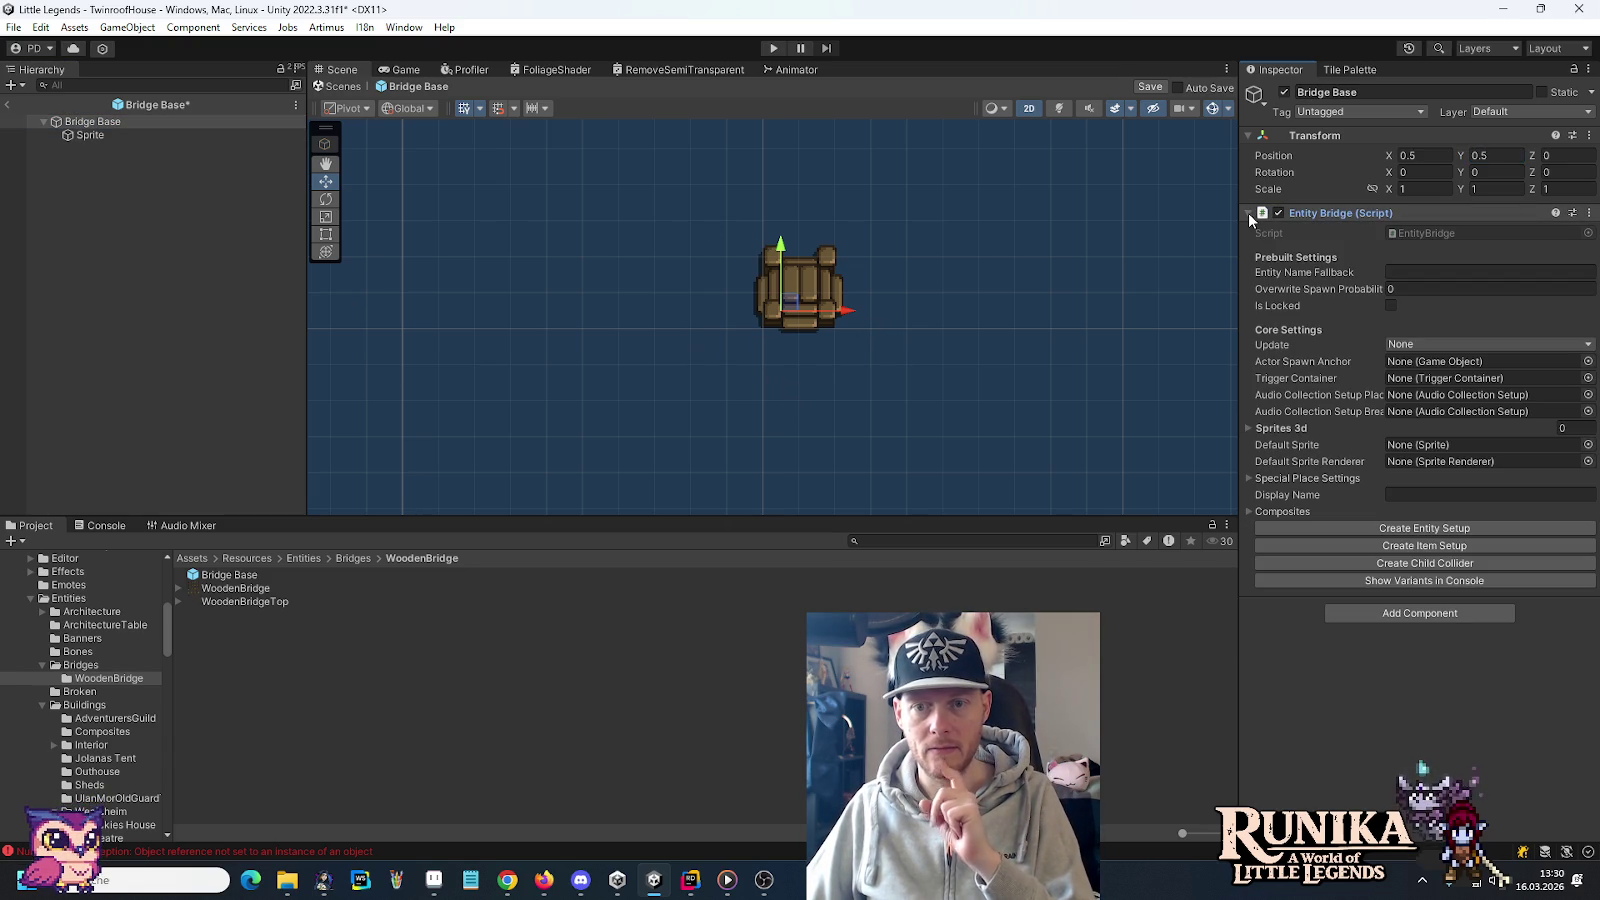
left_click(1248, 428)
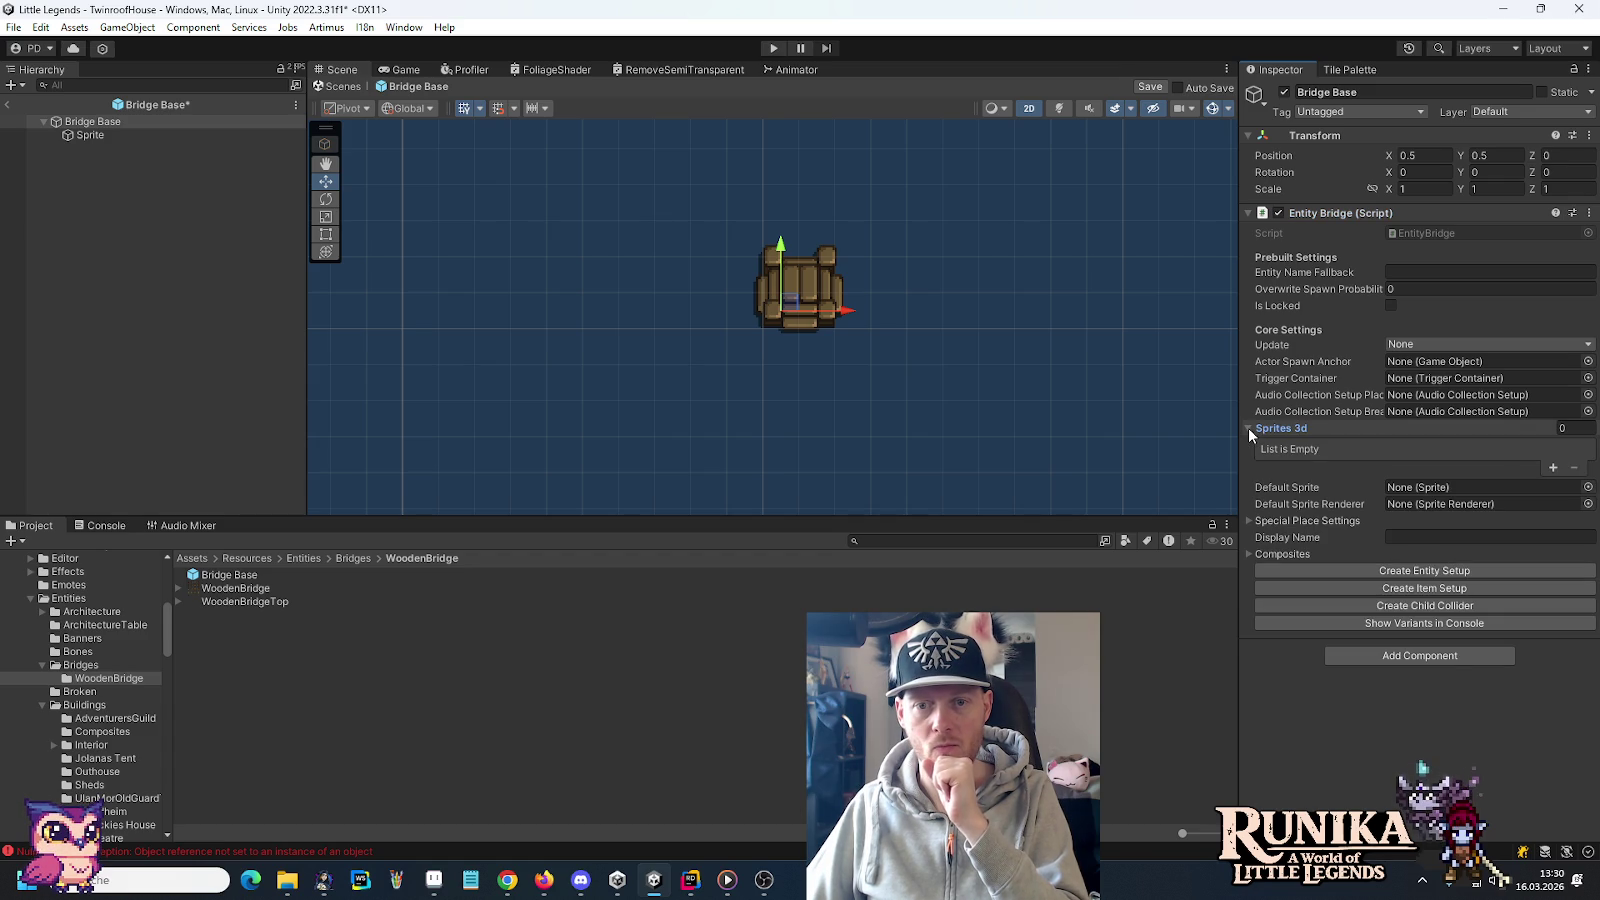
left_click_drag(95, 135, 826, 321)
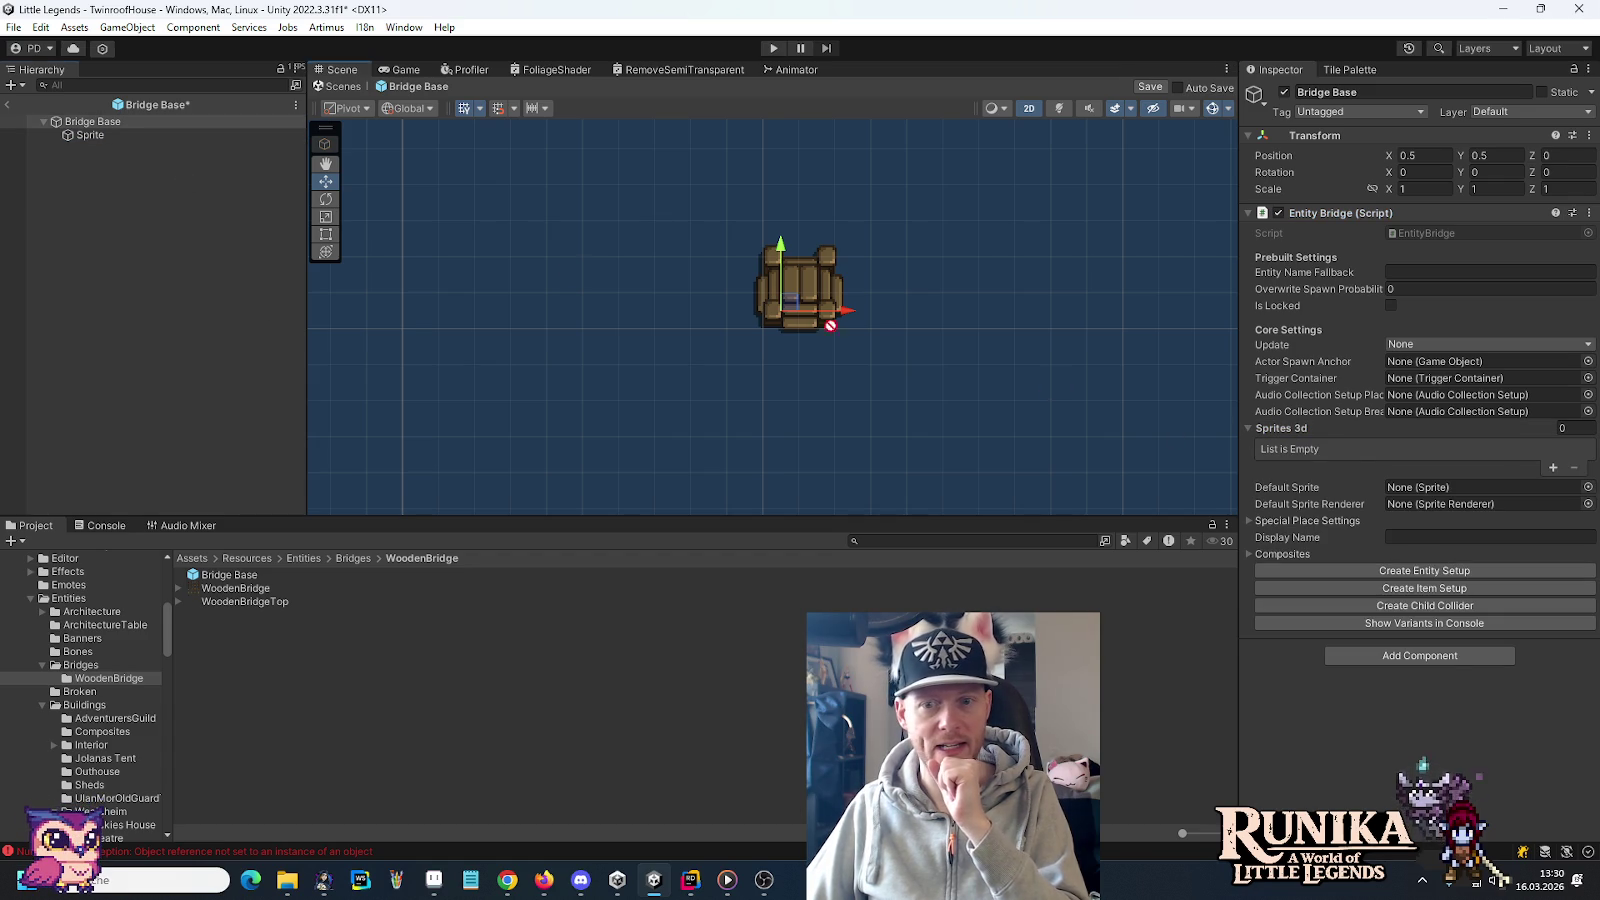
Remove the Sprite 3d component from the Sprite child
left_click(90, 135)
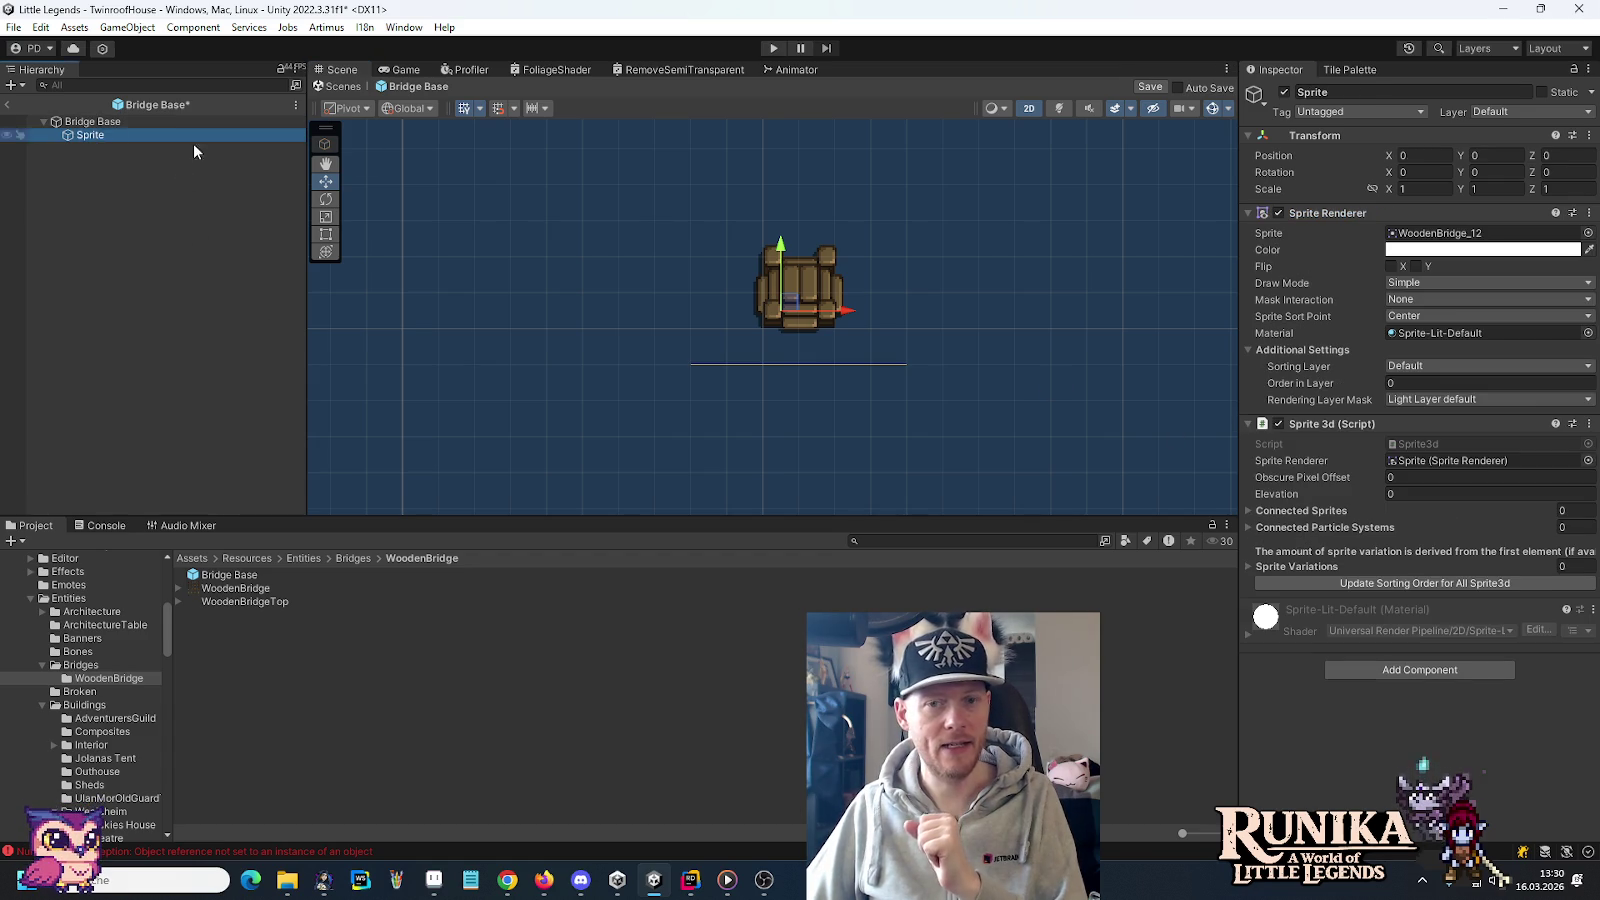
left_click(1589, 423)
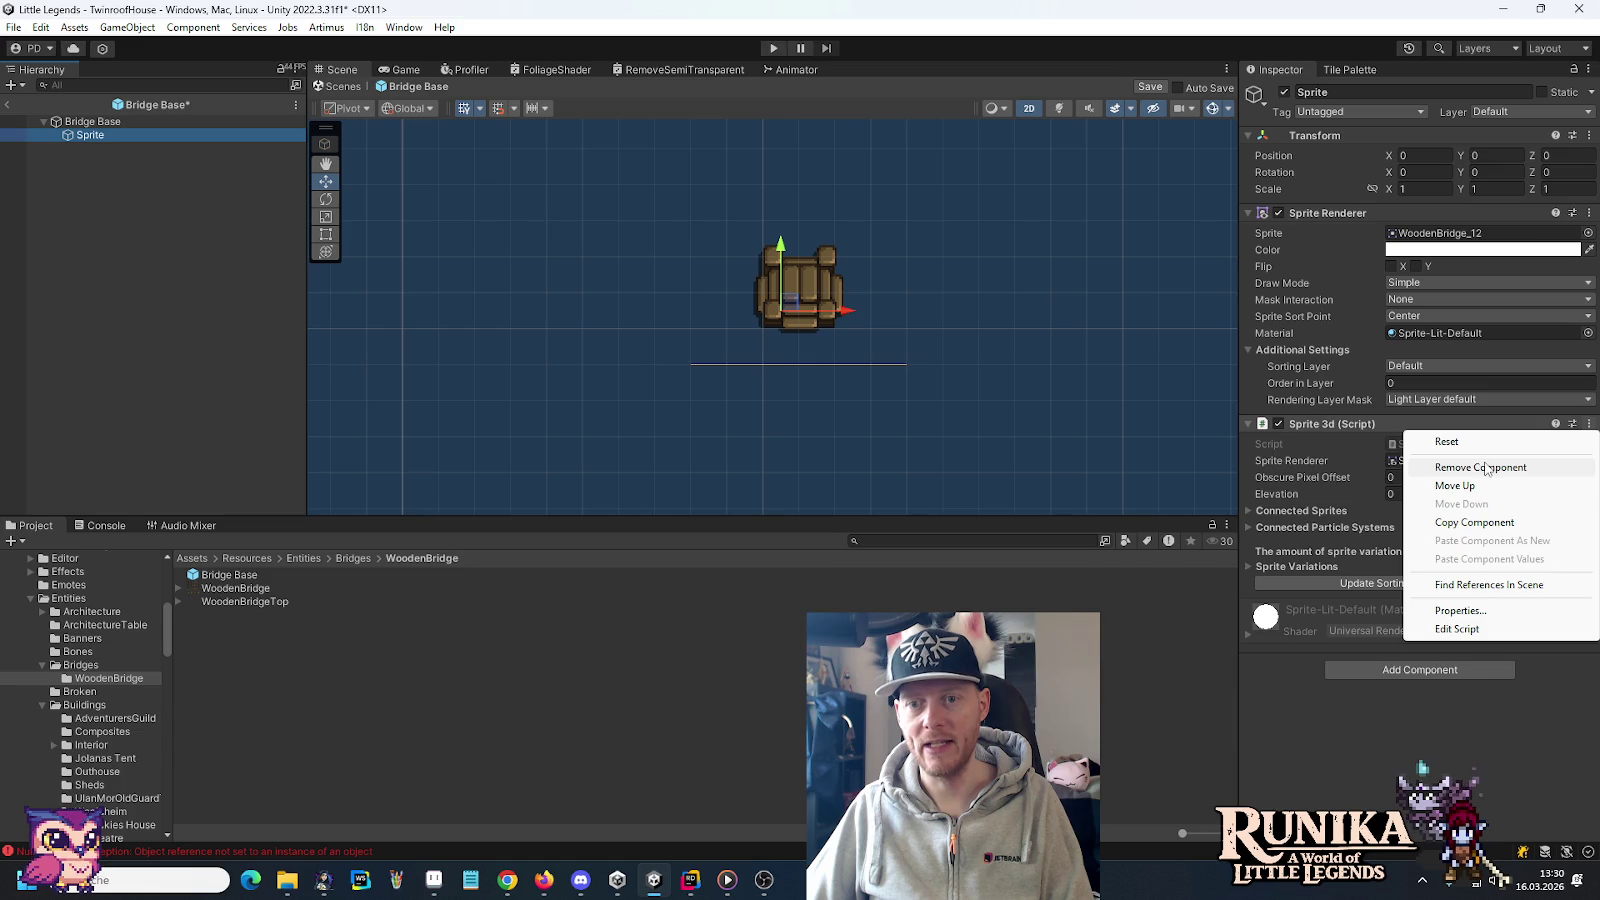
left_click(1485, 464)
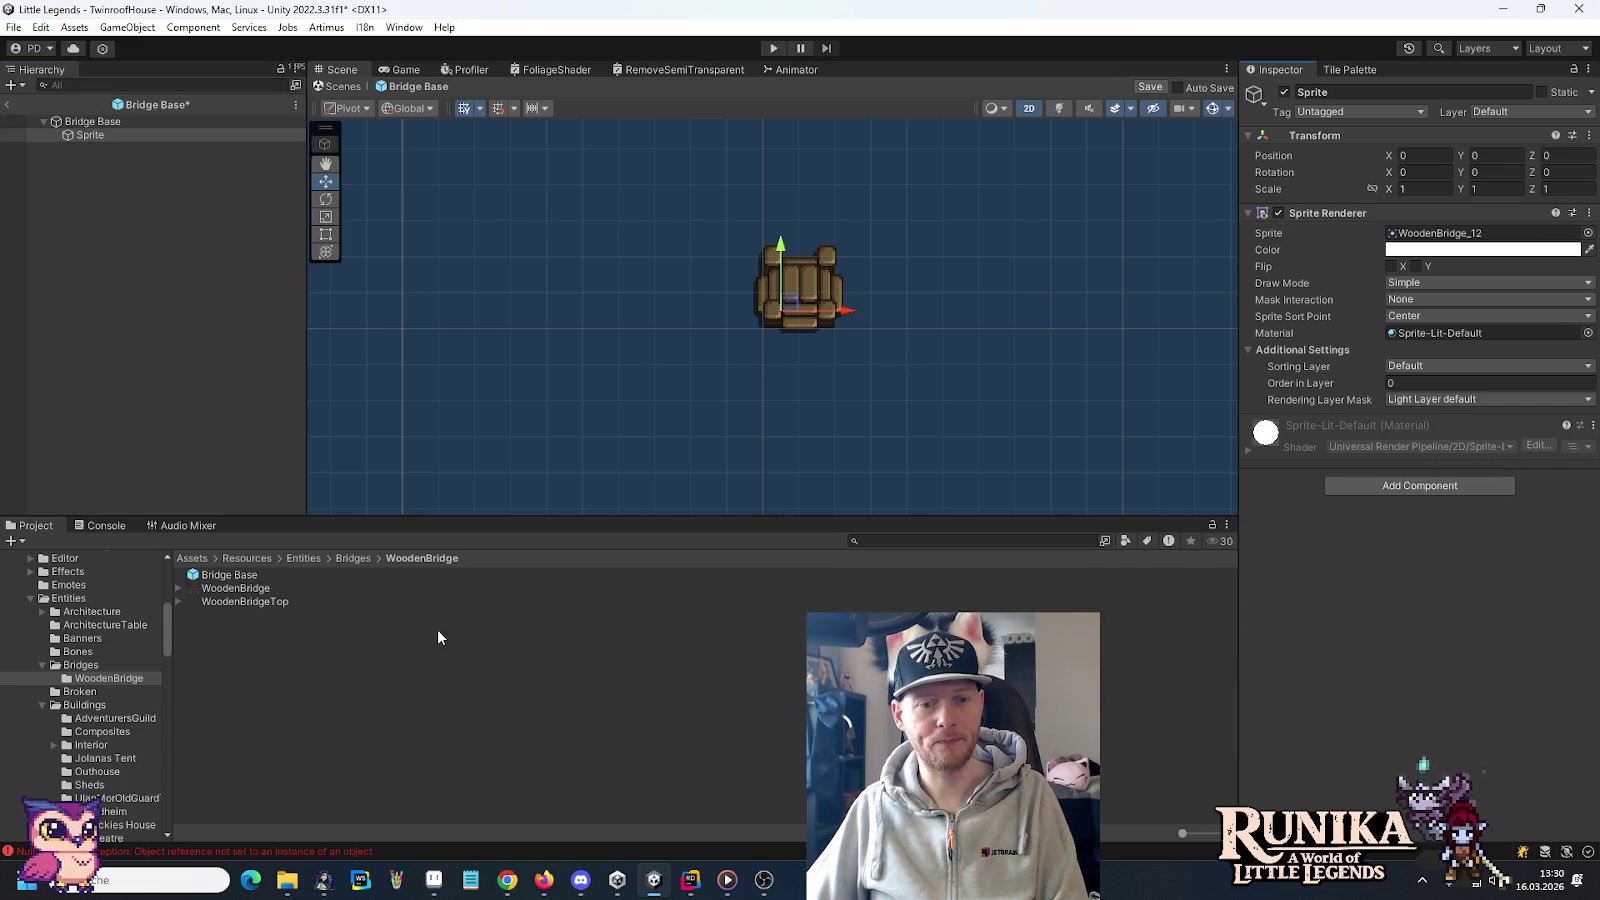
left_click(432, 882)
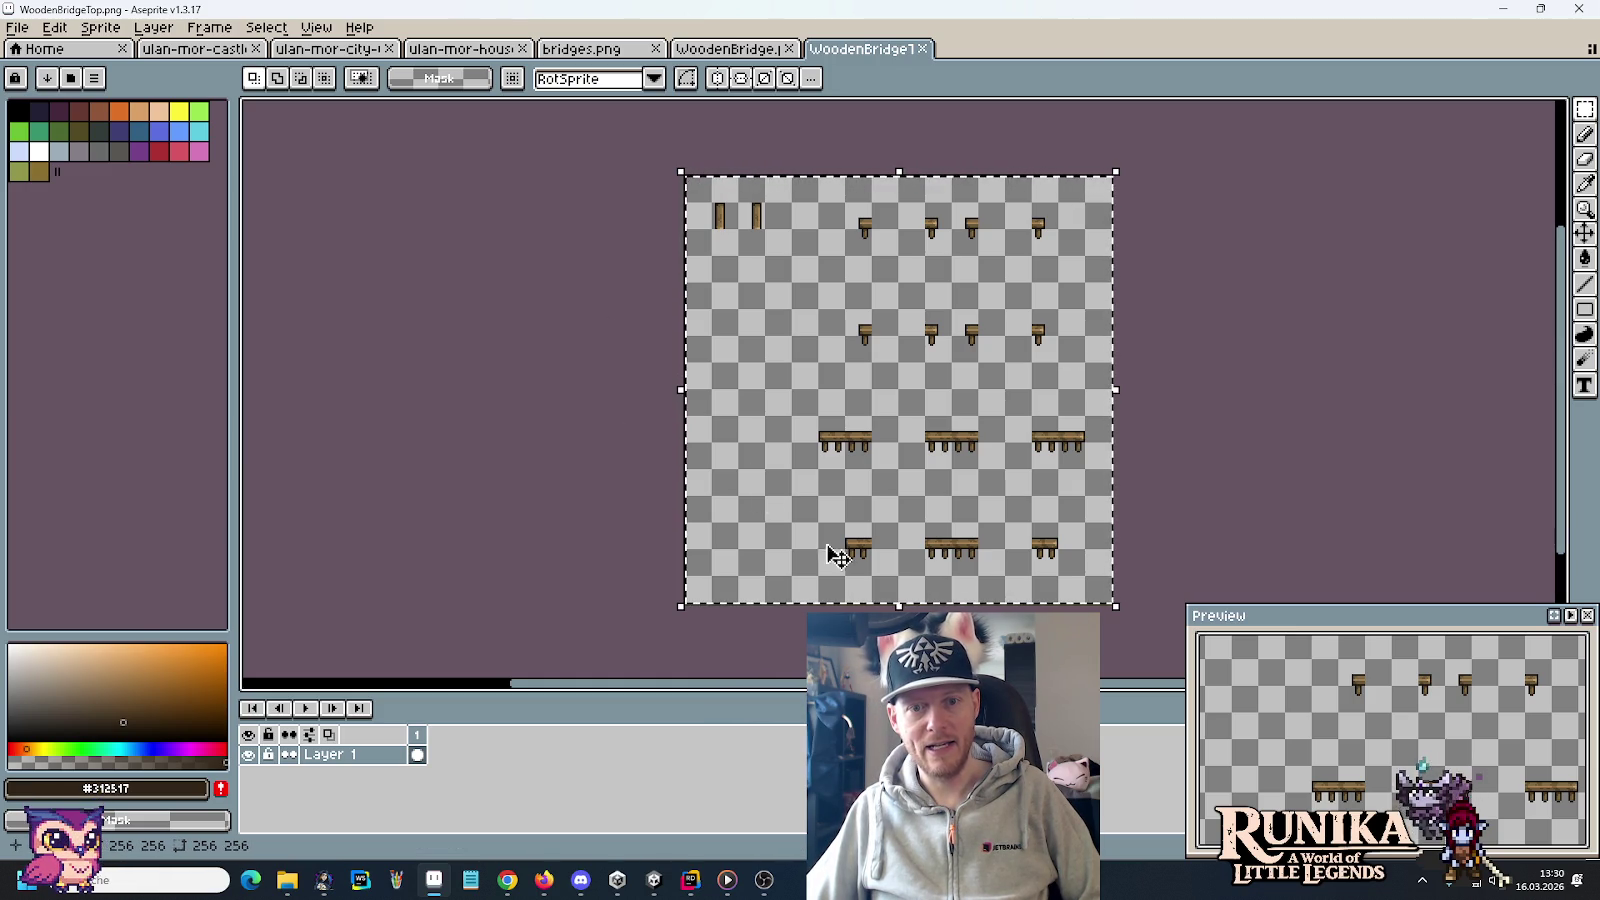
Open Tiles-Dirt.png from the artwork > tilesets folder via File > Open
left_click(727, 48)
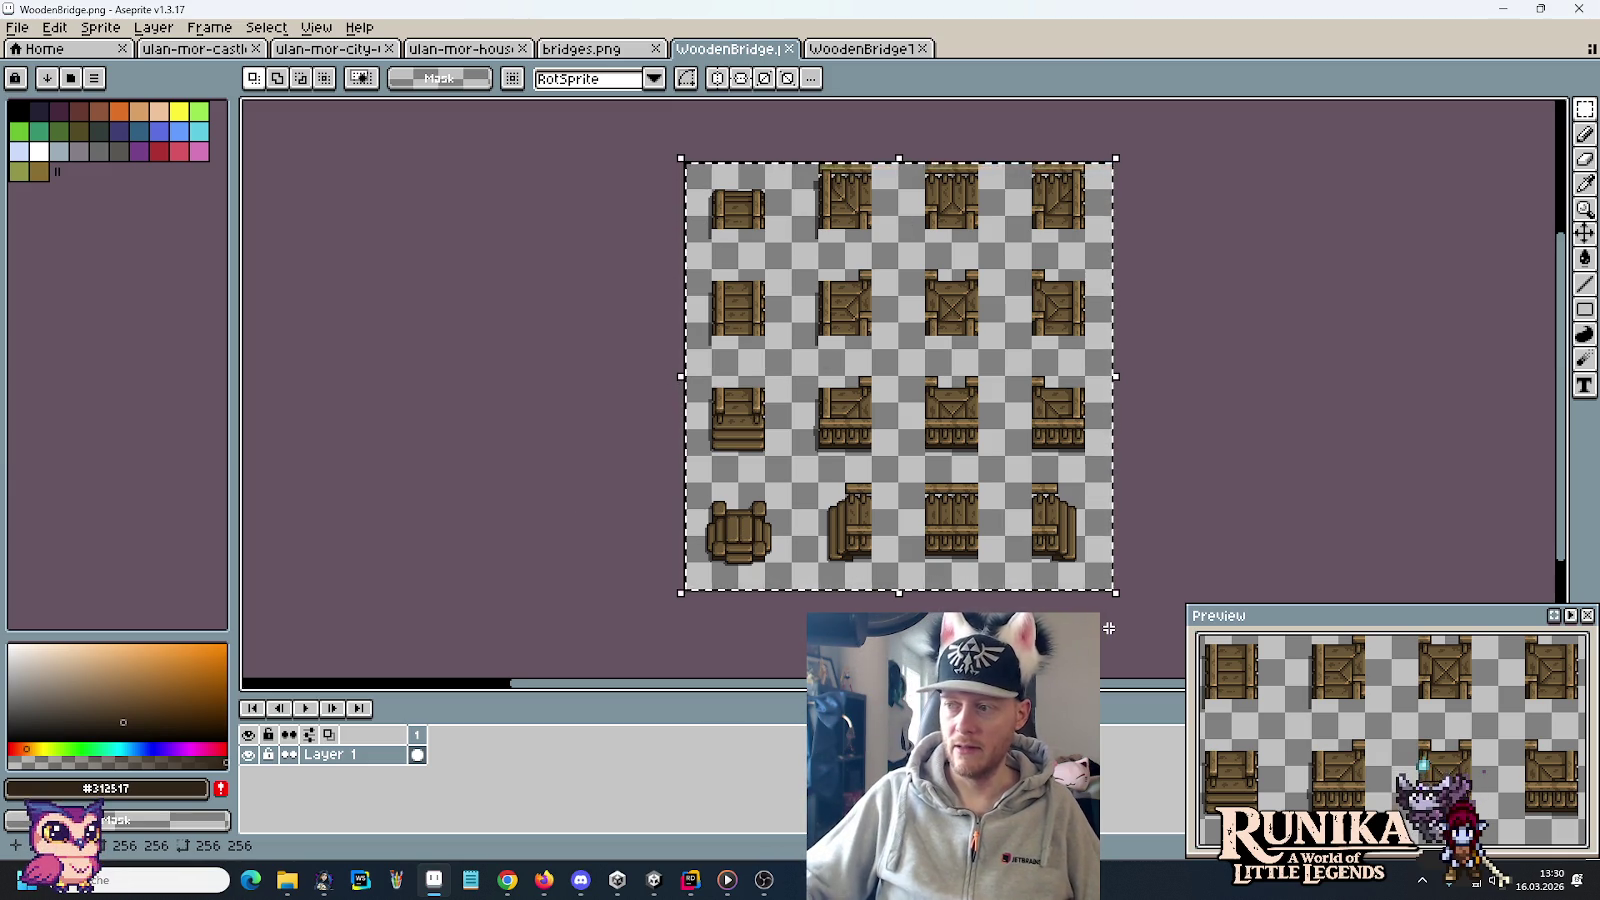
left_click(18, 28)
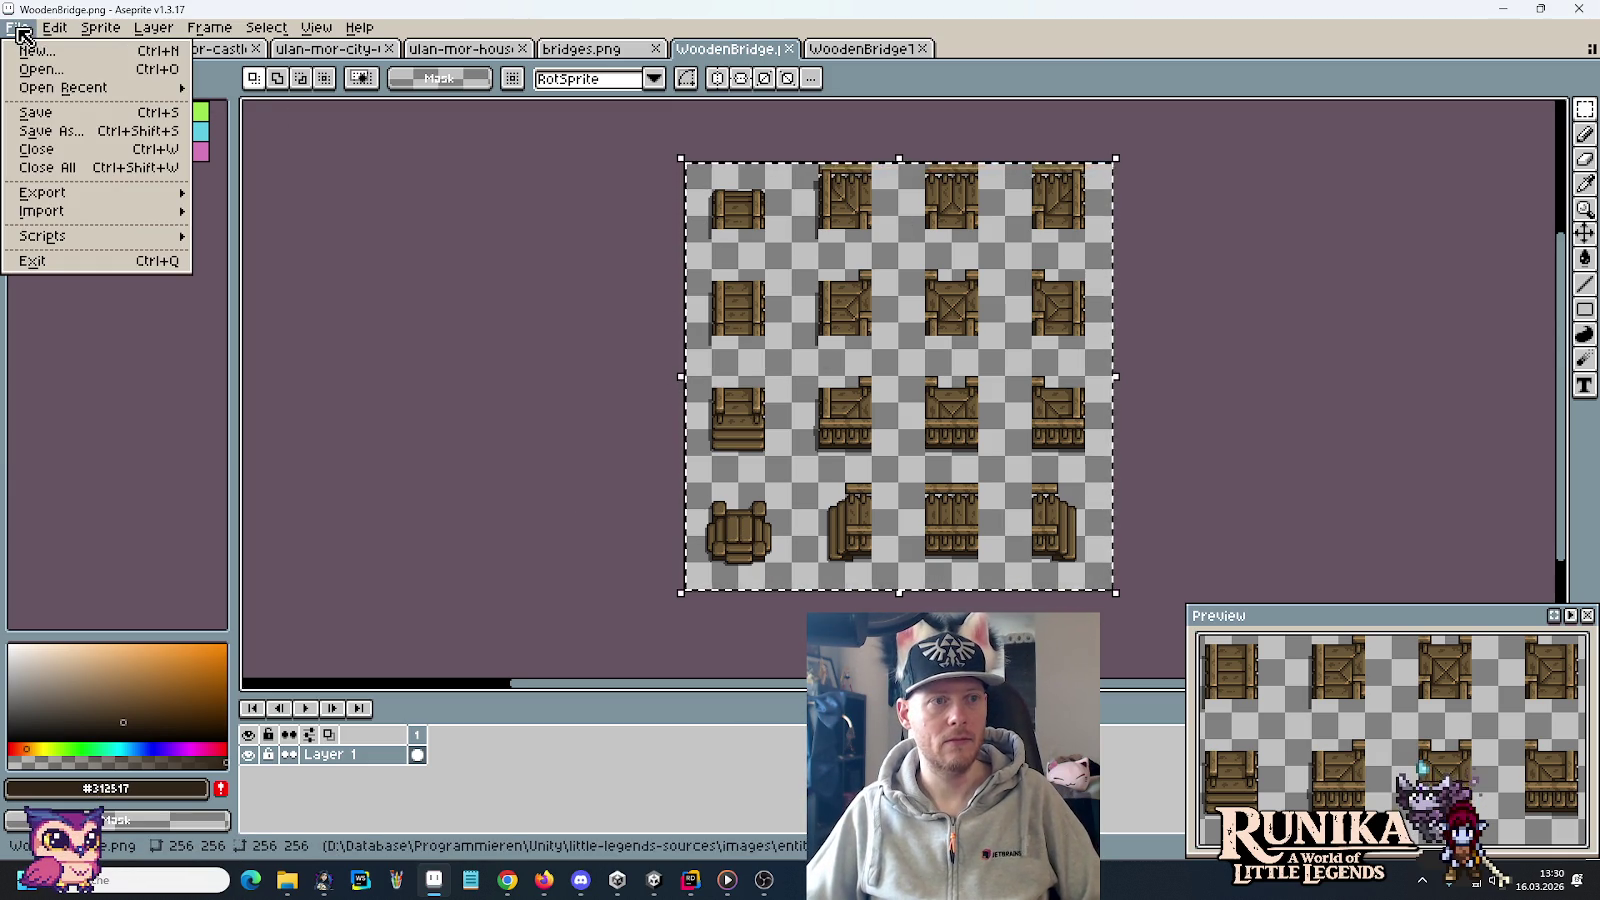
mouse_move(75, 88)
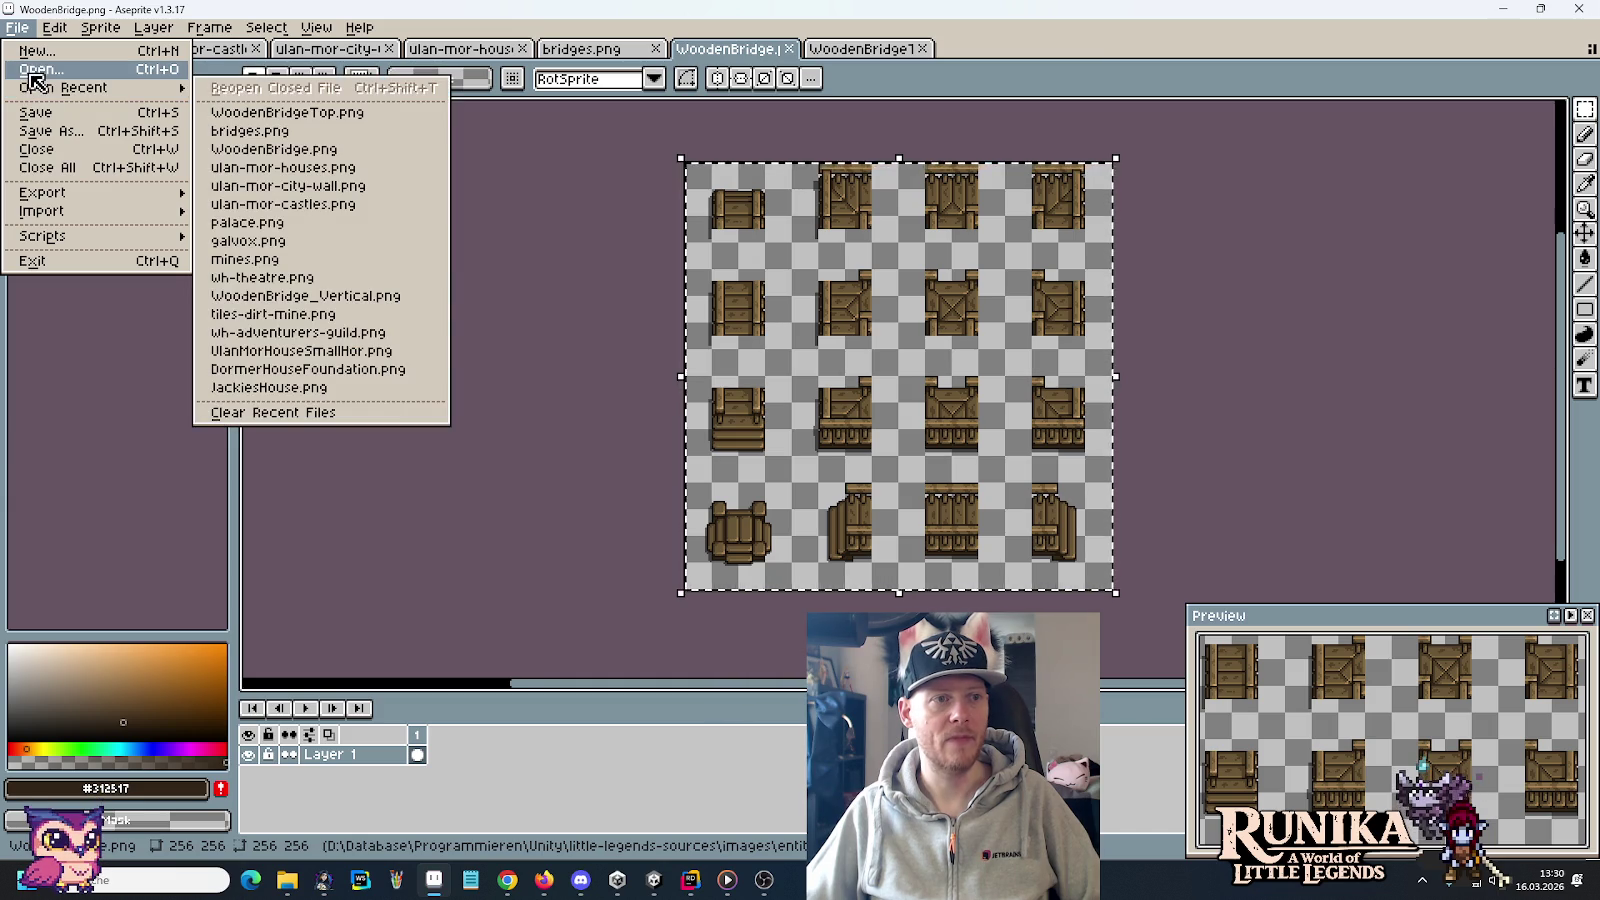
left_click(38, 70)
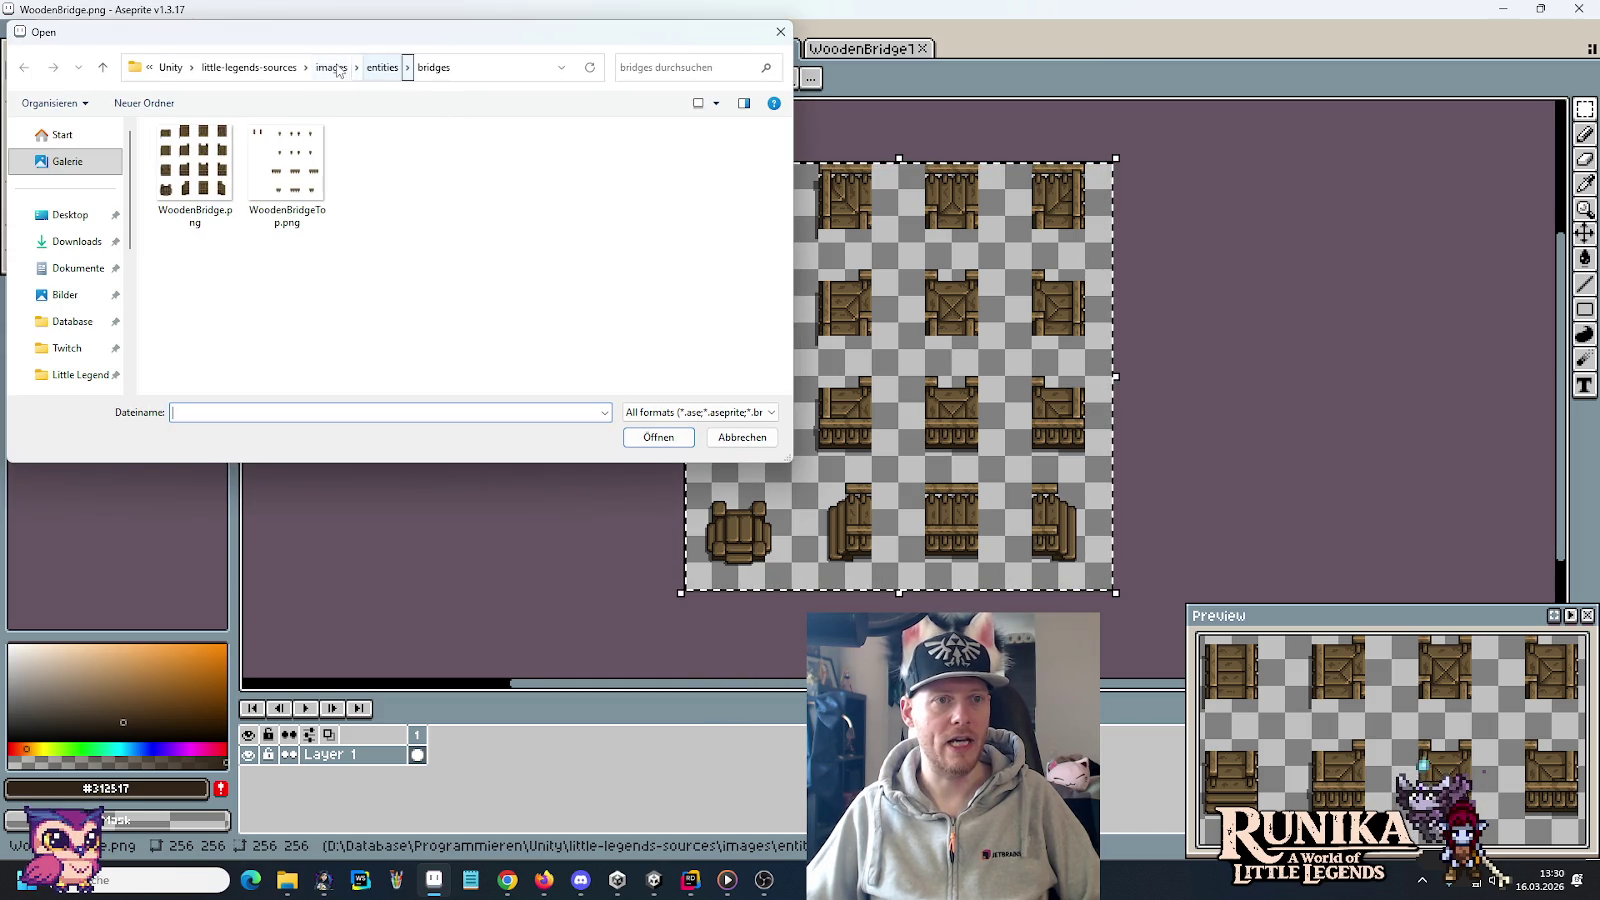
left_click(251, 67)
double_click(372, 160)
scroll(372, 165, "down", 3)
scroll(372, 165, "down", 3)
scroll(300, 248, "up", 3)
double_click(302, 248)
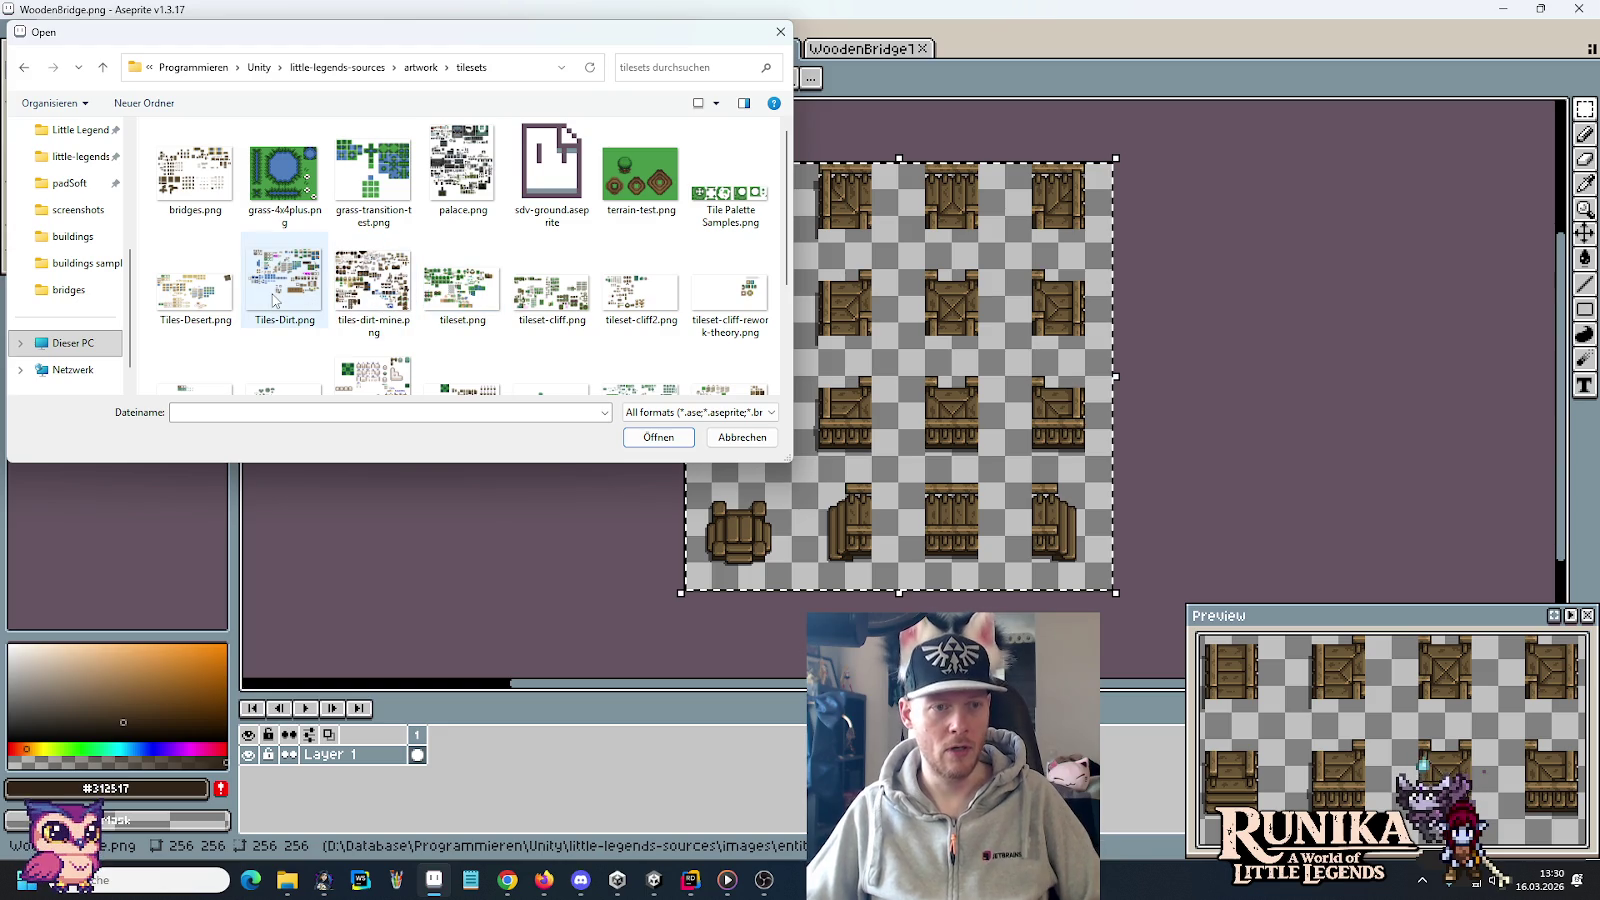
left_click(285, 288)
left_click(722, 440)
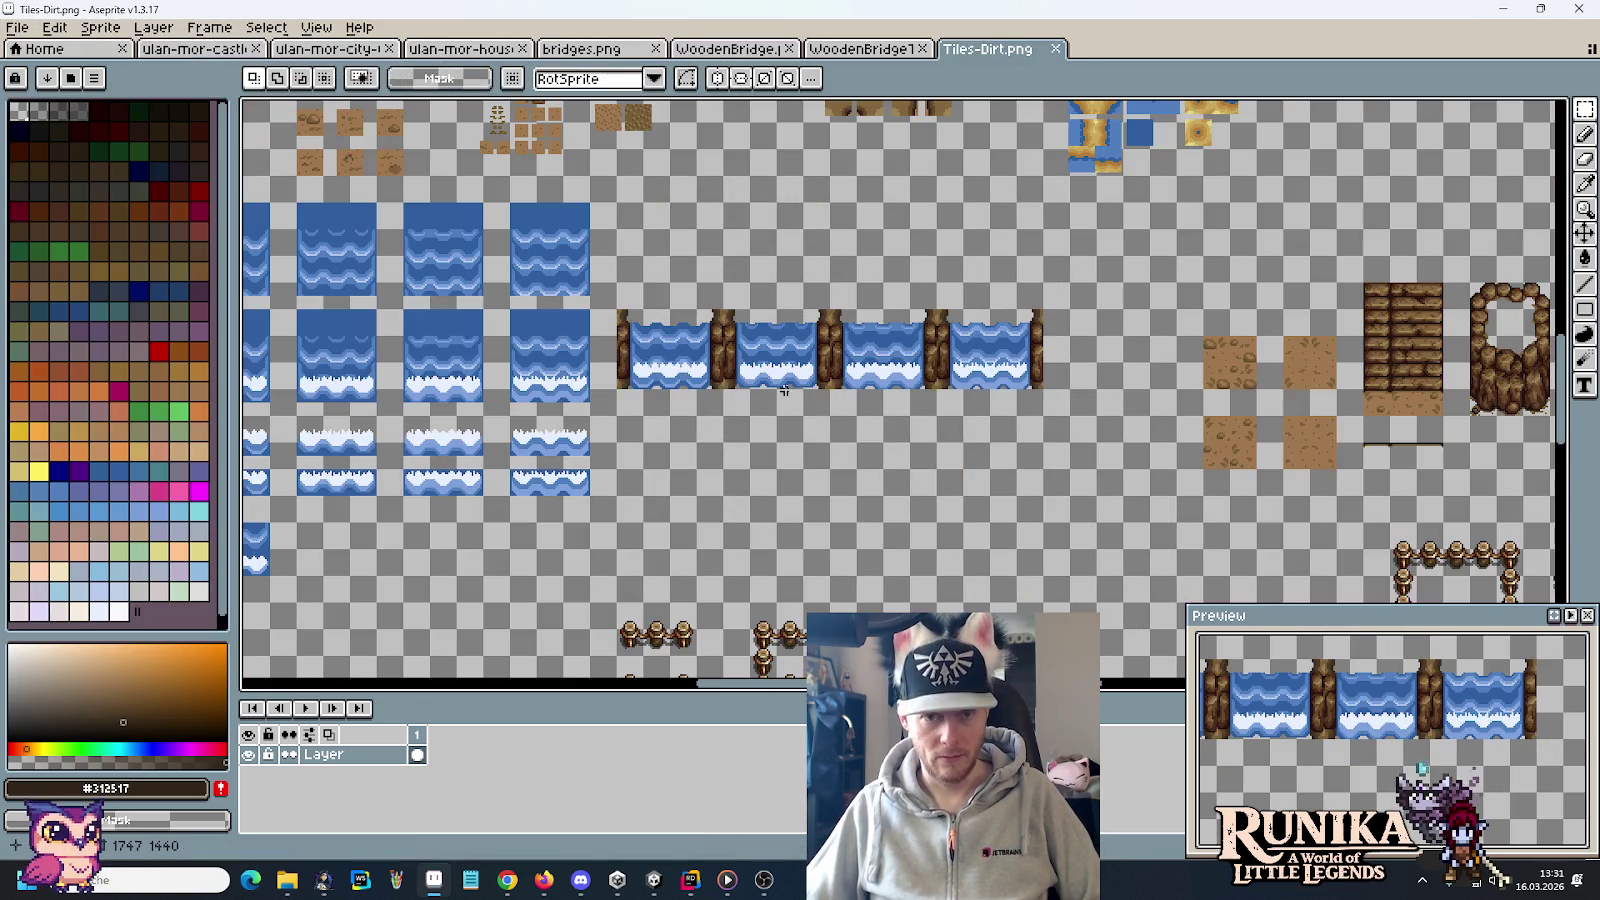
Zoom in, then move the green 1–128 grid up a few pixels and commit it
scroll(1146, 279, "up", 2)
scroll(868, 337, "up", 4)
scroll(868, 337, "up", 1)
scroll(880, 352, "up", 1)
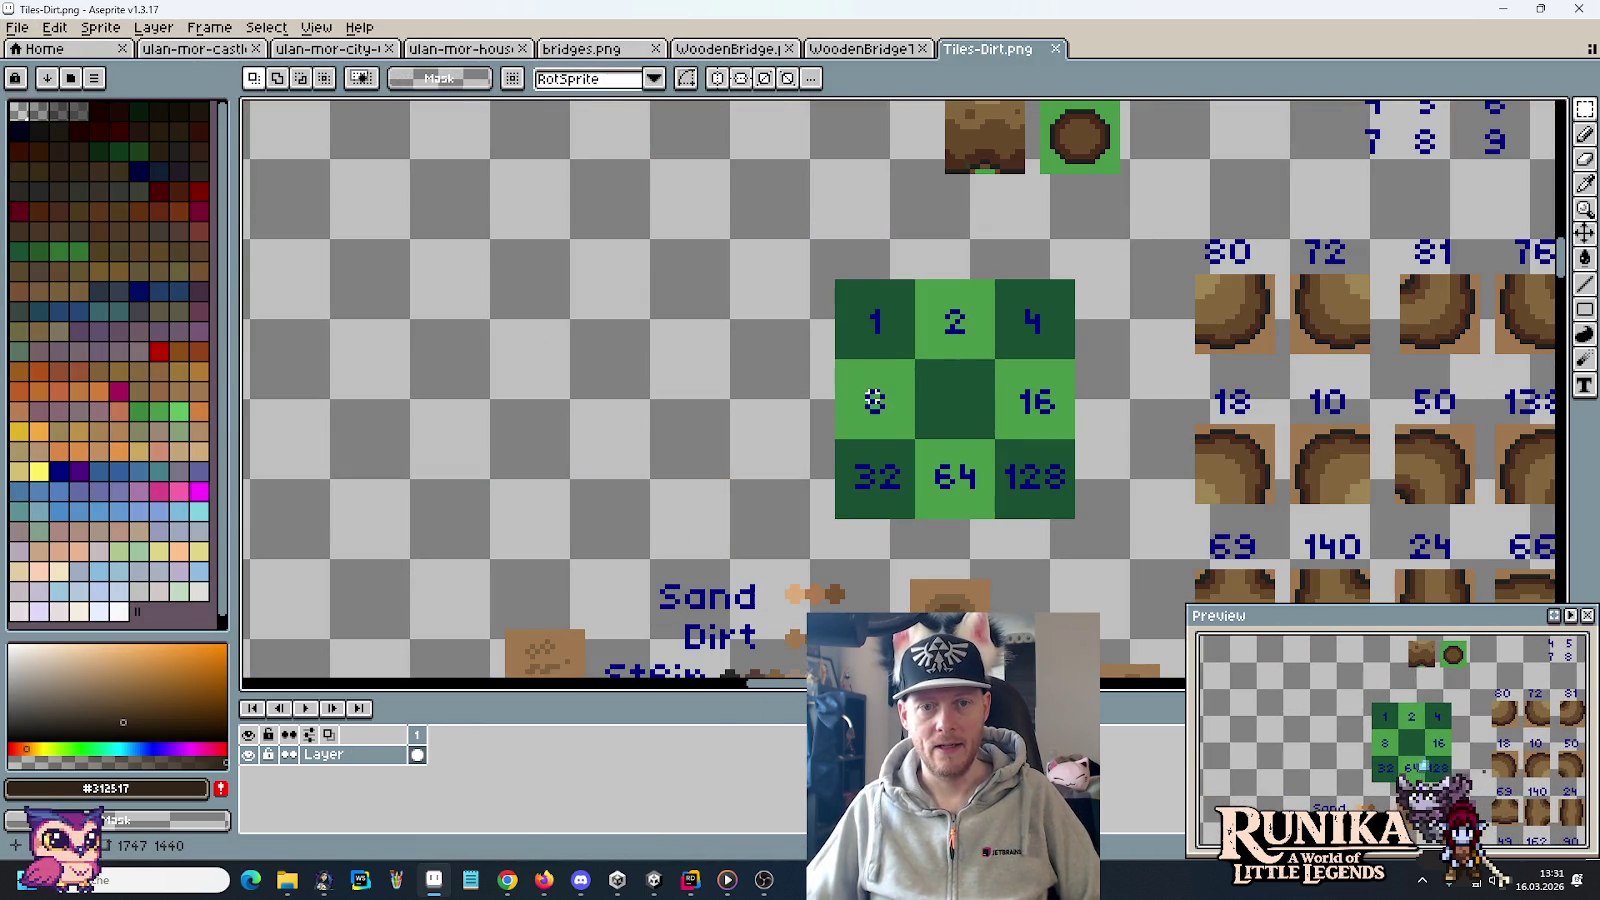
mouse_move(817, 257)
left_mouse_down()
mouse_move(1068, 512)
mouse_move(1003, 431)
left_mouse_up()
left_click(664, 369)
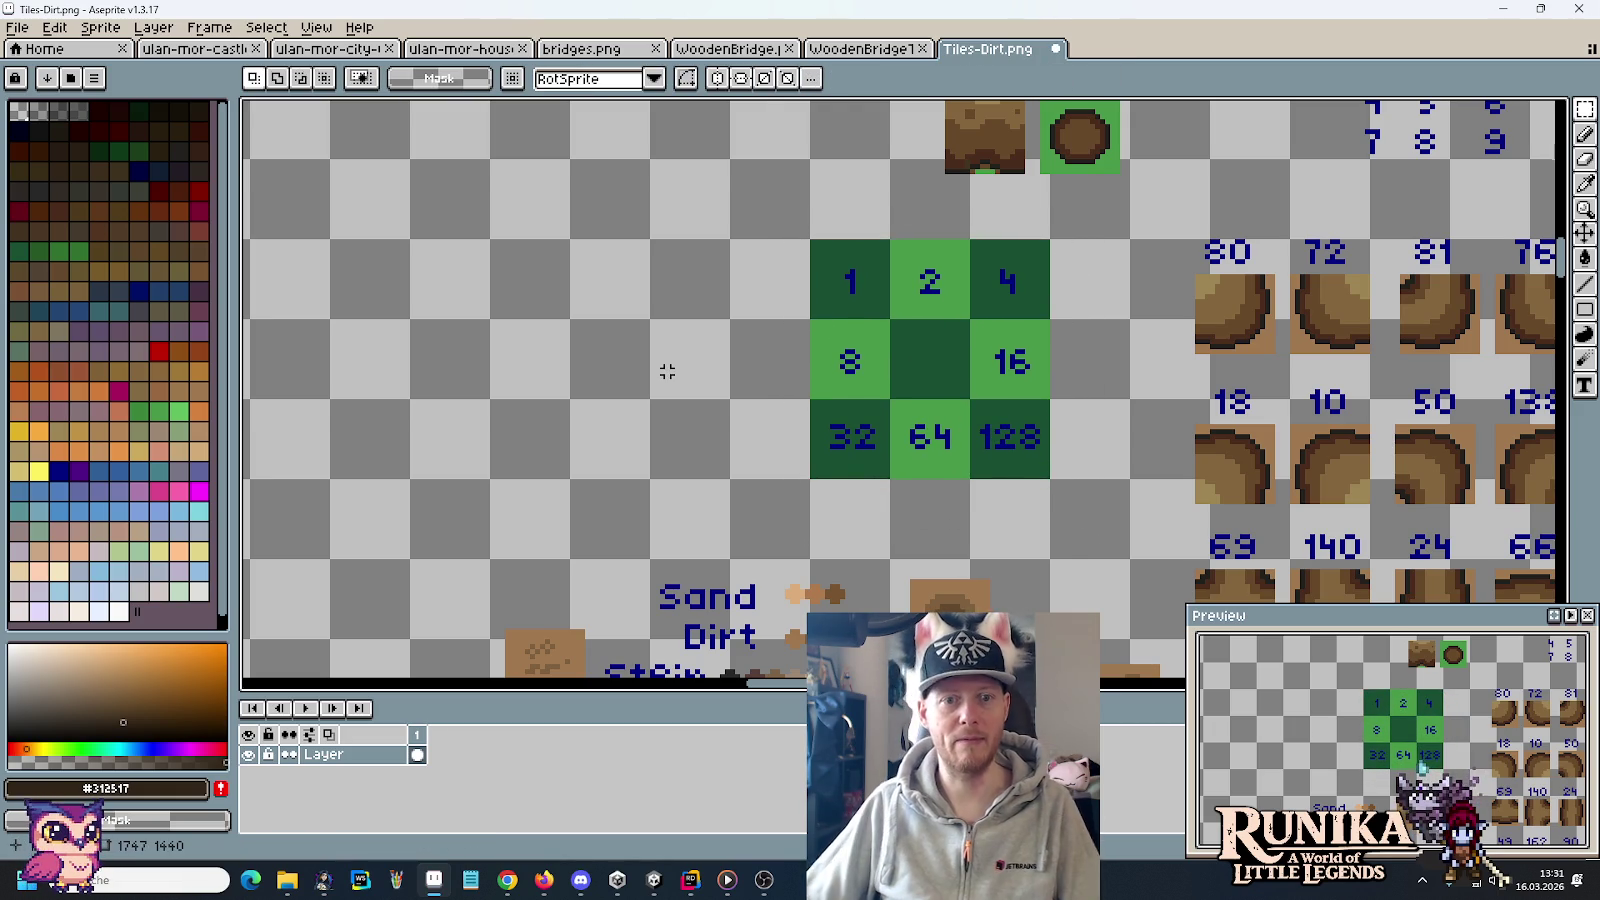
Glance at Unity, then flip through the WoodenBridgeTop and WoodenBridge sheets back to Tiles-Dirt.png
key("alt+Tab")
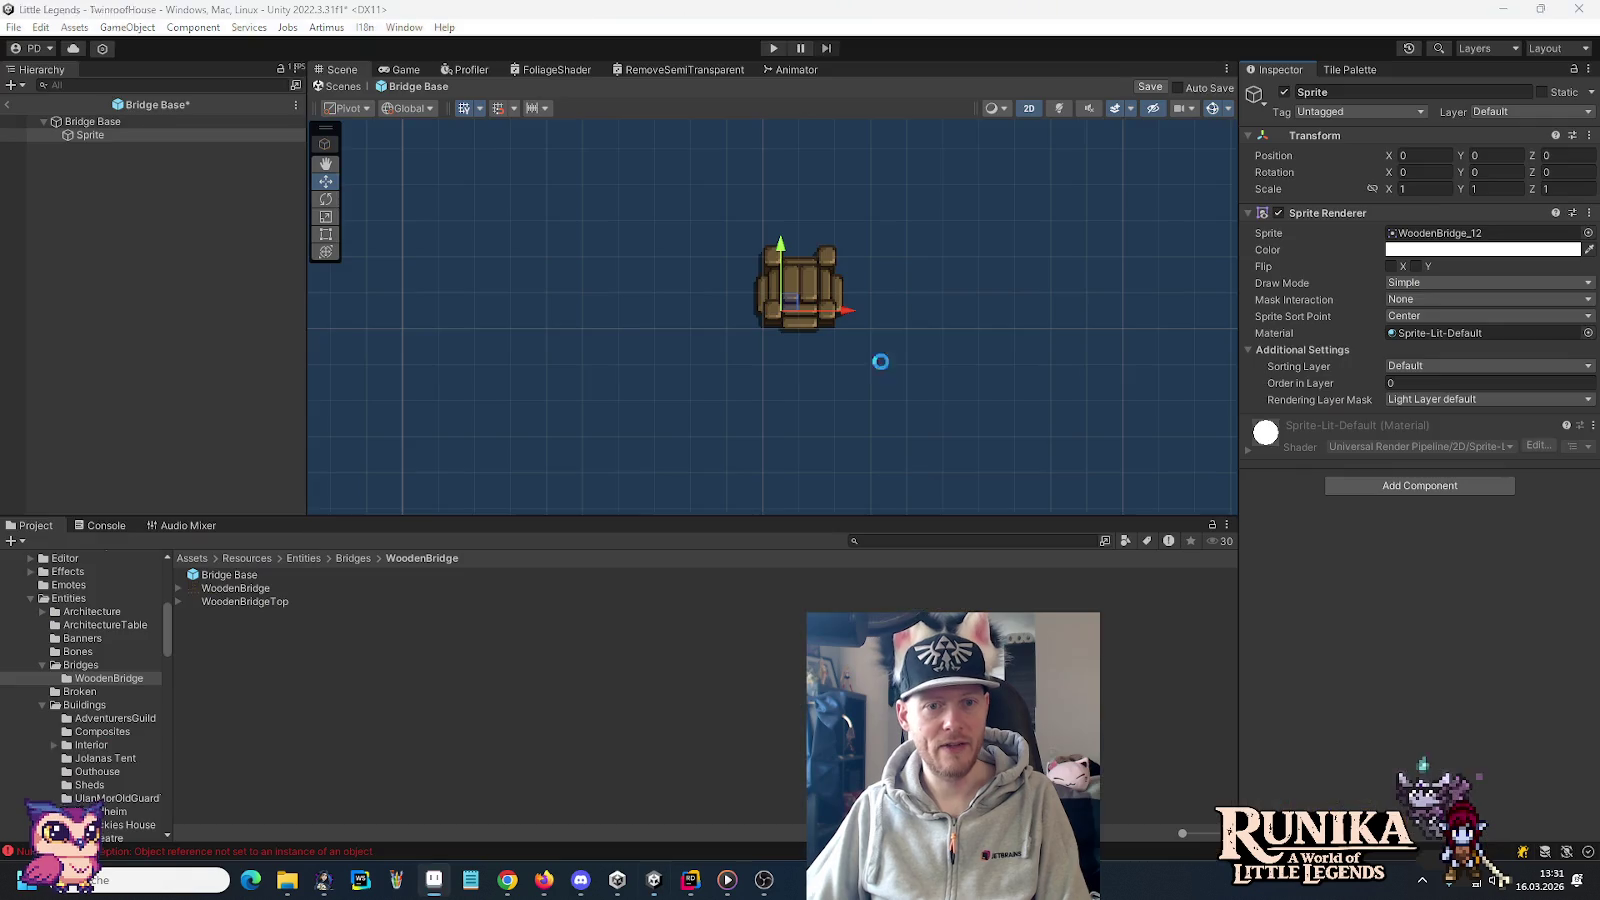
key("alt+Tab")
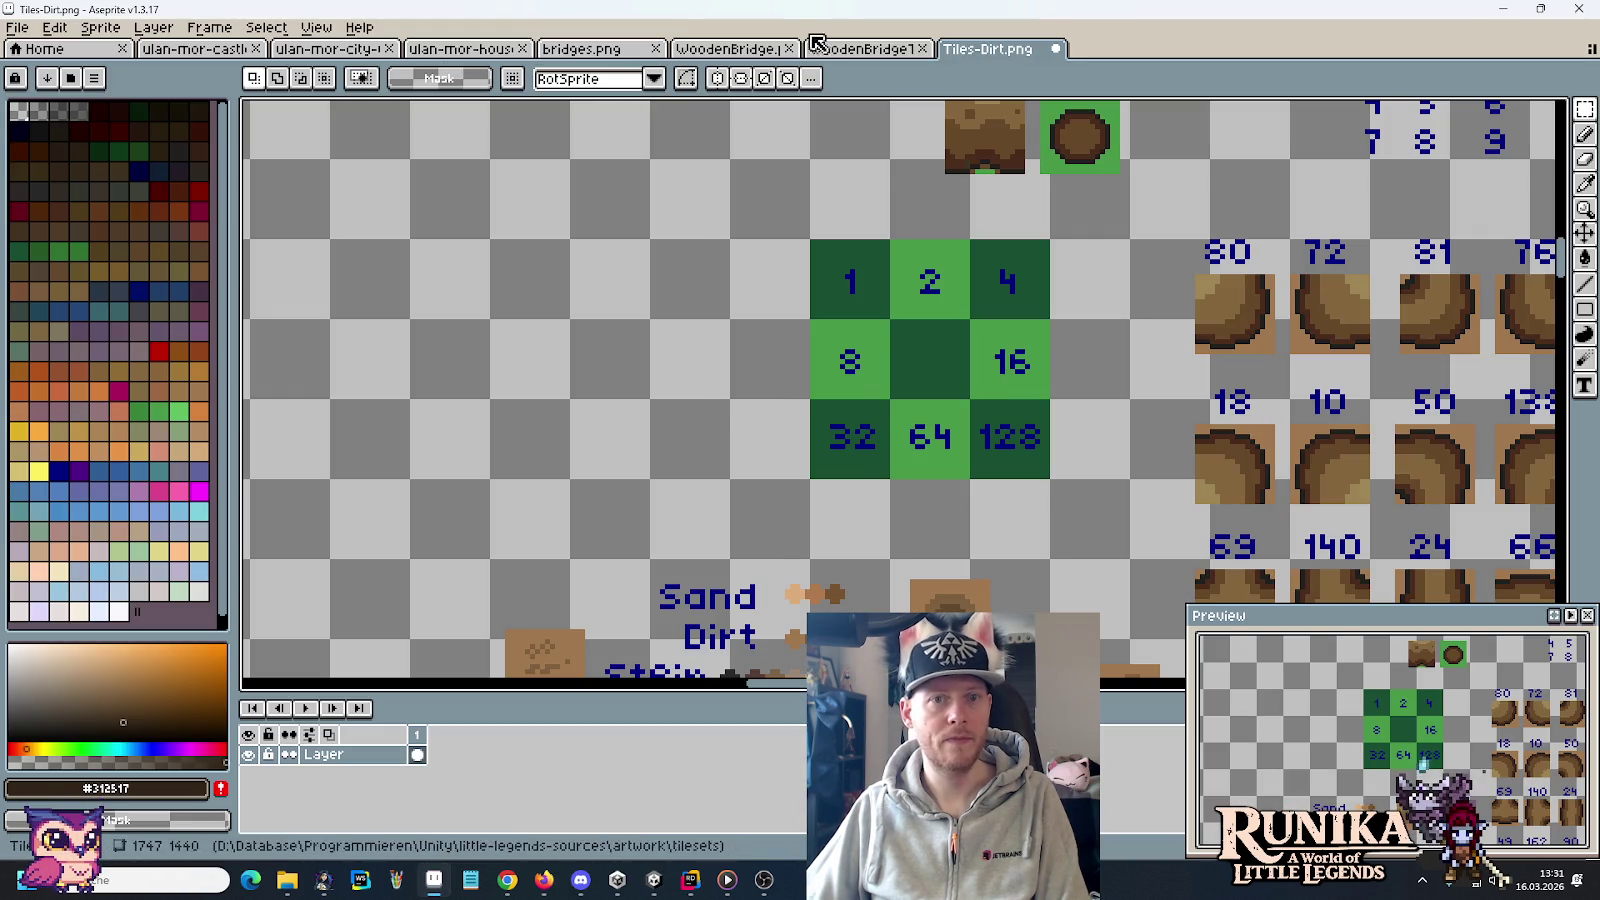
left_click(862, 48)
left_click(735, 48)
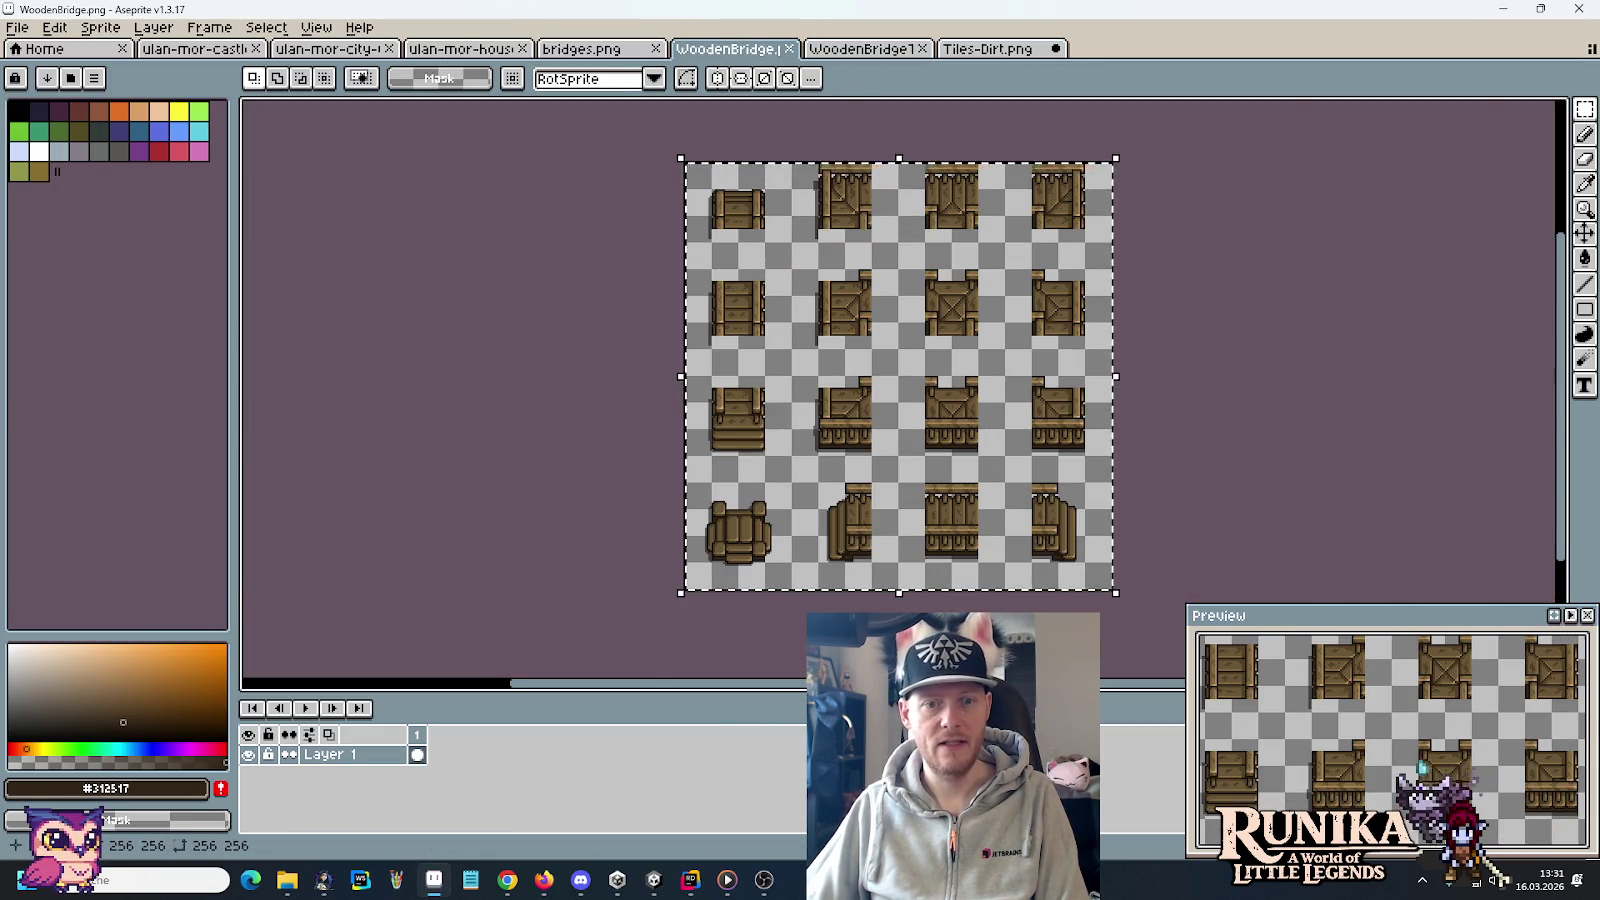
scroll(1140, 385, "up", 3)
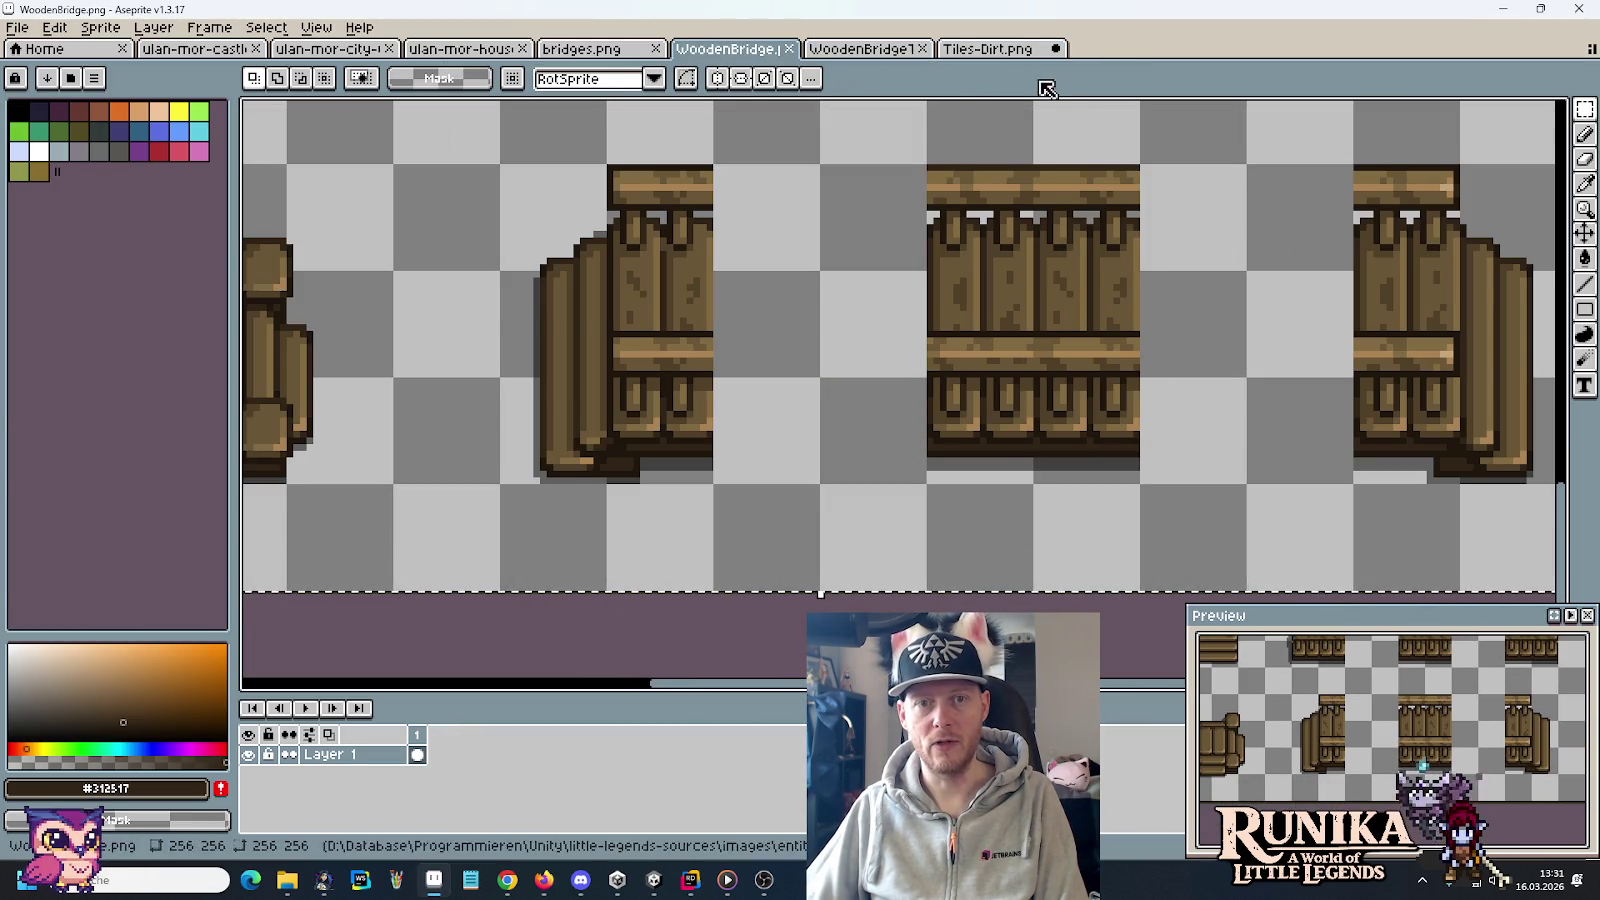
left_click(986, 48)
Select the middle row of tiles 8 to 16 and compare it with the bridge sheets
left_click_drag(837, 352, 1030, 385)
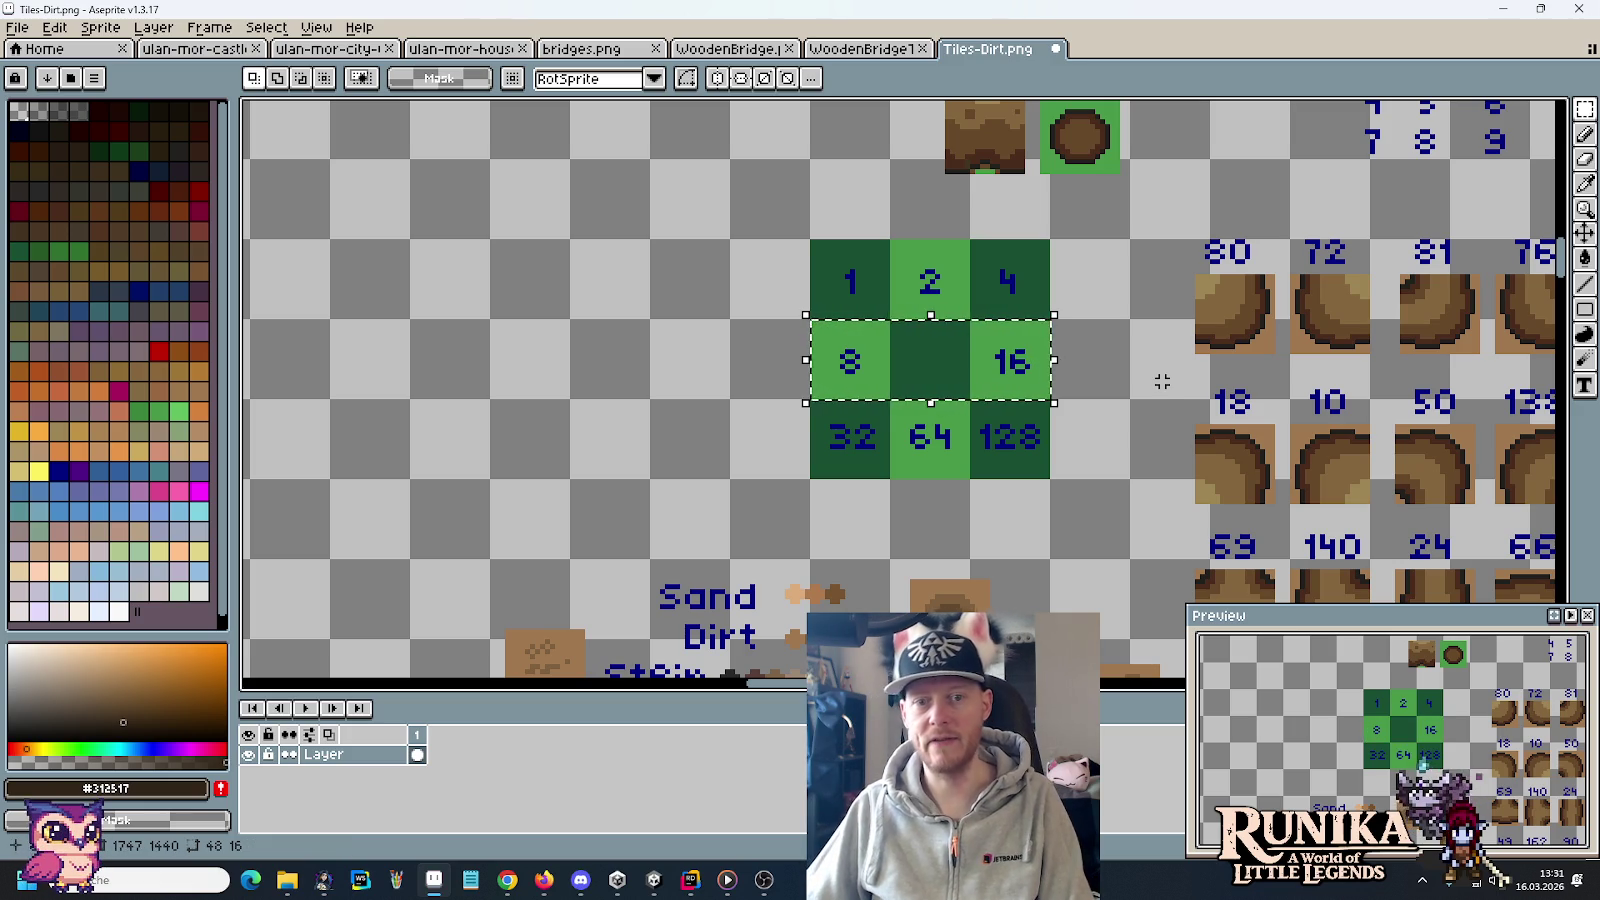
left_click(866, 49)
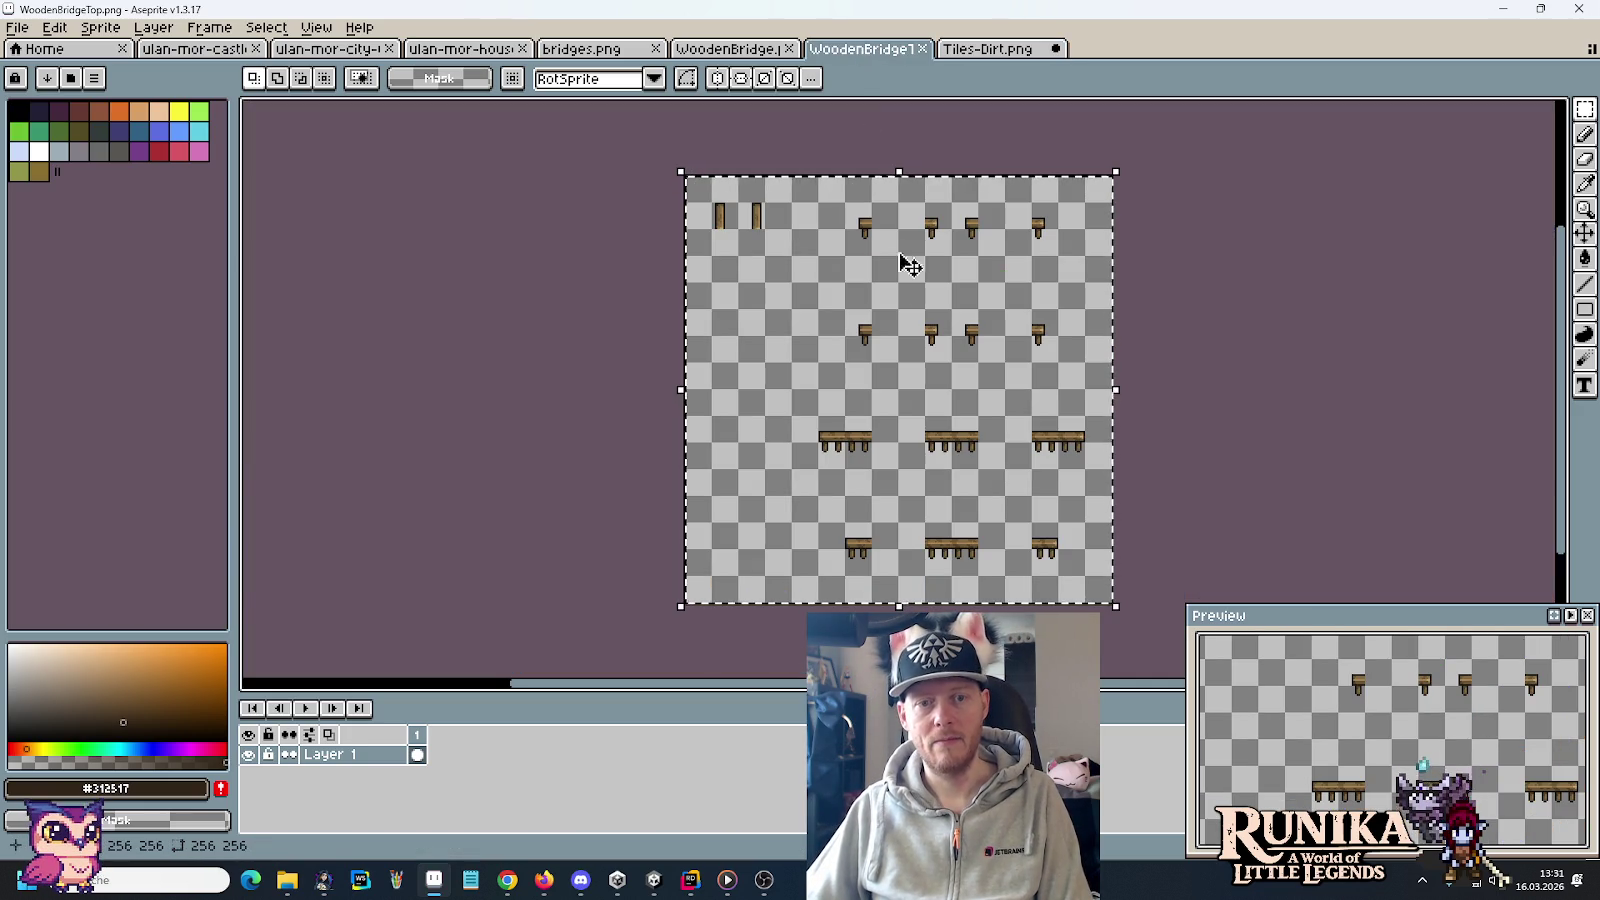
key("ctrl+shift+Tab")
scroll(800, 186, "down", 5)
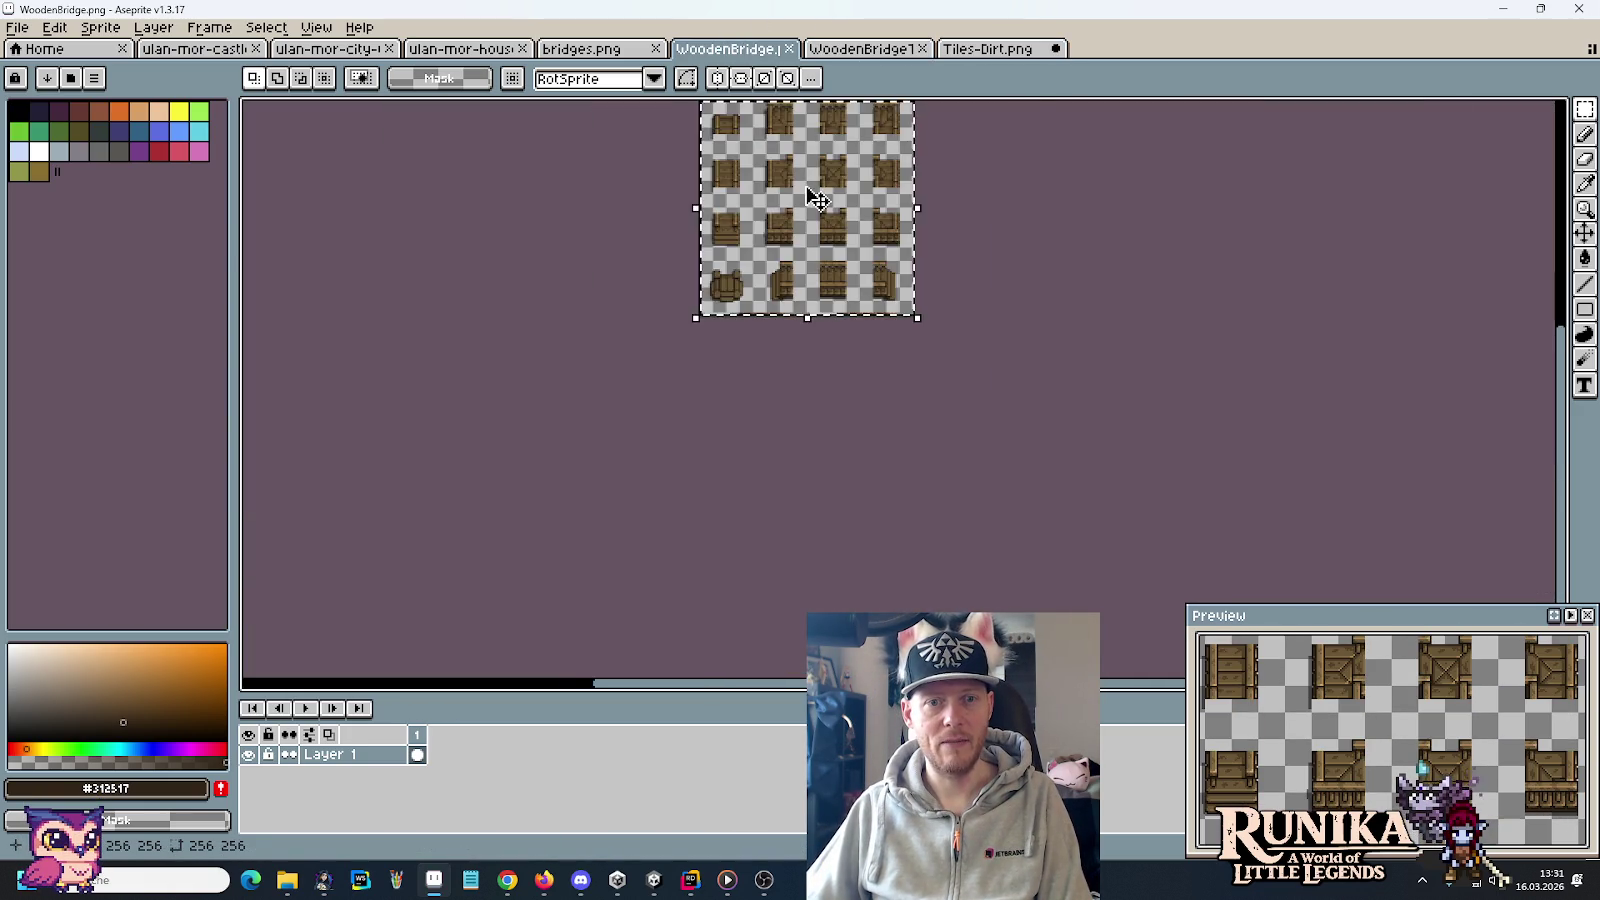
scroll(814, 186, "up", 2)
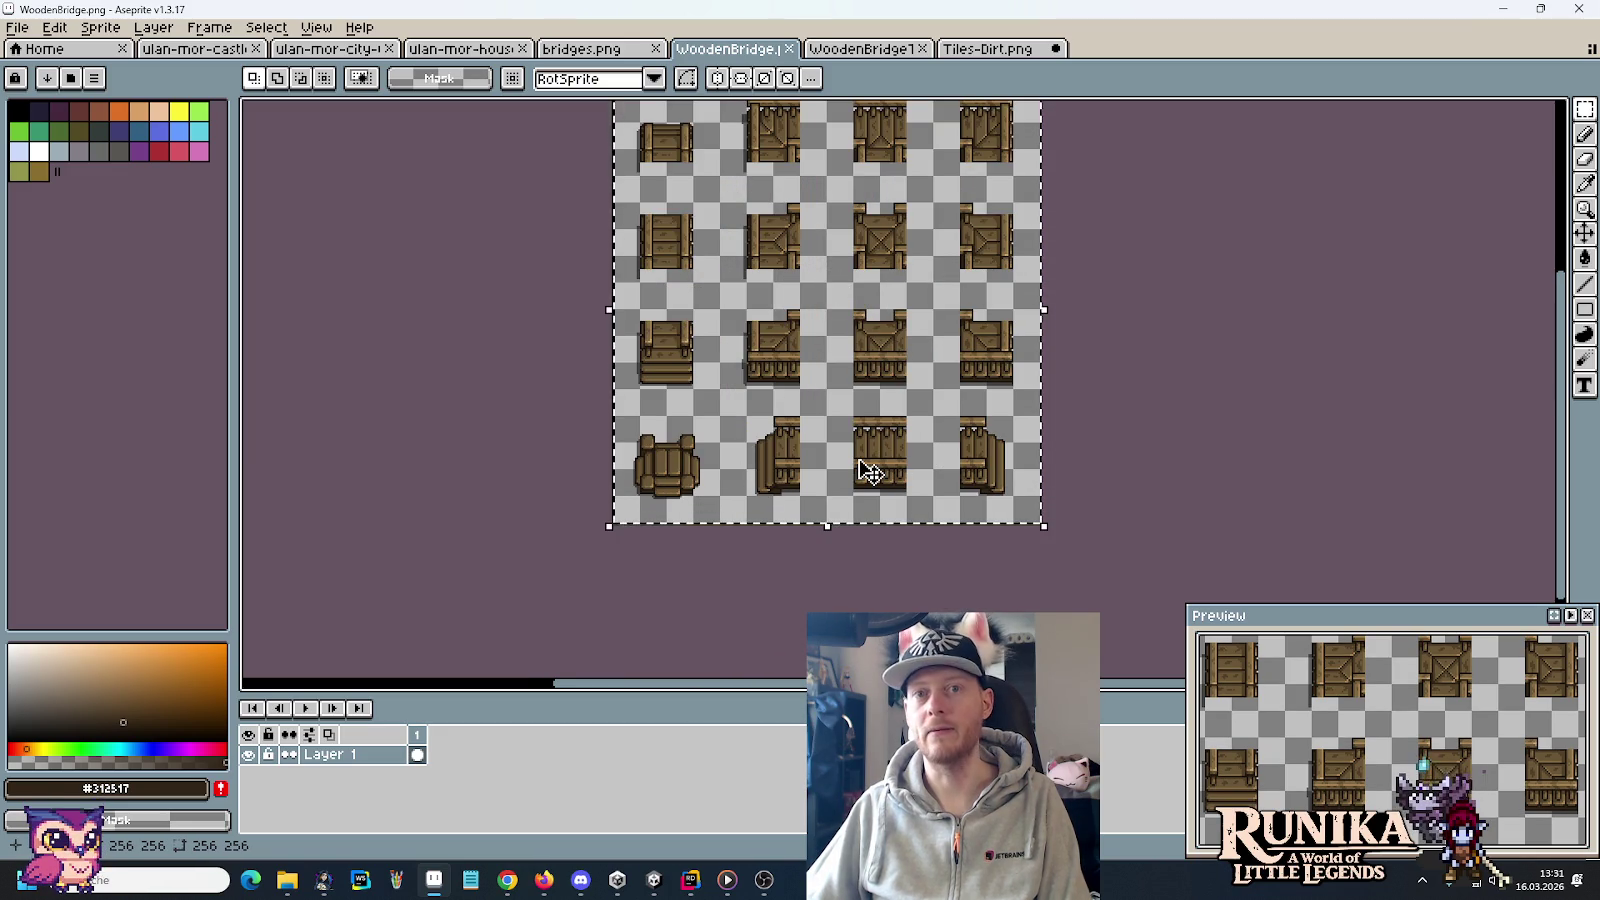
left_click(660, 886)
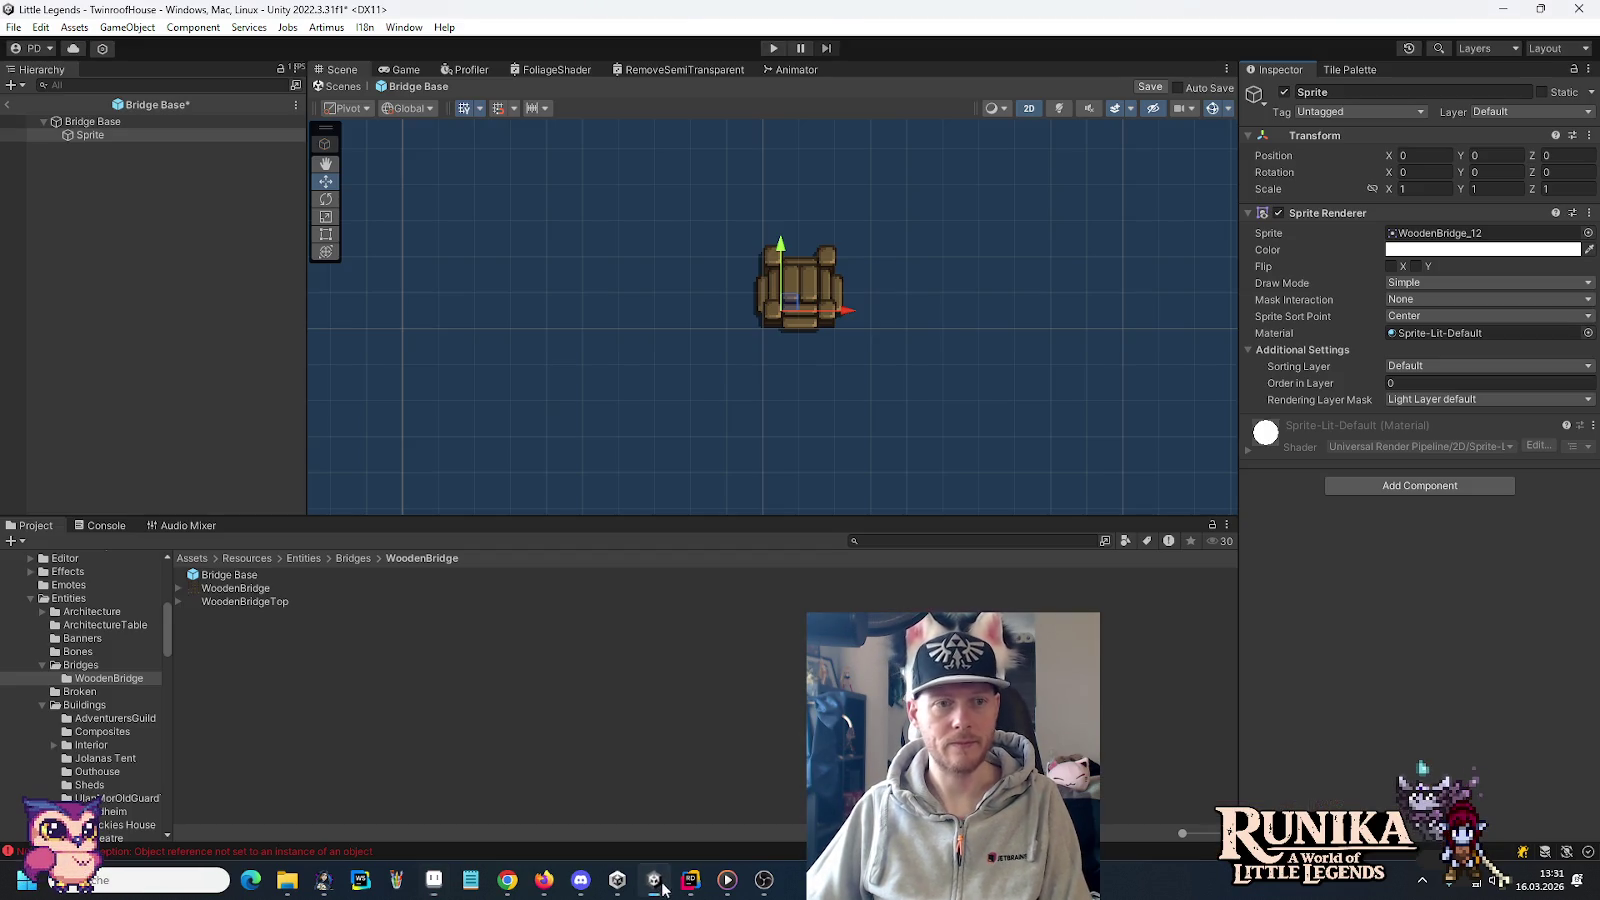
Use Create Empty on Bridge Base to add a child named GameObject beside Sprite
right_click(102, 124)
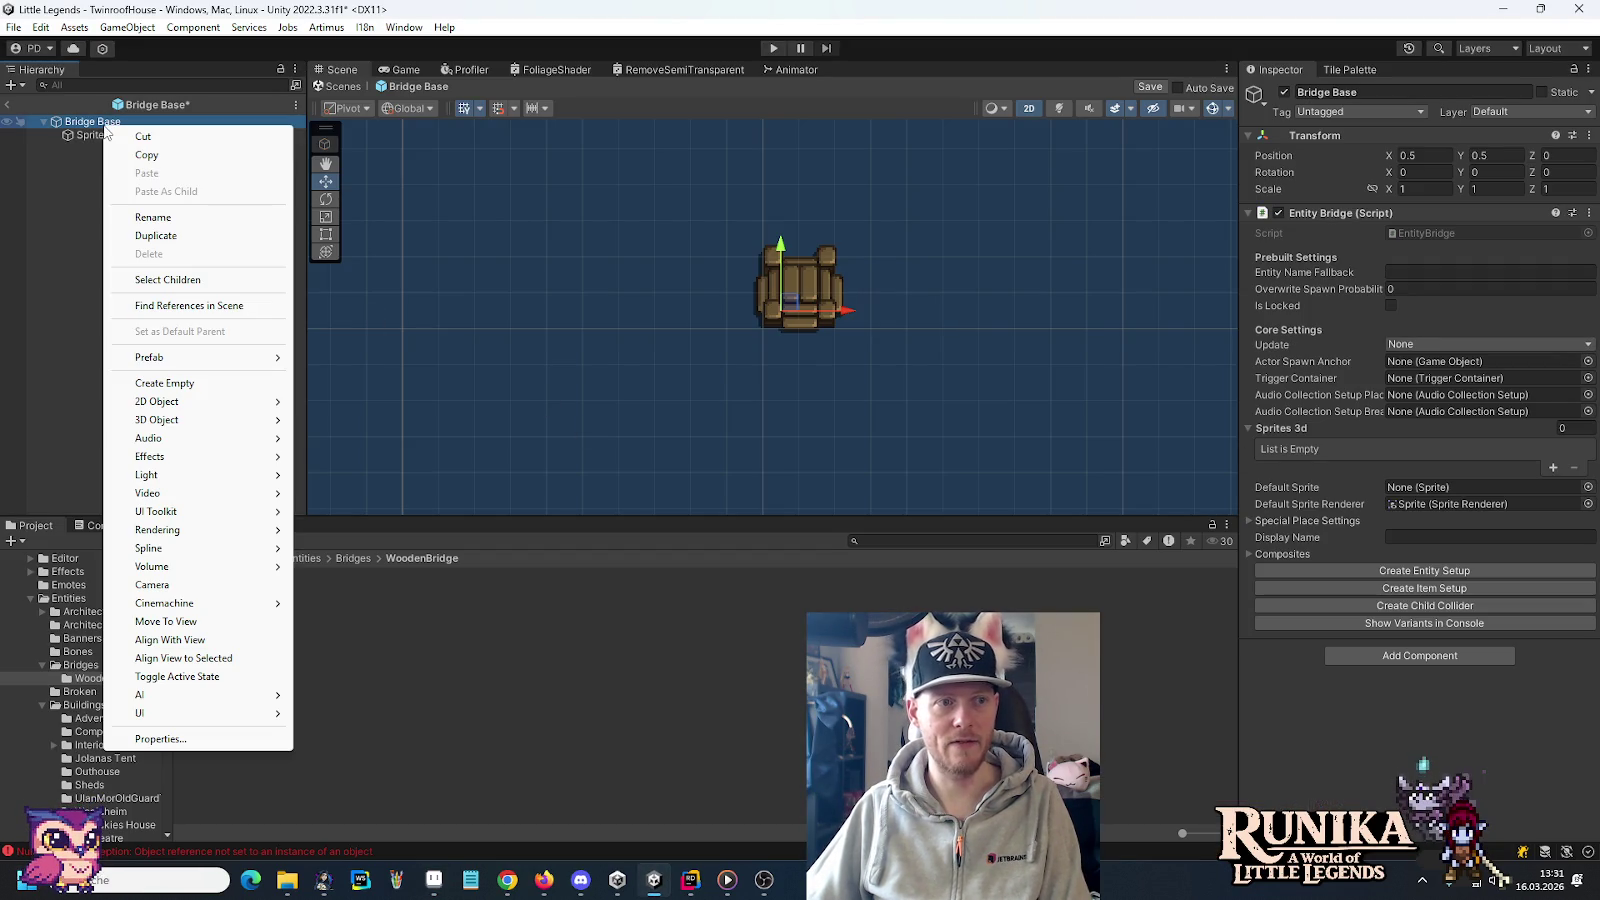
left_click(207, 384)
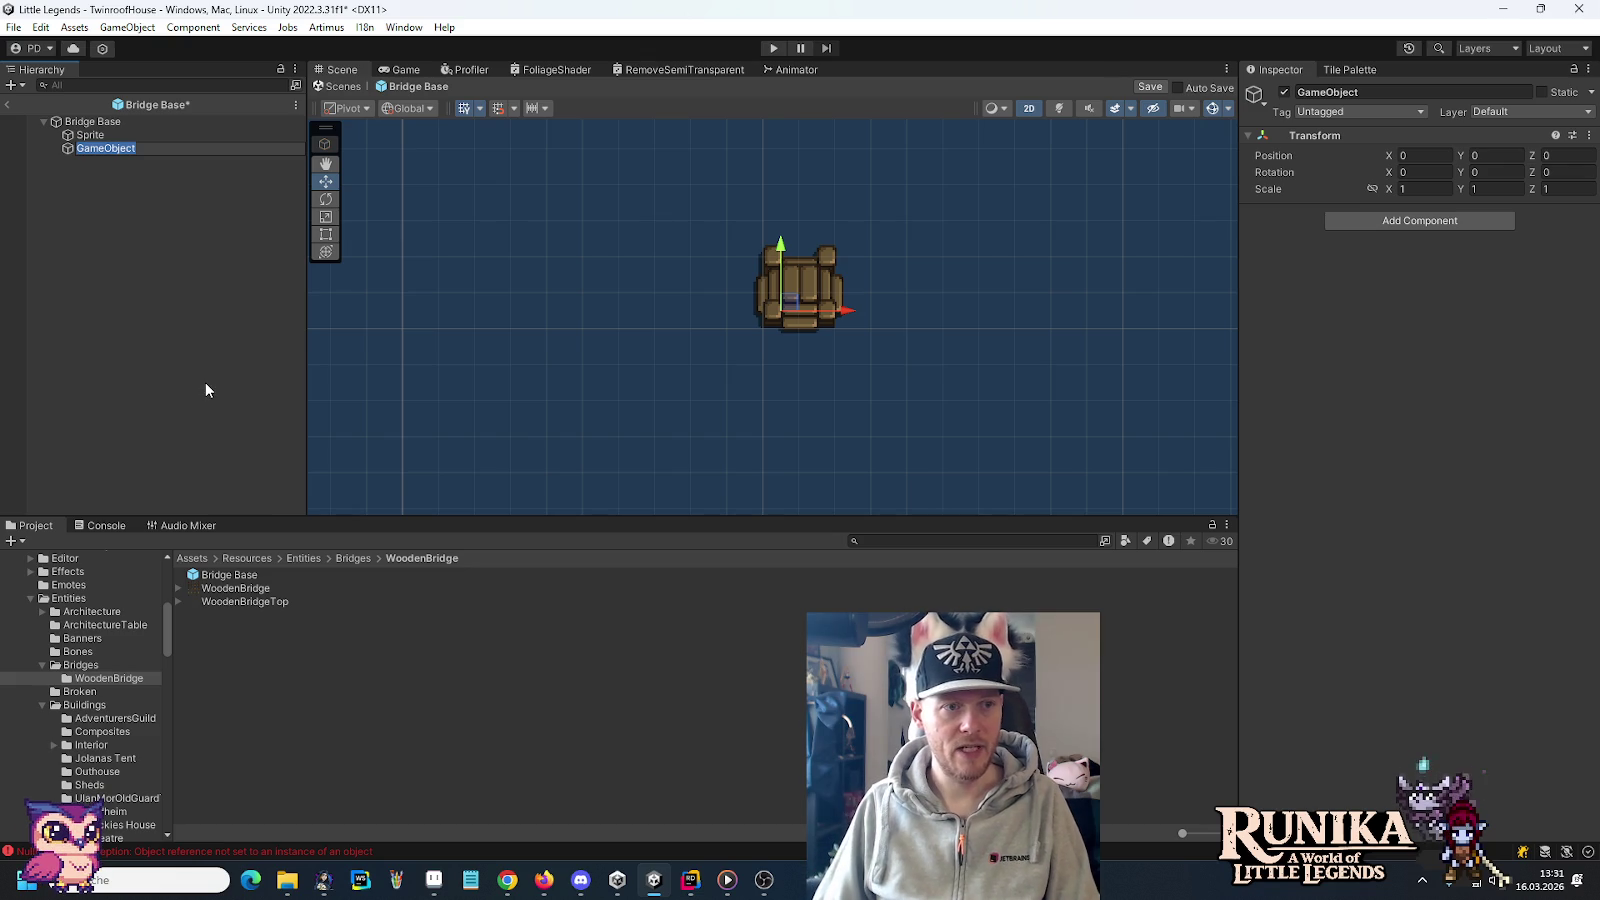
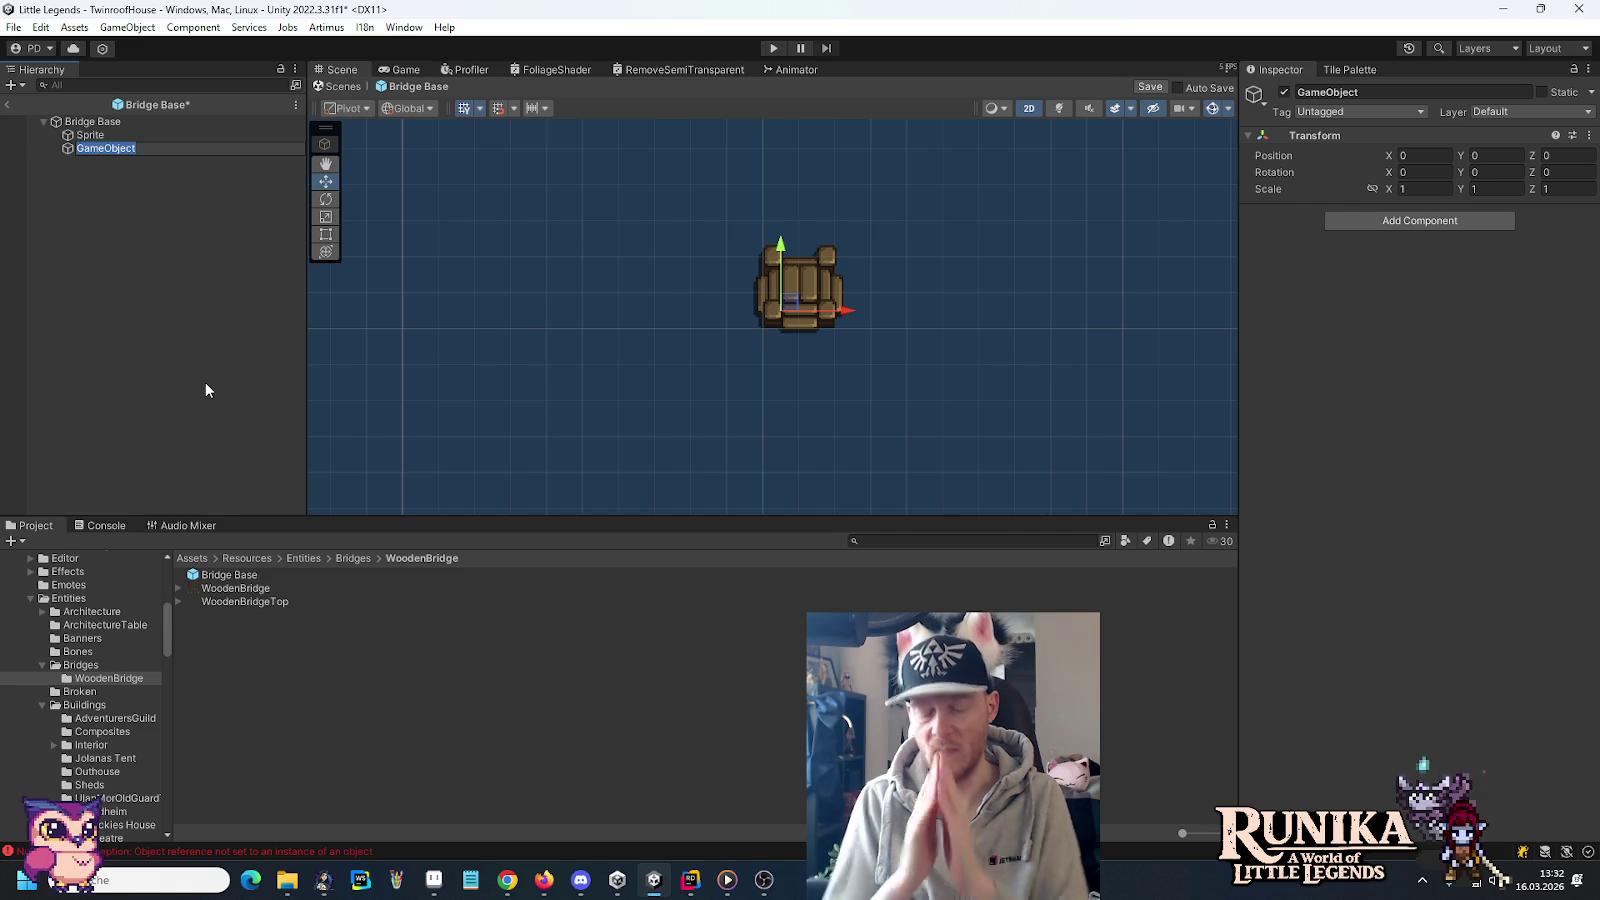
Name the new empty child of Bridge Base 'Variant 14 (24)'
type("Variant")
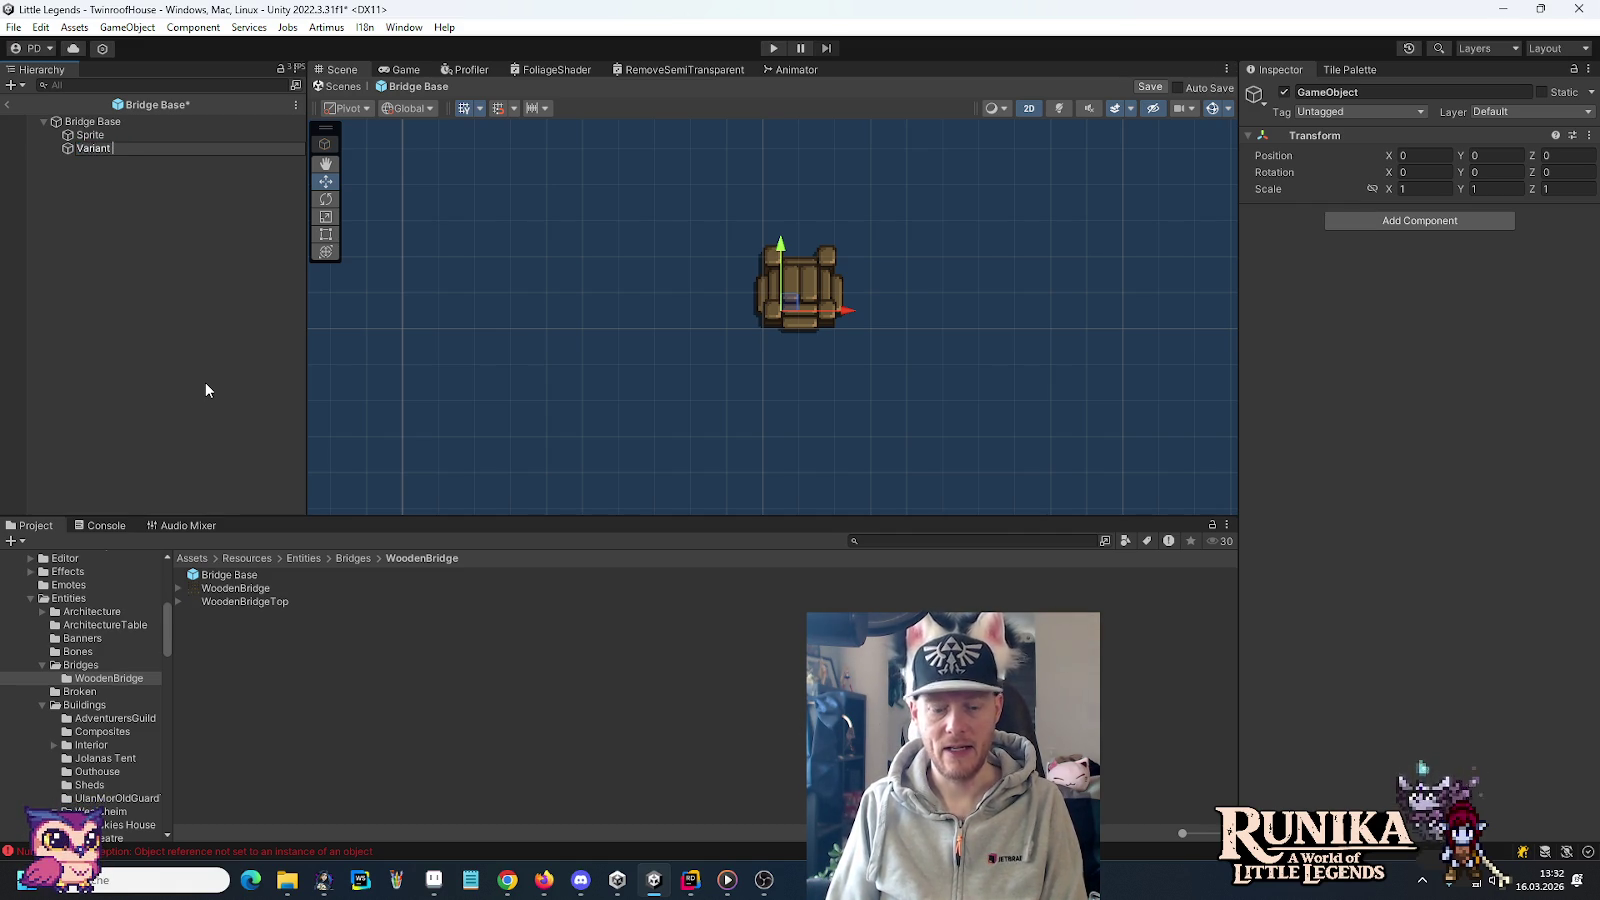
type("14 (")
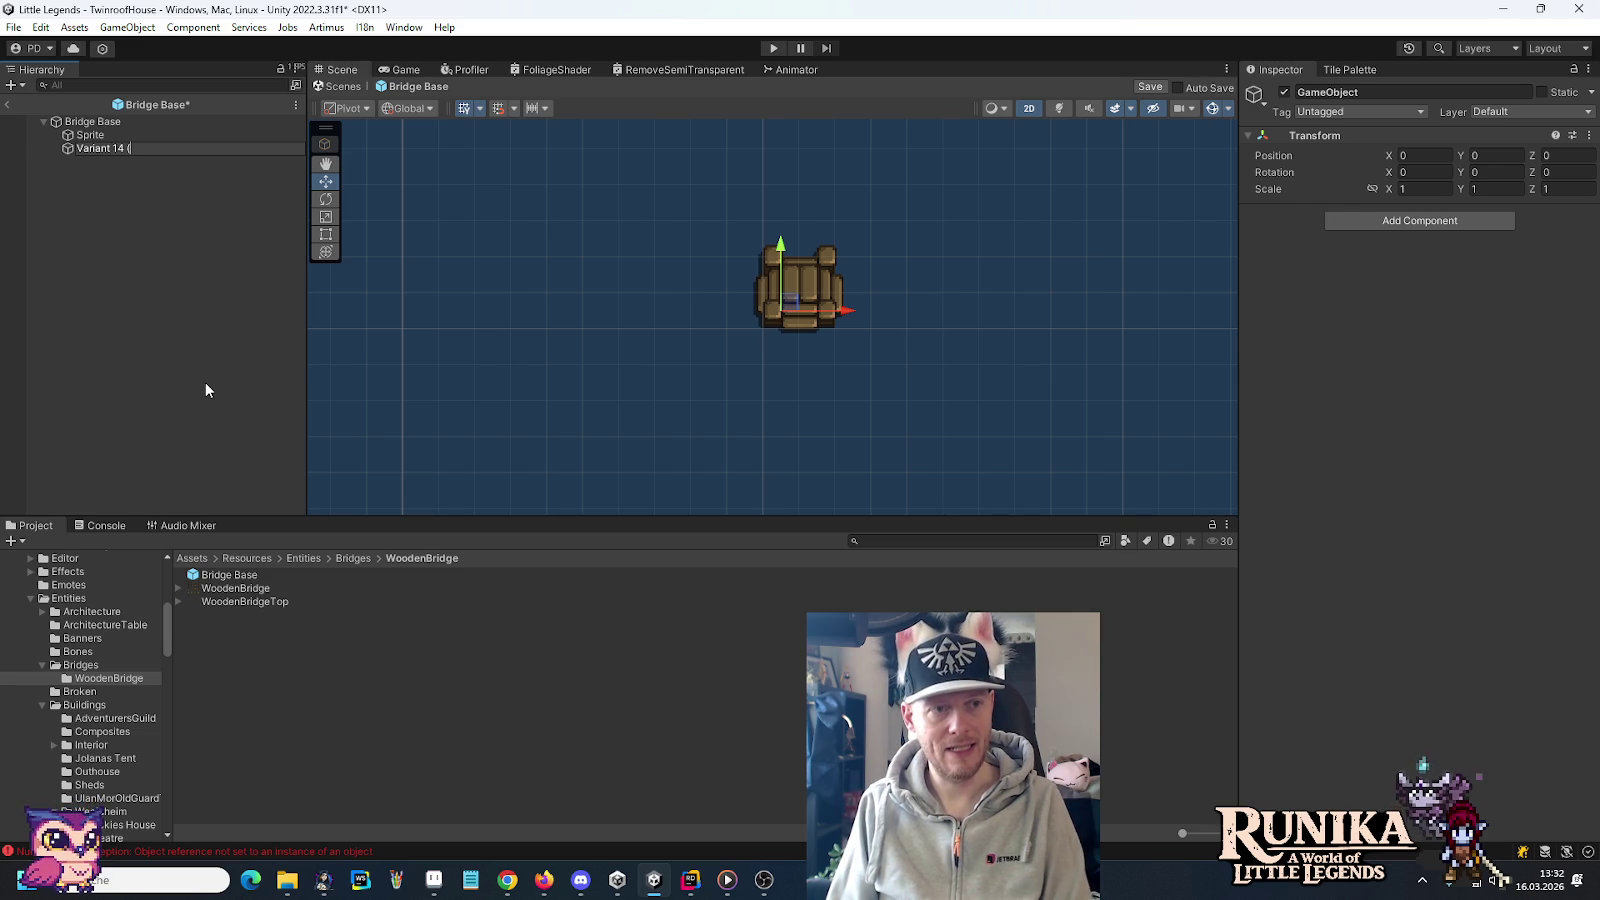
type("24)")
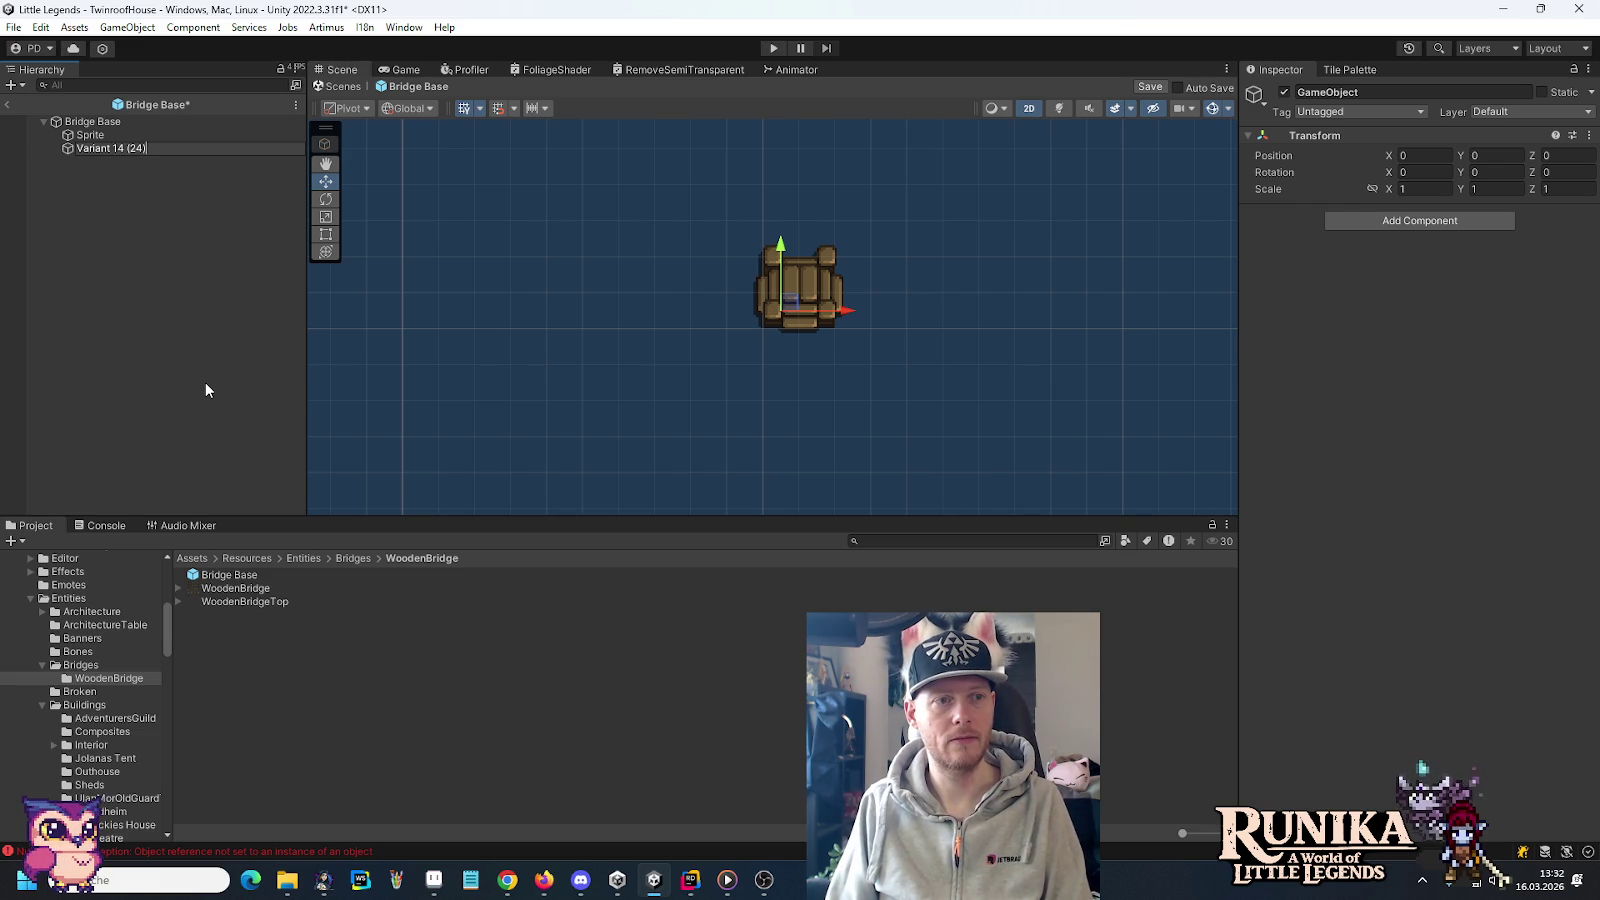
key("Return")
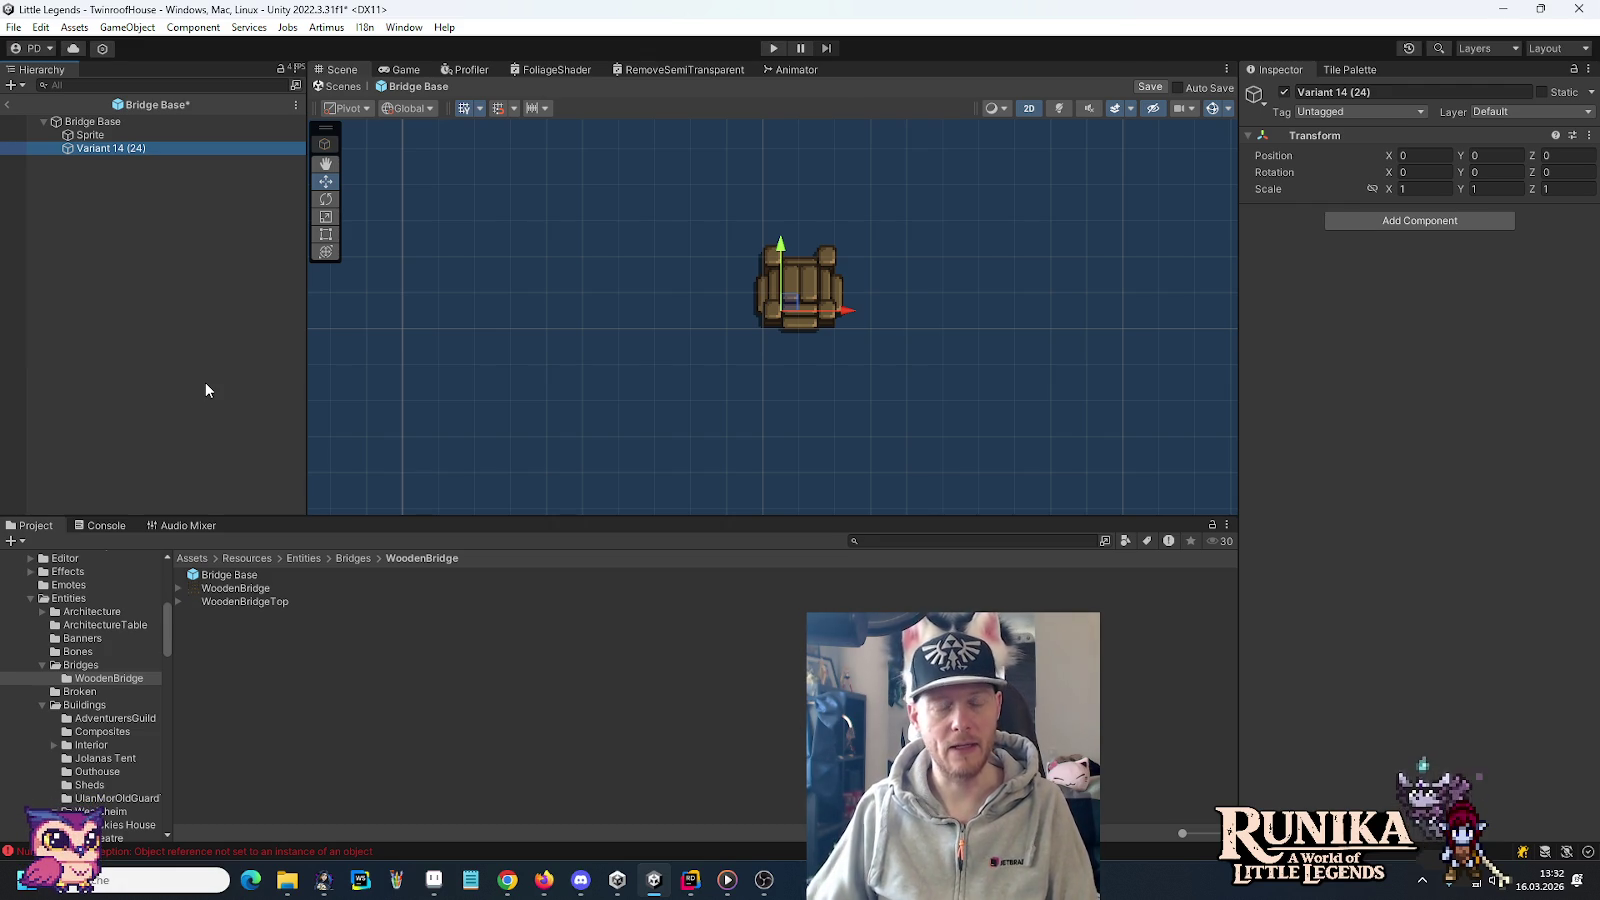
Hide the base bridge sprite and add a square sprite child named Sprite under Variant 14 (24)
left_click(7, 134)
right_click(84, 153)
mouse_move(142, 444)
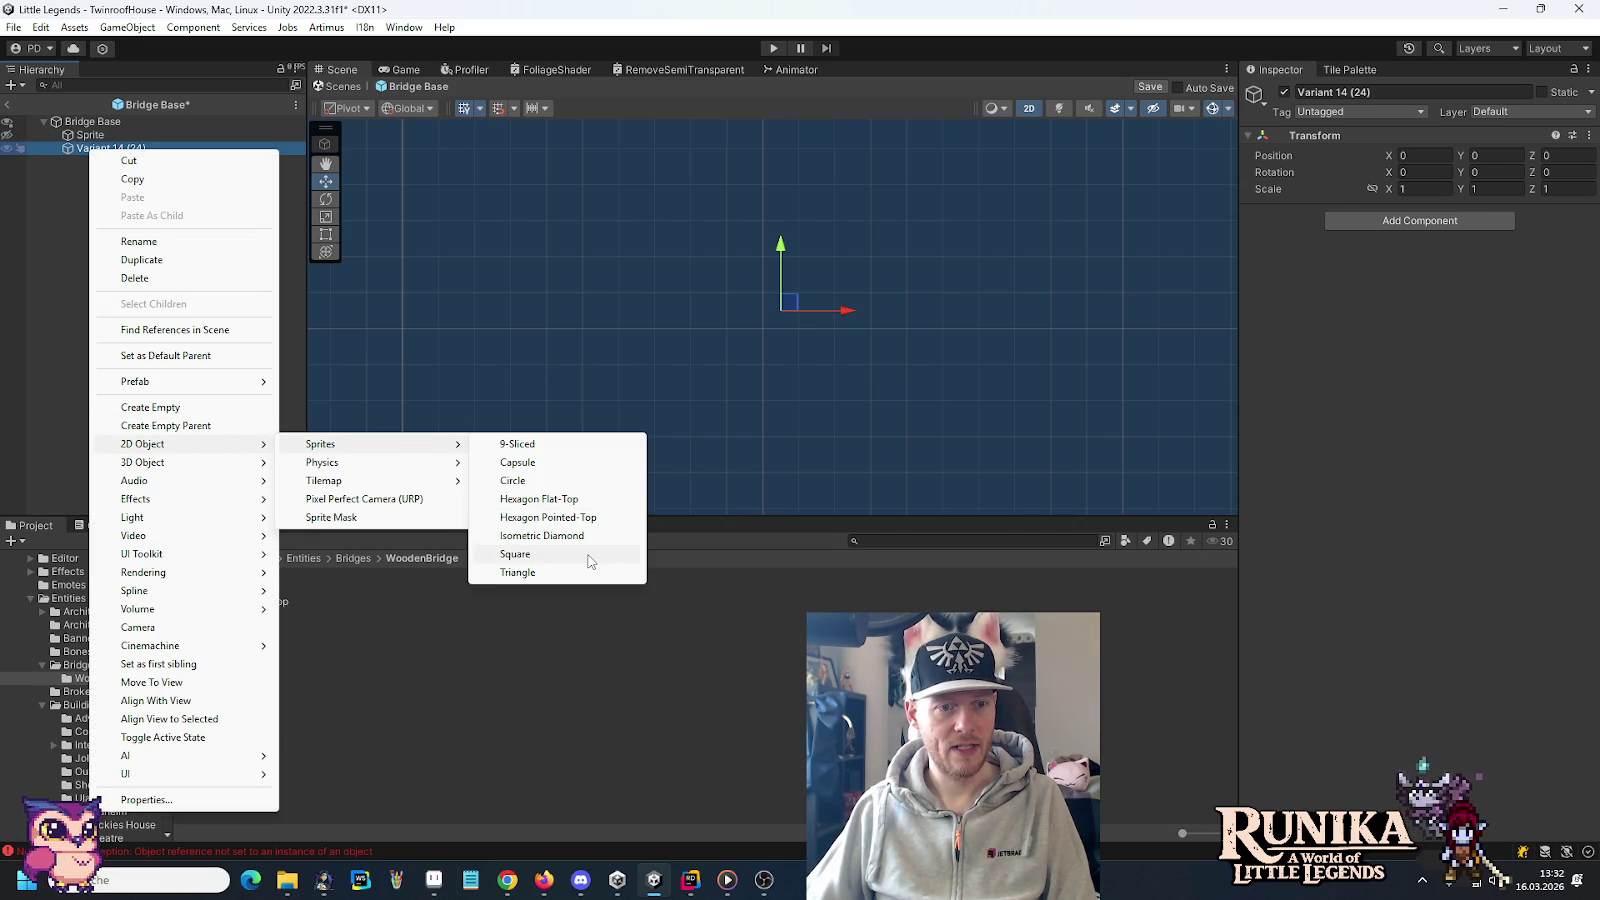
left_click(588, 555)
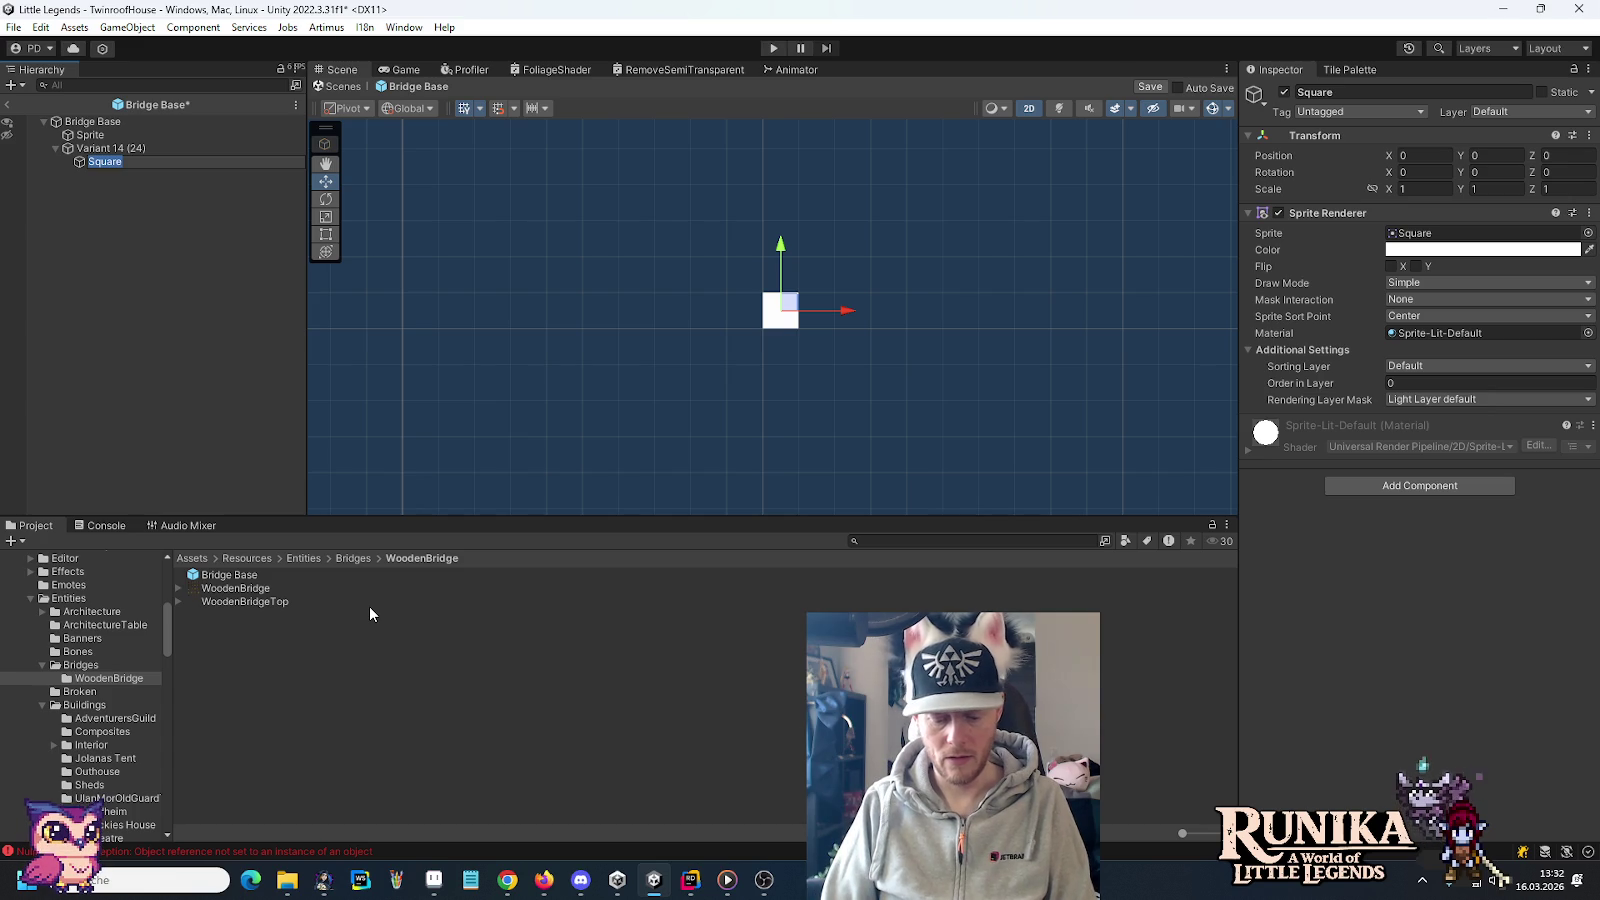
type("Sprite")
key("Return")
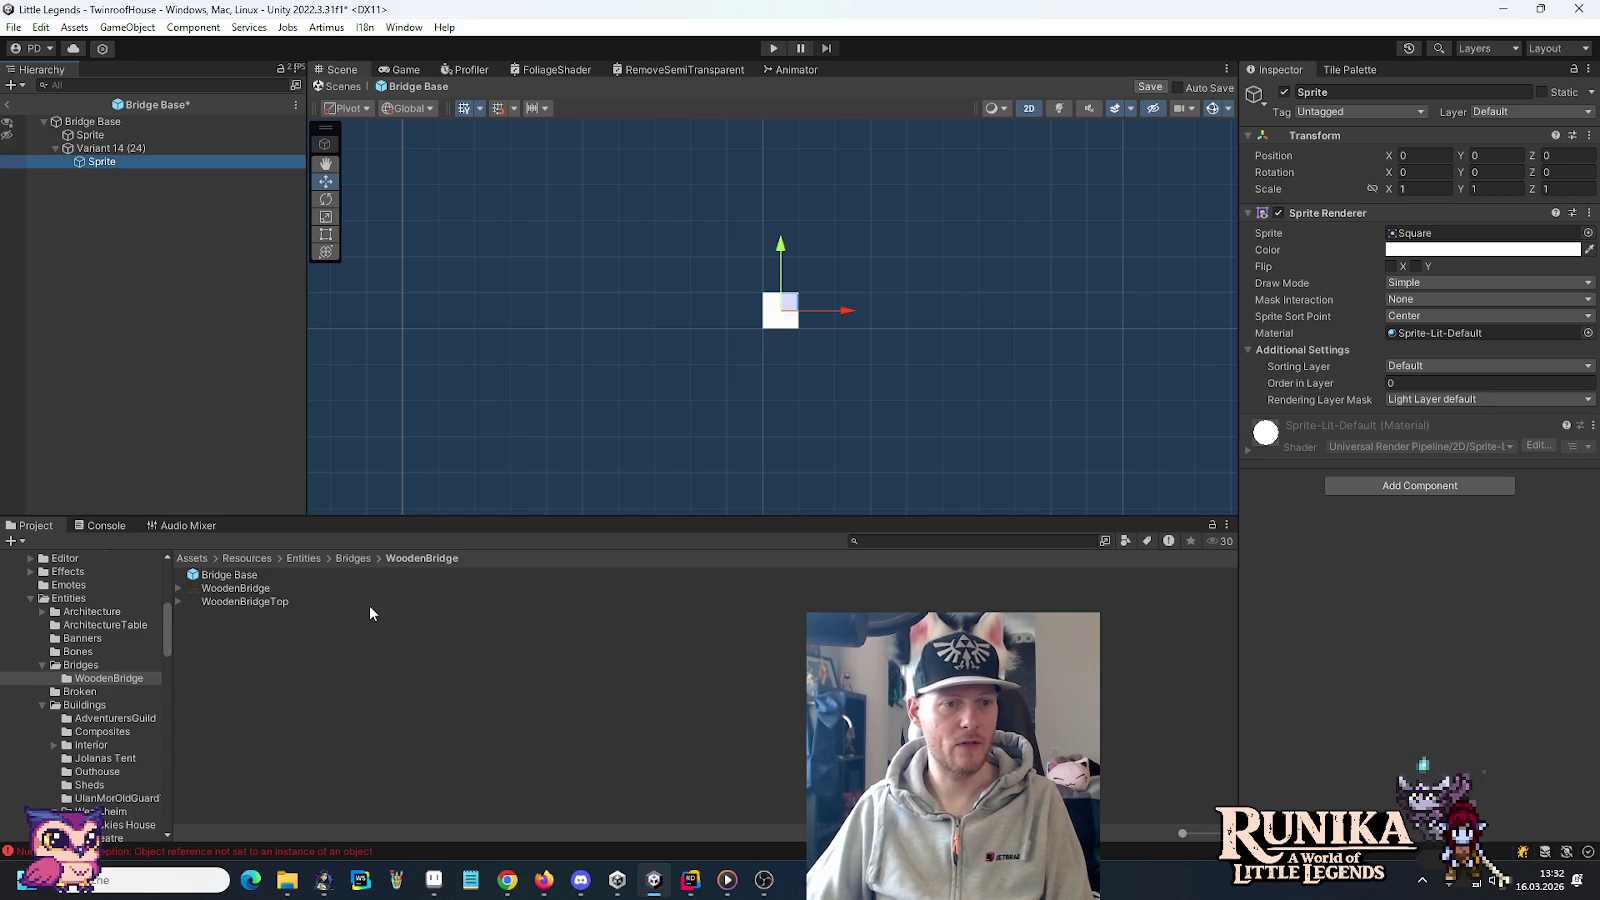
Assign the WoodenBridge_14 image to the new Sprite child's renderer
left_click(178, 588)
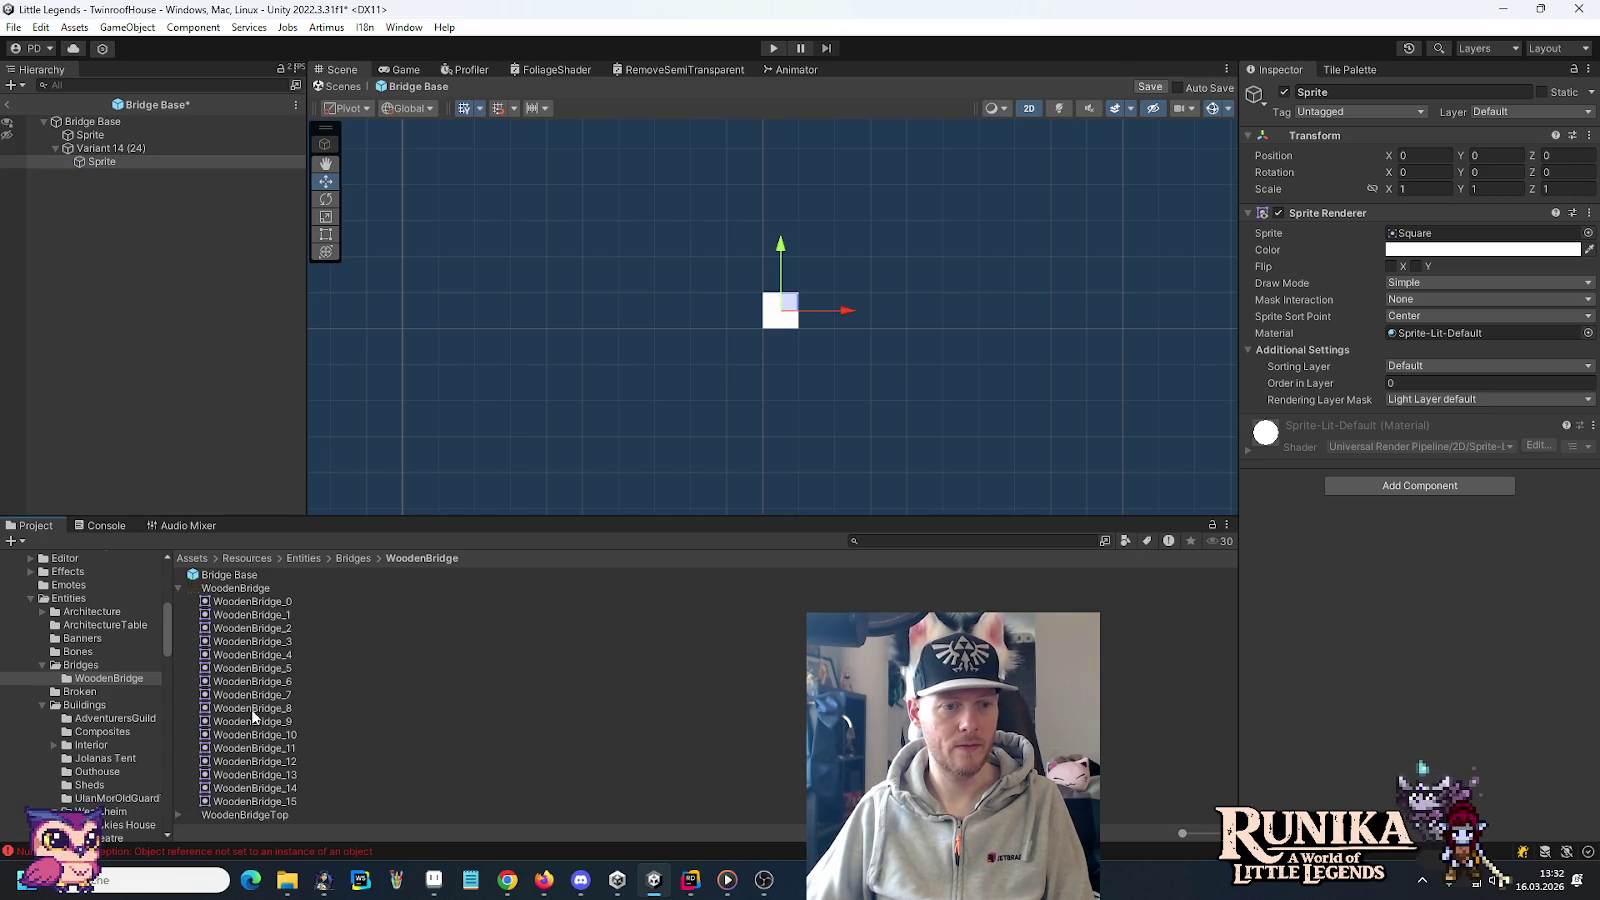
left_click_drag(250, 788, 1453, 233)
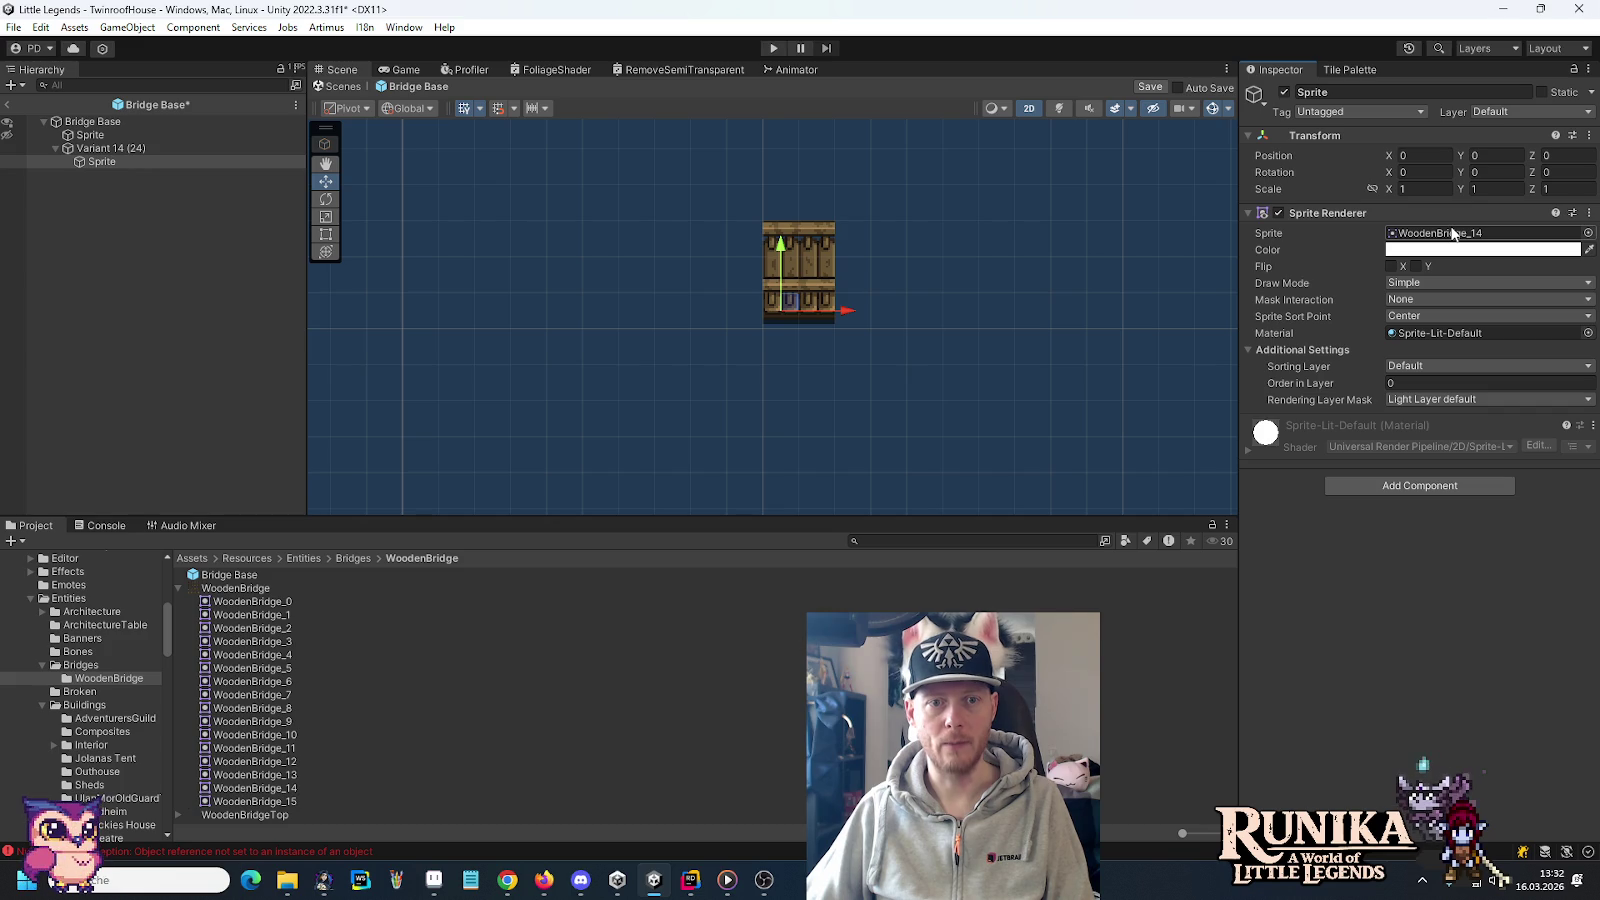
left_click(1438, 482)
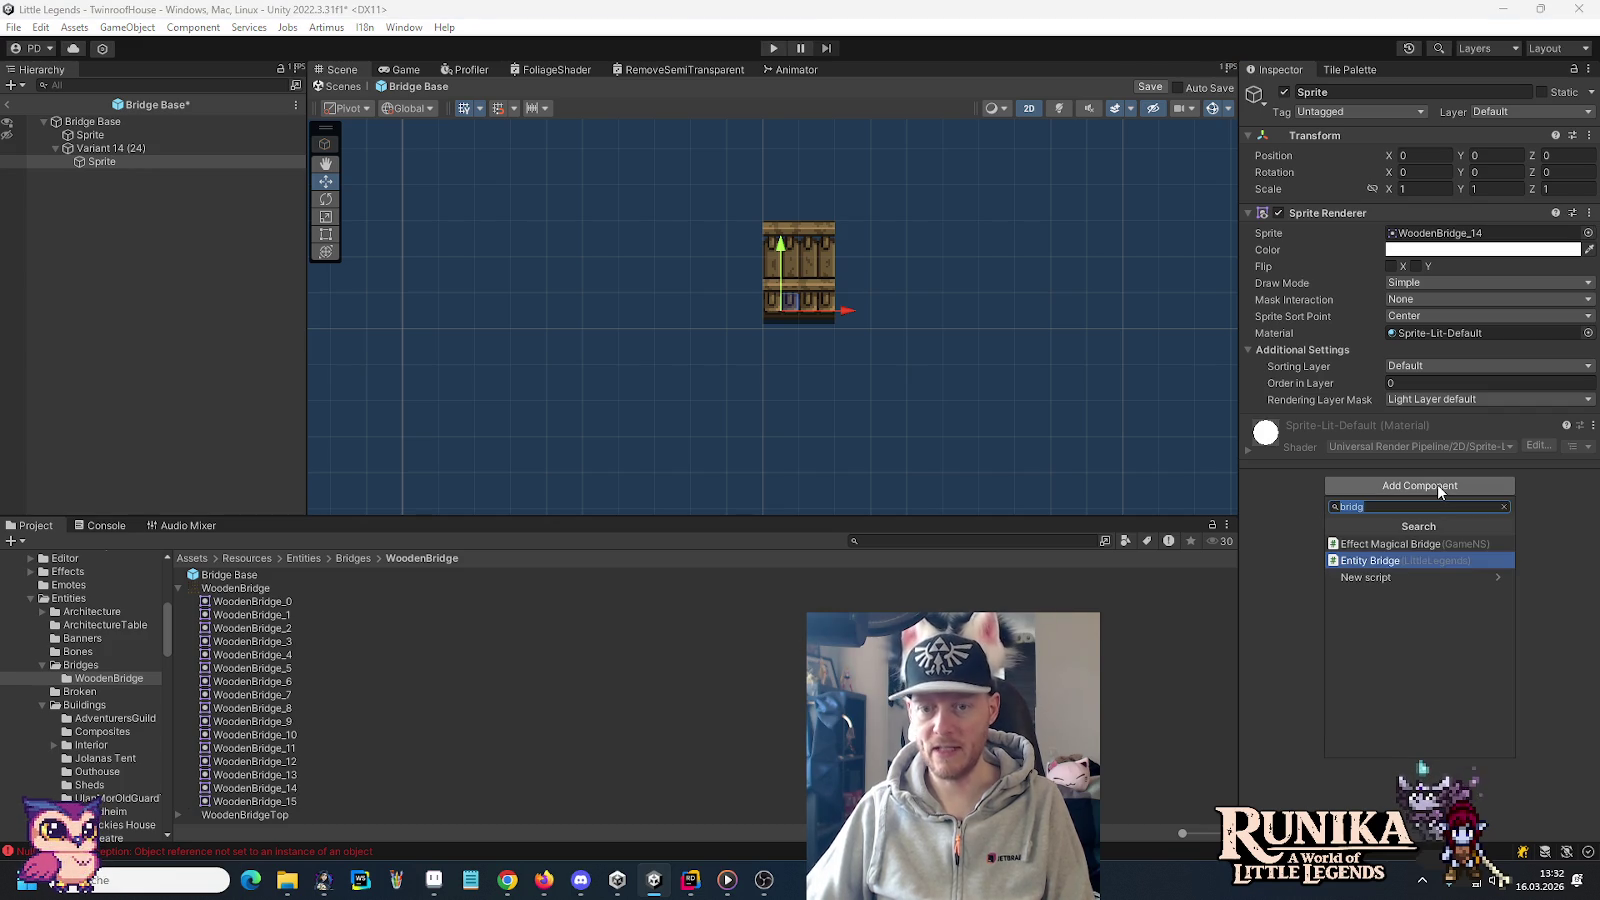
Add a Sprite 3d component to the Sprite child with Obscure Pixel Offset 52
type("spri")
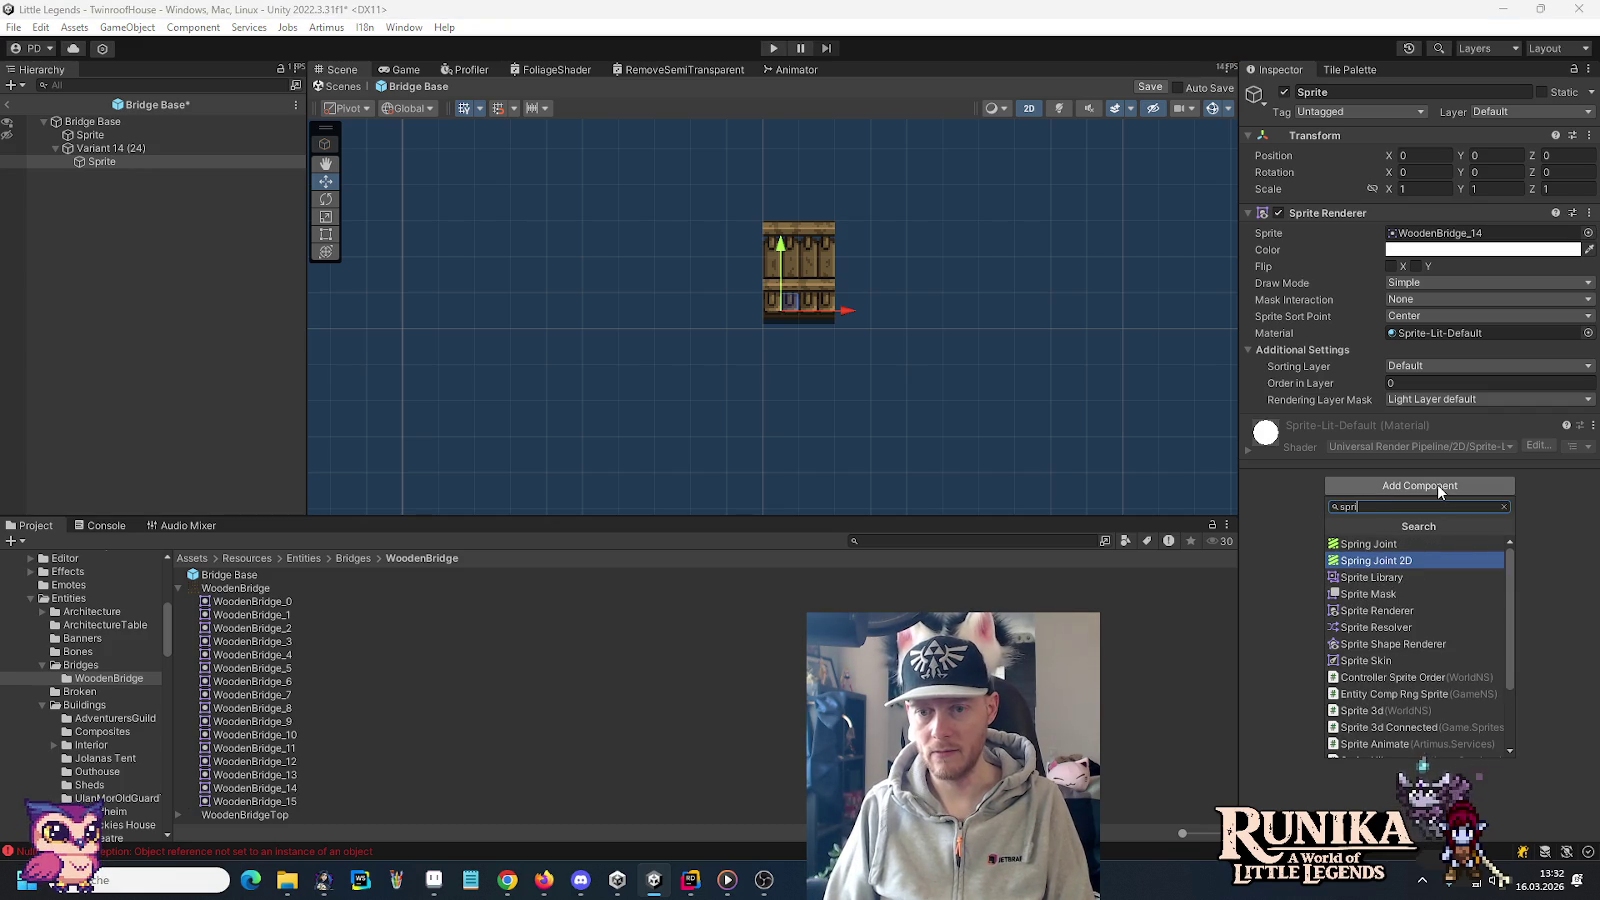
left_click(1385, 710)
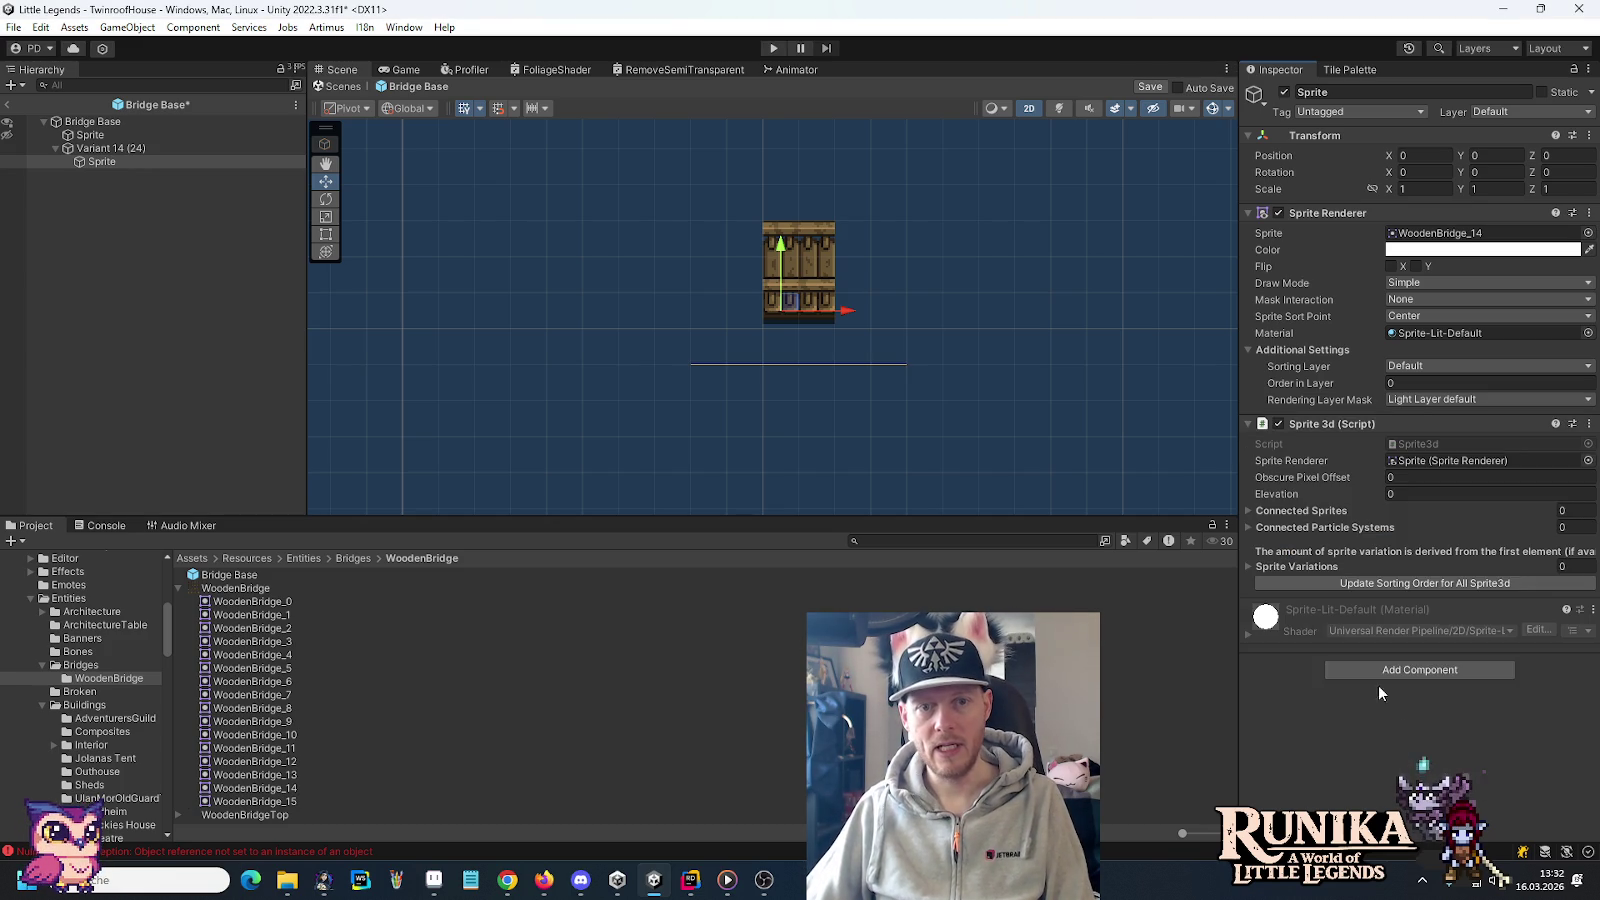
scroll(845, 251, "up", 2)
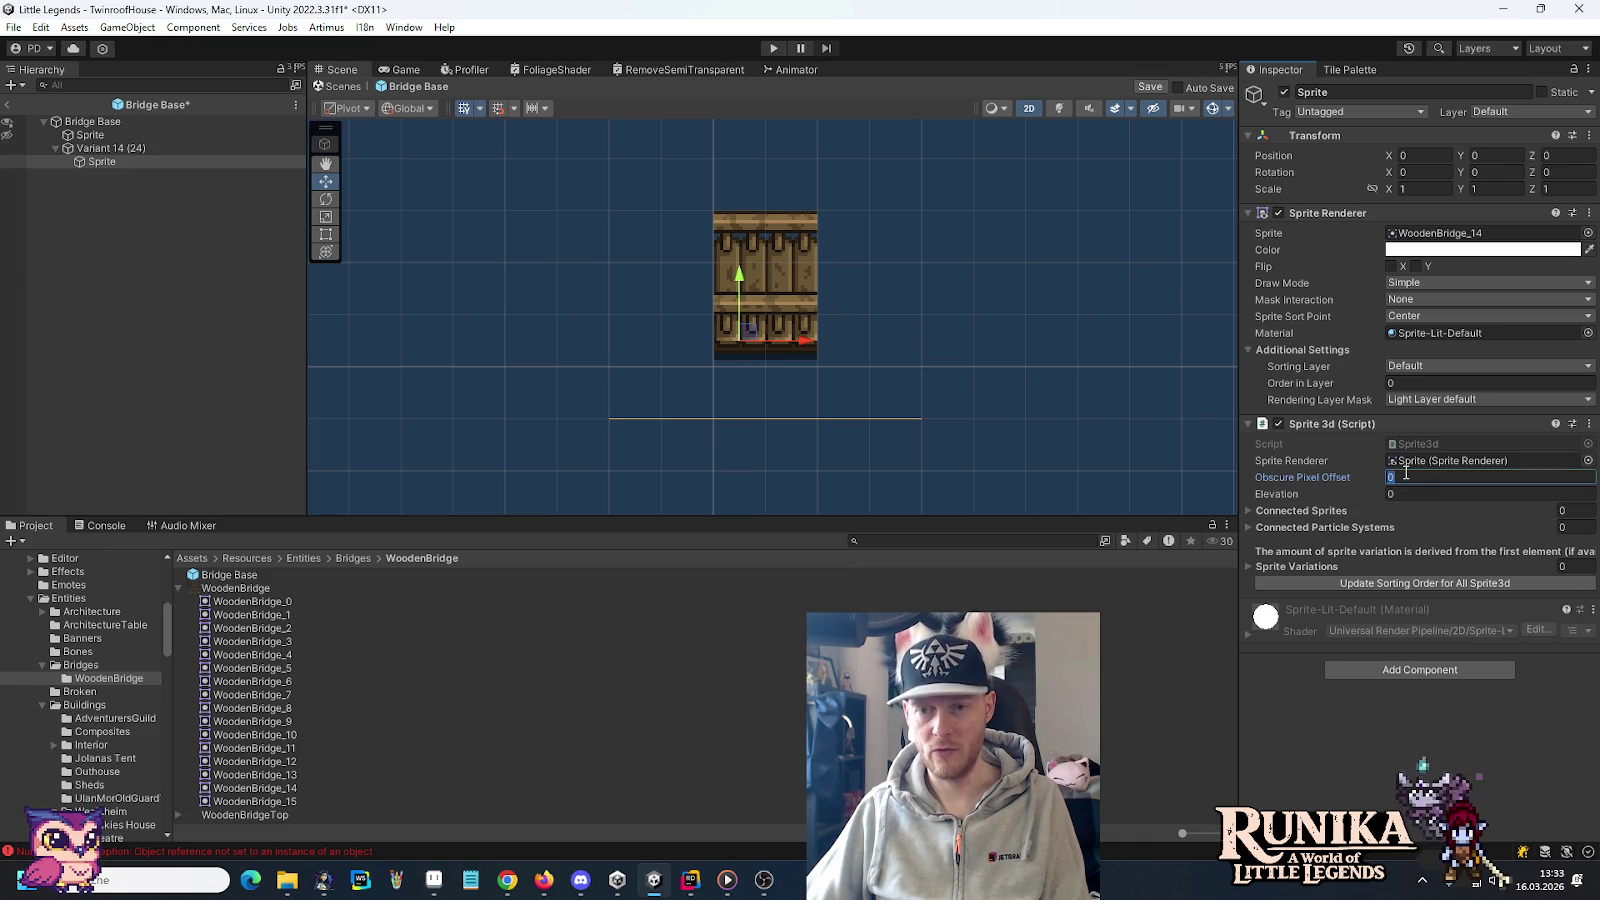
type("52")
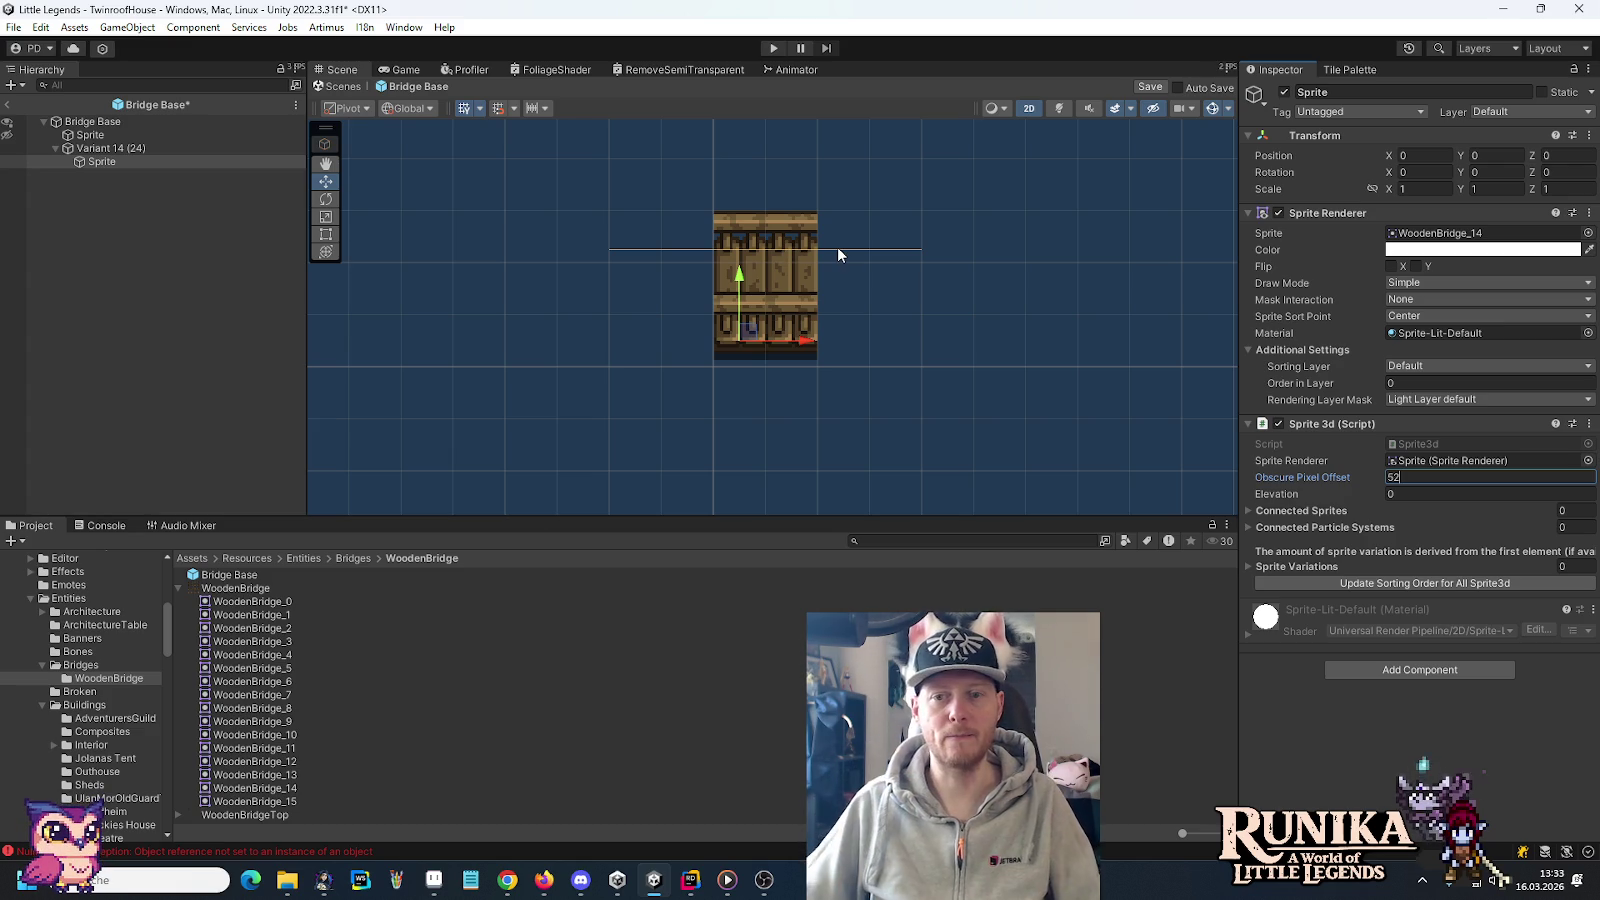
right_click(103, 148)
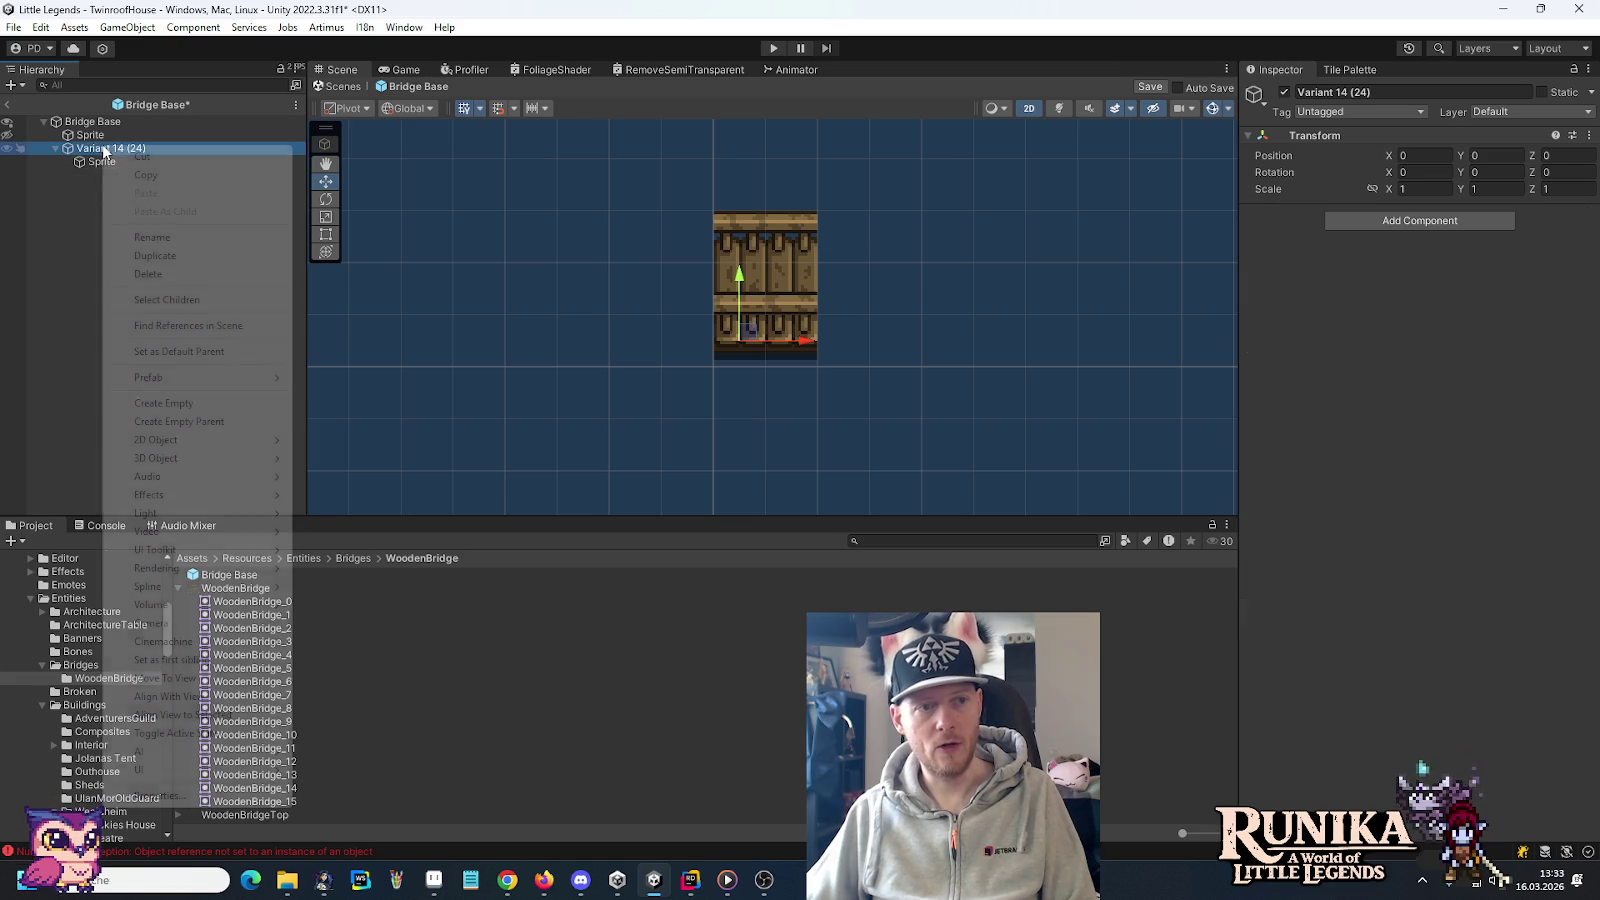
Duplicate the Sprite child and name the copy 'Sprite (Top)'
left_click(80, 161)
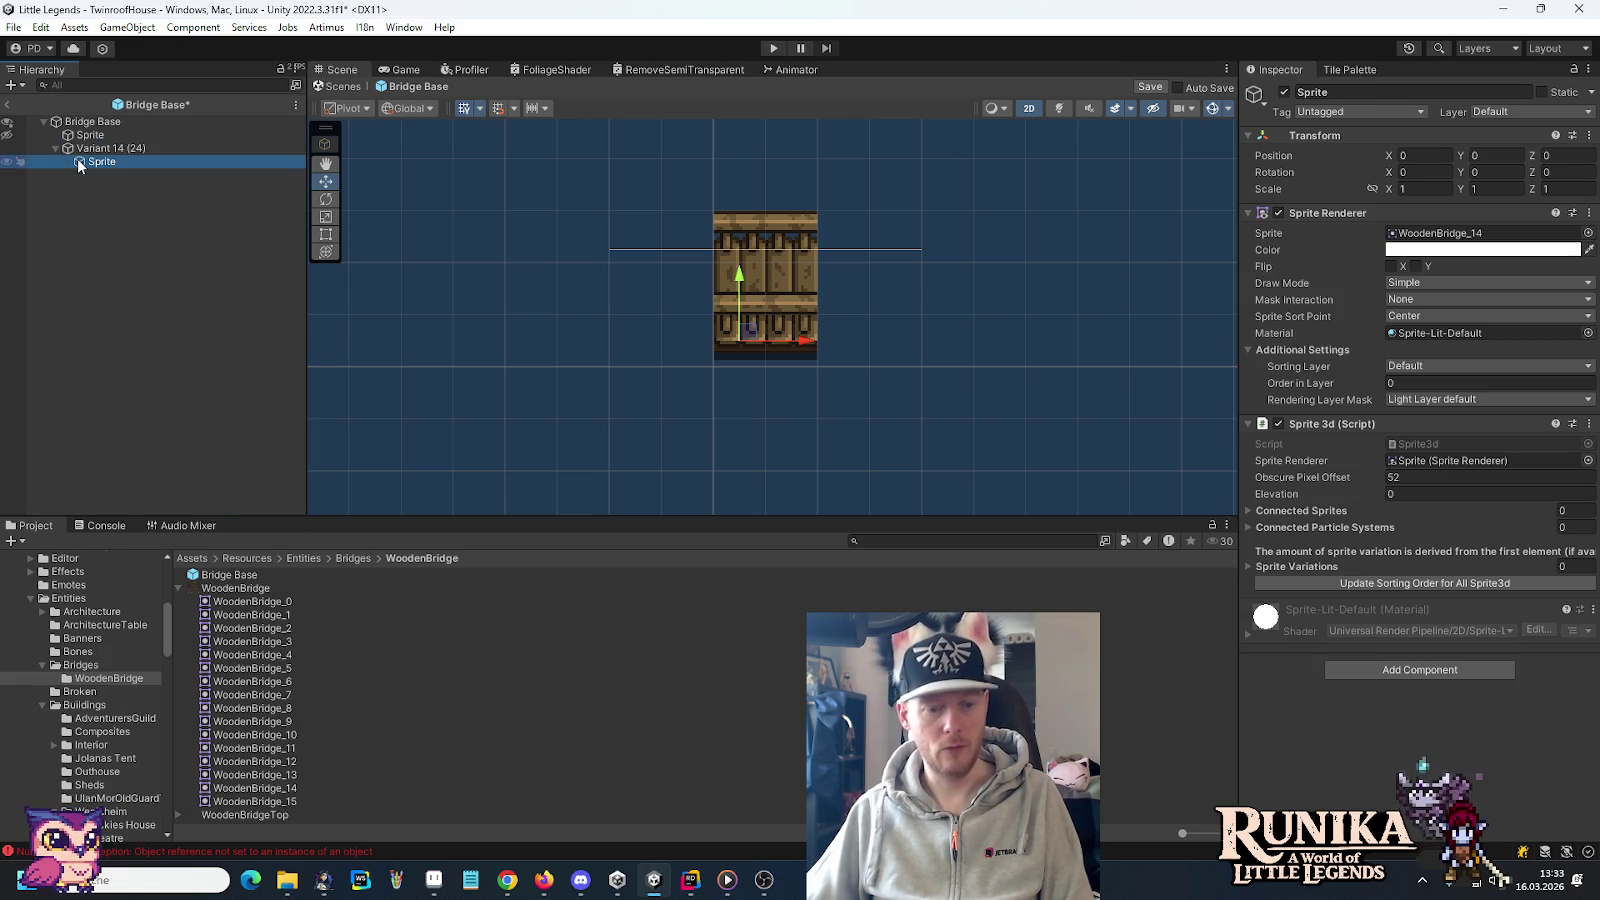
key("ctrl+d")
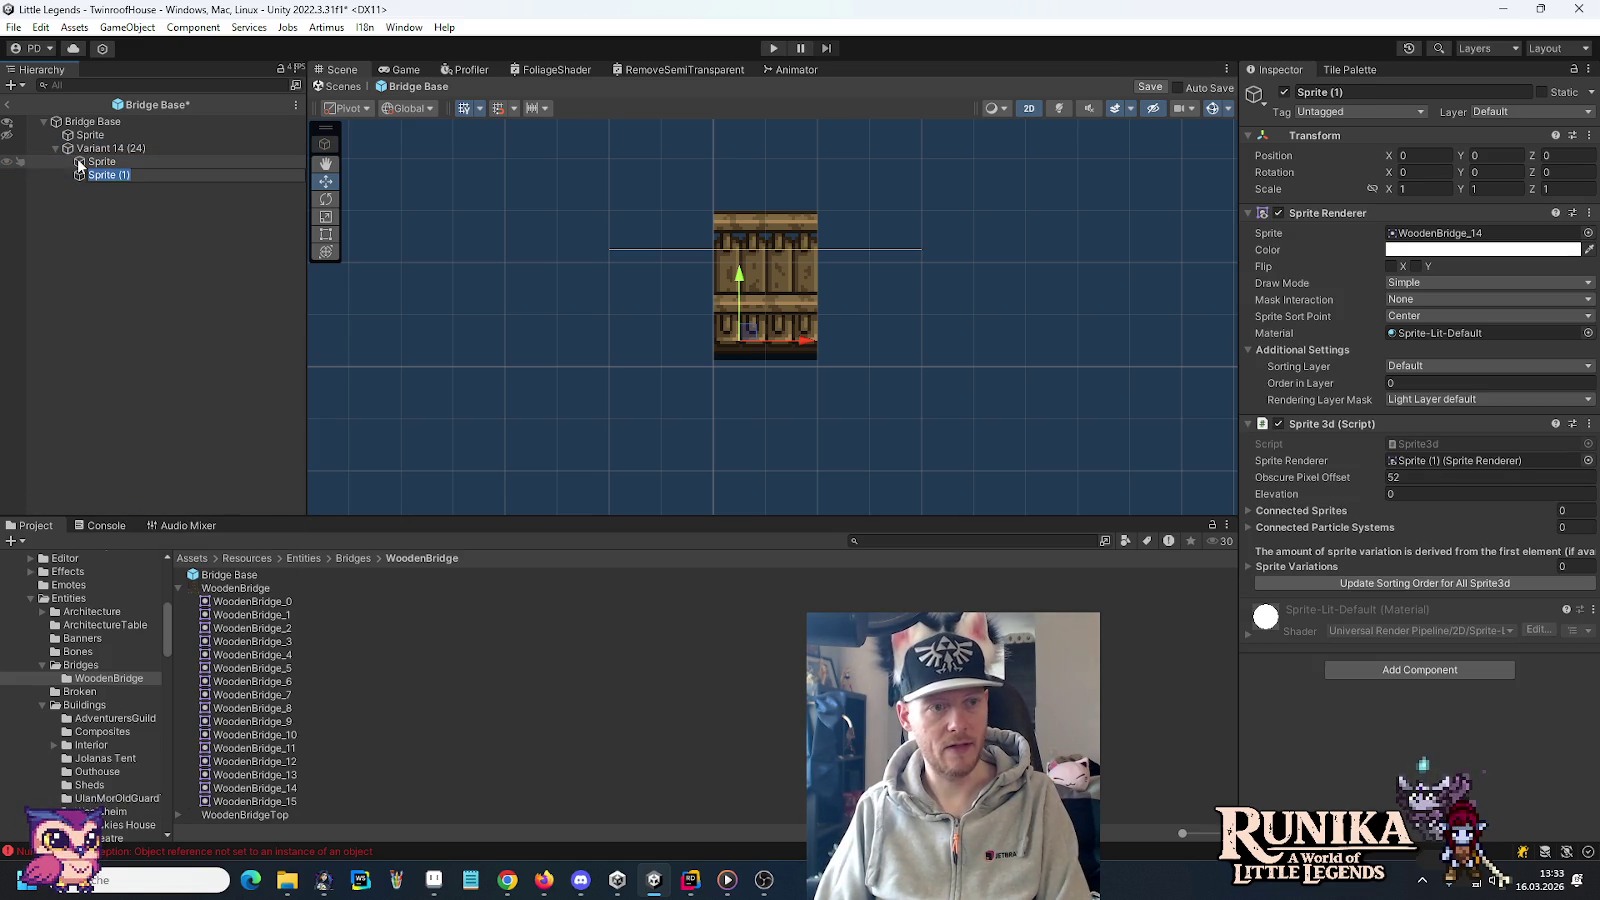
key("BackSpace")
key("BackSpace")
type("Top)")
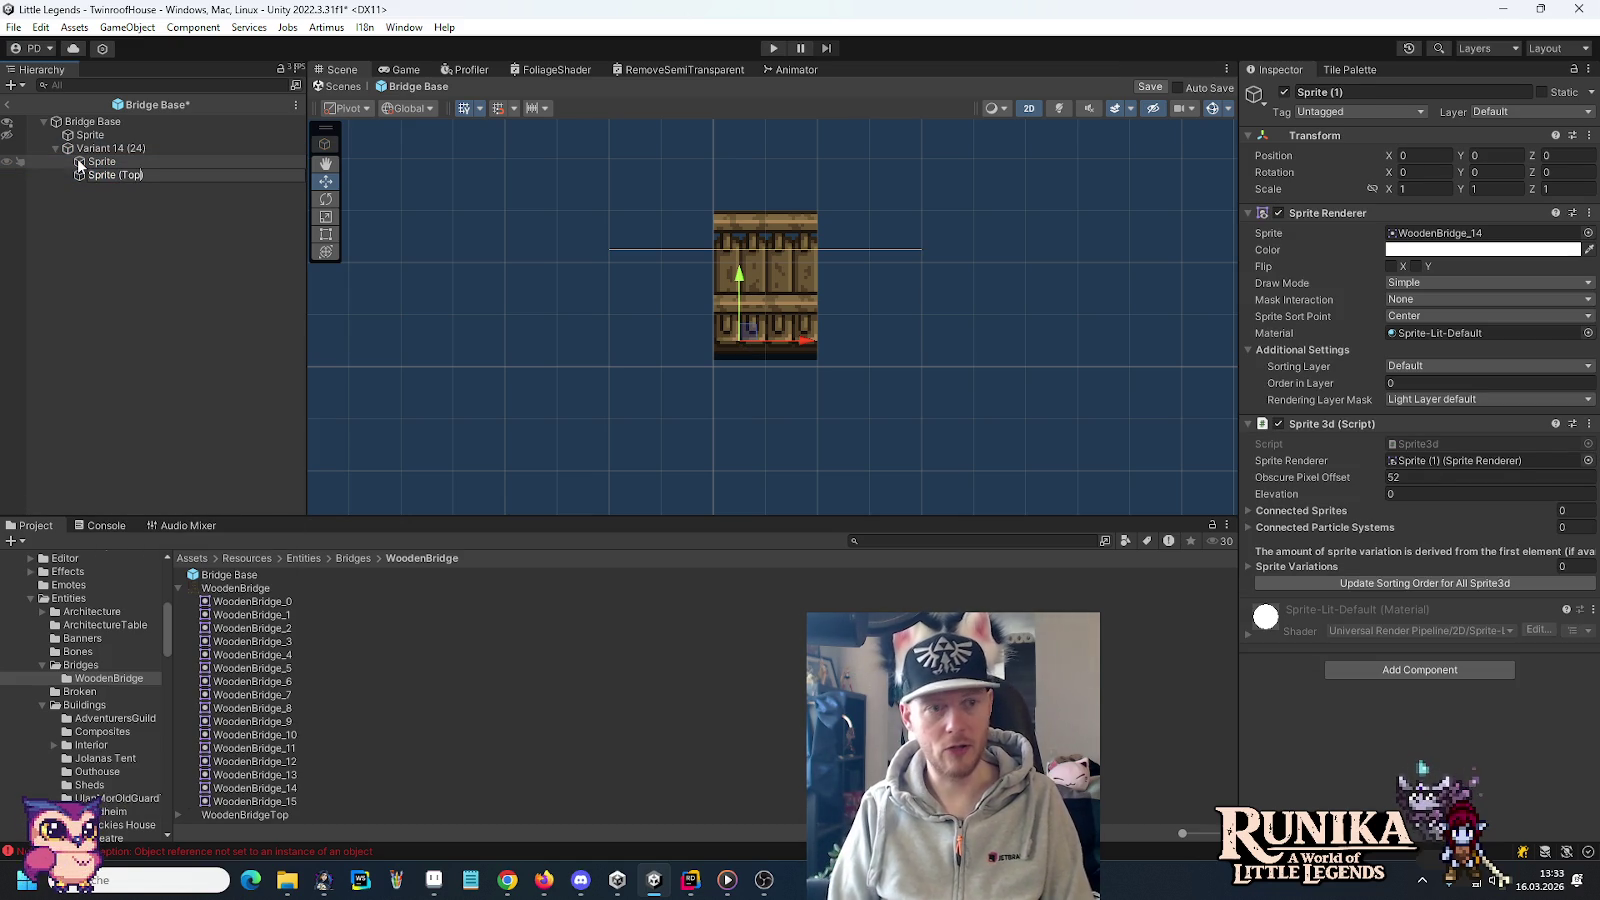
key("Return")
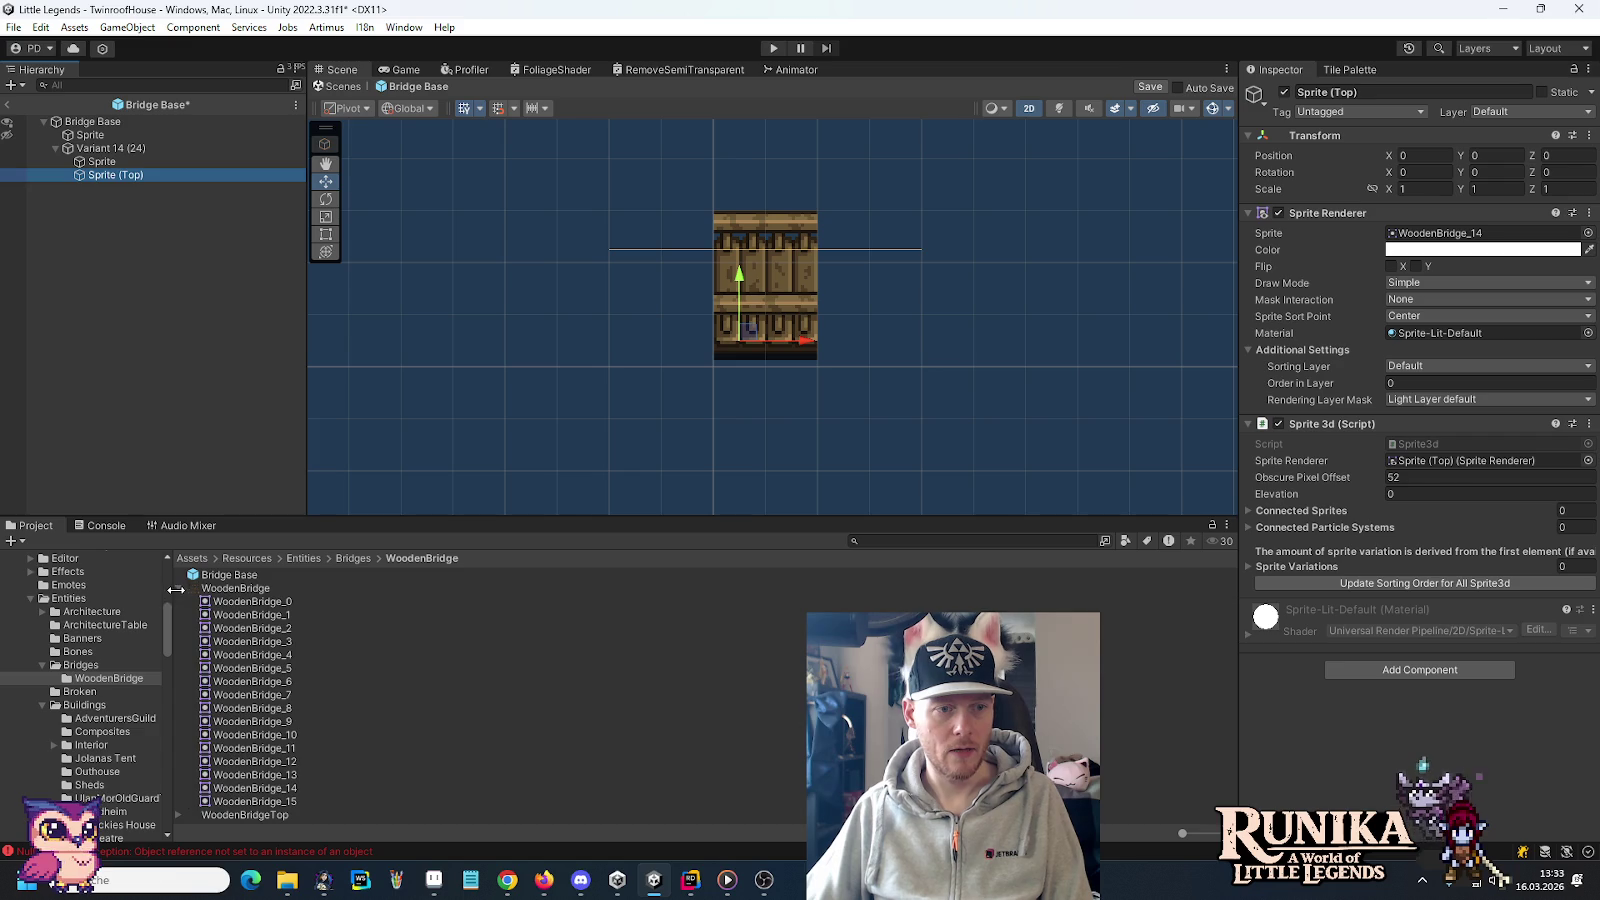
Show the import settings of the WoodenBridgeTop texture
left_click(178, 588)
left_click(180, 600)
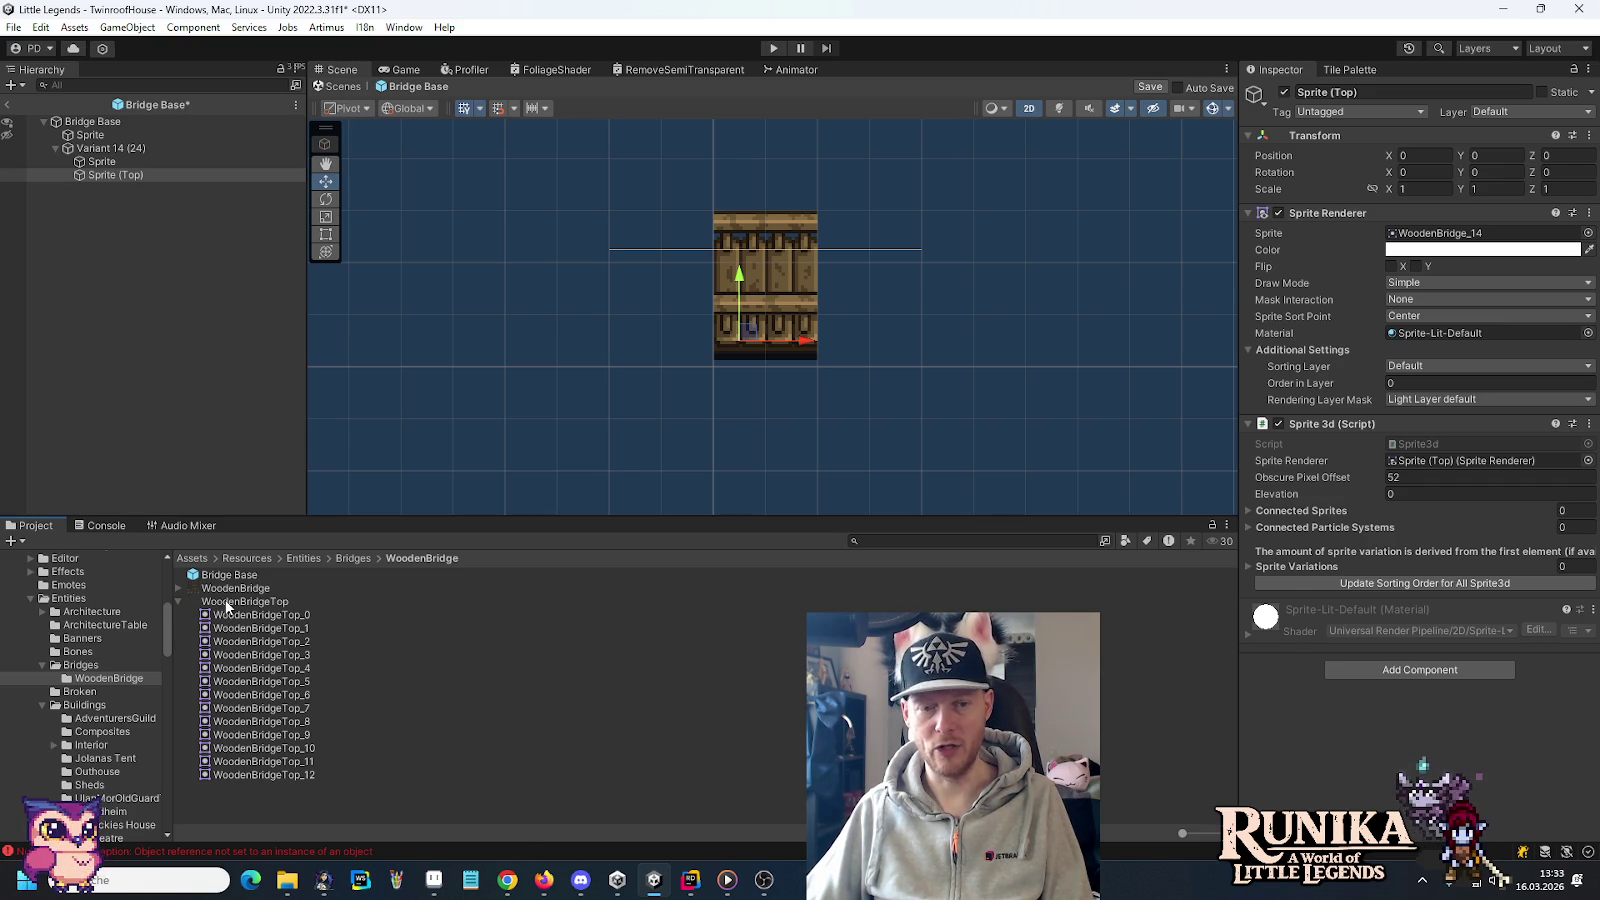
left_click(224, 602)
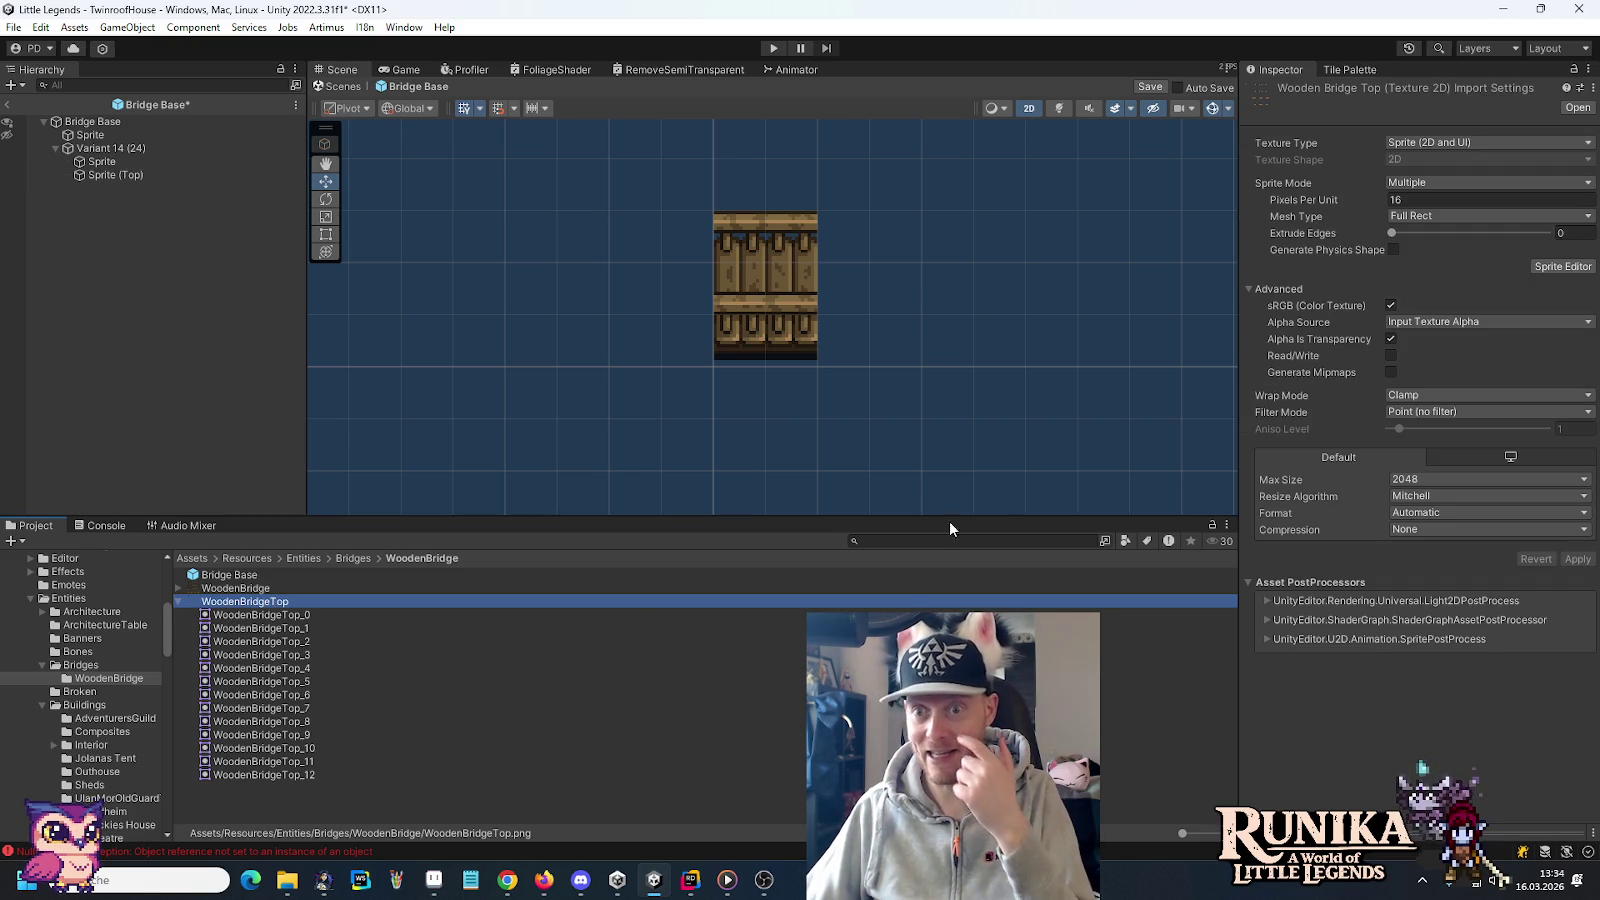
Re-slice WoodenBridgeTop into a 4x4 grid keeping empty rects, and give Sprite (Top) WoodenBridgeTop_14
left_click(1556, 266)
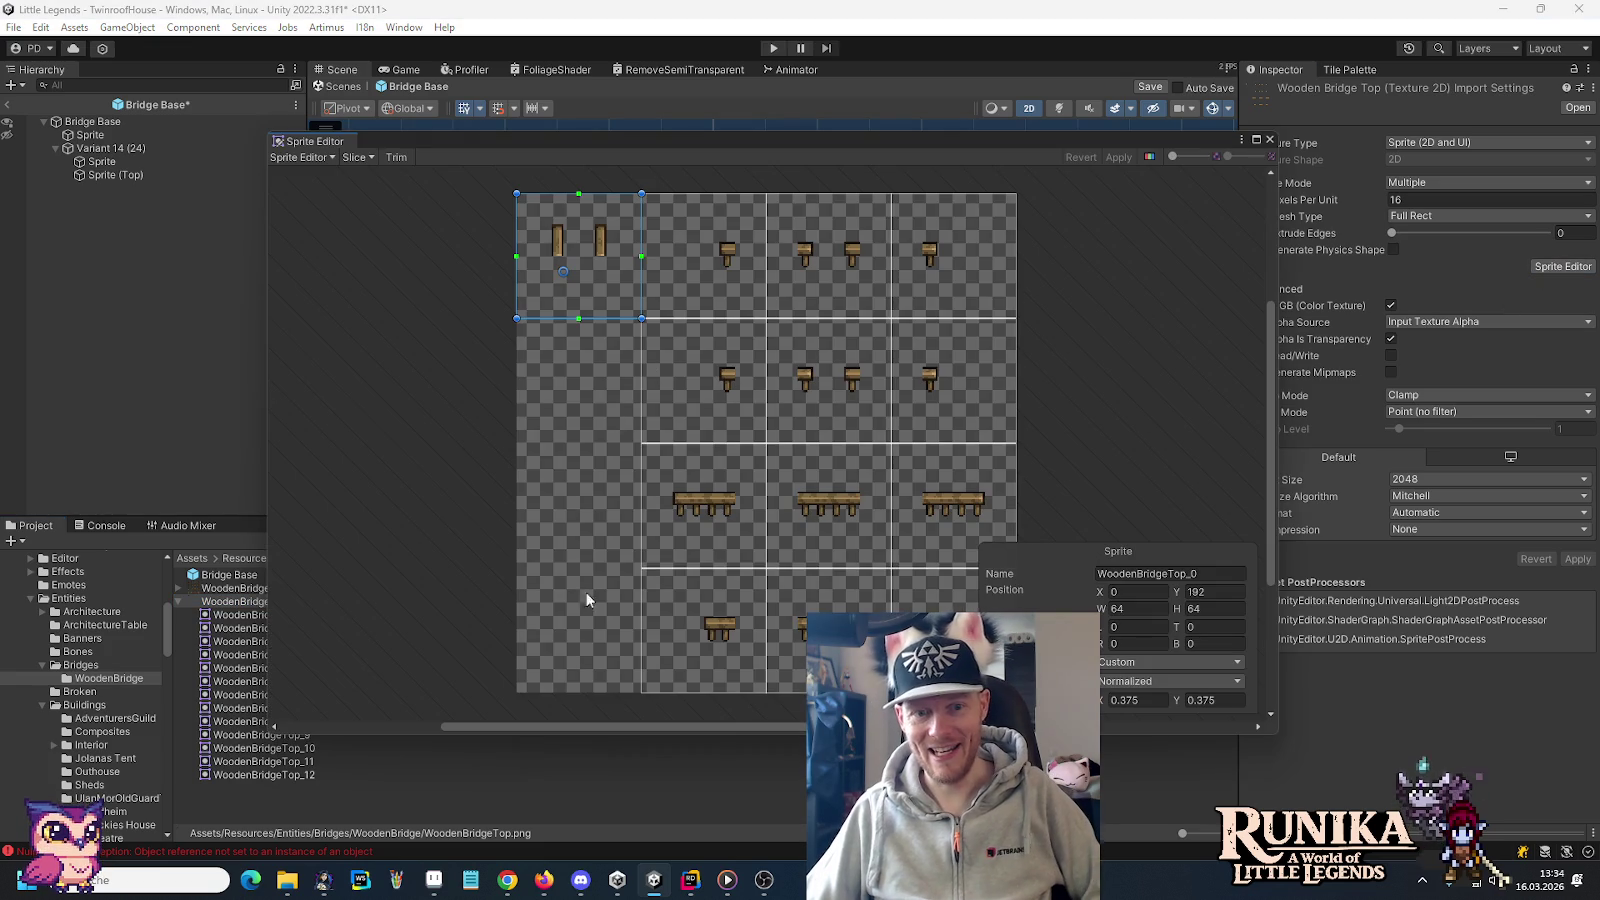
left_click(358, 158)
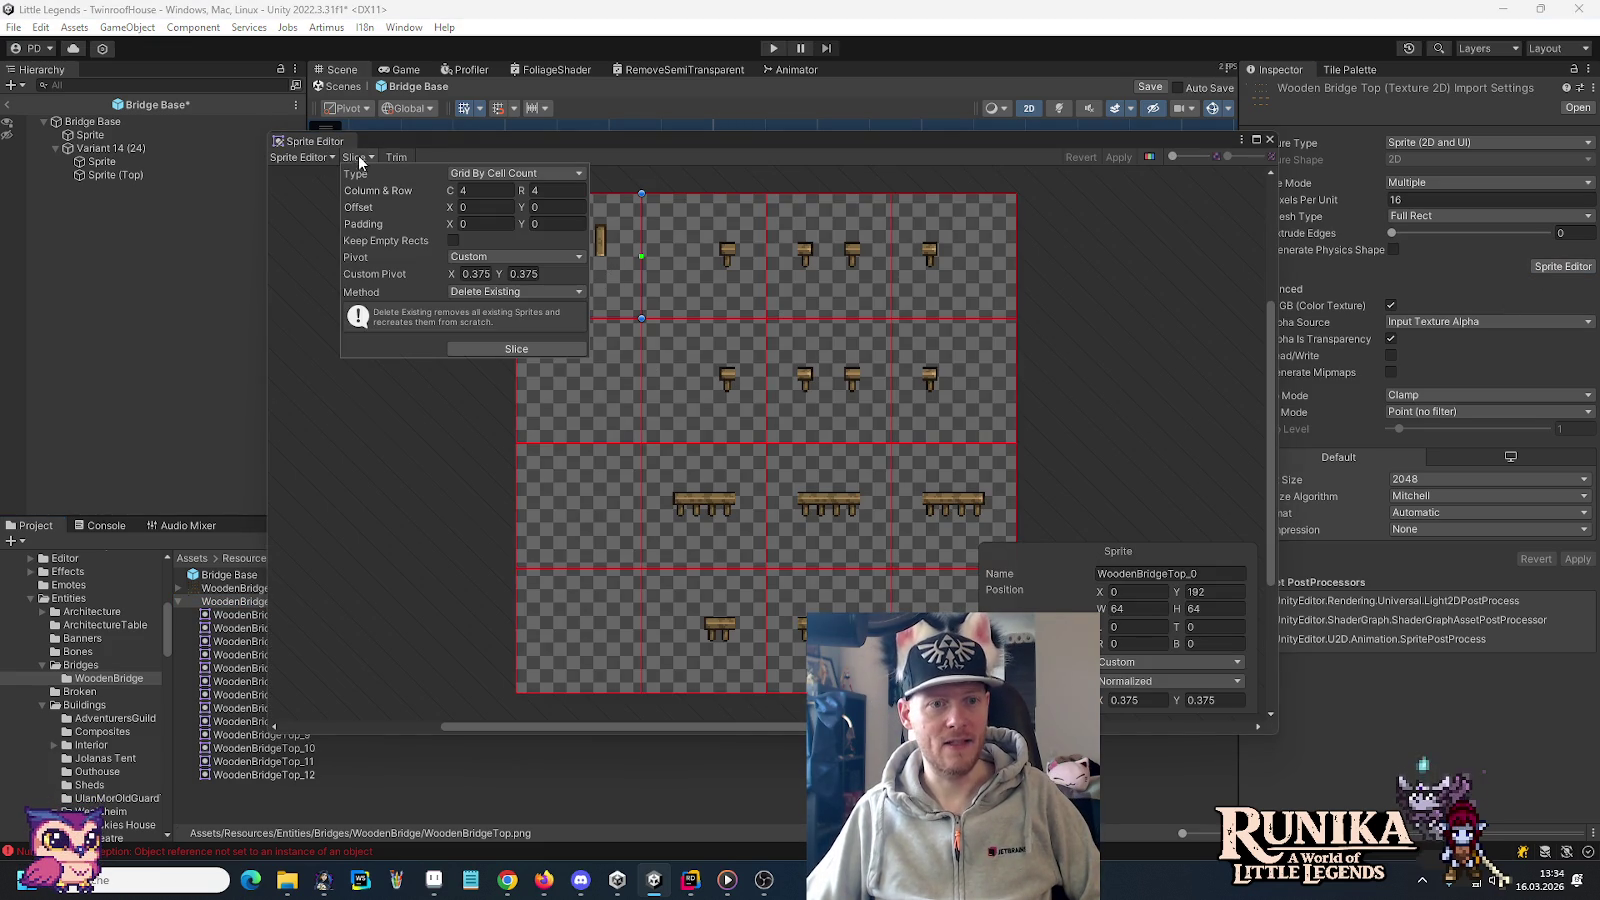
left_click(469, 349)
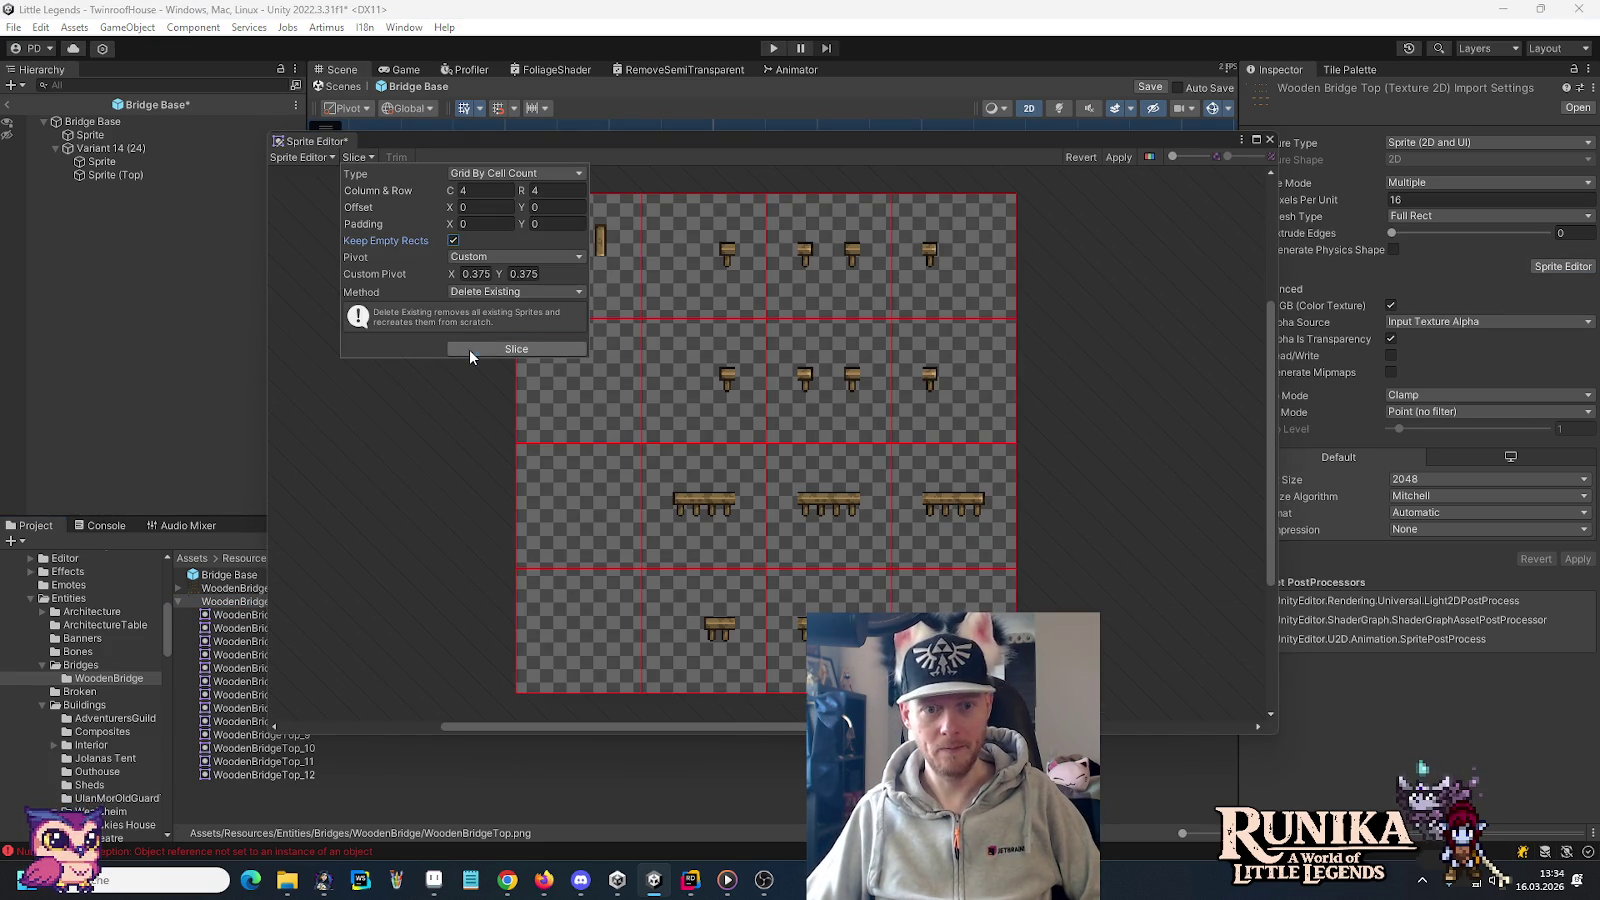
left_click(1119, 160)
left_click(1270, 139)
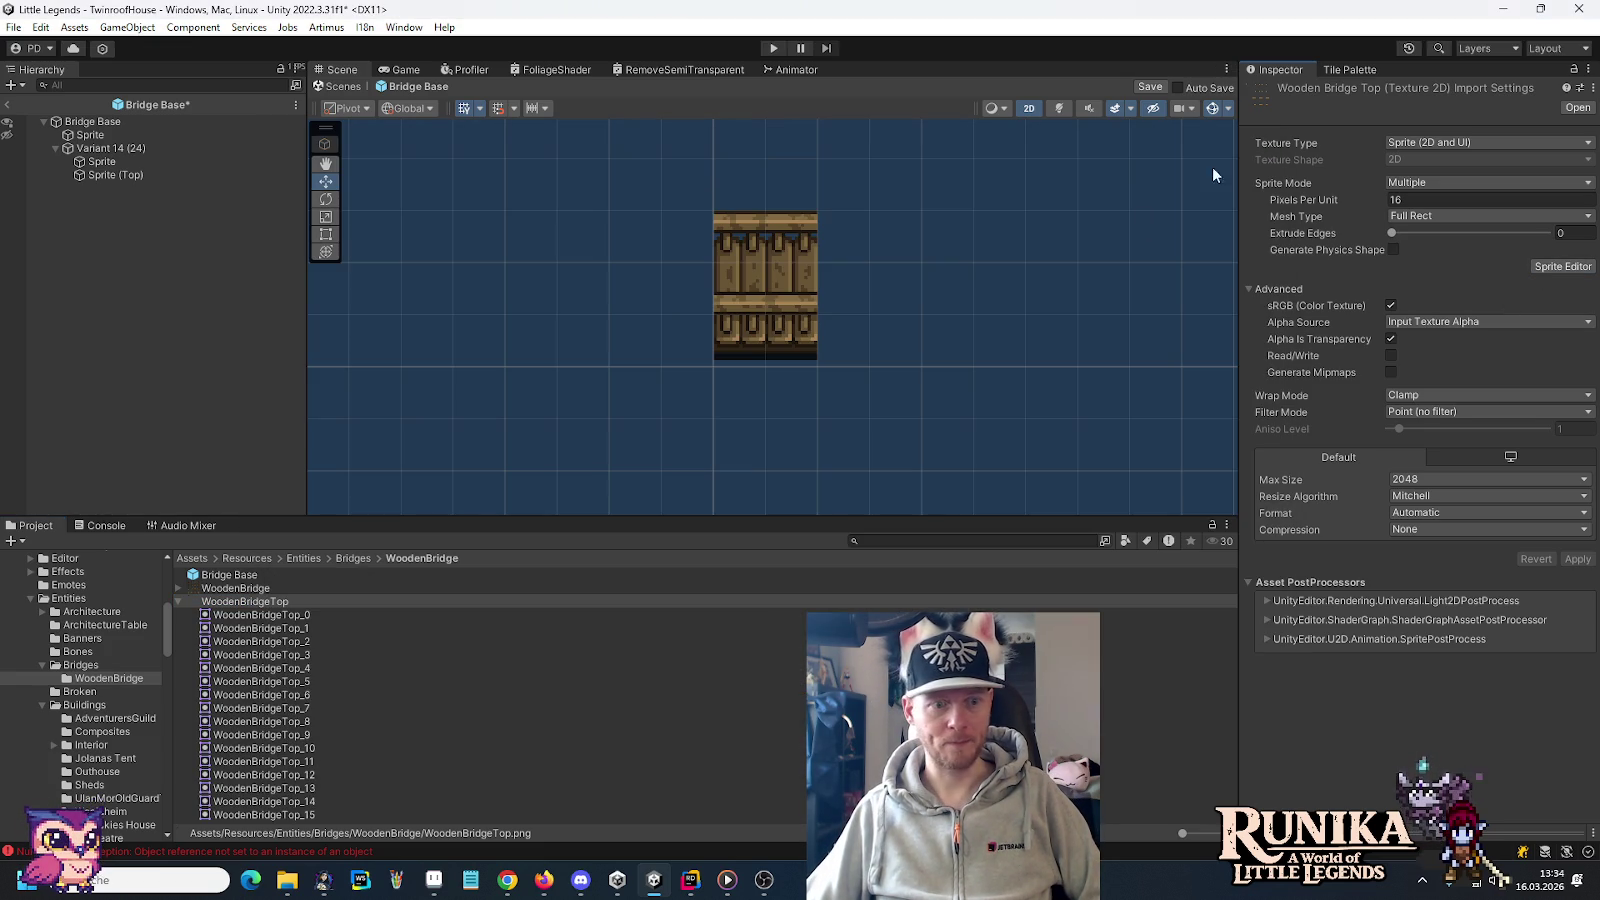
left_click(132, 176)
left_click_drag(288, 806, 1450, 233)
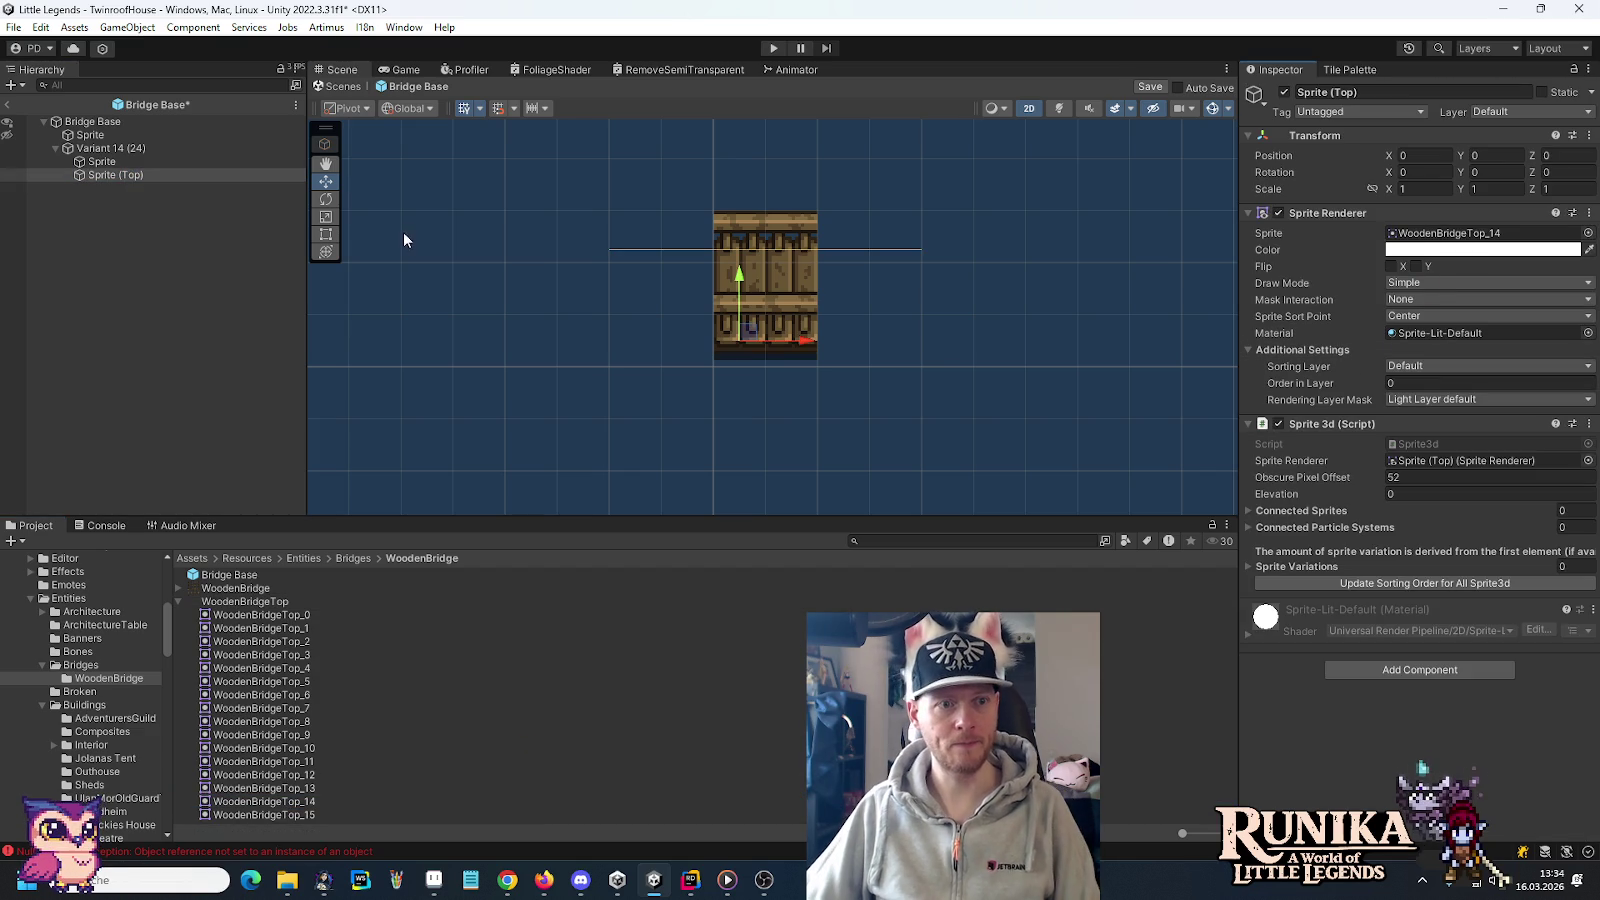
Change Sprite (Top)'s Sprite 3d Obscure Pixel Offset from 52 to 28
mouse_move(803, 342)
left_mouse_down()
mouse_move(1071, 352)
mouse_move(886, 346)
left_mouse_up()
key("ctrl+z")
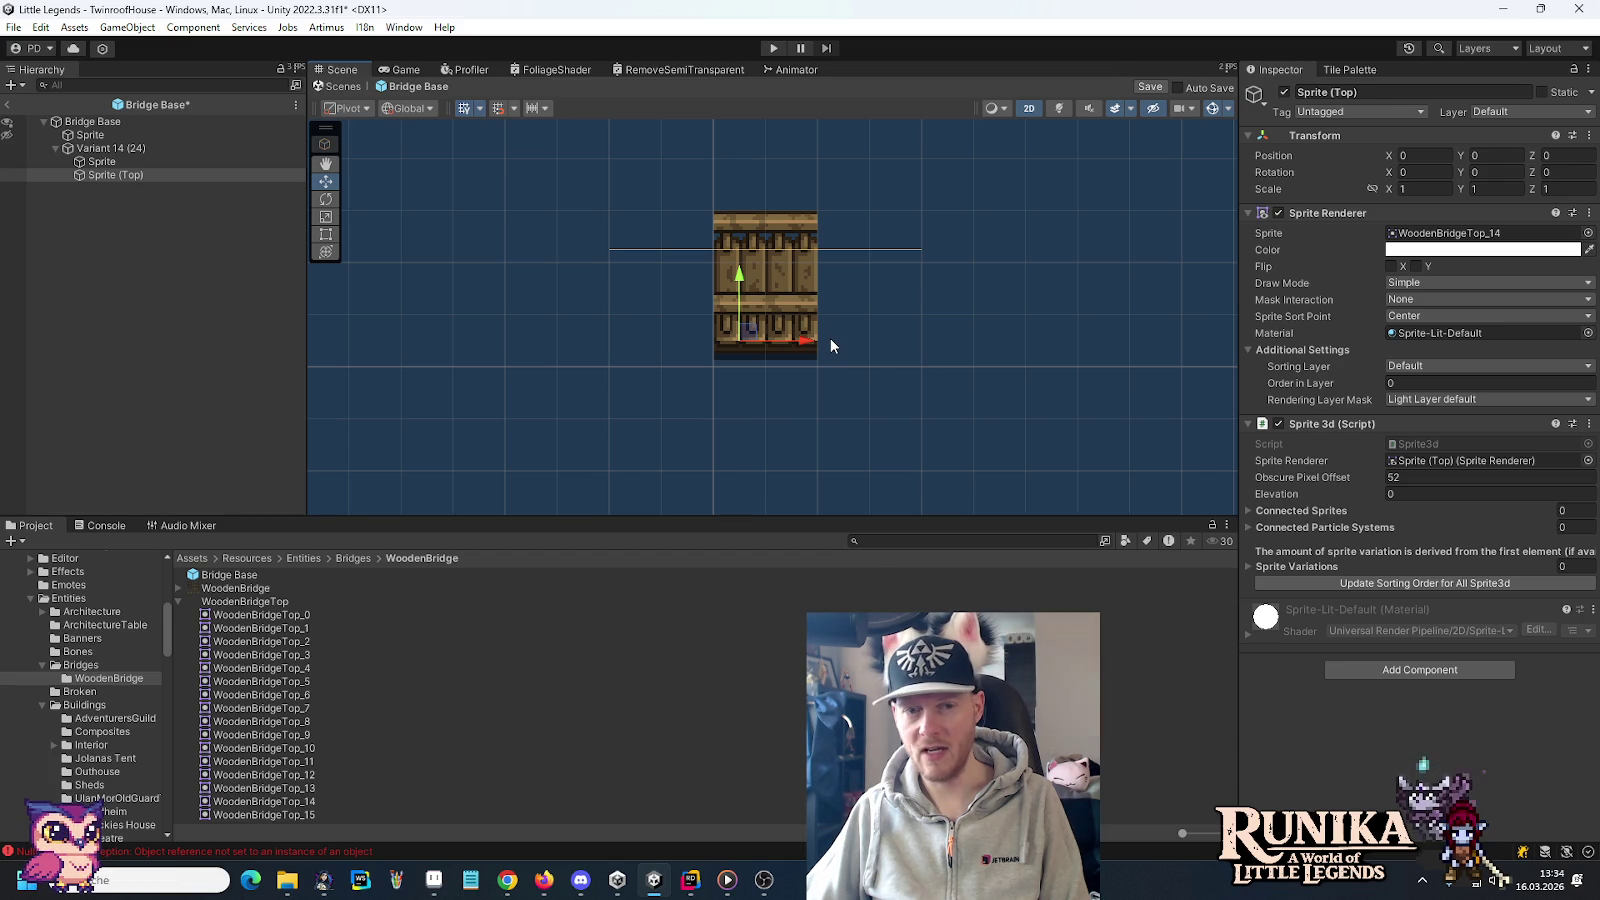
left_click(1433, 477)
type("24")
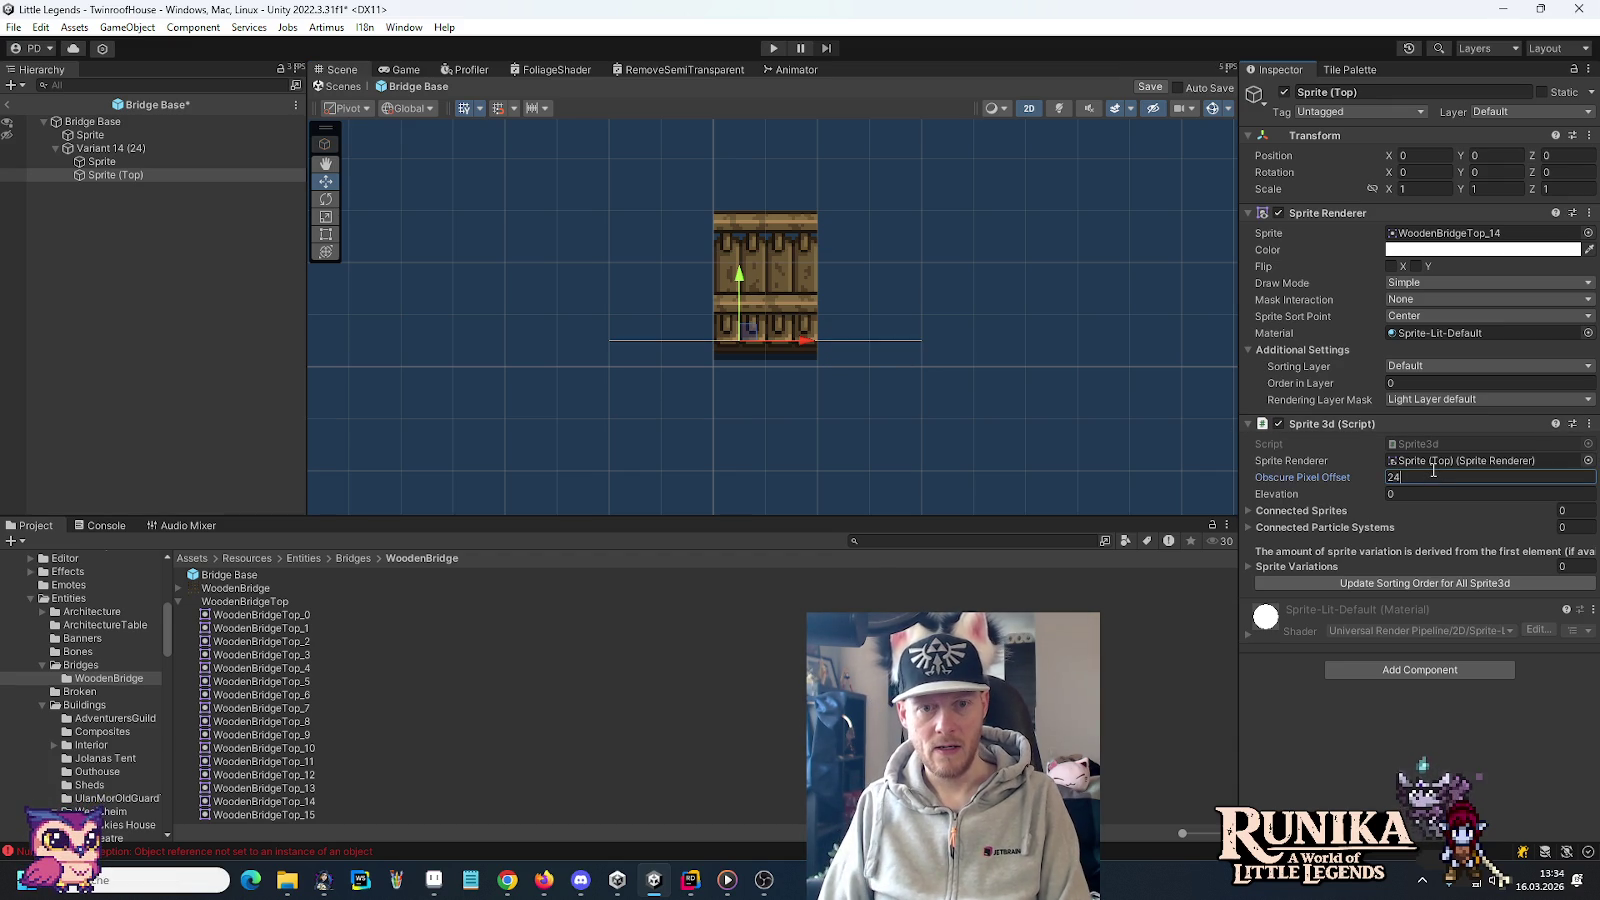
key("BackSpace")
type("8")
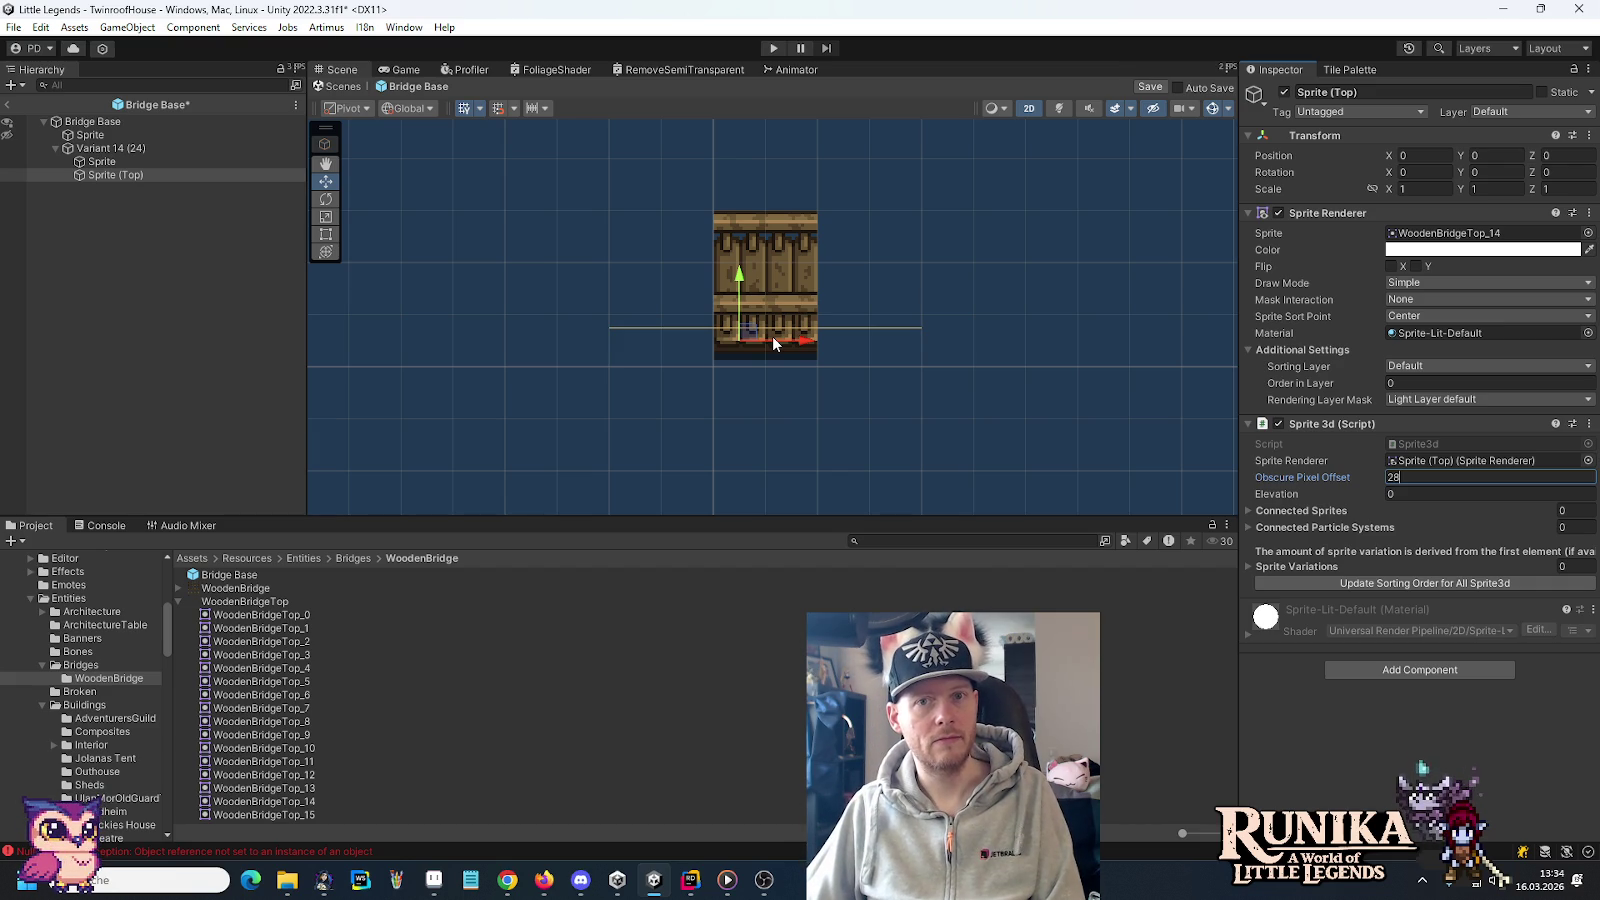
left_click(105, 150)
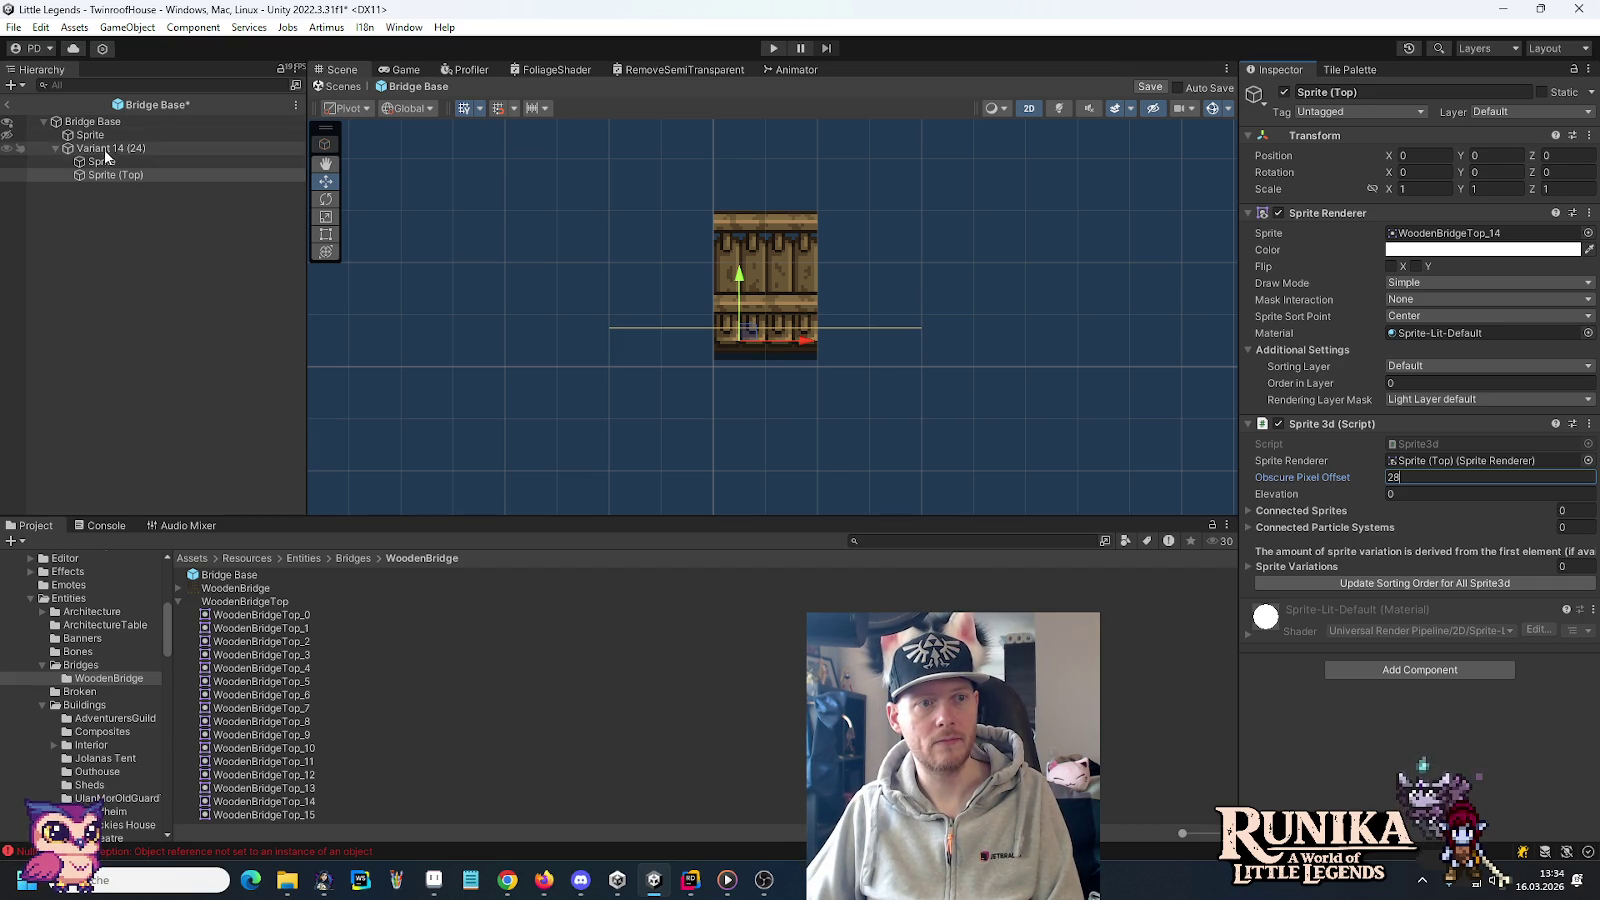
right_click(106, 153)
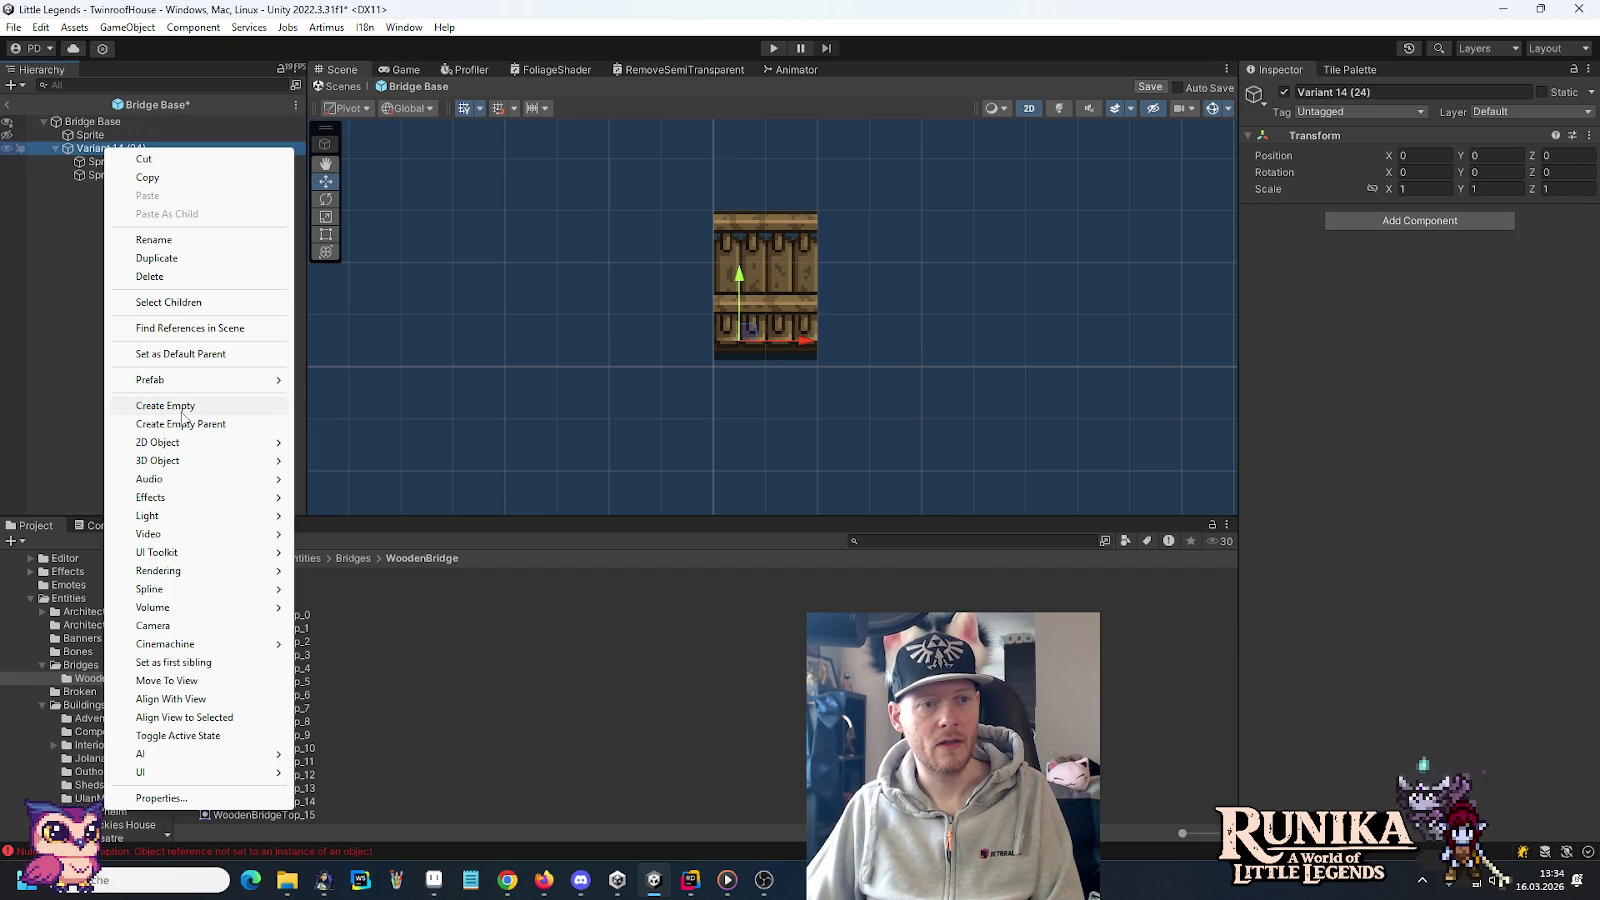
Create a child Collider on Bridge Base and move it under Variant 14 (24) above Sprite (Top)
left_click(365, 28)
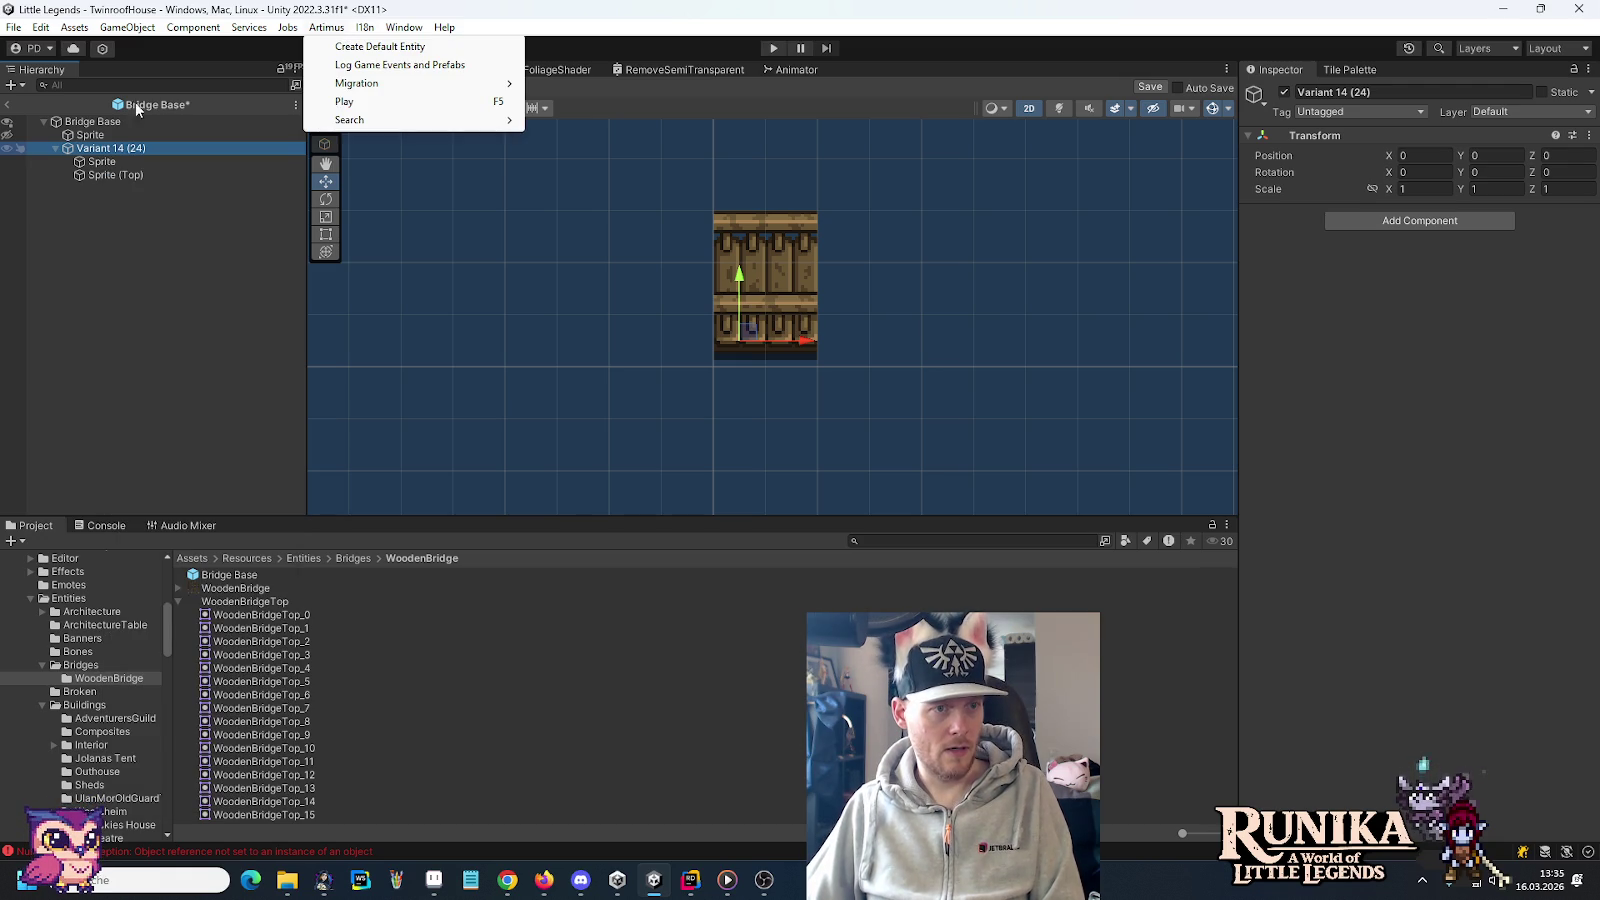
left_click(104, 125)
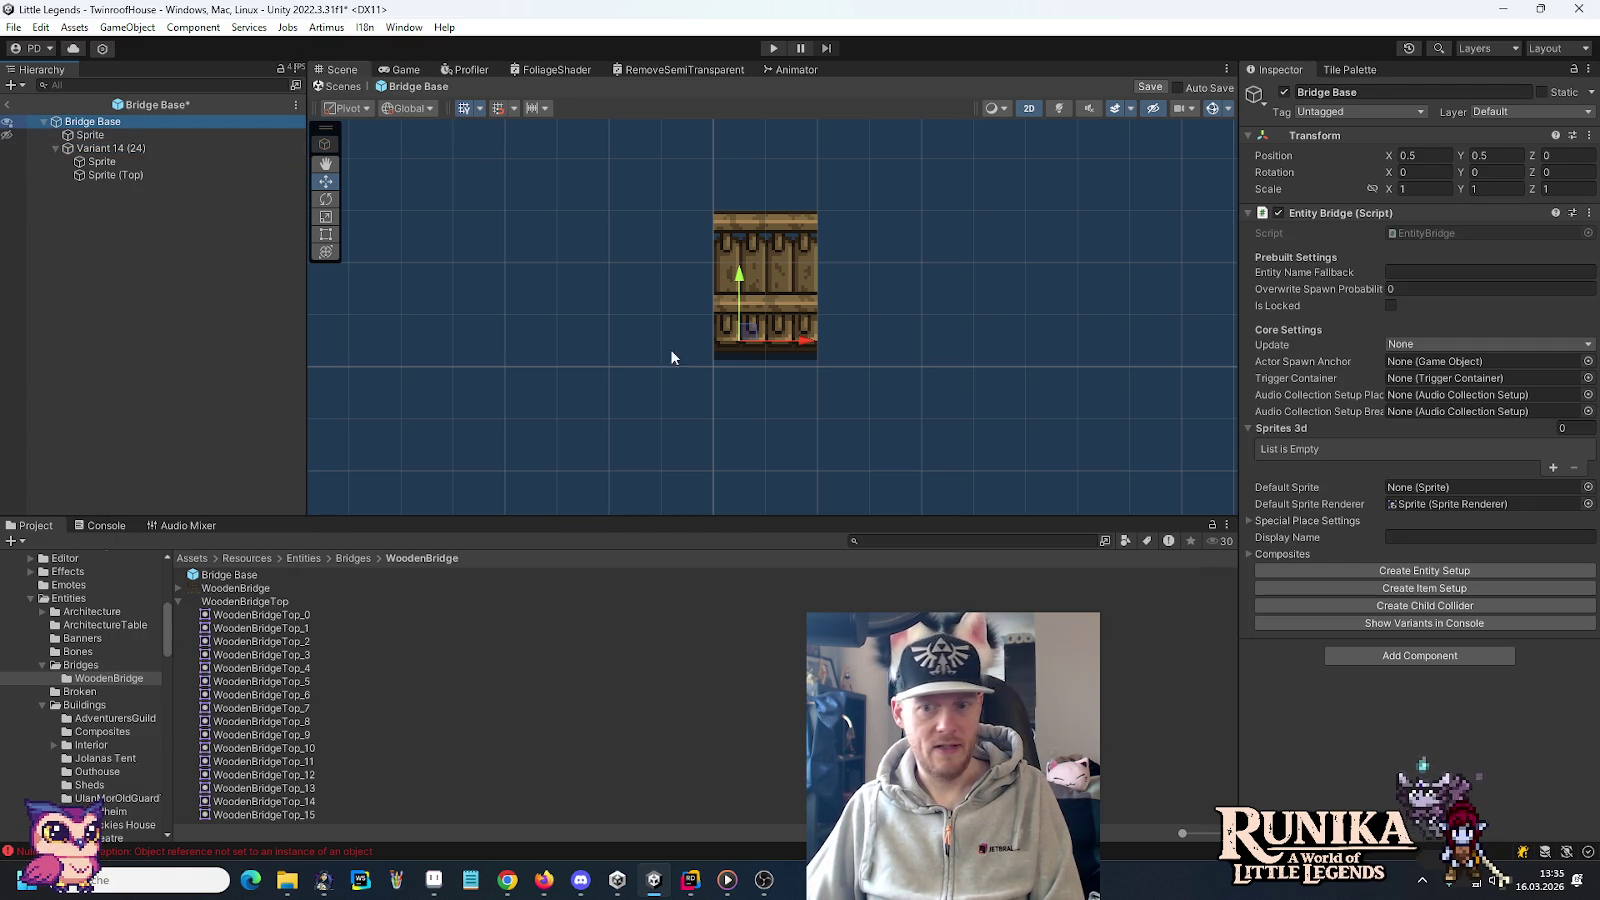
left_click(1366, 602)
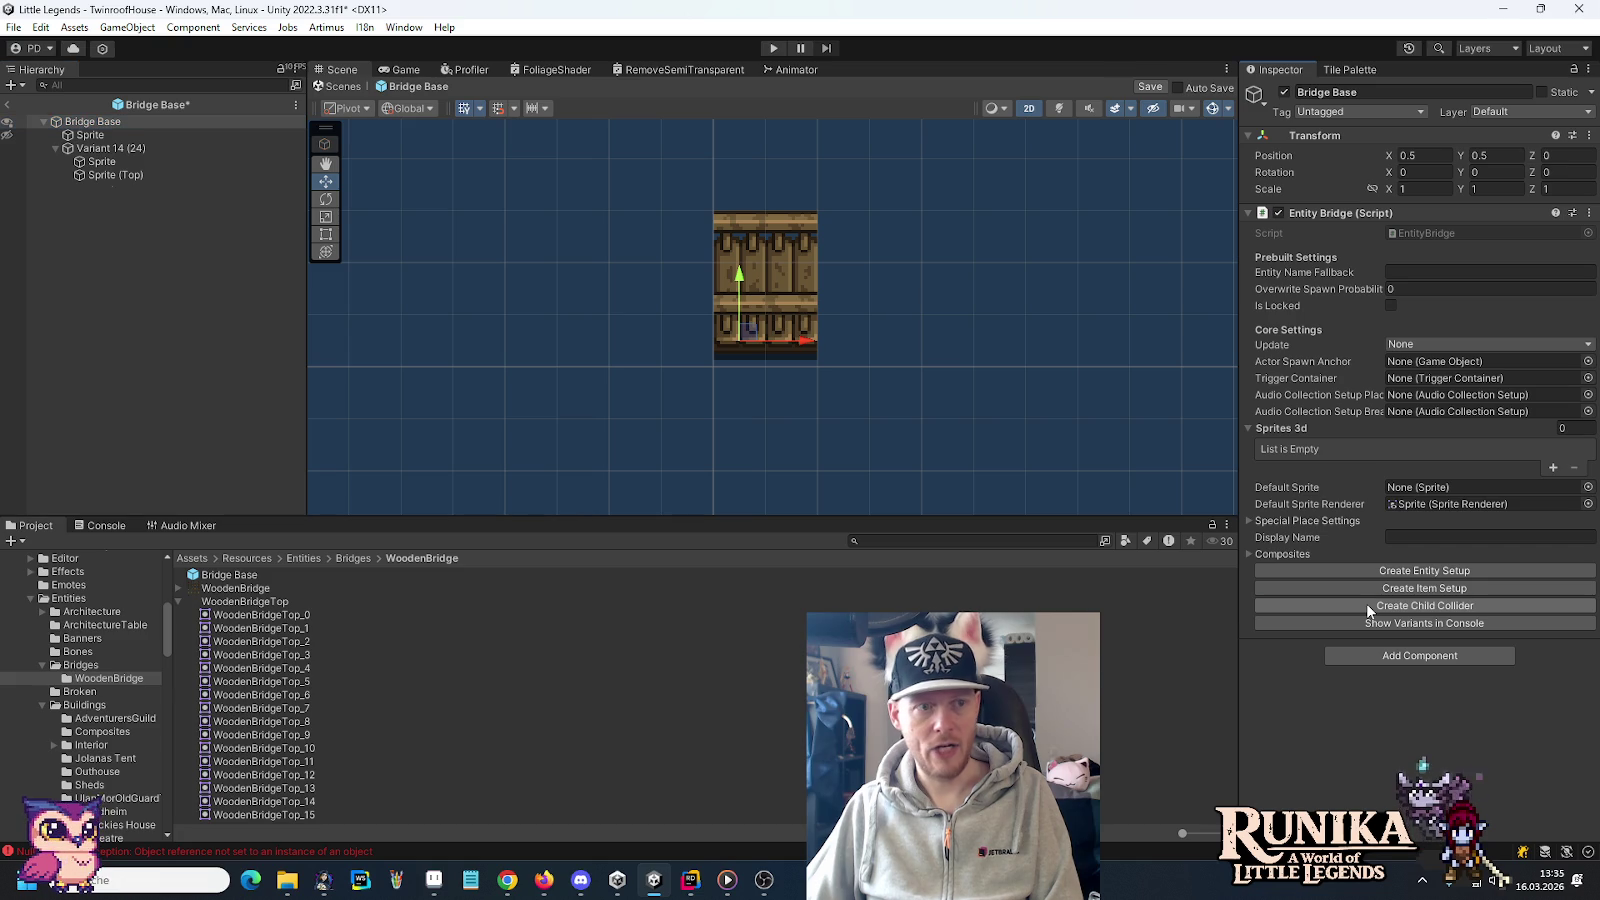
left_click(98, 190)
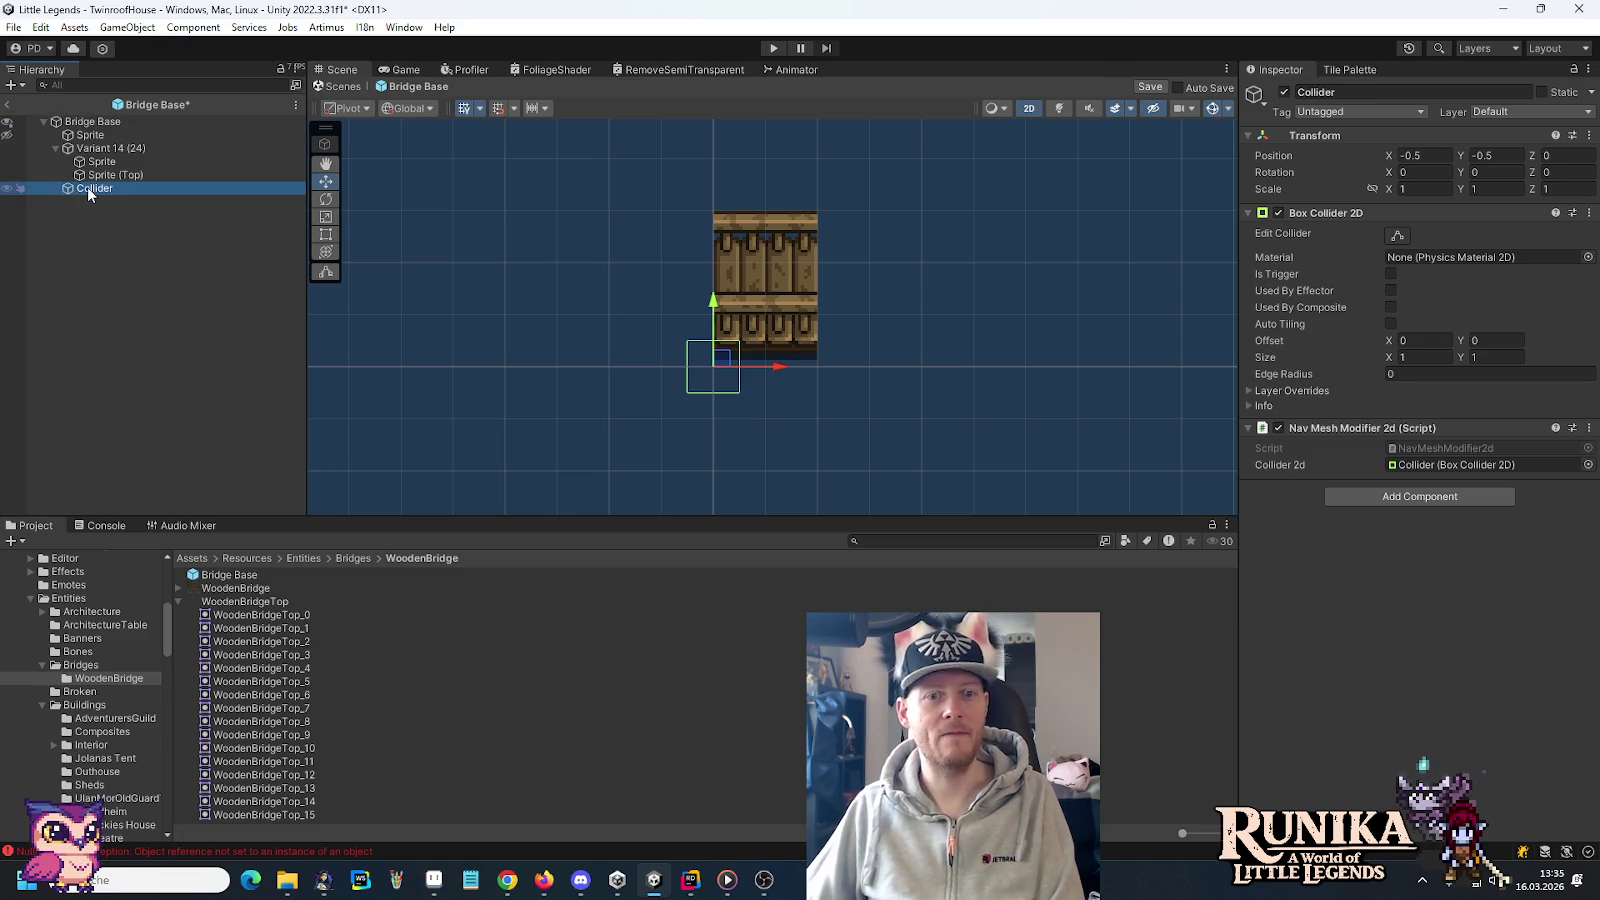
left_click_drag(98, 188, 98, 149)
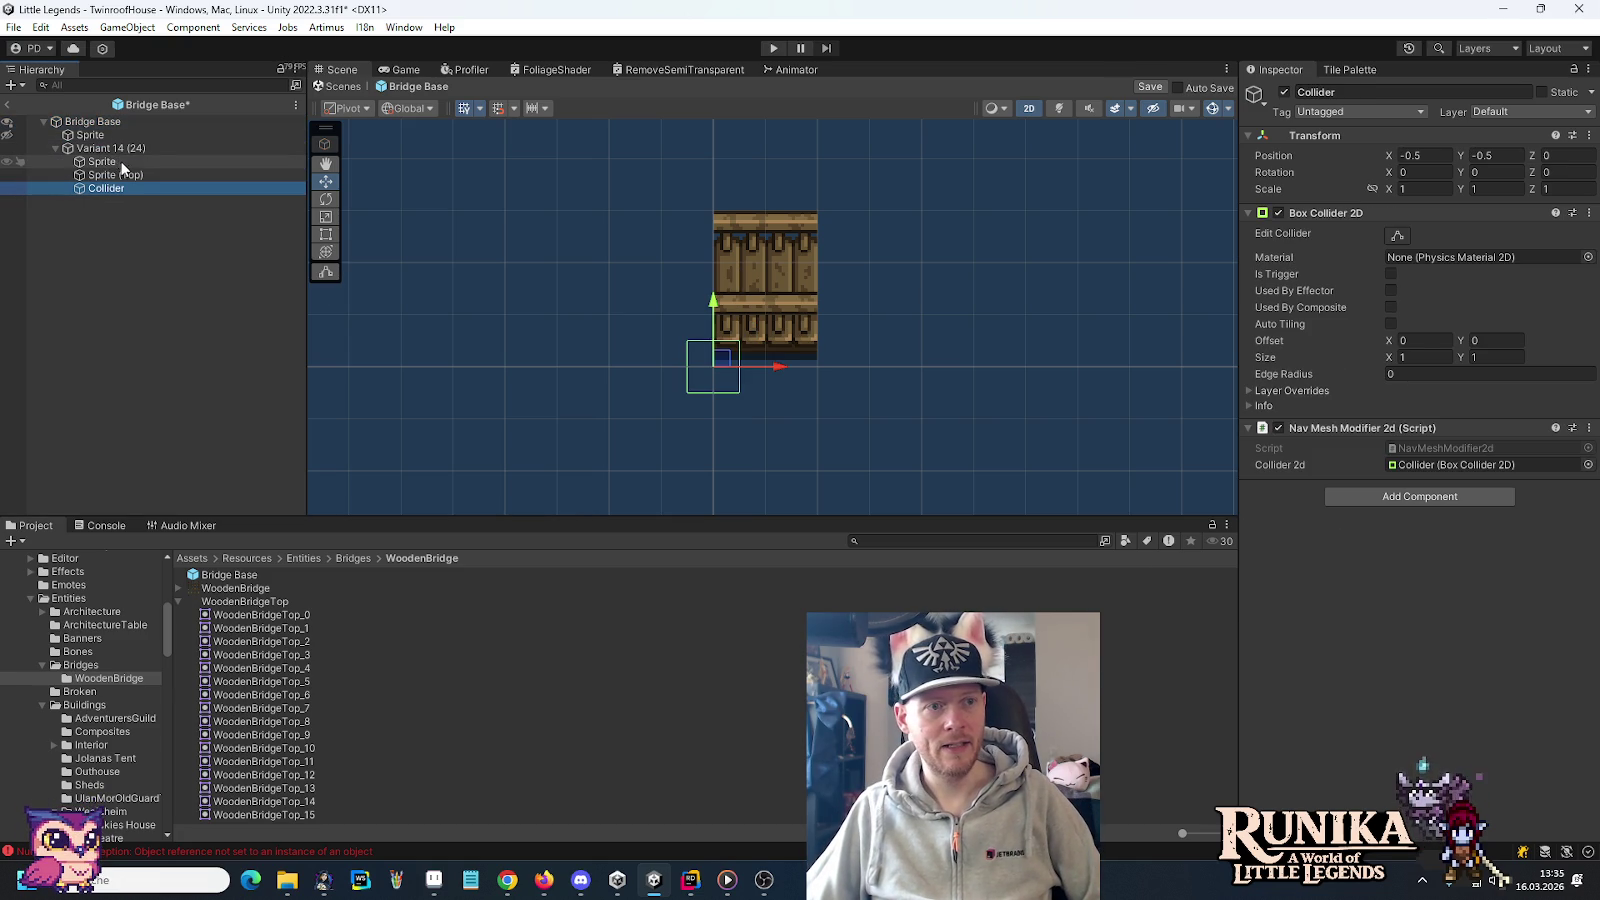
left_click_drag(106, 188, 100, 168)
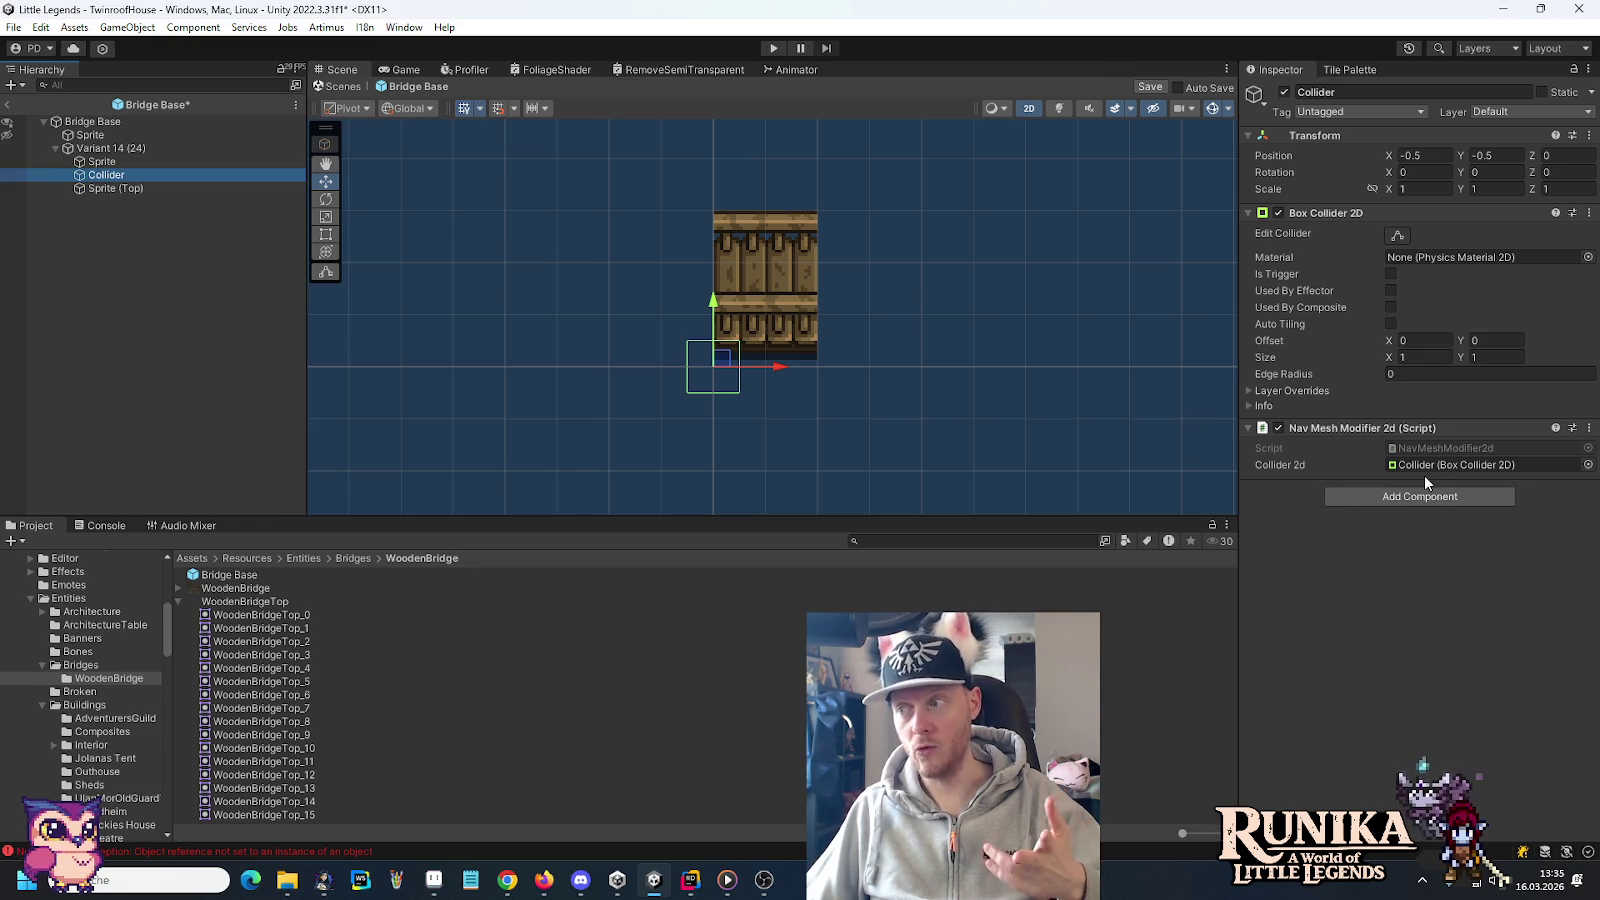
Size the Box Collider 2D to 2 x 0.5 and move it over the bridge's upper part
left_click(1435, 357)
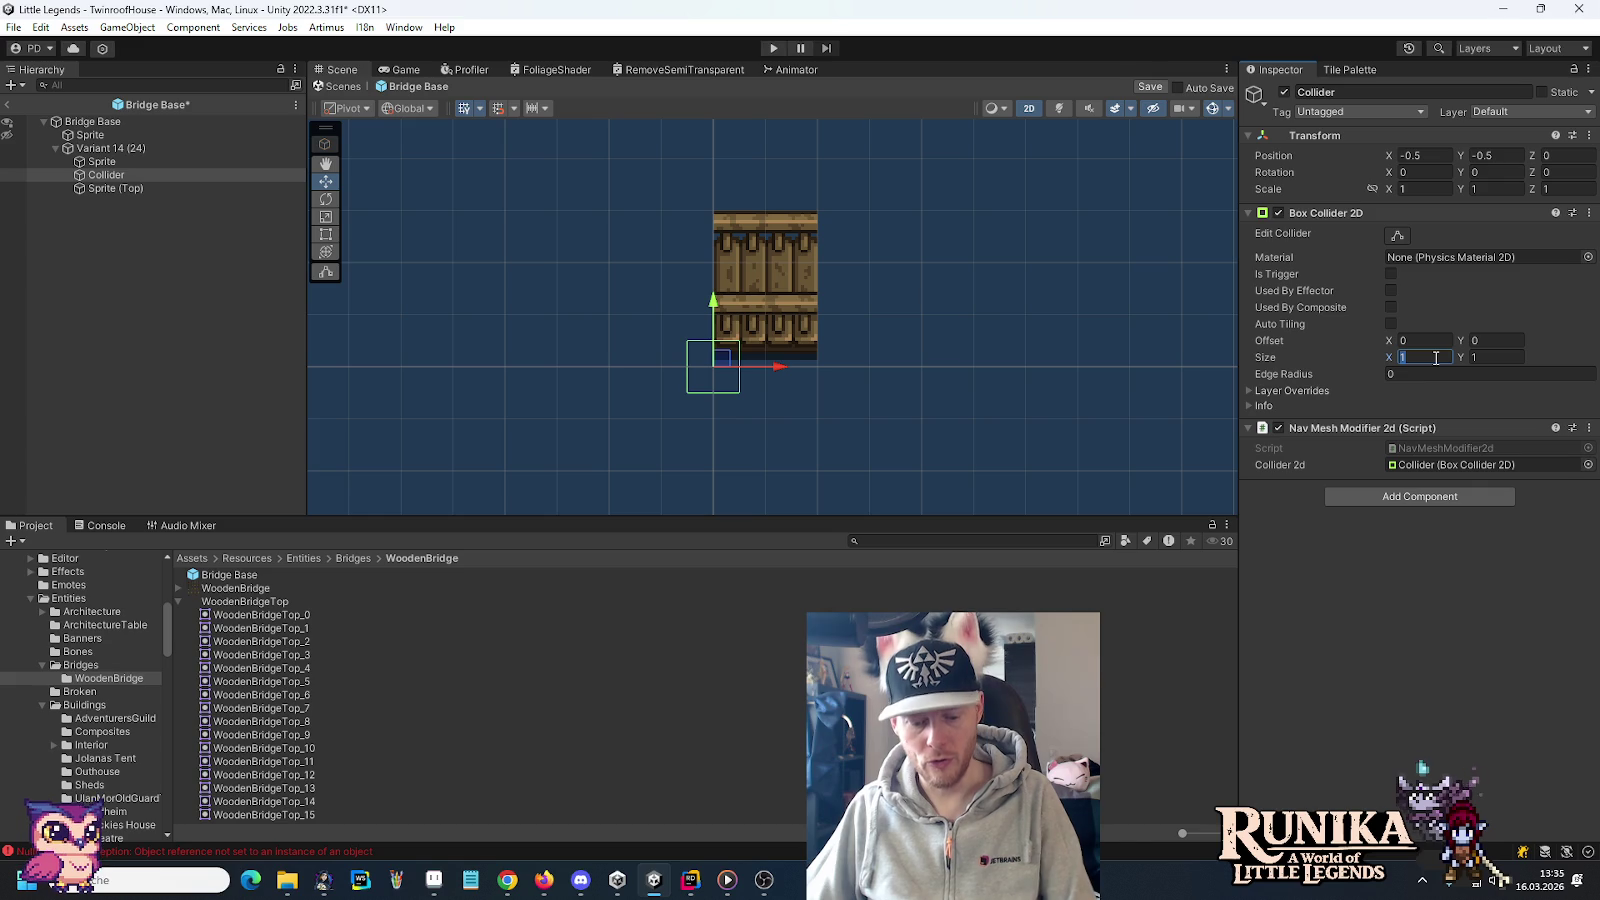
type("2")
left_click(1490, 357)
type("0.5")
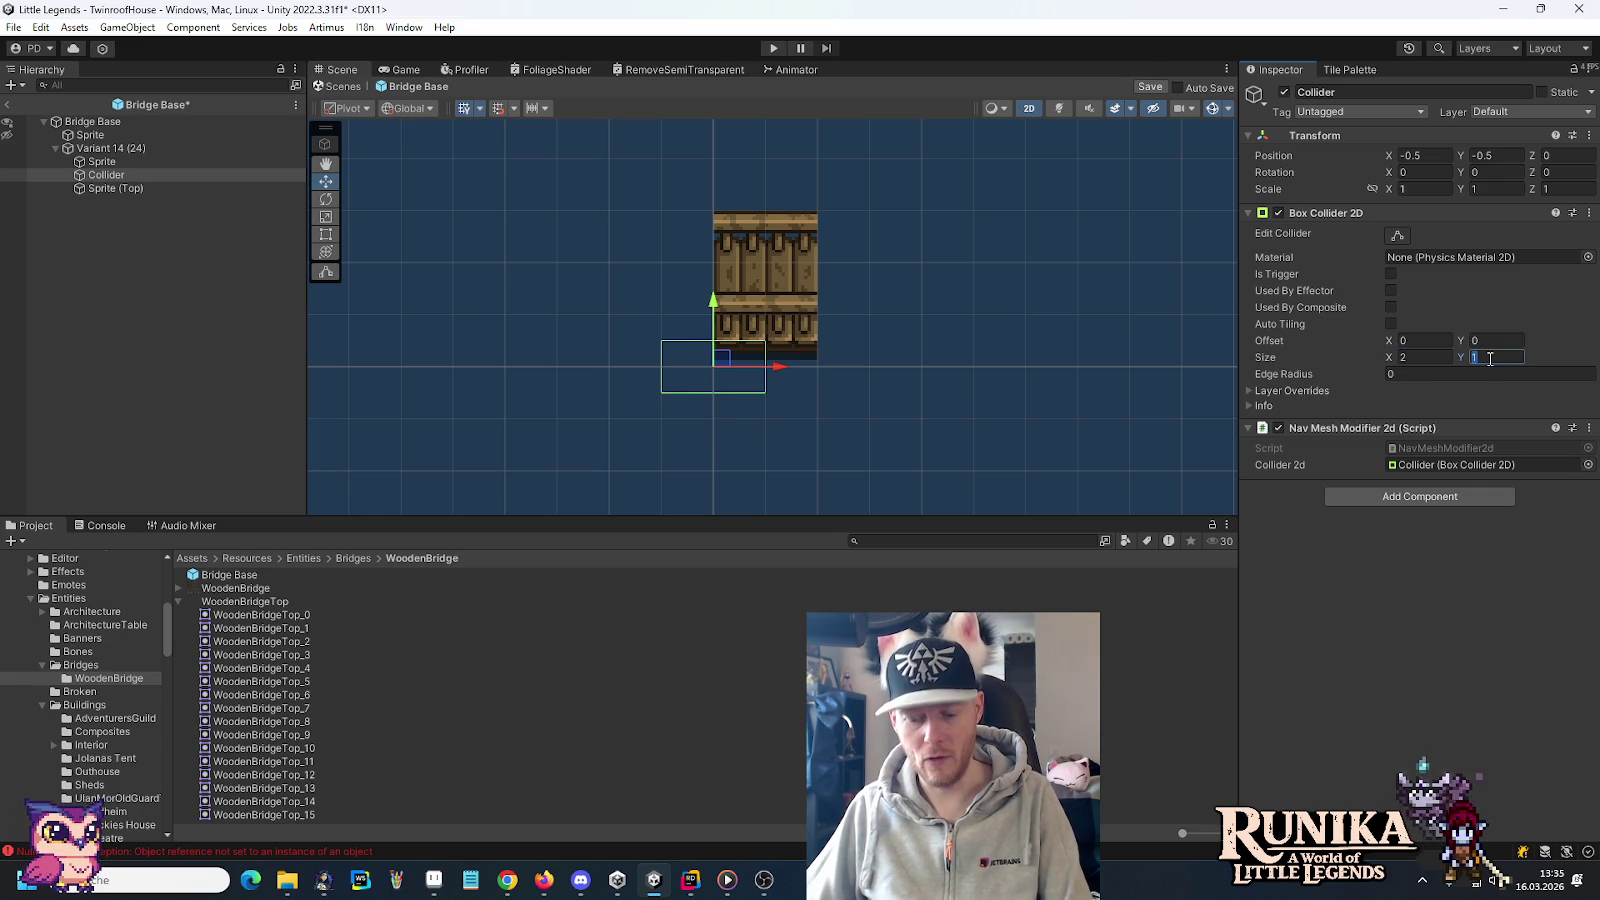
left_click_drag(721, 360, 776, 252)
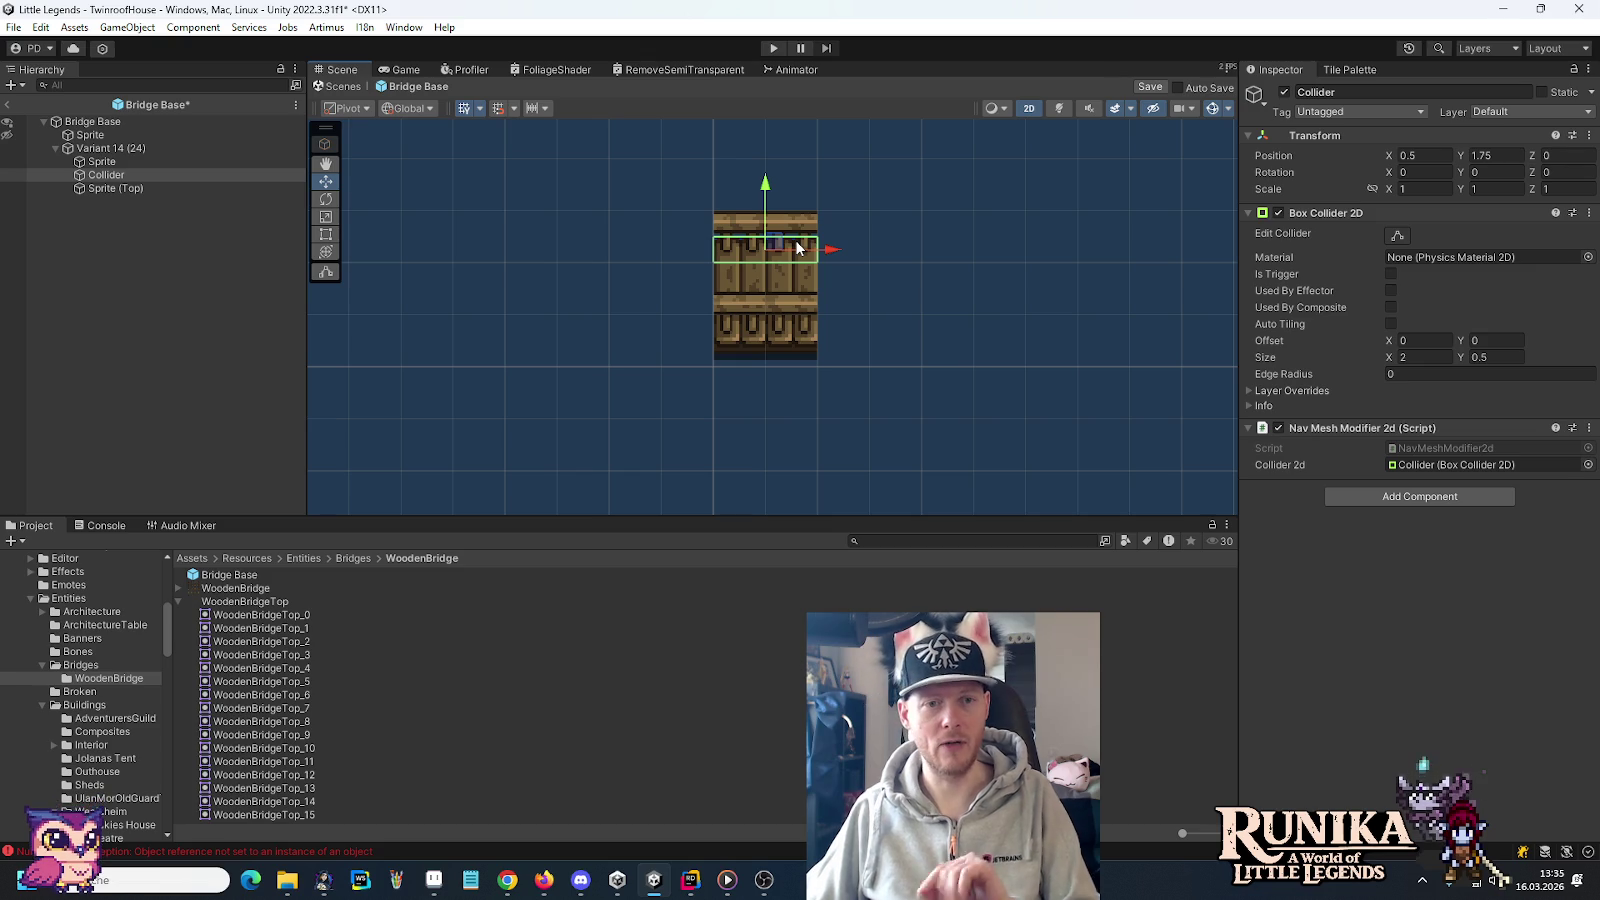
left_click(114, 190)
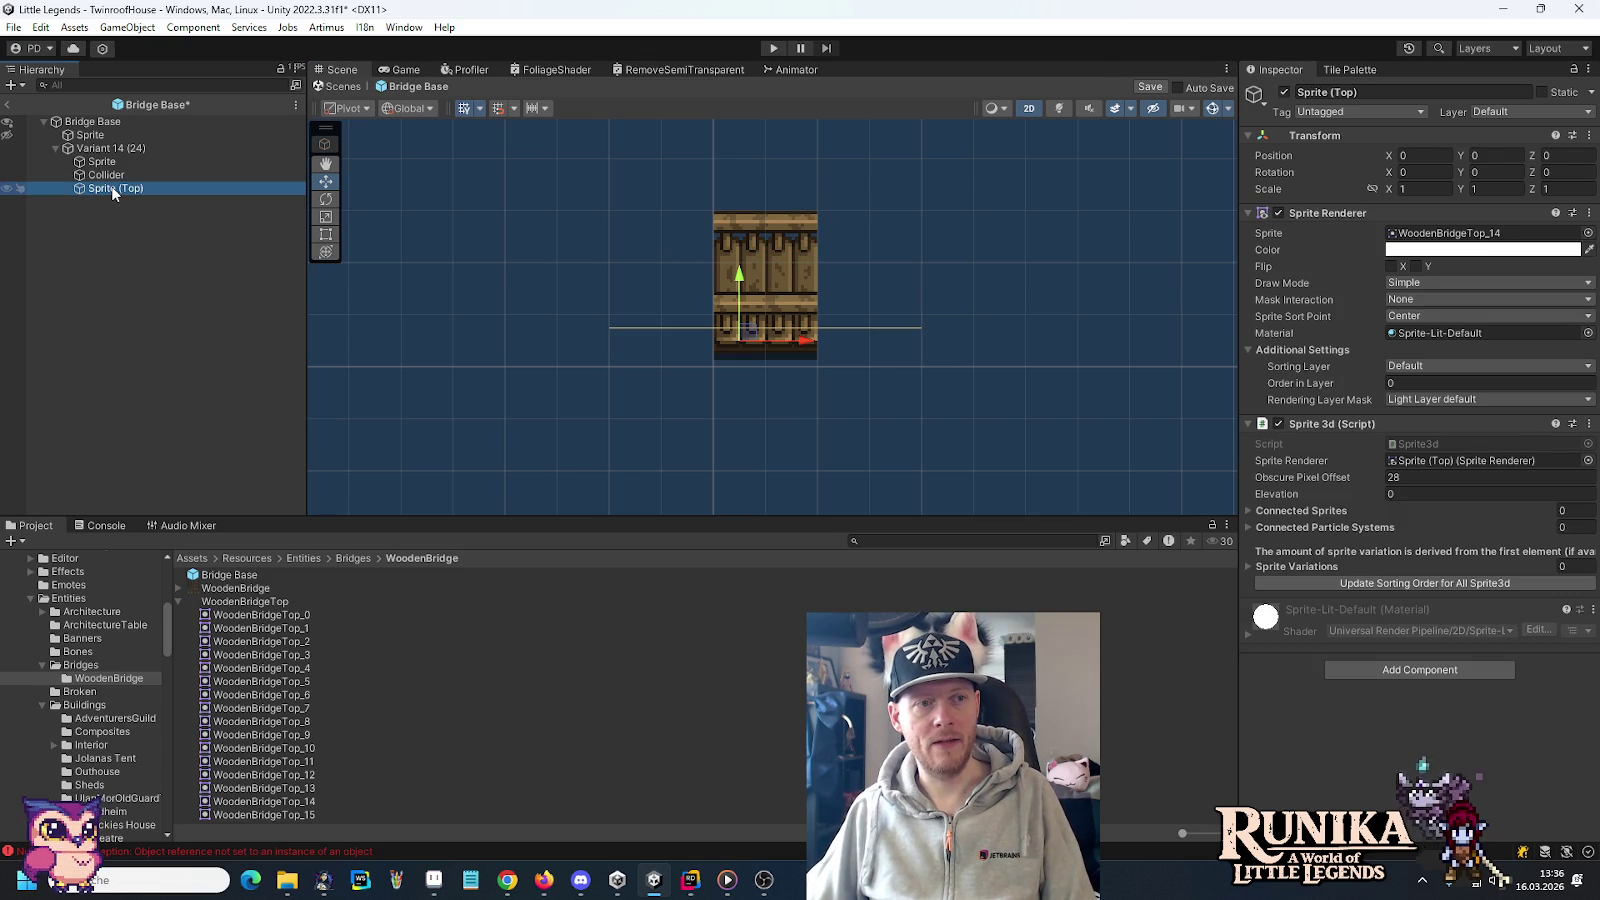
Add another child collider, move it under Variant 14 (24), and name it 'Collider (Top)'
left_click(101, 122)
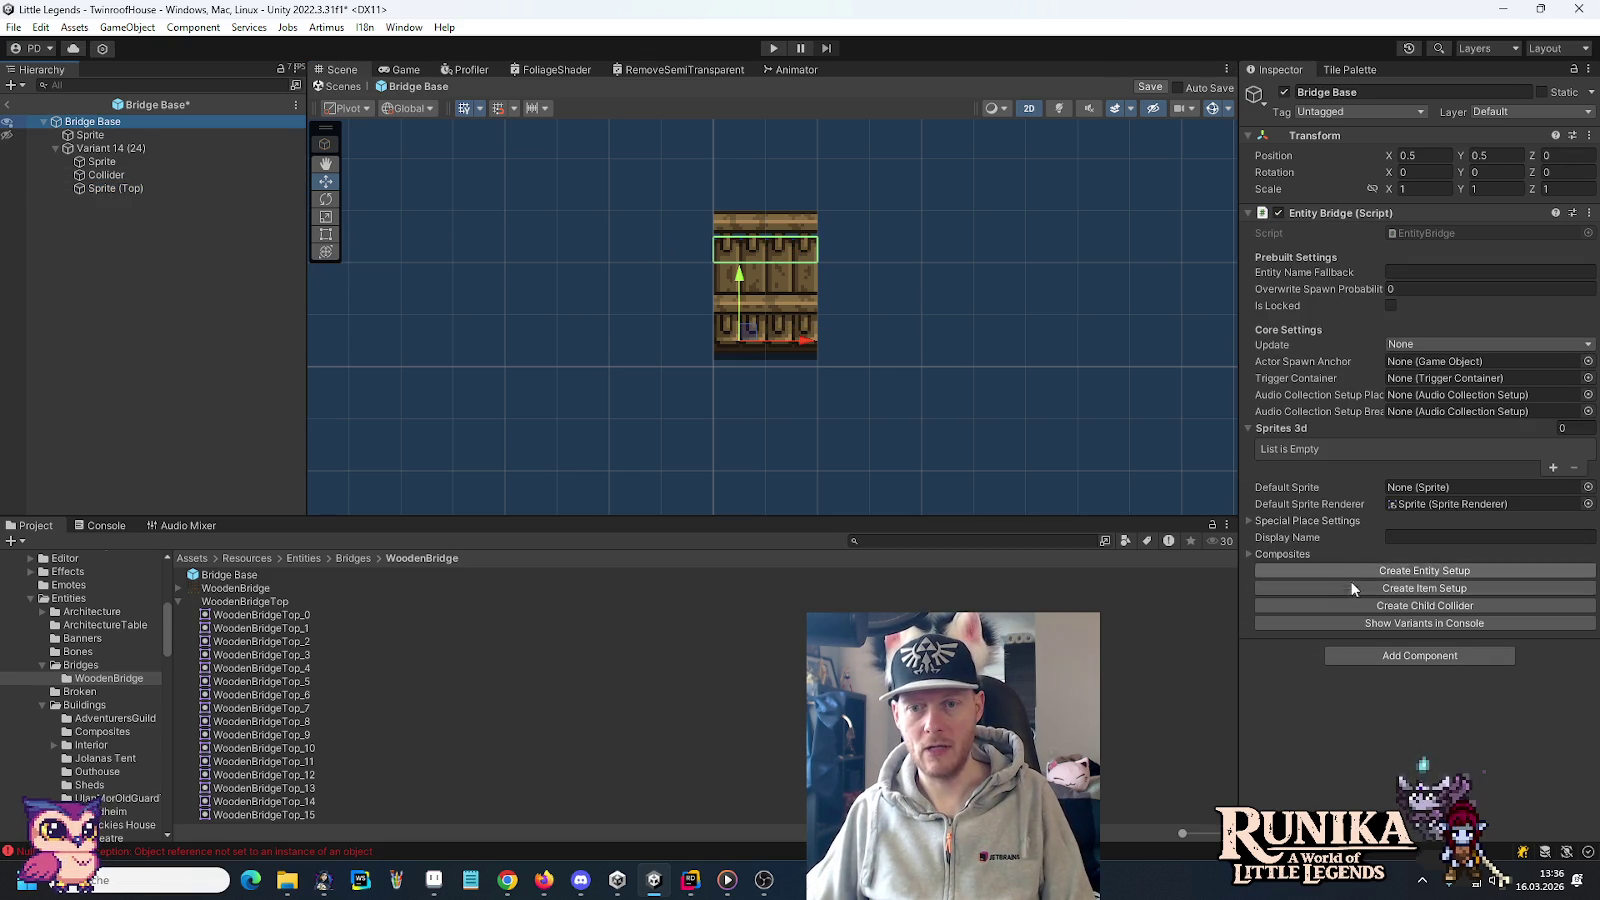
left_click(1351, 605)
left_click(100, 202)
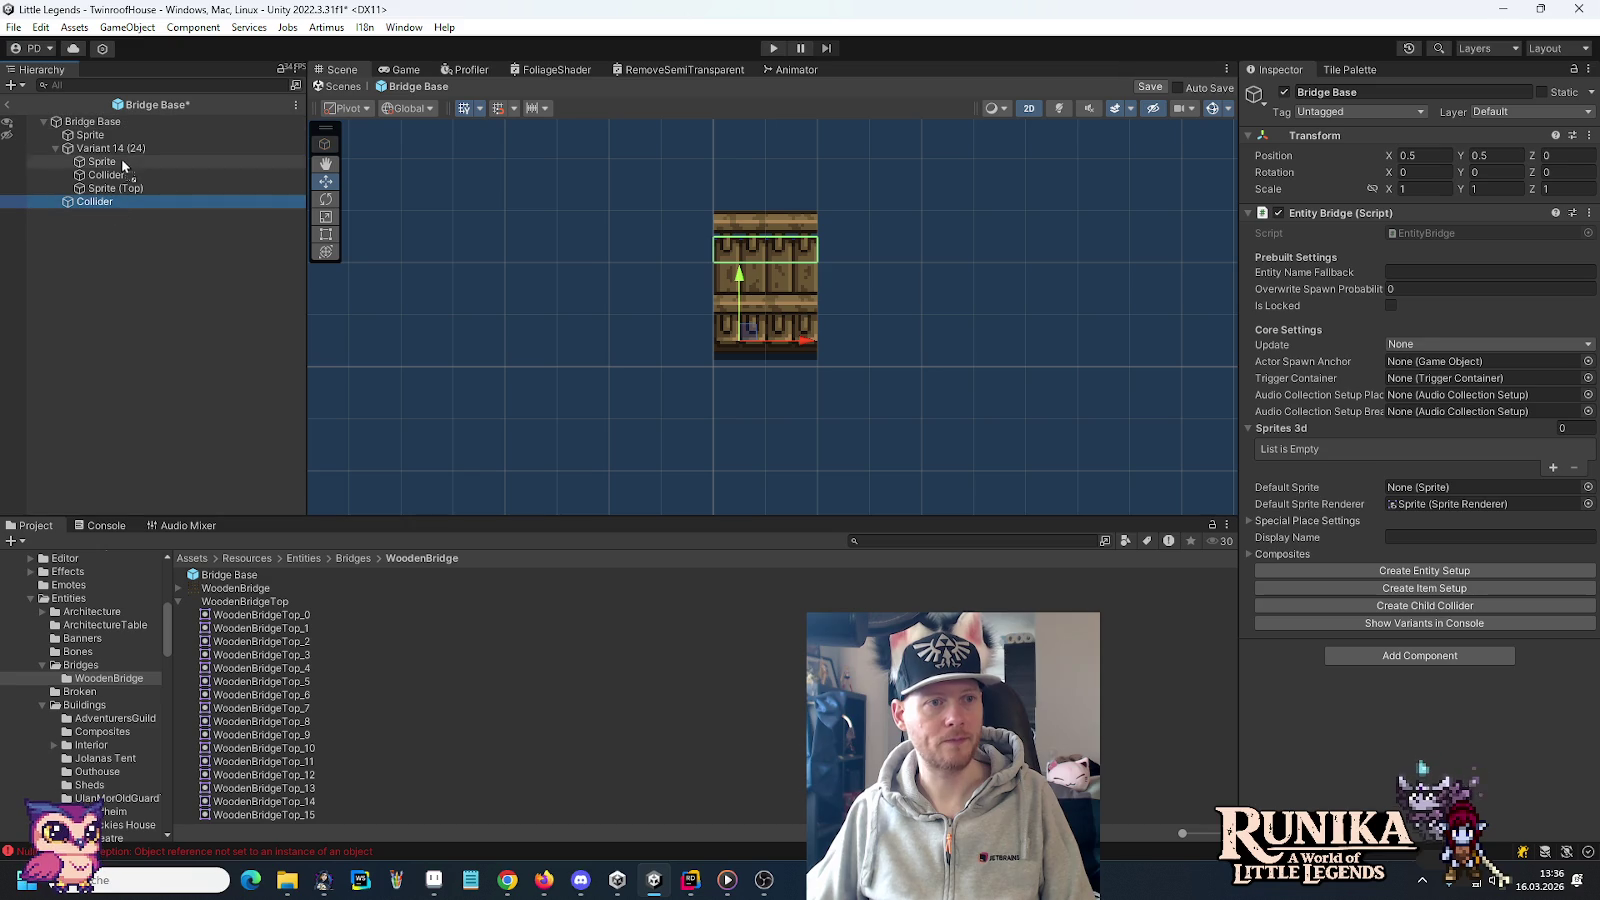
left_click_drag(124, 148, 124, 148)
left_click(130, 198)
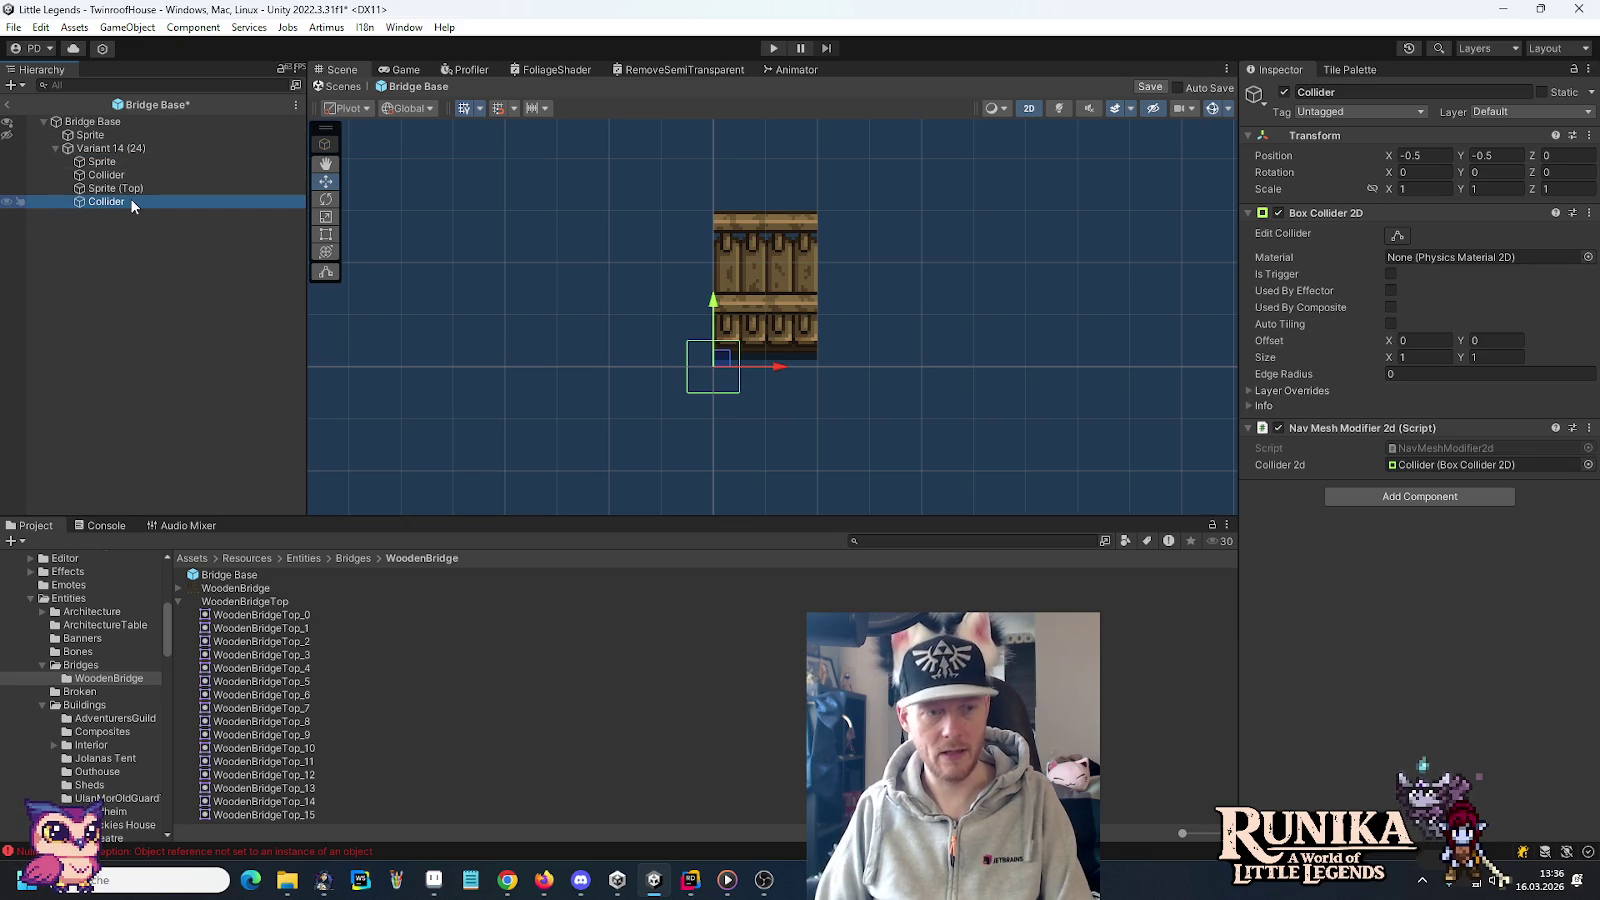
type("(Top)")
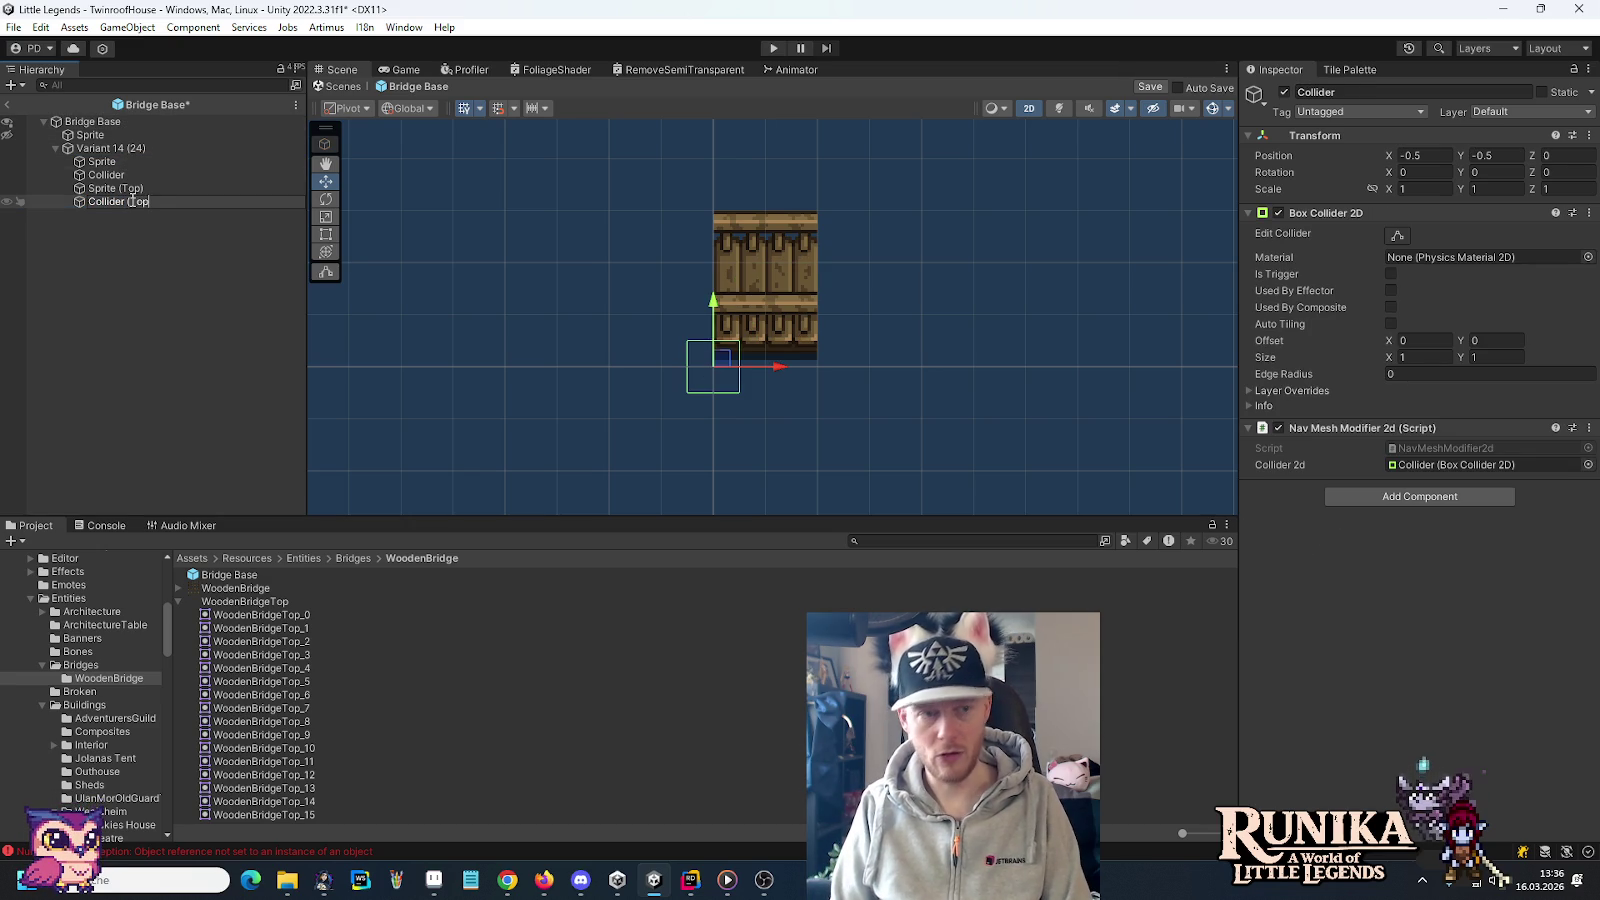
key("Return")
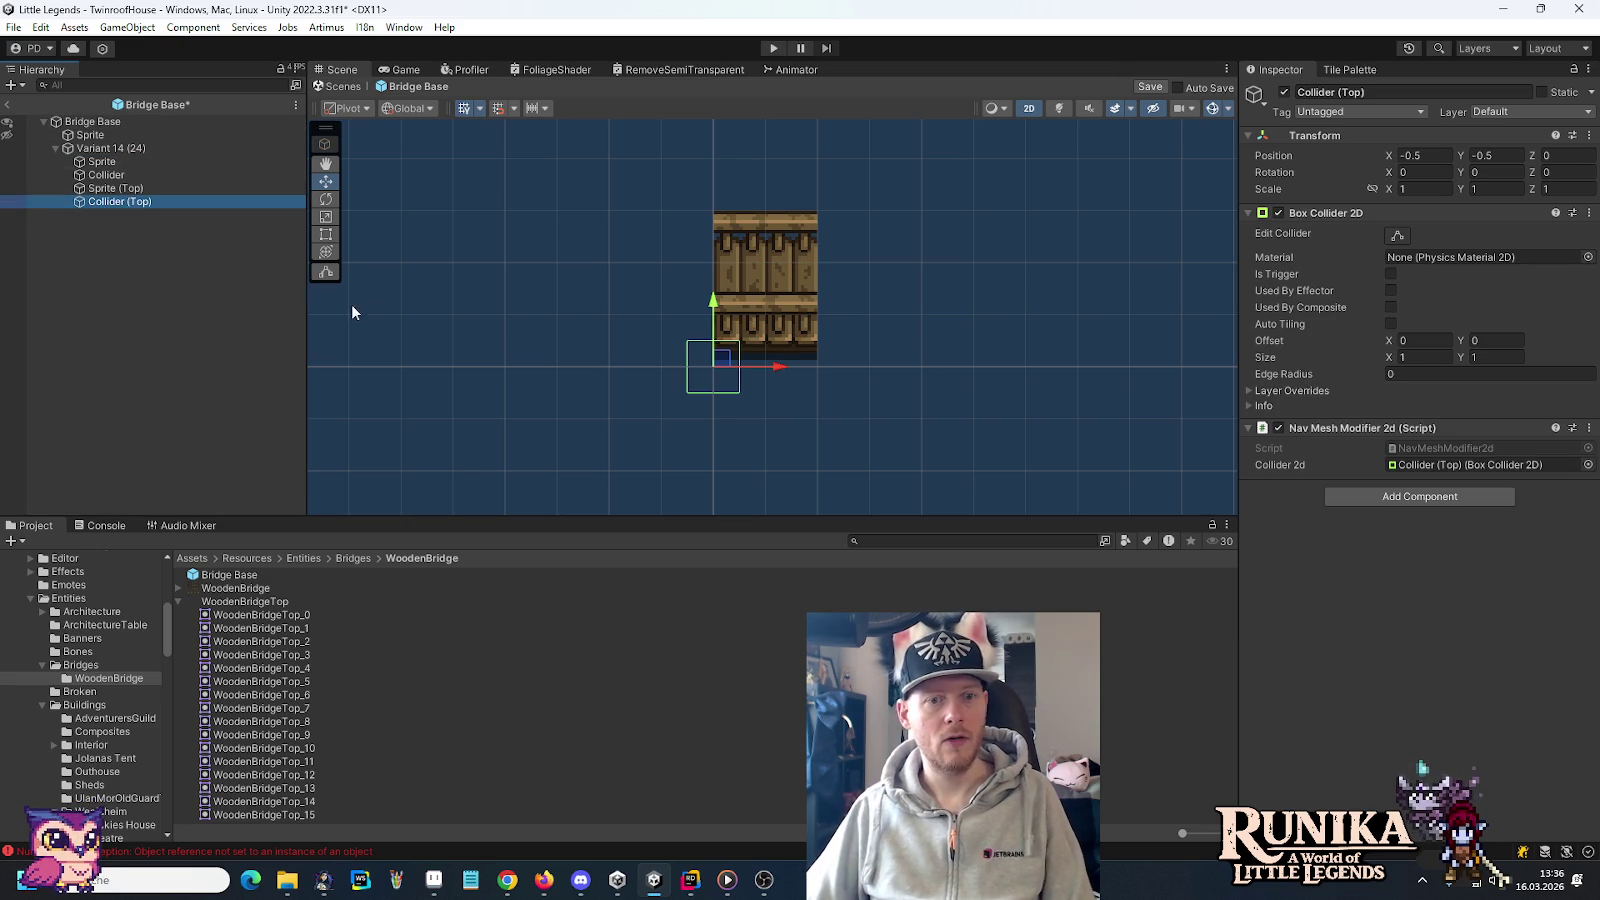
Set Collider (Top)'s width to 2 and move it over the bridge's lower section
left_click(1425, 357)
type("2")
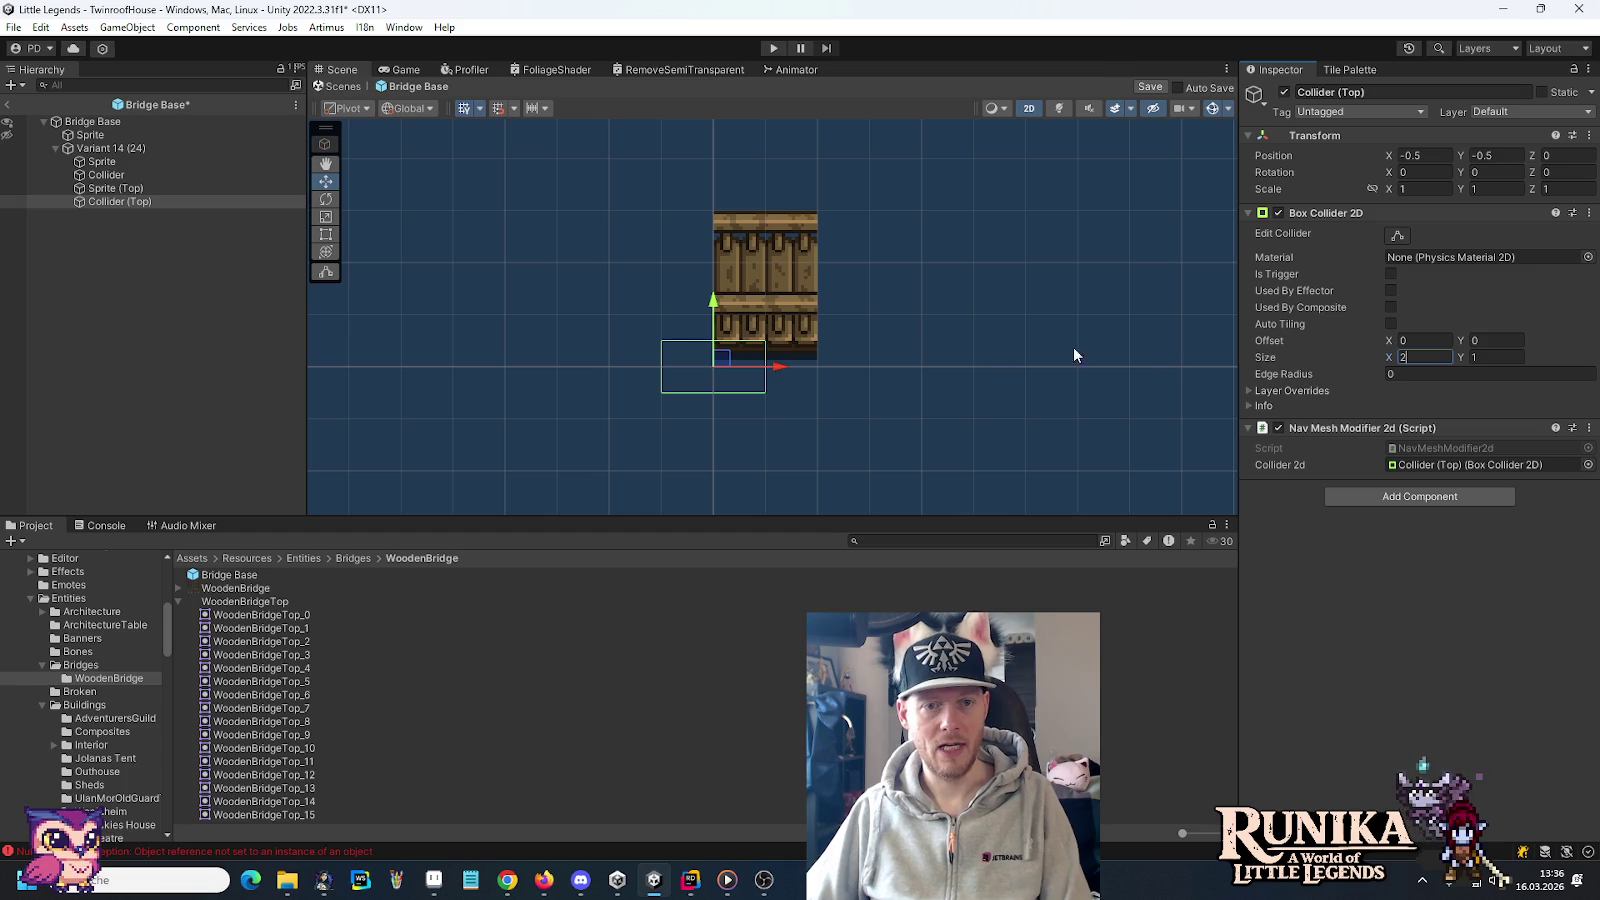
left_click_drag(721, 358, 773, 332)
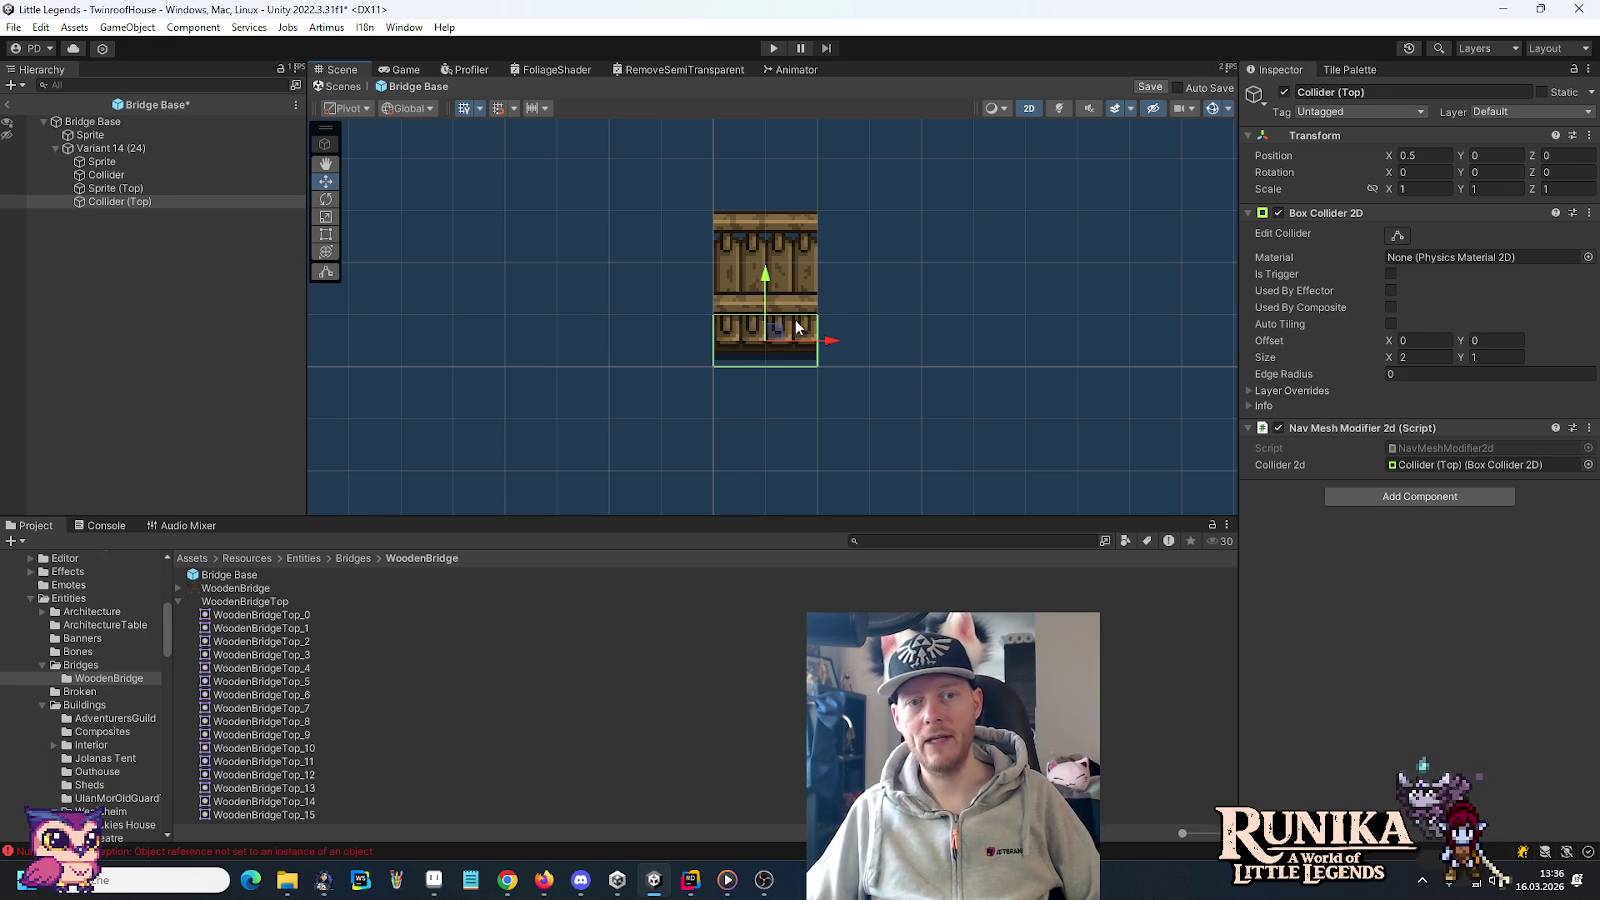
left_click(93, 122)
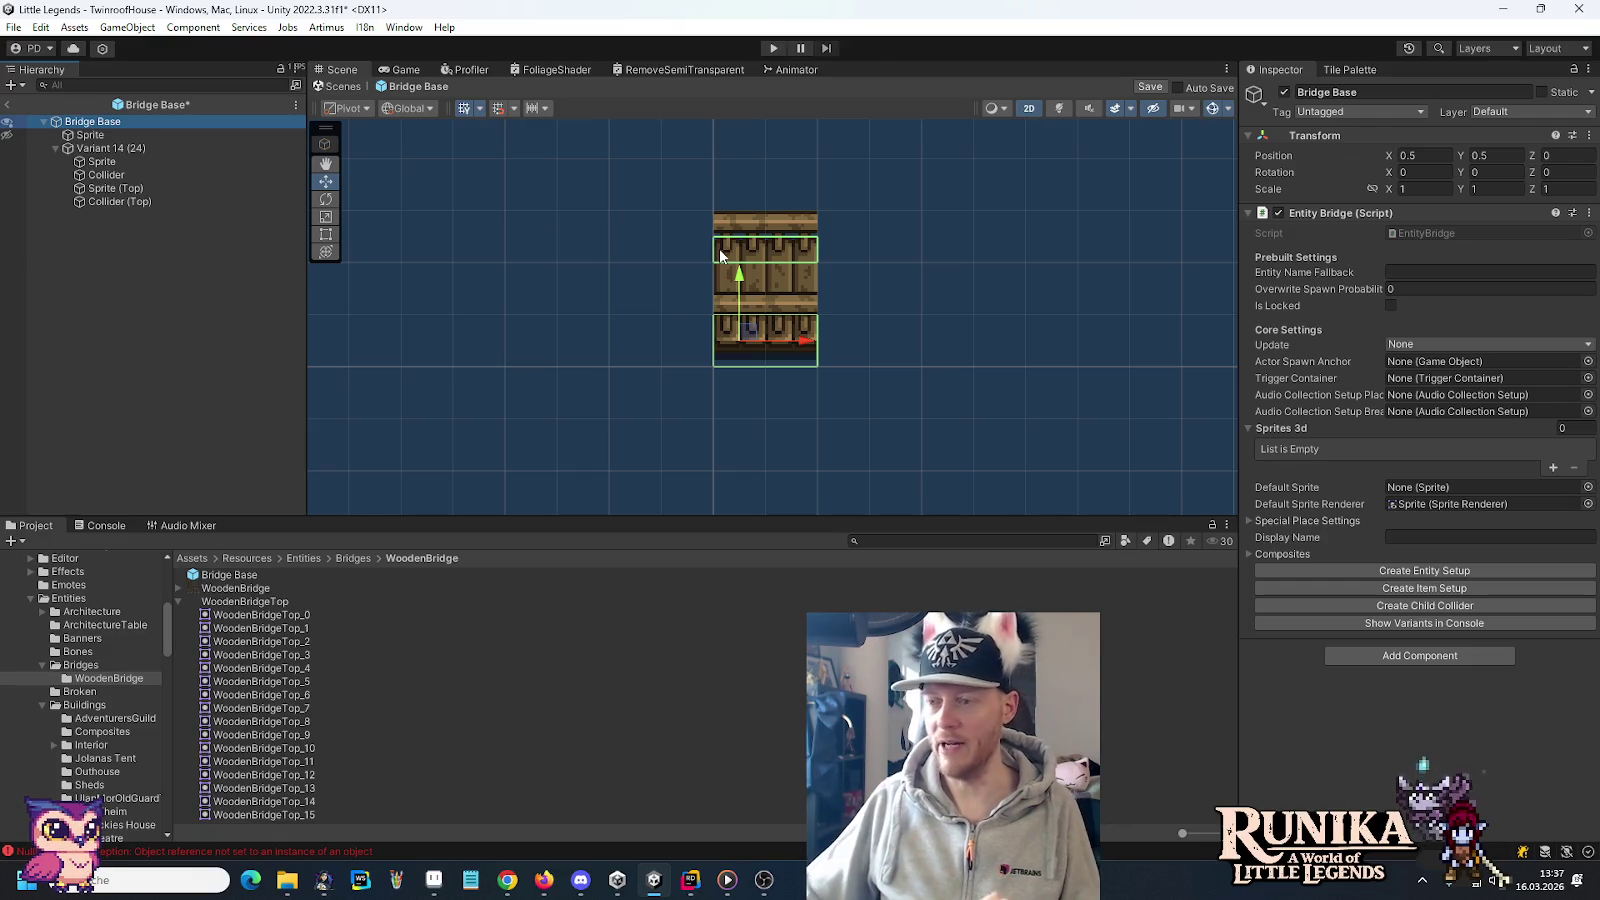
Duplicate Variant 14 (24) and place the copy above it in Bridge Base
left_click(131, 138)
left_click(122, 148)
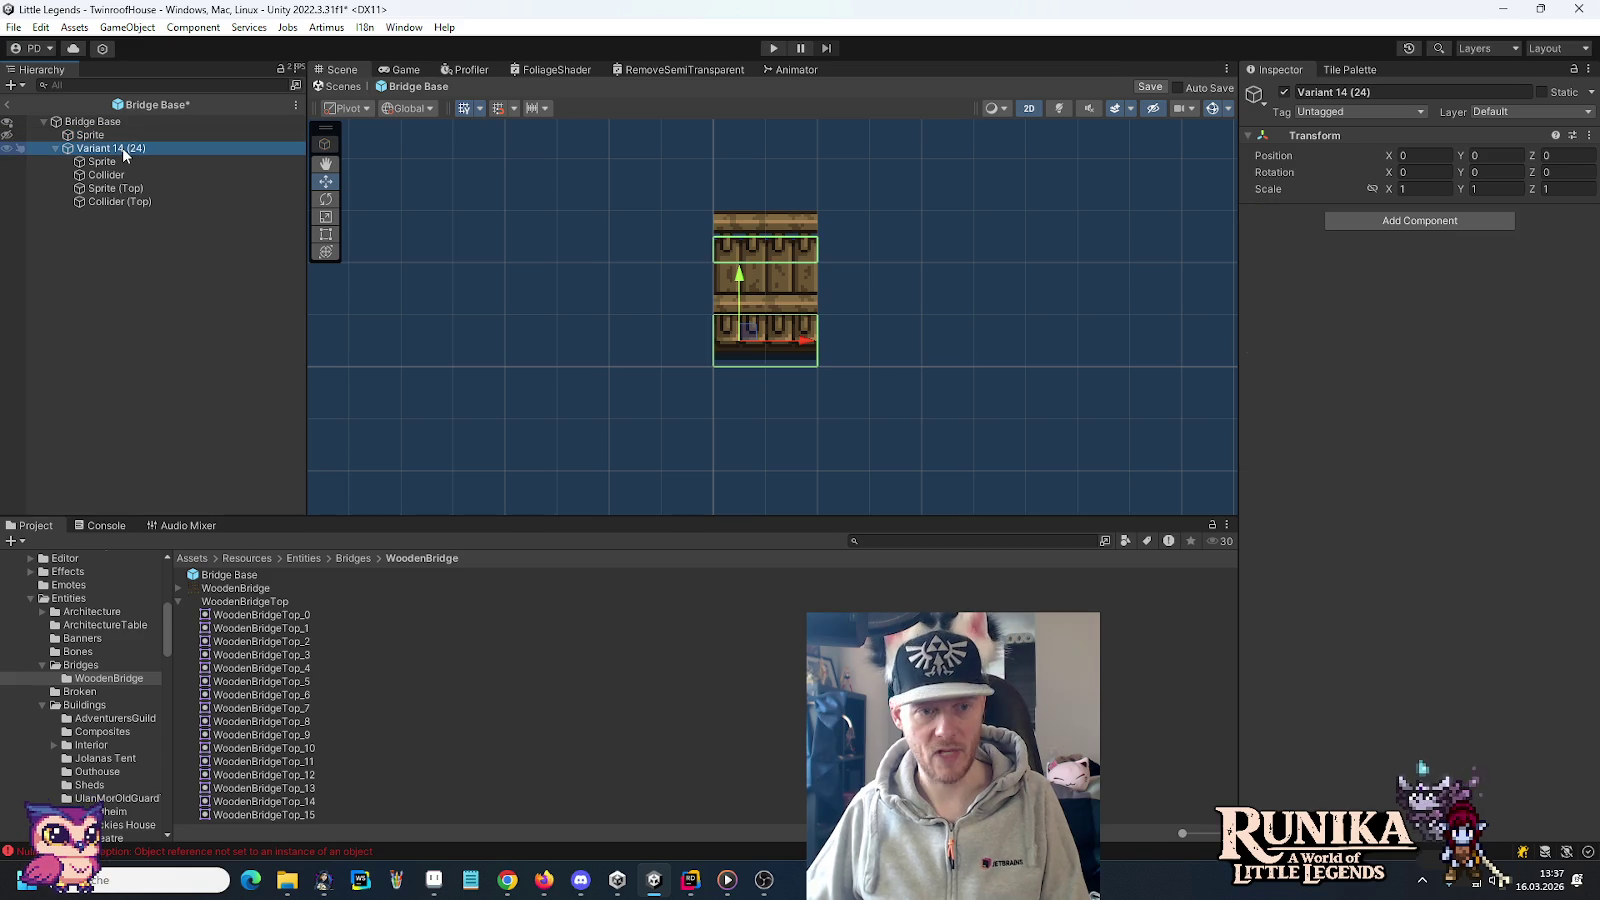
key("ctrl+d")
left_click(53, 149)
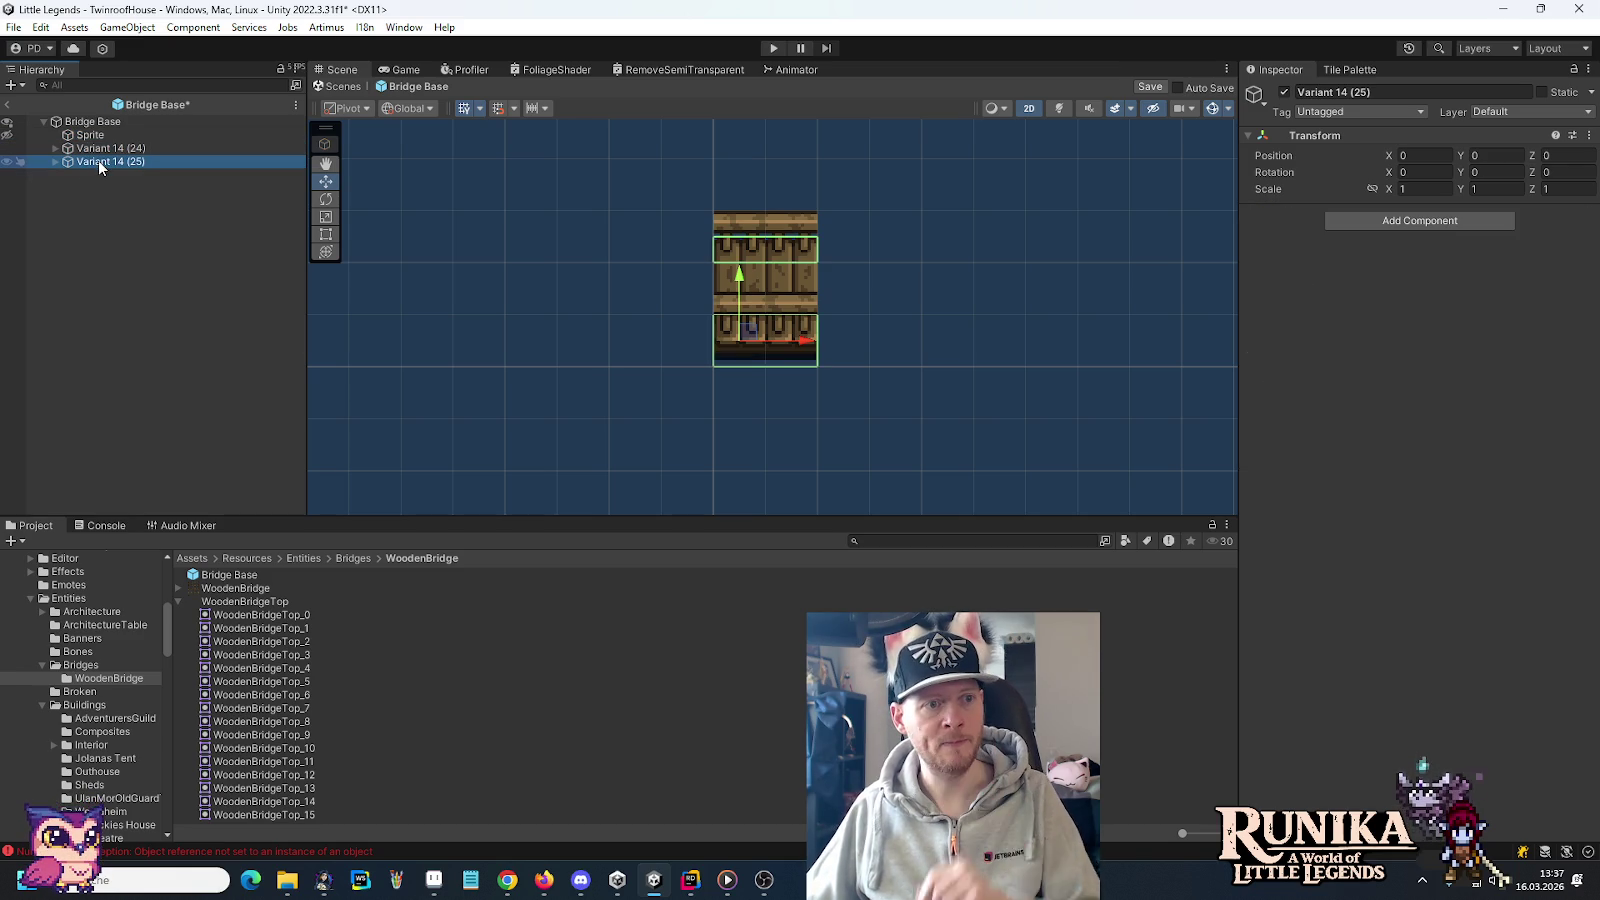
left_click_drag(100, 160, 140, 146)
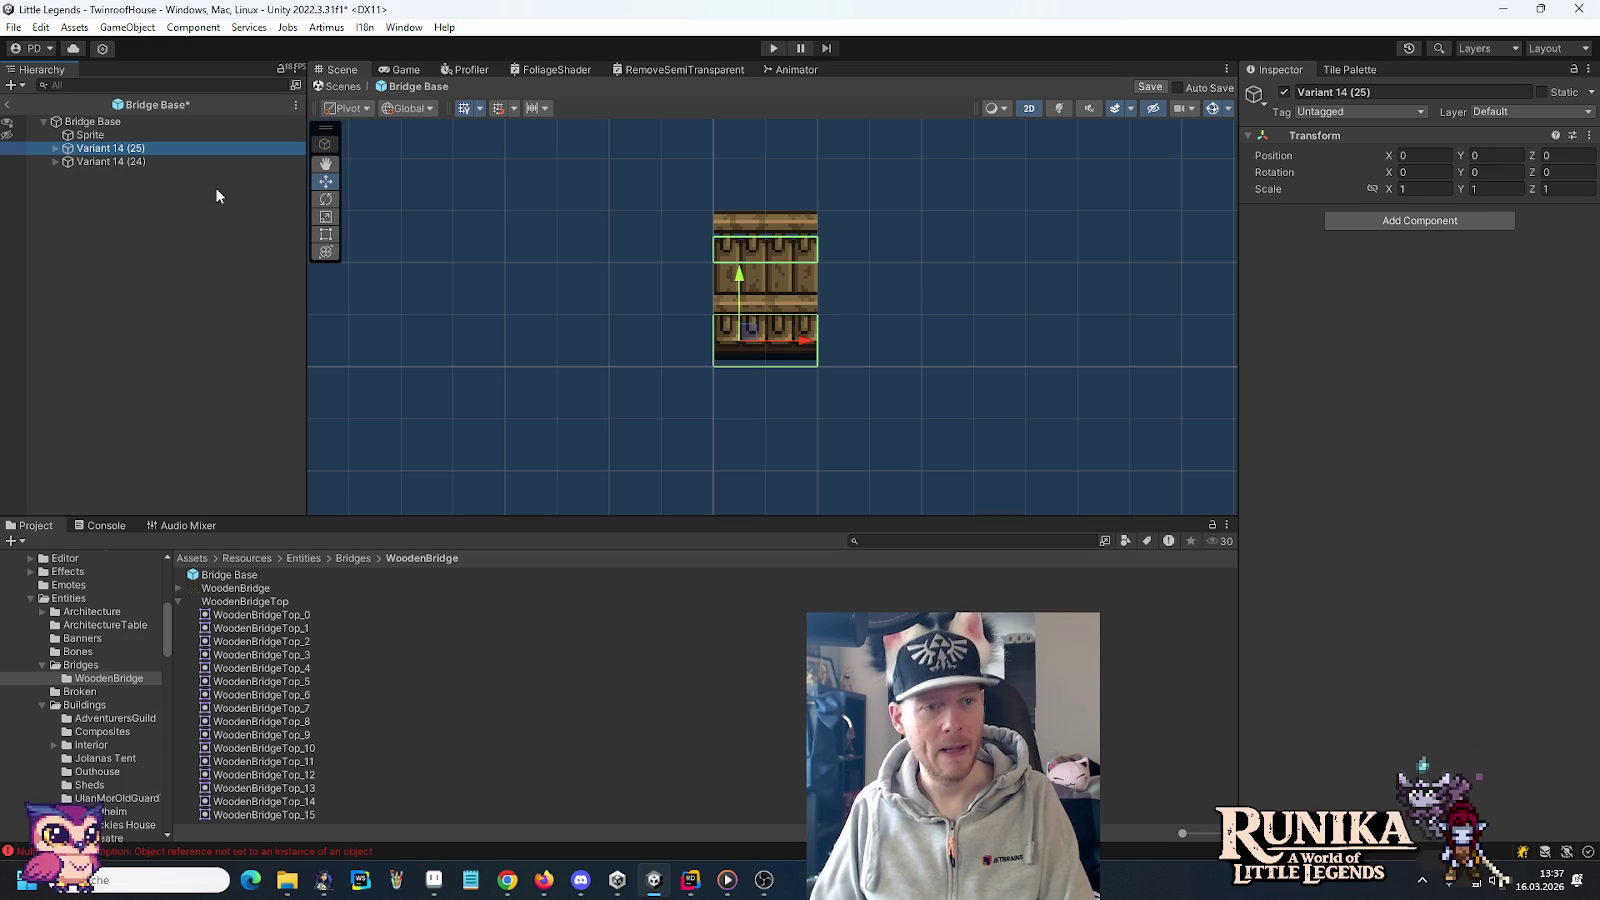
Rename the duplicate to 'Variant 12 (0)'
key("F2")
key("End")
key("Left")
key("BackSpace")
key("BackSpace")
type("0")
key("Left")
key("Left")
key("BackSpace")
type("2")
key("Return")
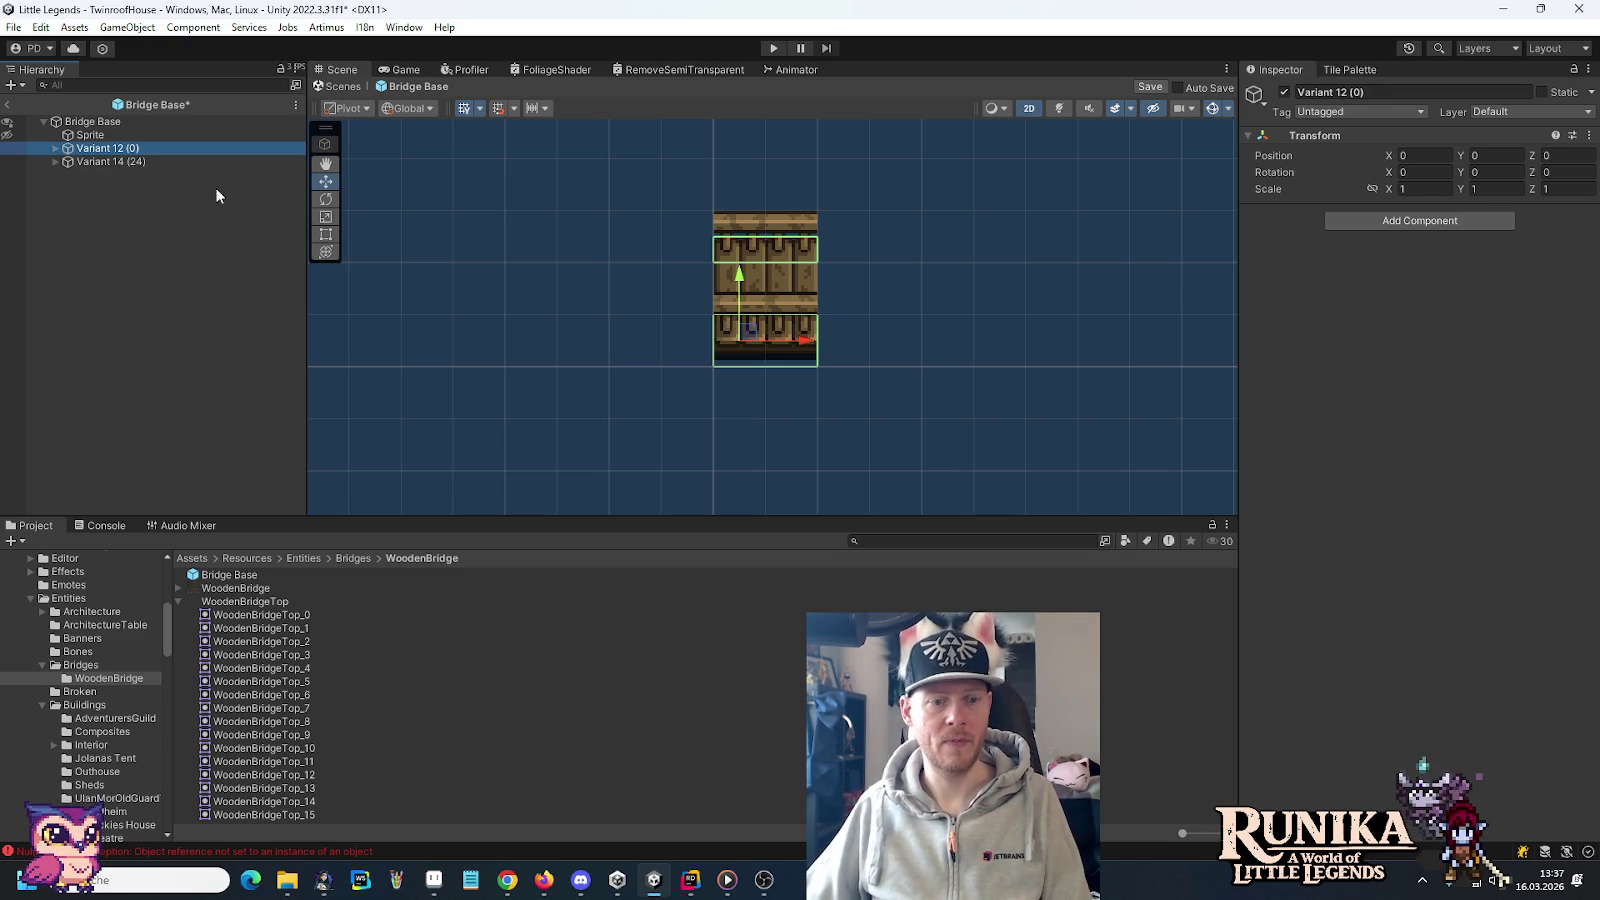
In Aseprite, save Tiles-Dirt.png and copy the dark middle tile, then return to Unity
left_click(433, 880)
left_click(987, 48)
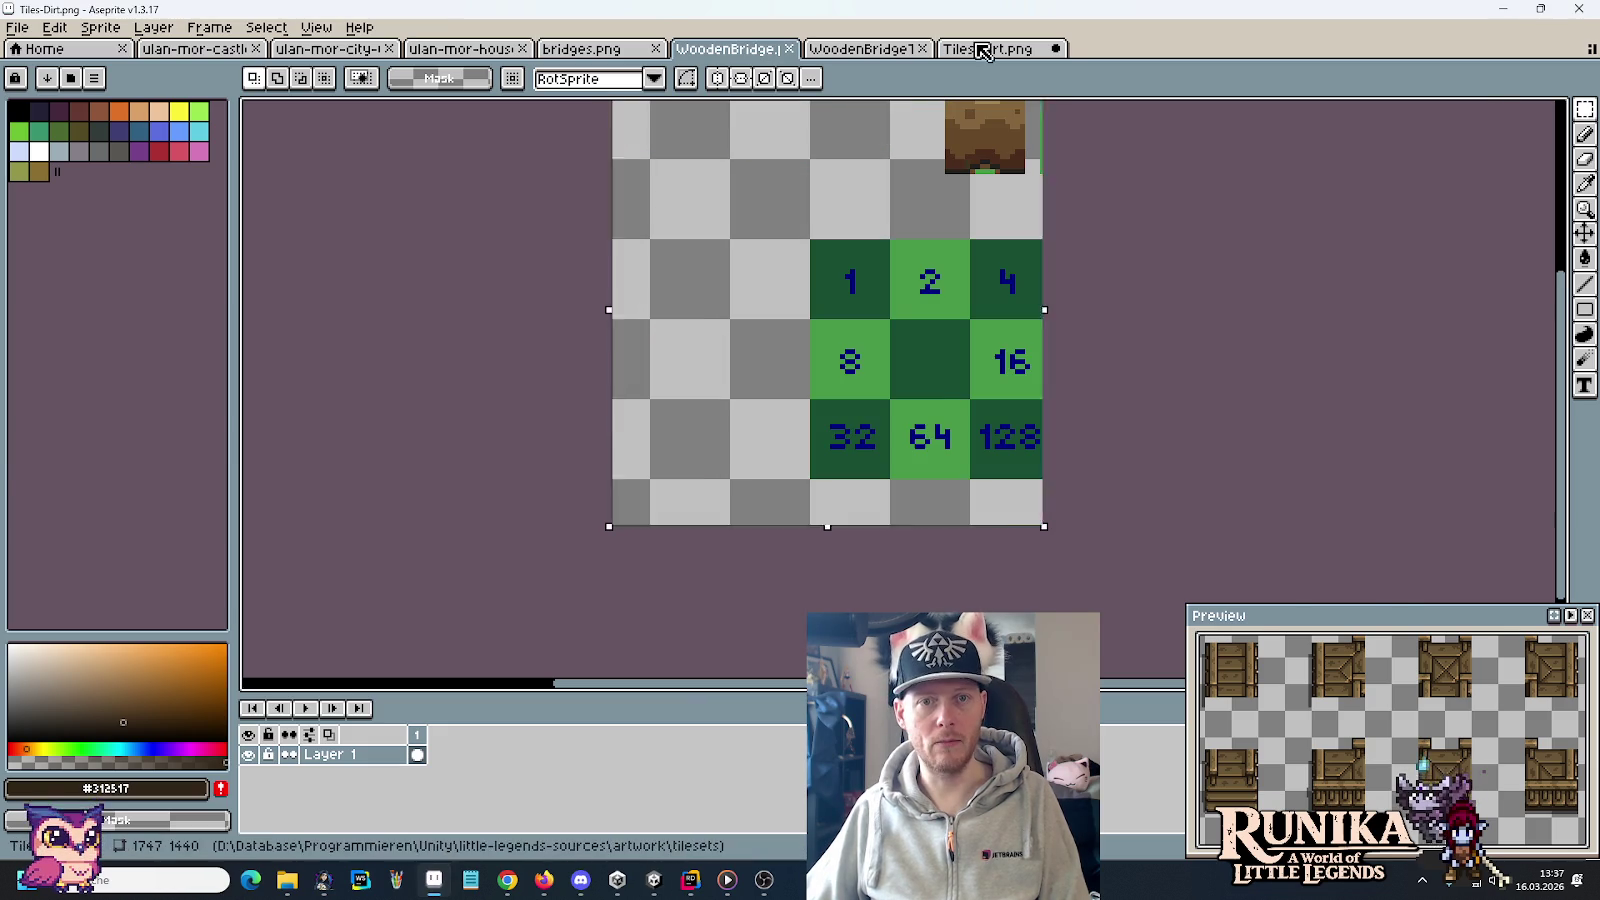
key("ctrl+s")
left_click(922, 346)
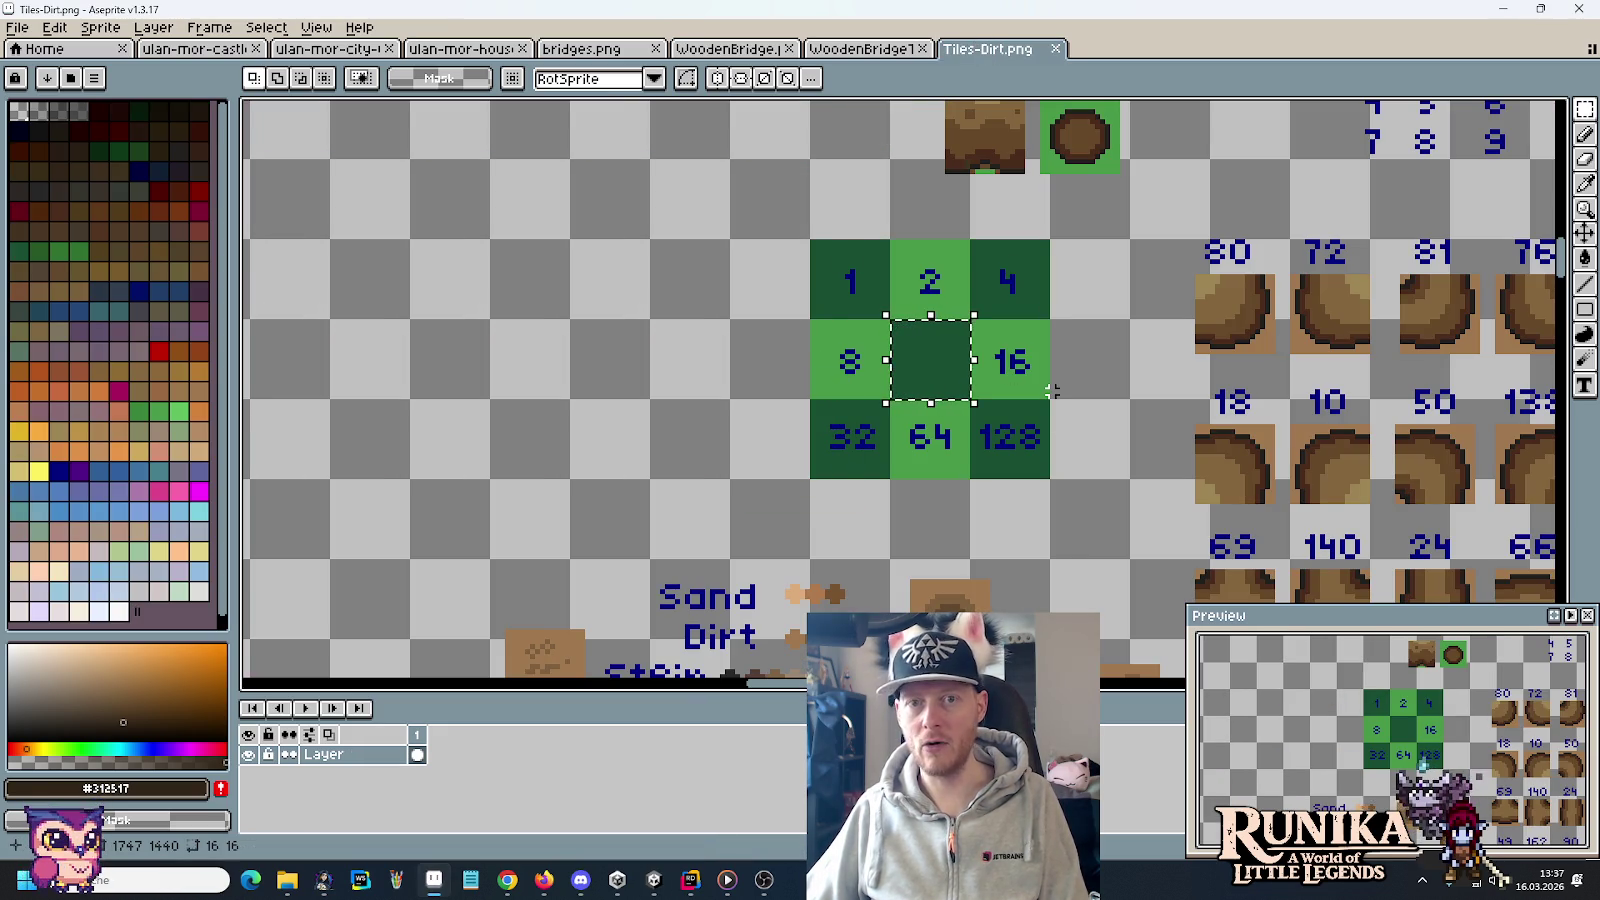
key("ctrl+c")
key("alt+Tab")
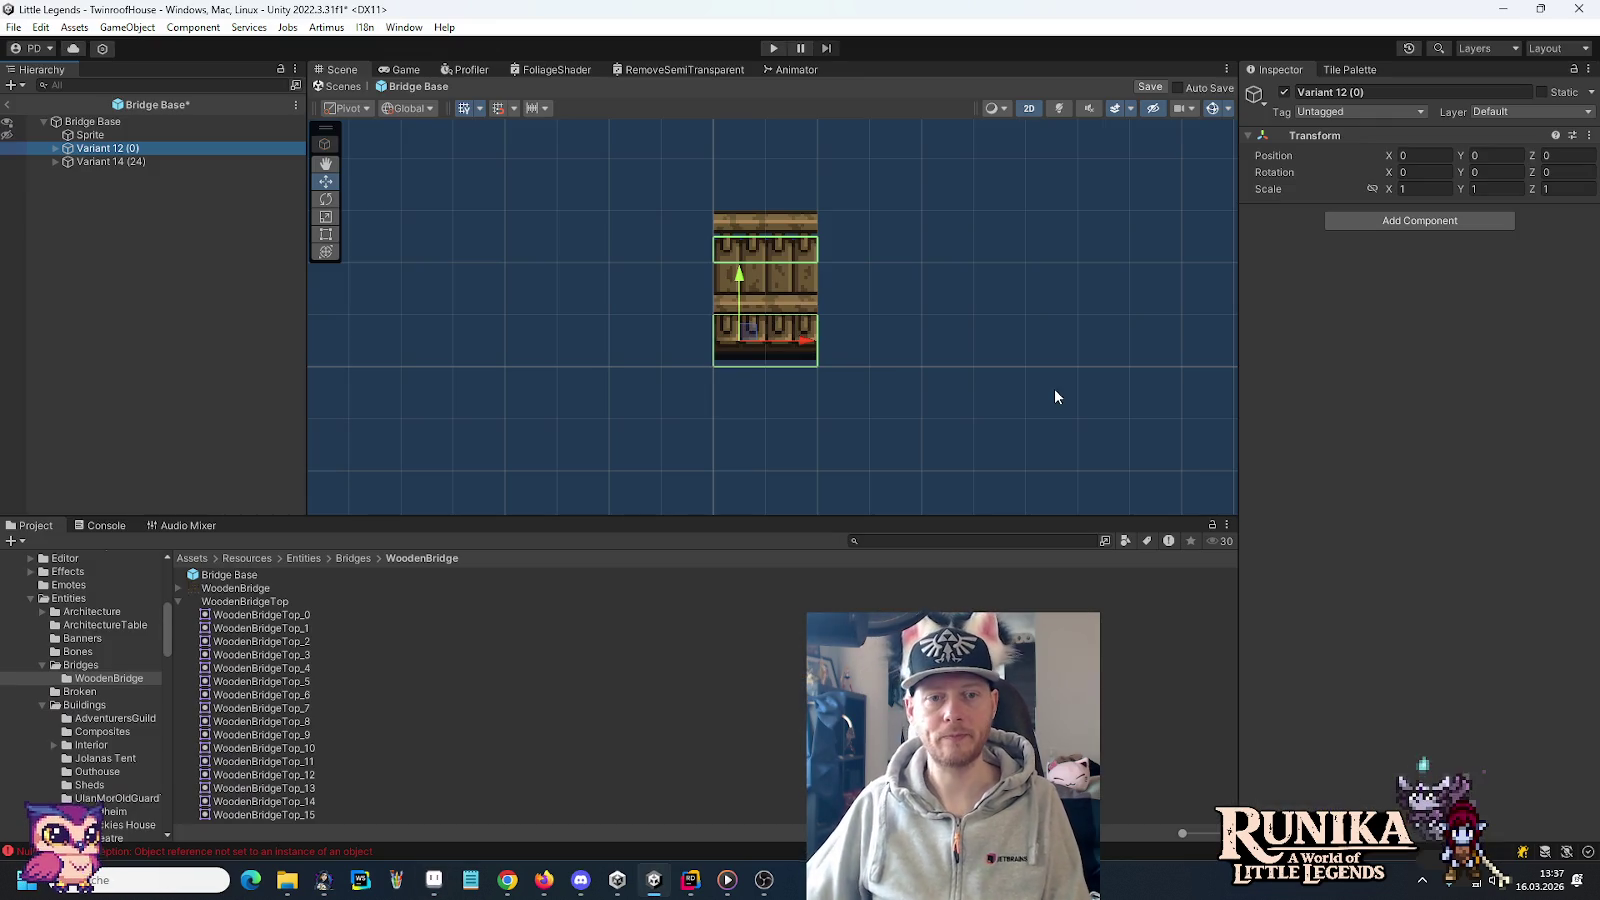
Inspect Variant 12 (0)'s Sprite child, then bring the Stream Battlecards control panel forward
left_click(55, 148)
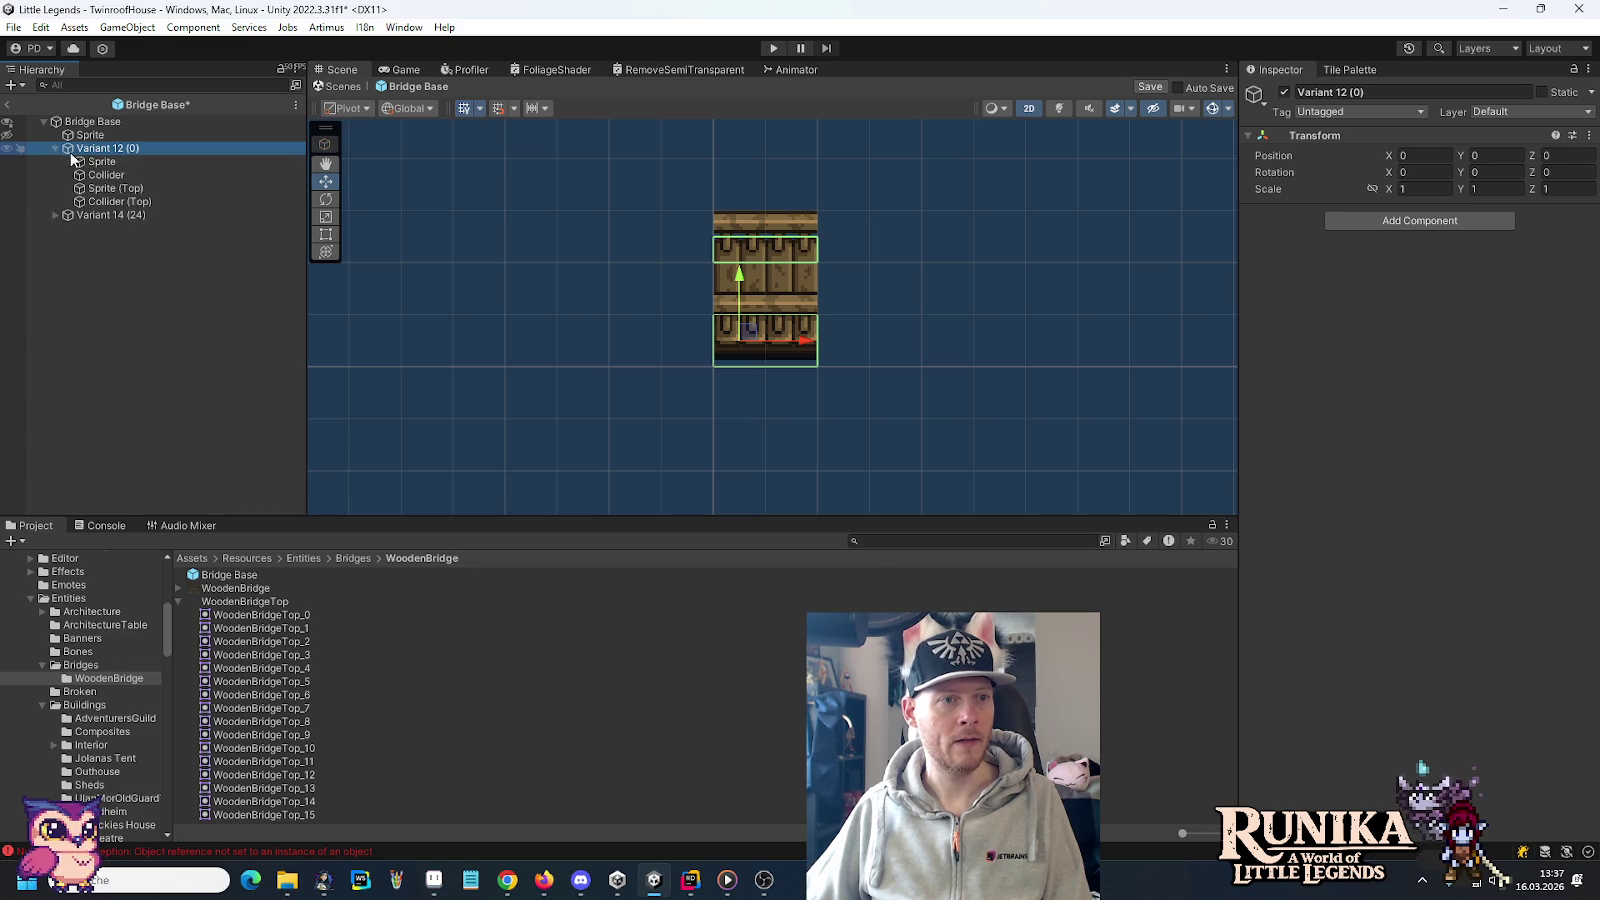
left_click(92, 162)
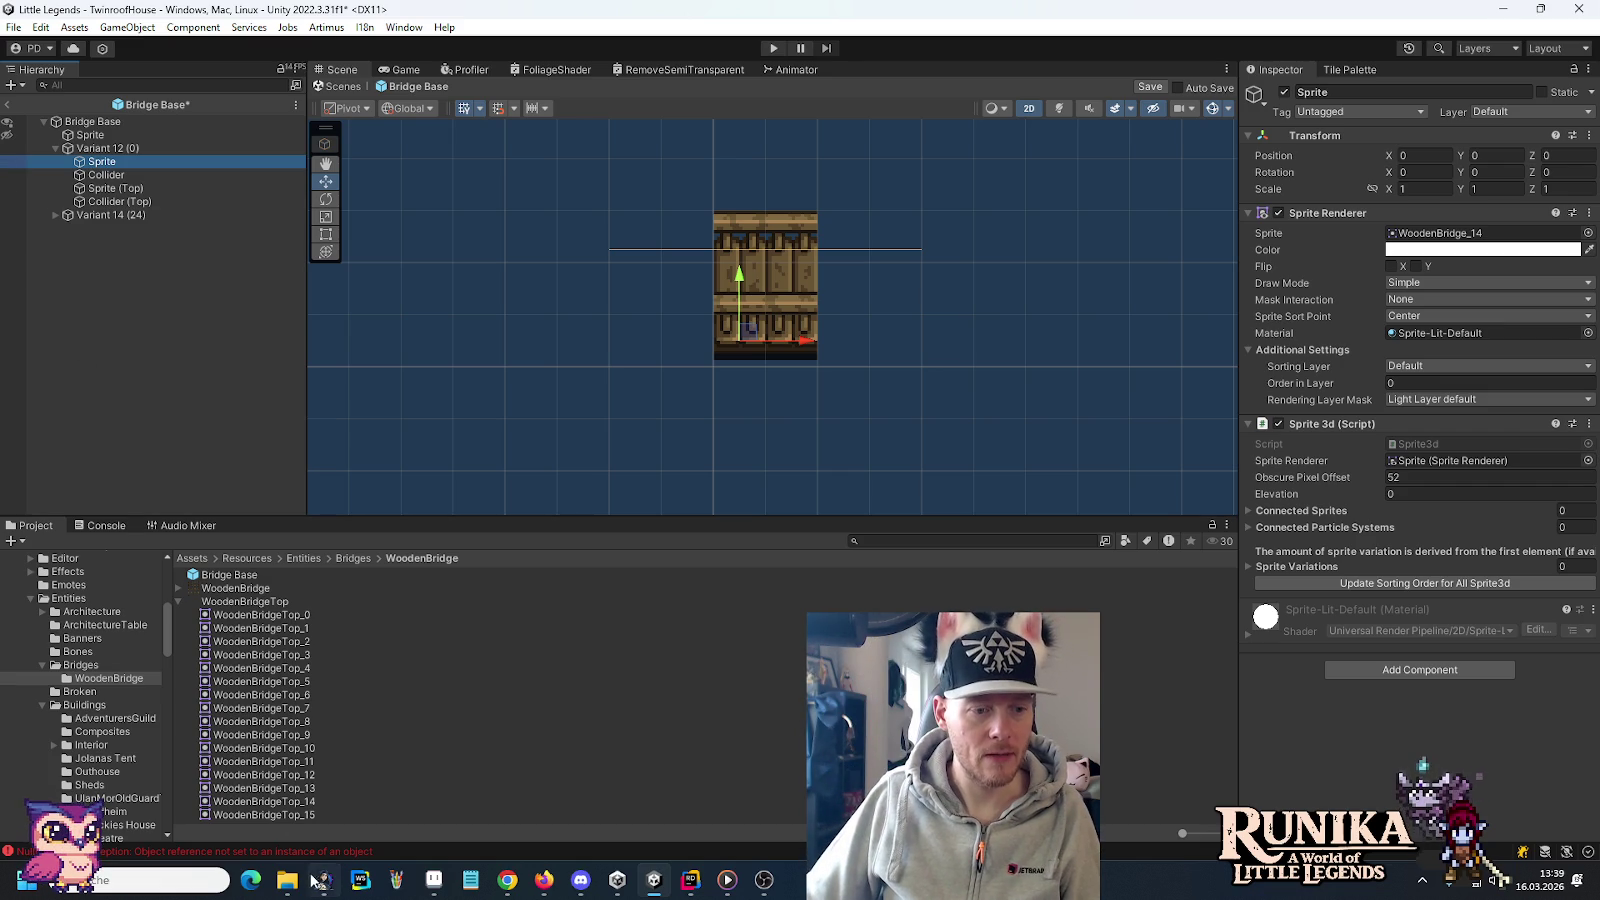
left_click(323, 888)
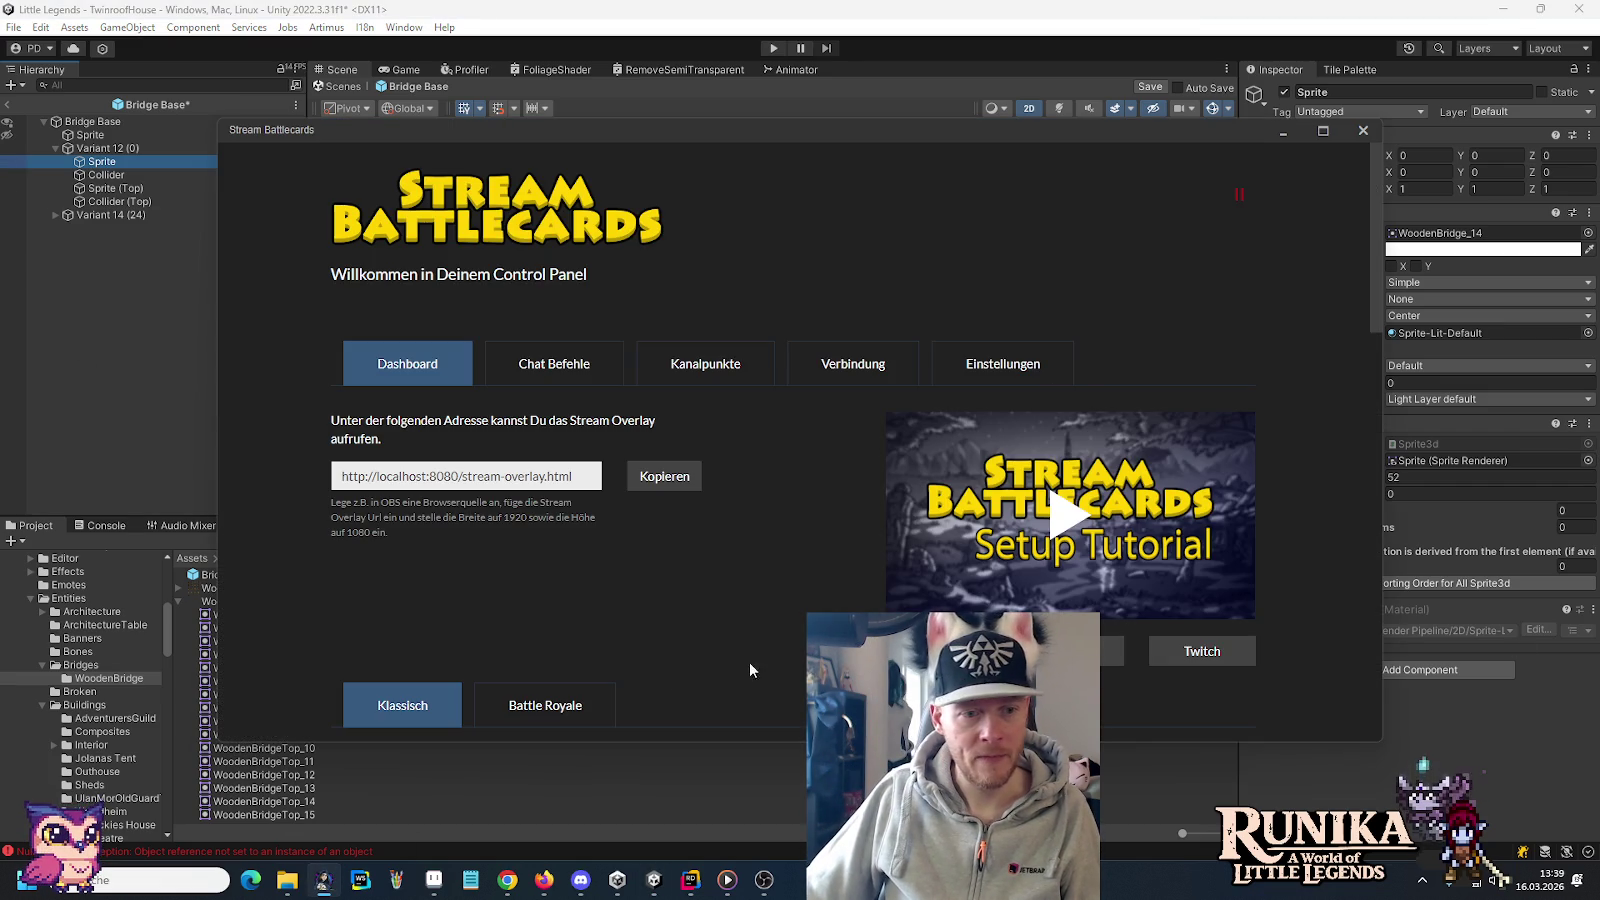
Close the Stream Battlecards control panel and relaunch the game from the Steam library
left_click(1362, 138)
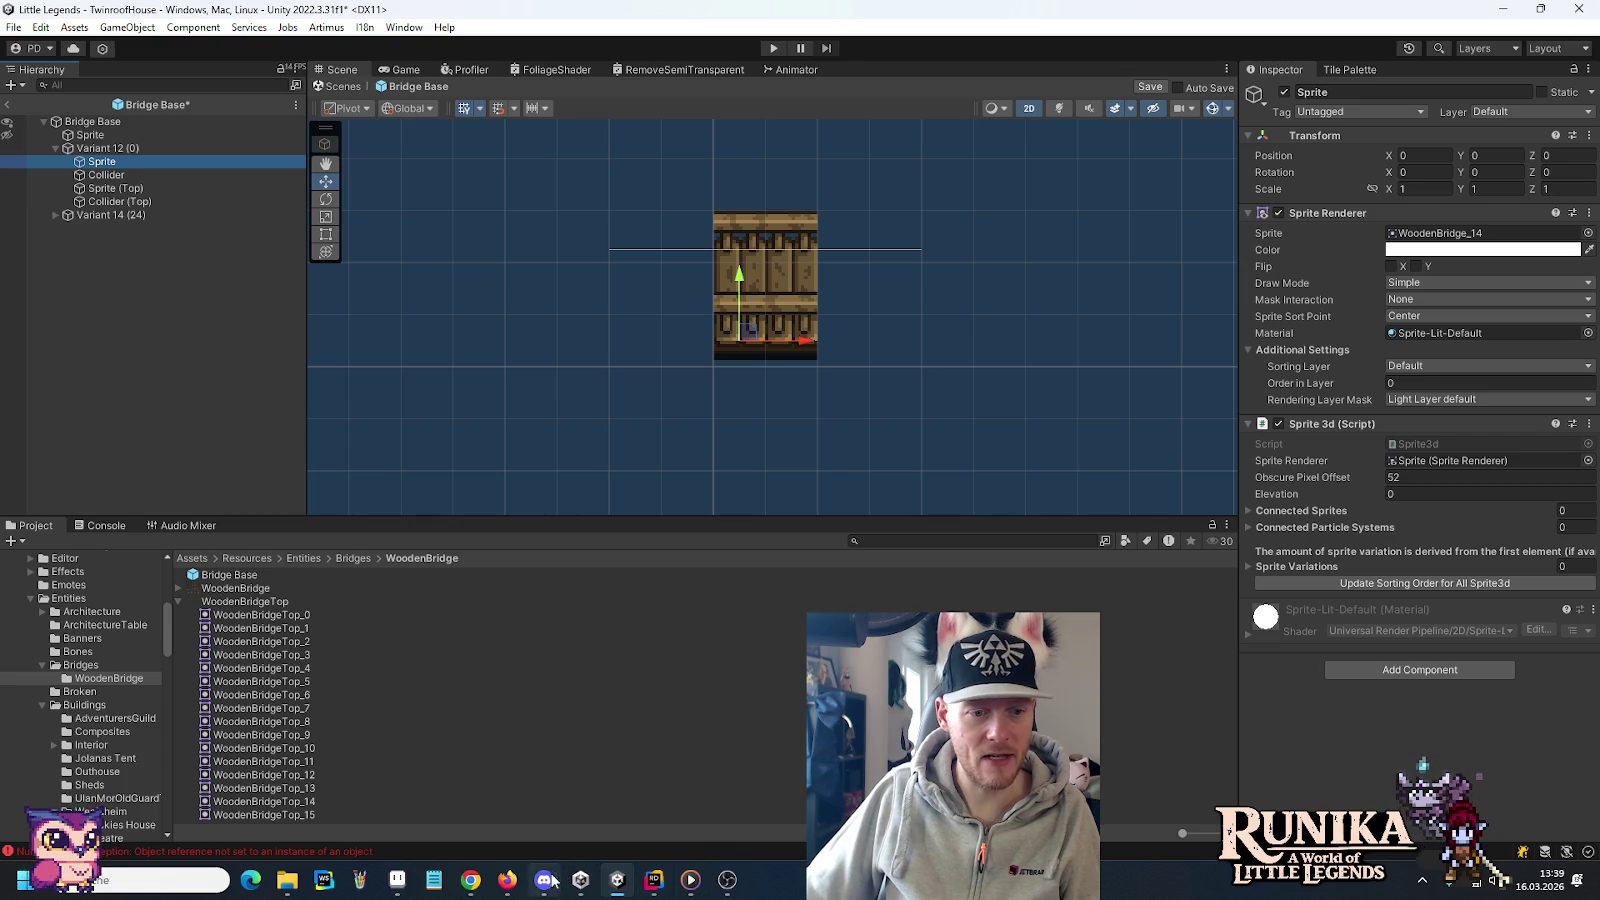
left_click(1422, 882)
left_click(1423, 796)
mouse_move(164, 39)
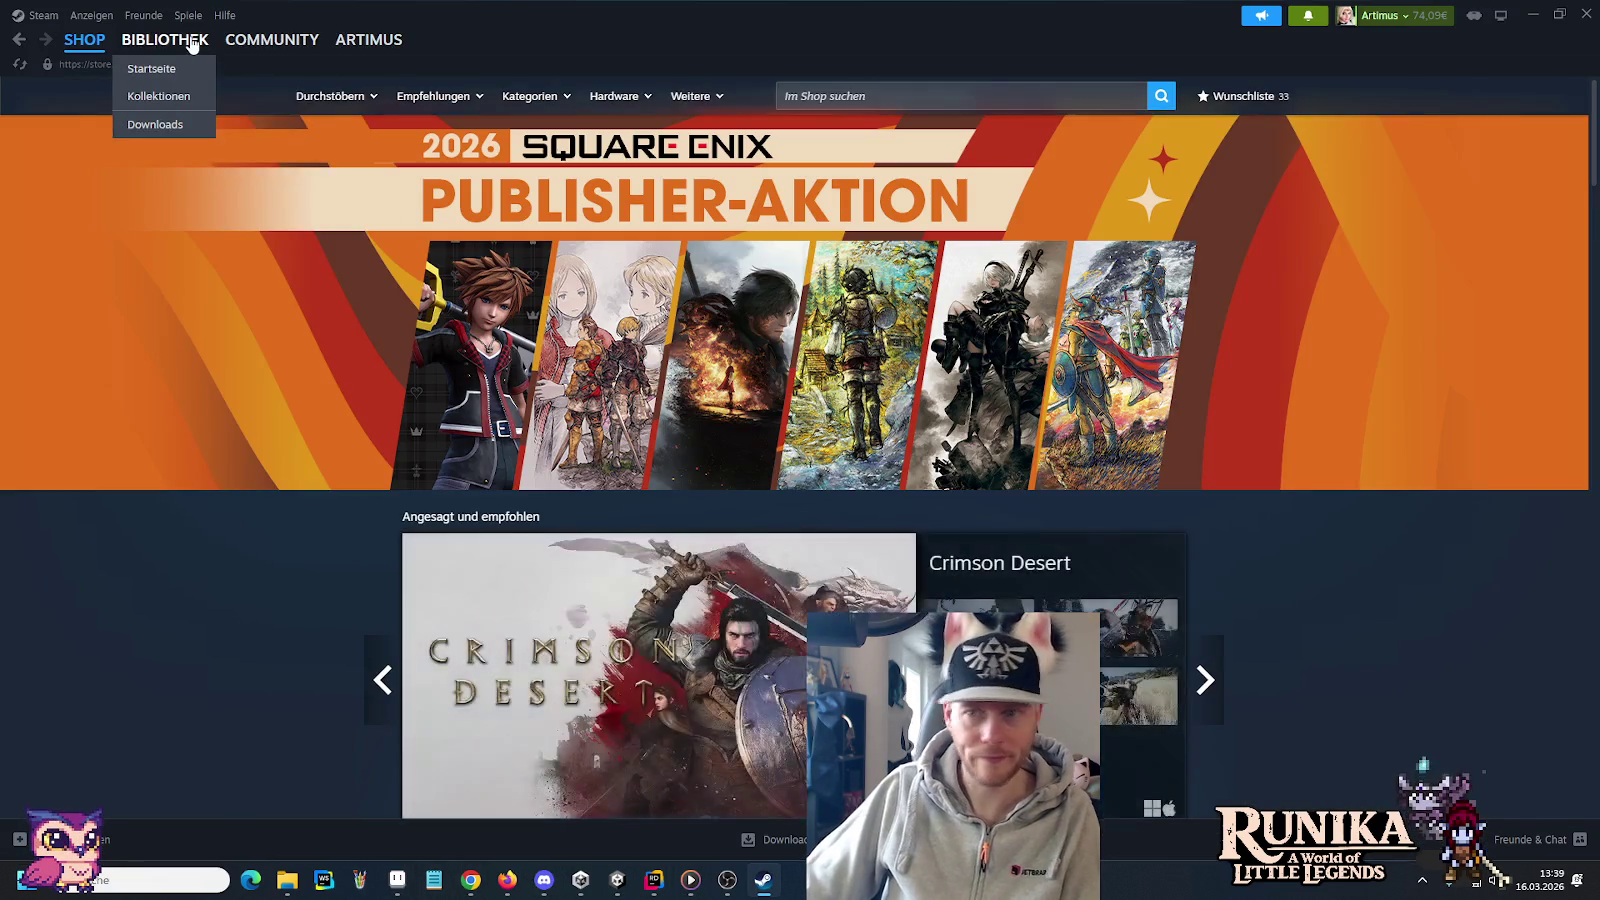
left_click(165, 40)
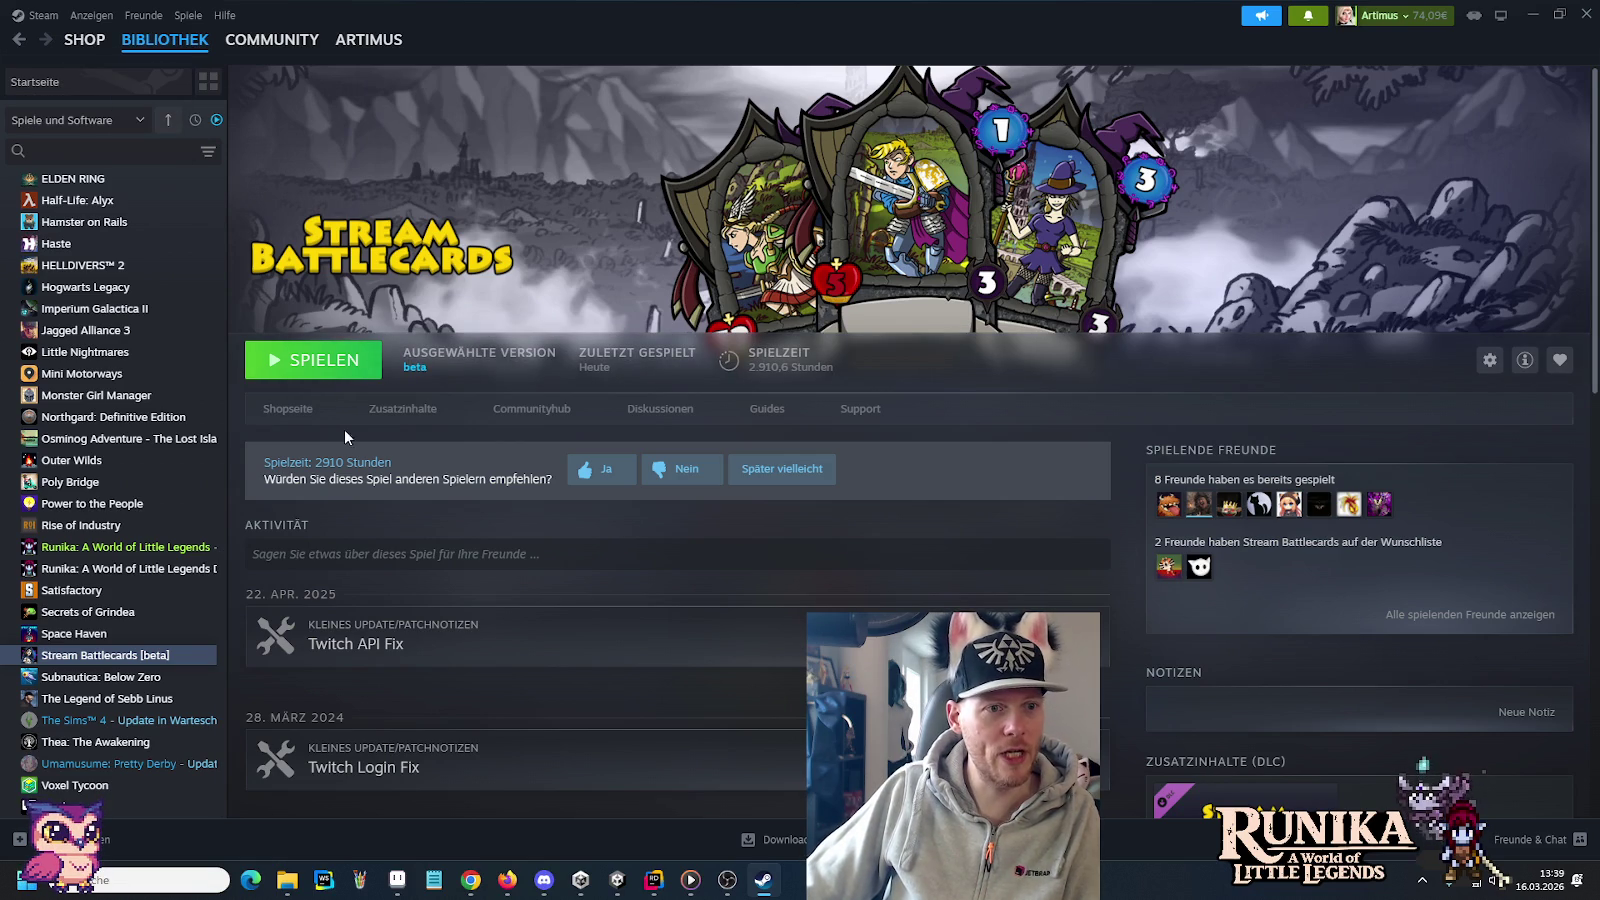
left_click(313, 360)
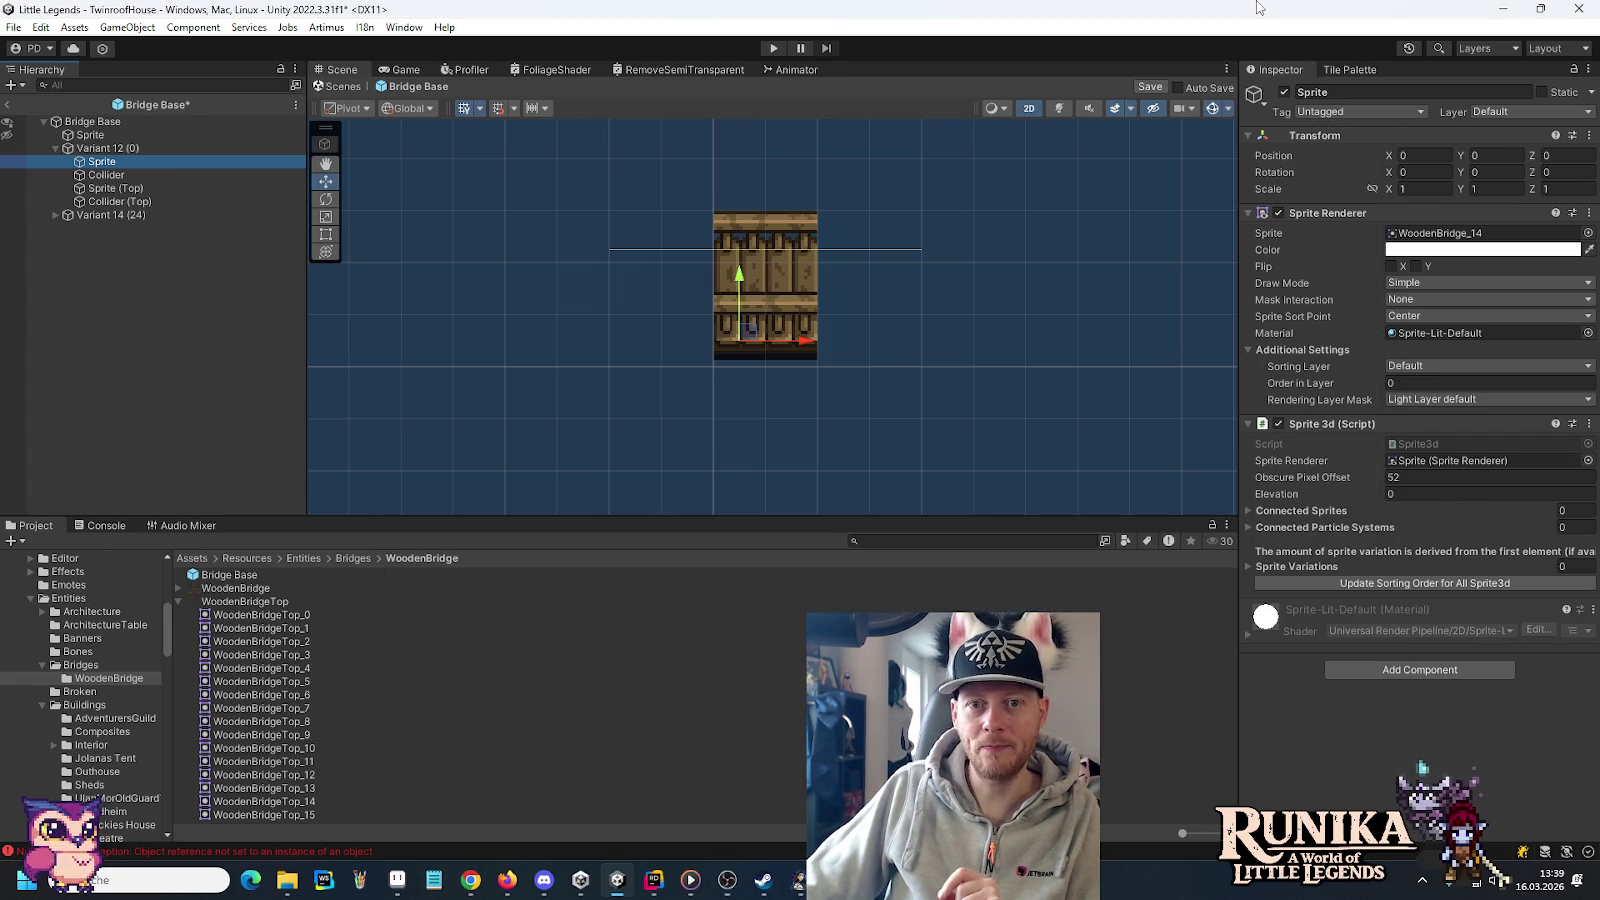
Bring the Unity editor with the Bridge Base prefab back in front of Stream Battlecards
left_click(1258, 7)
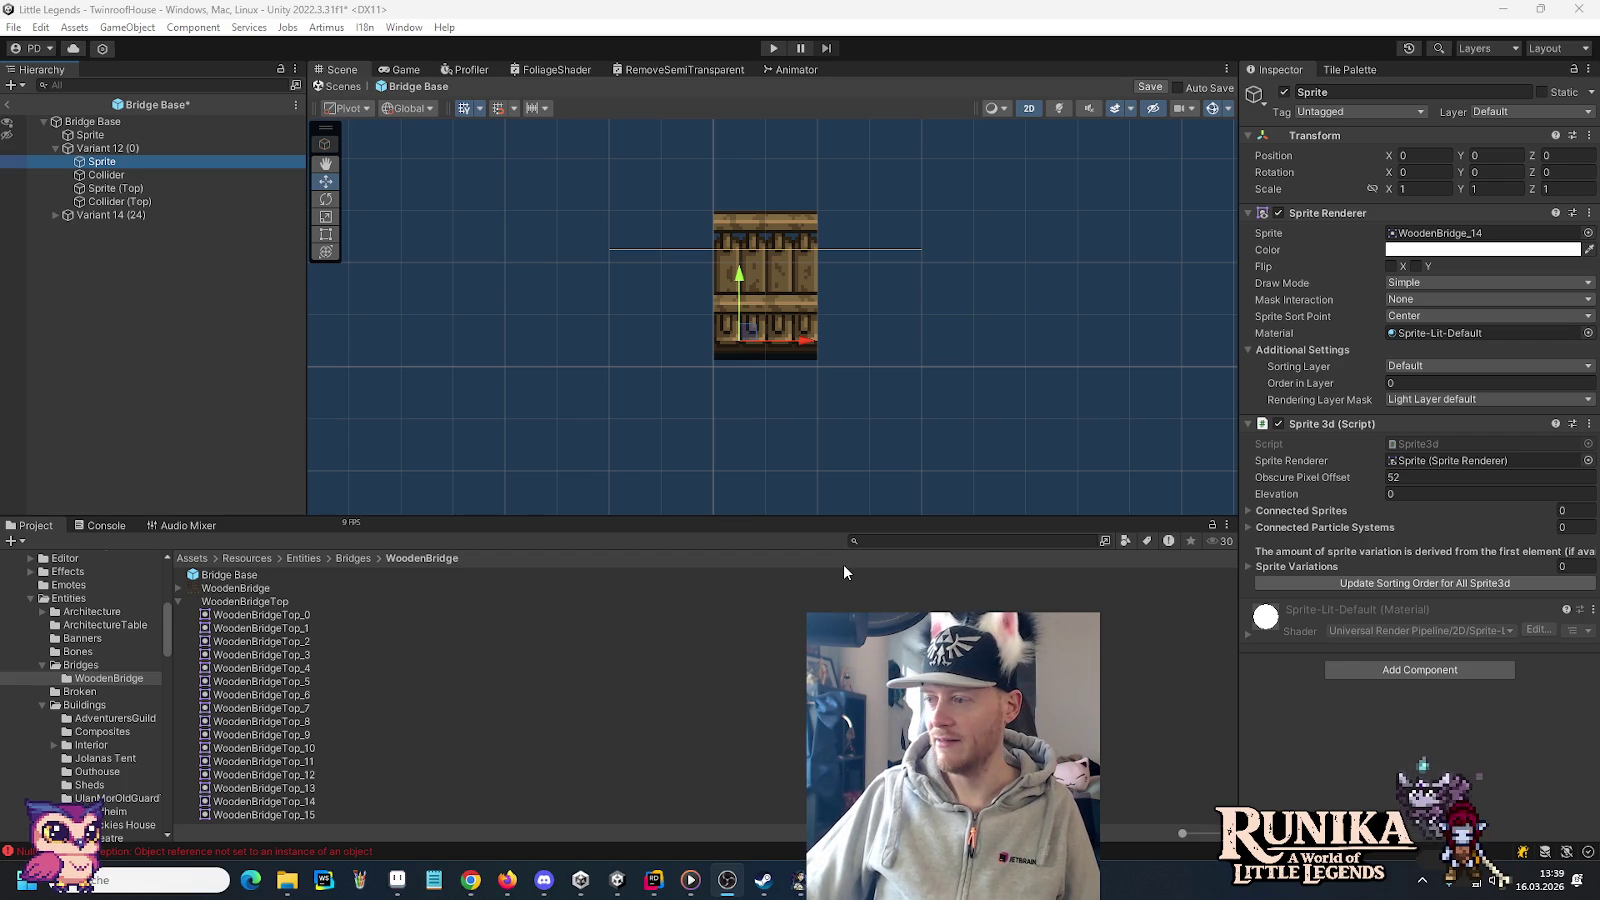
Load the localhost Stream Interactions test page in a new Chrome tab, then return to Unity
left_click(470, 880)
left_click(1430, 17)
type("test")
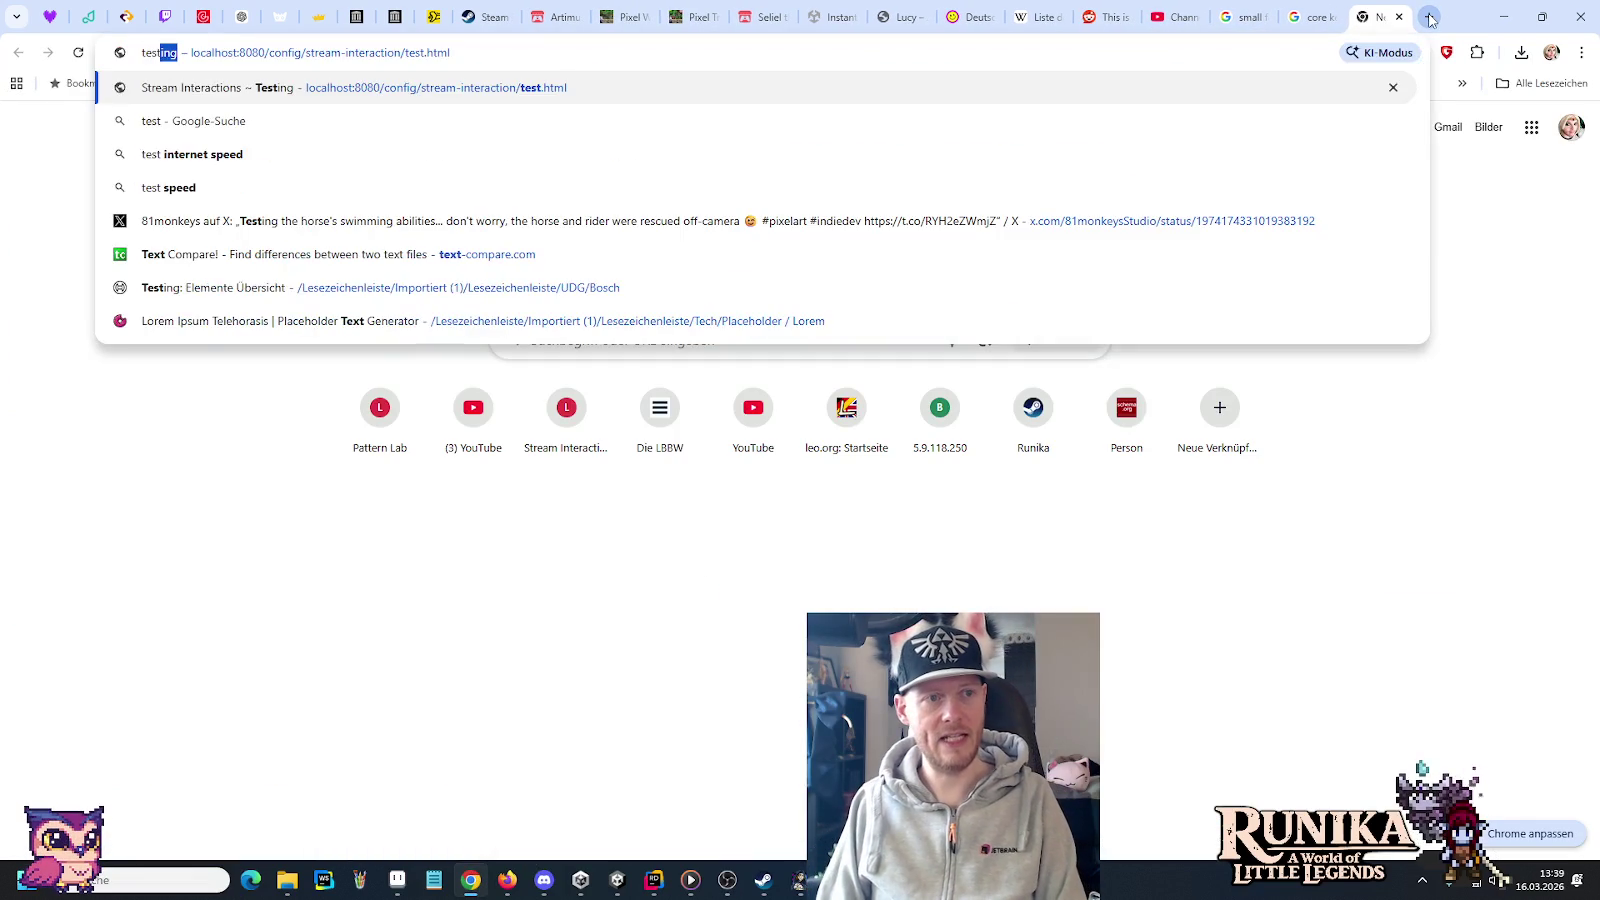
key("Return")
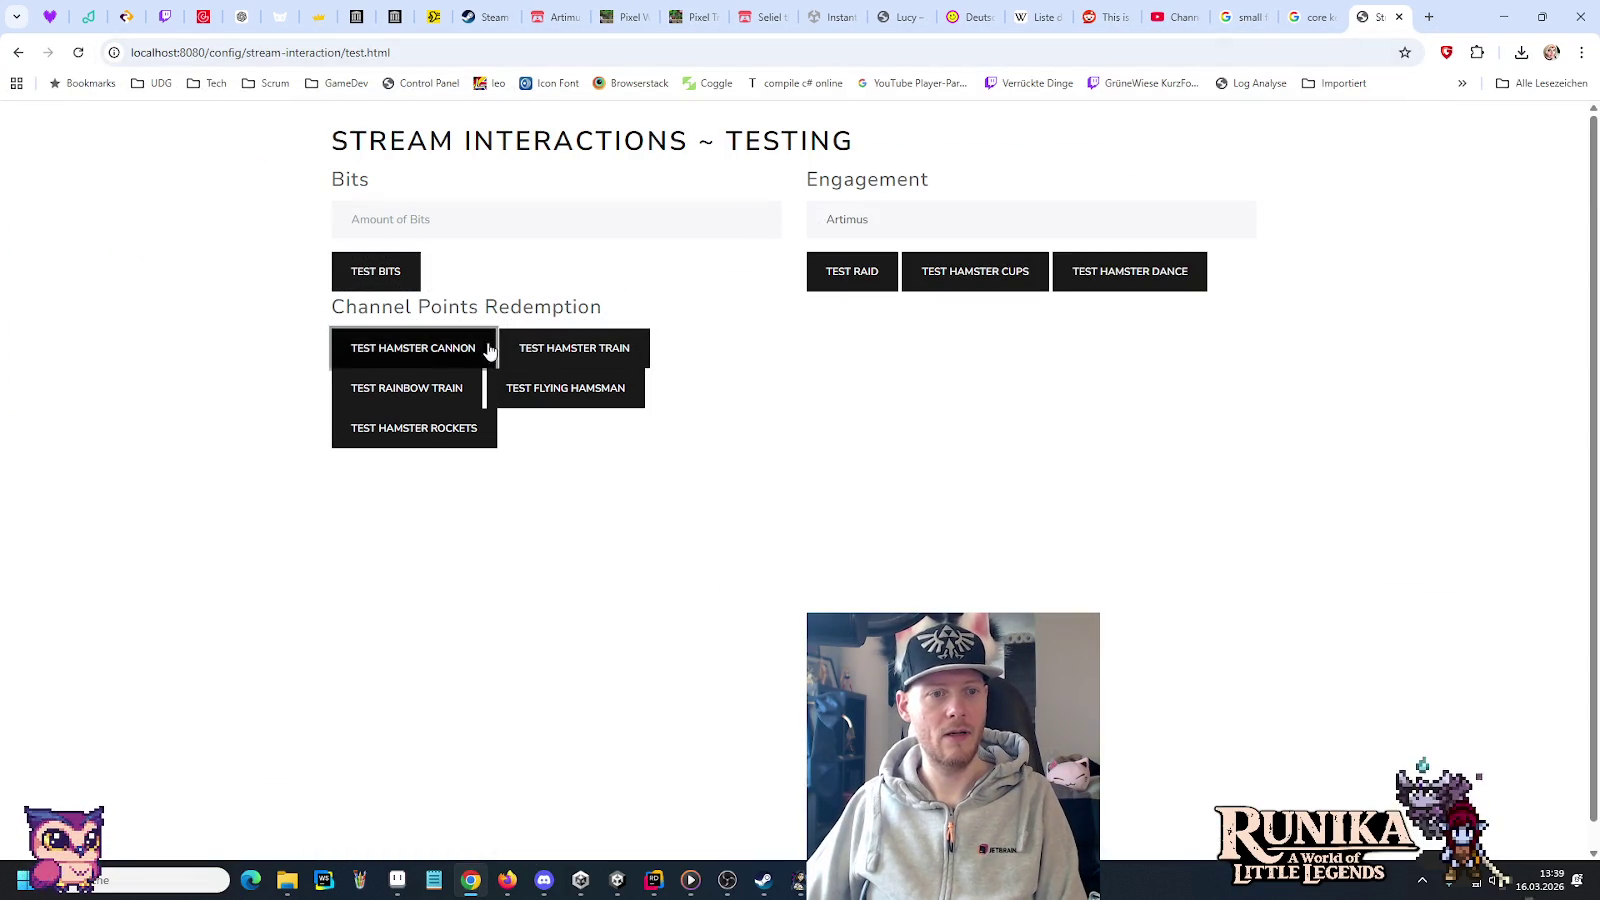
left_click(1313, 17)
left_click(1503, 17)
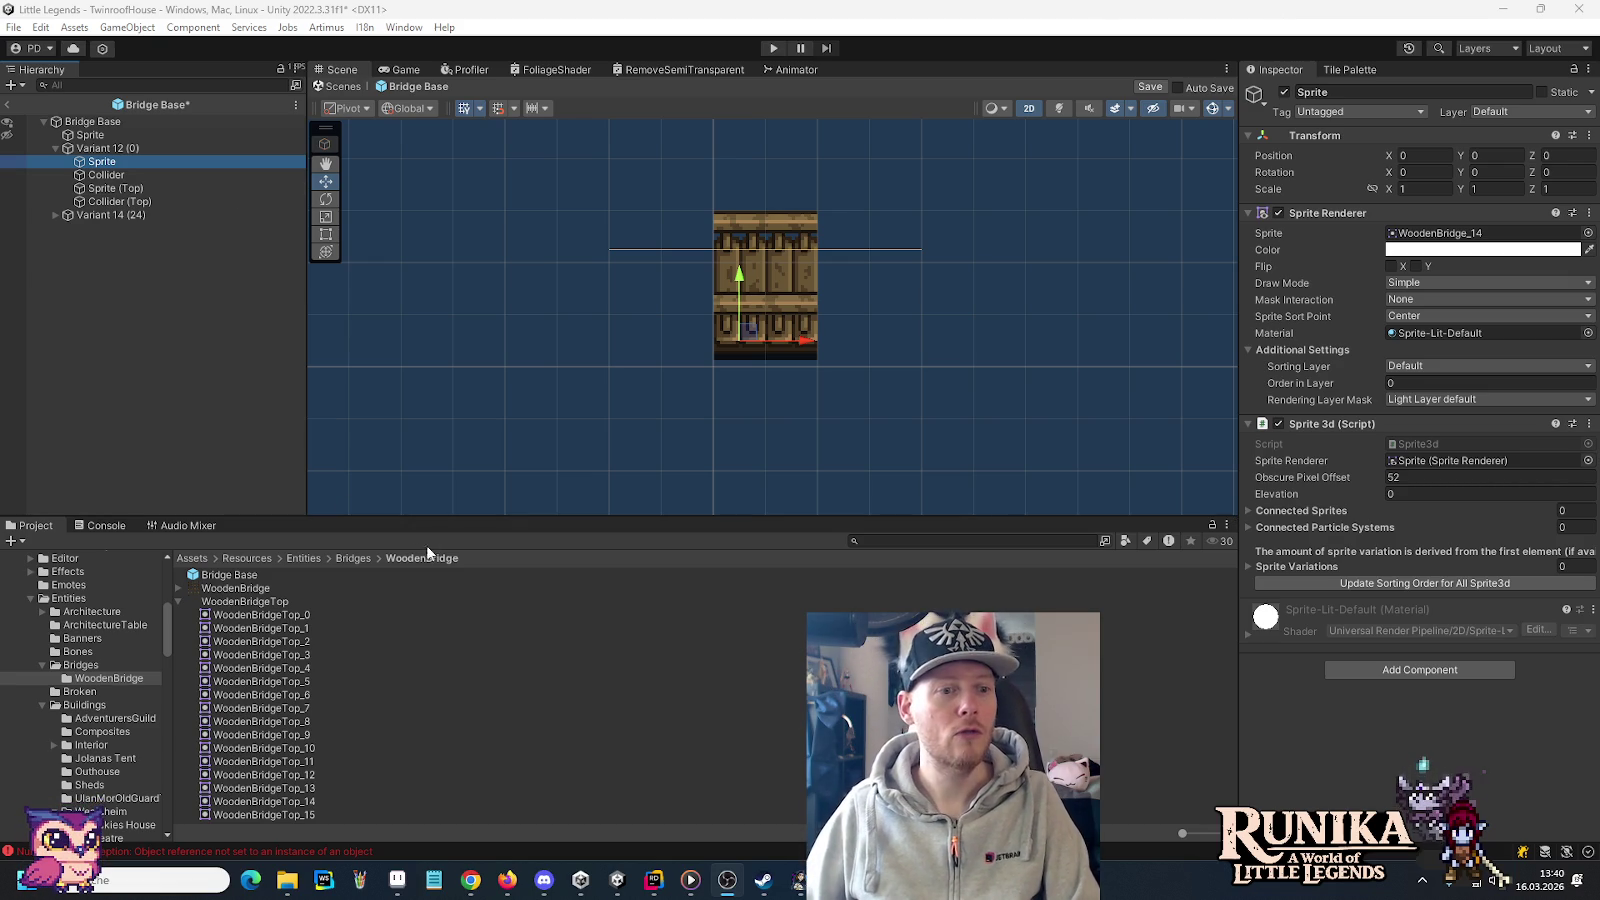
Restore the closed test page, enter a viewer's username as Engagement name, and fire Test Flying Hamsman
left_click(471, 880)
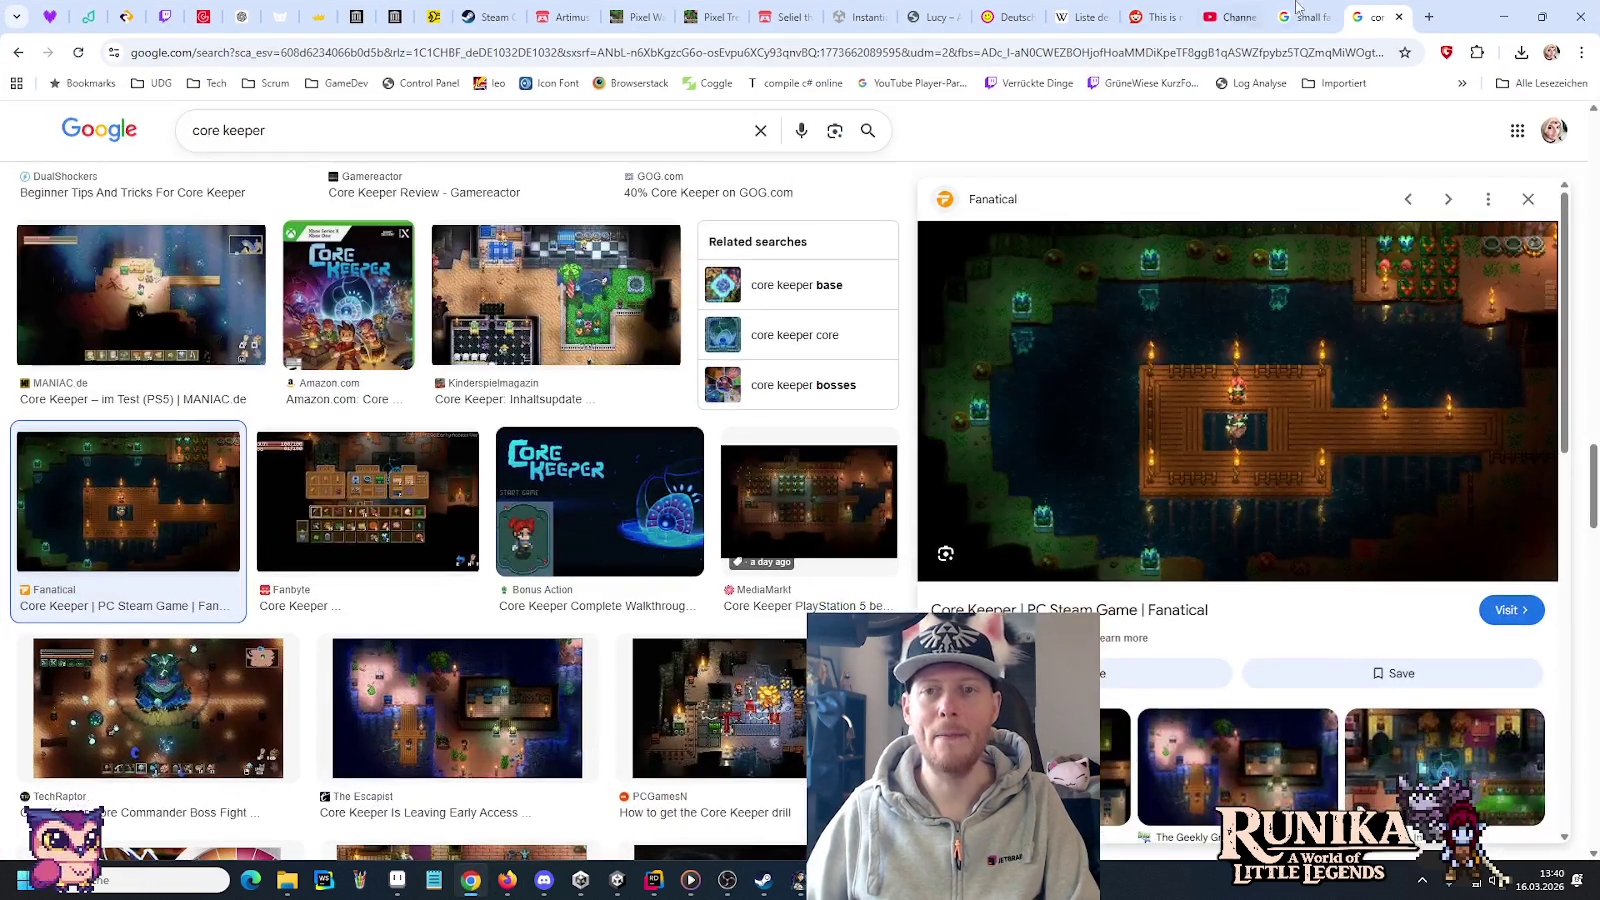
right_click(1470, 10)
left_click(1423, 129)
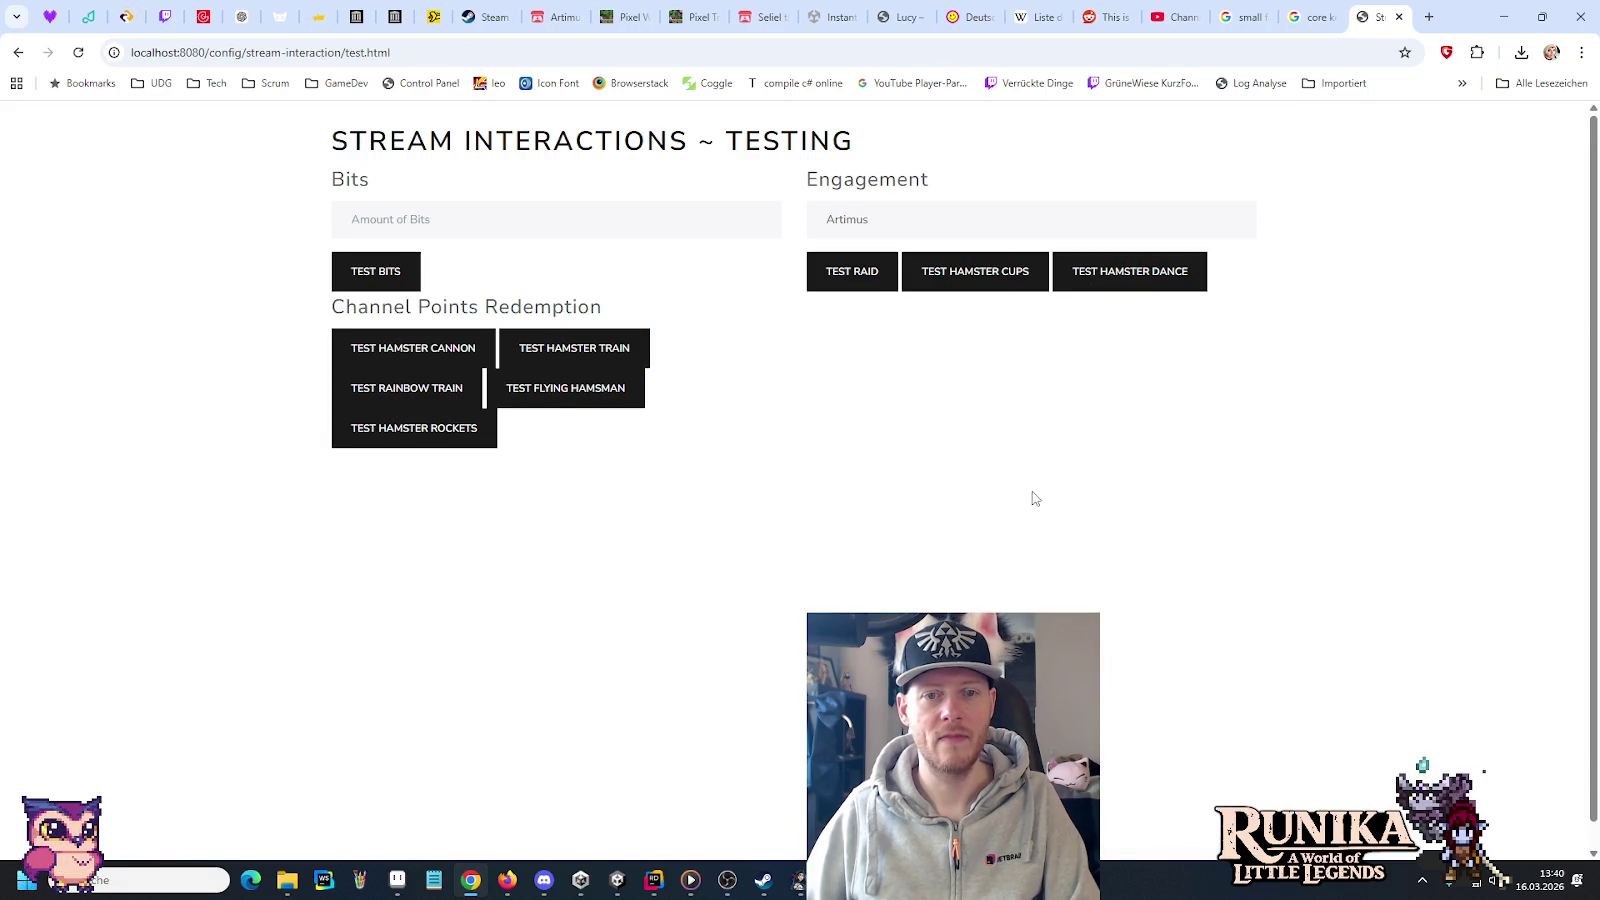
double_click(929, 221)
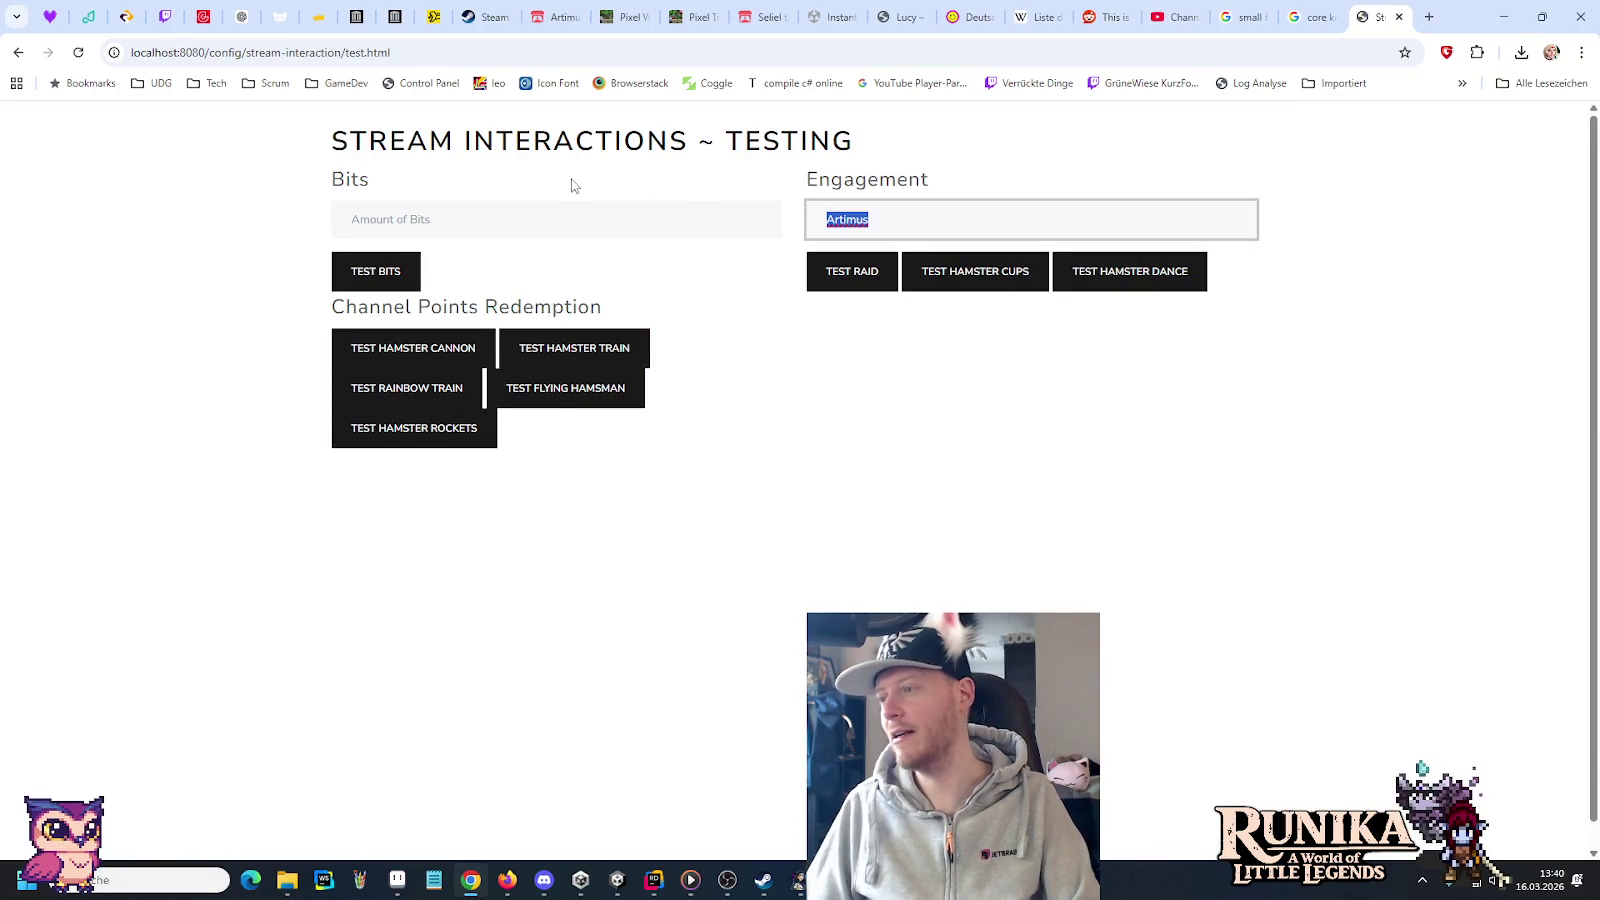
type("fran")
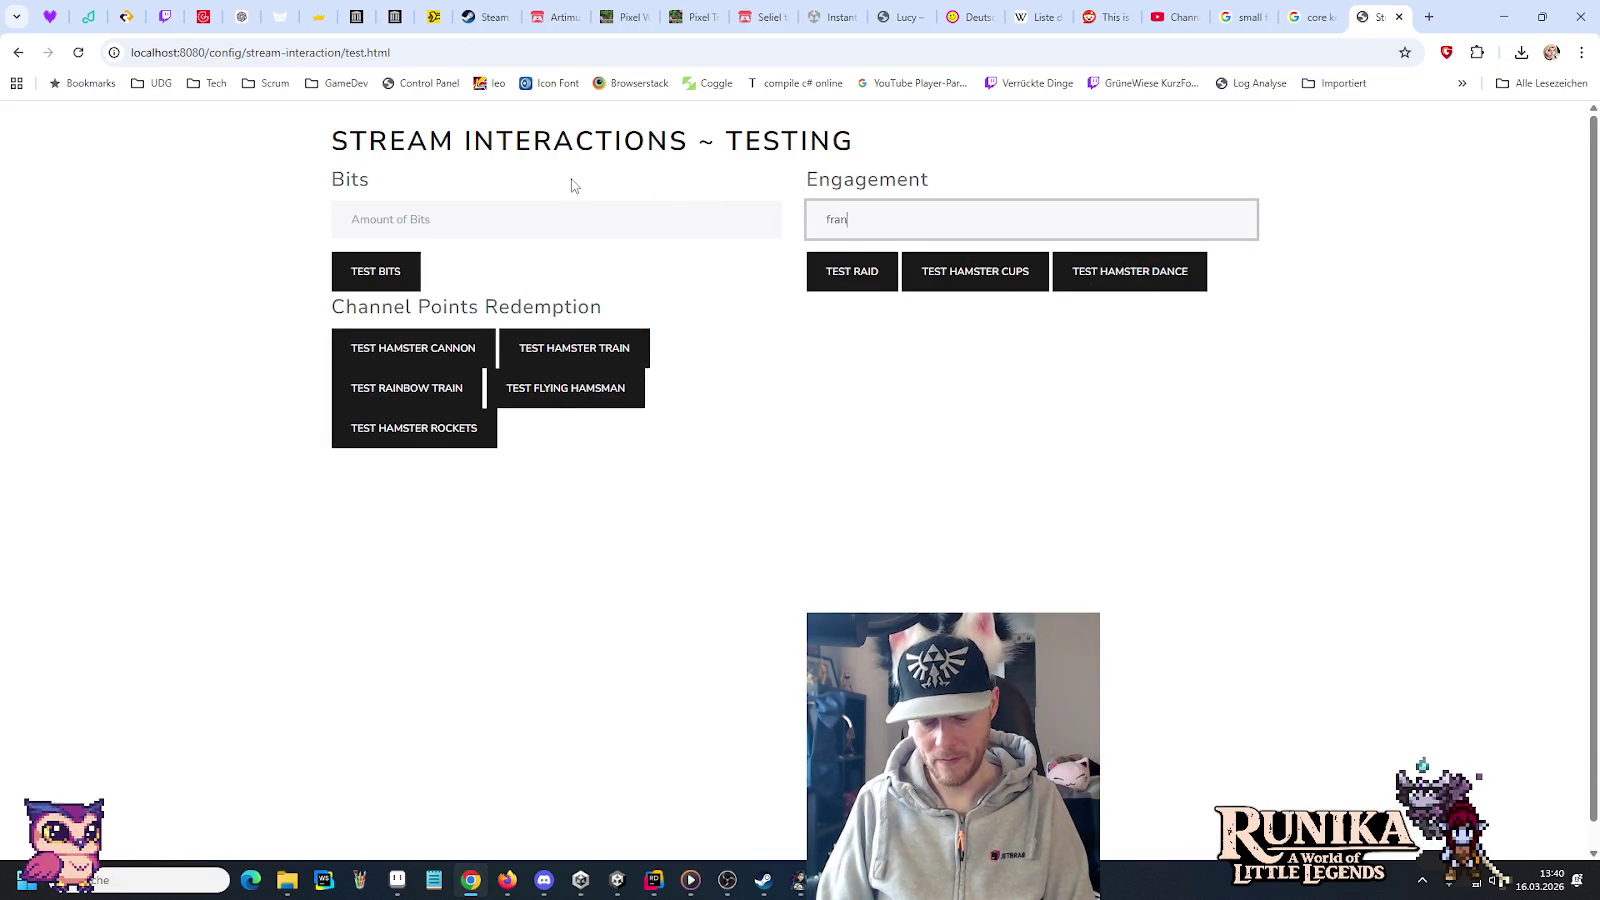
type("zilein1")
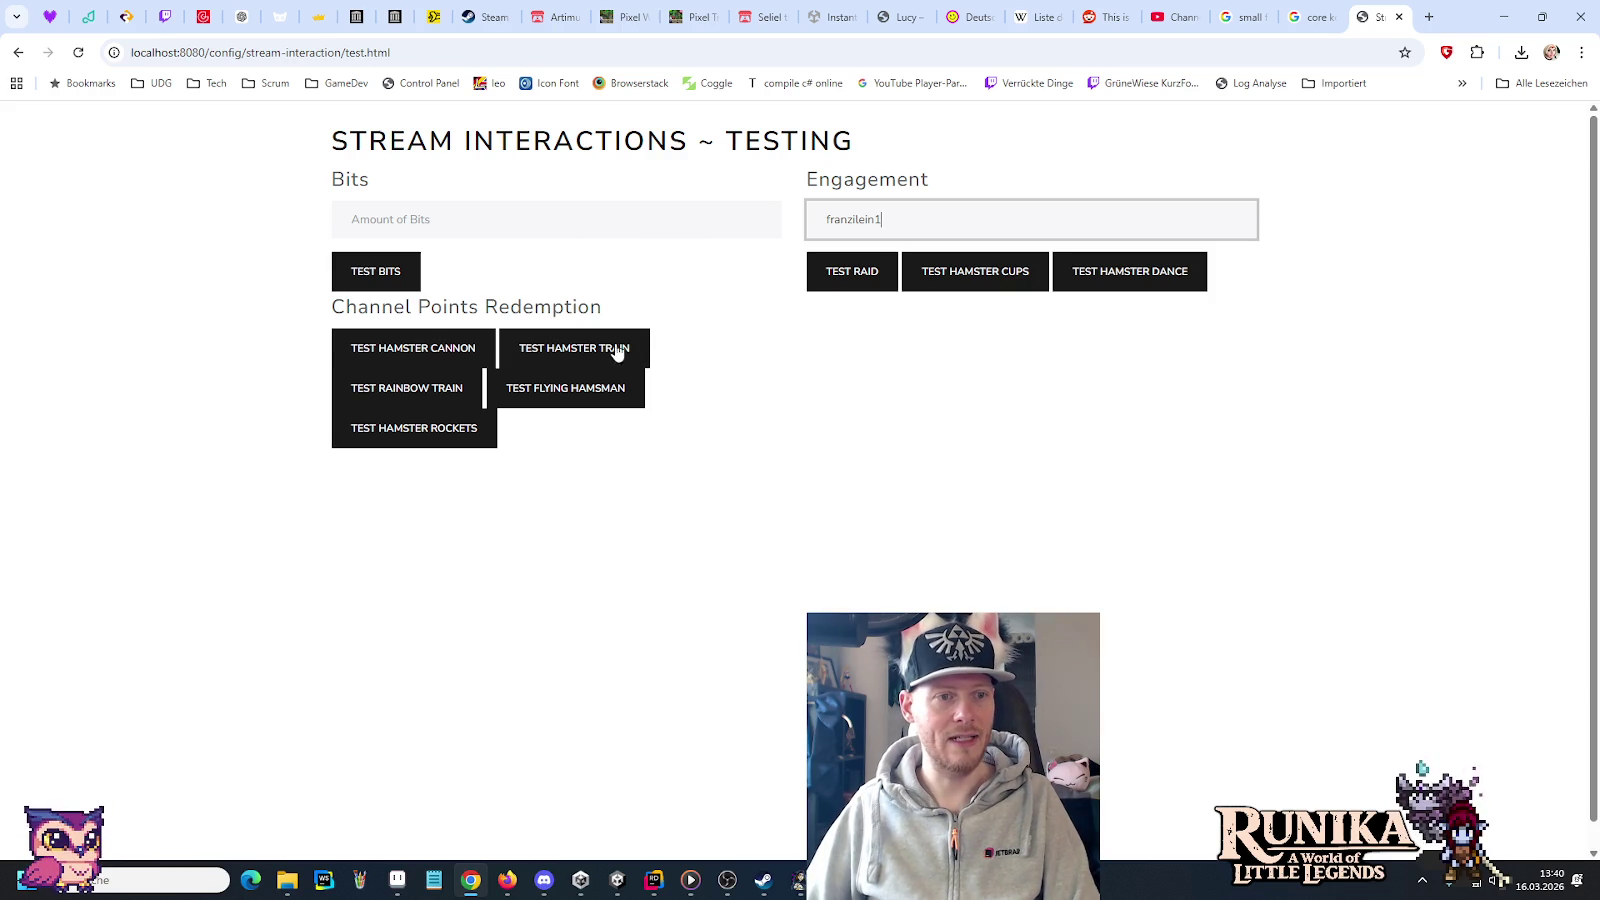
left_click(555, 396)
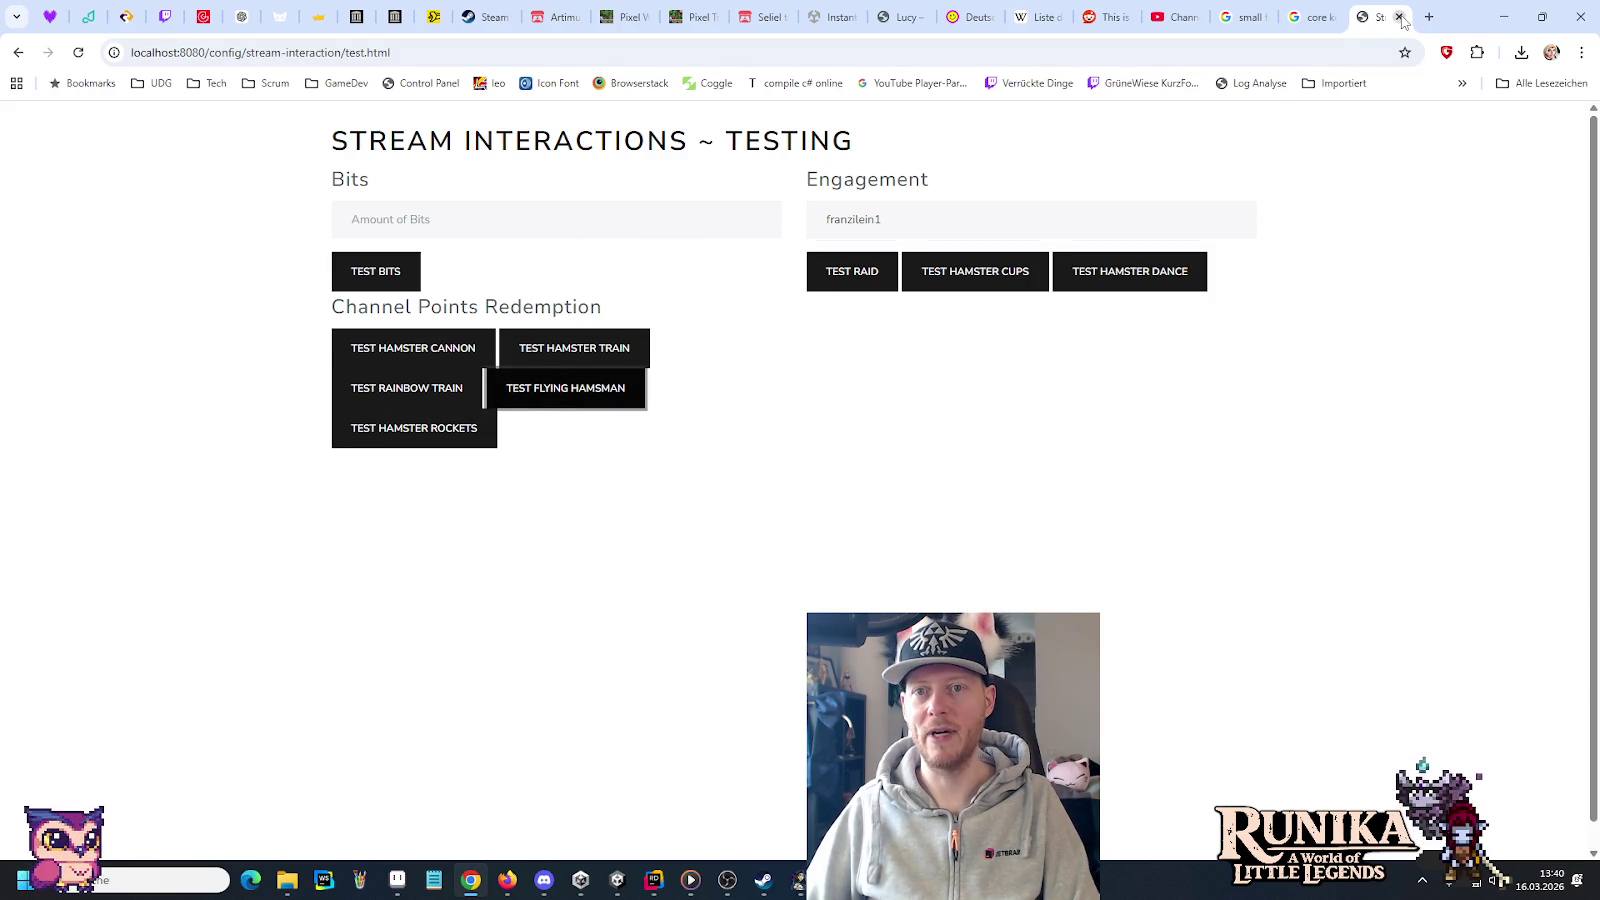
left_click(1503, 17)
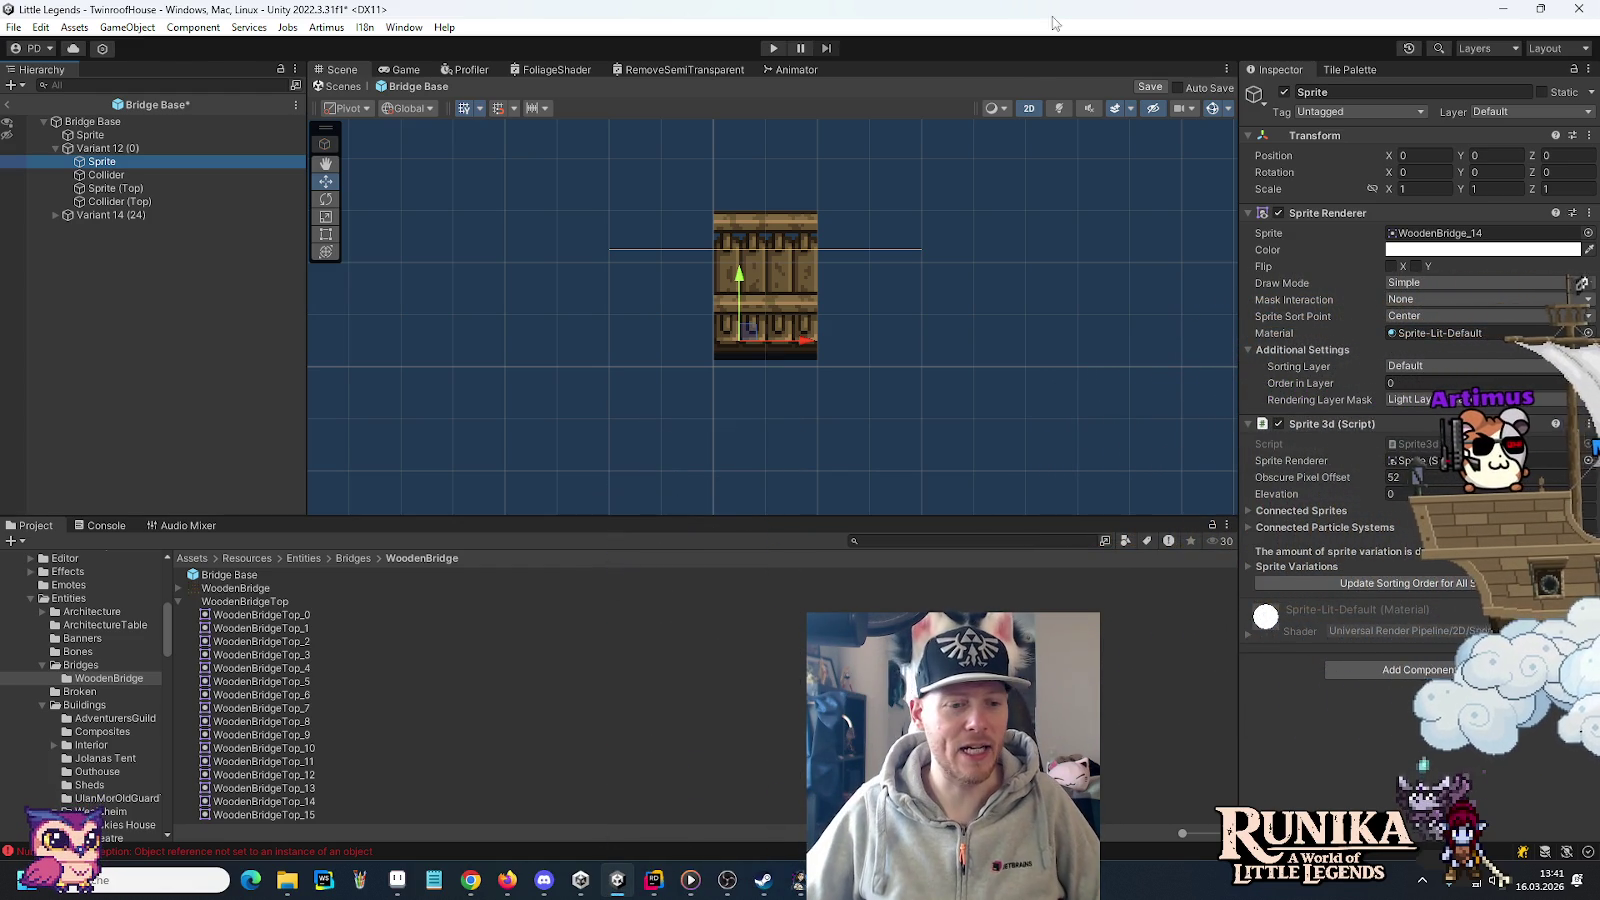
Fire the Test Hamster Cups effect on the overlay and return to Unity
left_click(470, 880)
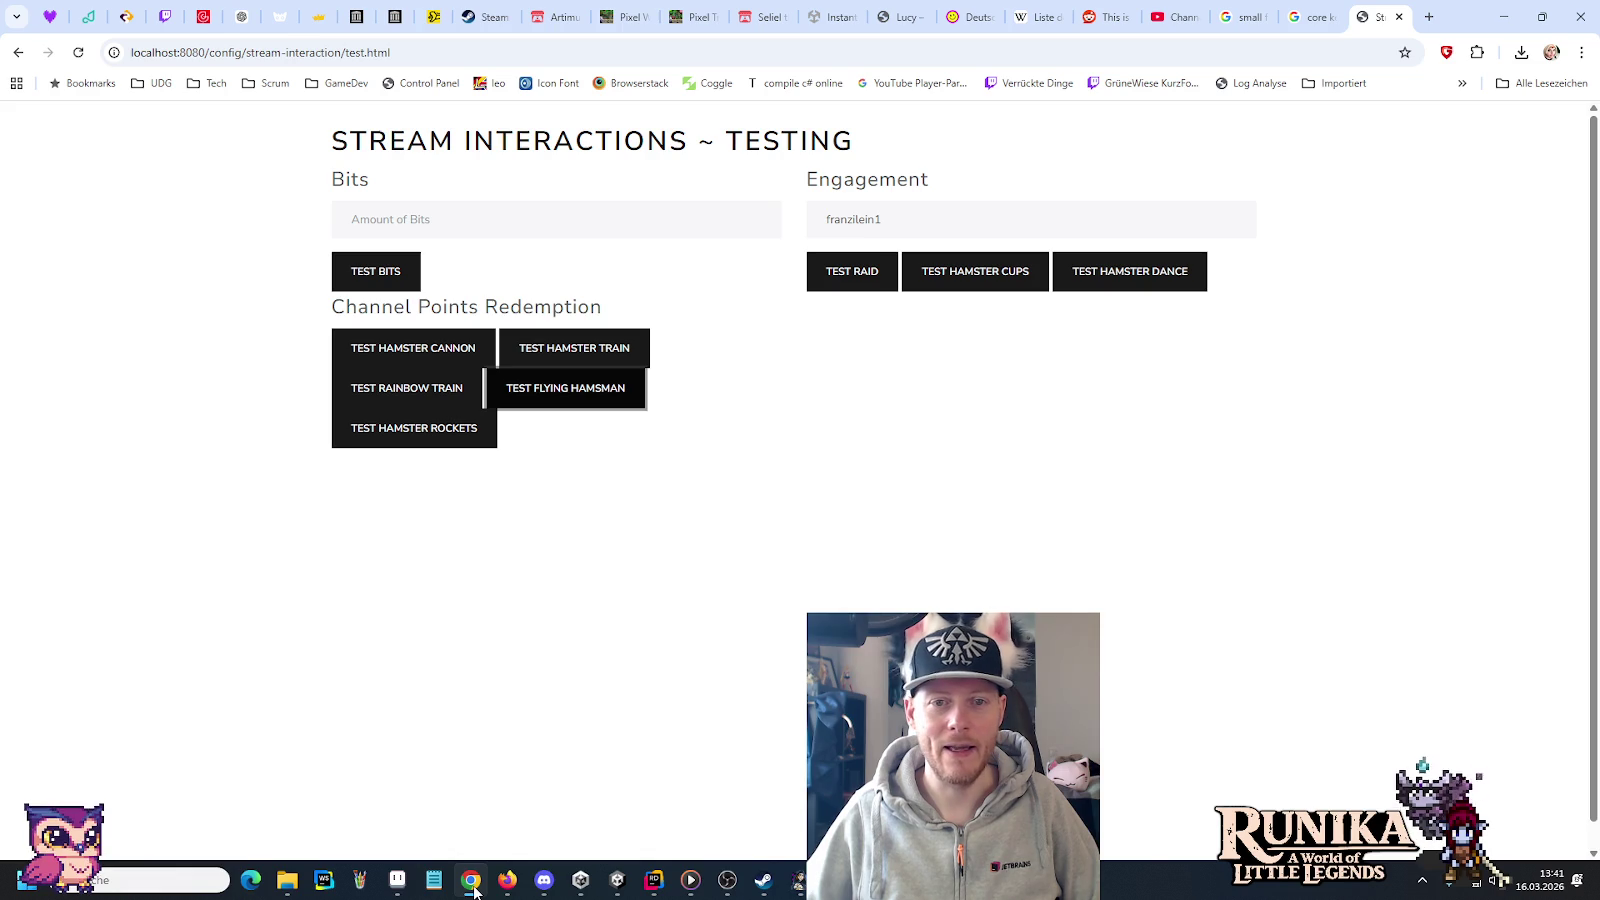
left_click(996, 280)
left_click(1503, 16)
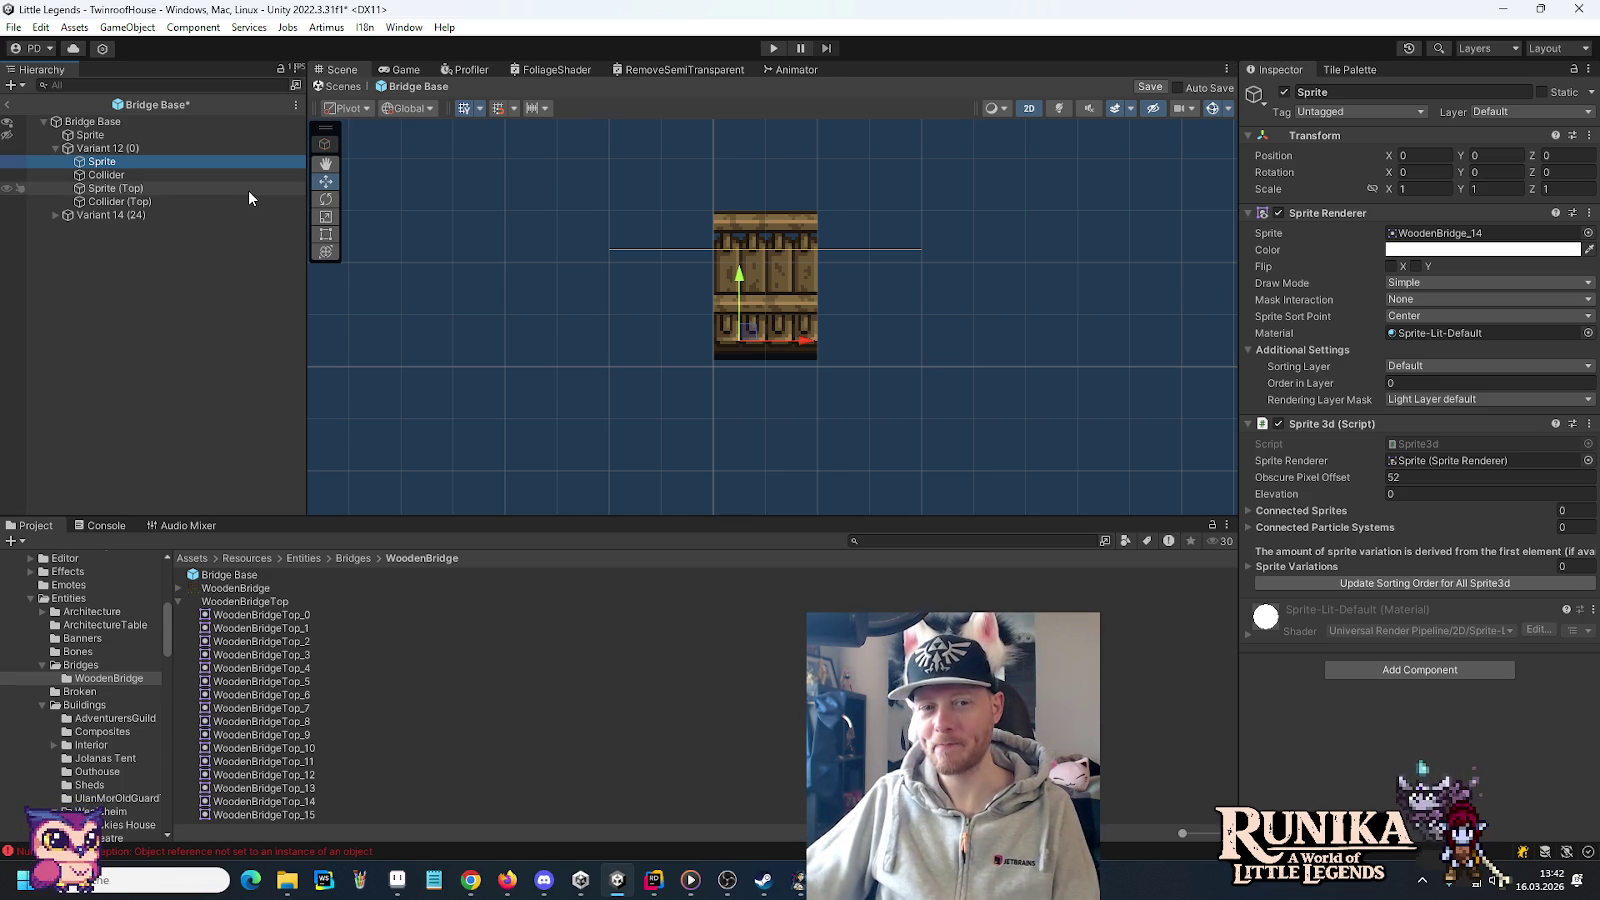
Drop WoodenBridgeTop_12 onto Variant 12's Sprite and hide Variant 14 in the scene
left_click(106, 175)
left_click(101, 161)
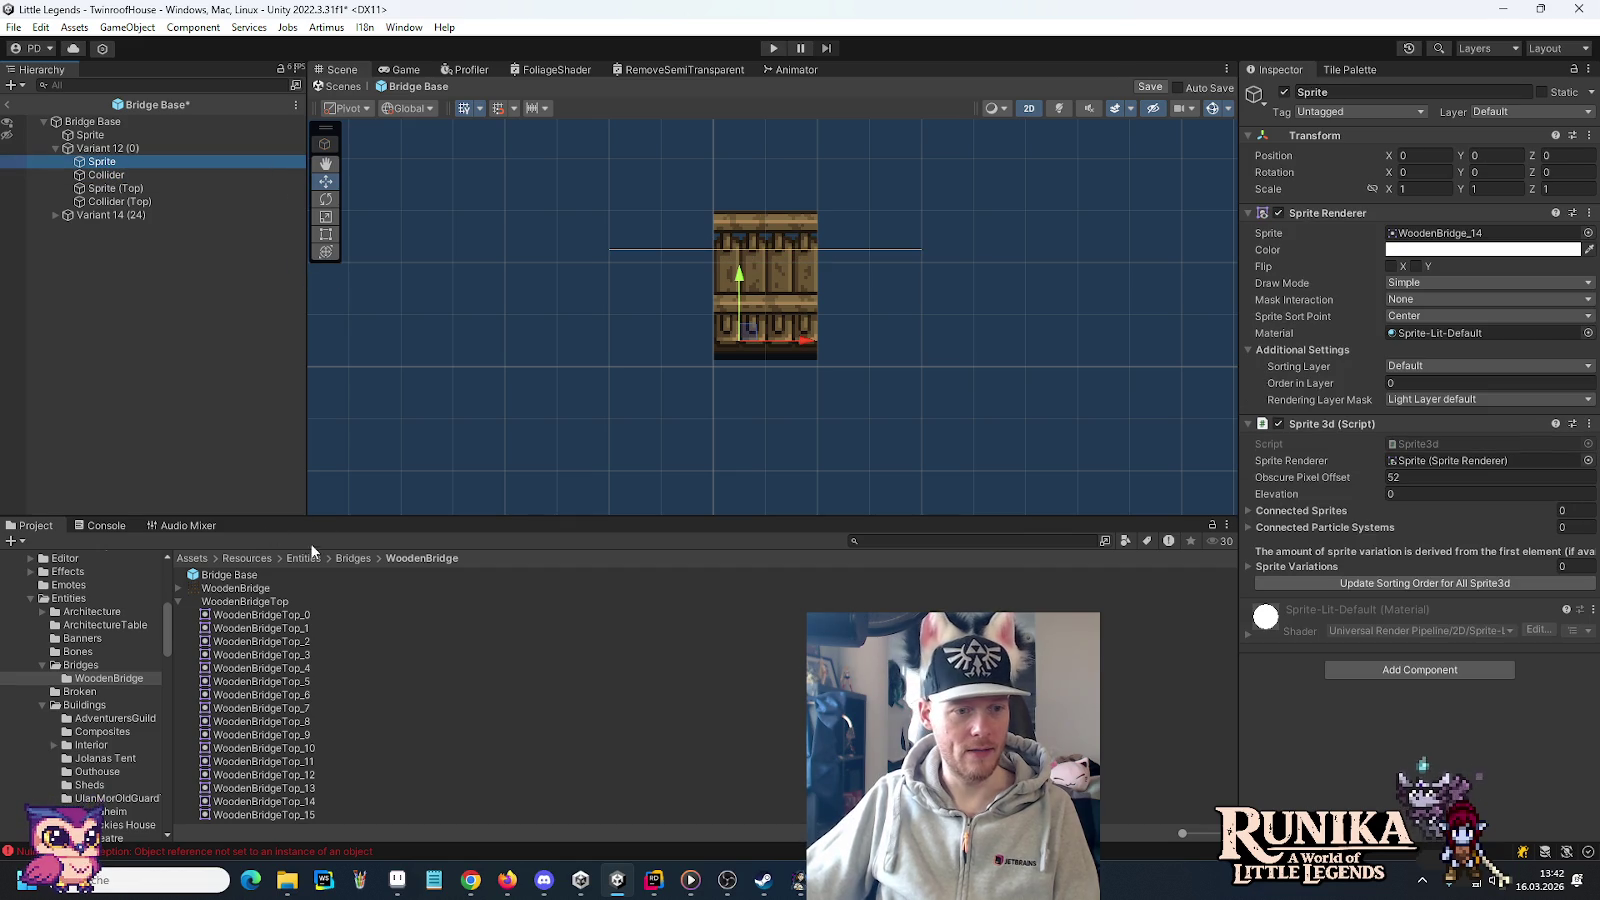
left_click_drag(305, 780, 1483, 245)
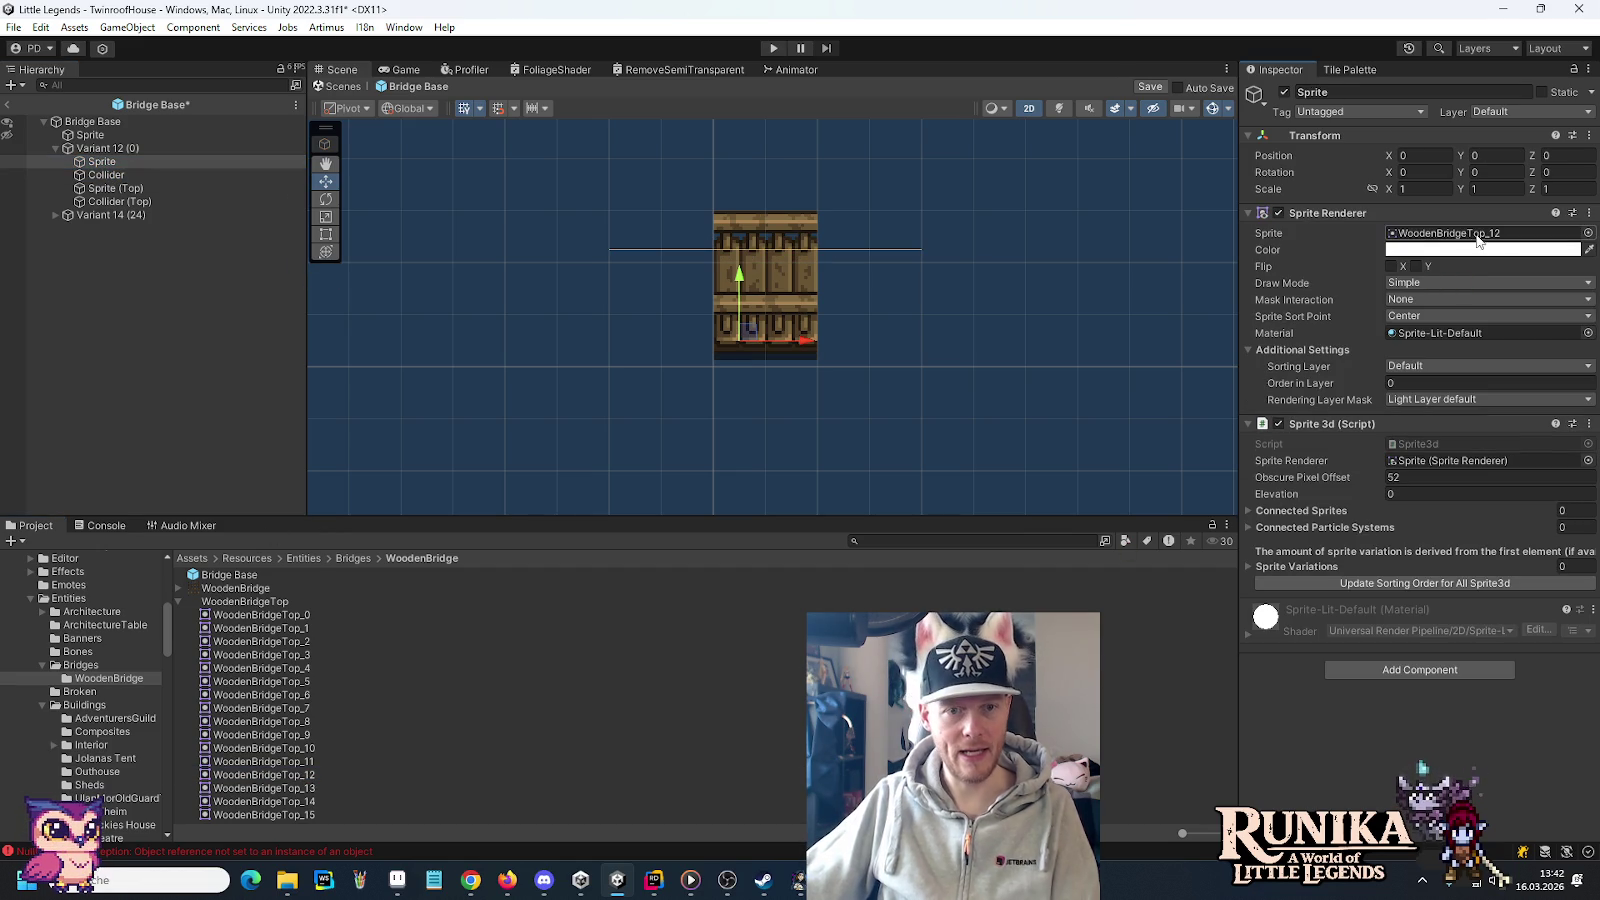
left_click(8, 215)
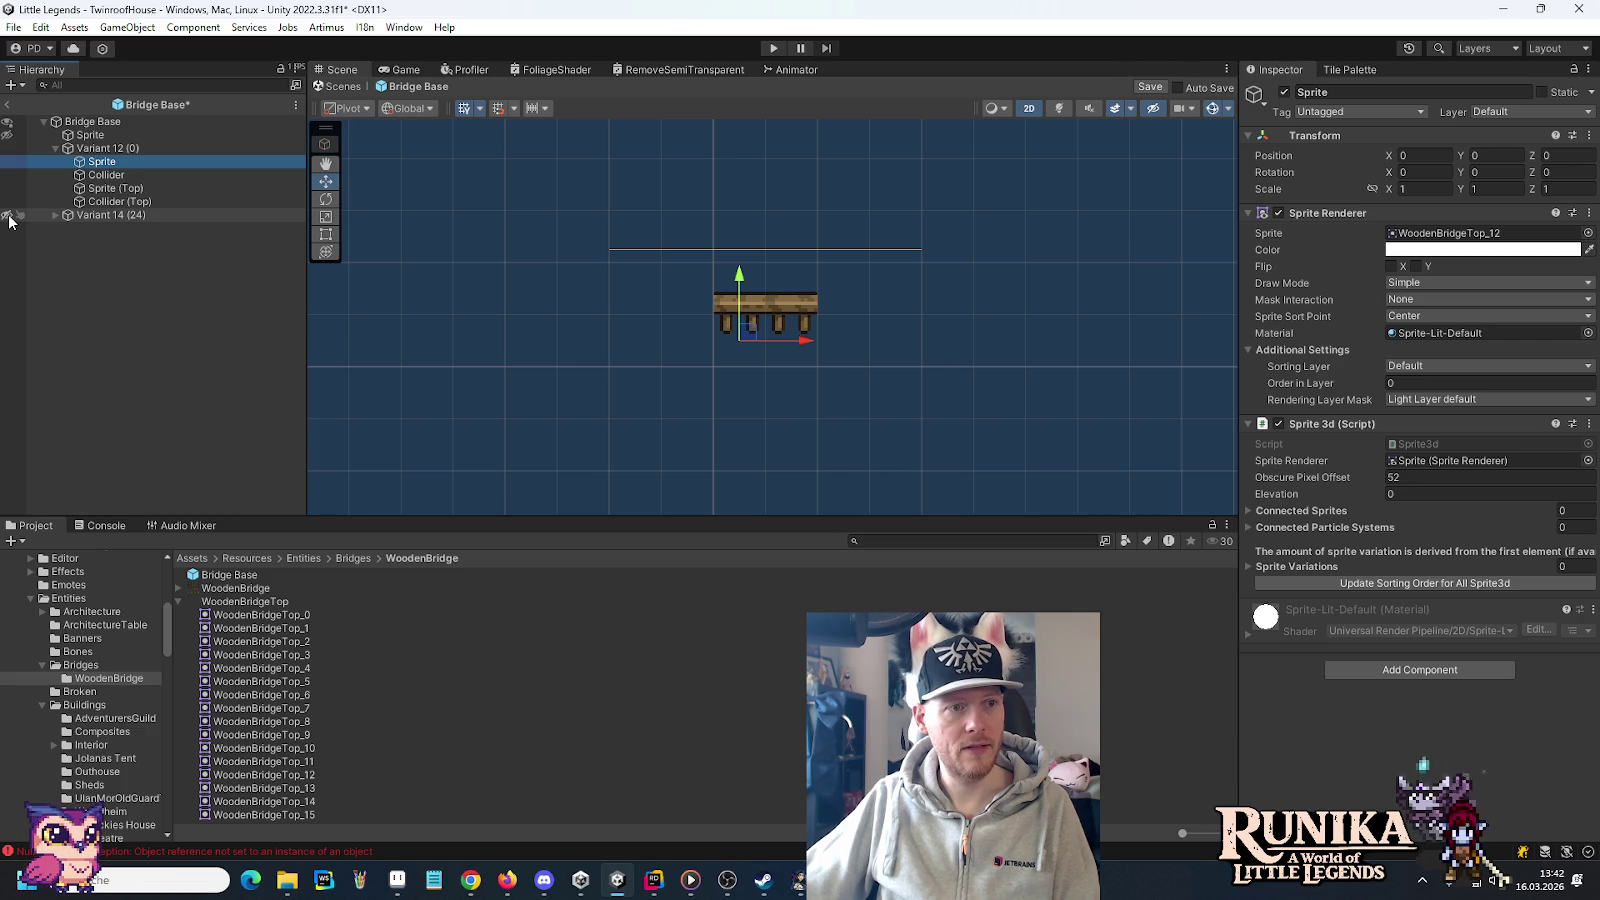
Set Variant 12's Sprite to WoodenBridge_12 and its Sprite (Top) to WoodenBridgeTop_12
left_click(178, 601)
left_click(178, 588)
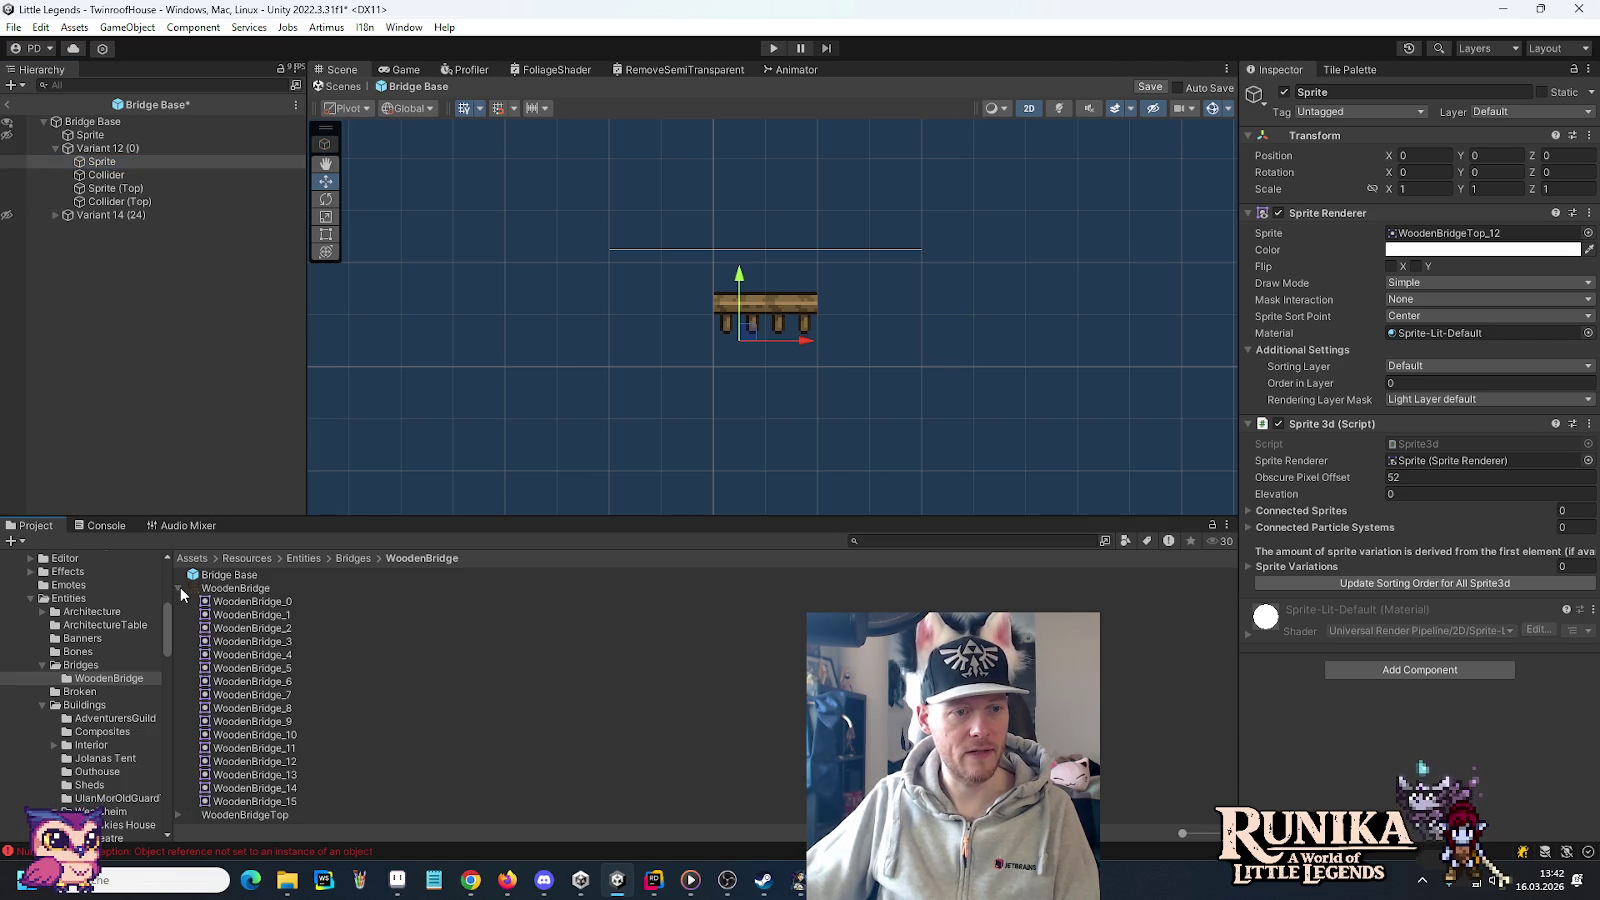
left_click_drag(251, 764, 1480, 233)
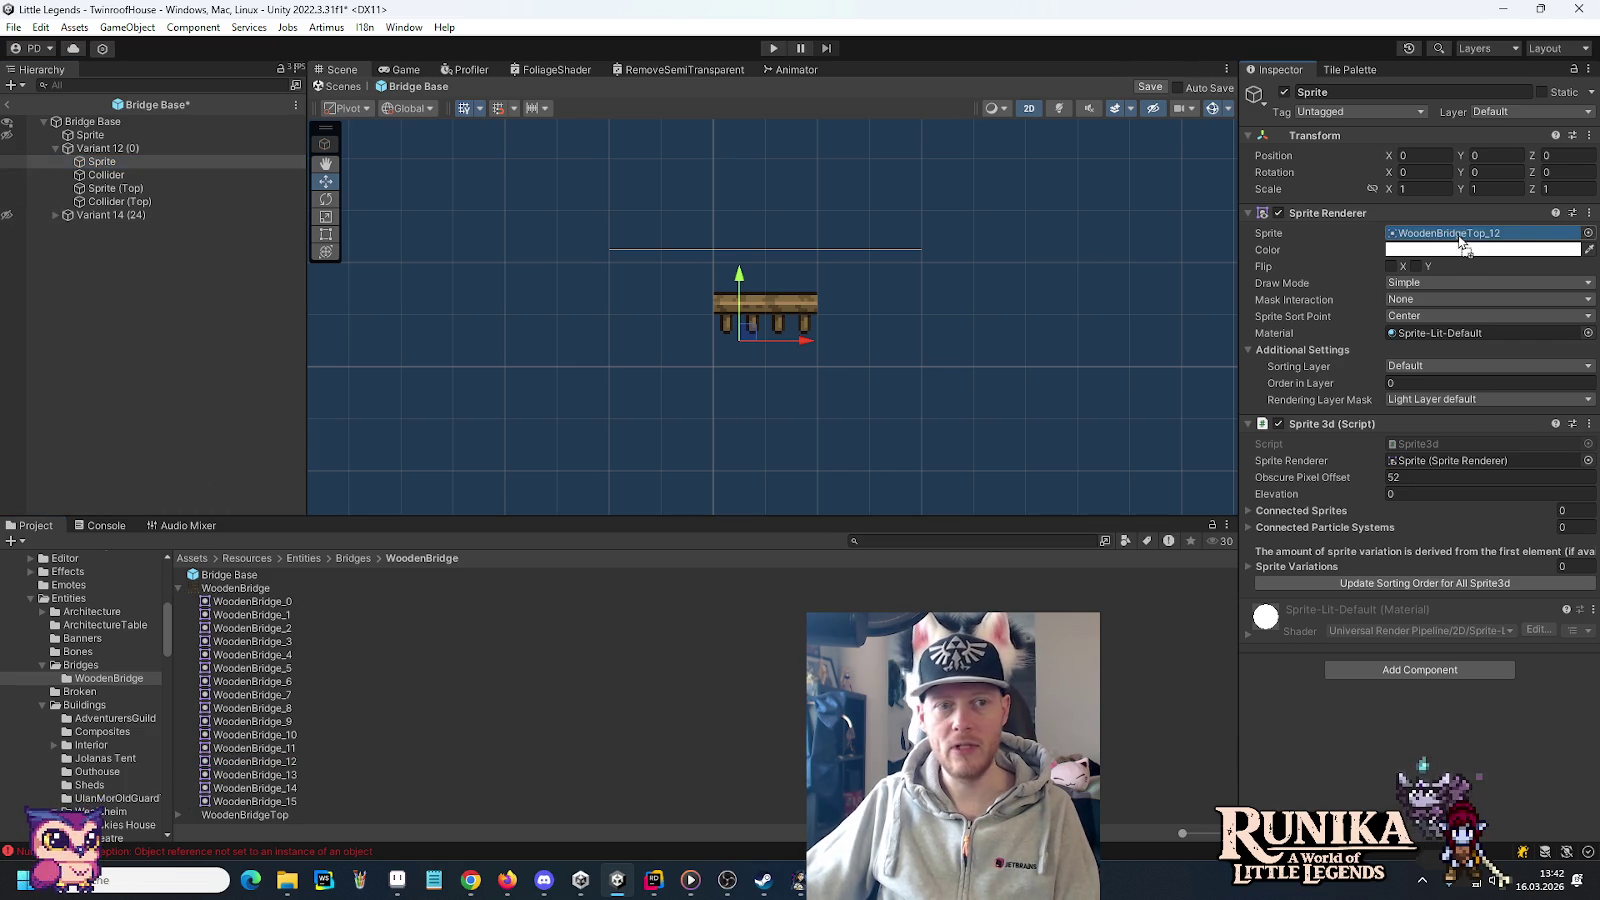
left_click(99, 190)
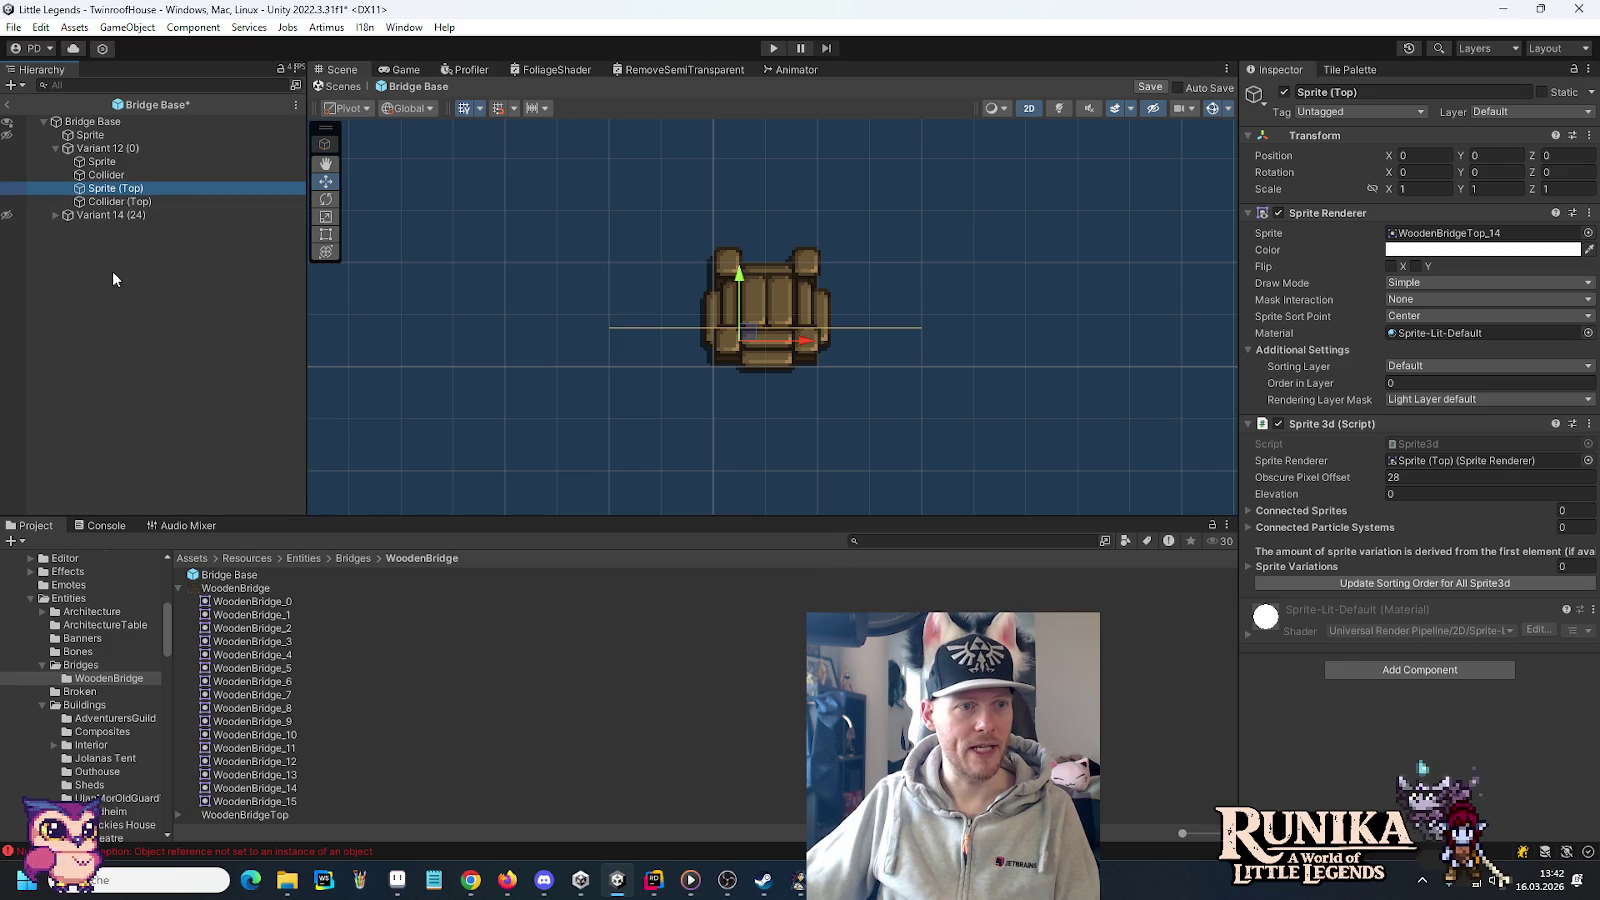
left_click(179, 588)
left_click(179, 601)
left_click_drag(260, 776, 1484, 234)
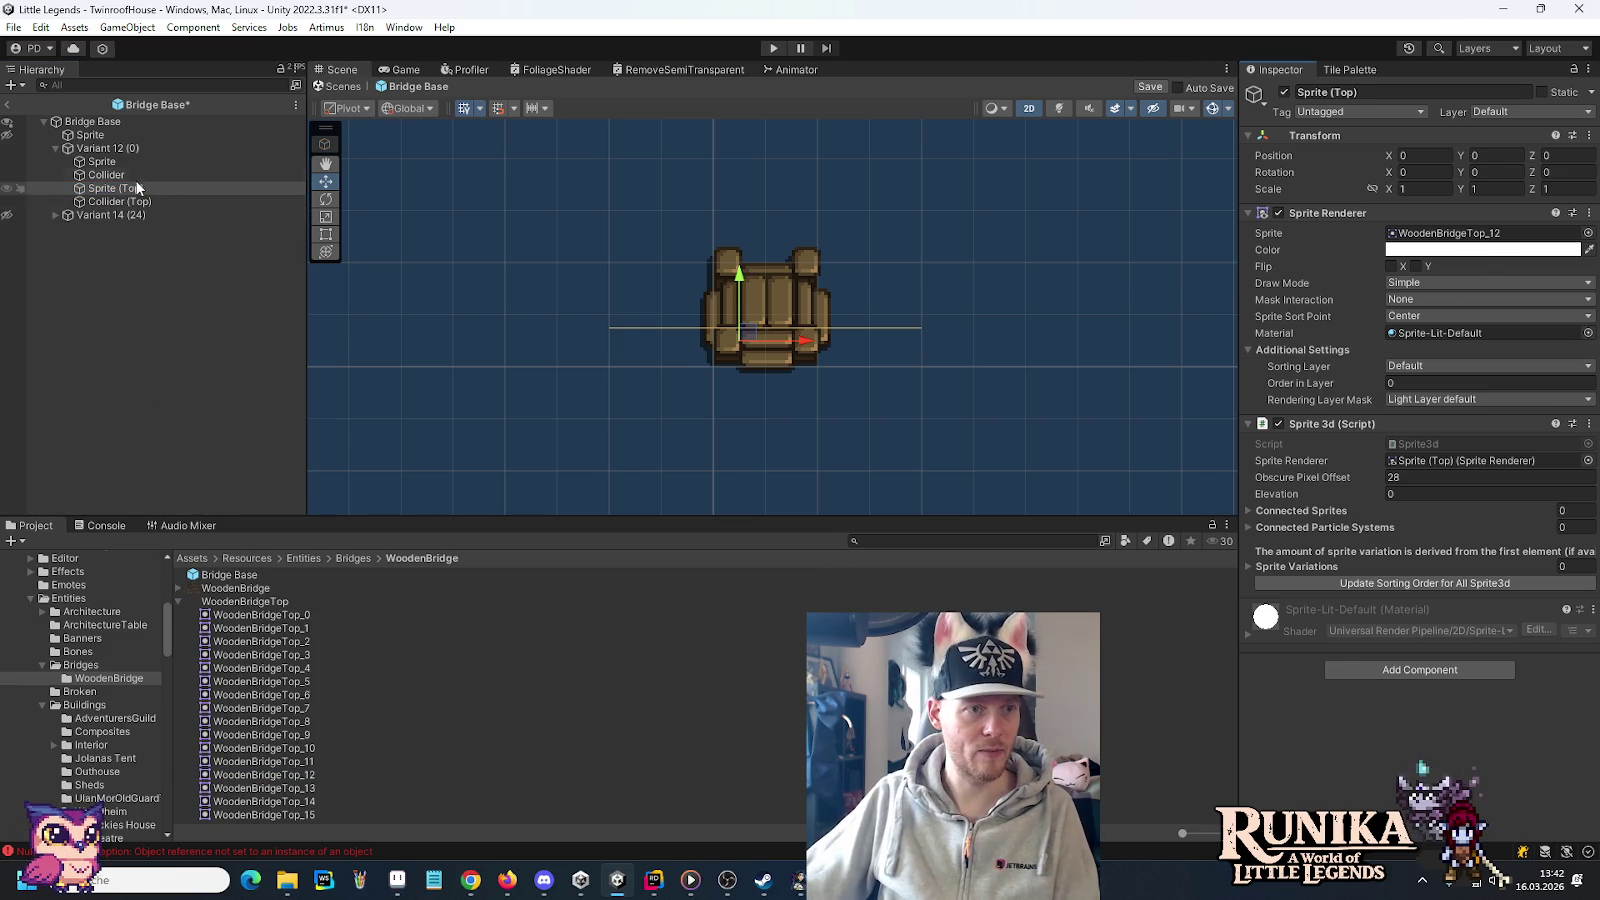
Shrink Variant 12's Collider to width 0.5 and duplicate it onto the bridge corners
left_click(106, 175)
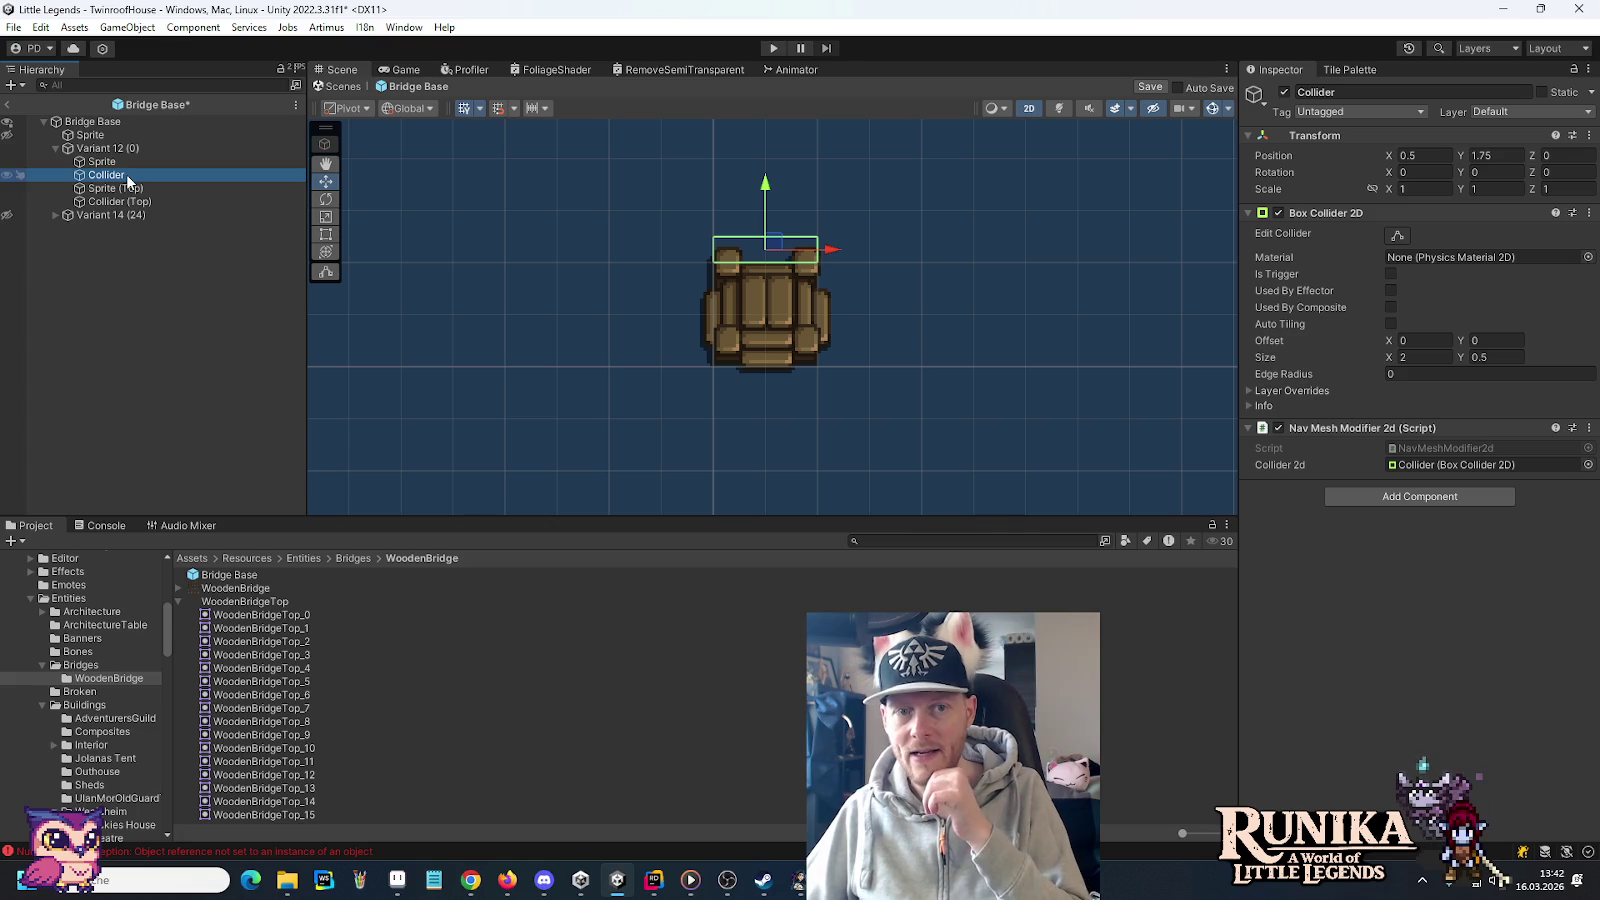
left_click(1423, 357)
type("0.5")
left_click_drag(766, 250, 728, 270)
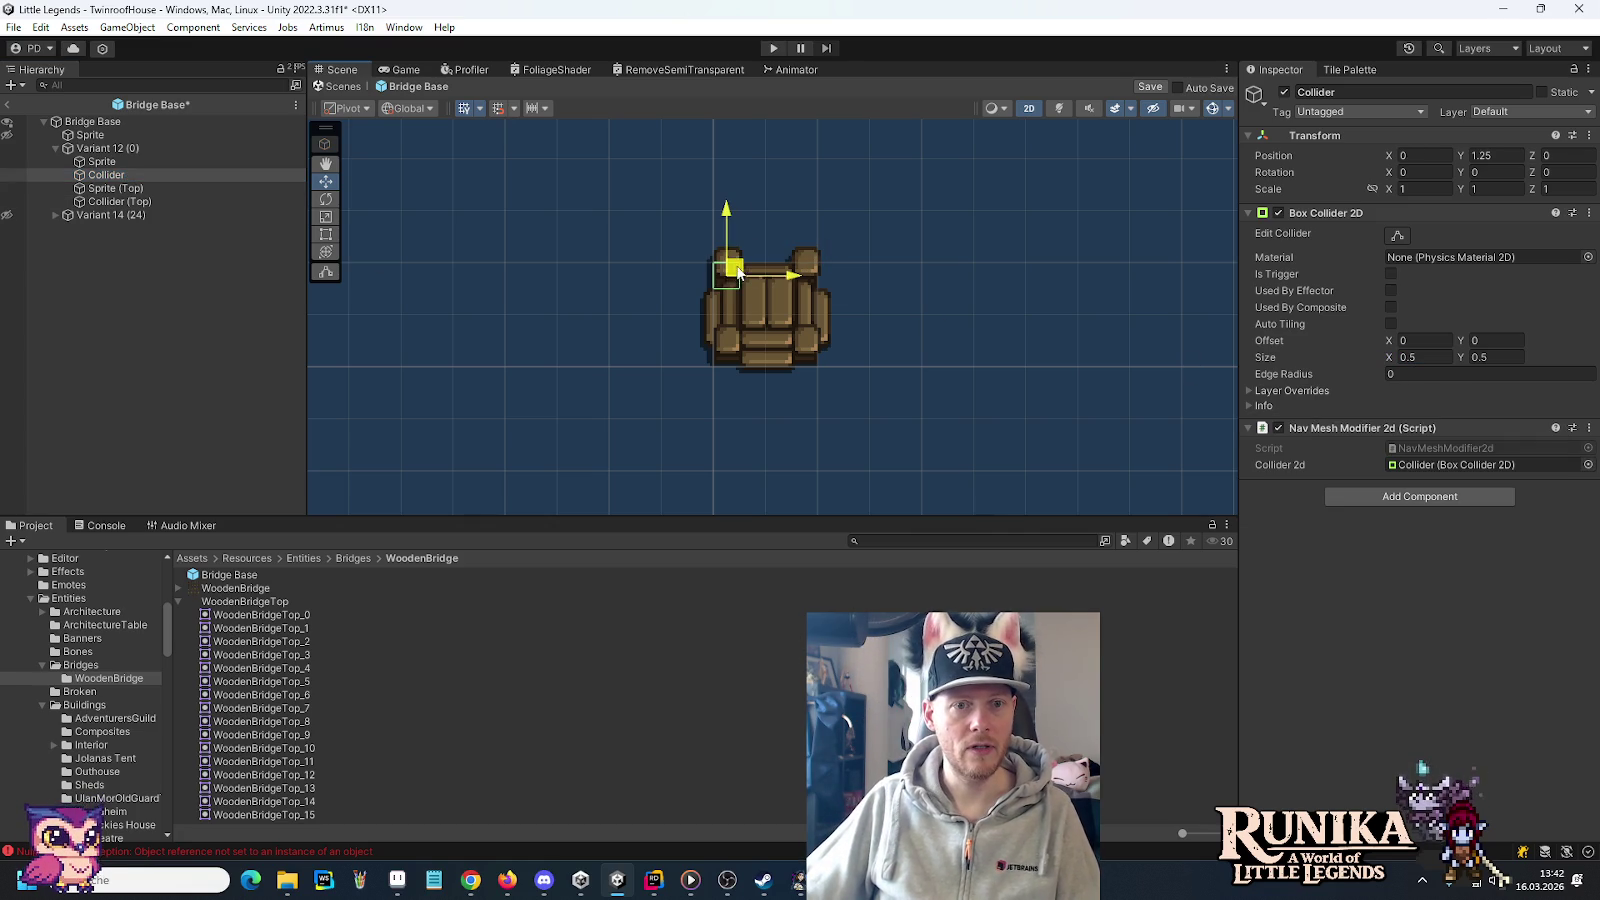
key("ctrl+d")
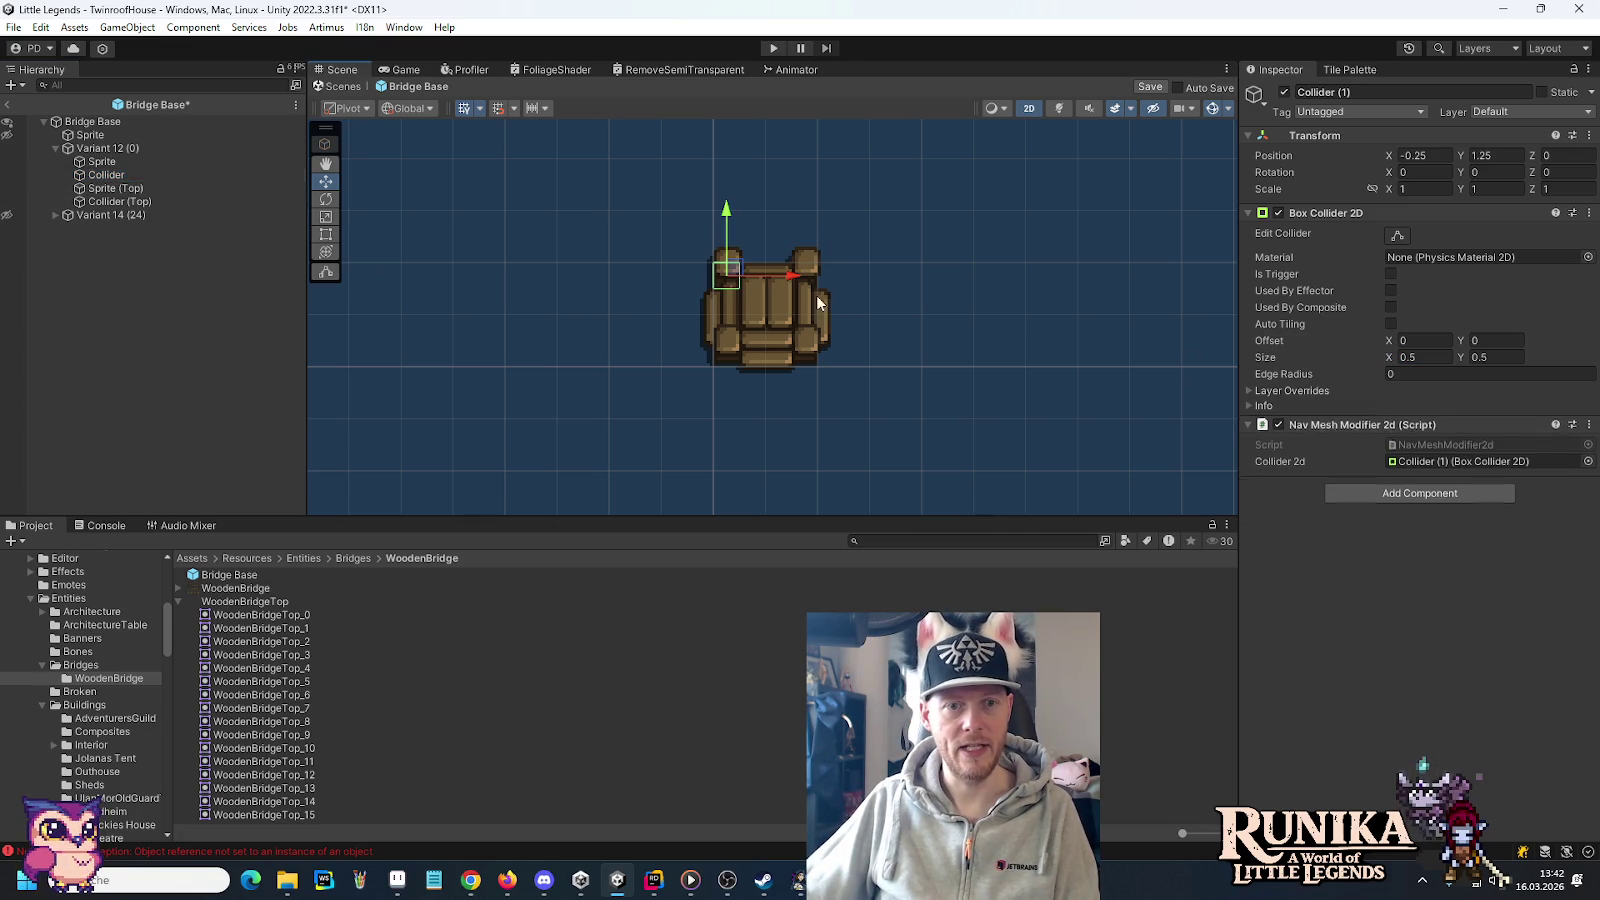
left_click_drag(798, 274, 866, 283)
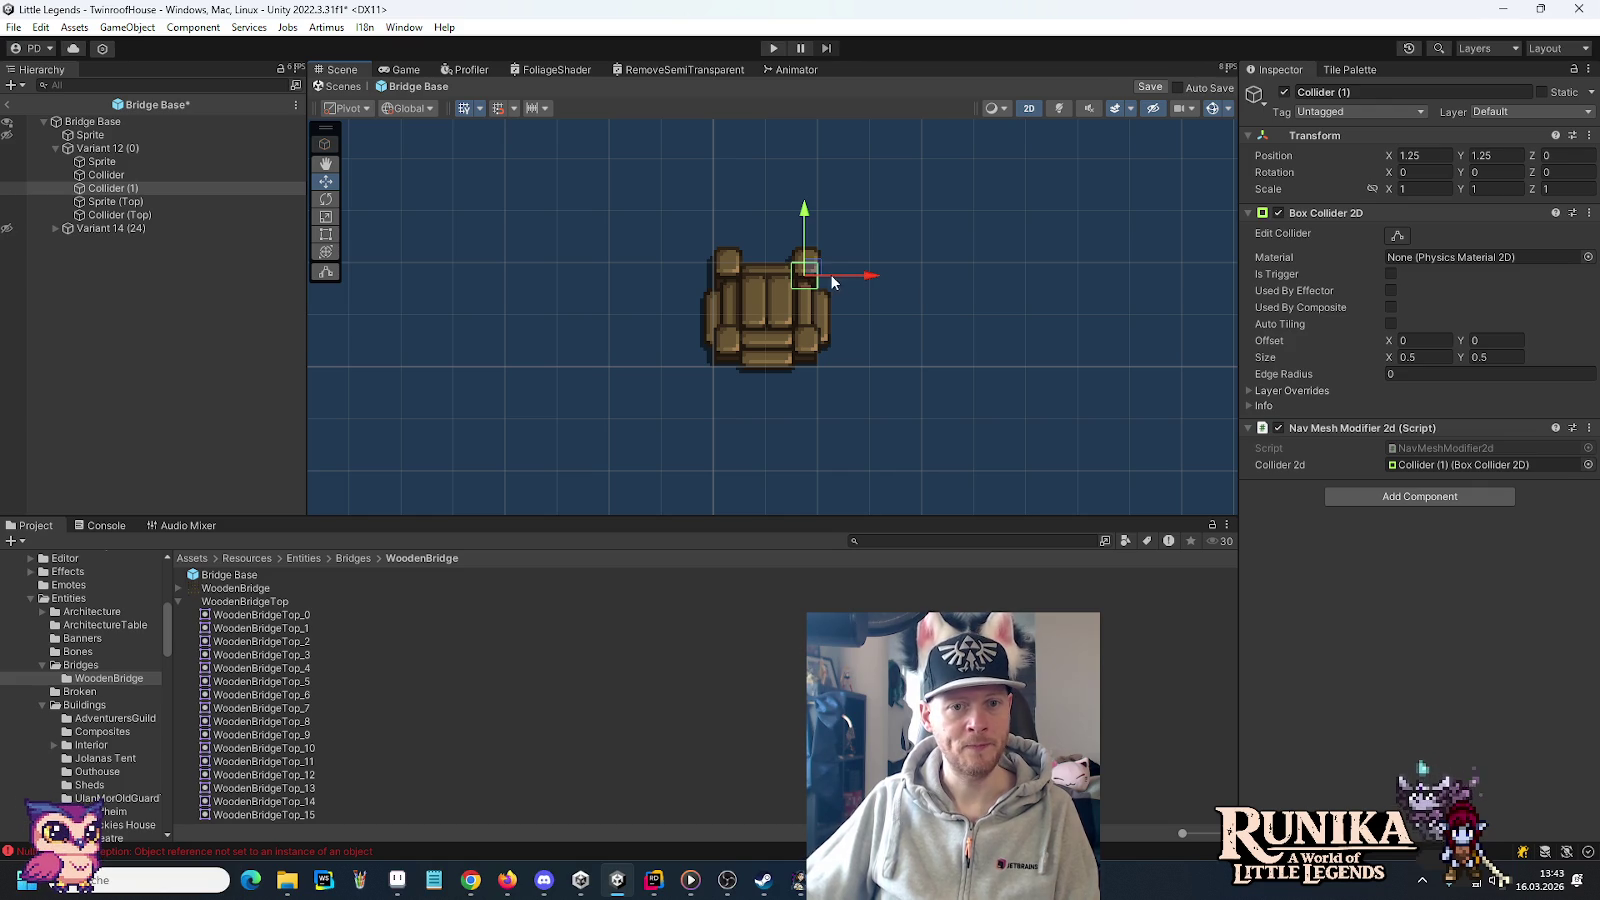
key("ctrl+d")
mouse_move(810, 278)
left_mouse_down()
mouse_move(727, 343)
mouse_move(866, 354)
left_mouse_up()
key("ctrl+d")
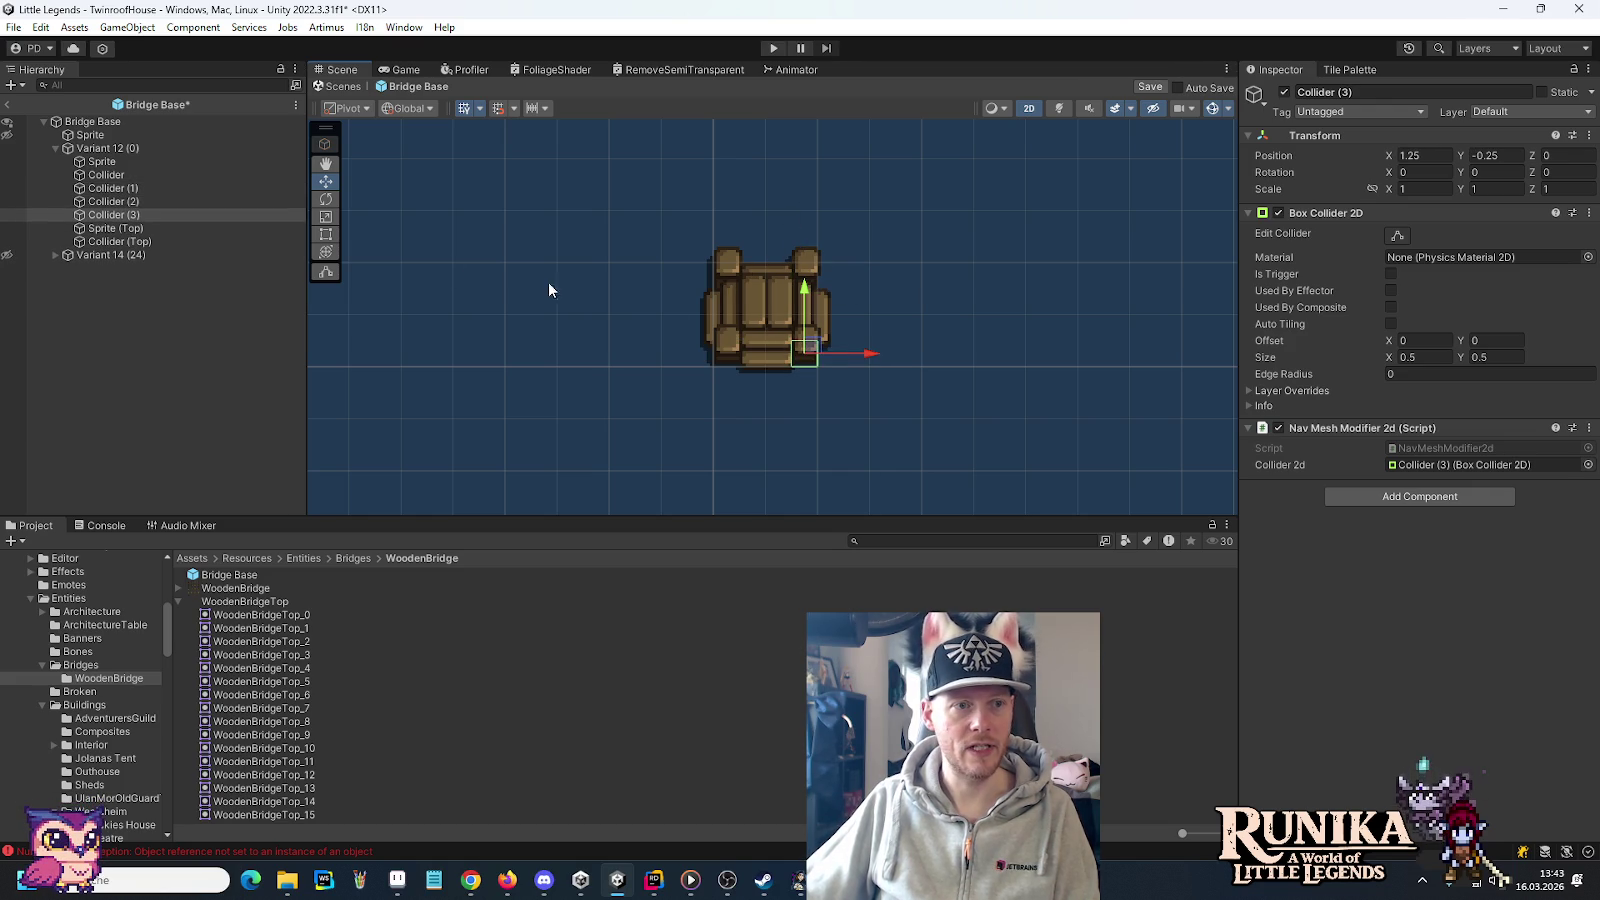
Delete Collider (Top) and move Sprite (Top) directly below Sprite in the Hierarchy
left_click(152, 240)
key("Delete")
left_click(131, 230)
left_click(120, 188)
left_click(105, 161)
left_click_drag(108, 229, 115, 168)
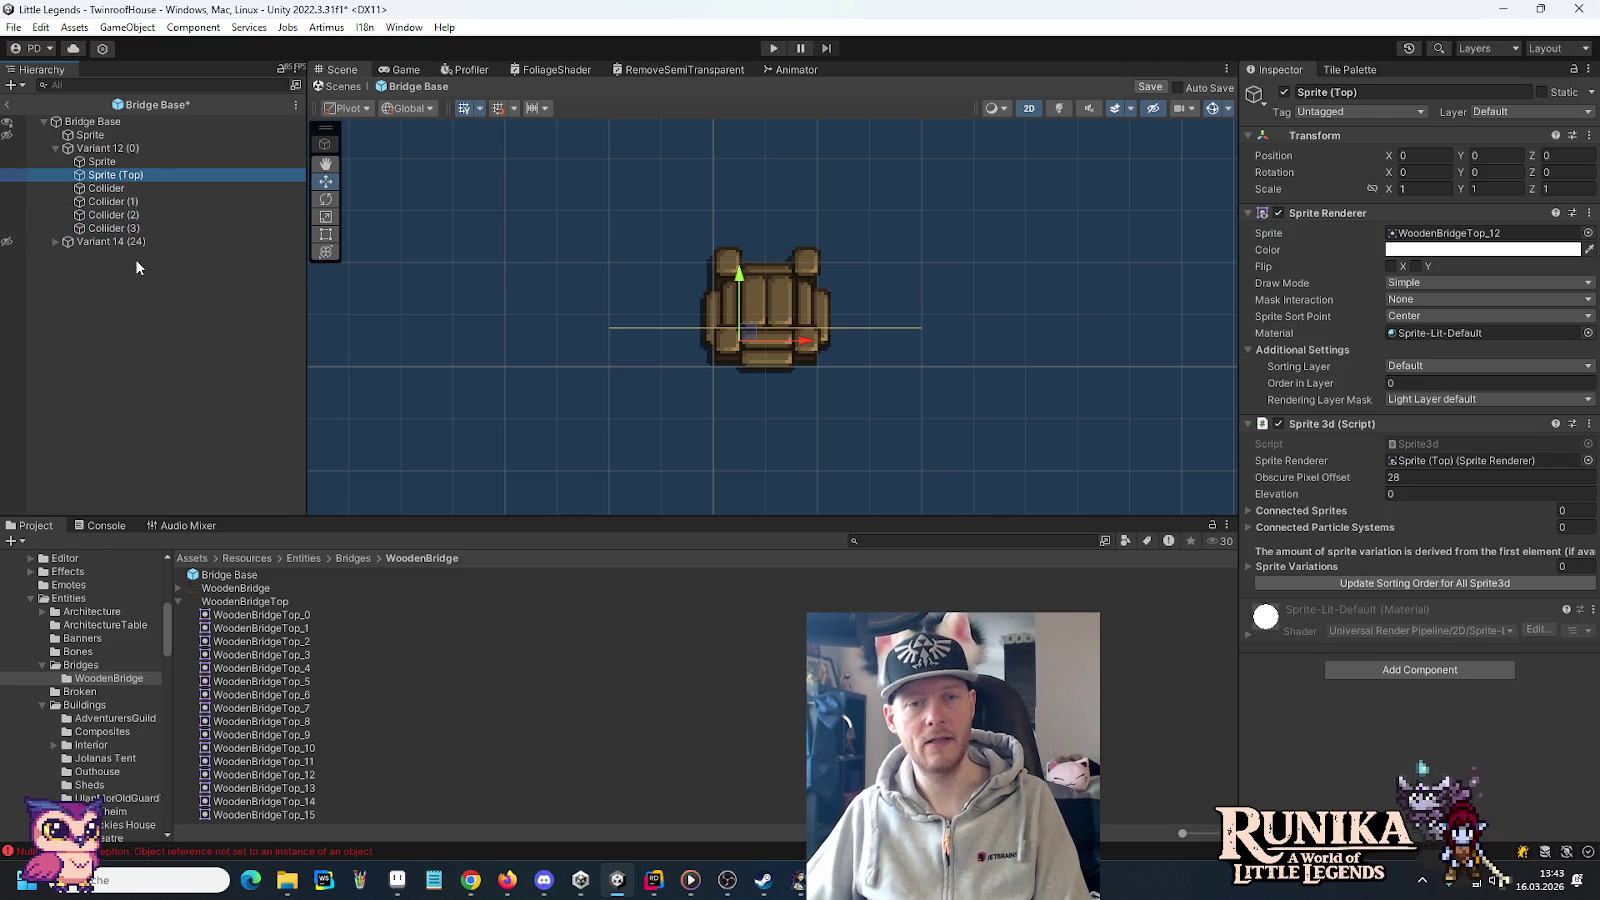
left_click(91, 148)
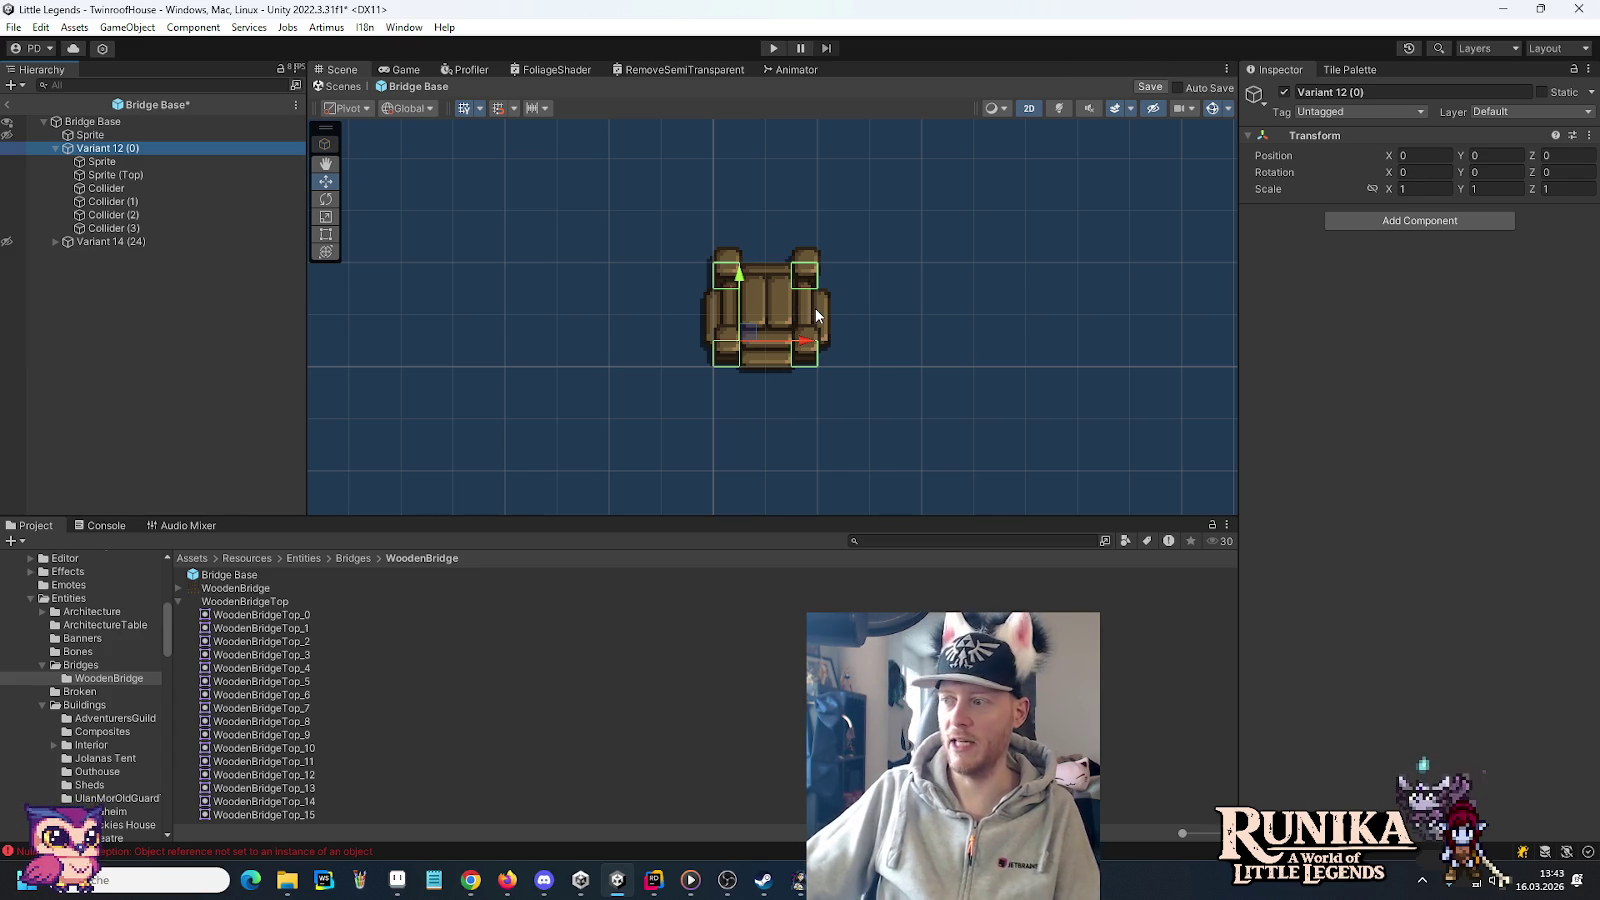
Hide Variant 12 and show Variant 14 (24) in the scene
left_click(55, 148)
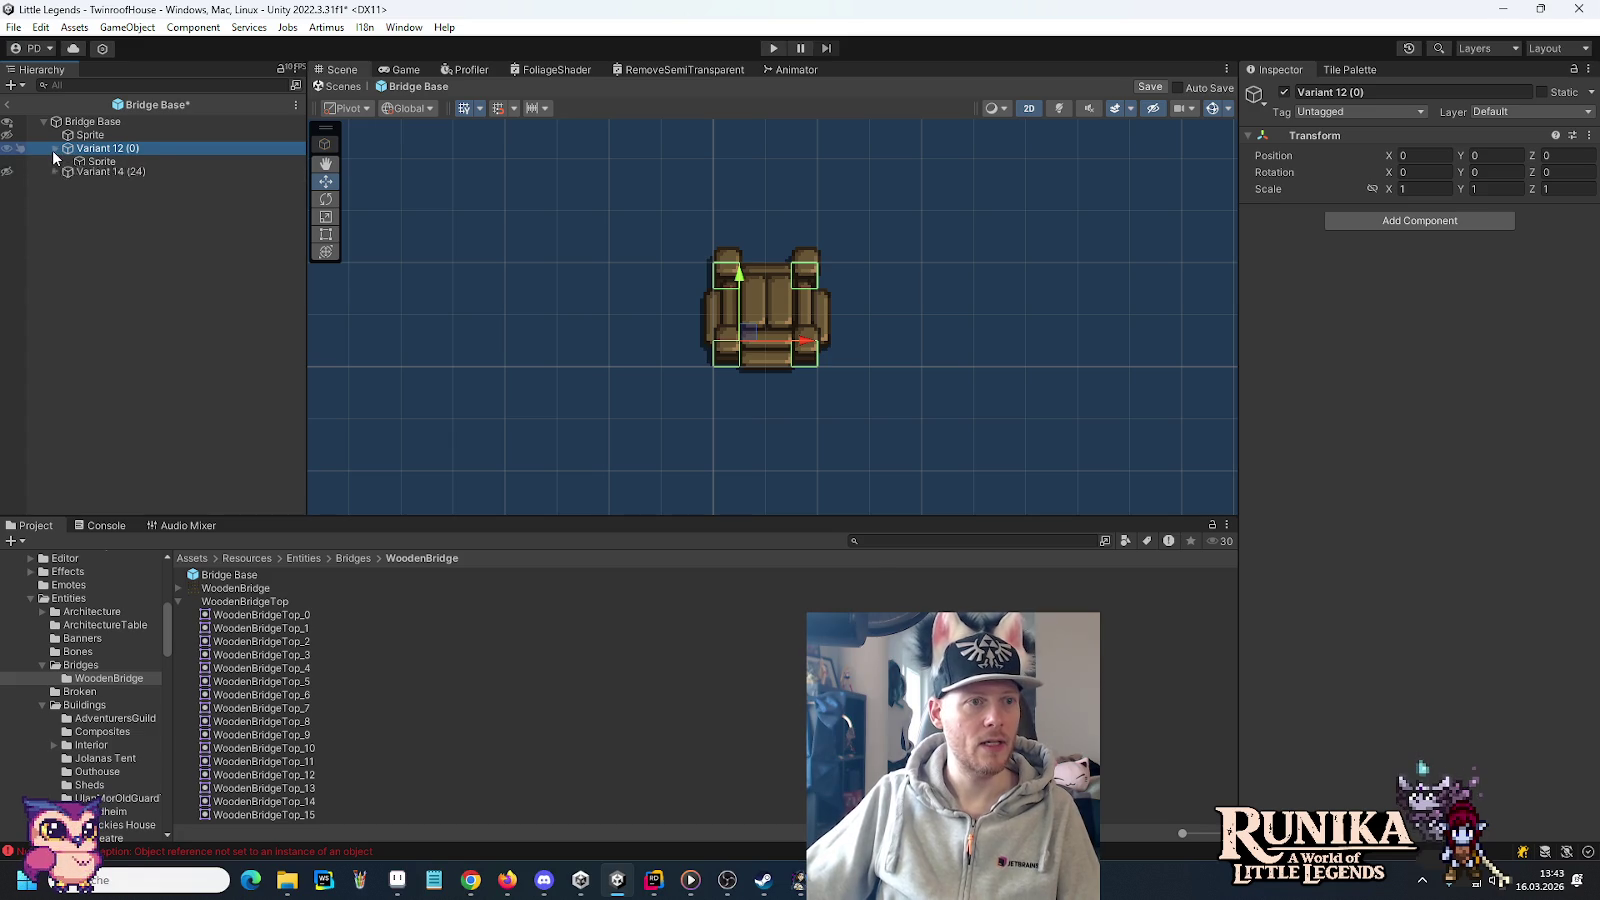
left_click(7, 148)
left_click(8, 161)
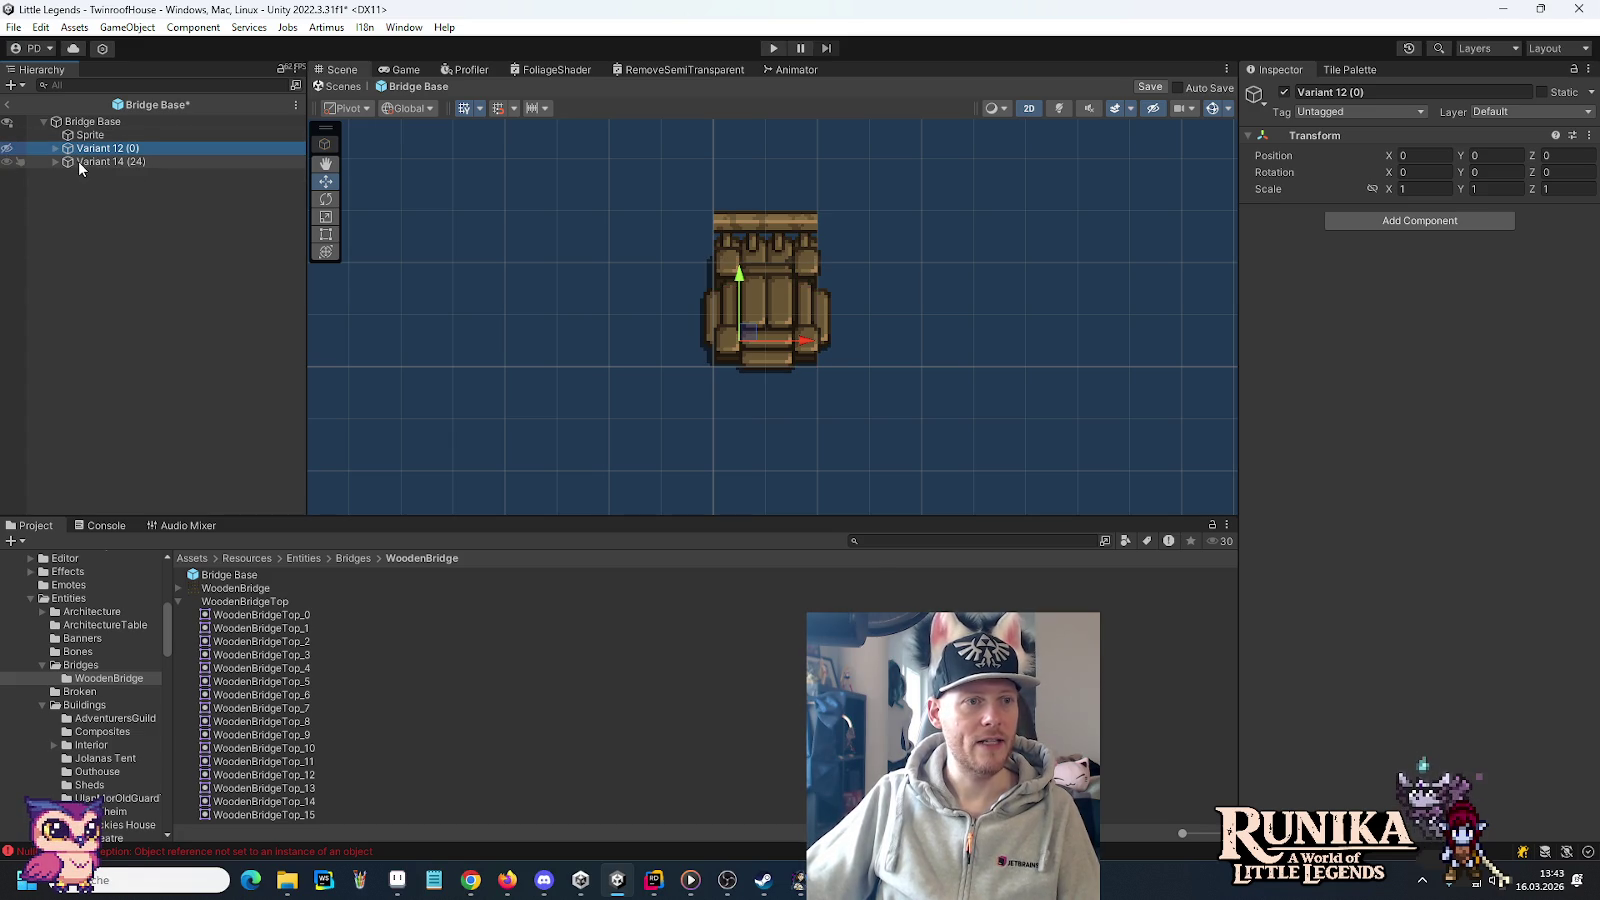
left_click(81, 163)
left_click(9, 148)
left_click(10, 149)
left_click(8, 148)
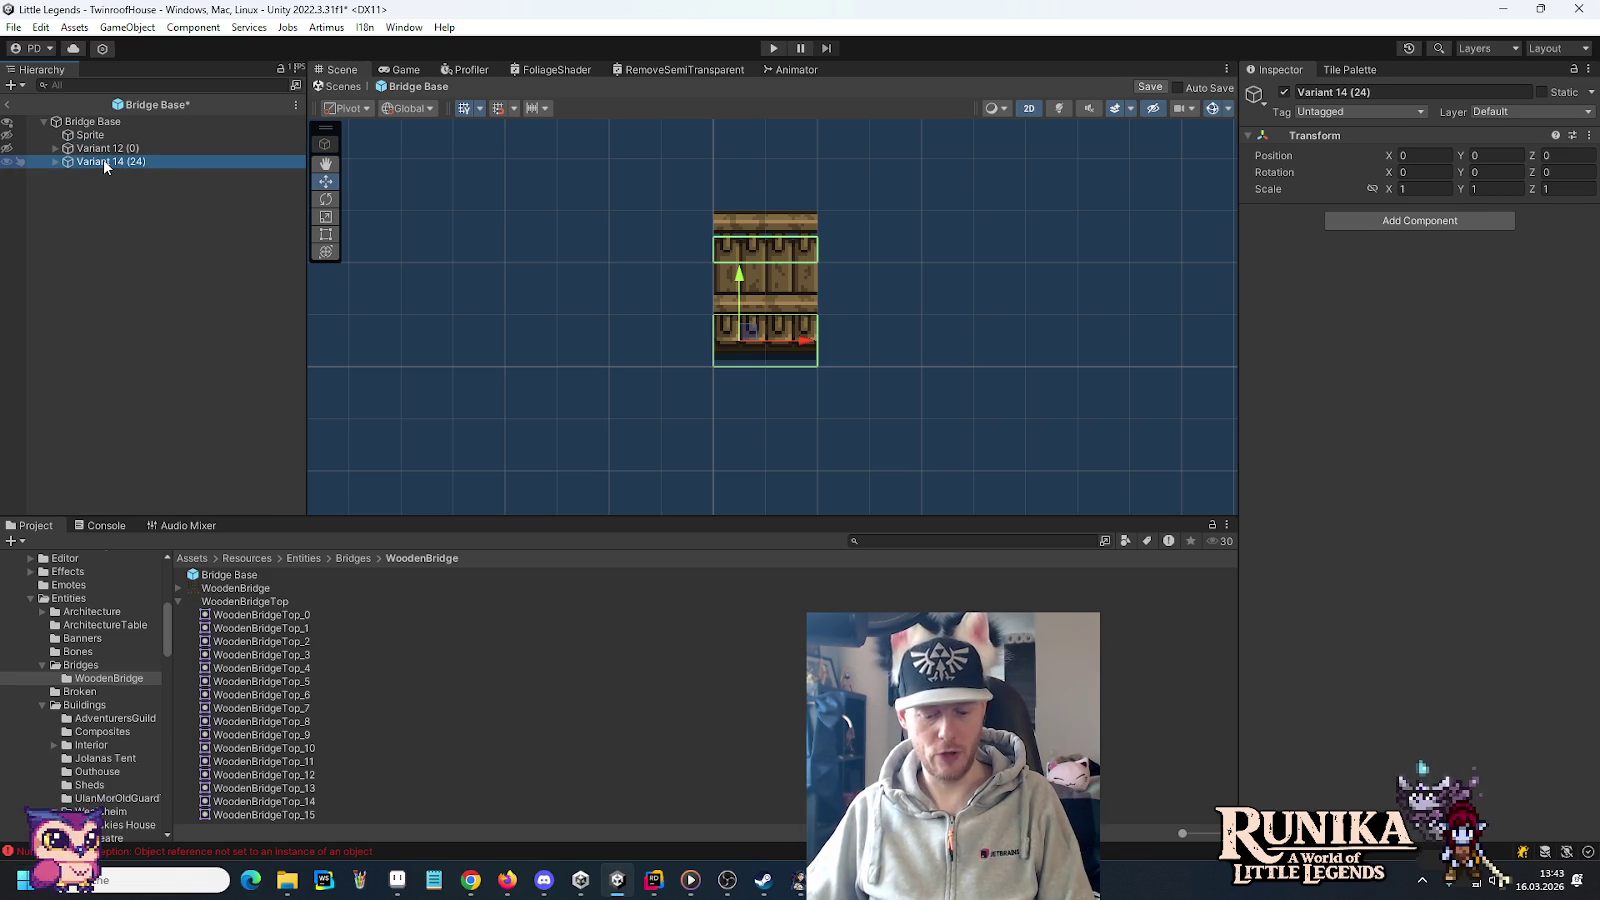
Duplicate Variant 14 into Variant 14 (25) above the original, then bring up Aseprite
key("ctrl+d")
left_click_drag(105, 170, 107, 158)
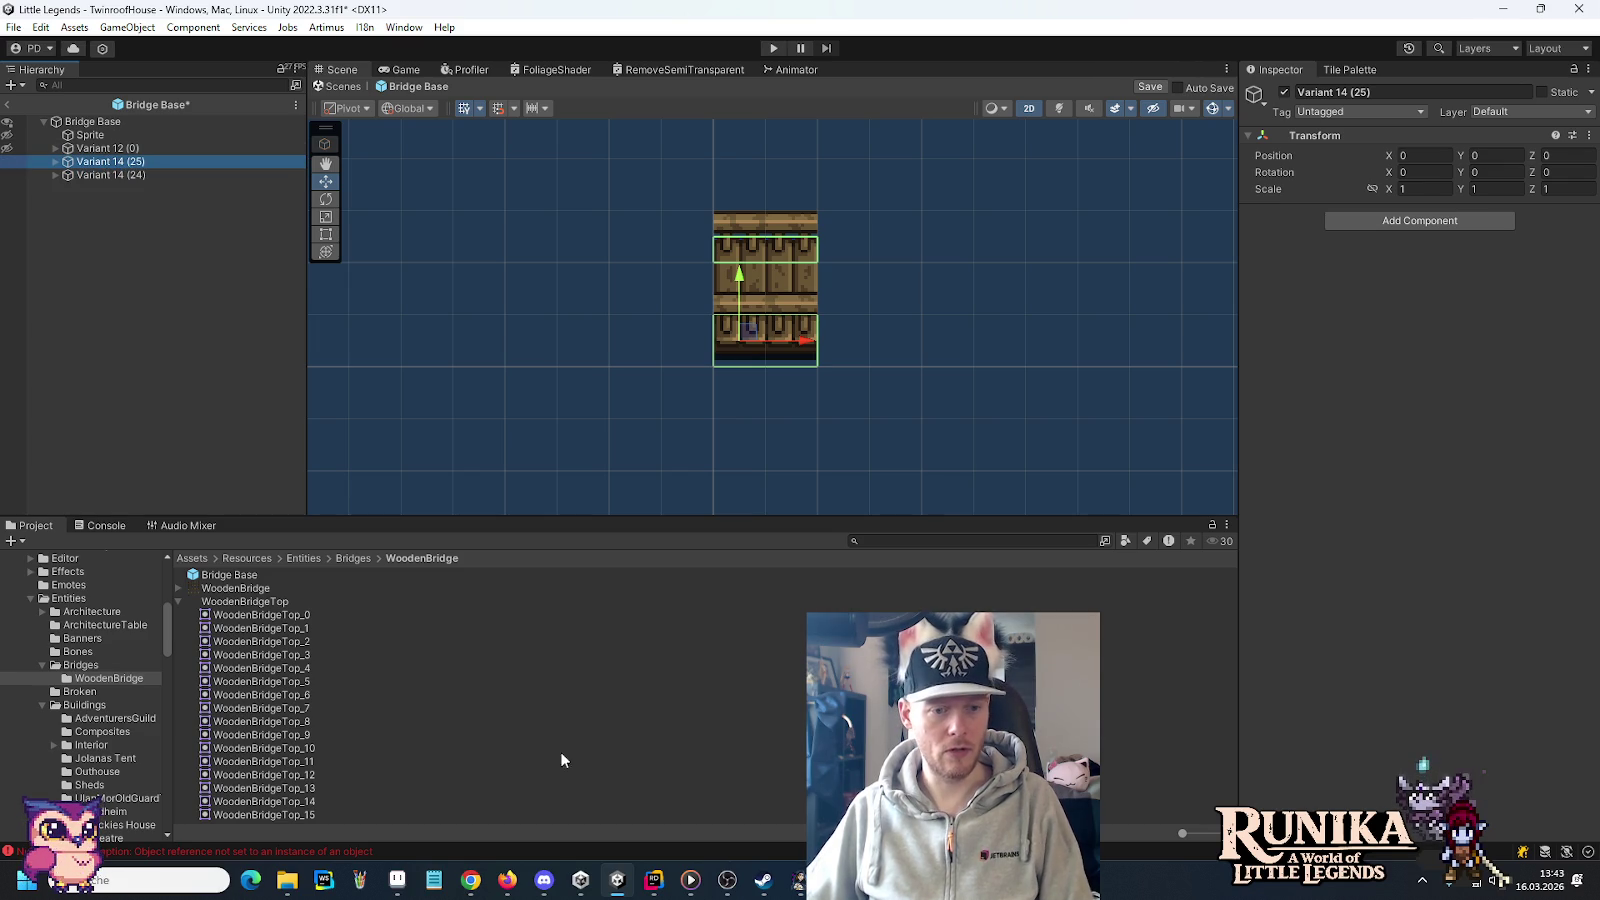
left_click(398, 890)
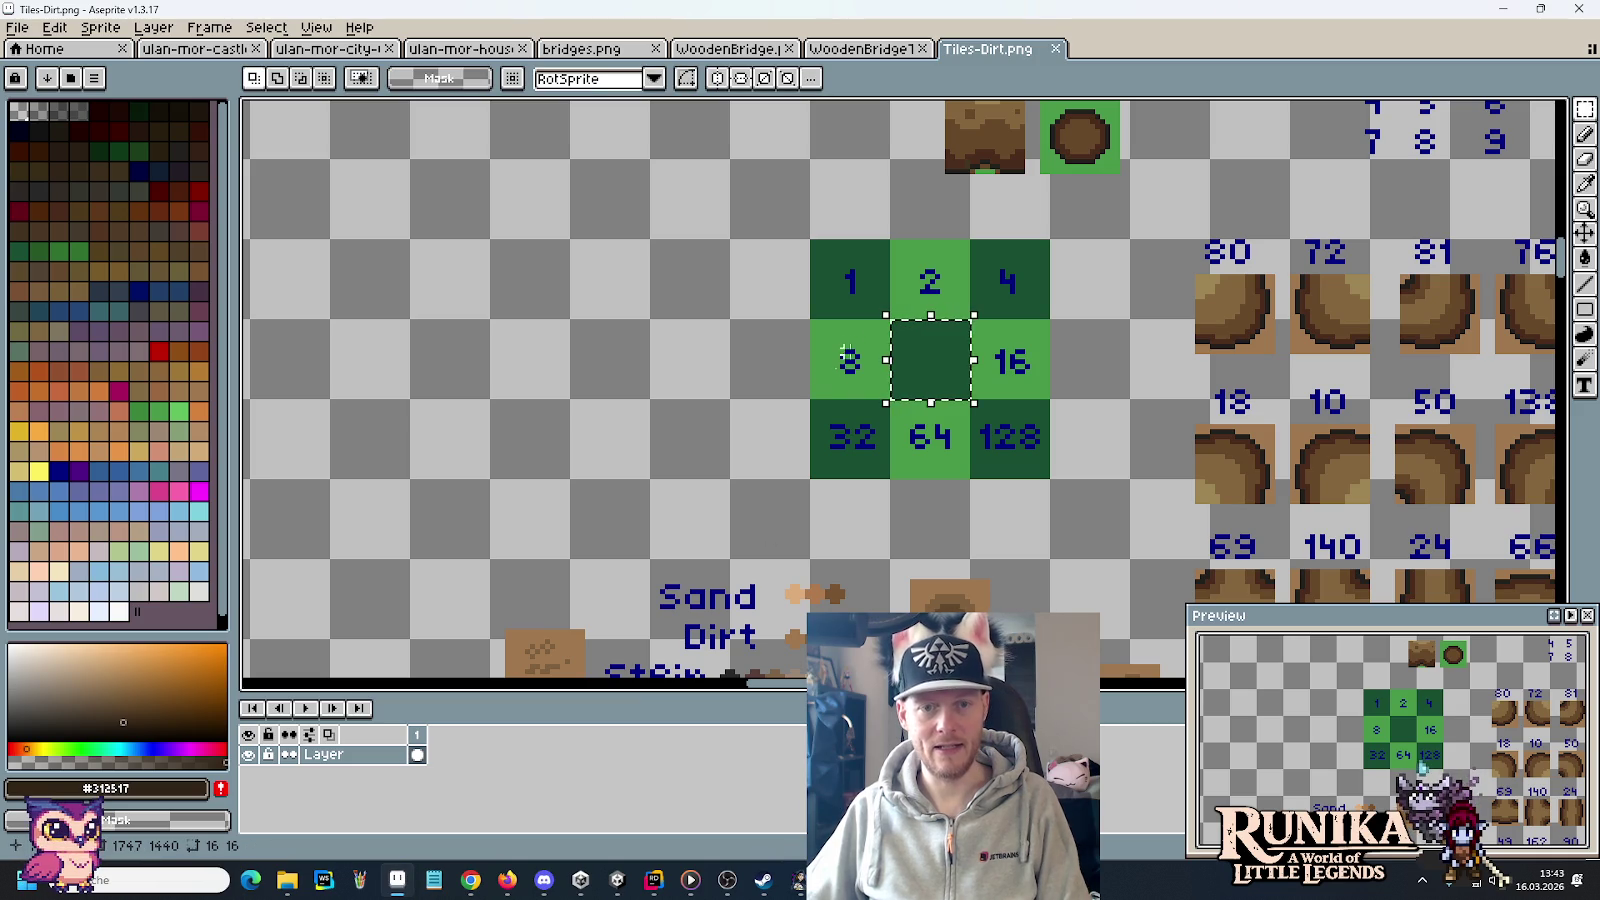
key("alt+Tab")
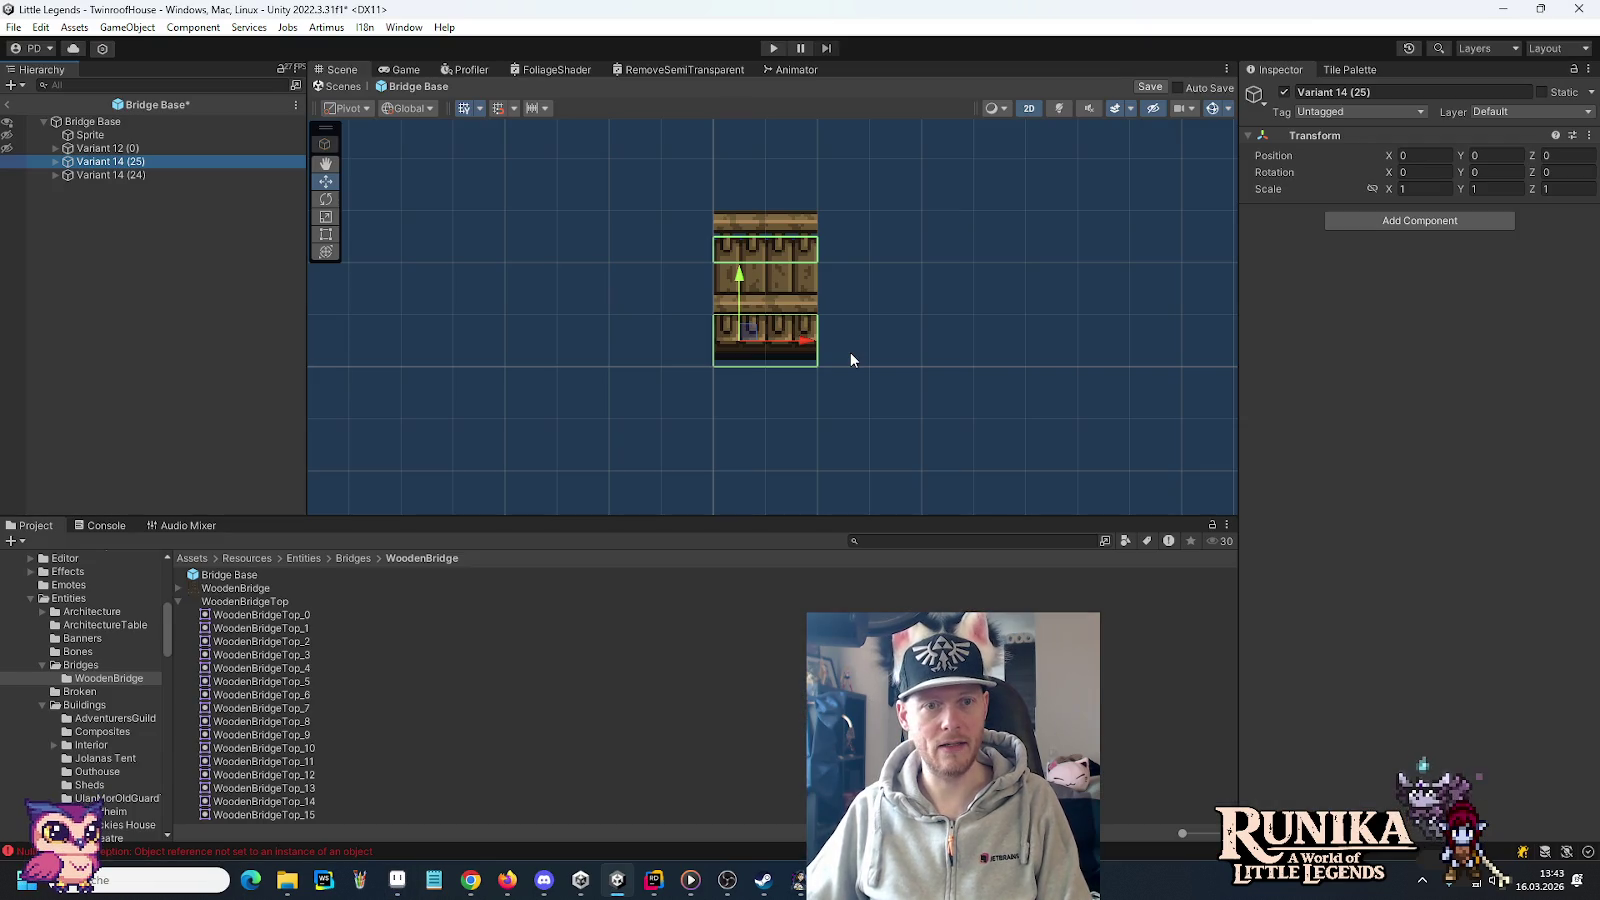
key("alt+Tab")
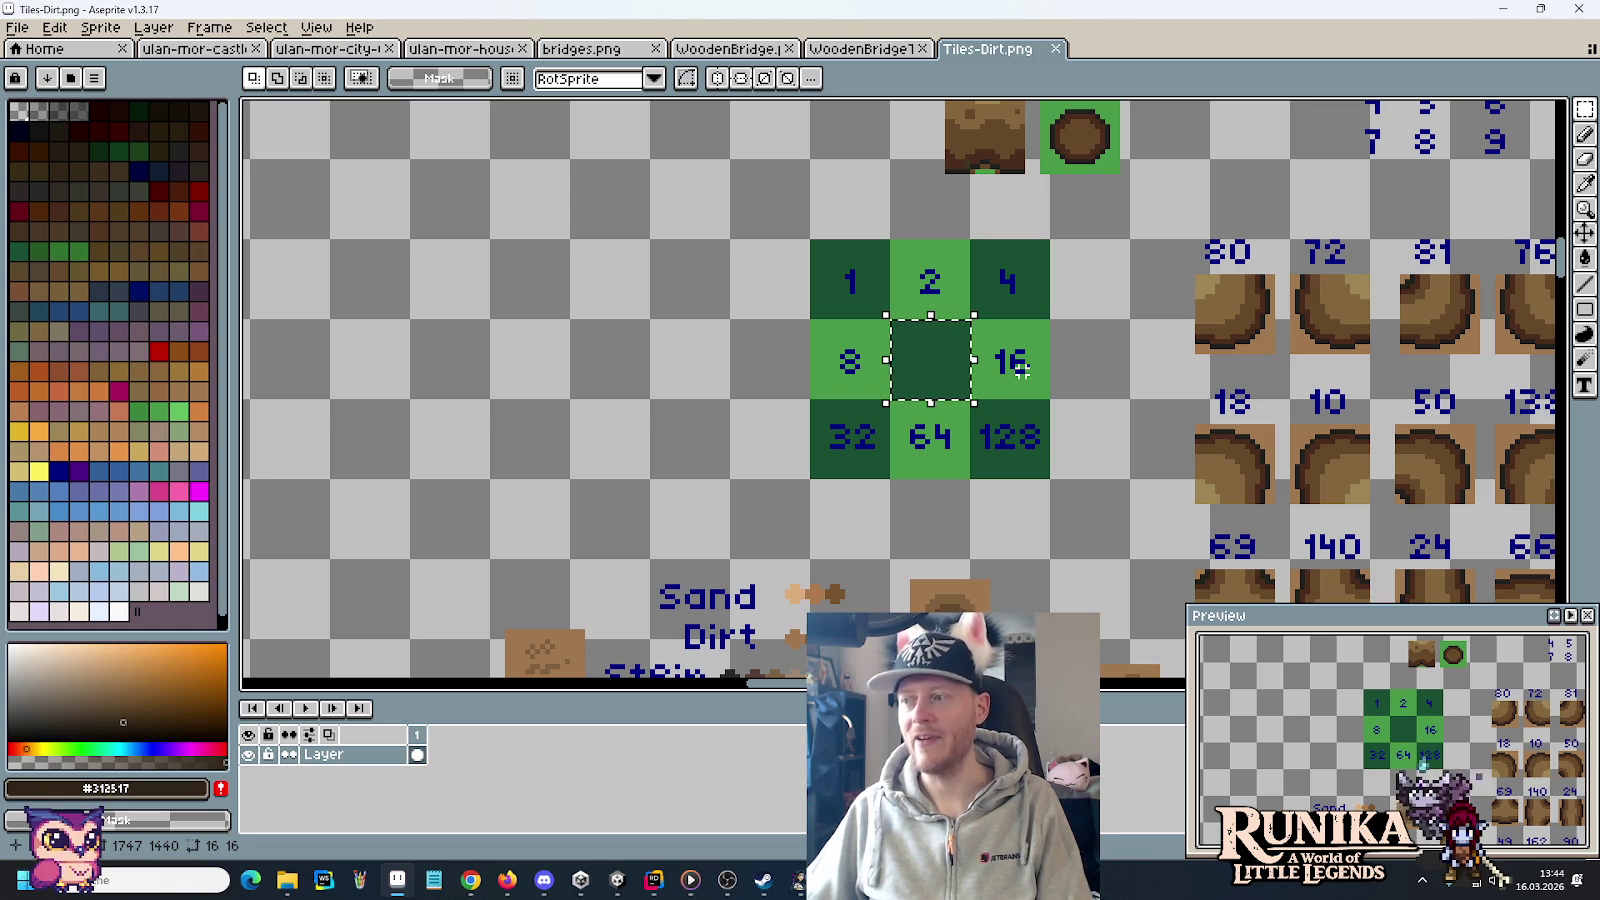
left_click(850, 48)
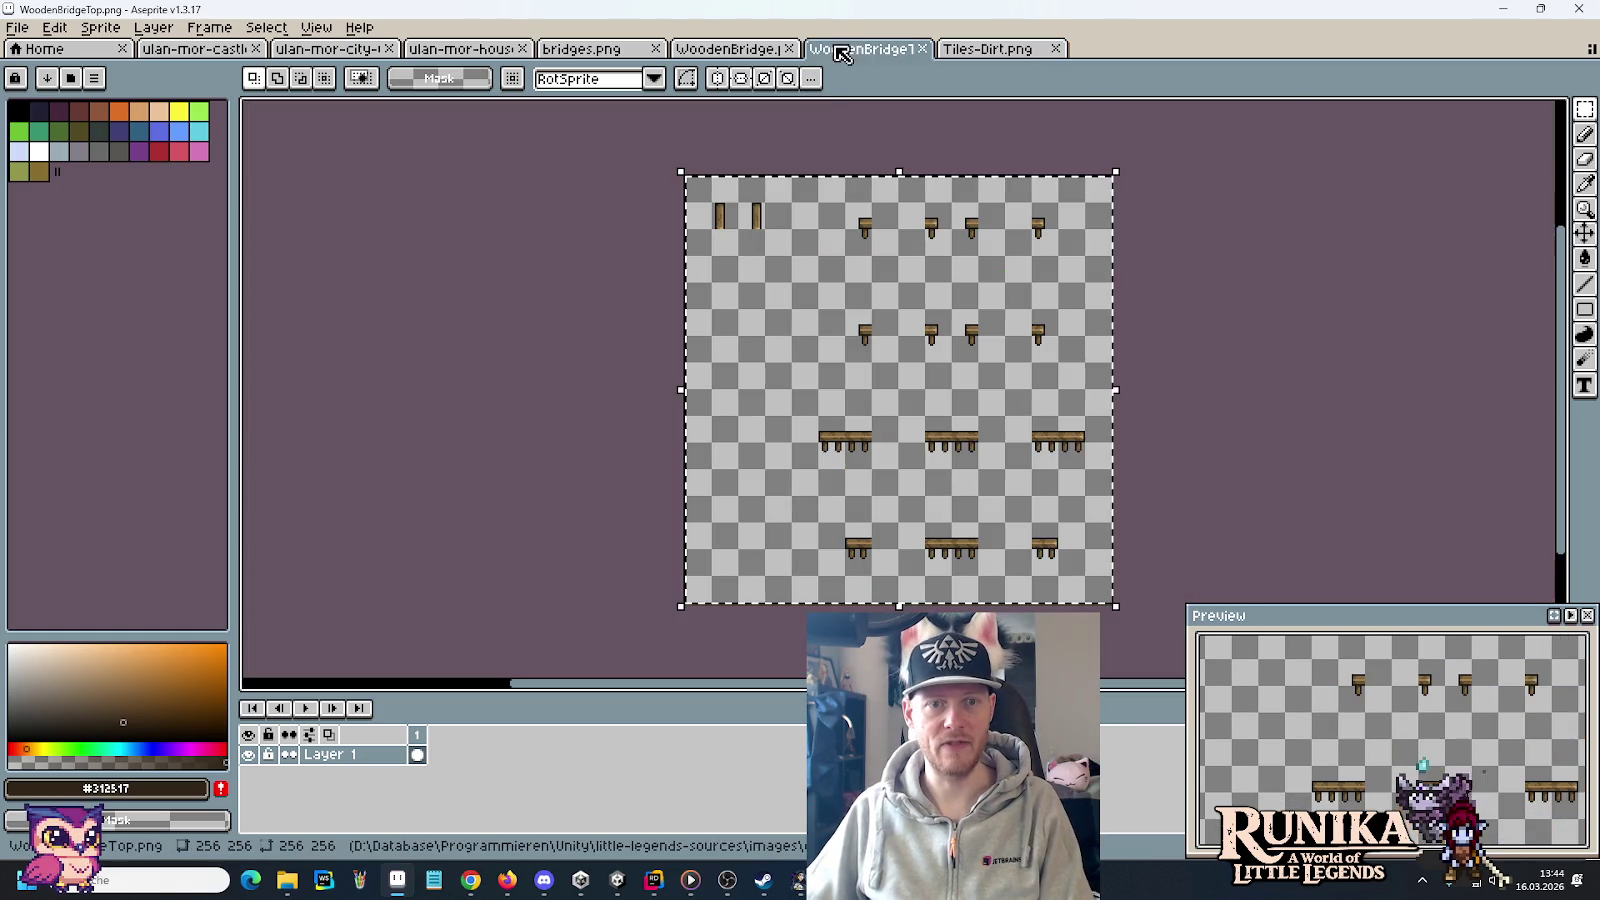
left_click(752, 50)
scroll(778, 346, "up", 3)
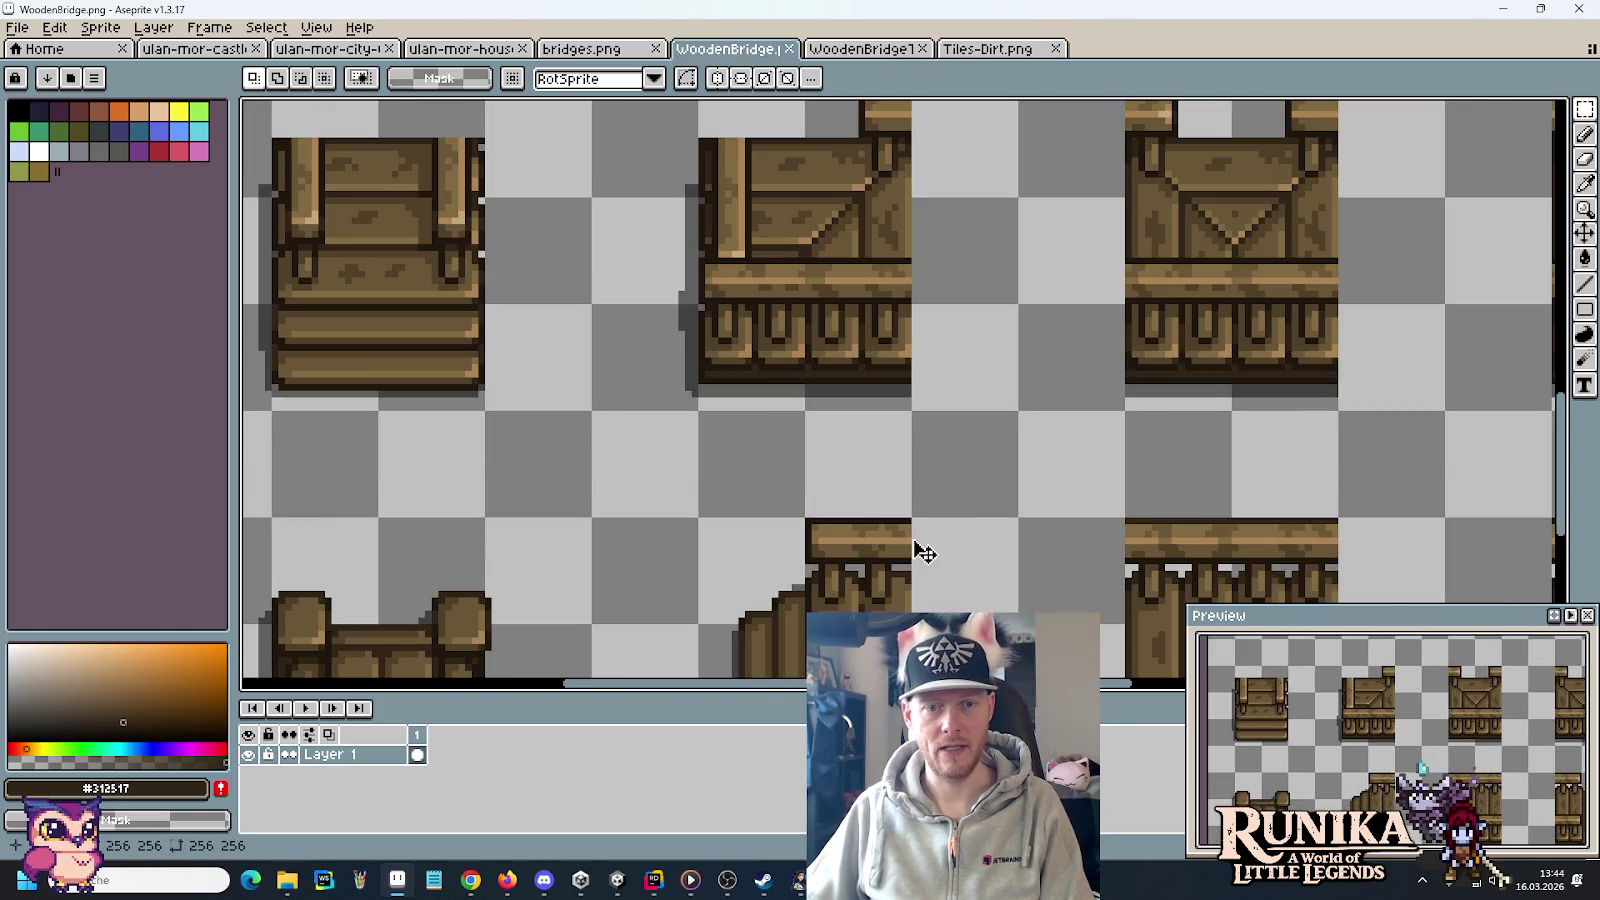
scroll(921, 546, "down", 1)
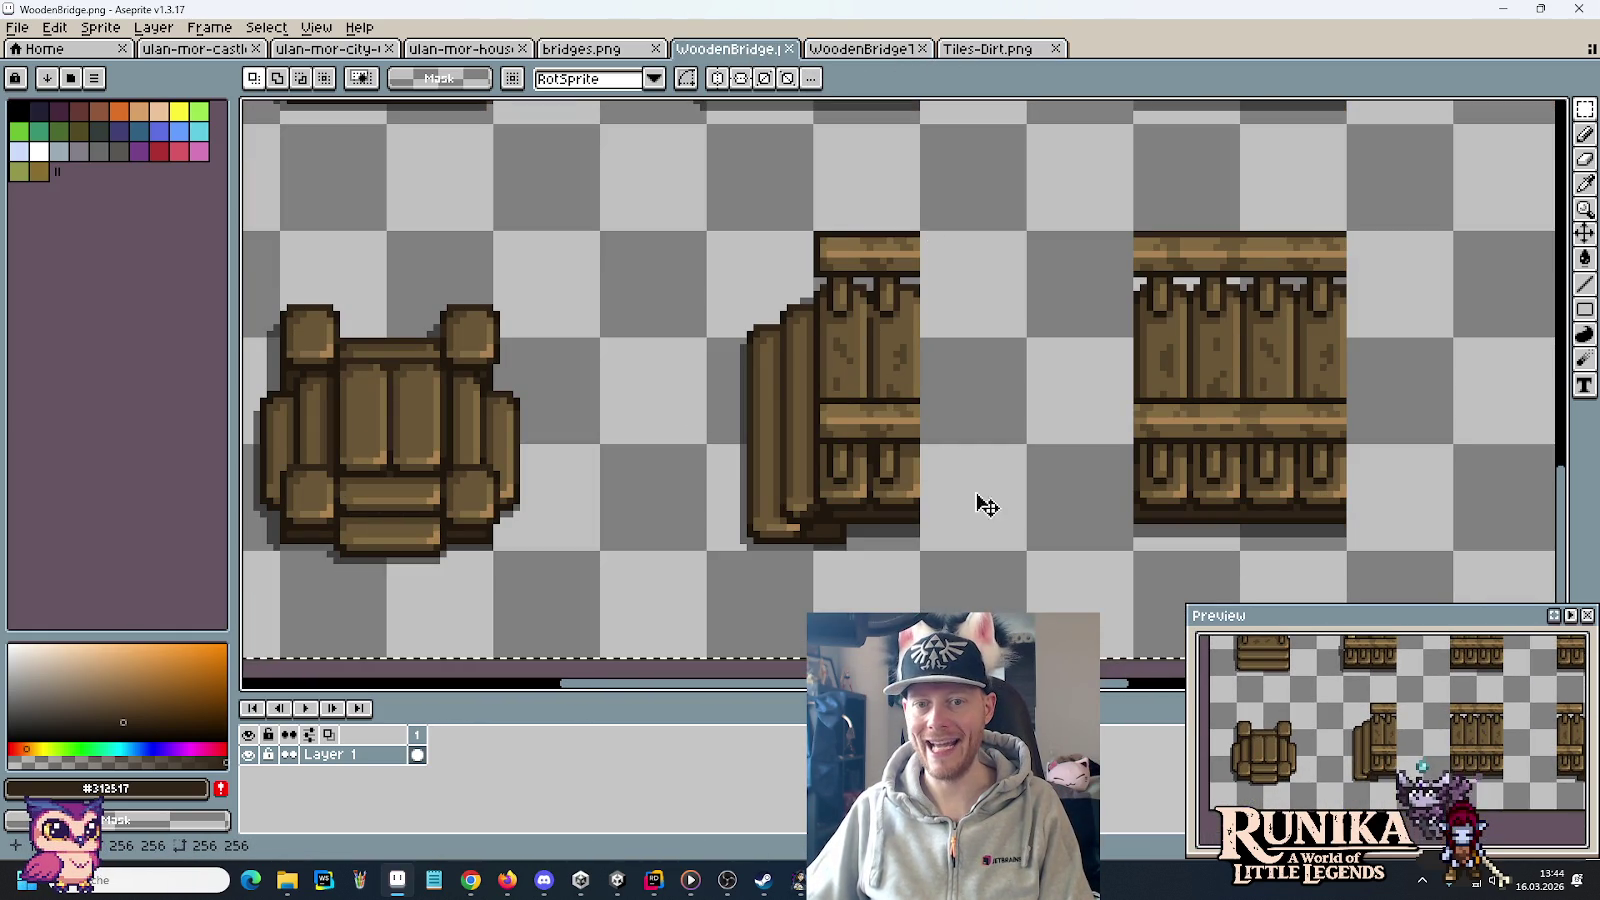
left_click(1027, 50)
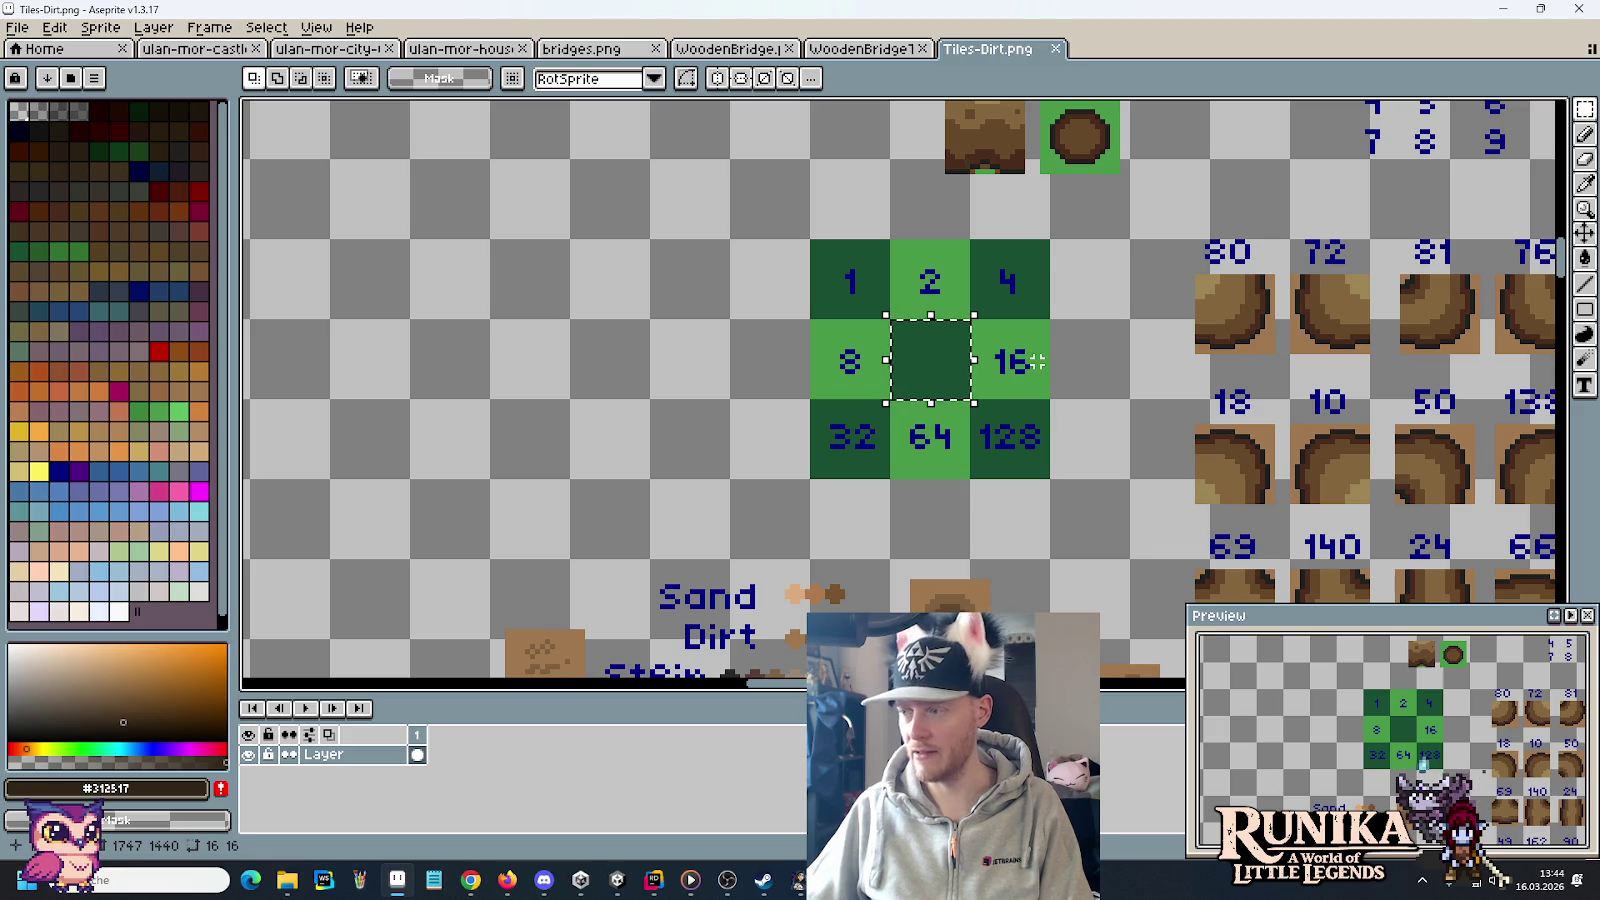
key("alt+Tab")
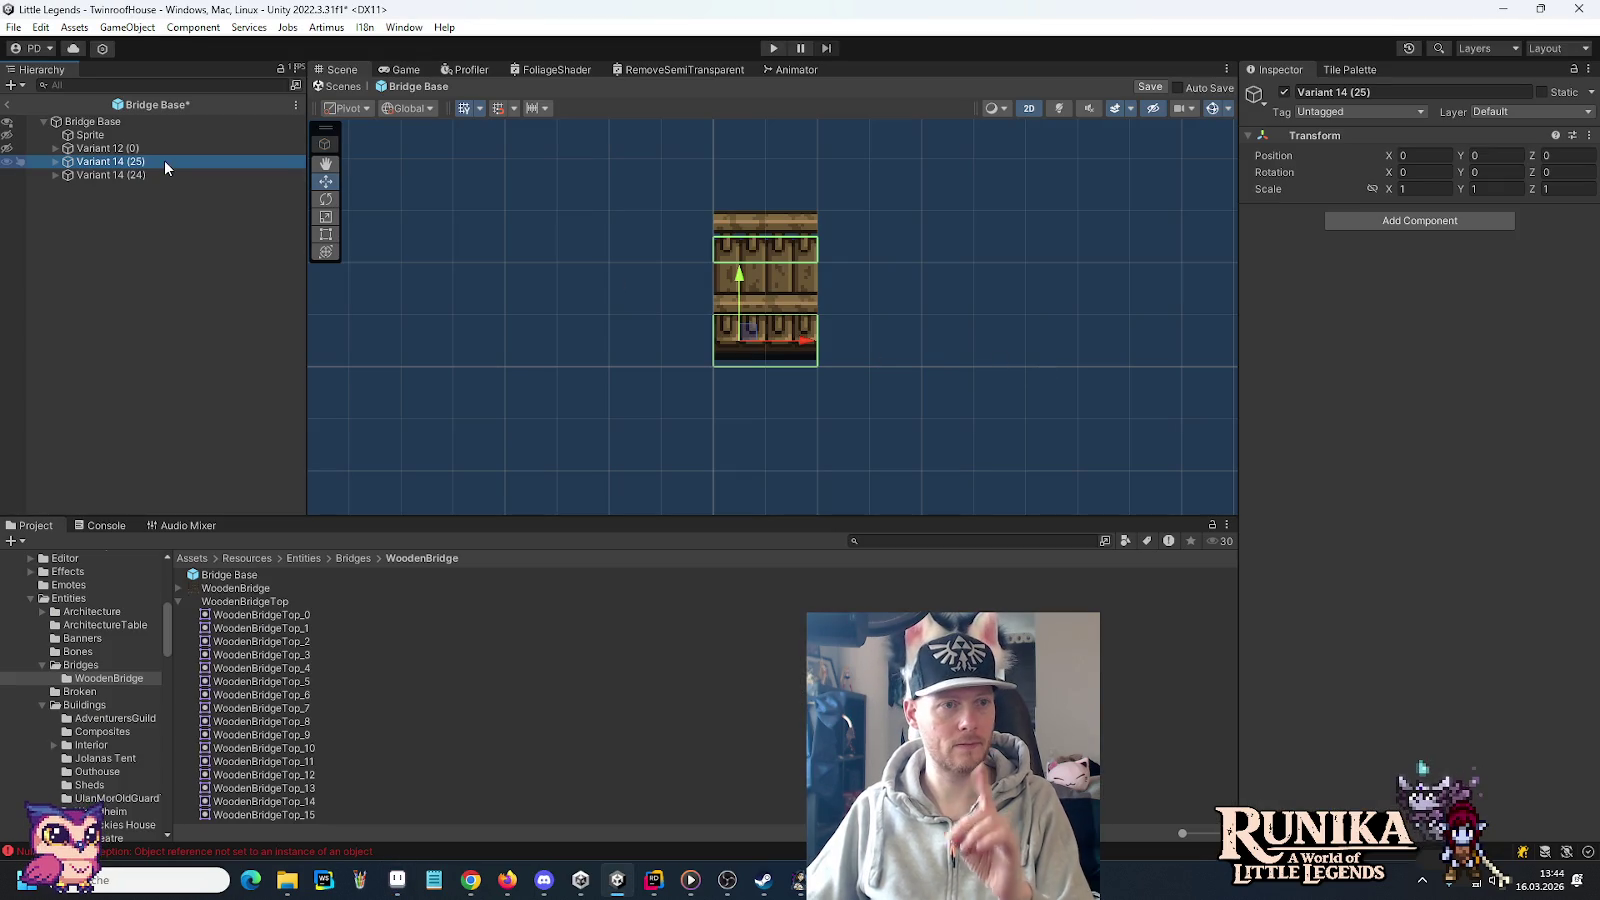
Rename the copy from Variant 14 (25) to Variant 13 (16)
left_click(128, 165)
left_click(128, 165)
key("BackSpace")
key("BackSpace")
key("BackSpace")
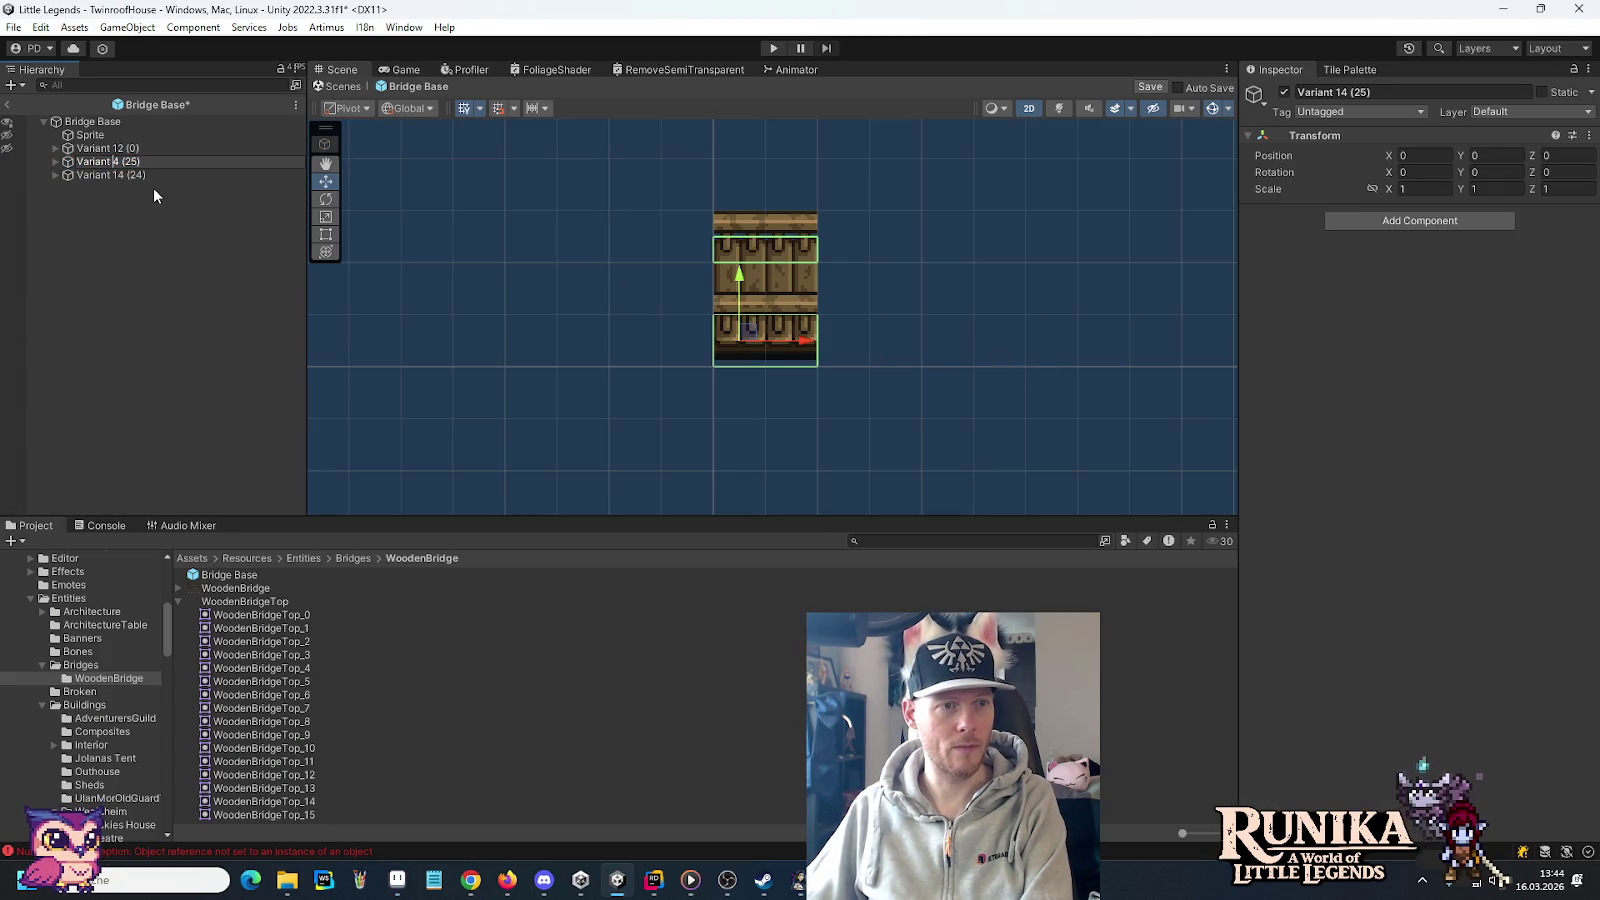
type("13")
key("Right")
key("Delete")
key("Delete")
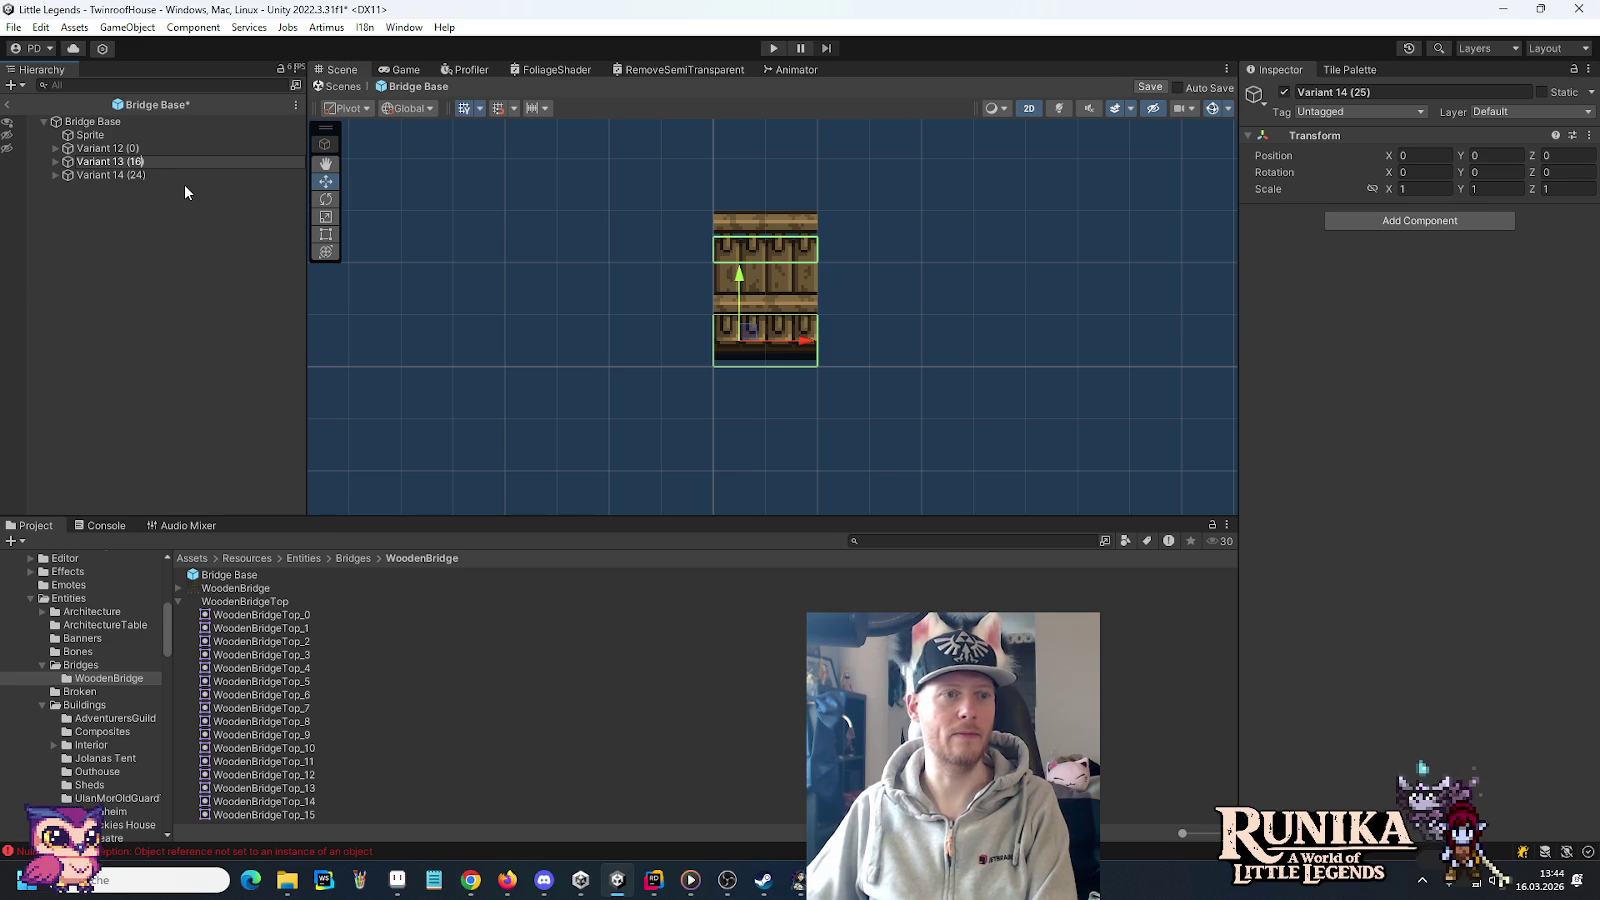
type("16")
key("Return")
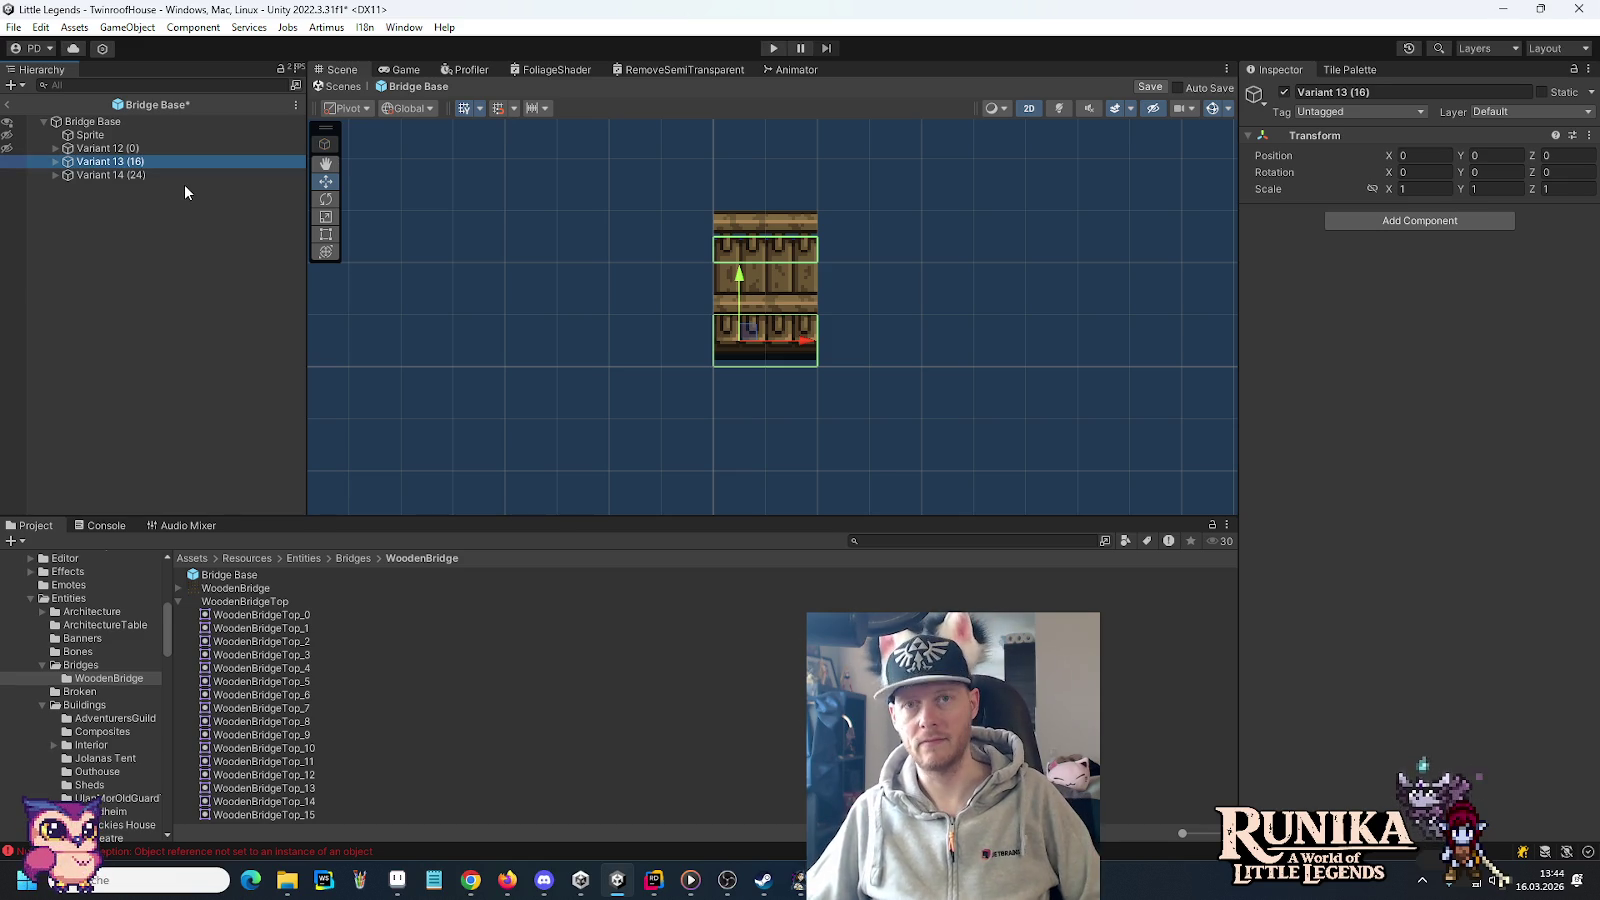
Assign WoodenBridge_13 to Variant 13's Sprite and WoodenBridgeTop_13 to its Sprite (Top)
left_click(55, 161)
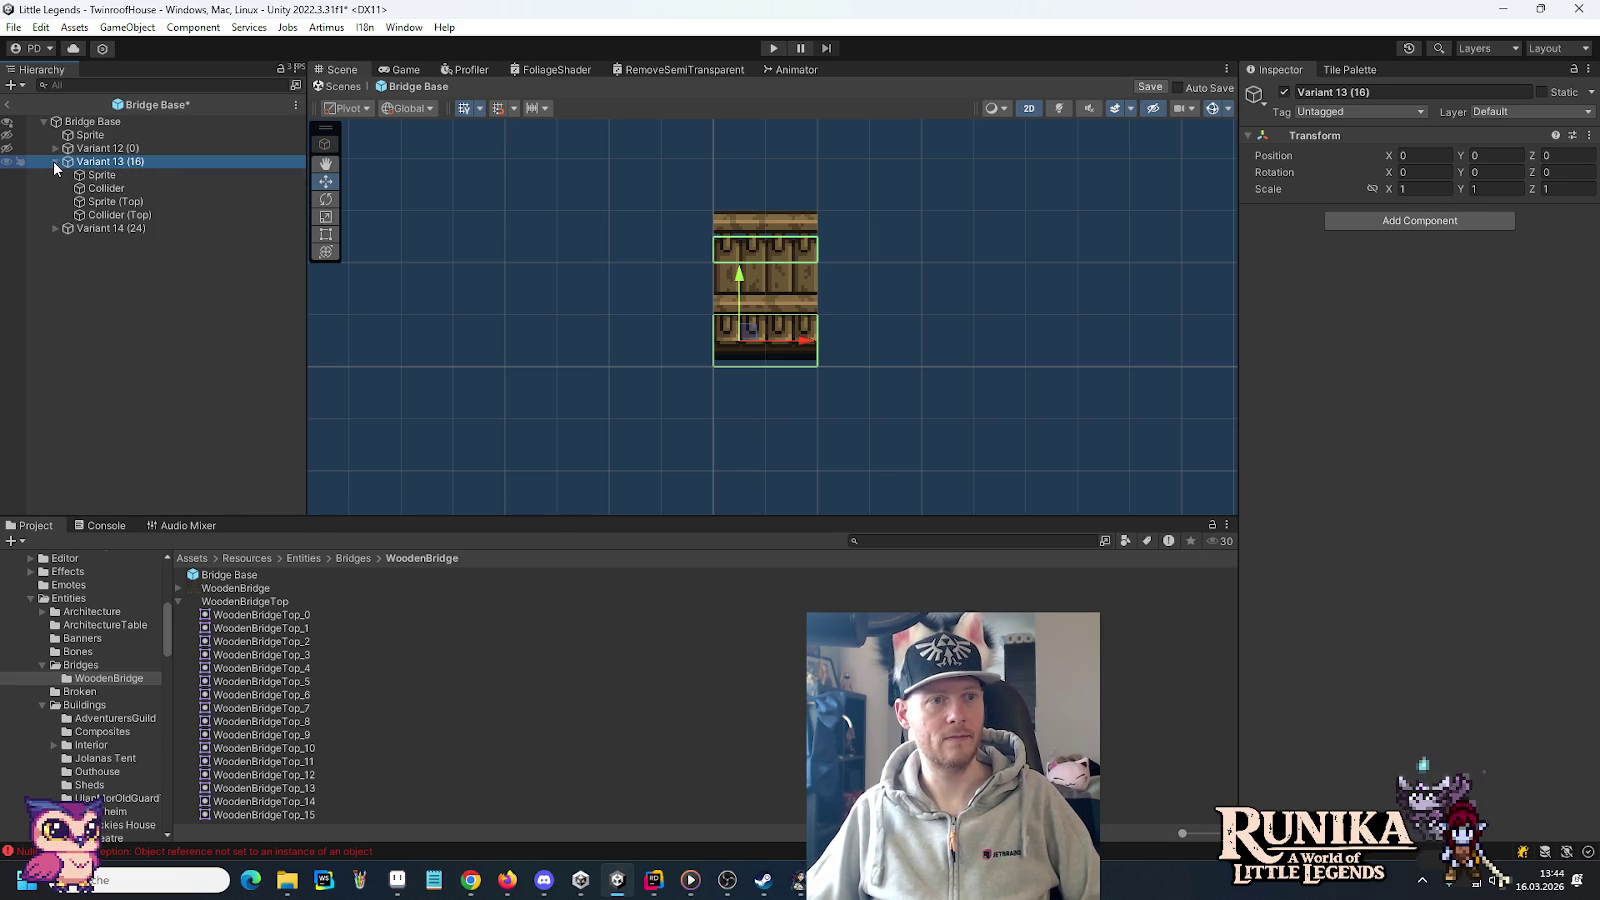
left_click(88, 177)
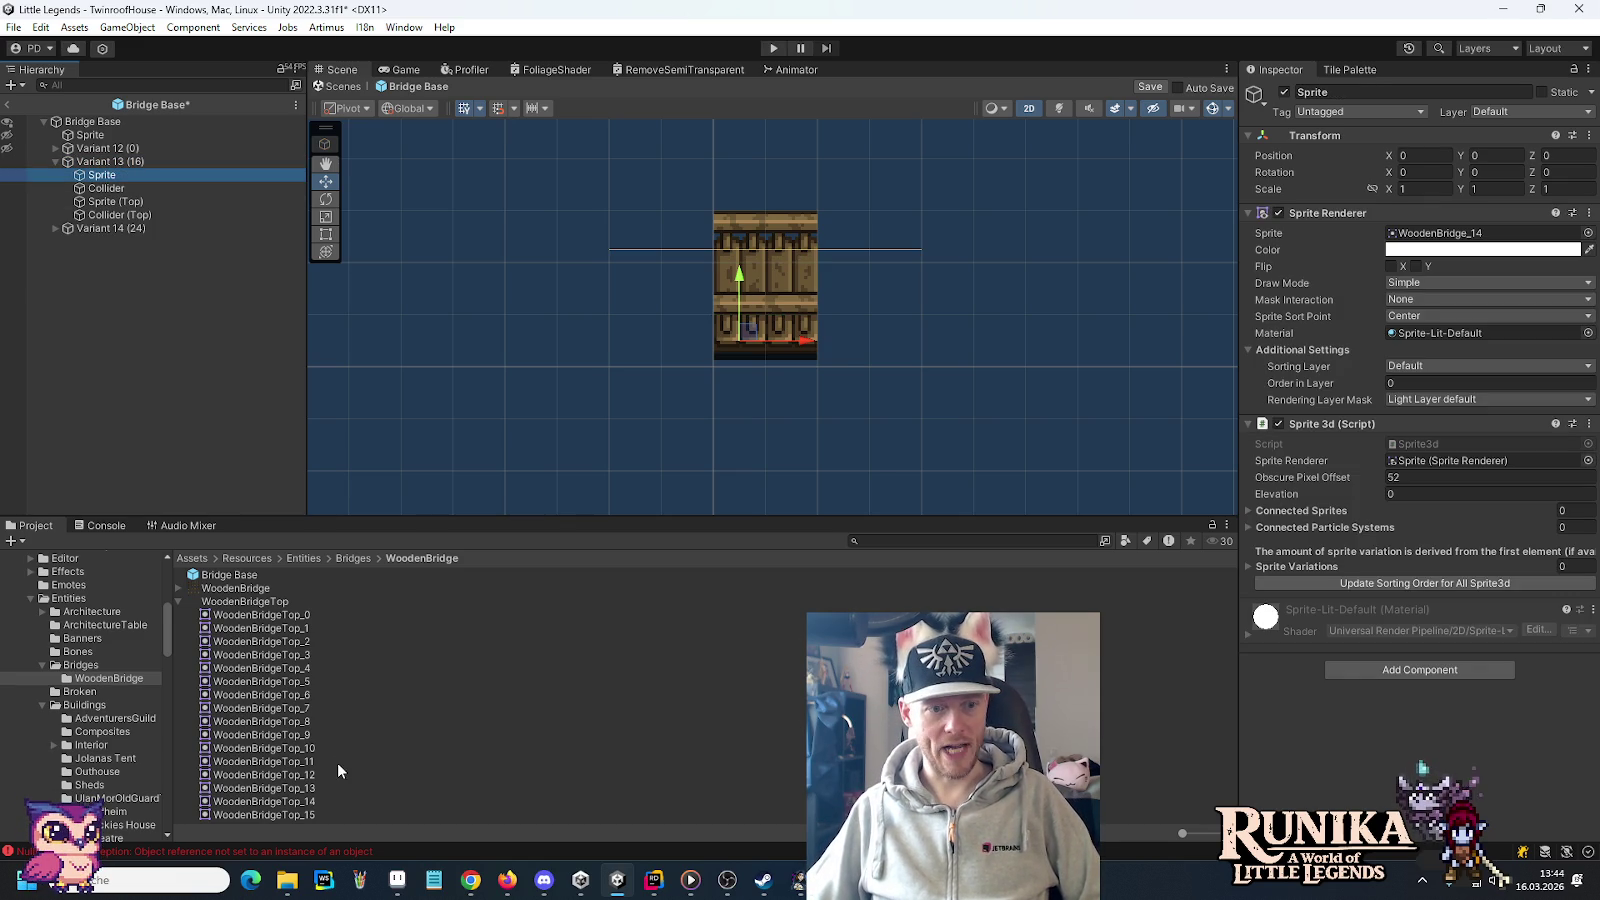
left_click(178, 589)
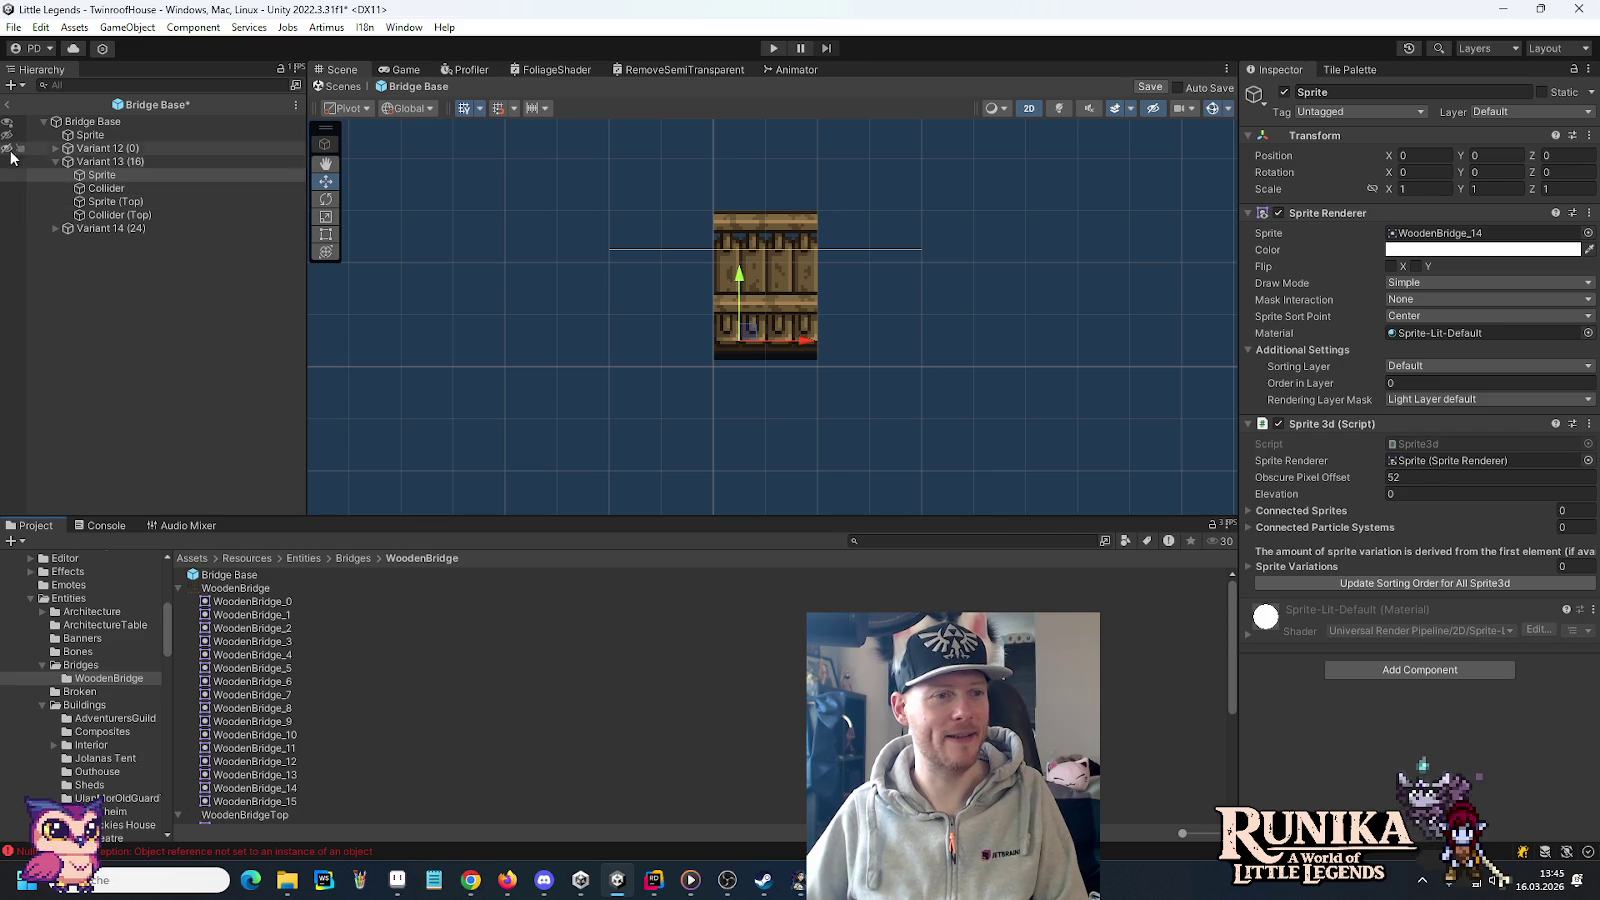
left_click(6, 231)
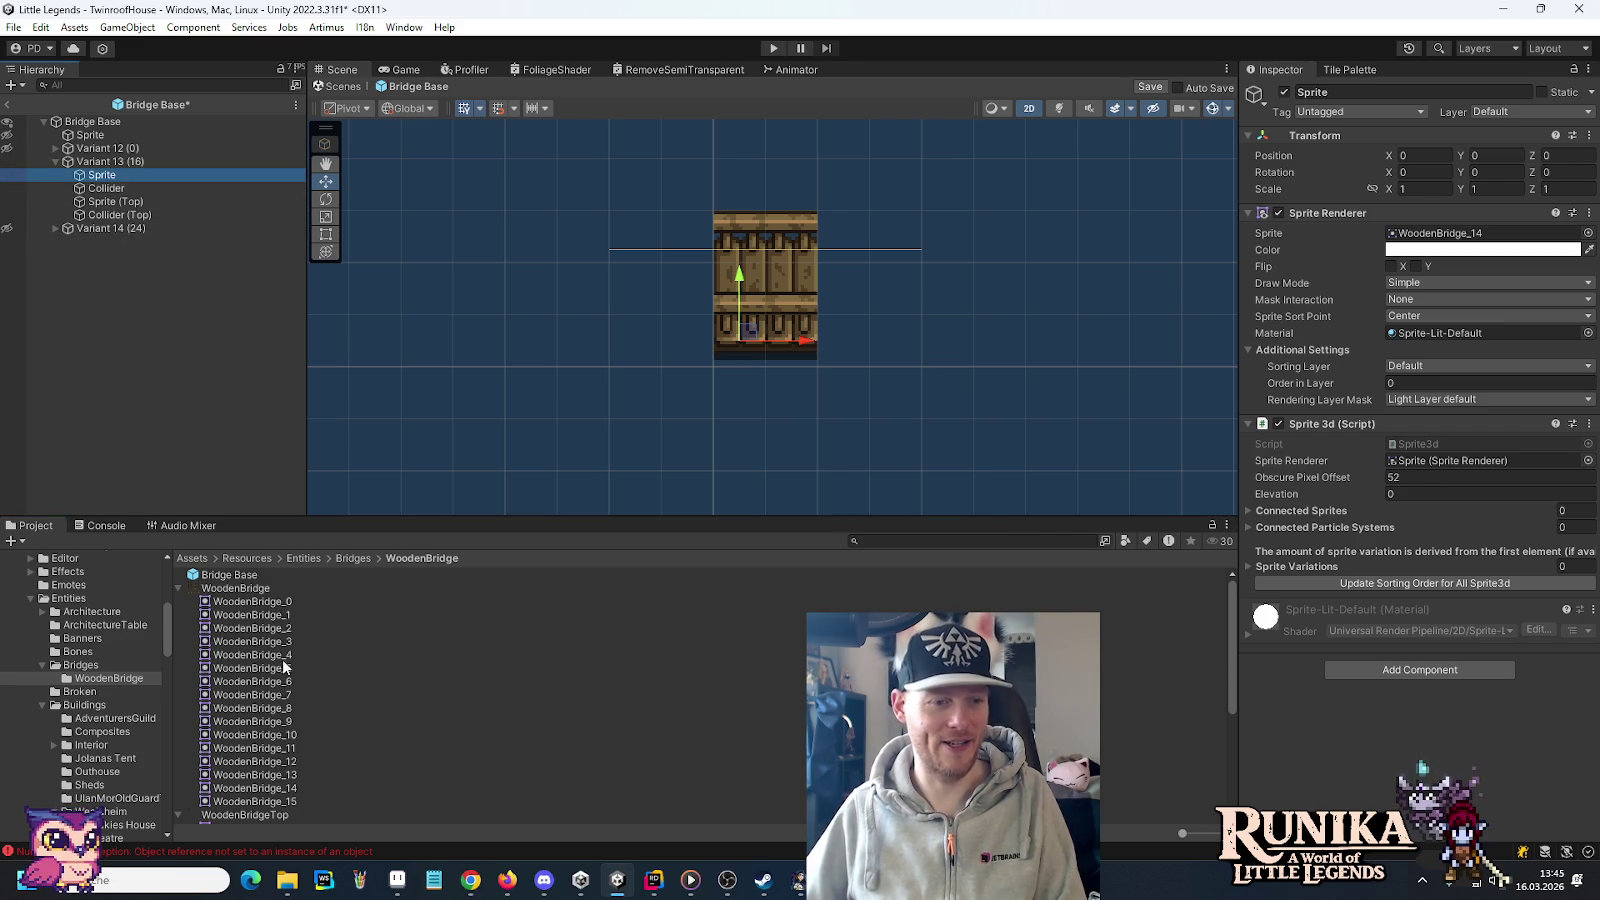
left_click_drag(272, 776, 1488, 236)
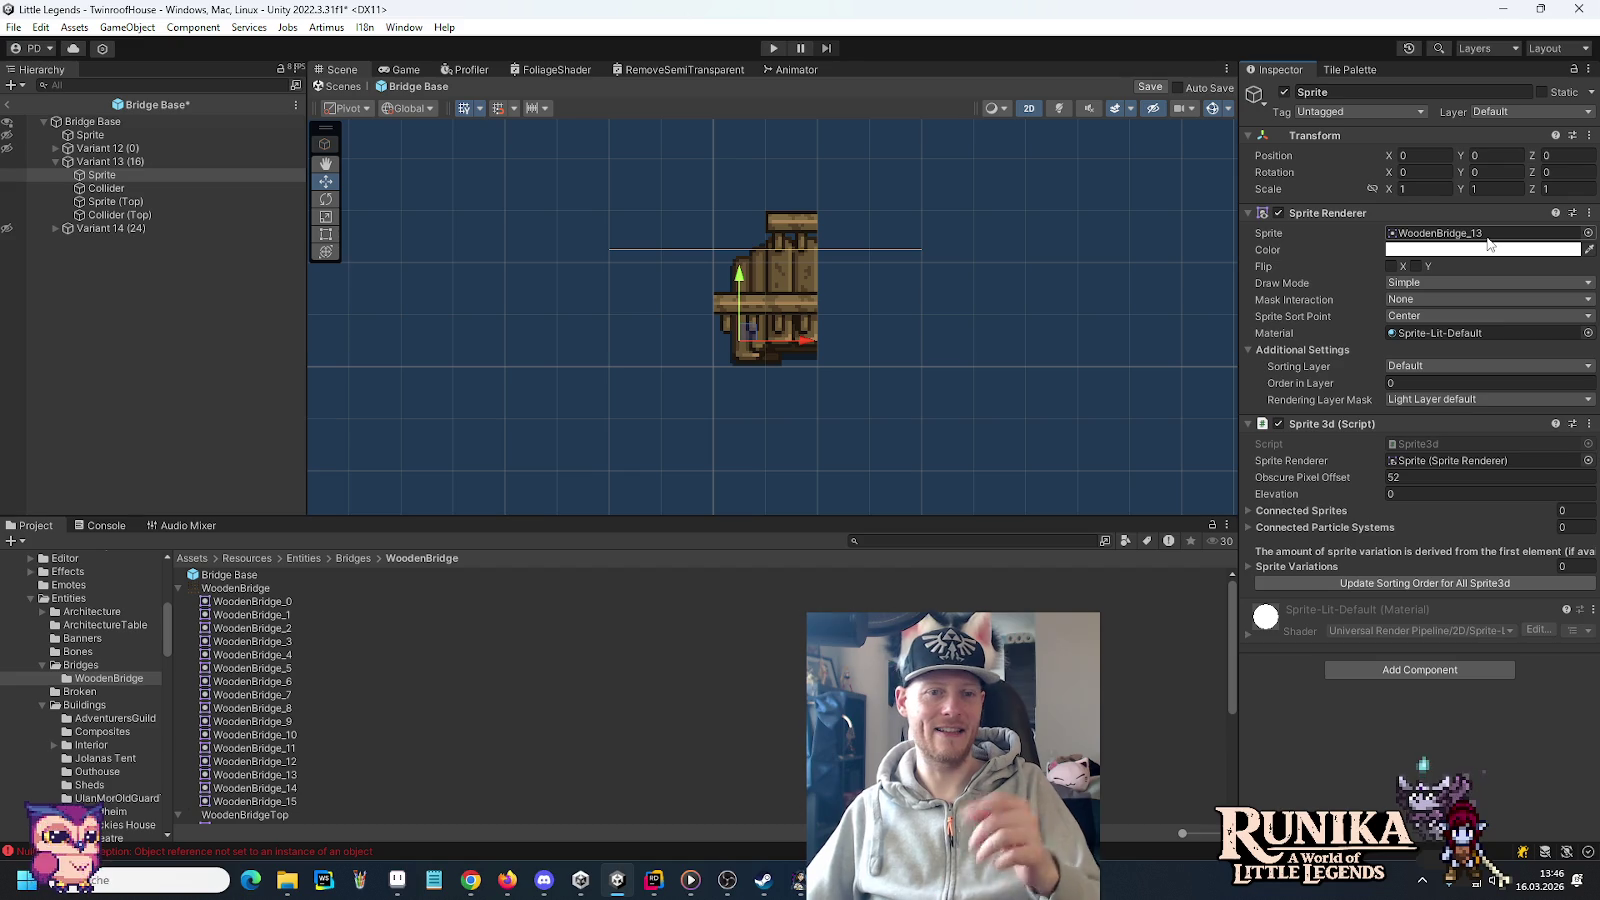
left_click(112, 202)
scroll(278, 785, "down", 5)
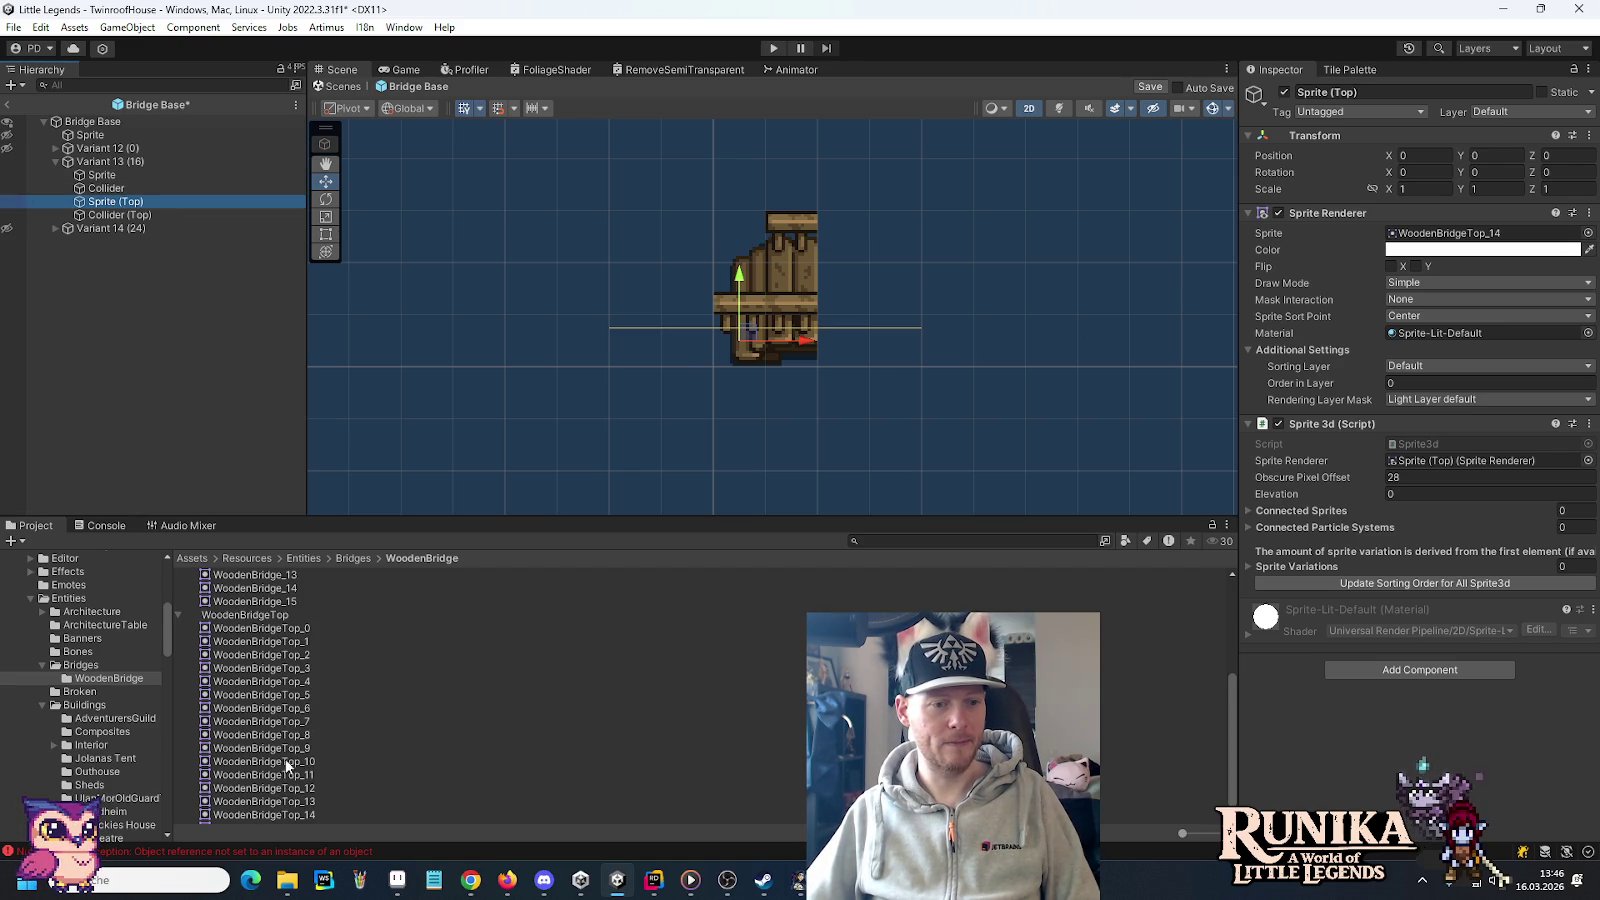
left_click_drag(270, 801, 1450, 233)
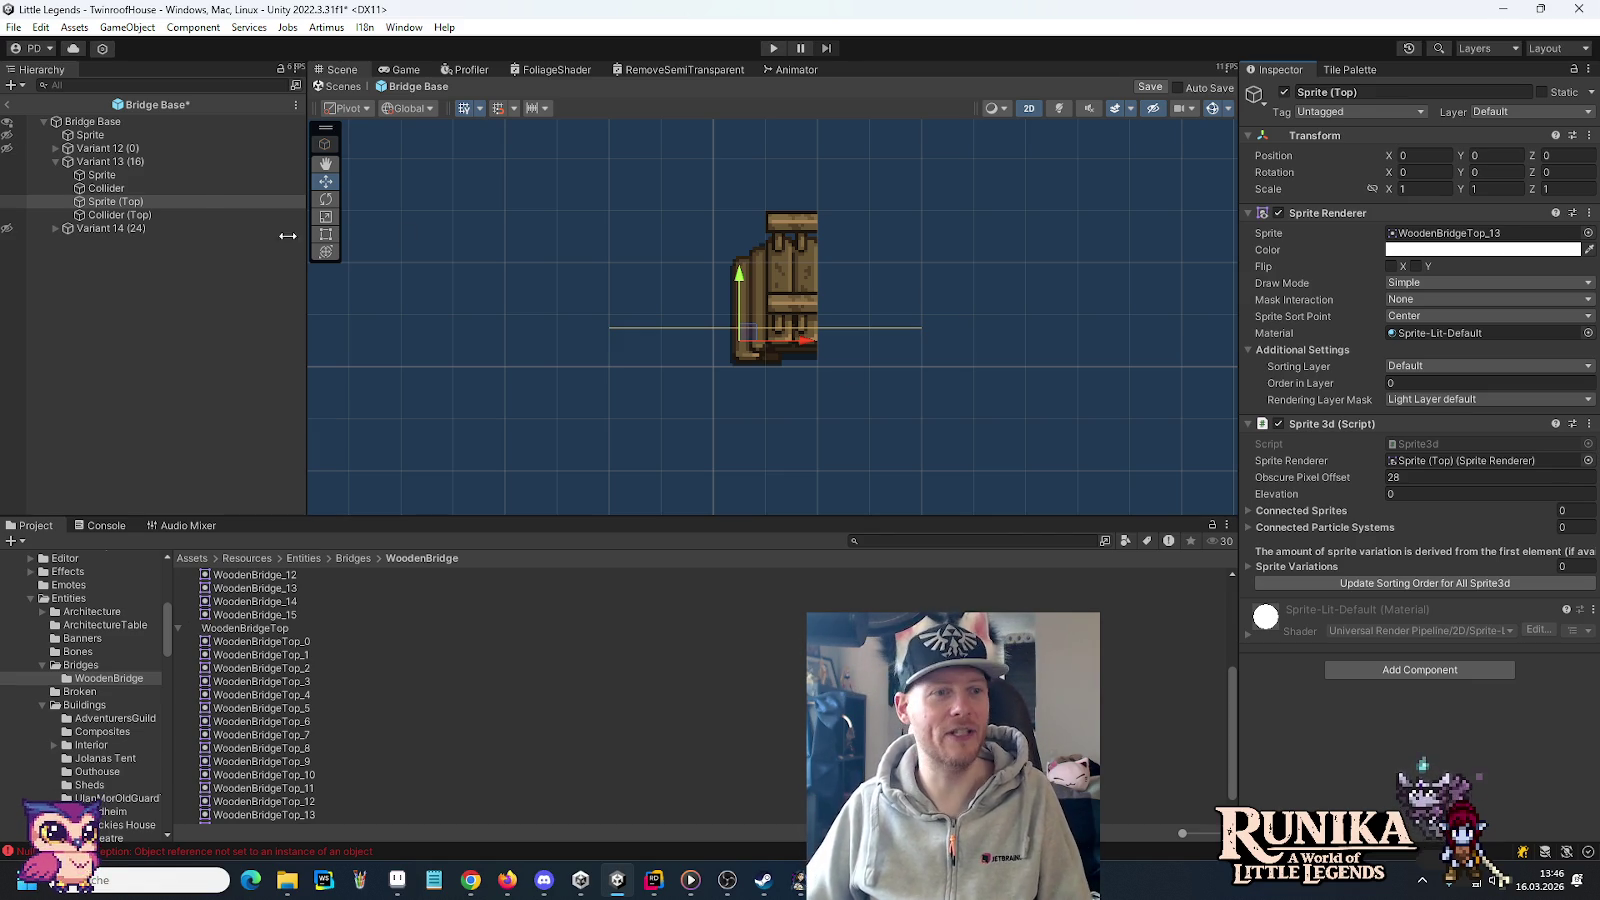
left_click(195, 189)
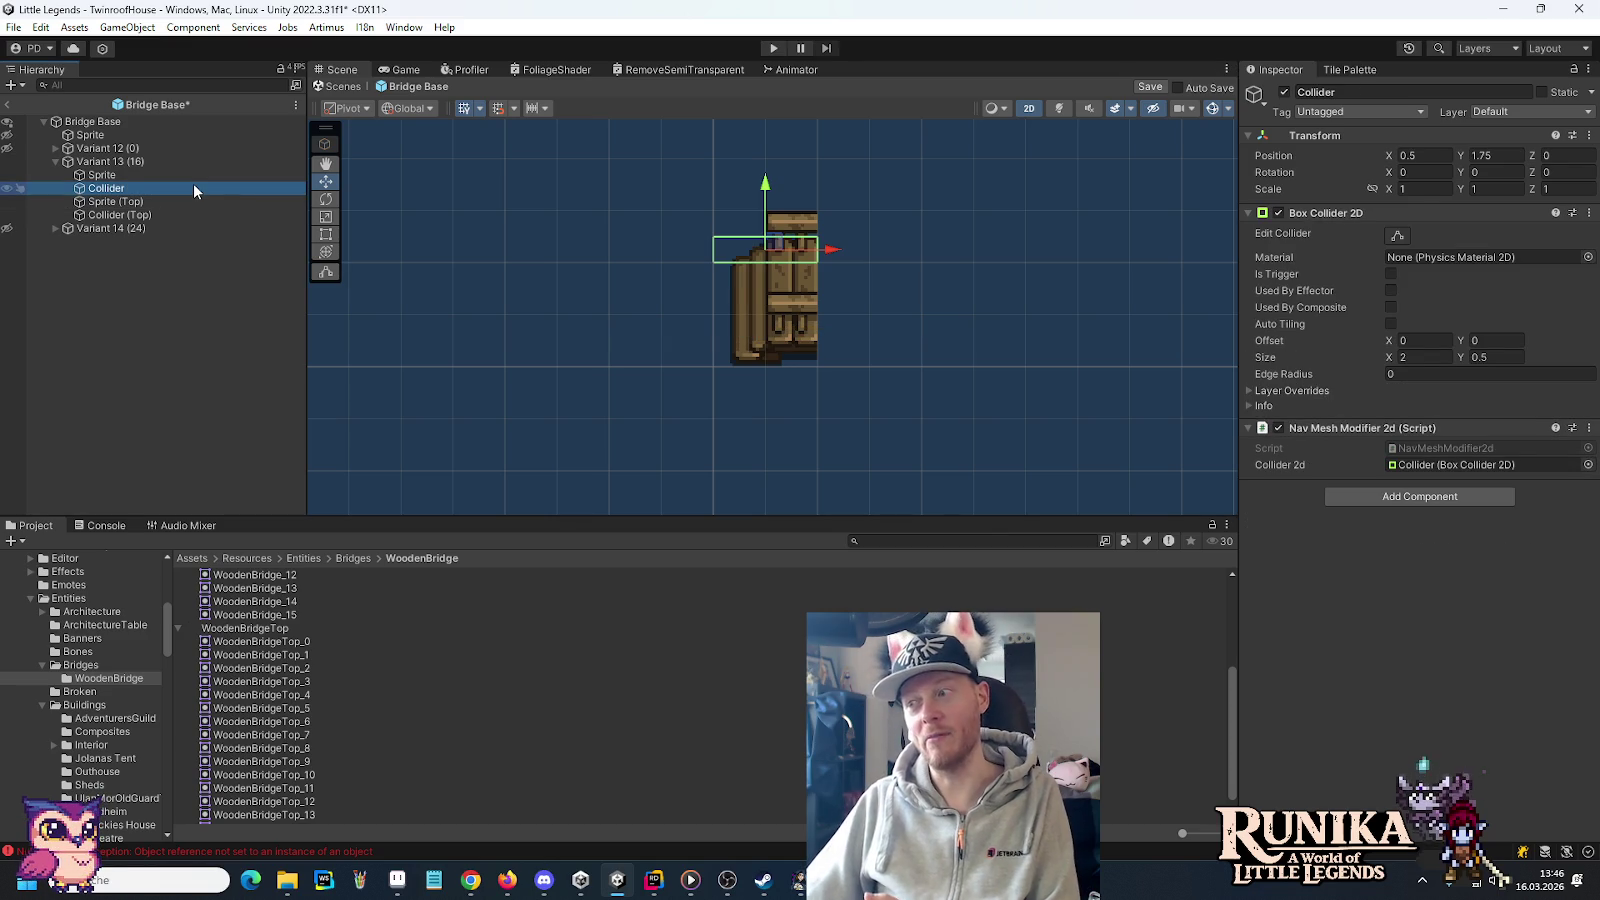
Give Variant 13's Collider and Collider (Top) width 1, shift them right, then collapse Variant 13 (16)
left_click(1425, 357)
type("1")
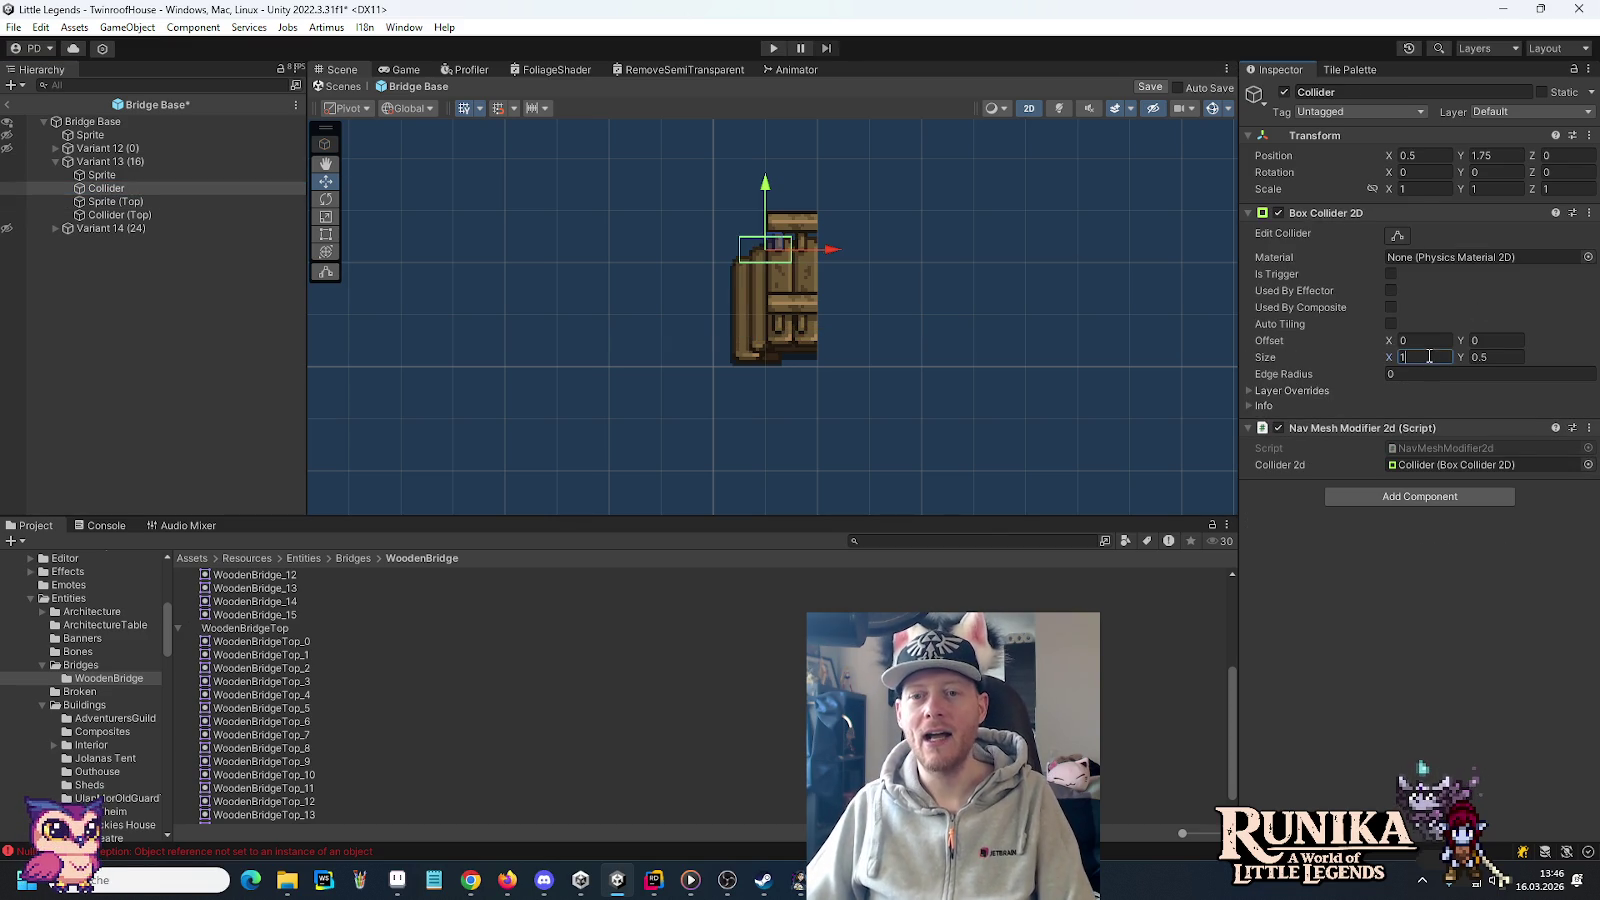
left_click_drag(831, 259, 857, 251)
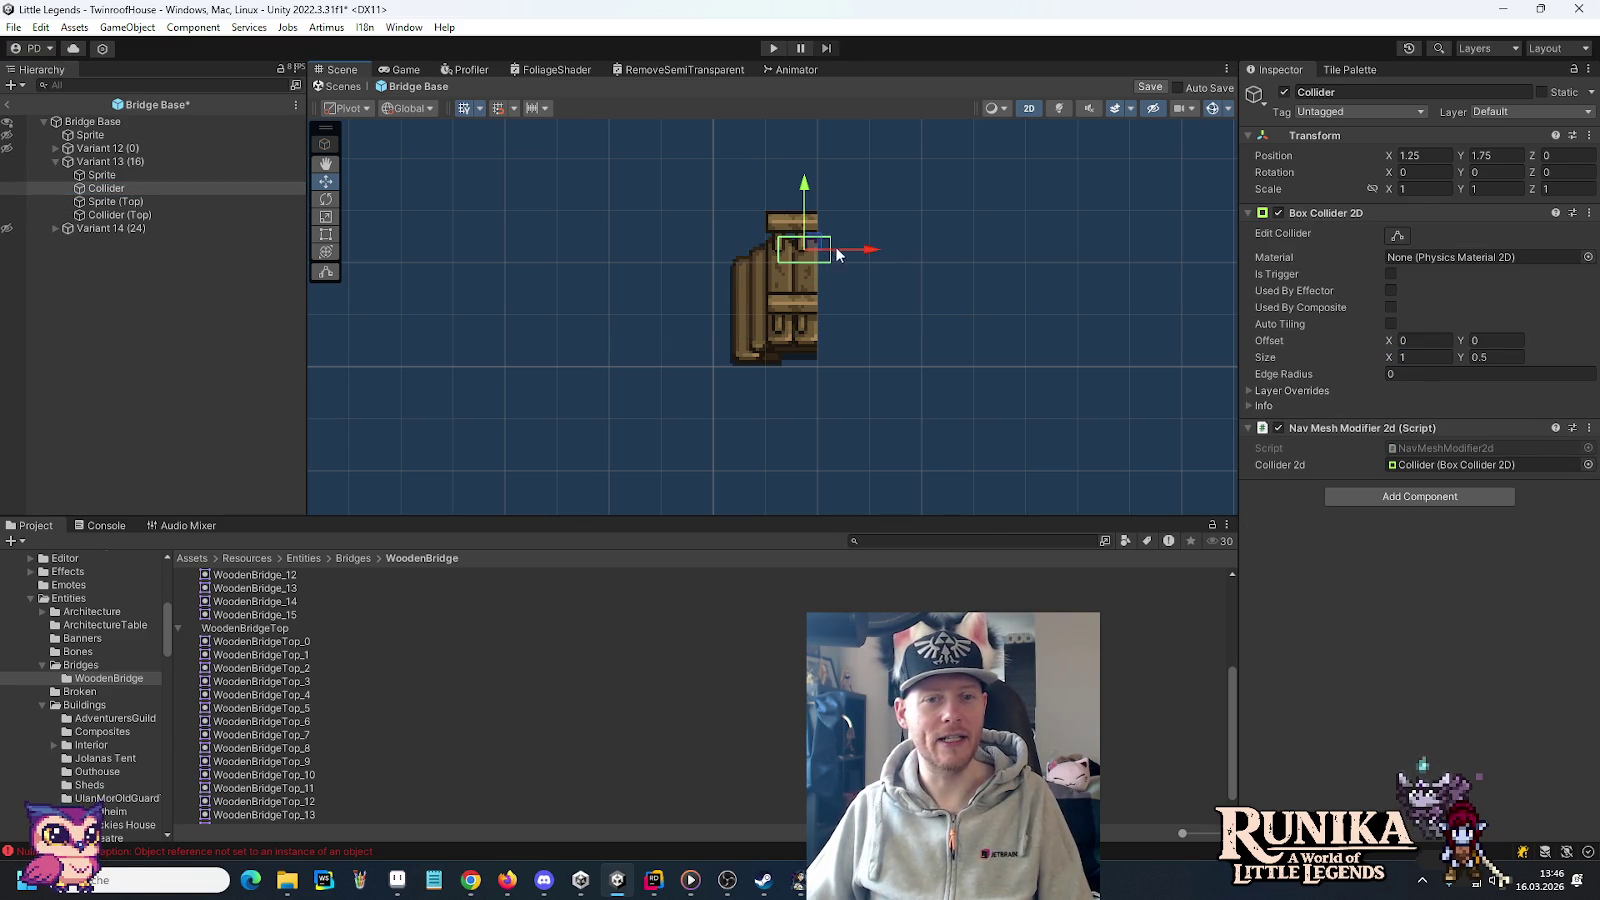
left_click(168, 214)
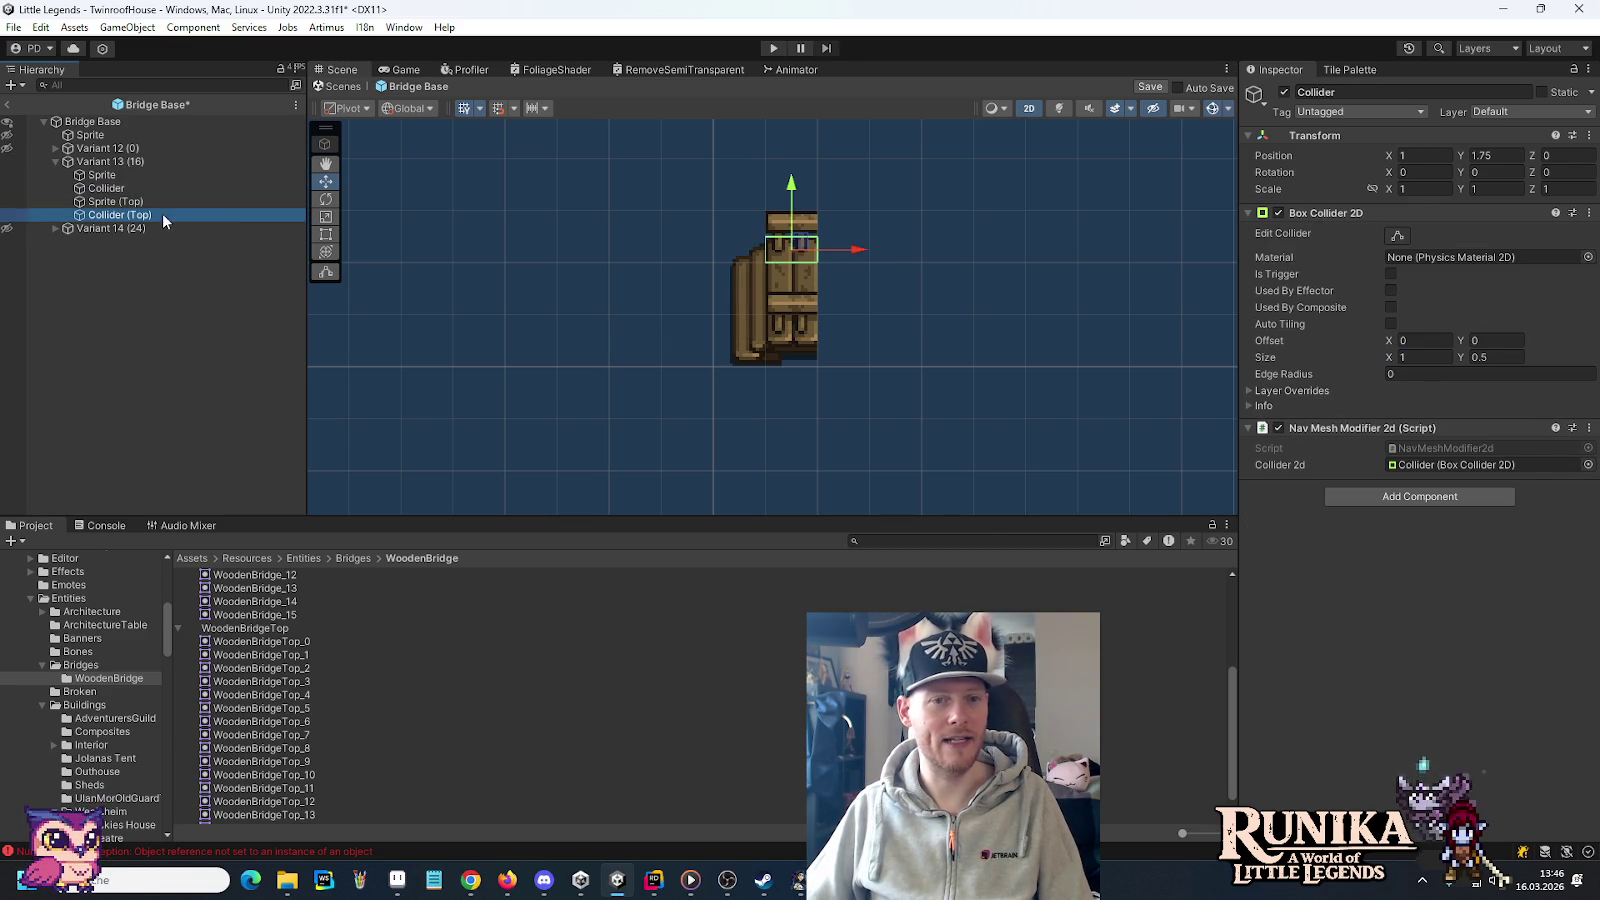
left_click(1429, 357)
type("1")
left_click_drag(831, 341, 860, 345)
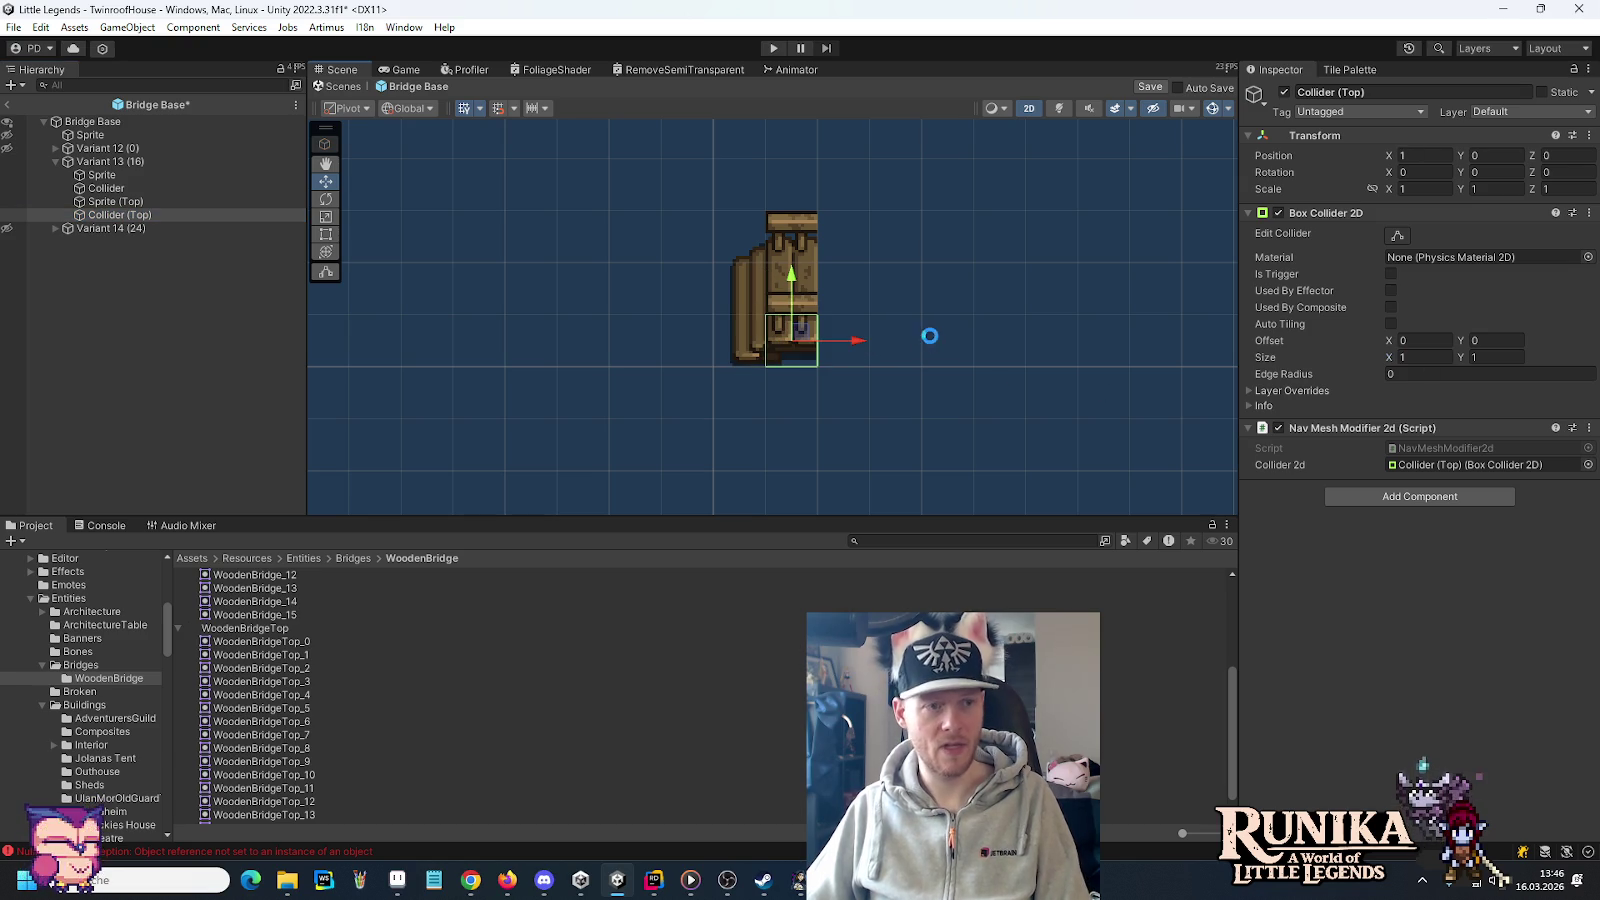
left_click(120, 161)
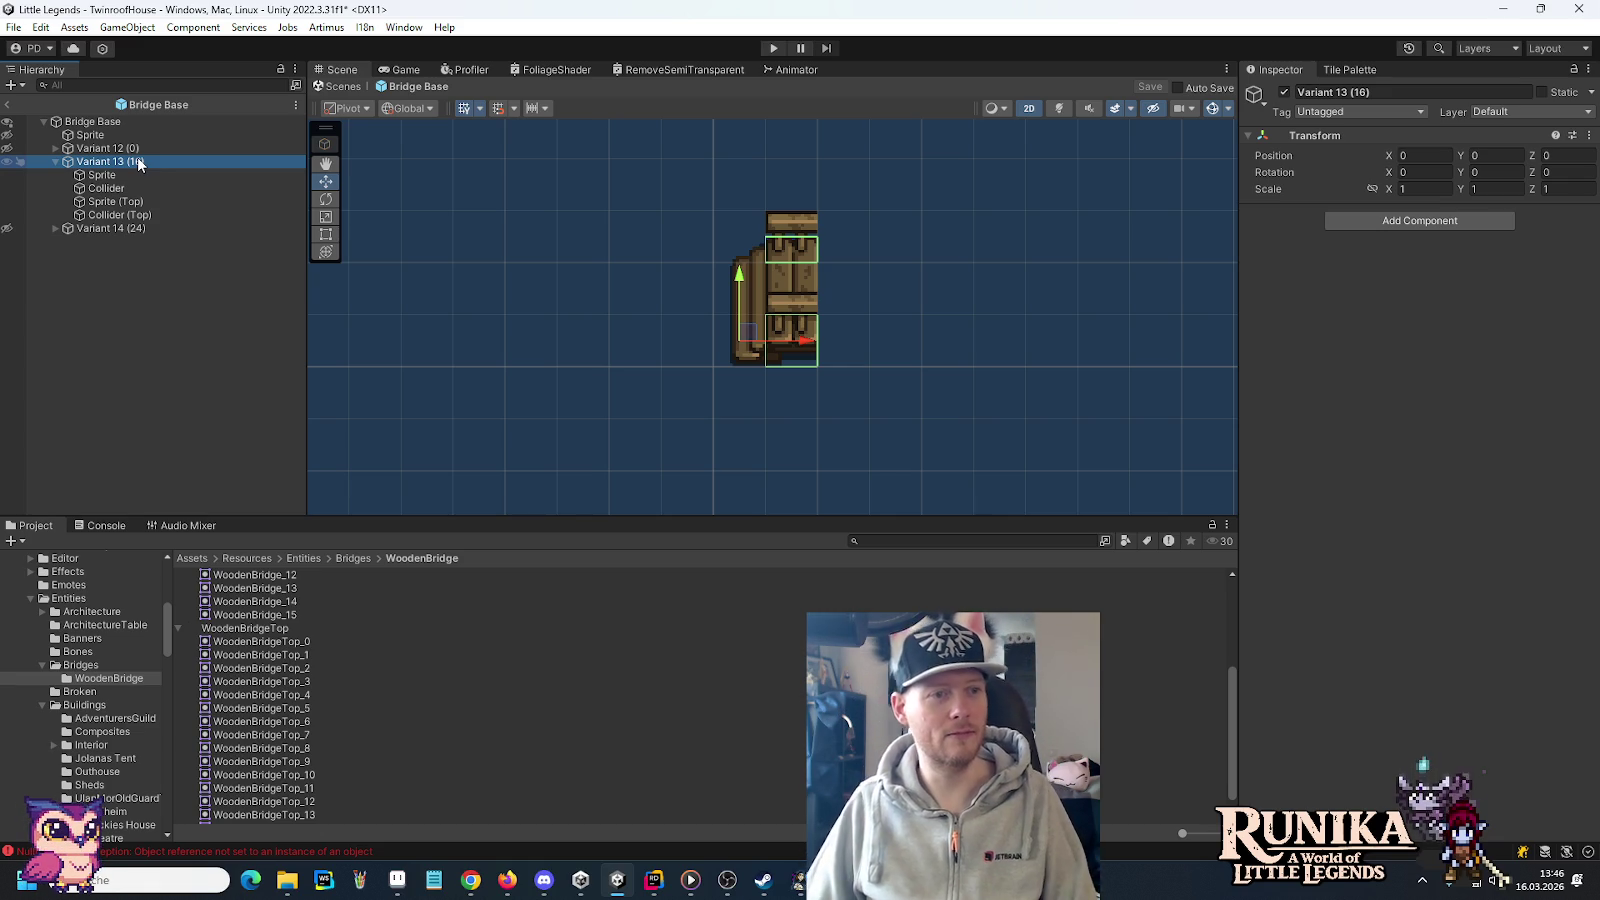
left_click(55, 161)
Duplicate Variant 13, move the copy below Variant 14 (24), and name it Variant 15 (8)
key("ctrl+d")
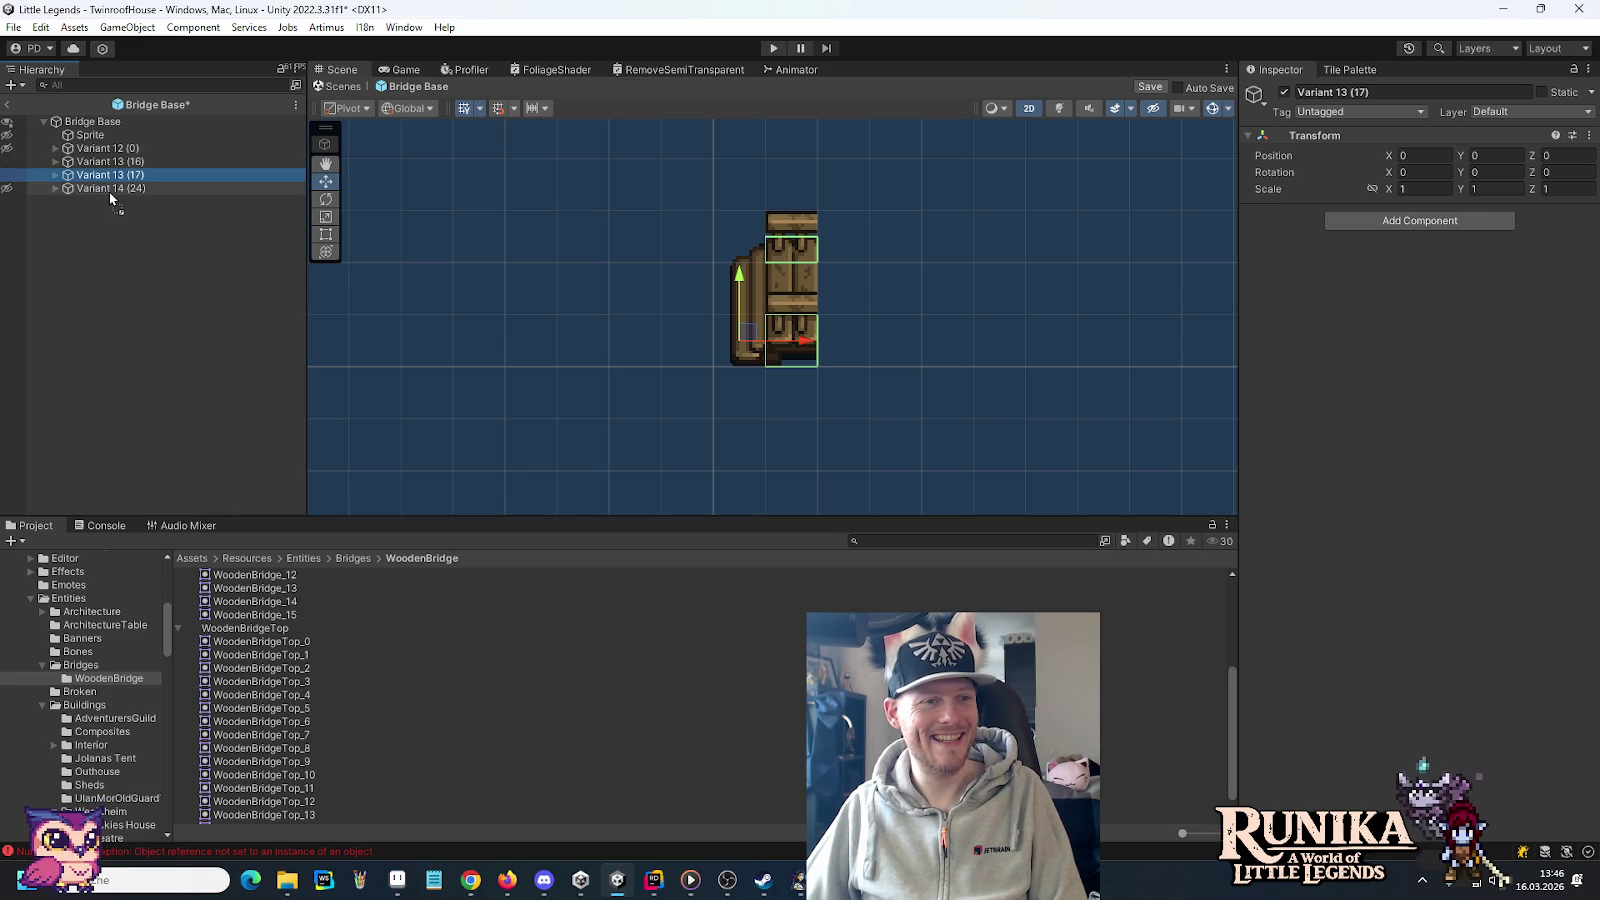
left_click_drag(112, 180, 108, 194)
left_click(122, 189)
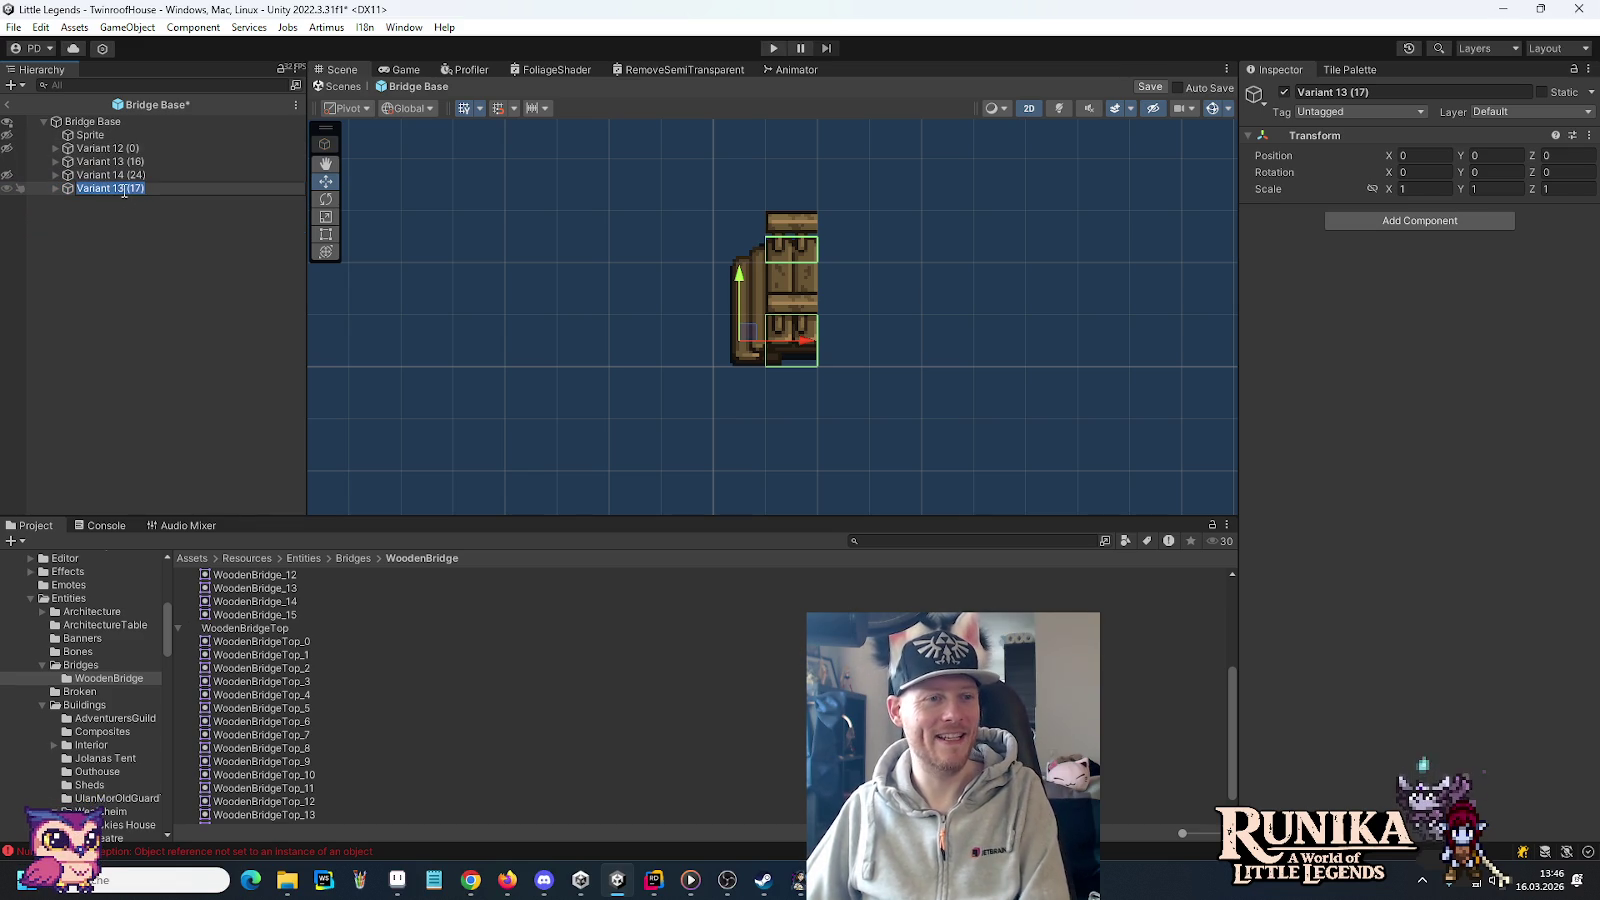
key("BackSpace")
type("5")
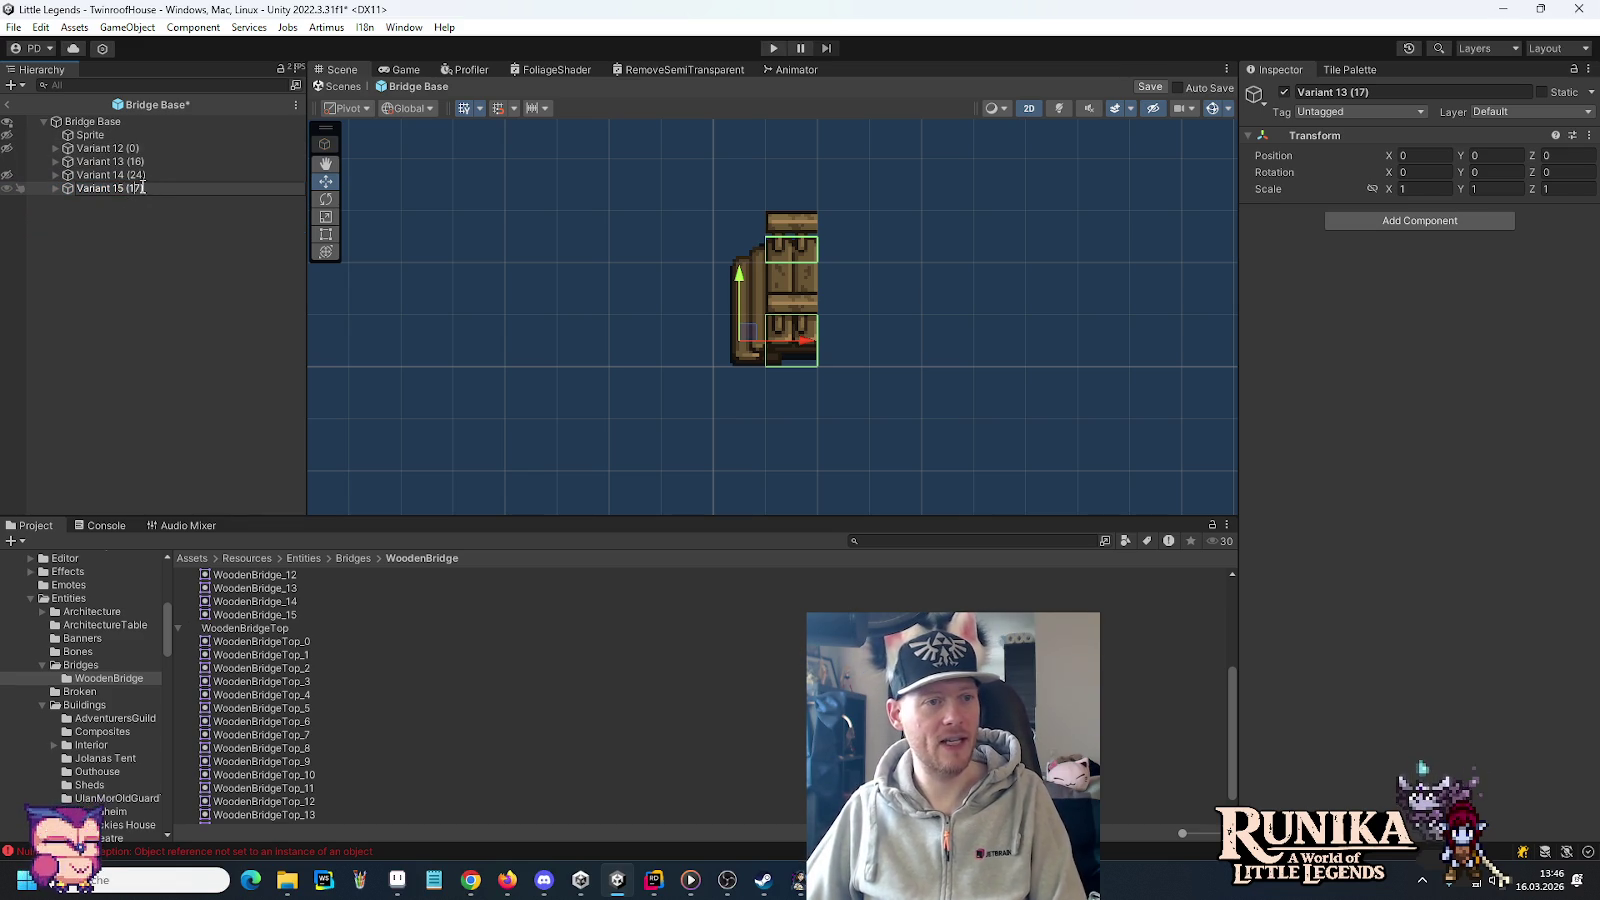
key("Return")
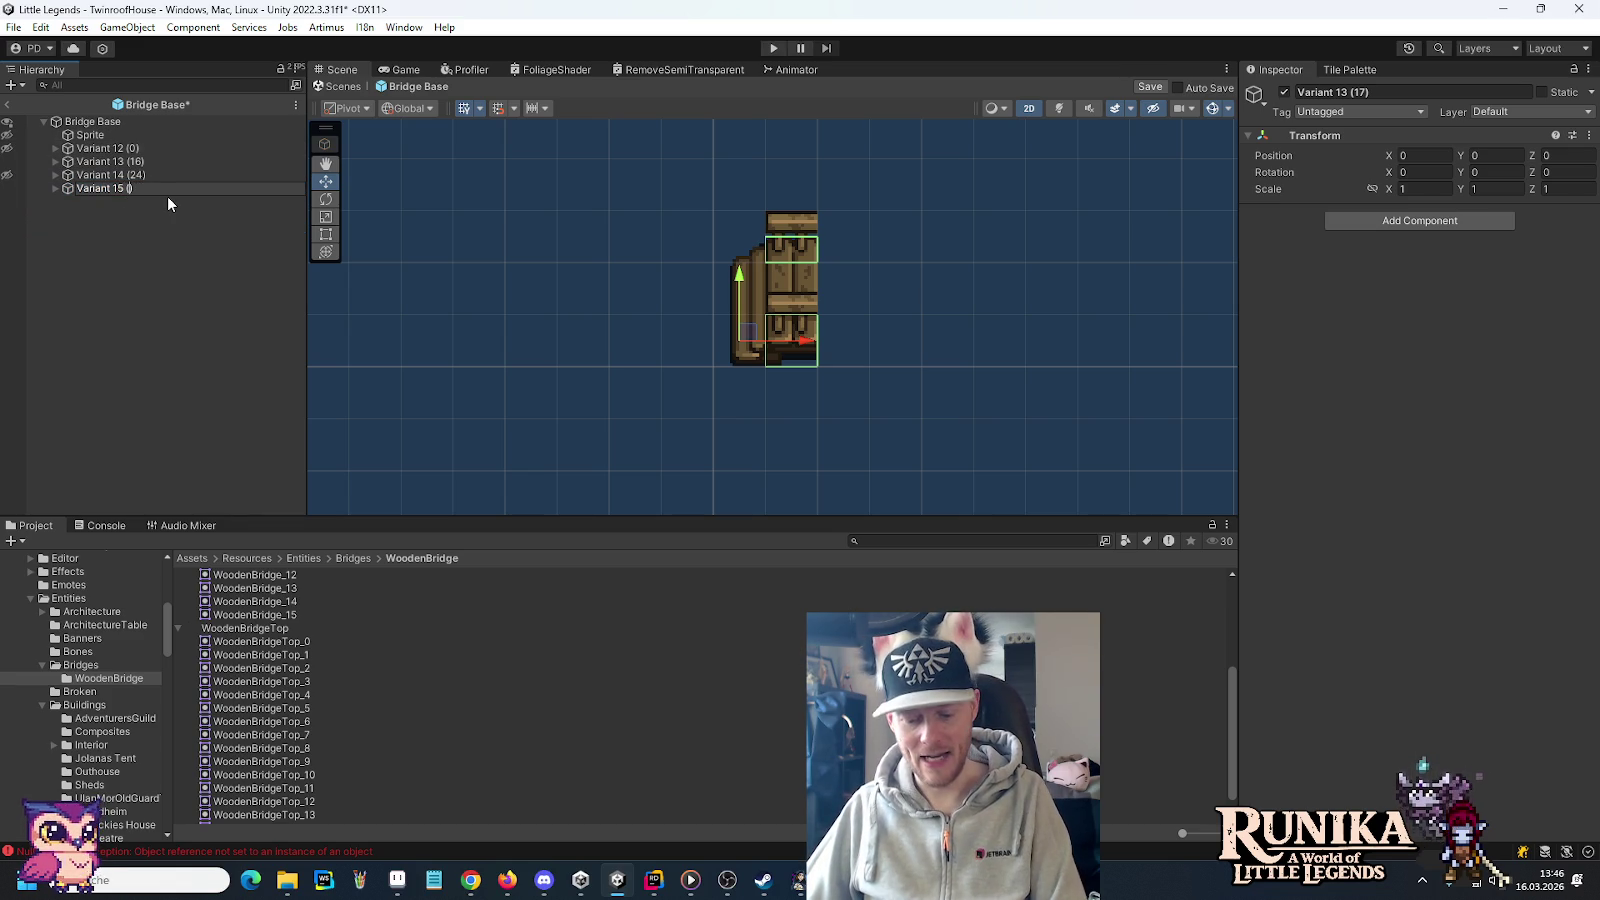
type("8")
key("Return")
Assign WoodenBridge_15 and WoodenBridgeTop_15 to Variant 15's sprites, listing Sprite (Top) above Collider
left_click(56, 188)
left_click(98, 202)
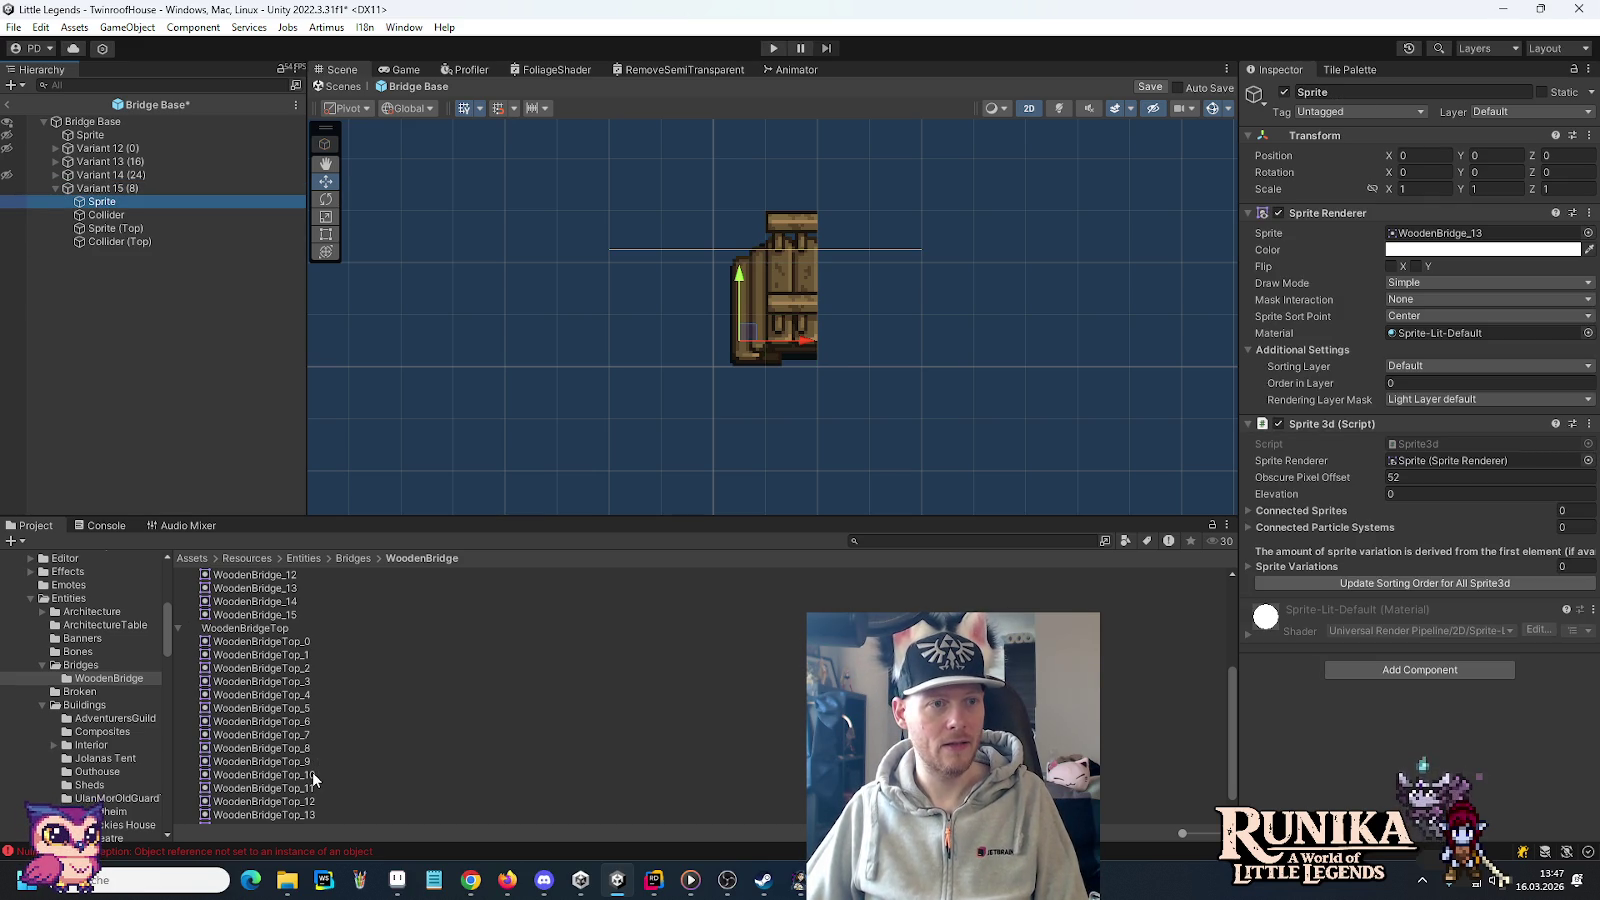
scroll(316, 782, "up", 3)
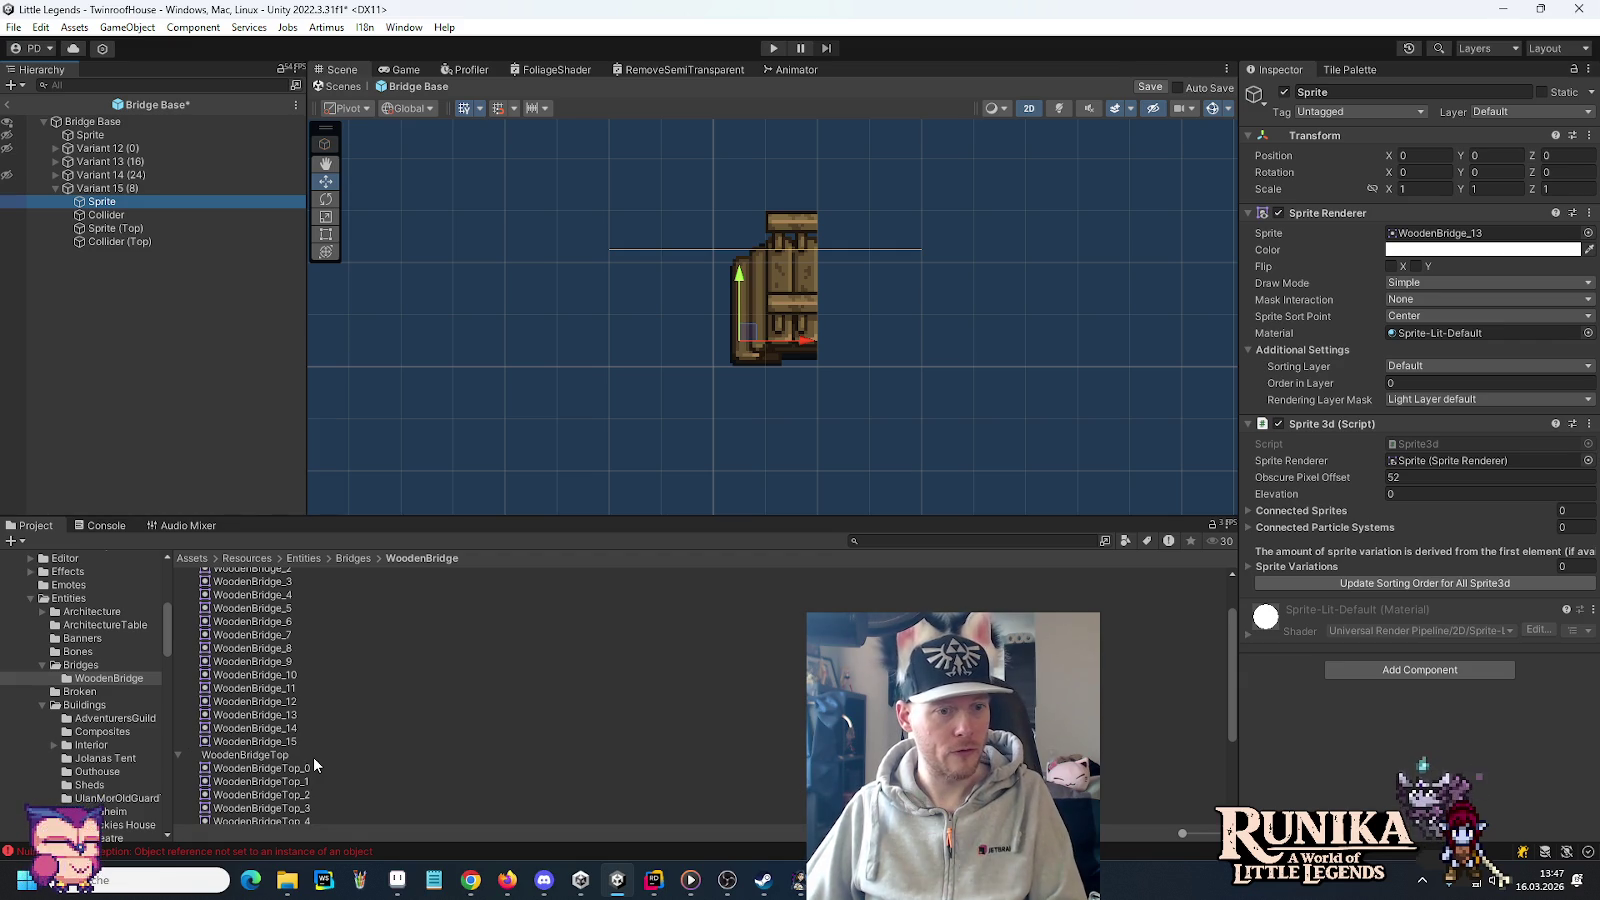
mouse_move(292, 740)
left_mouse_down()
mouse_move(1424, 272)
mouse_move(1438, 235)
left_mouse_up()
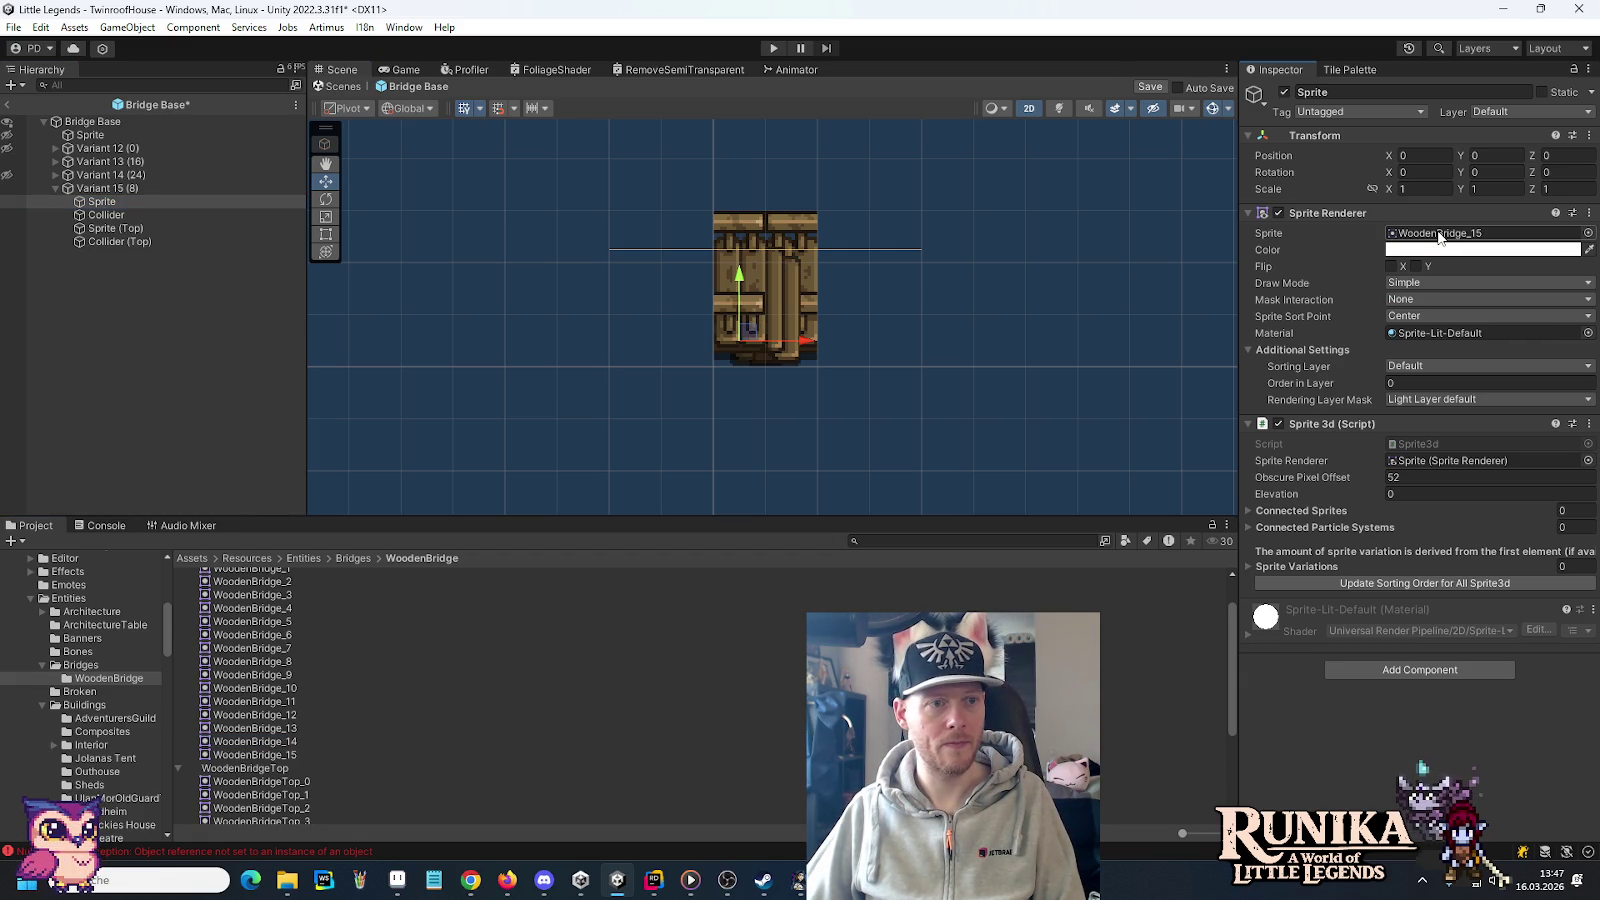
left_click(22, 176)
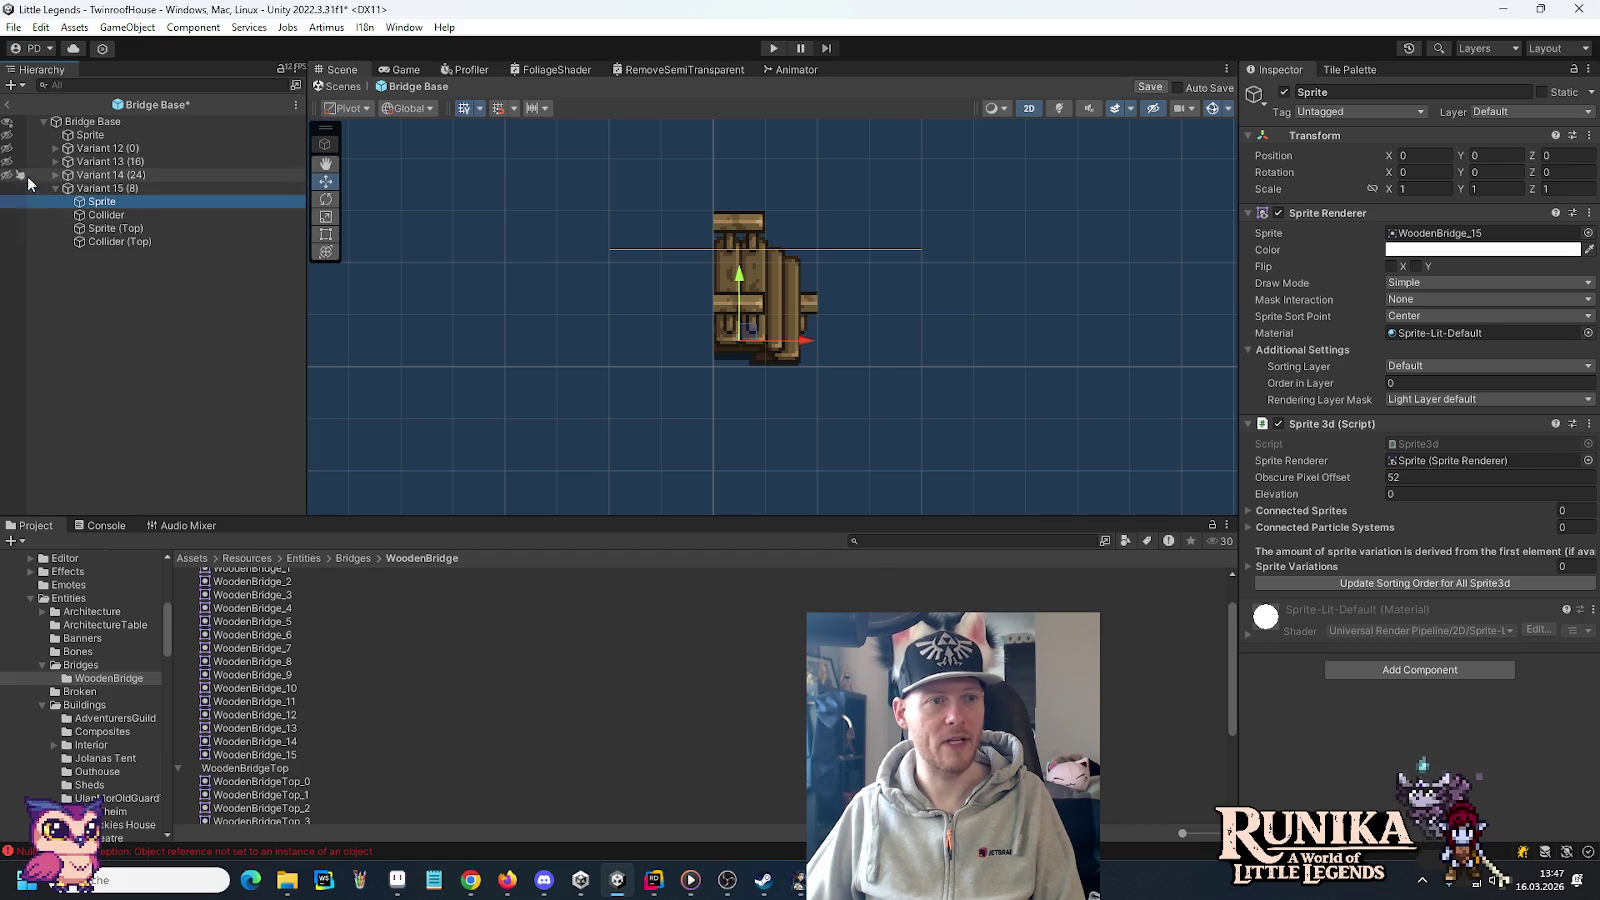
left_click(99, 230)
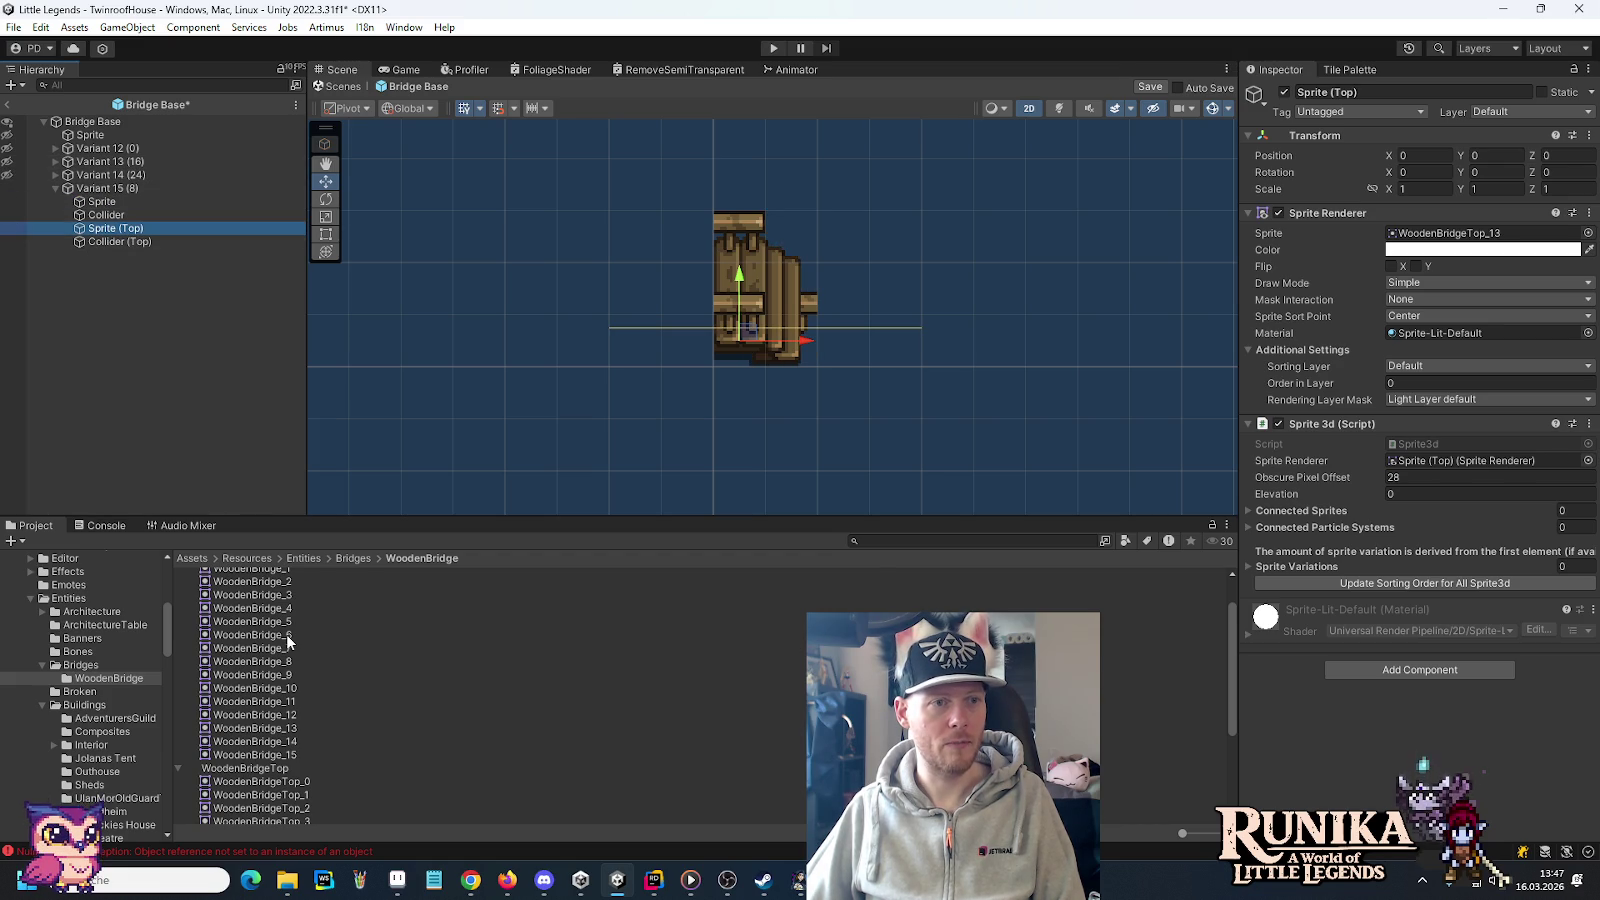
scroll(286, 634, "down", 3)
scroll(290, 670, "down", 3)
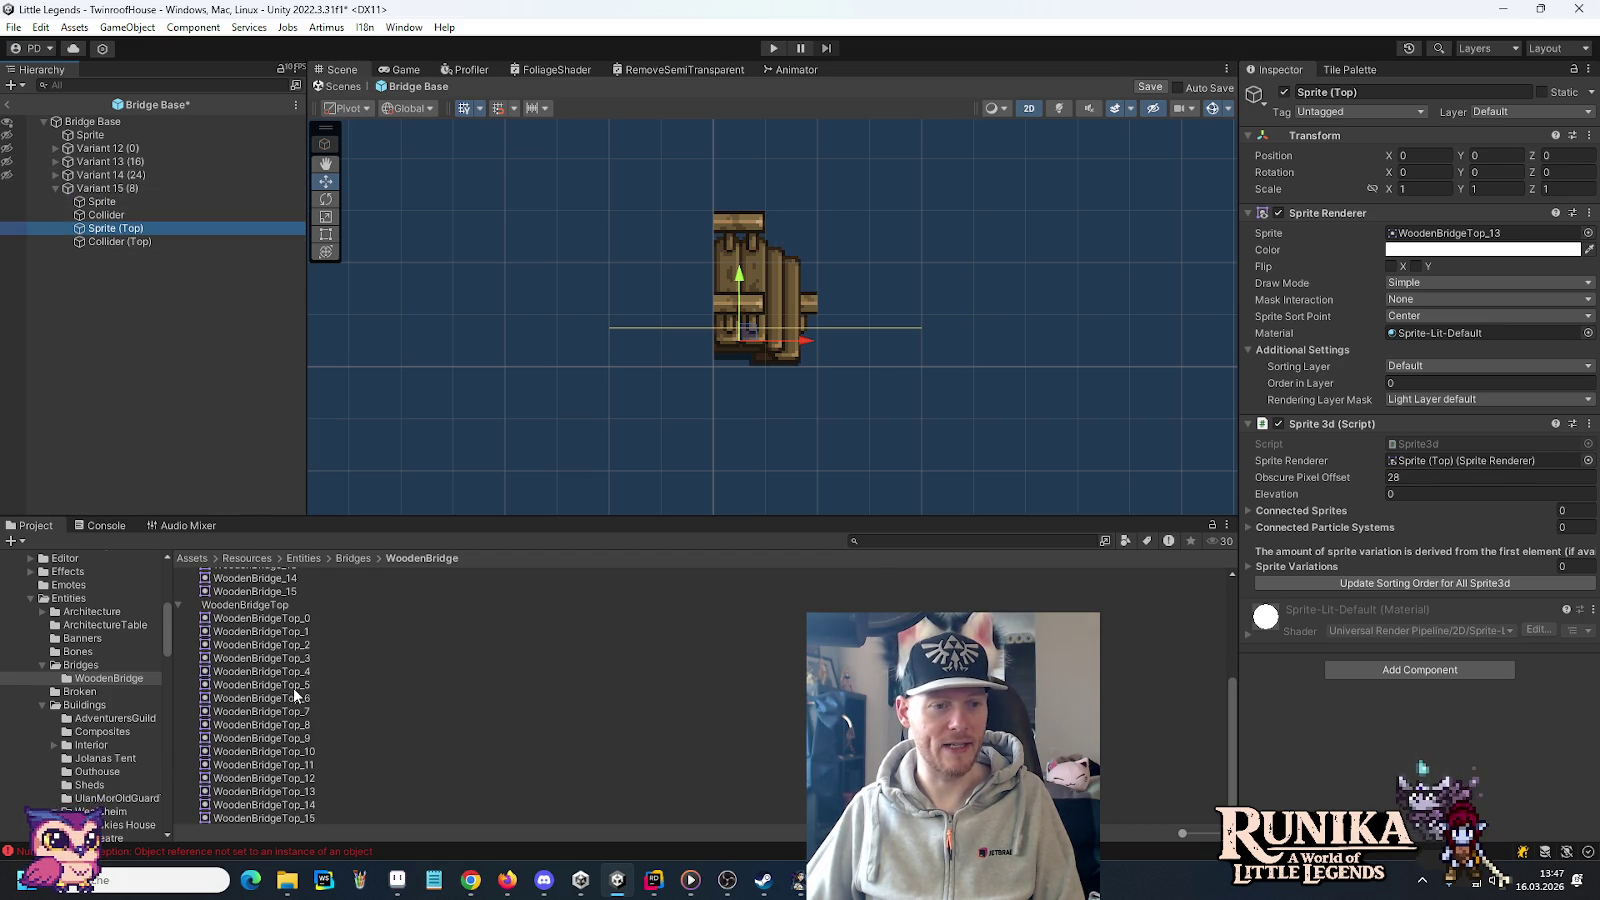
left_click_drag(289, 818, 1470, 233)
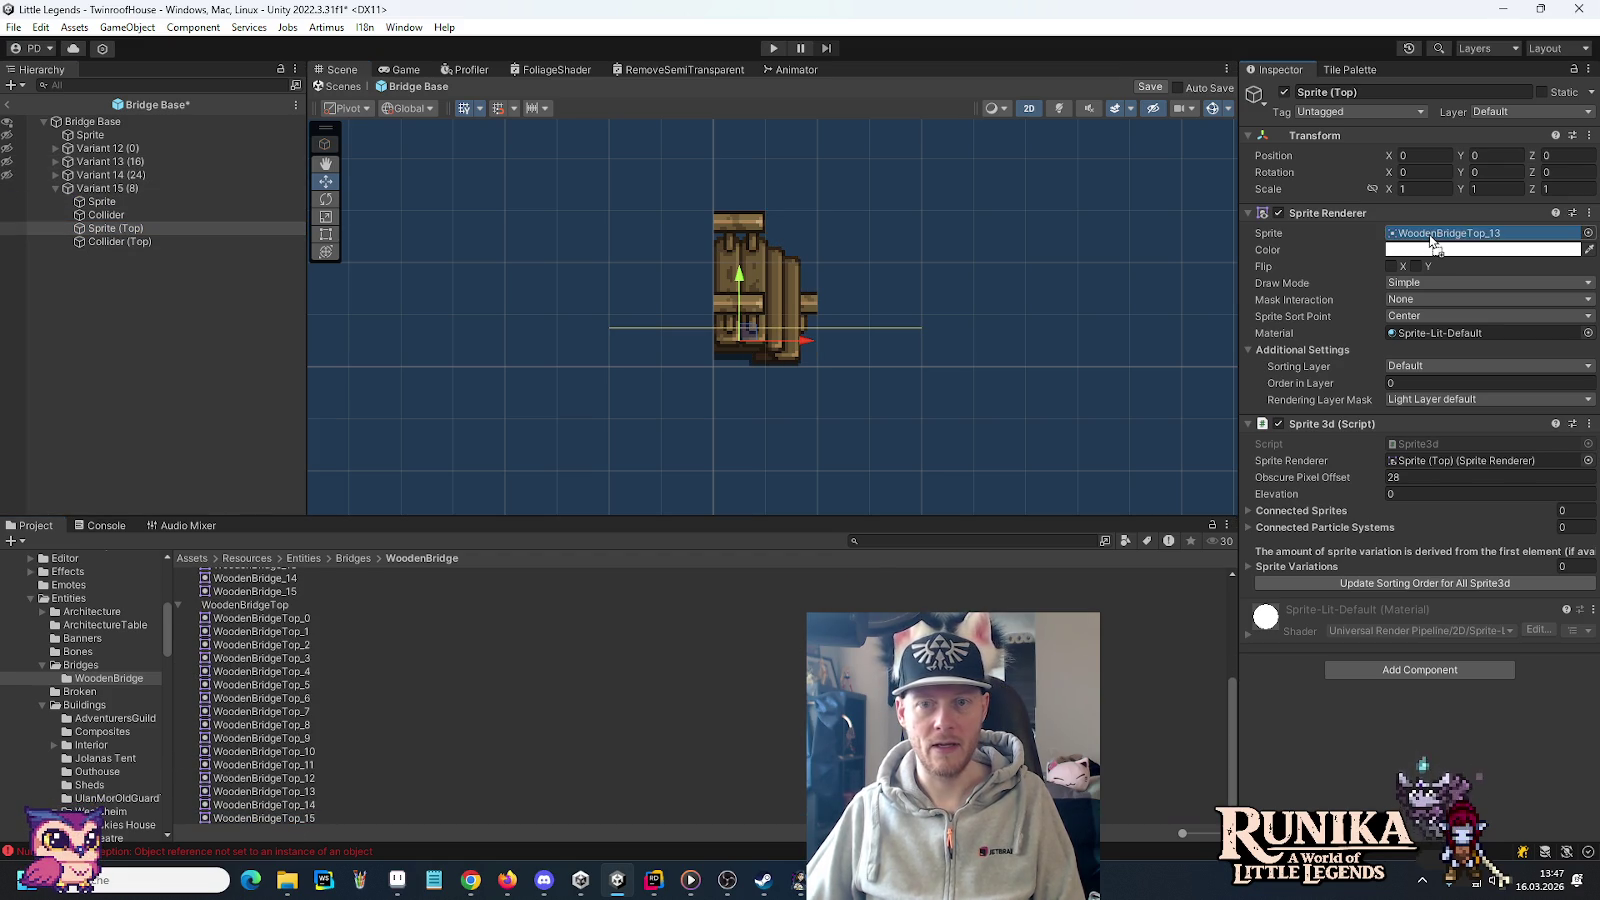
left_click_drag(100, 227, 100, 209)
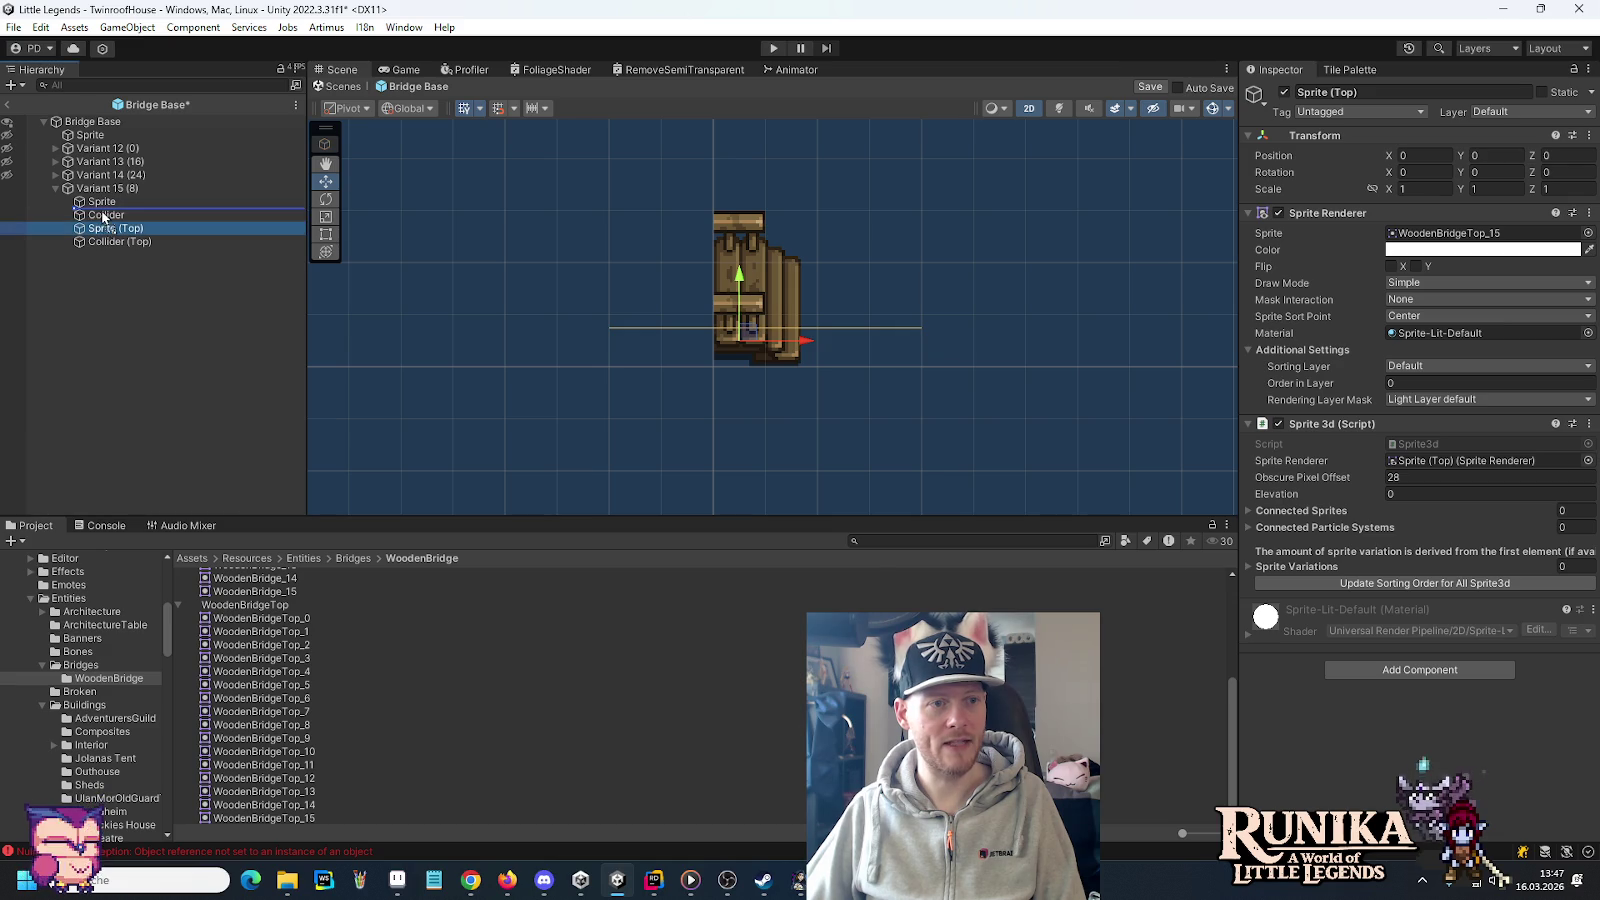
Move Sprite (Top) above Collider in both Variant 14 (24) and Variant 13 (16)
left_click(55, 175)
left_click_drag(128, 216, 115, 196)
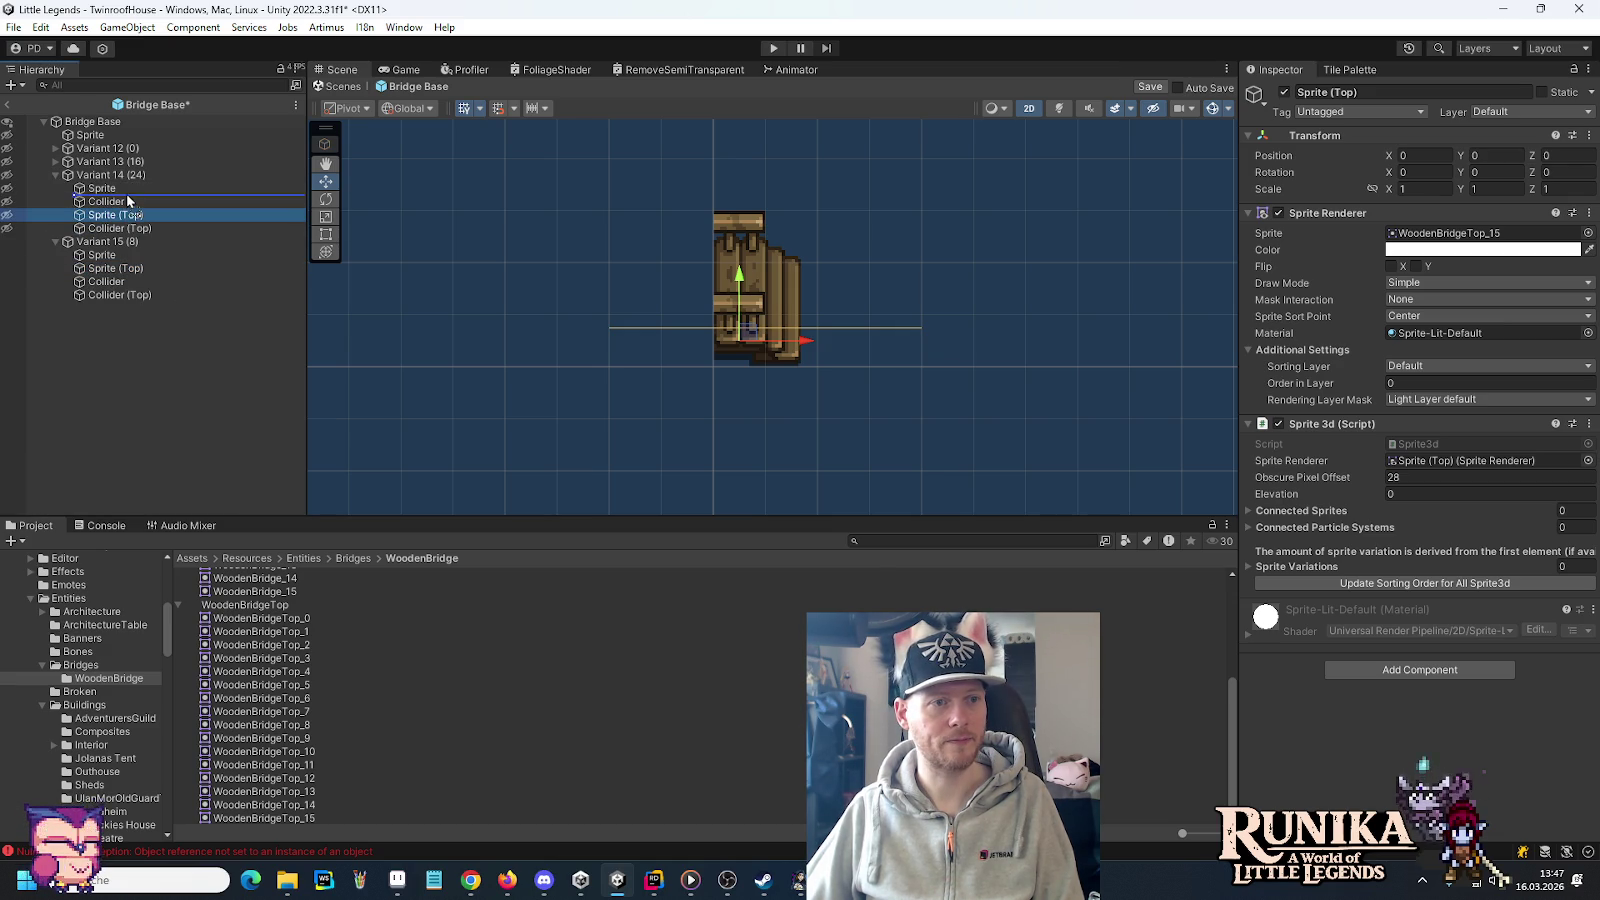
left_click(54, 175)
left_click(55, 161)
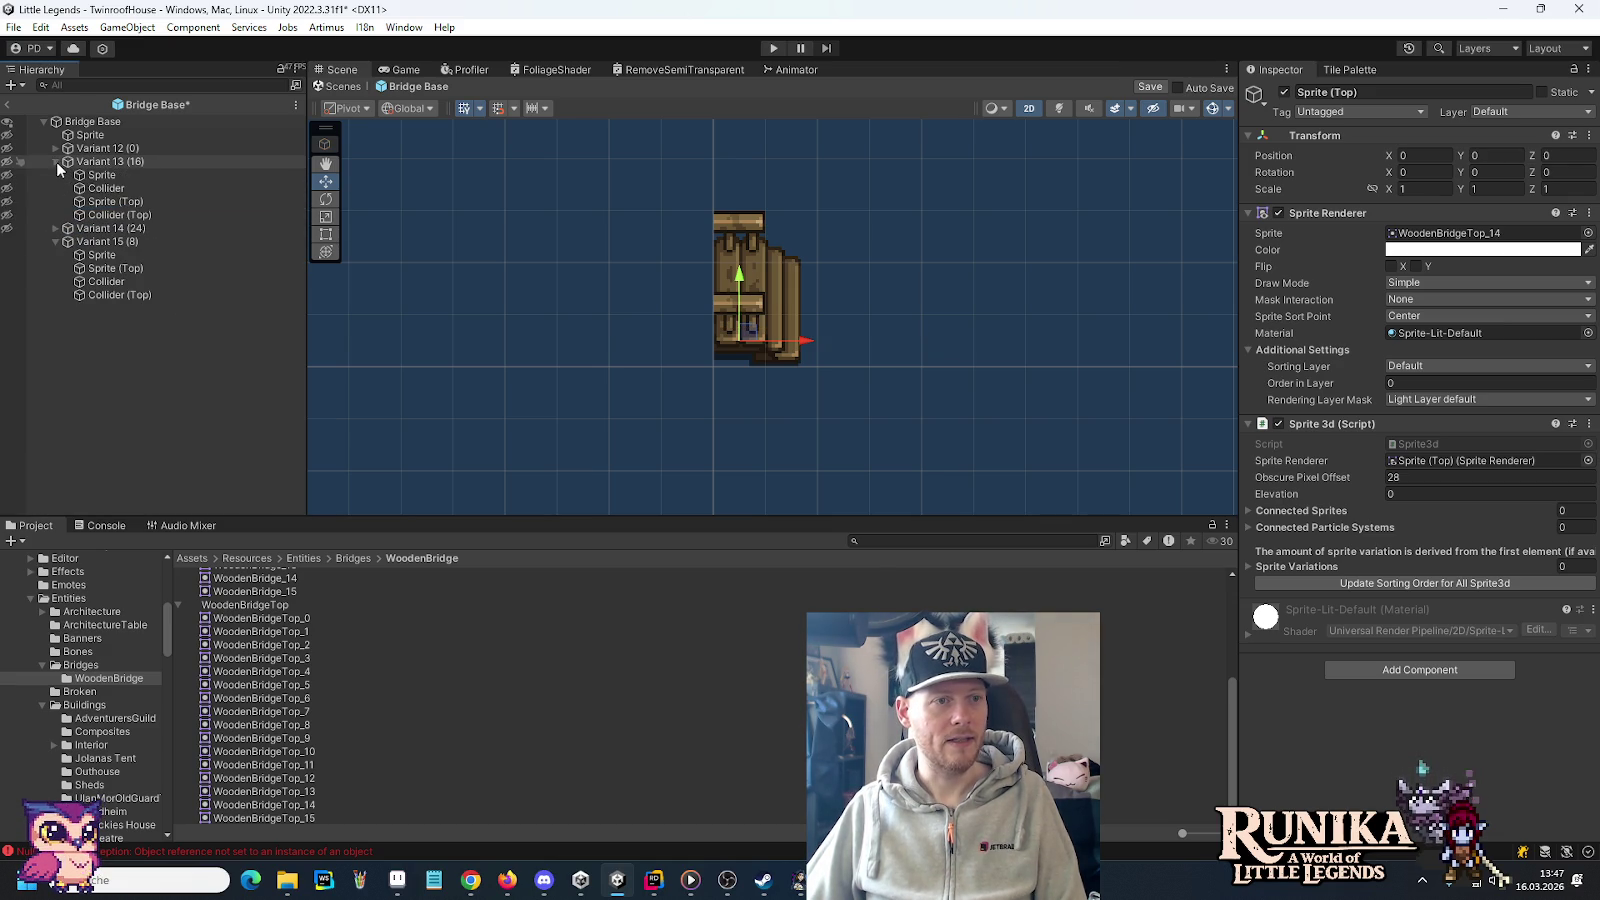
left_click(122, 206)
left_click_drag(124, 208, 116, 186)
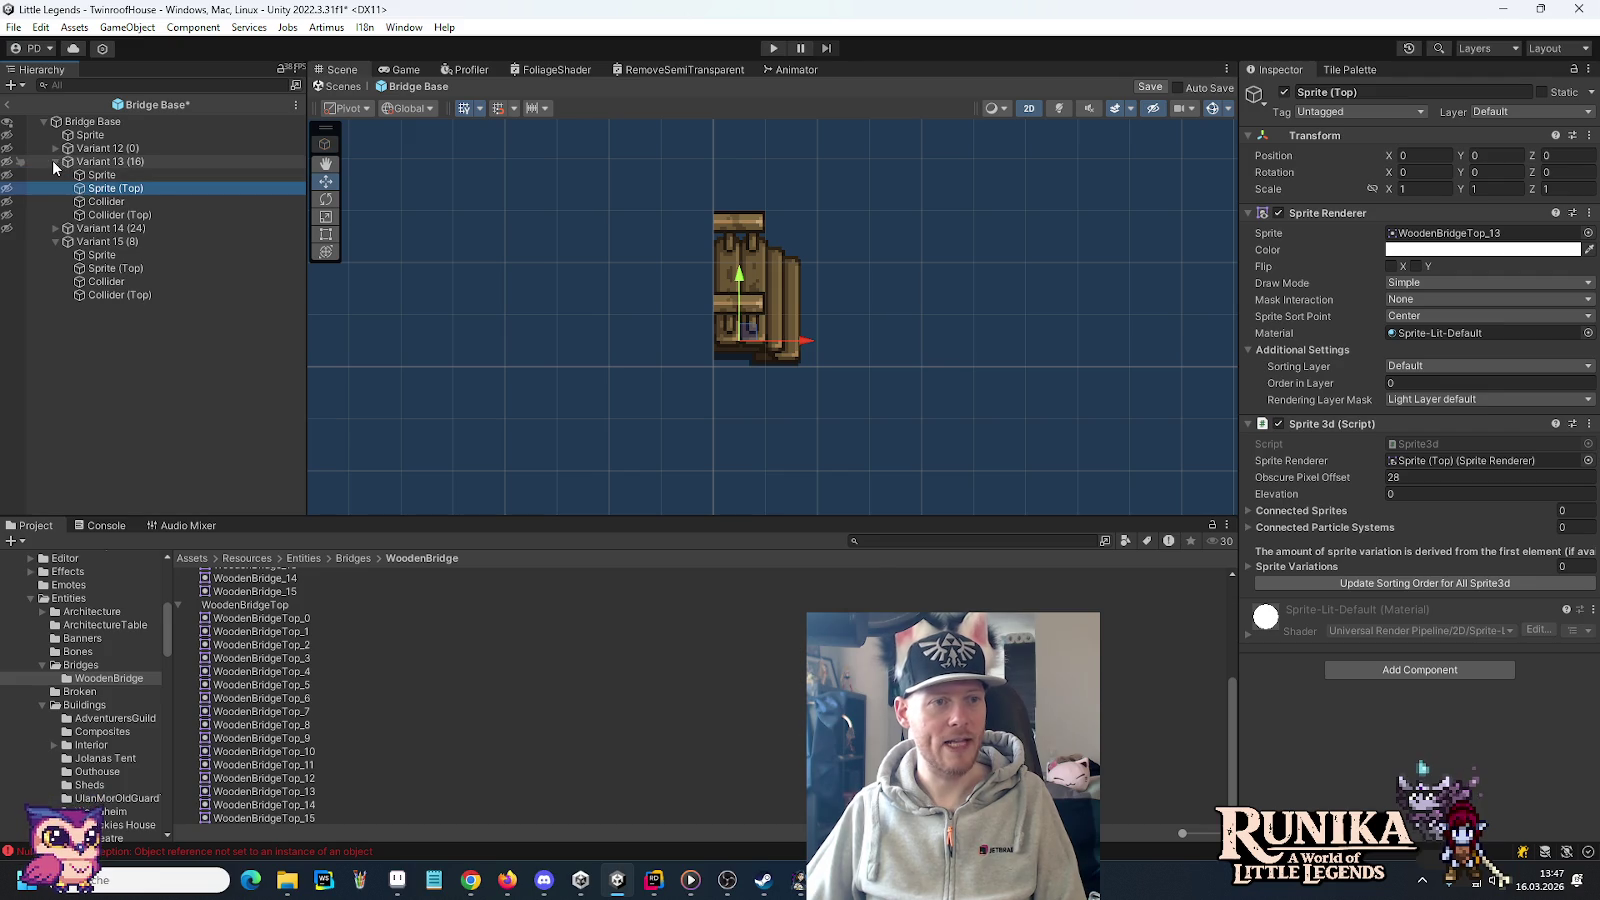
left_click(55, 161)
left_click(54, 148)
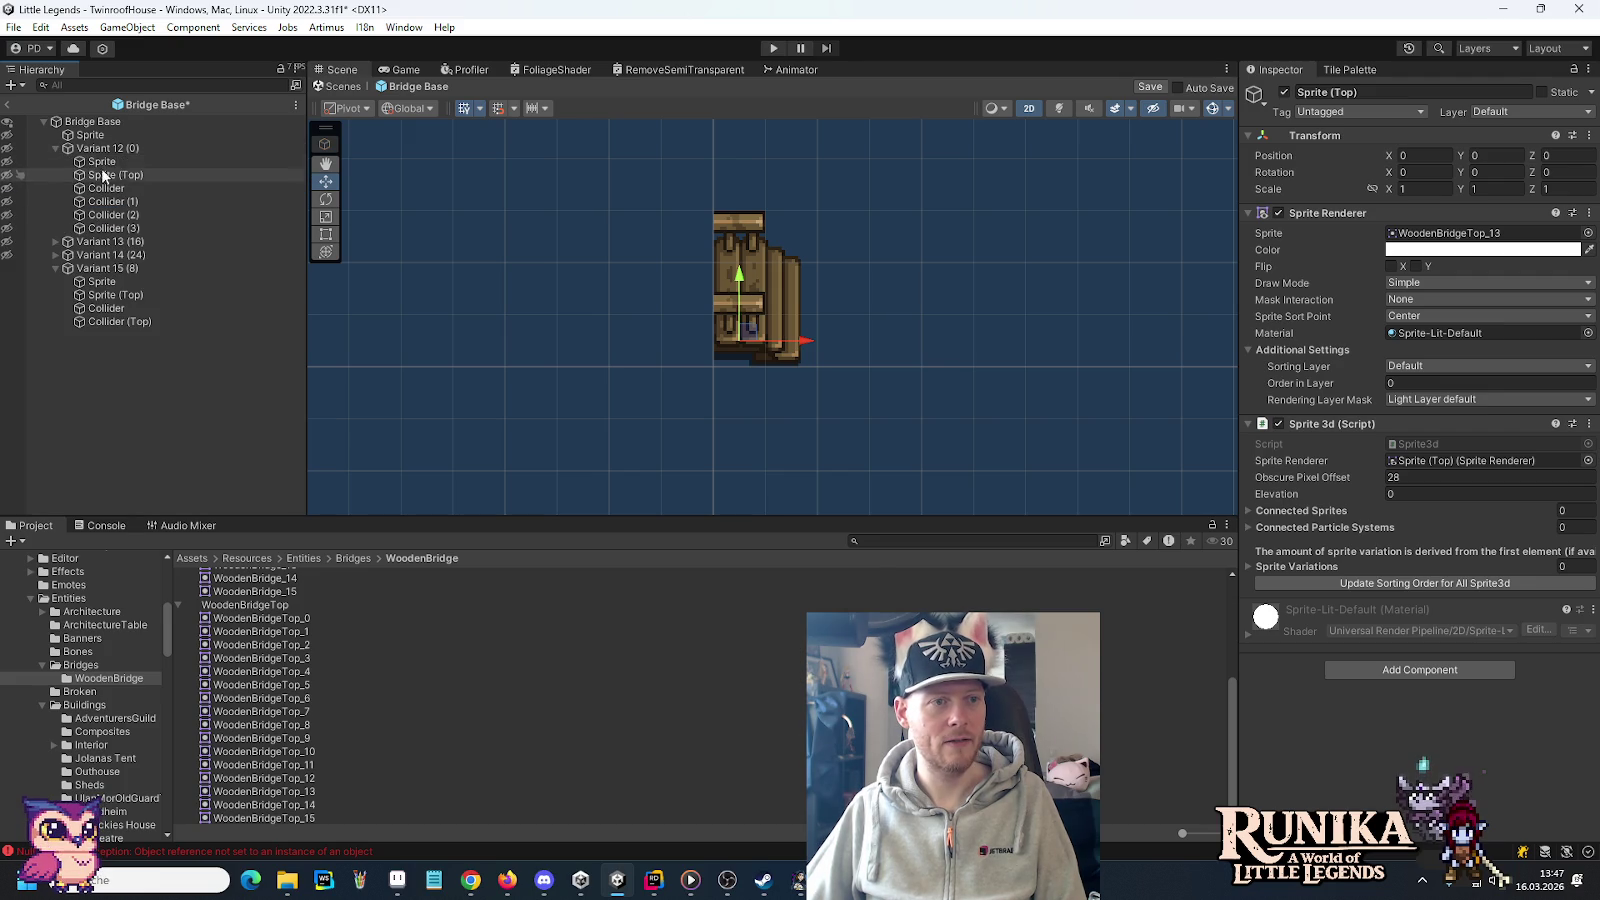
left_click(55, 148)
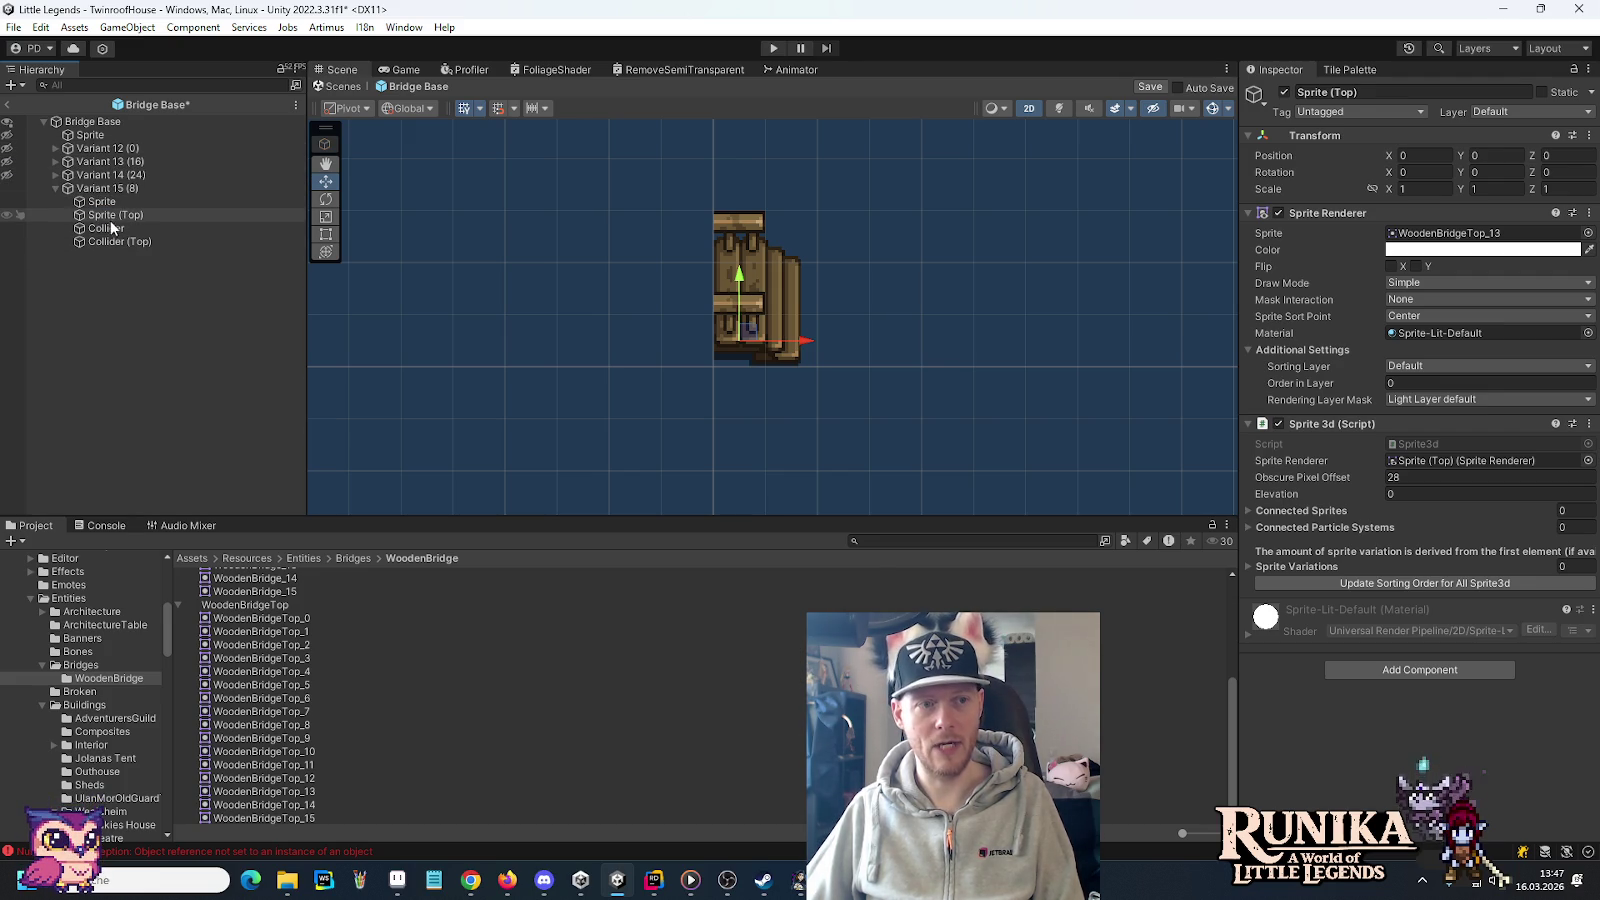
Shift Variant 15's Collider left to X 0.5 and its Collider (Top) to position 0, 0
left_click(108, 228)
left_click_drag(856, 252, 805, 253)
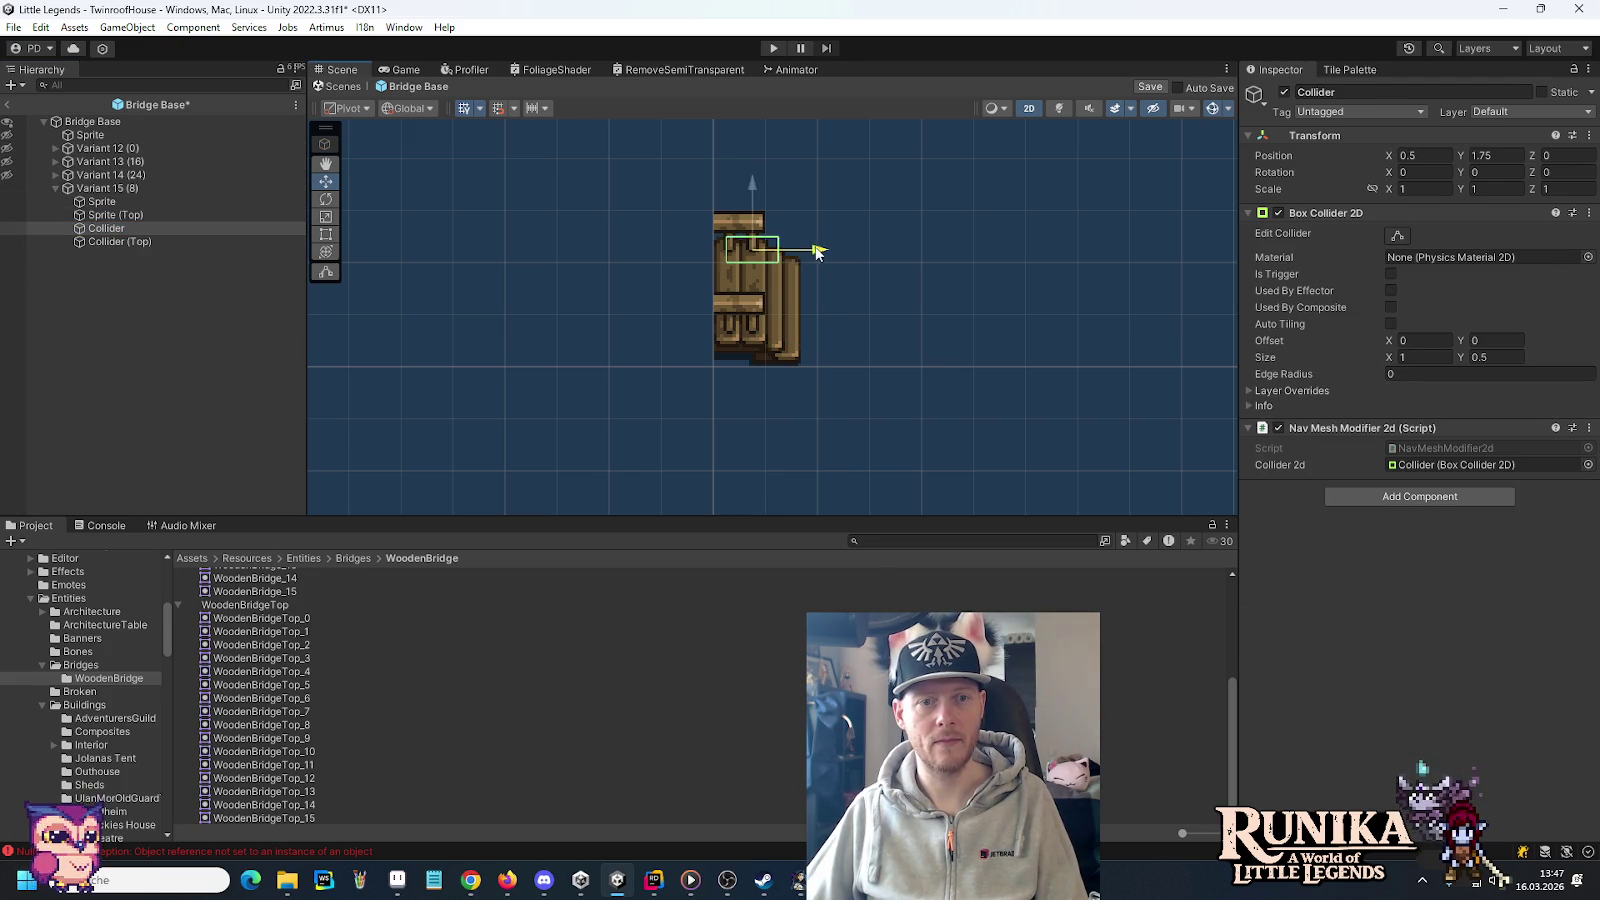
left_click(115, 241)
left_click_drag(846, 343, 786, 347)
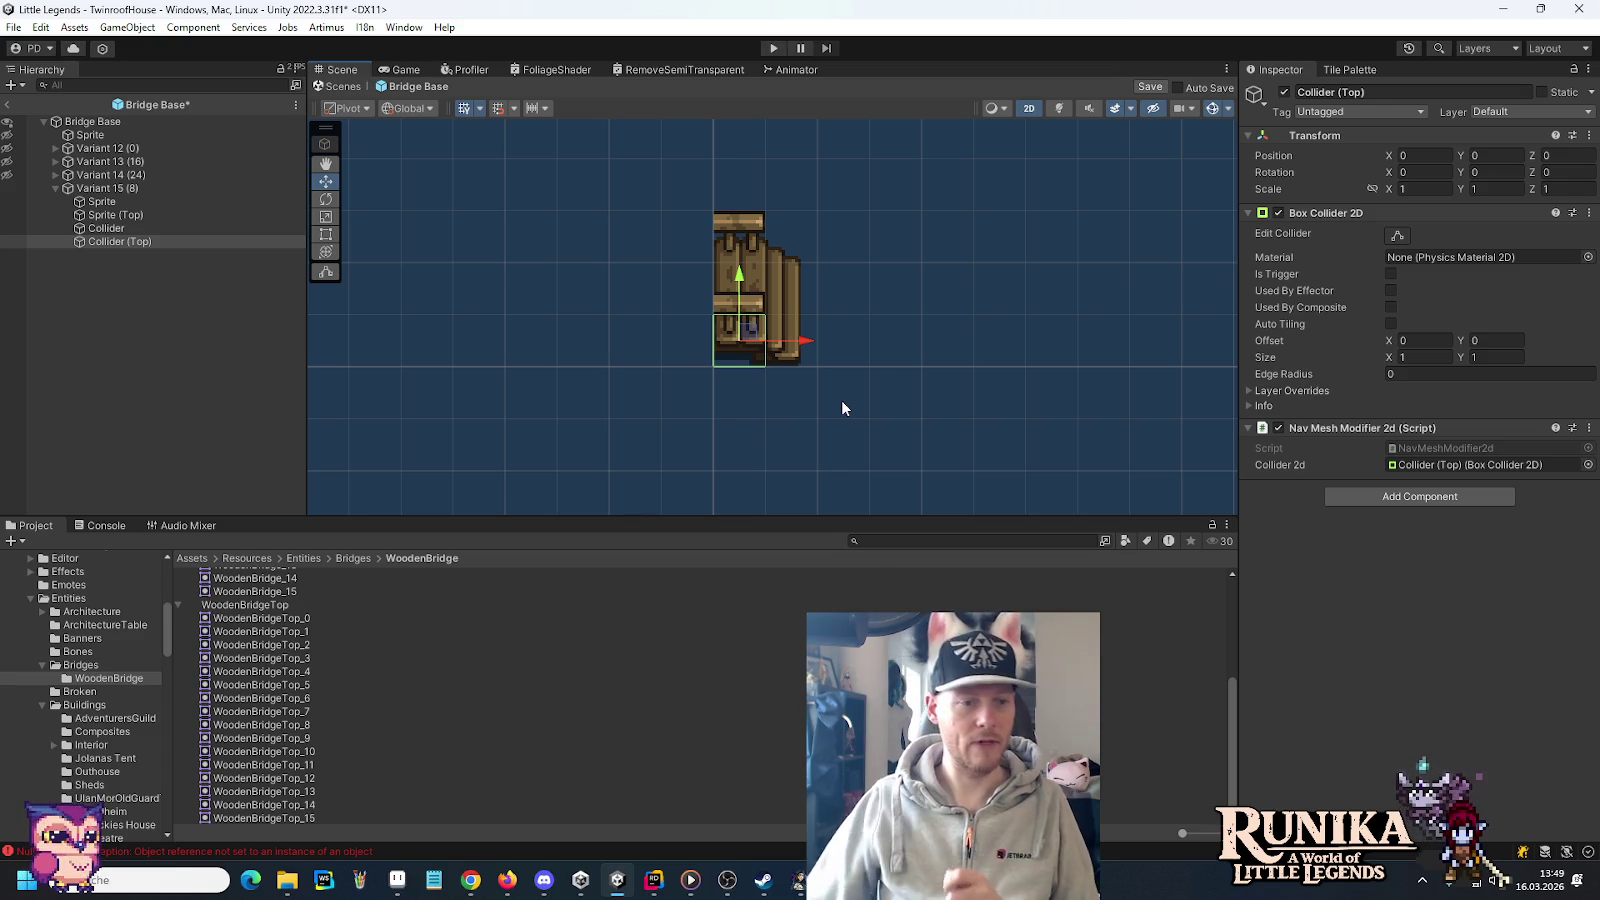
In a new Chrome tab, search 'rewe fisch mit käse' and preview the first ja! Knusperfilet image
left_click(470, 880)
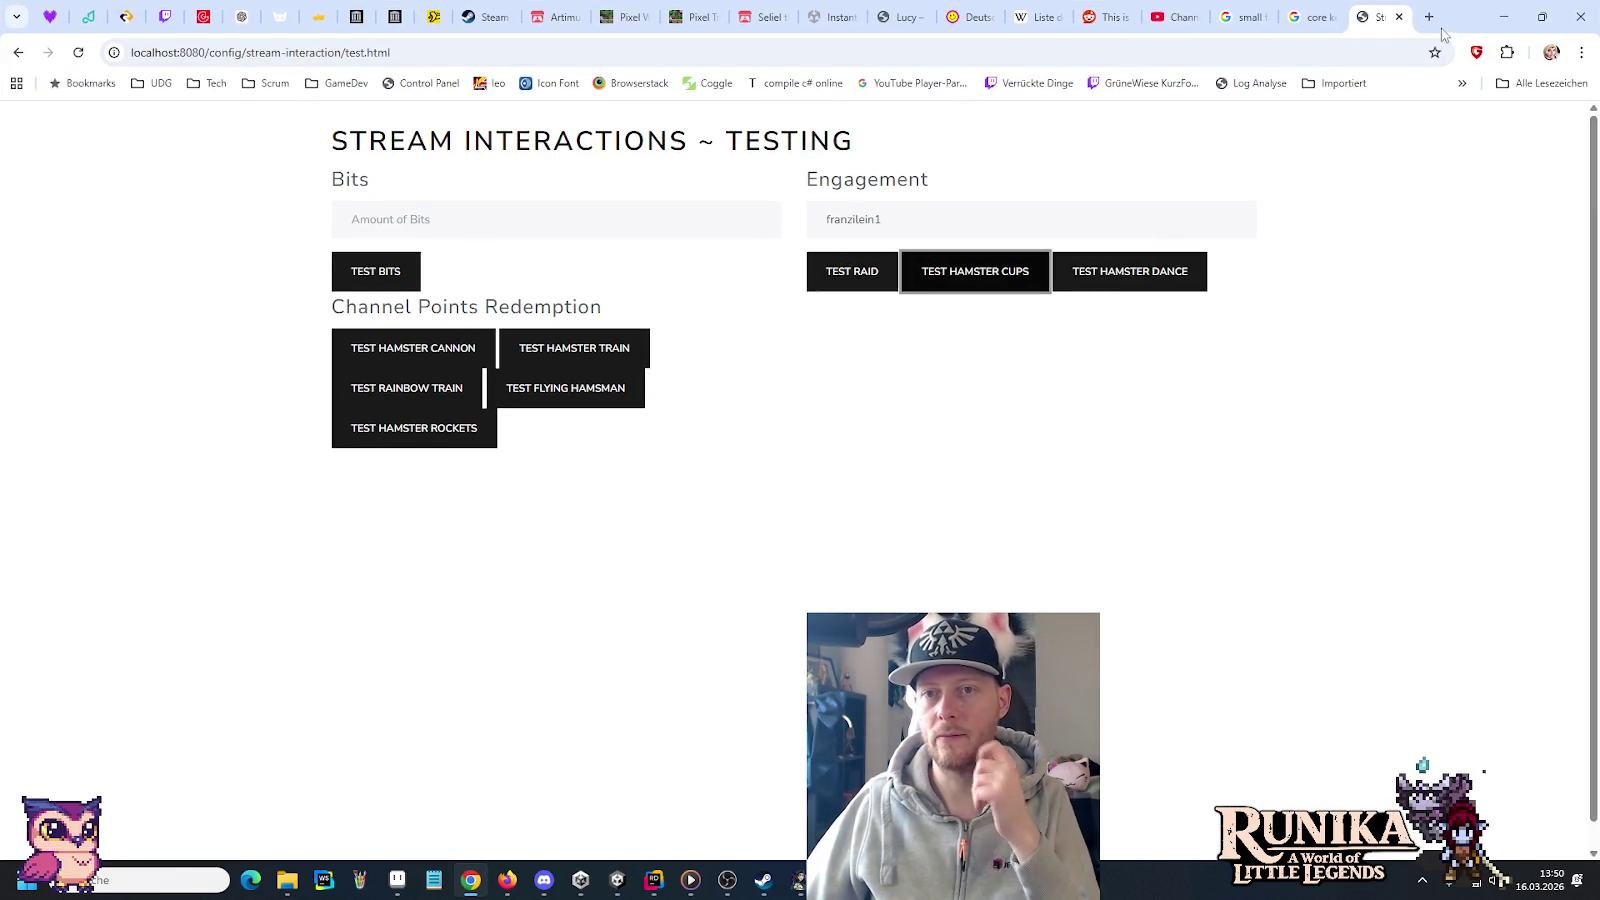
left_click(1430, 17)
type("ree")
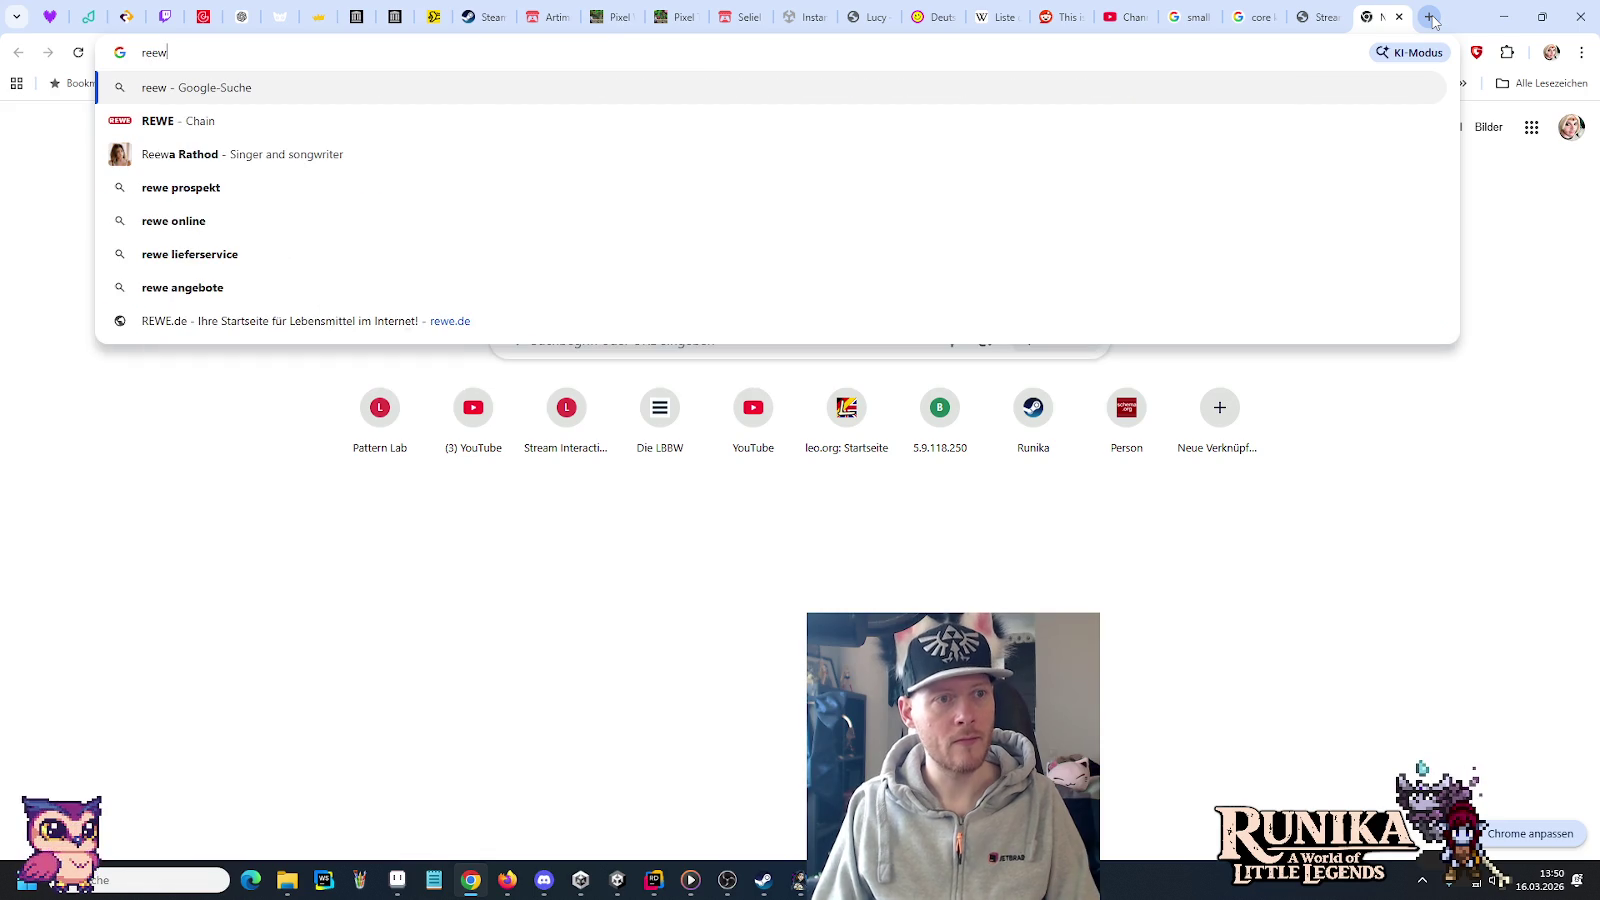
key("BackSpace")
type("e ")
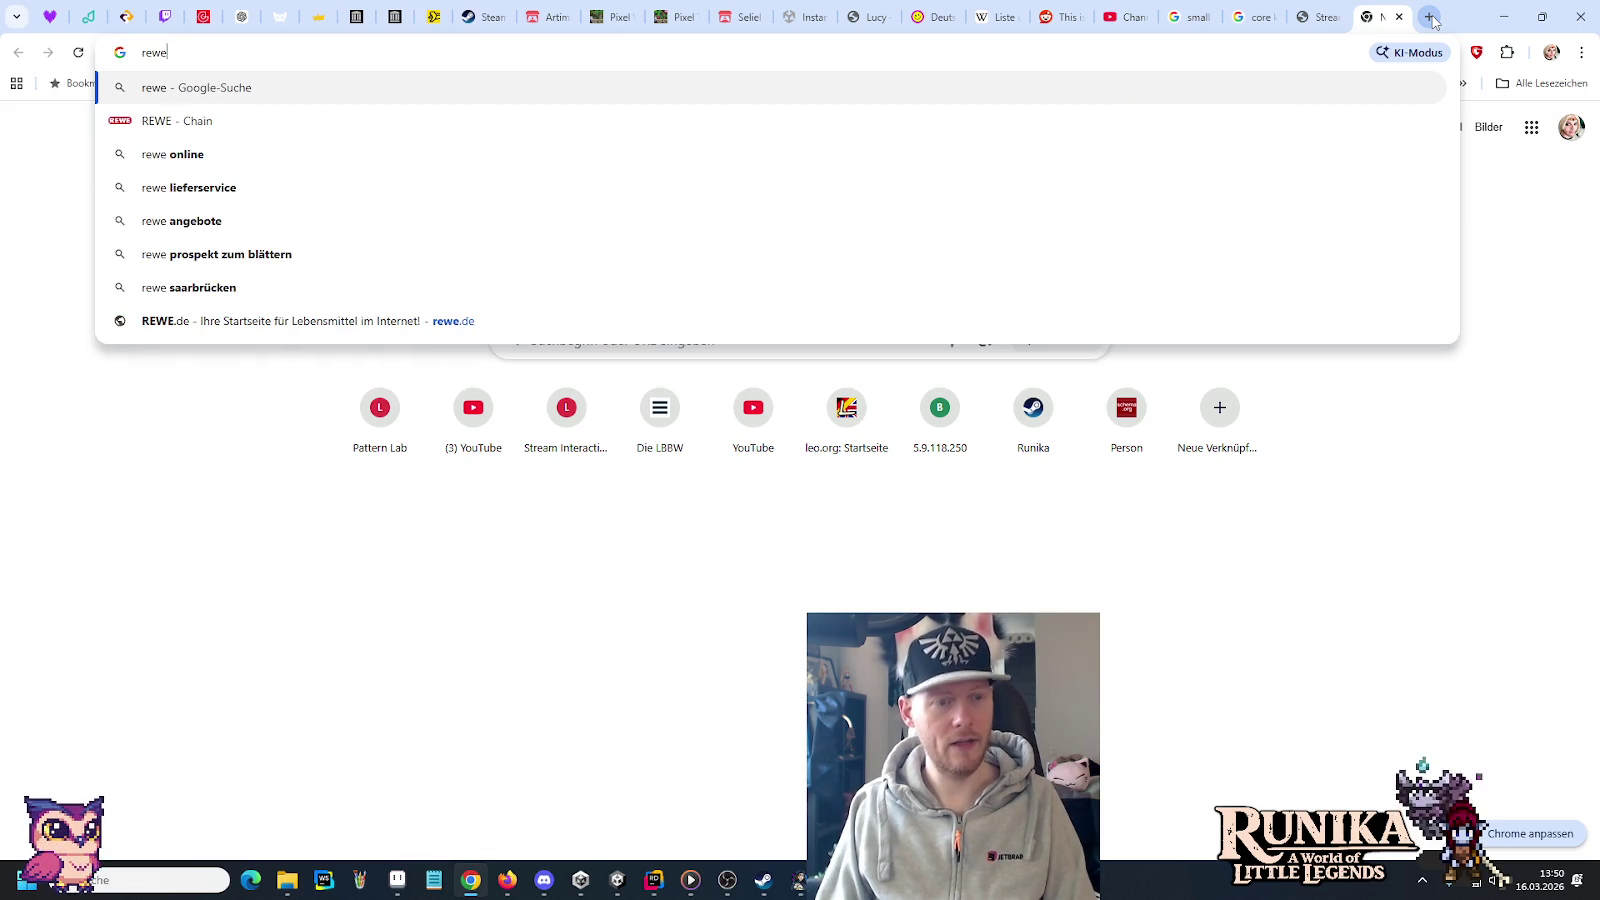
type("fisch")
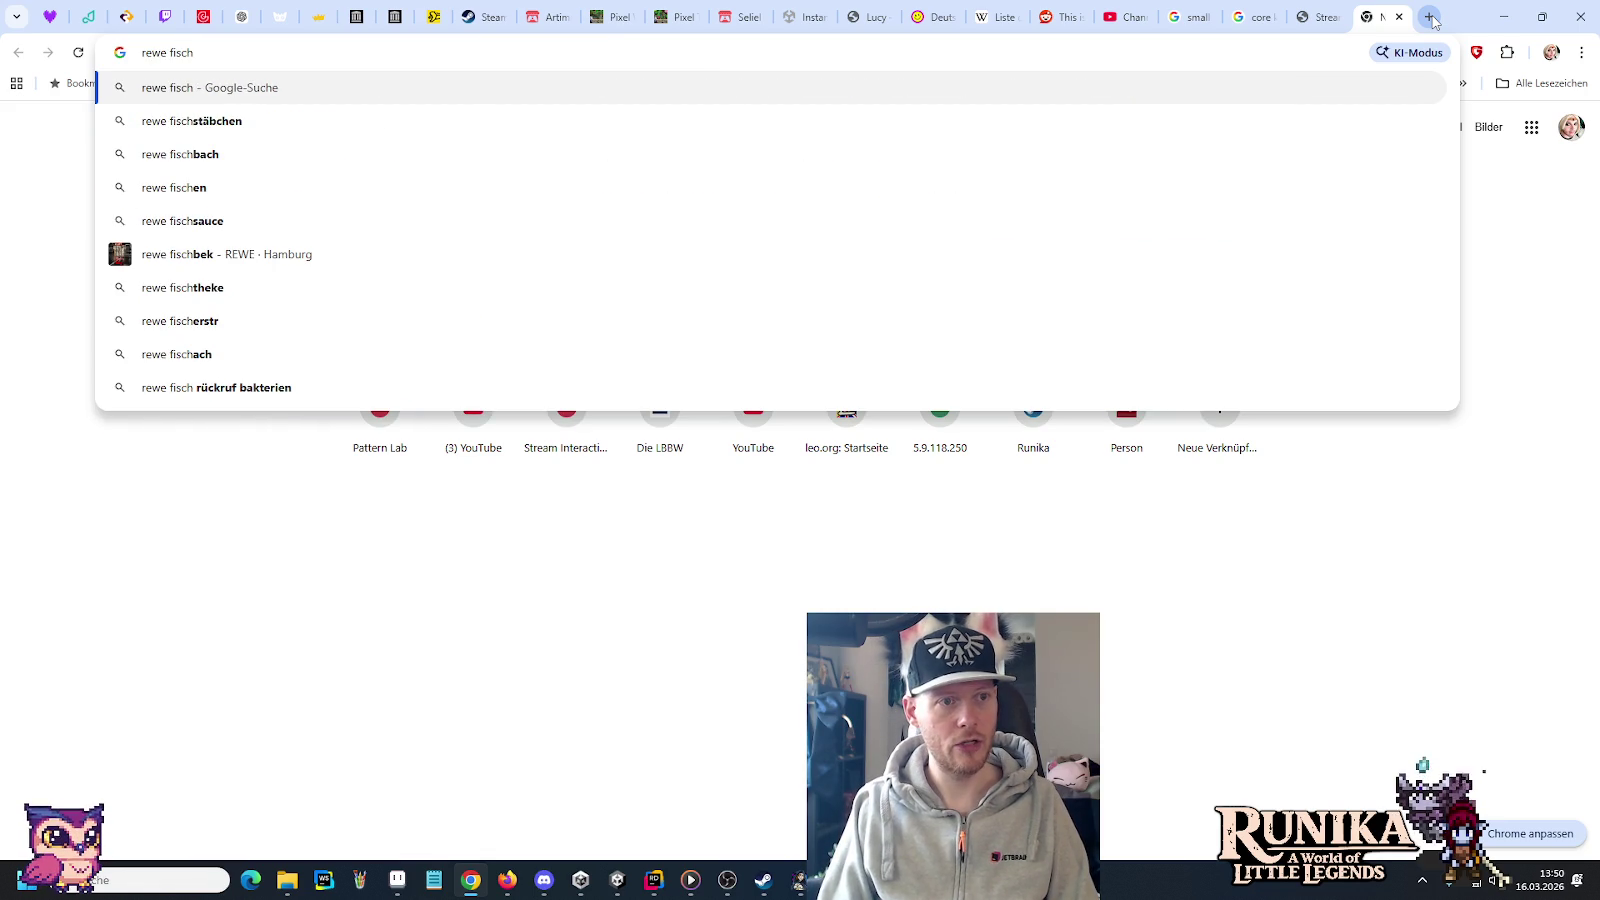
type(" mit käse")
key("Return")
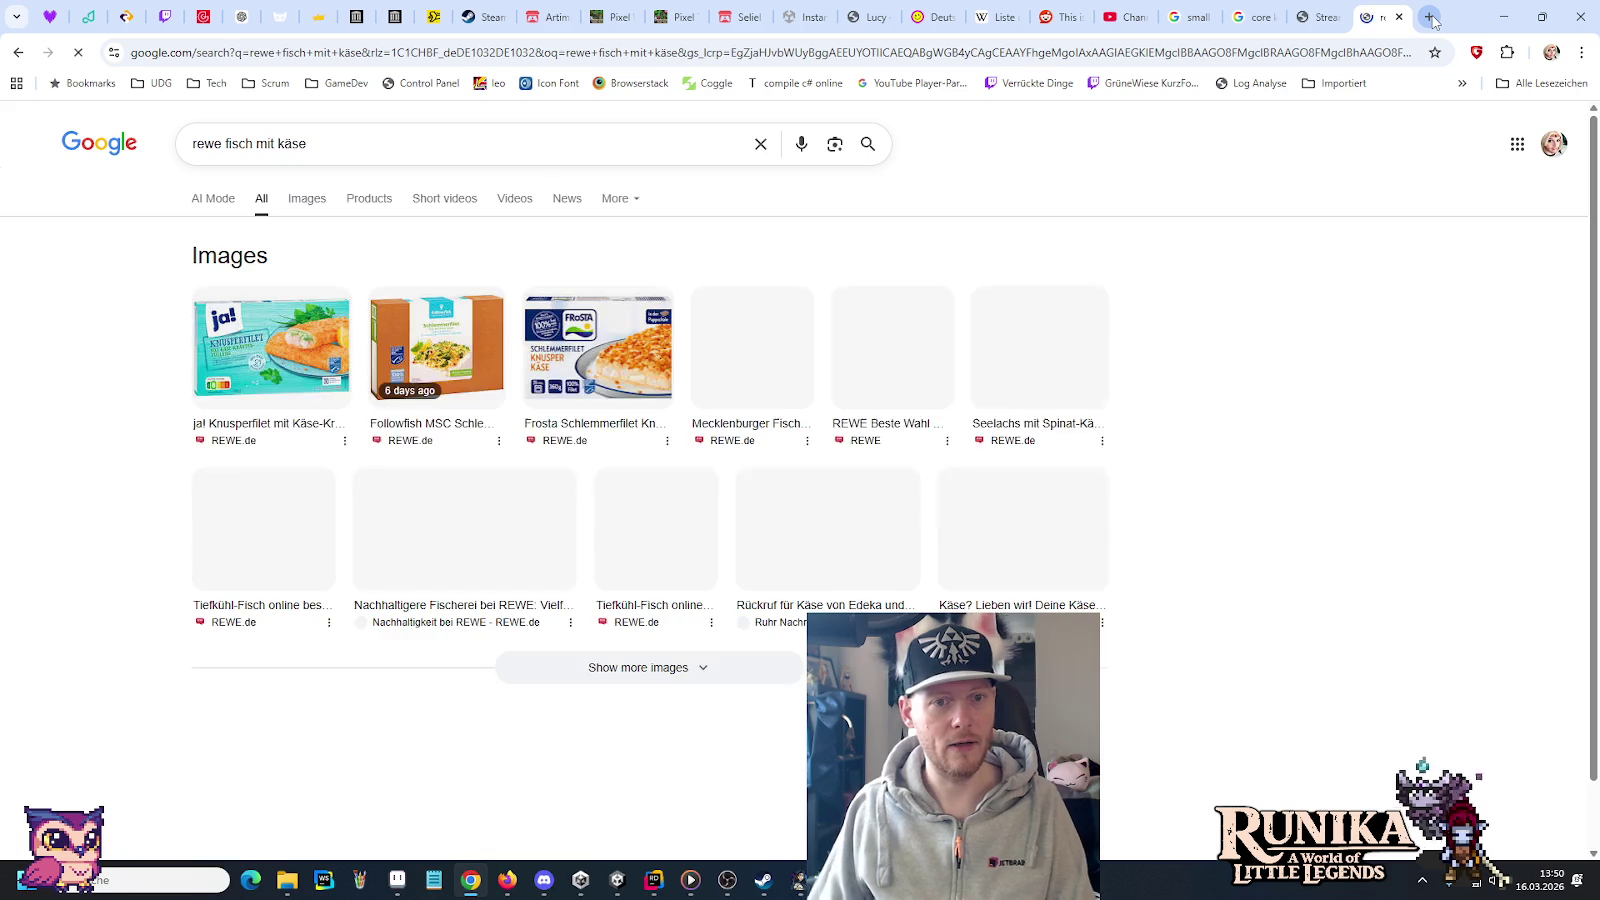
left_click(260, 343)
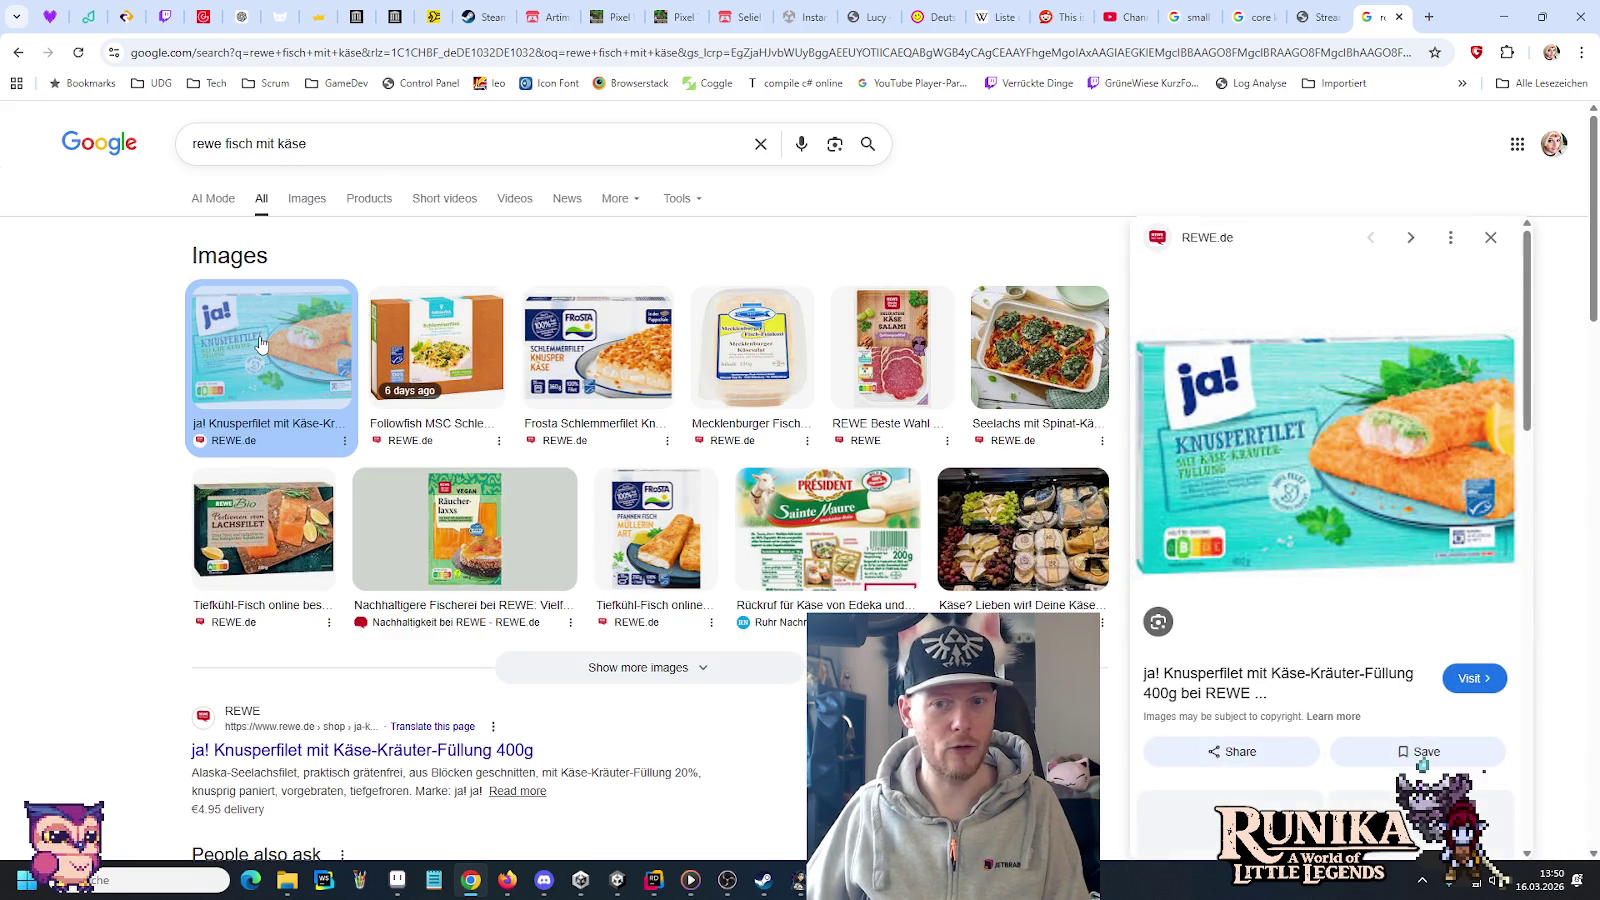